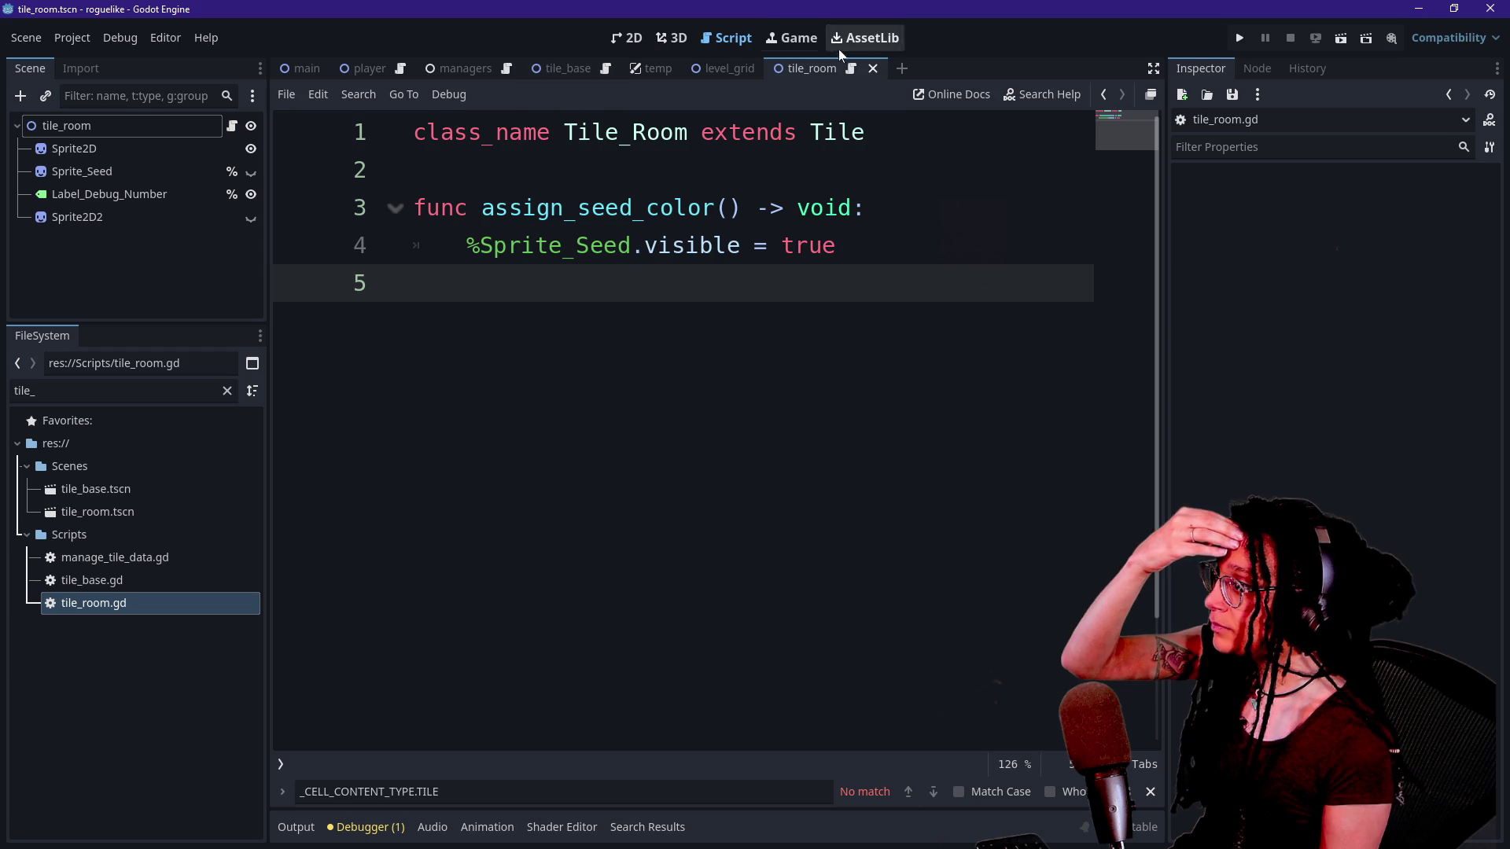
Add a _ready() -> void function below the class line, starting its body with print.fancy.
click(865, 132)
key(Return)
key(Return)
text(func)
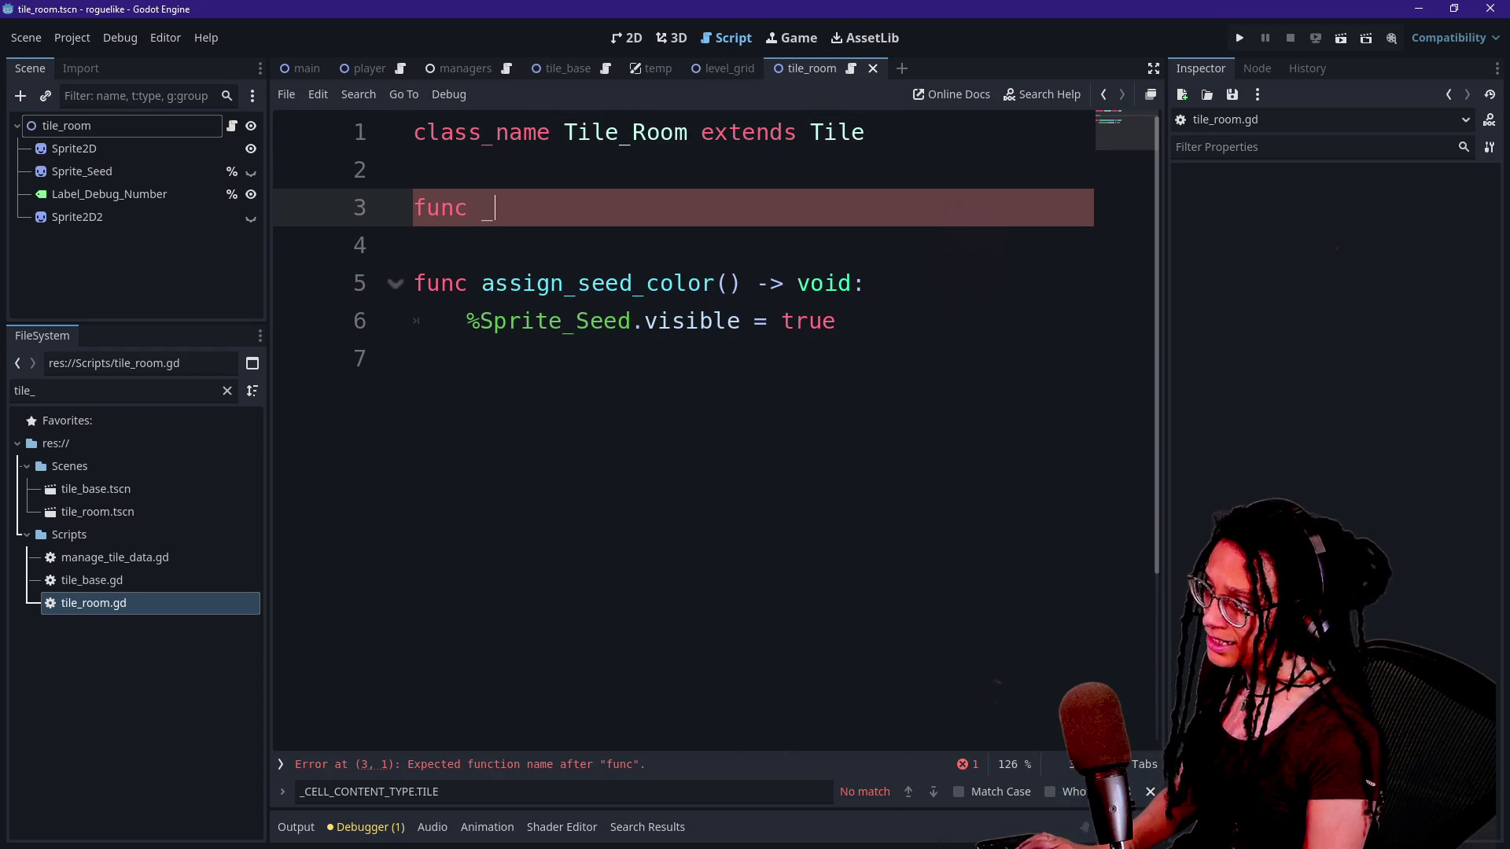
text( _read)
key(Return)
key(Return)
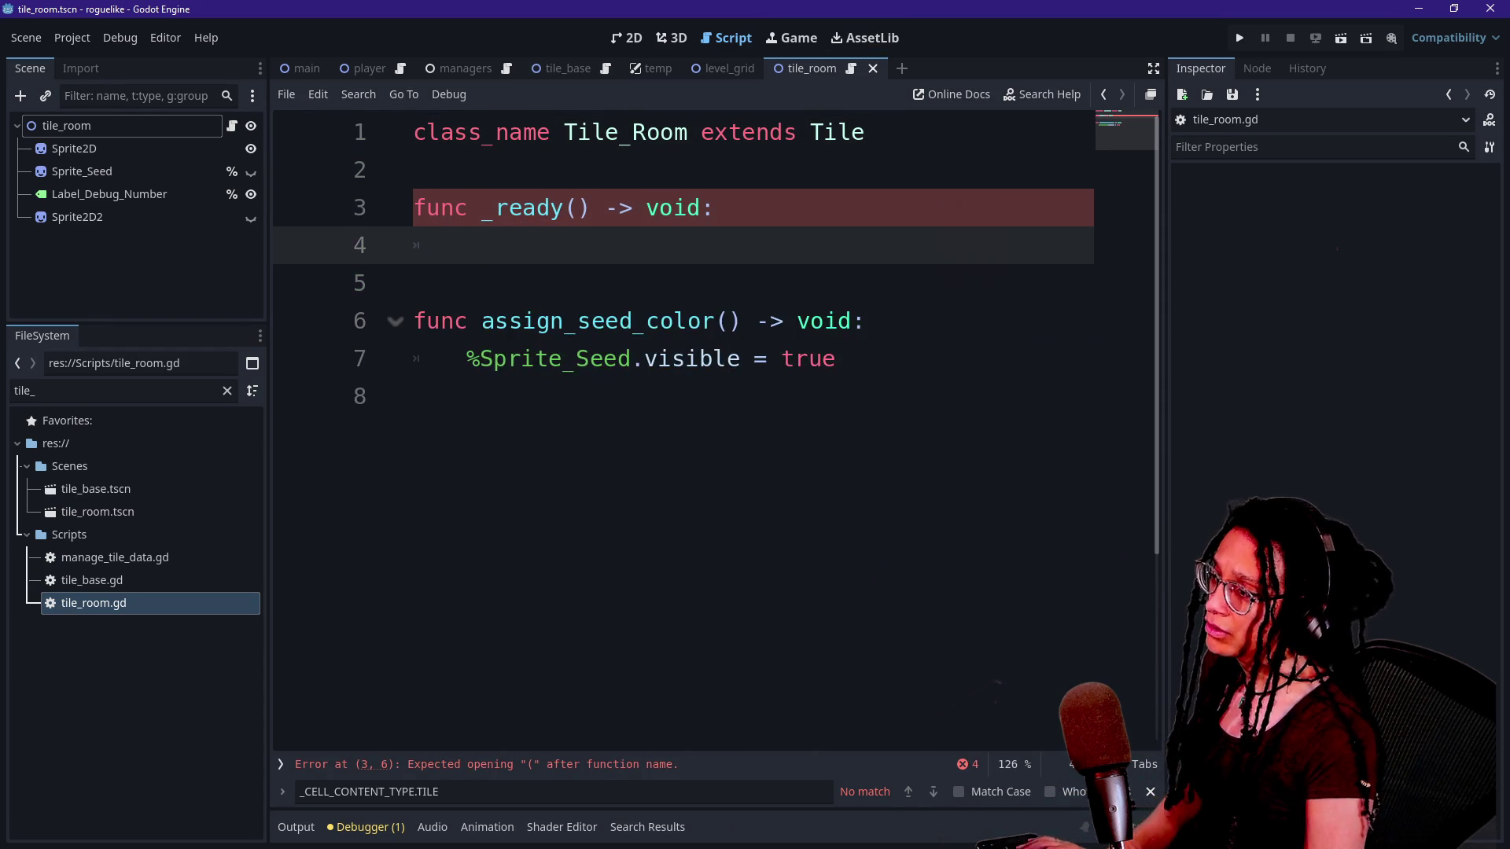
text(print.f)
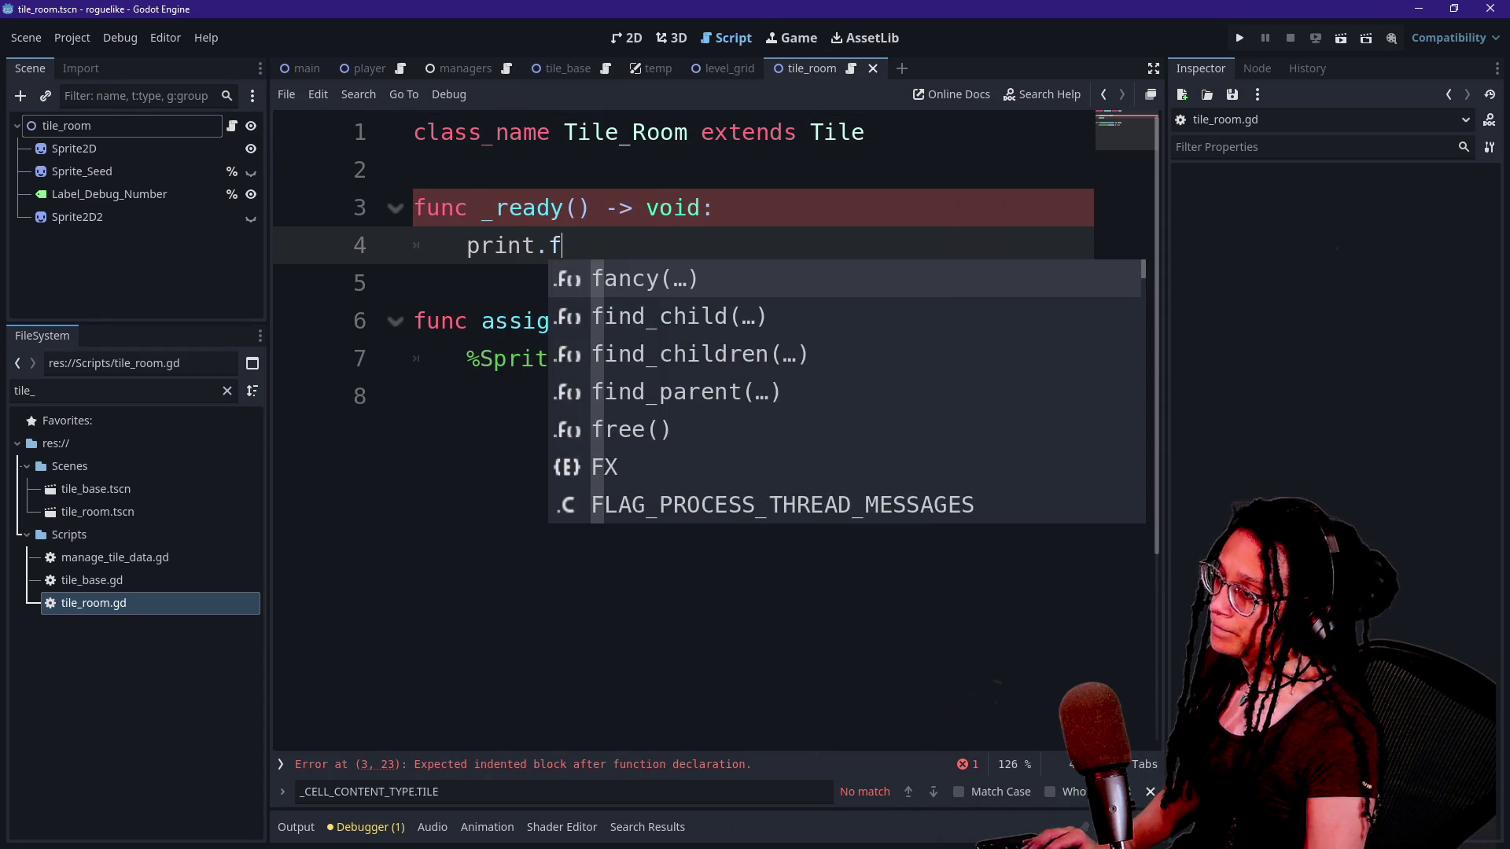
text(ancy)
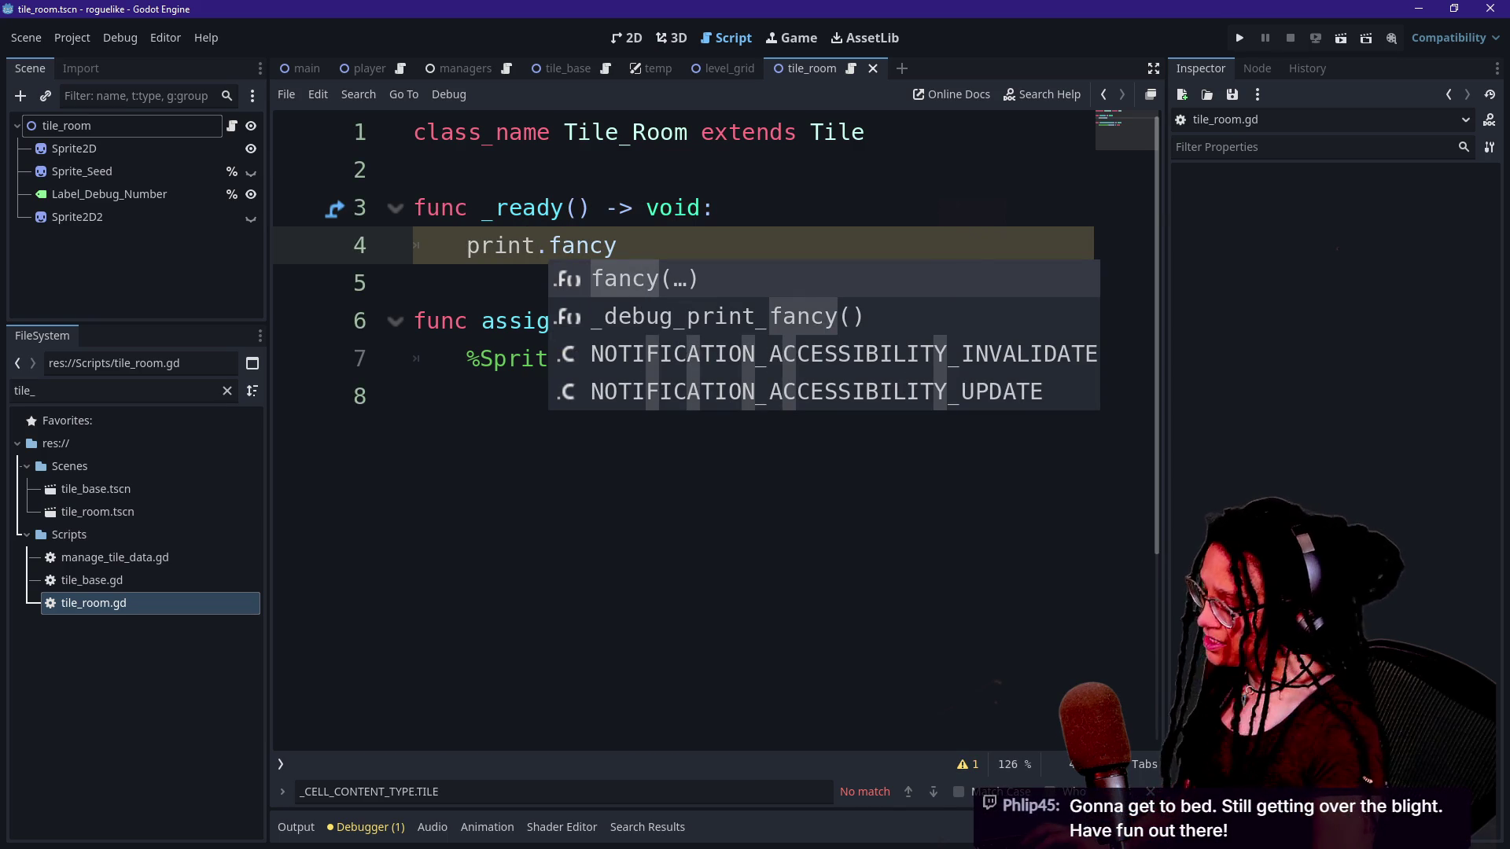
Open the Output panel and look over the room-seed log lines.
click(296, 826)
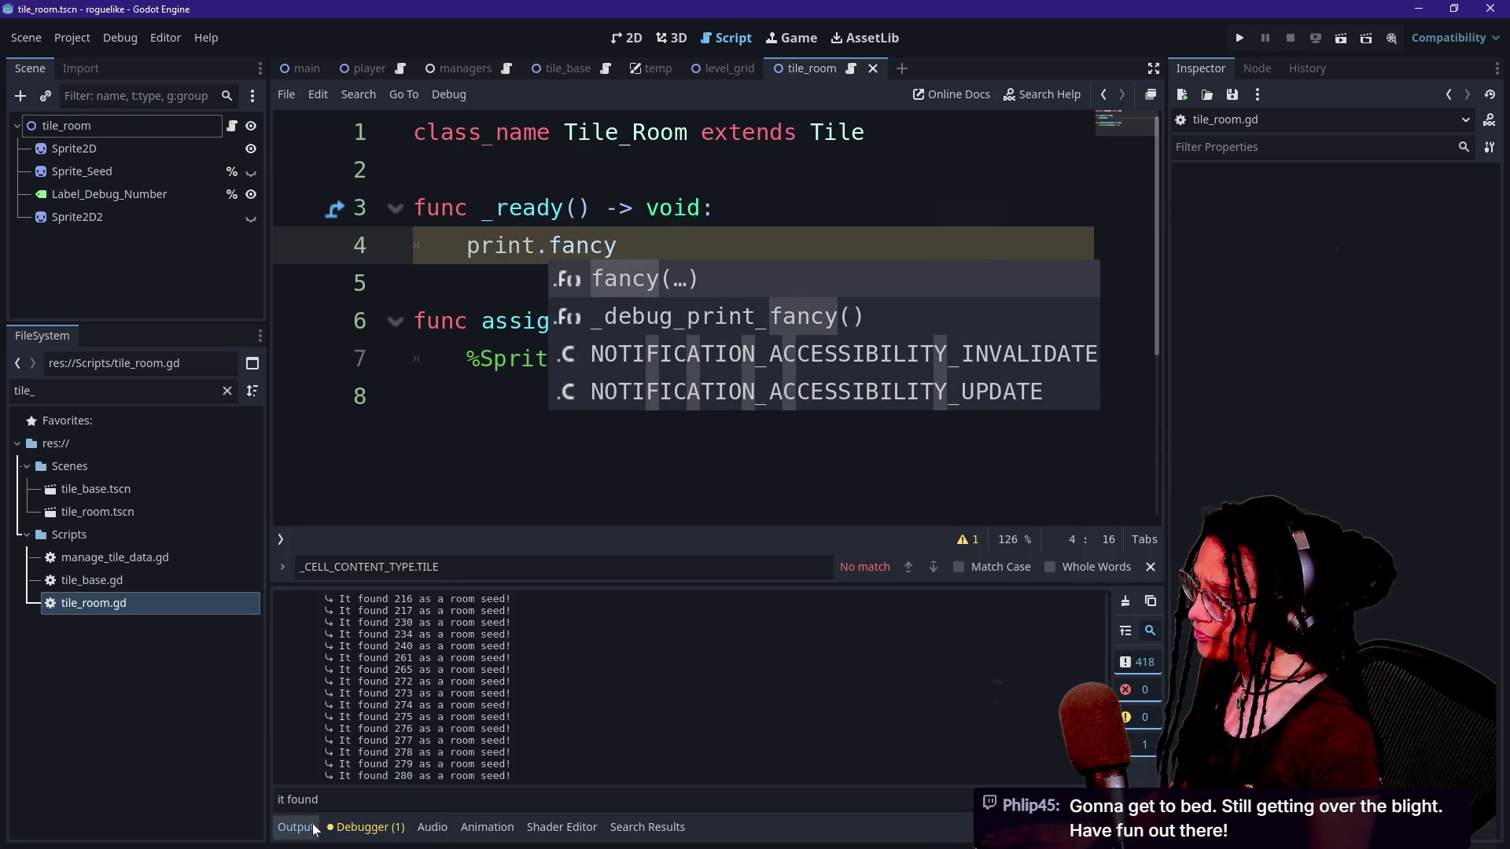
click(389, 511)
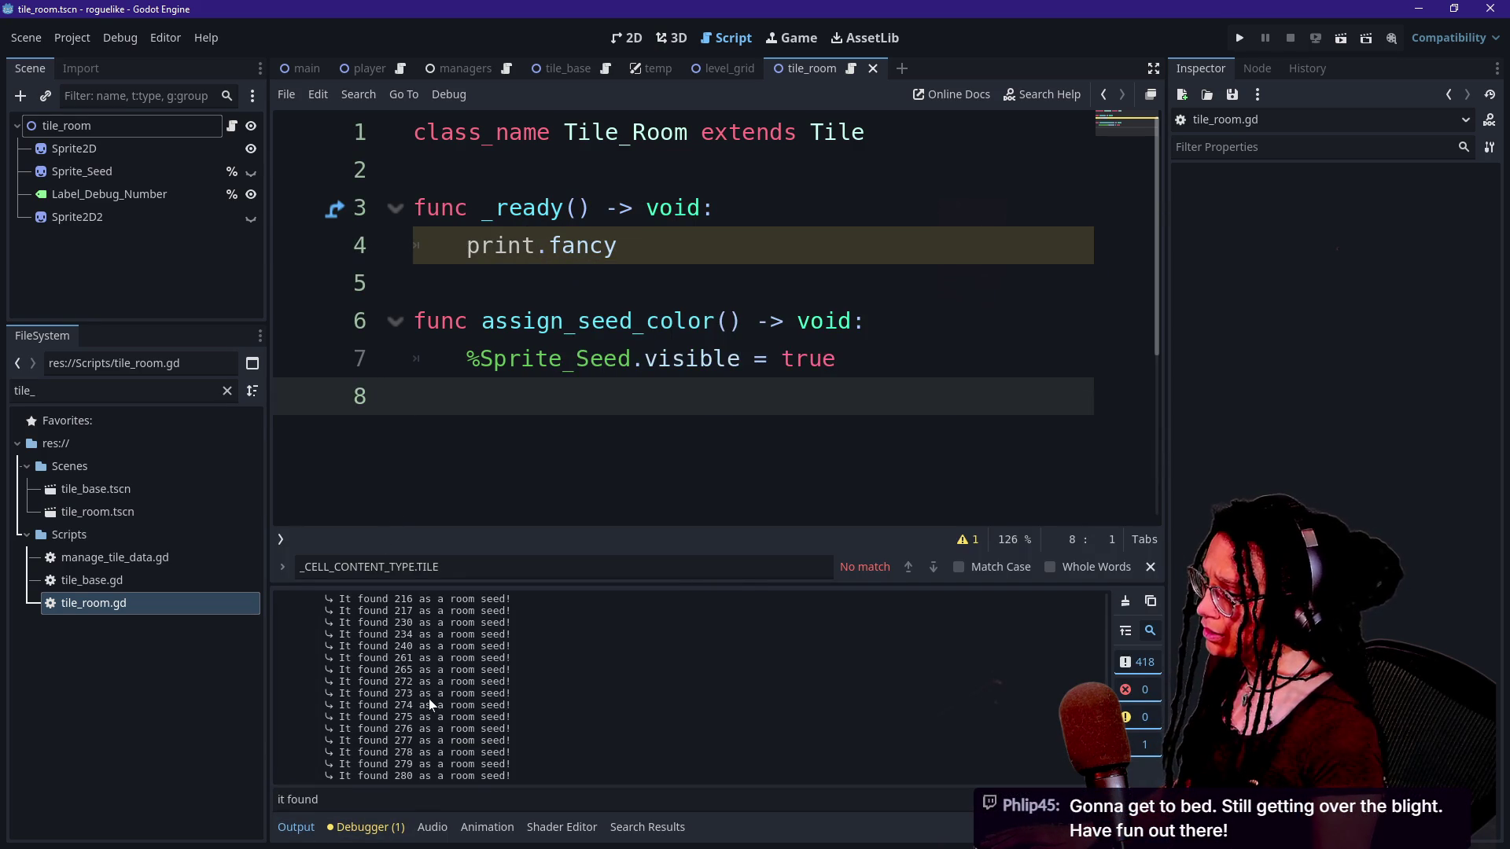
drag(429, 699, 277, 665)
click(605, 321)
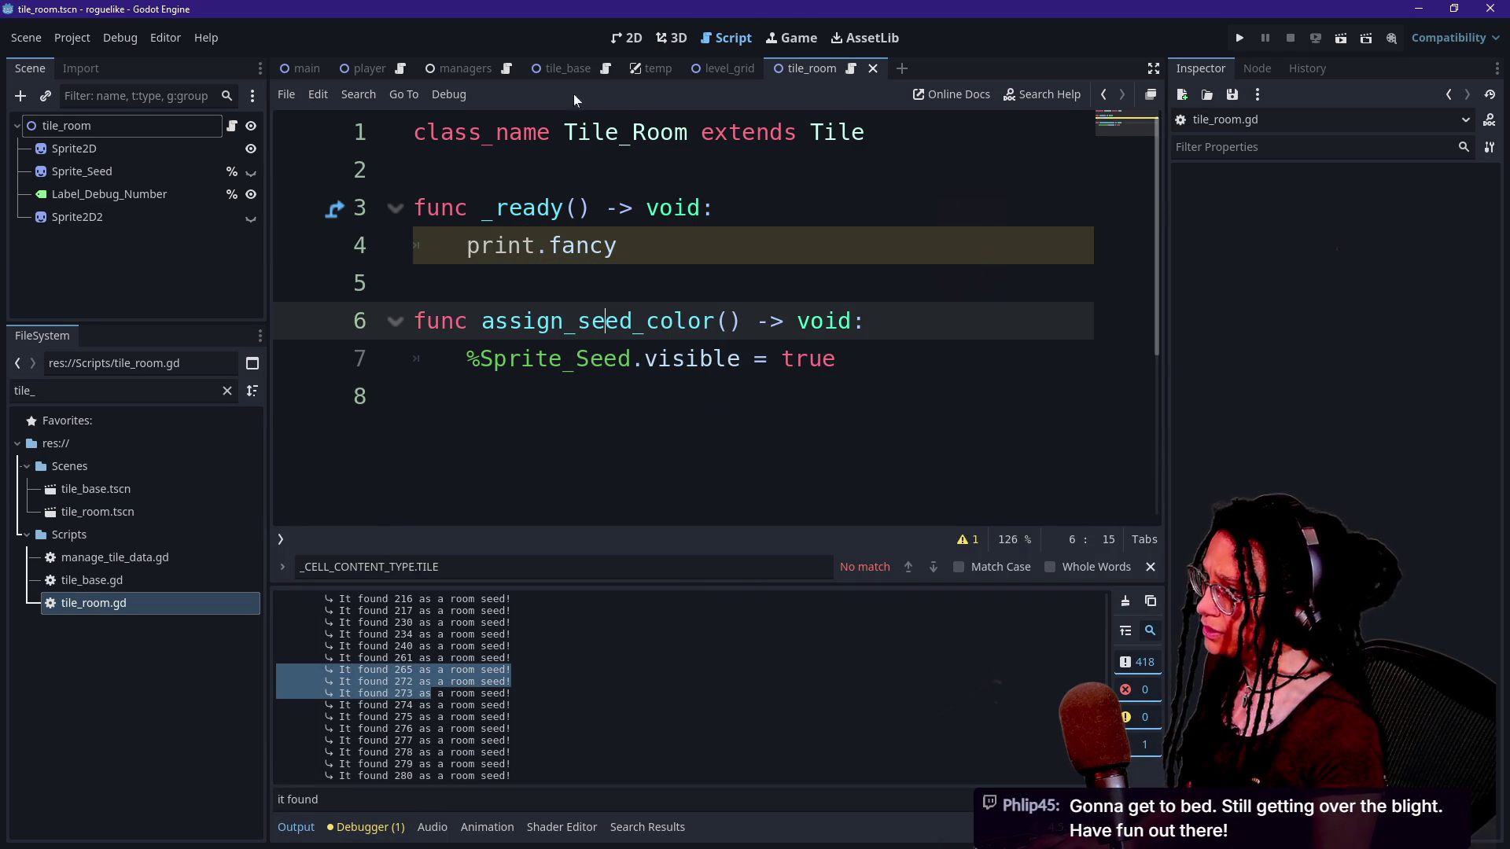
drag(417, 611, 493, 623)
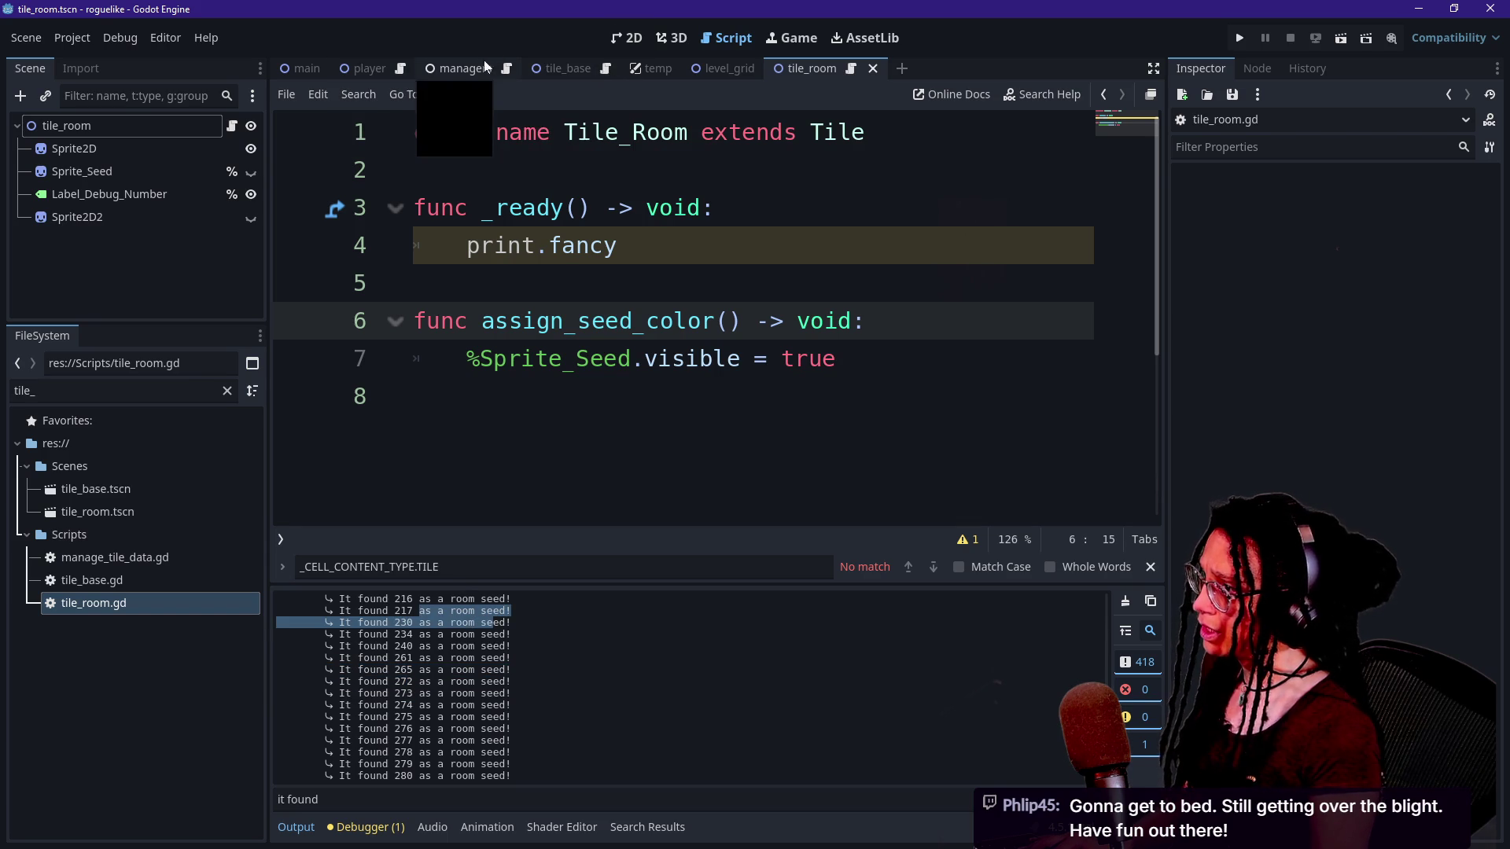
Search all project files for 'it found'.
click(506, 69)
key(Down)
key(ctrl+f)
text(it f)
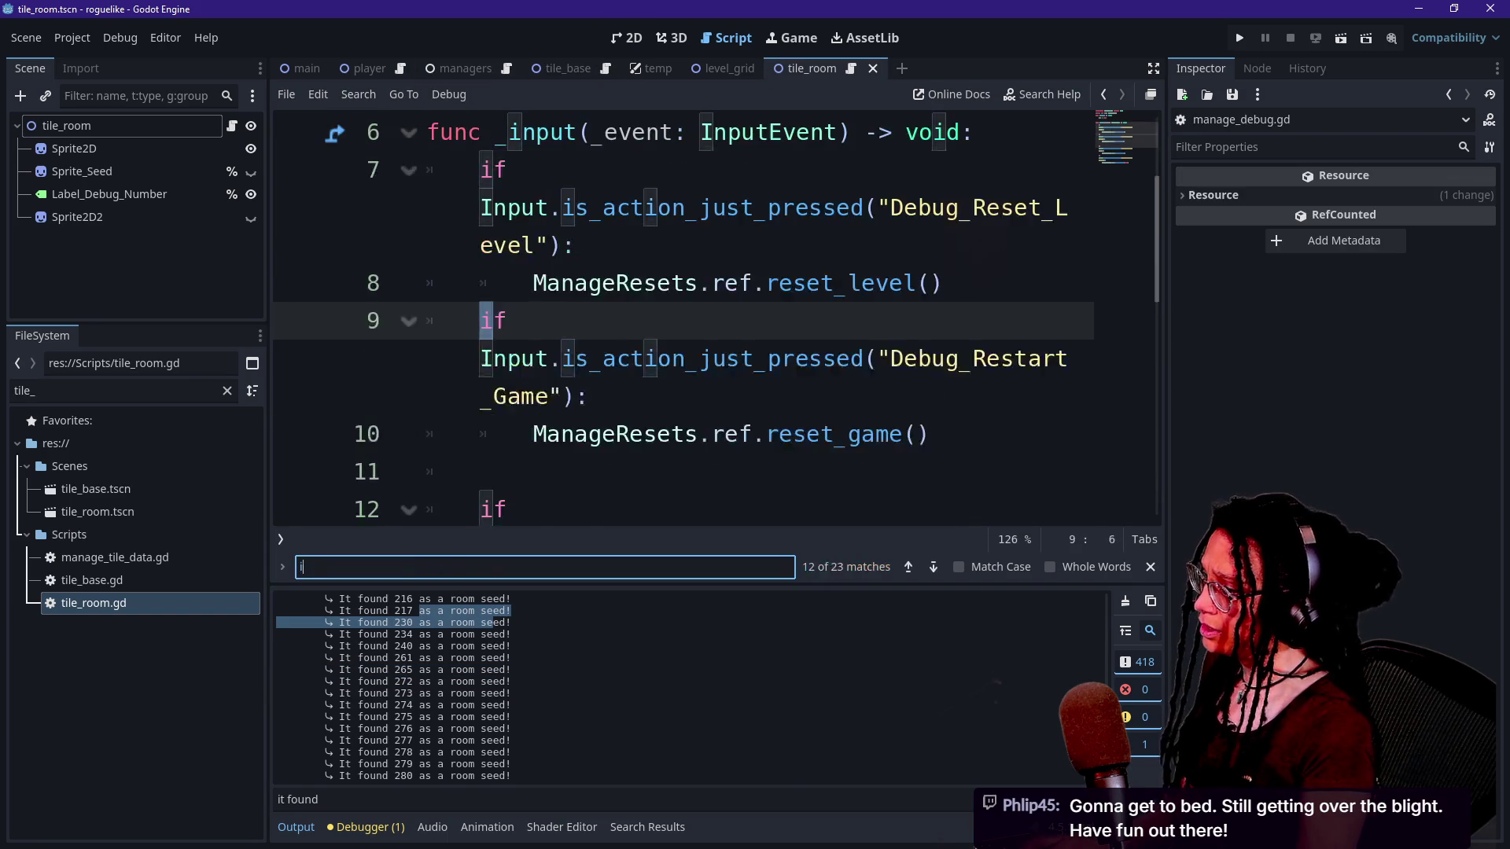
key(ctrl+shift+f)
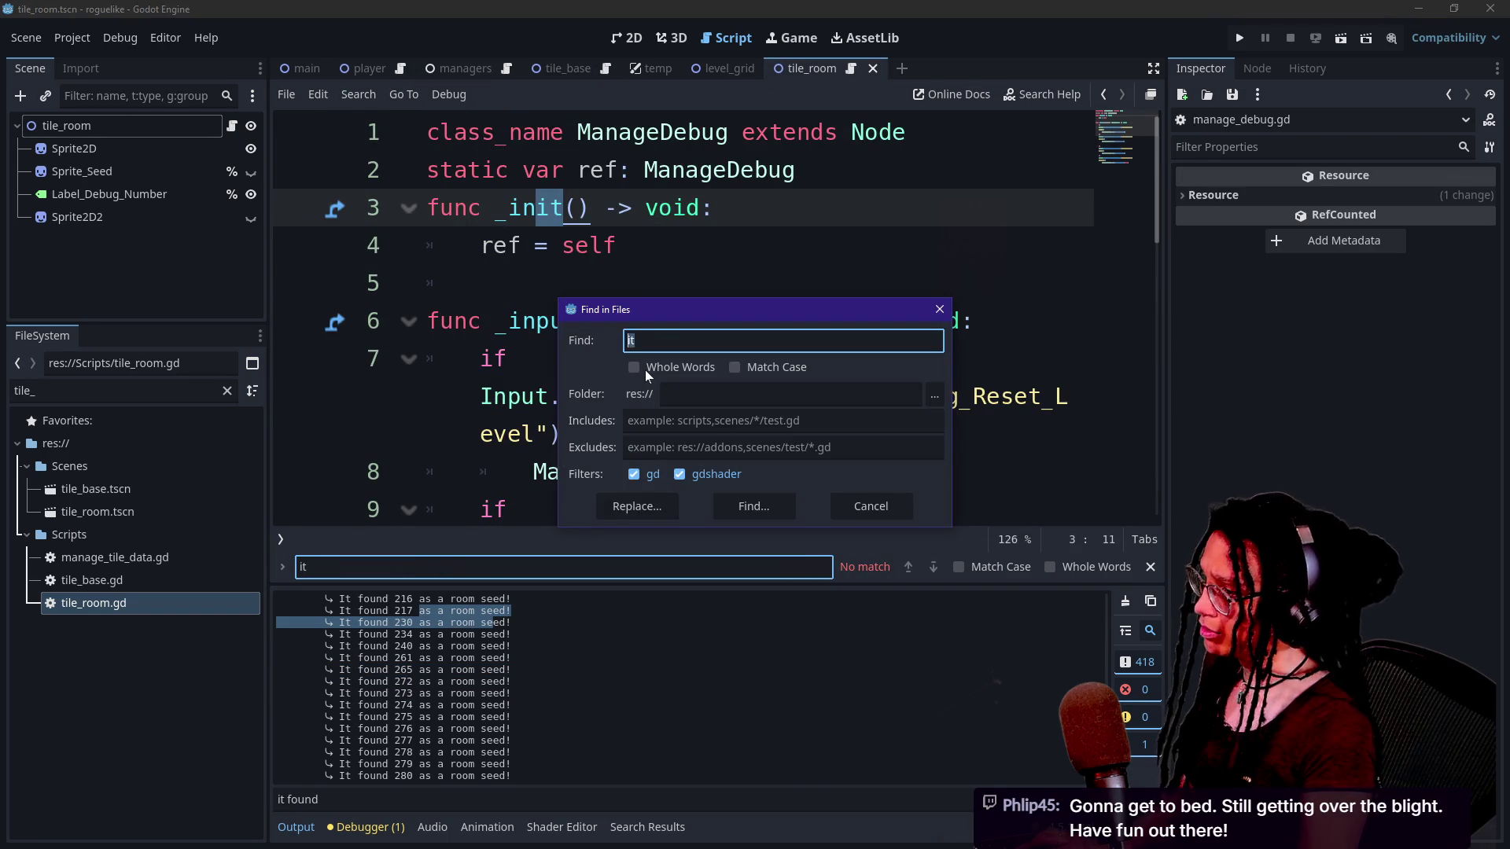
text(ound)
key(Return)
Delete the "It found … as a room seed!" print line (line 199) from manage_levels.gd.
click(551, 682)
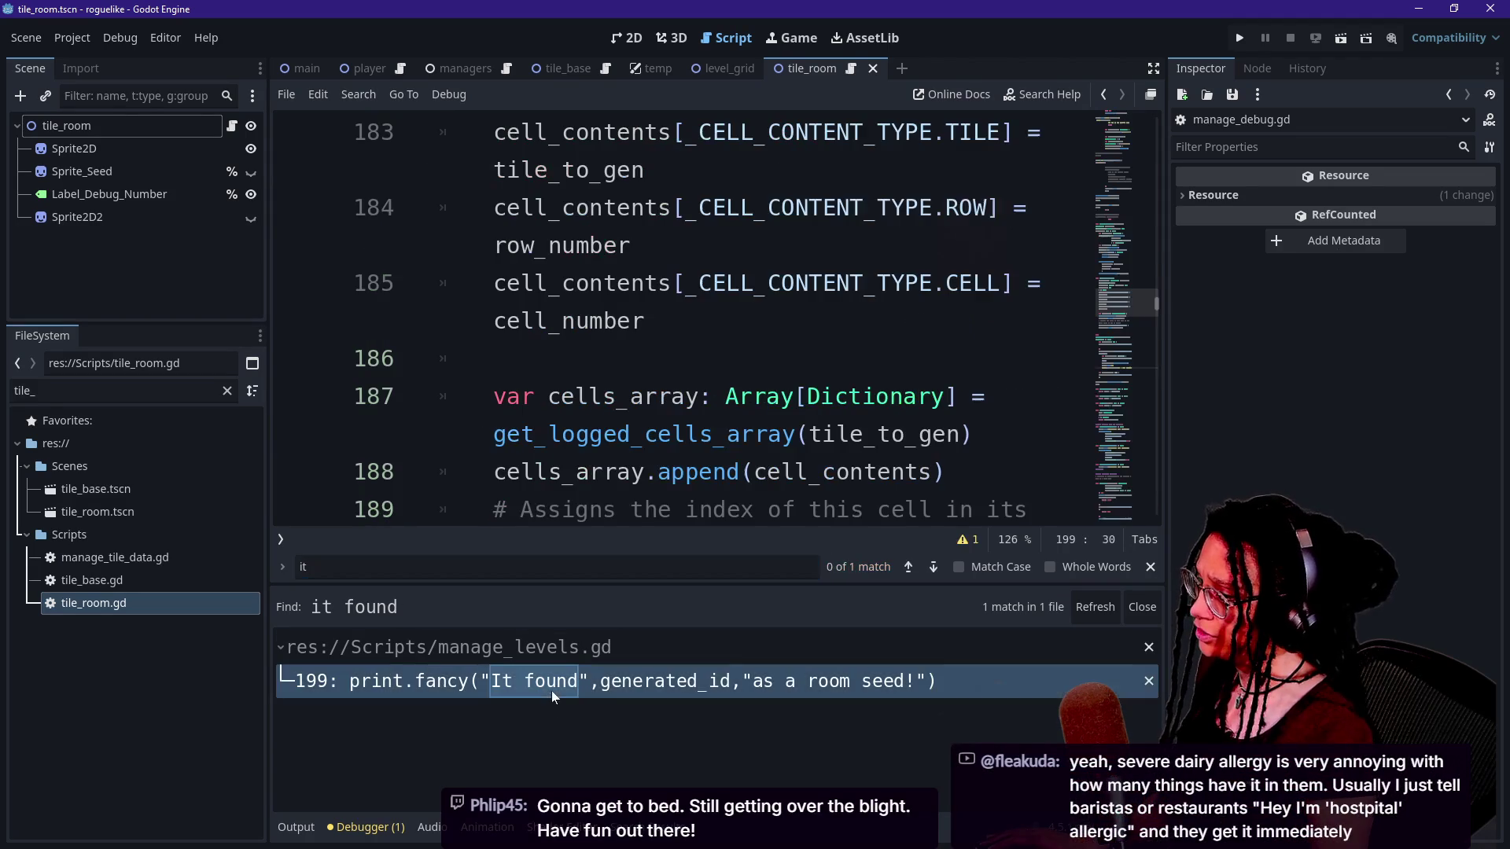
scroll(763, 409, down, 2)
scroll(762, 408, up, 6)
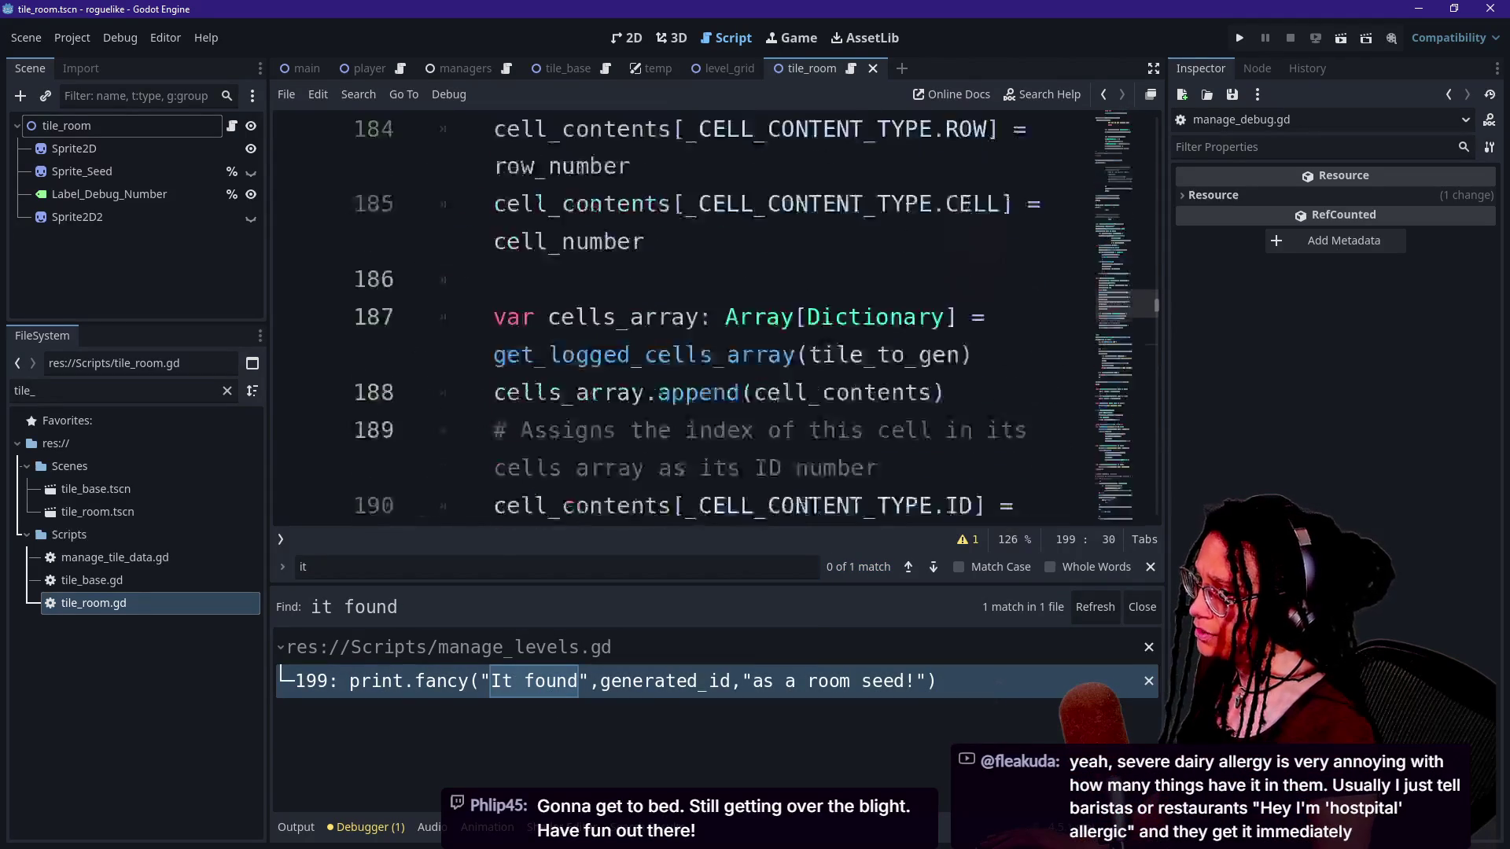
scroll(786, 354, up, 4)
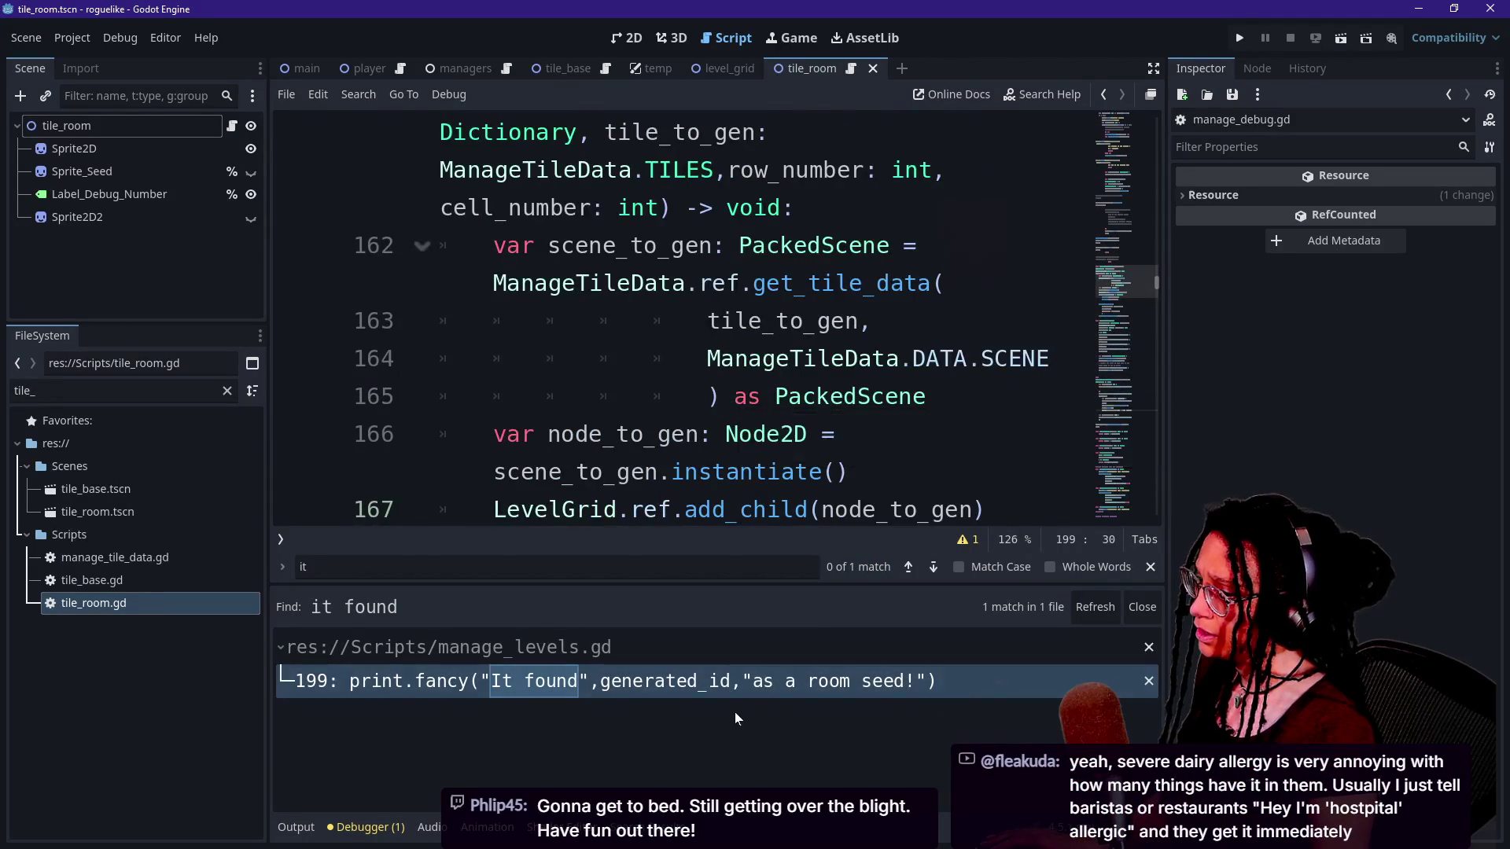
click(731, 682)
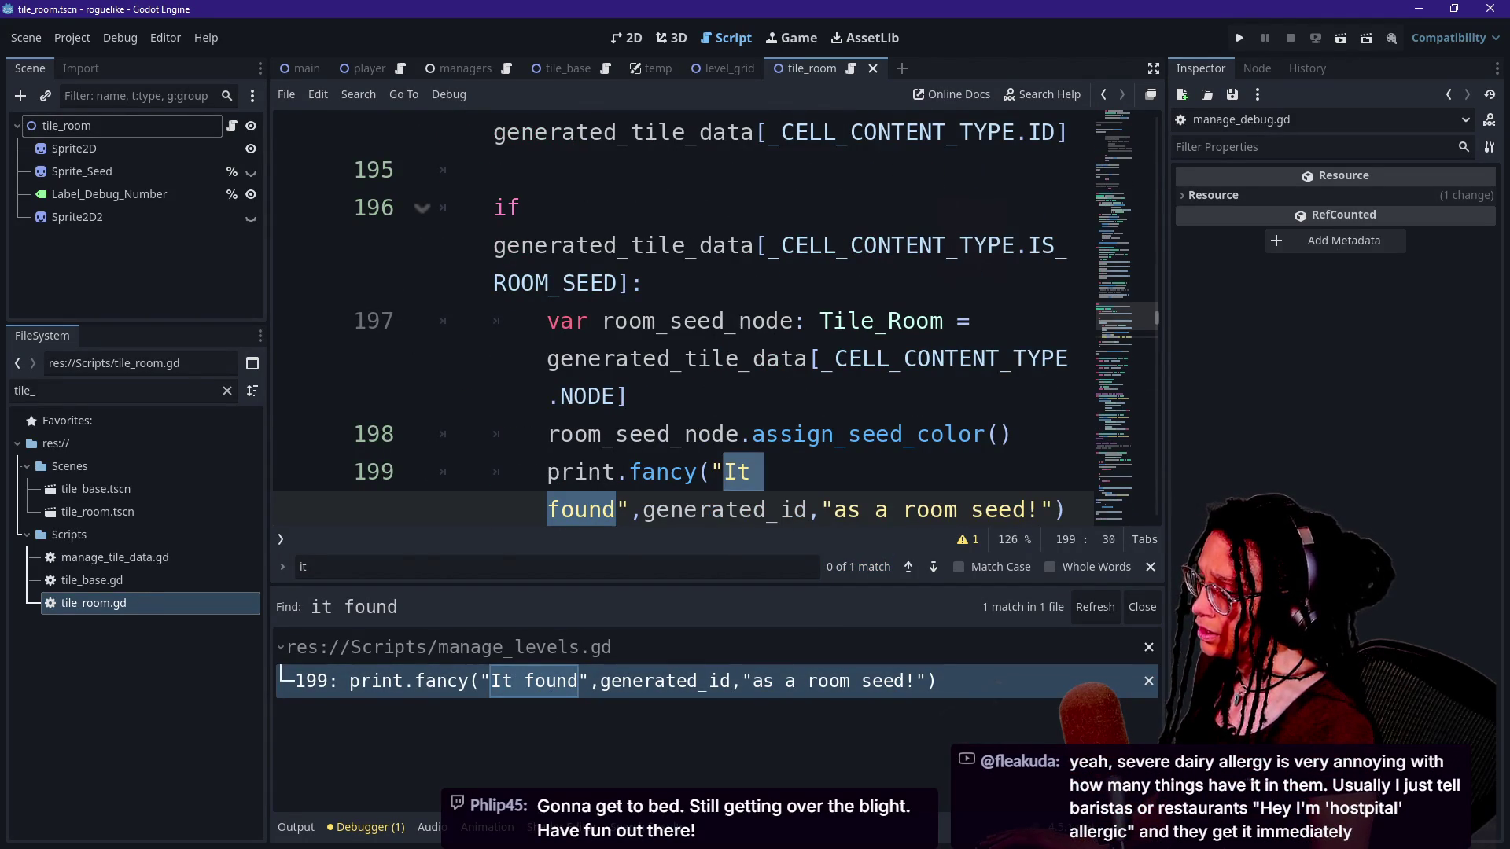
key(ctrl+minus)
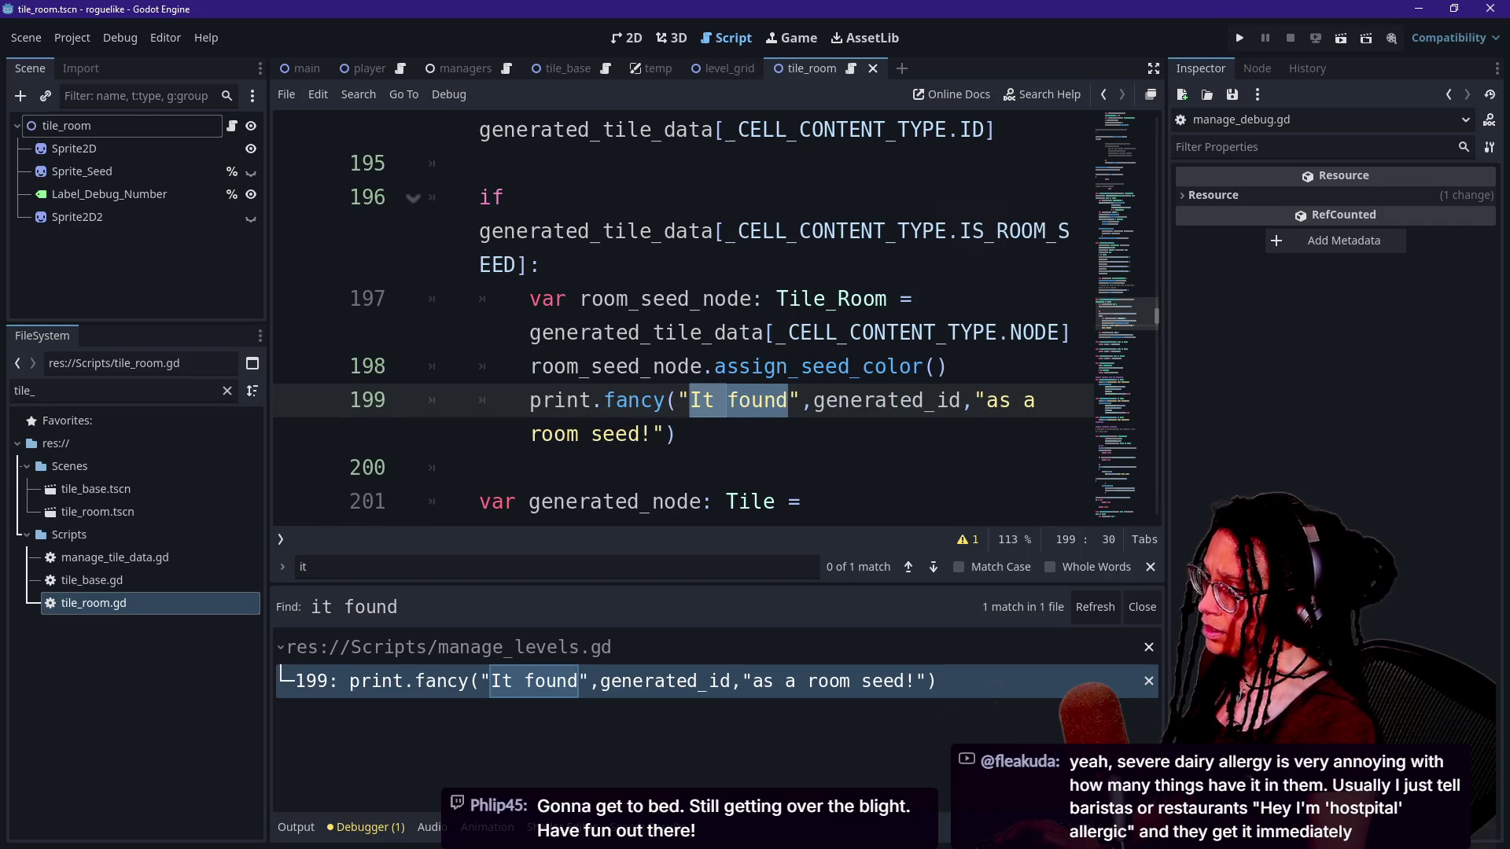
key(End)
key(shift+Up)
key(shift+End)
key(BackSpace)
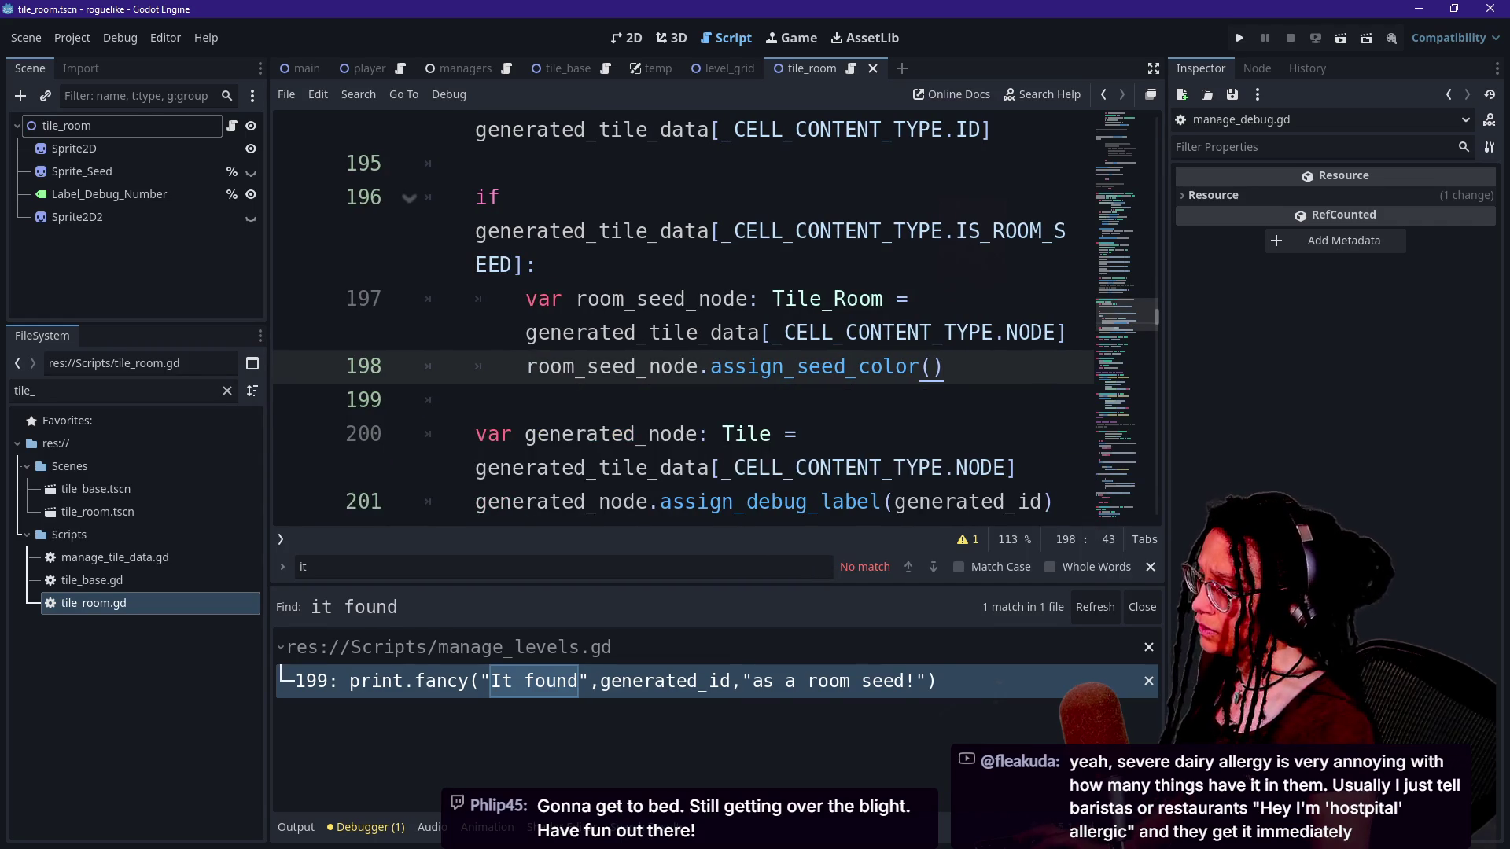
click(649, 502)
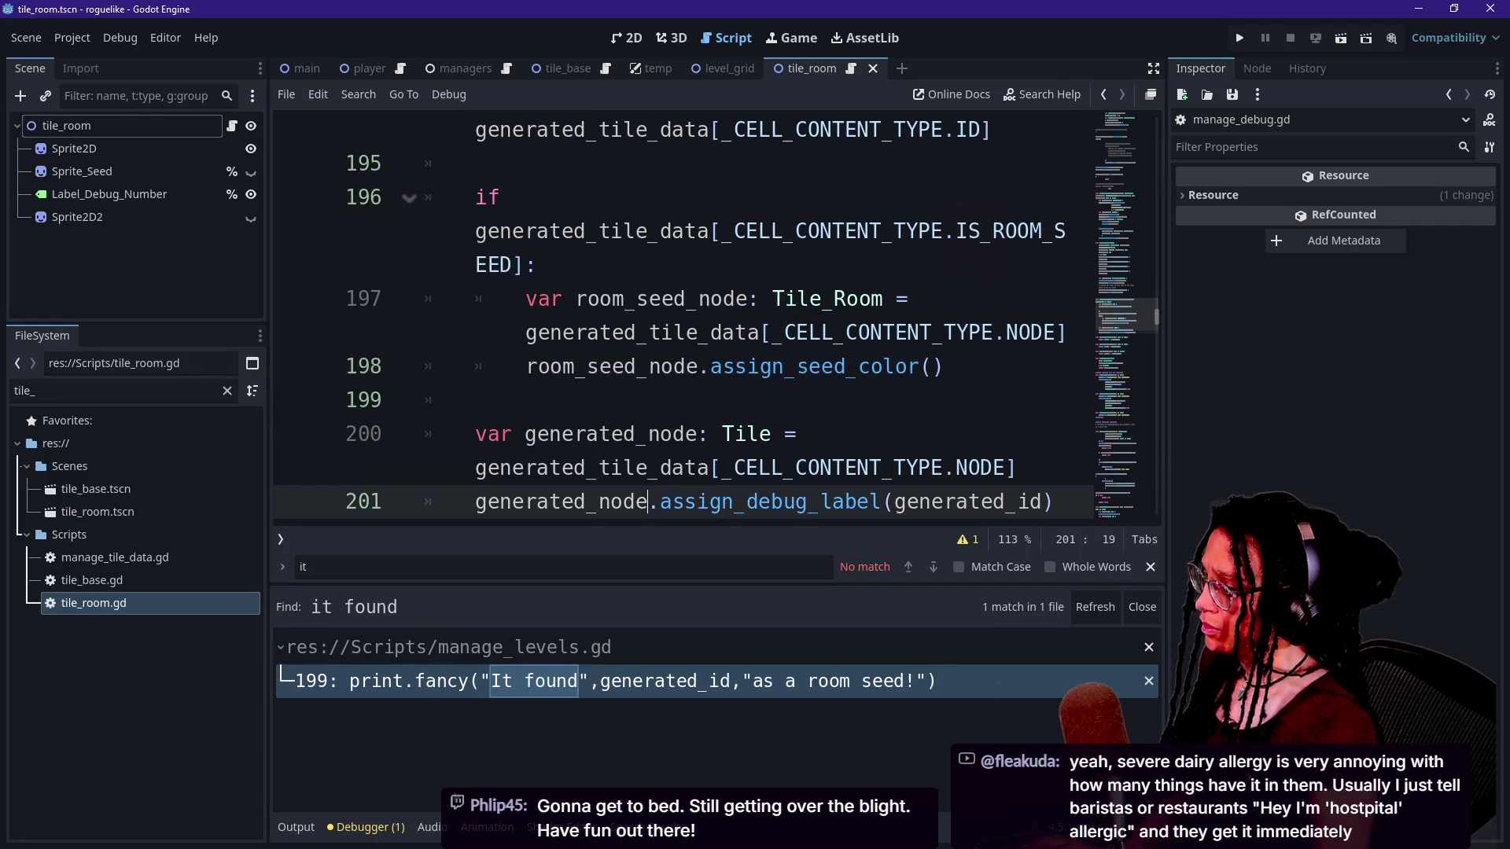
Show the Output log with its 'it found' filter cleared.
click(295, 827)
click(330, 800)
key(ctrl+a)
key(BackSpace)
click(560, 333)
Find the Room Seed ID print line with an in-file search for 'seed id'.
key(ctrl+f)
text(seed id)
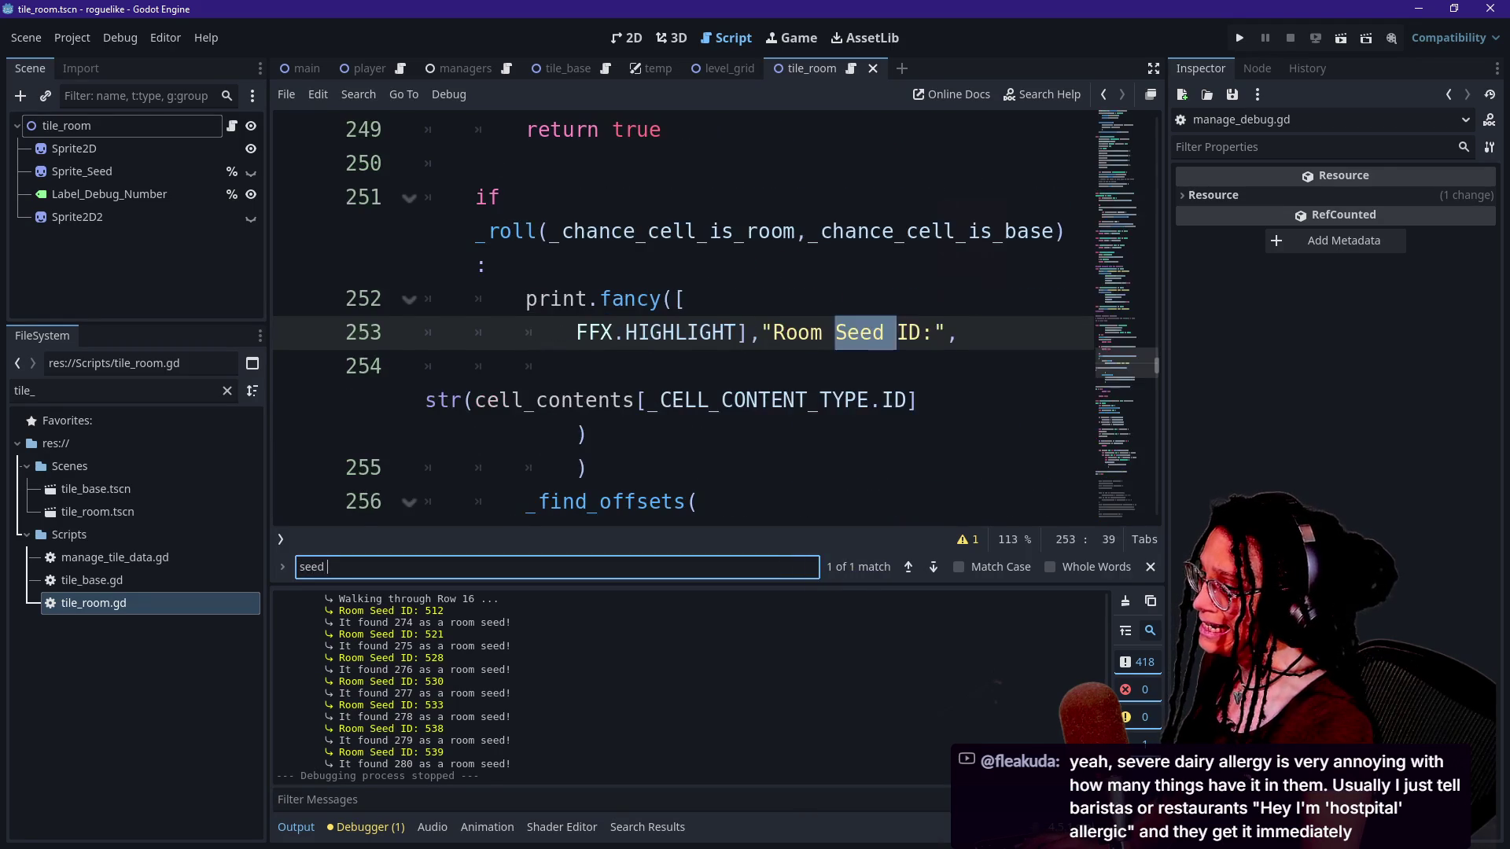
click(475, 299)
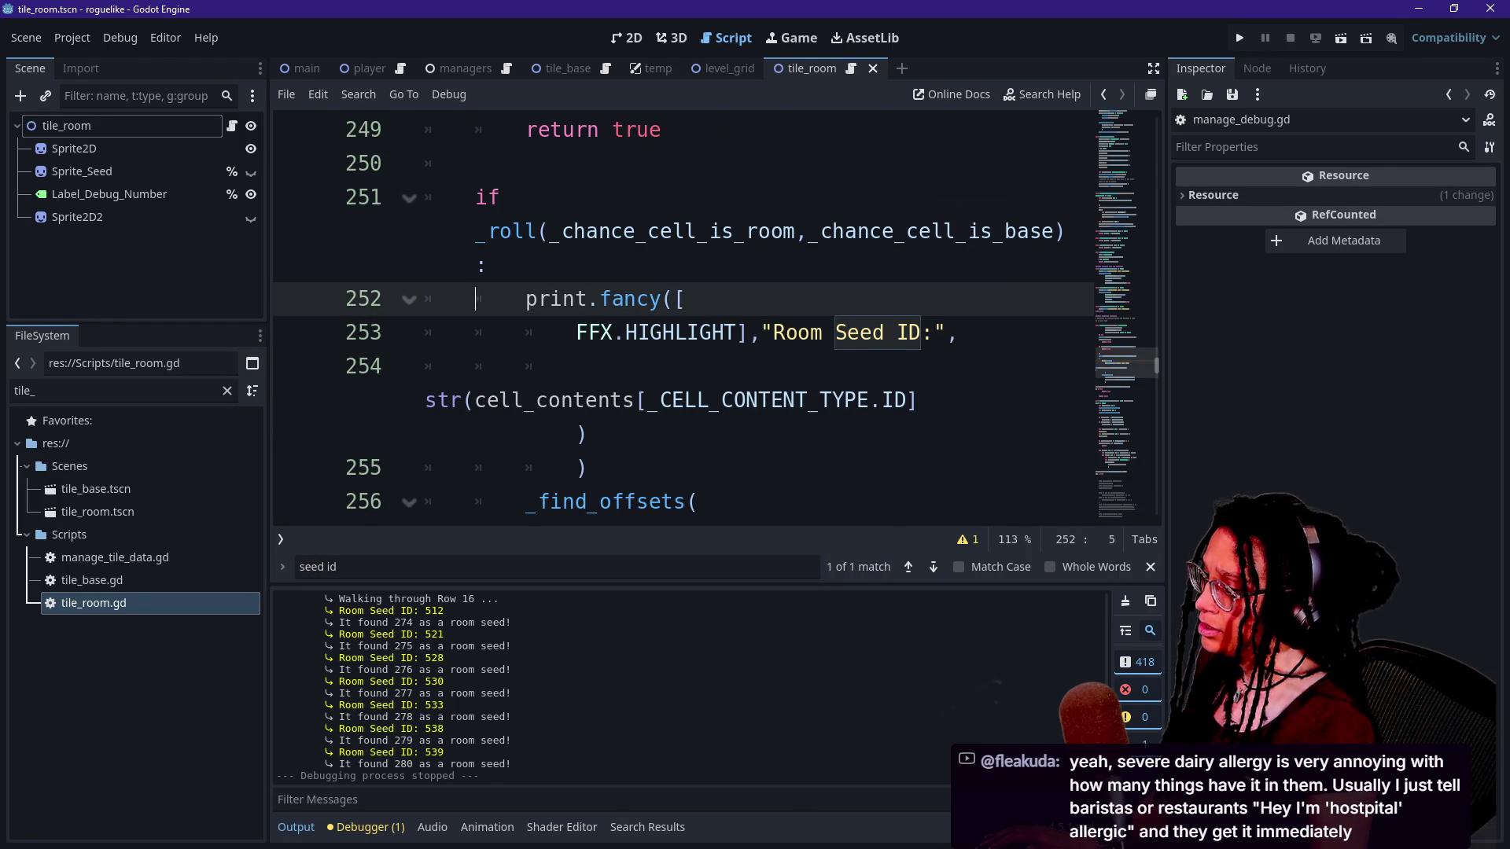
click(823, 333)
scroll(519, 654, up, 1)
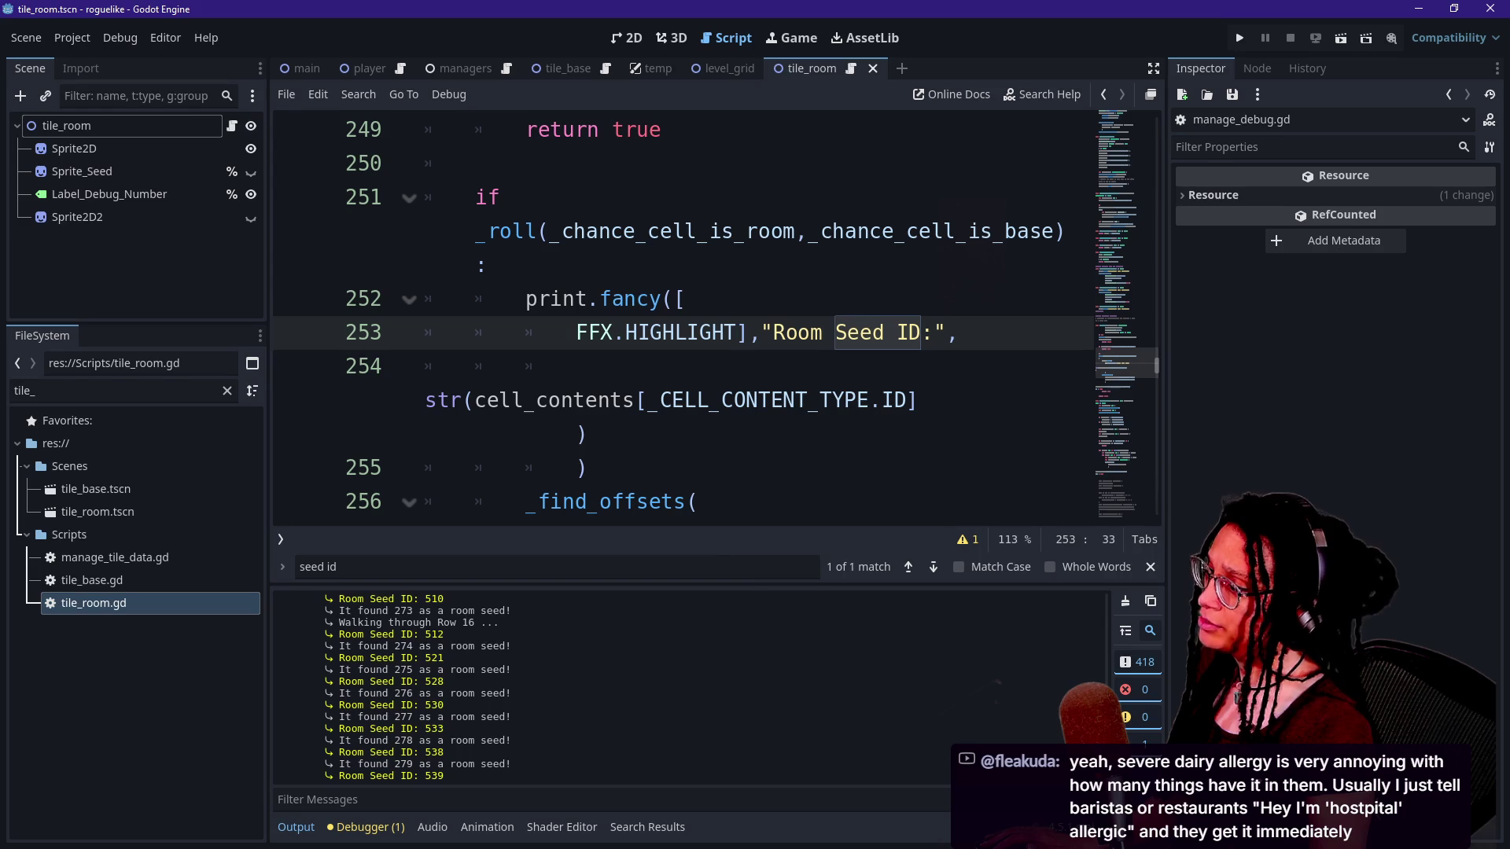
Remove '[FFX.HIGHLIGHT],' from that print.fancy call and save the script.
click(737, 333)
key(BackSpace)
key(BackSpace)
key(BackSpace)
key(BackSpace)
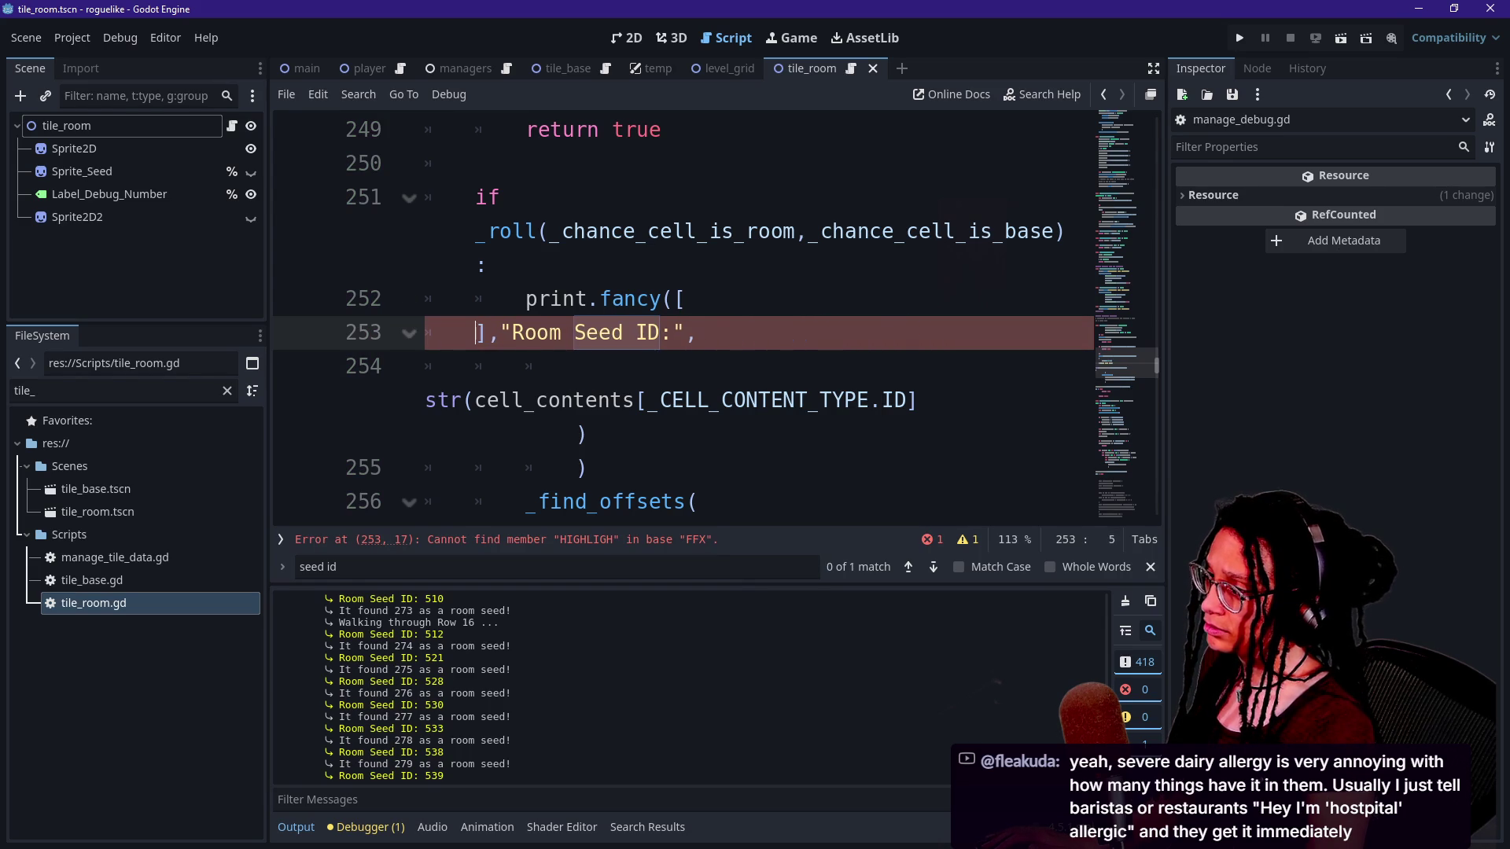
key(BackSpace)
key(Delete)
key(Delete)
key(ctrl+s)
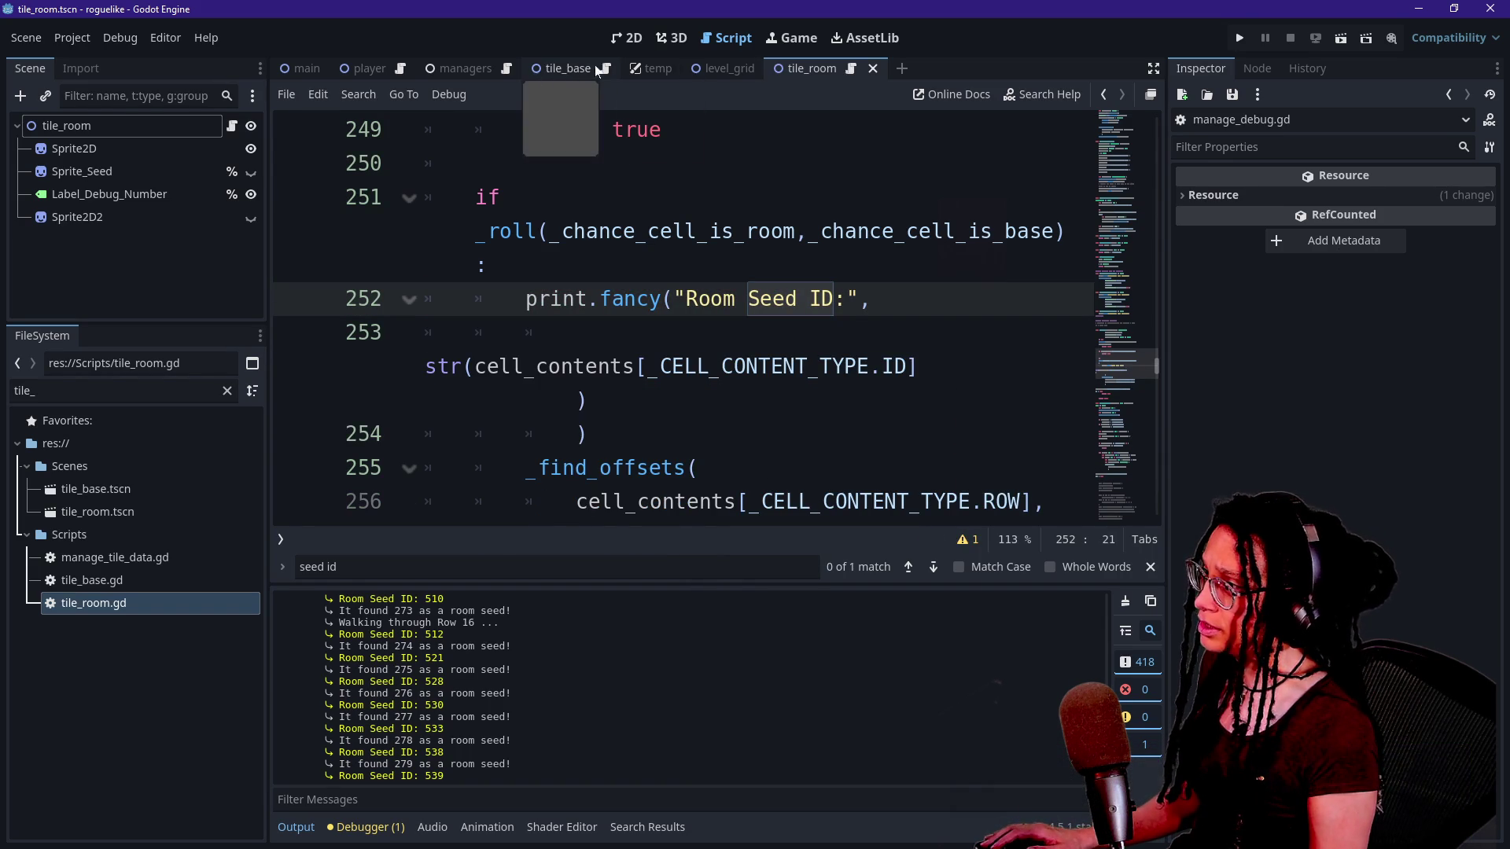
Back in tile_room.gd, type '([' after print.fancy in the _ready function.
click(851, 68)
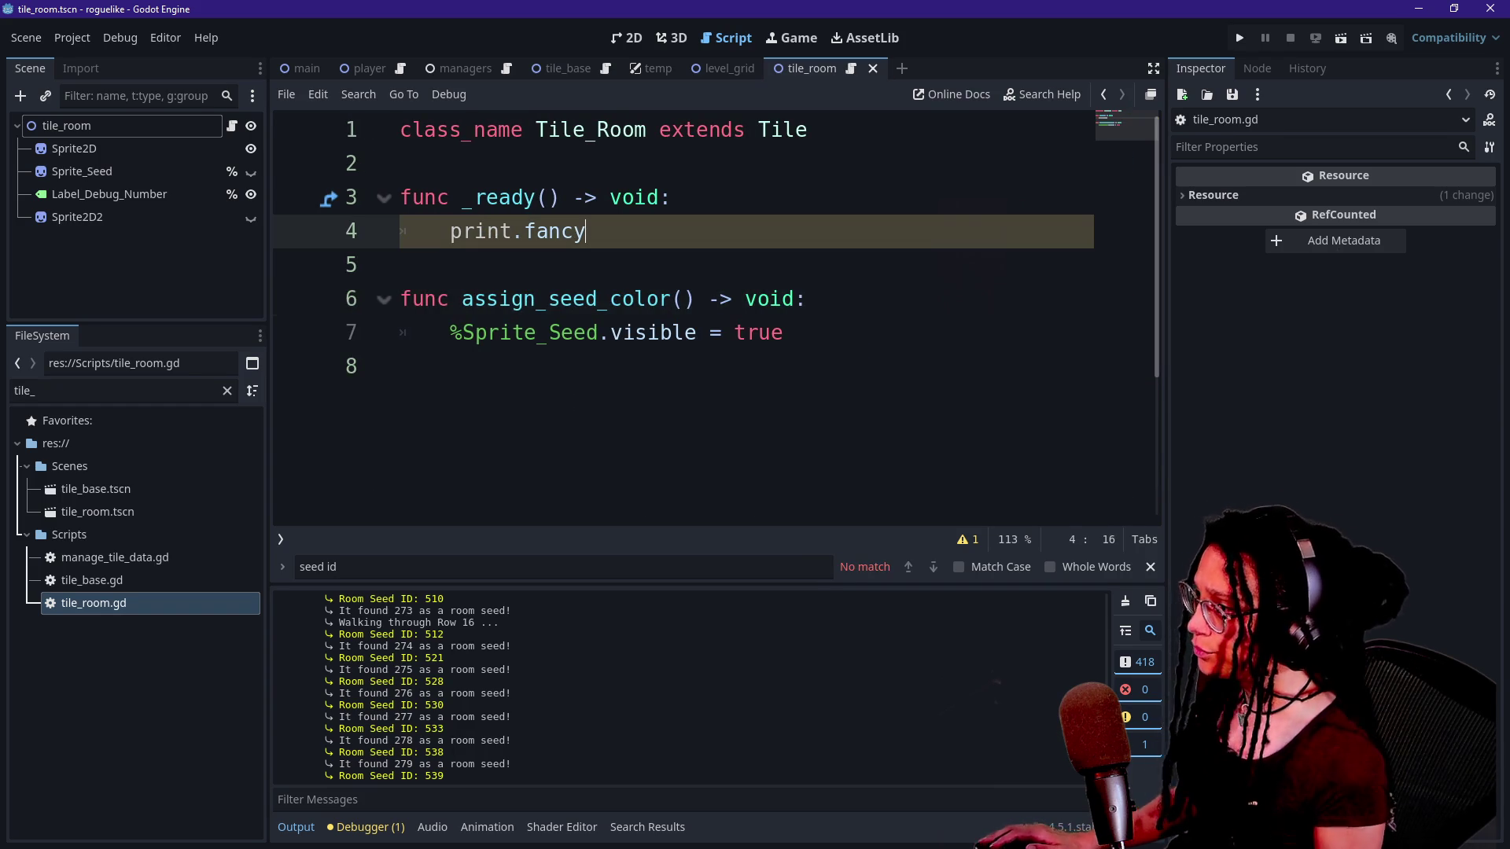
text(([)
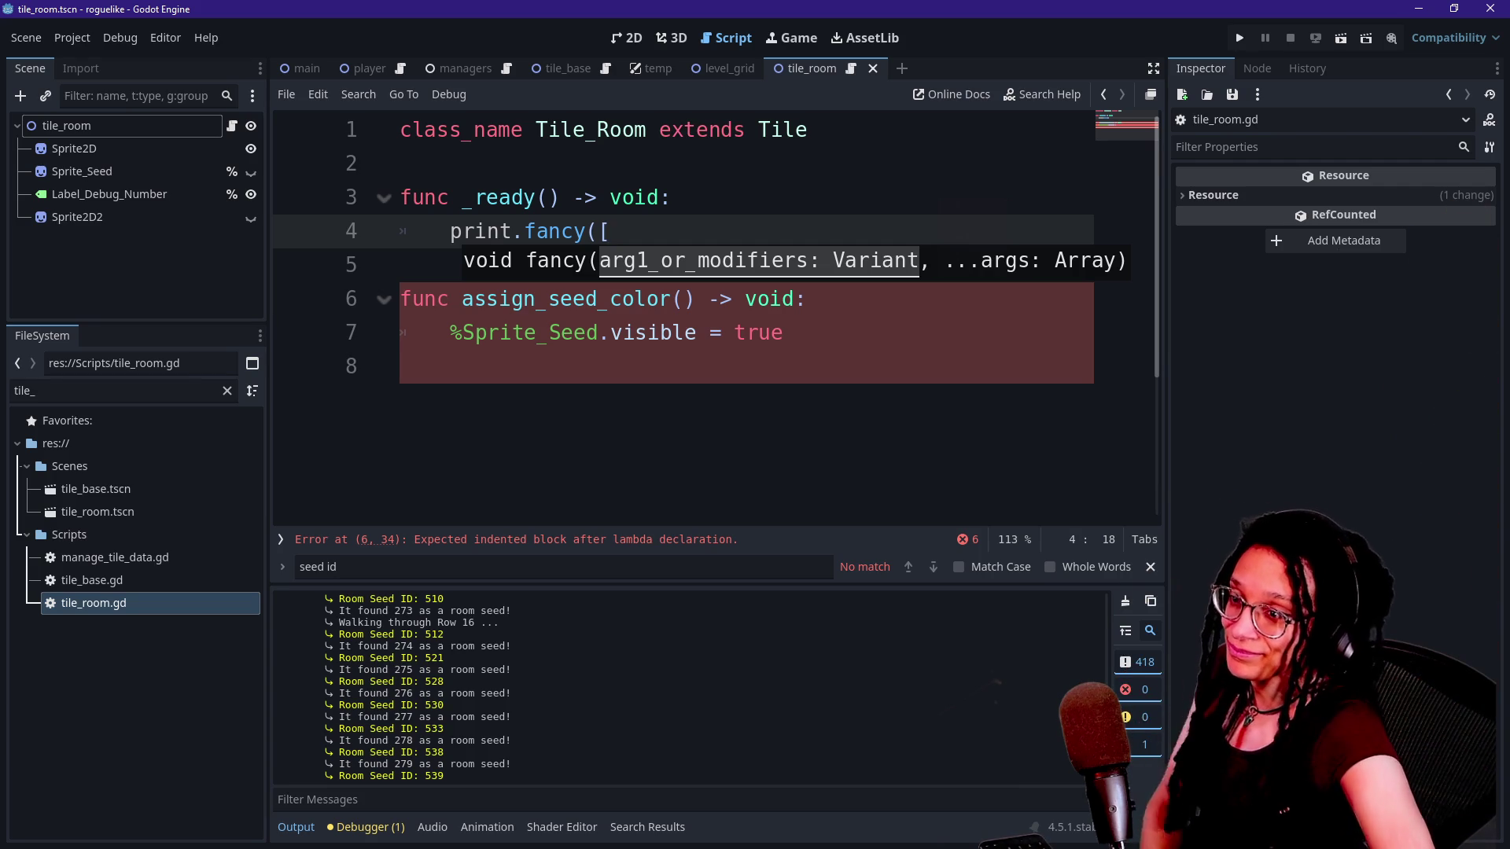
click(673, 198)
key(shift+Down)
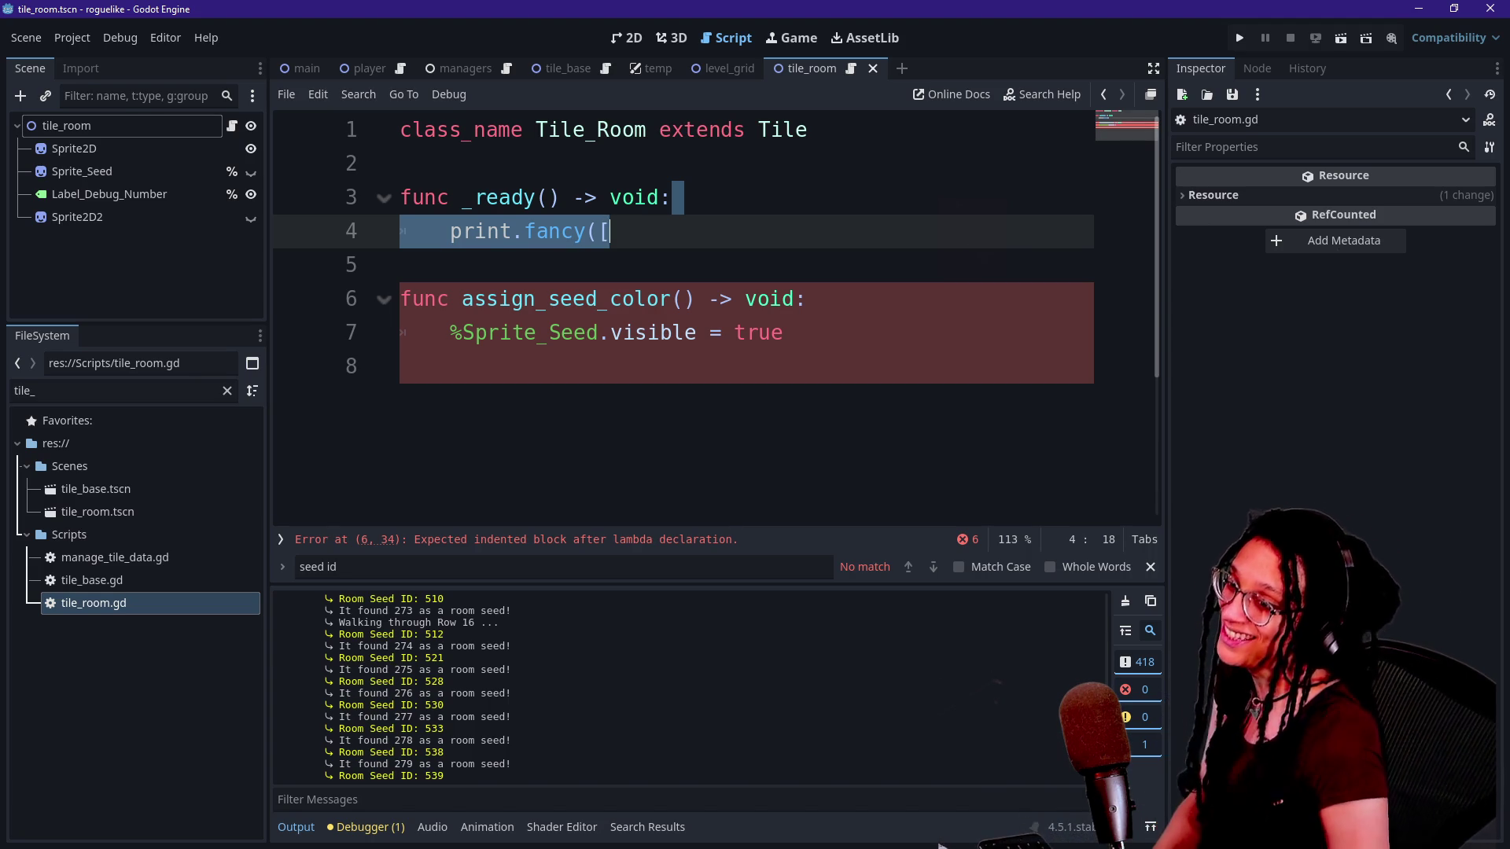
key(Down)
Add [FFX.HIGHLIGHT], as the first argument of the _ready print.fancy call.
key(Up)
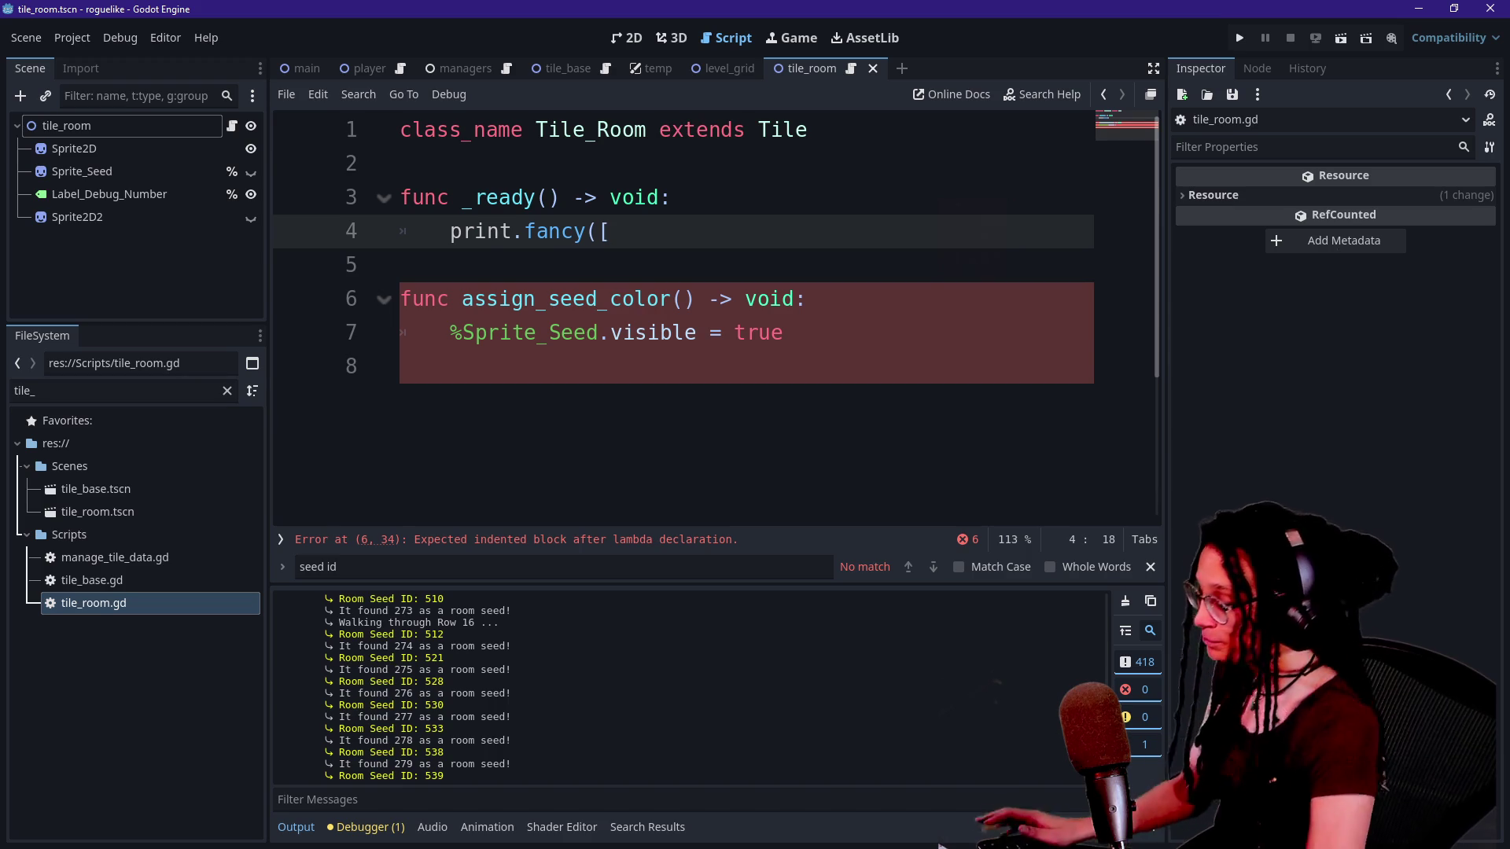
text(X.HI)
key(Return)
text(],)
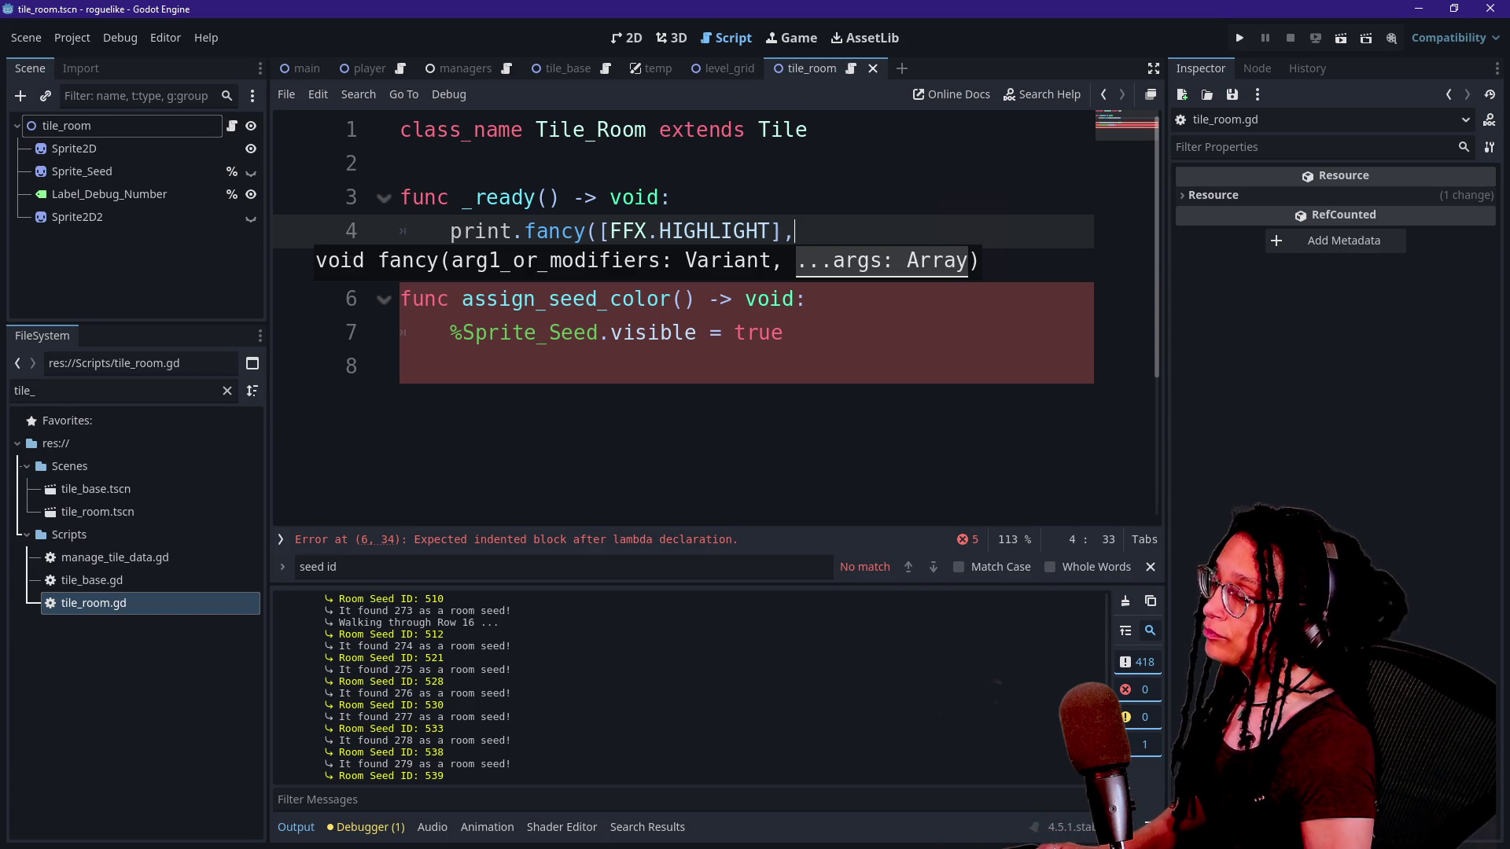
click(401, 265)
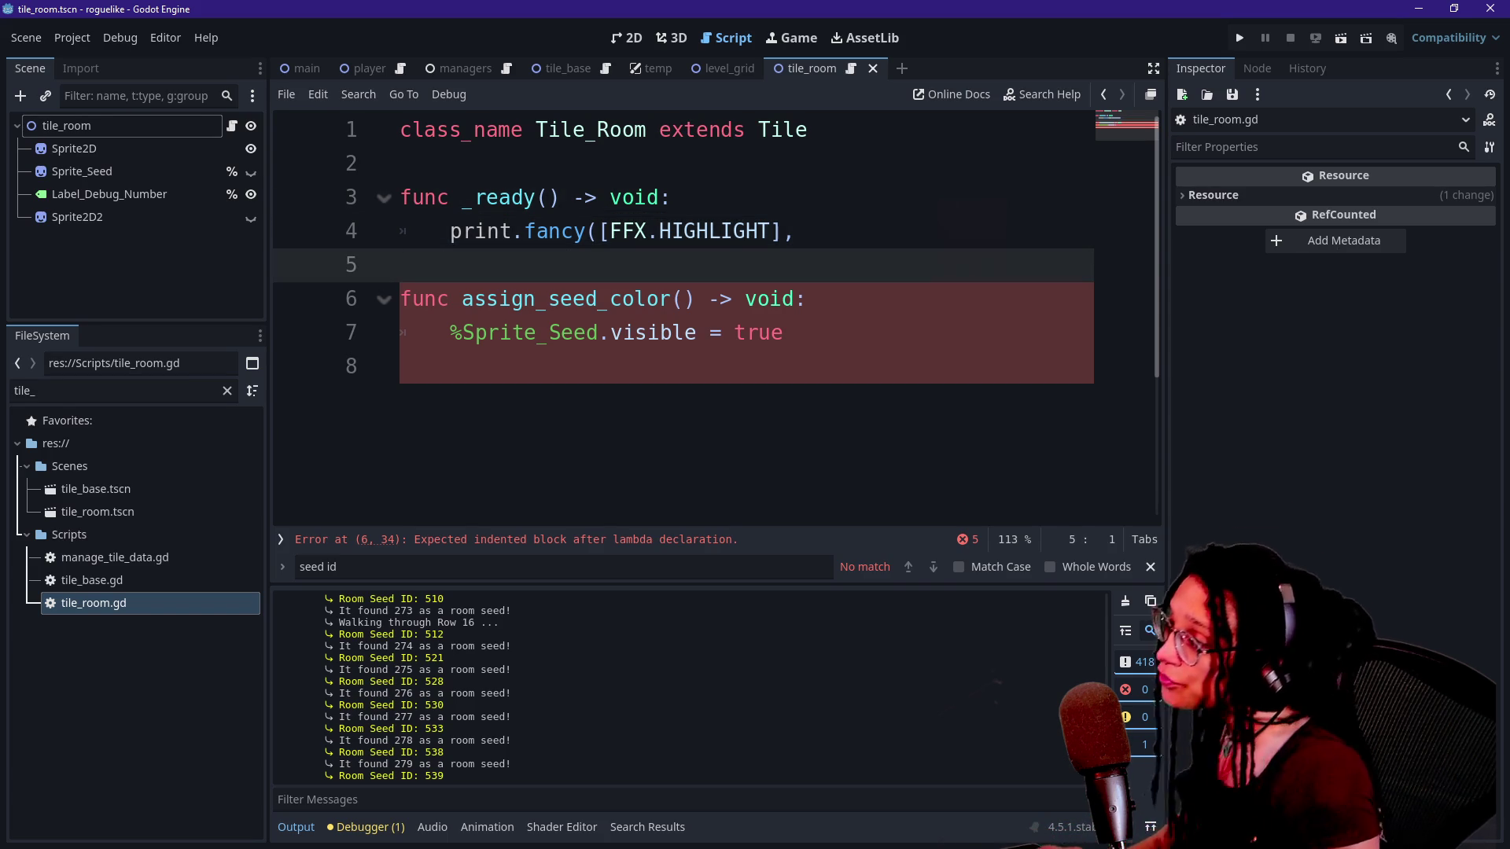
click(796, 231)
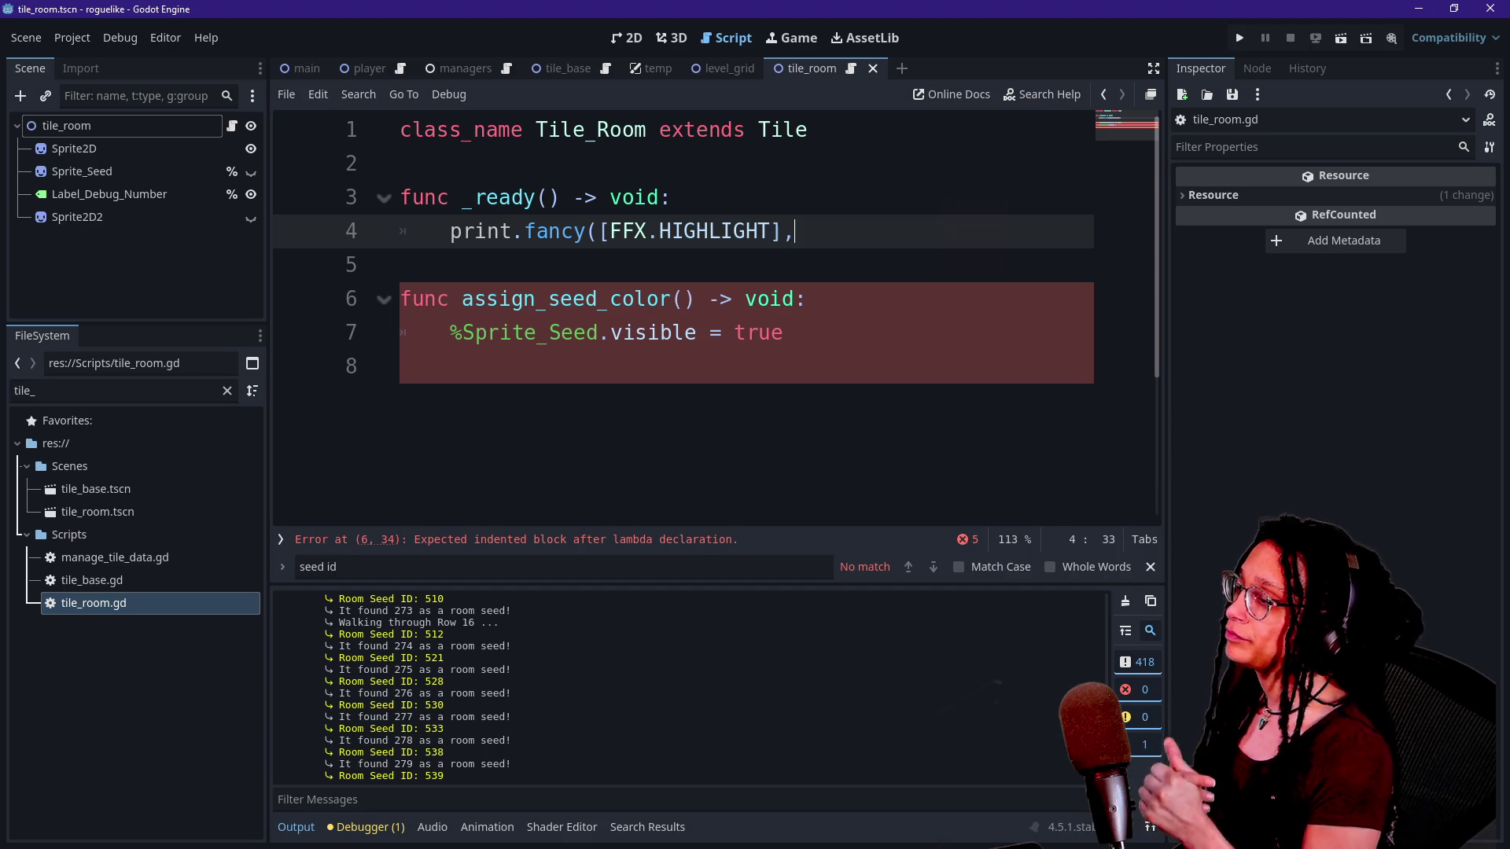
Finish the call with the string "Tile Spawned!" and a closing parenthesis.
text("TI)
key(Escape)
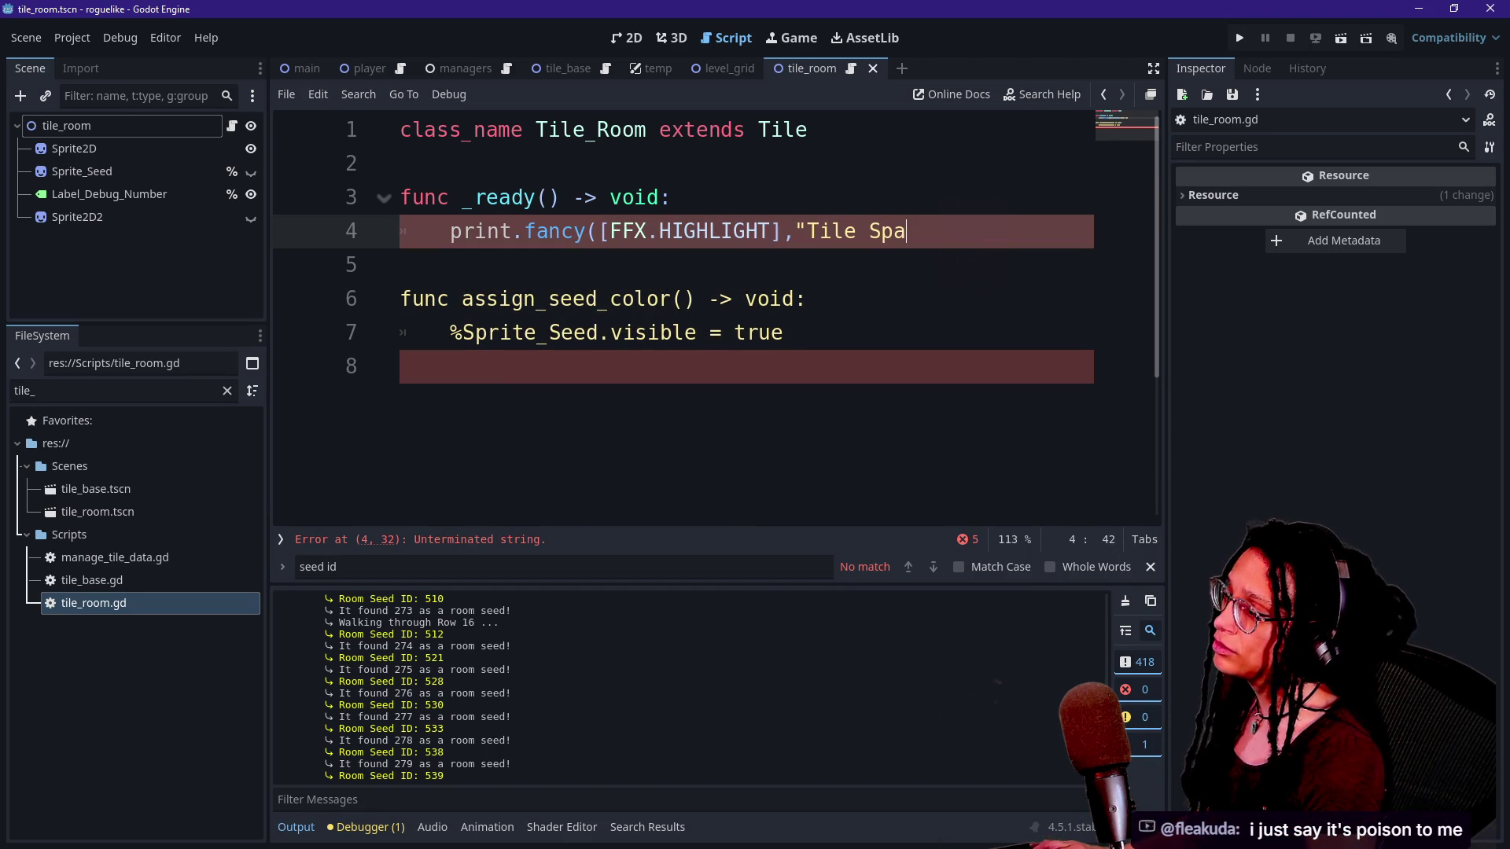
text(")
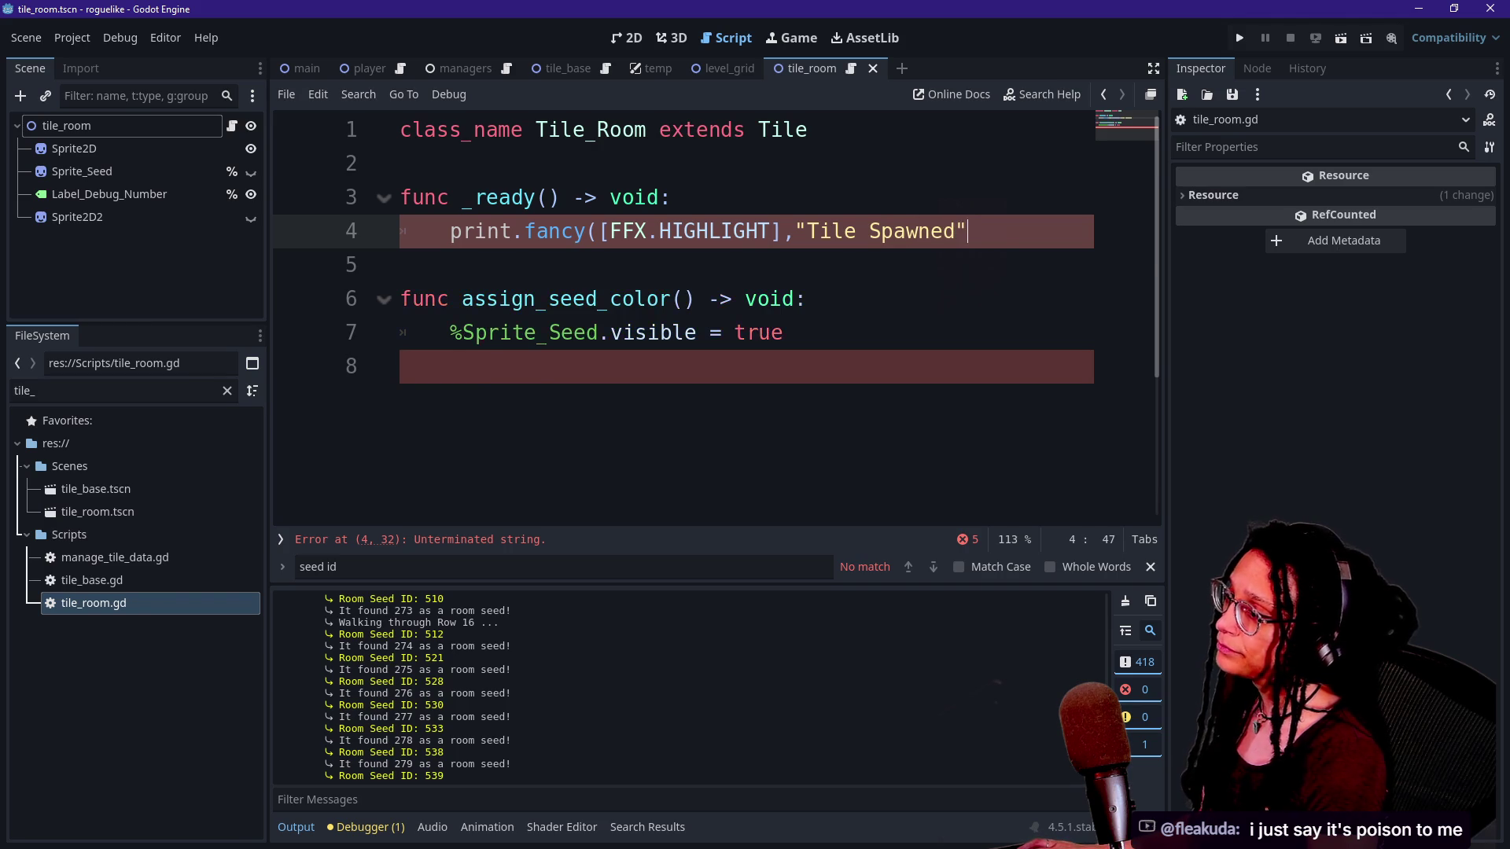
key(Left)
text(!)
click(672, 198)
key(Down)
key(End)
text())
Copy the completed print line and paste it into assign_seed_color after line 7.
key(shift+Up)
key(ctrl+c)
click(783, 332)
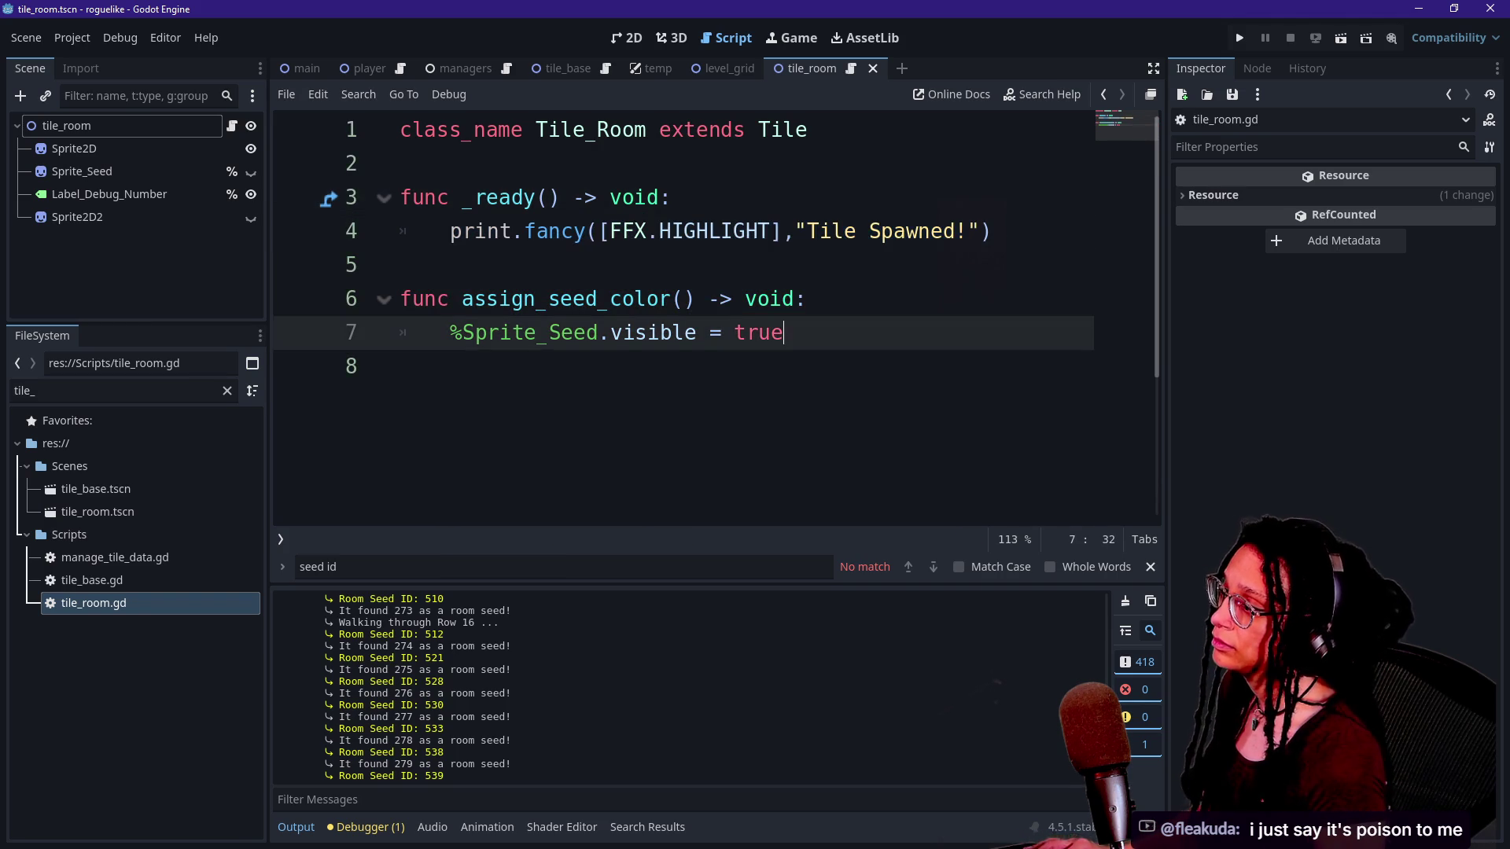
key(ctrl+v)
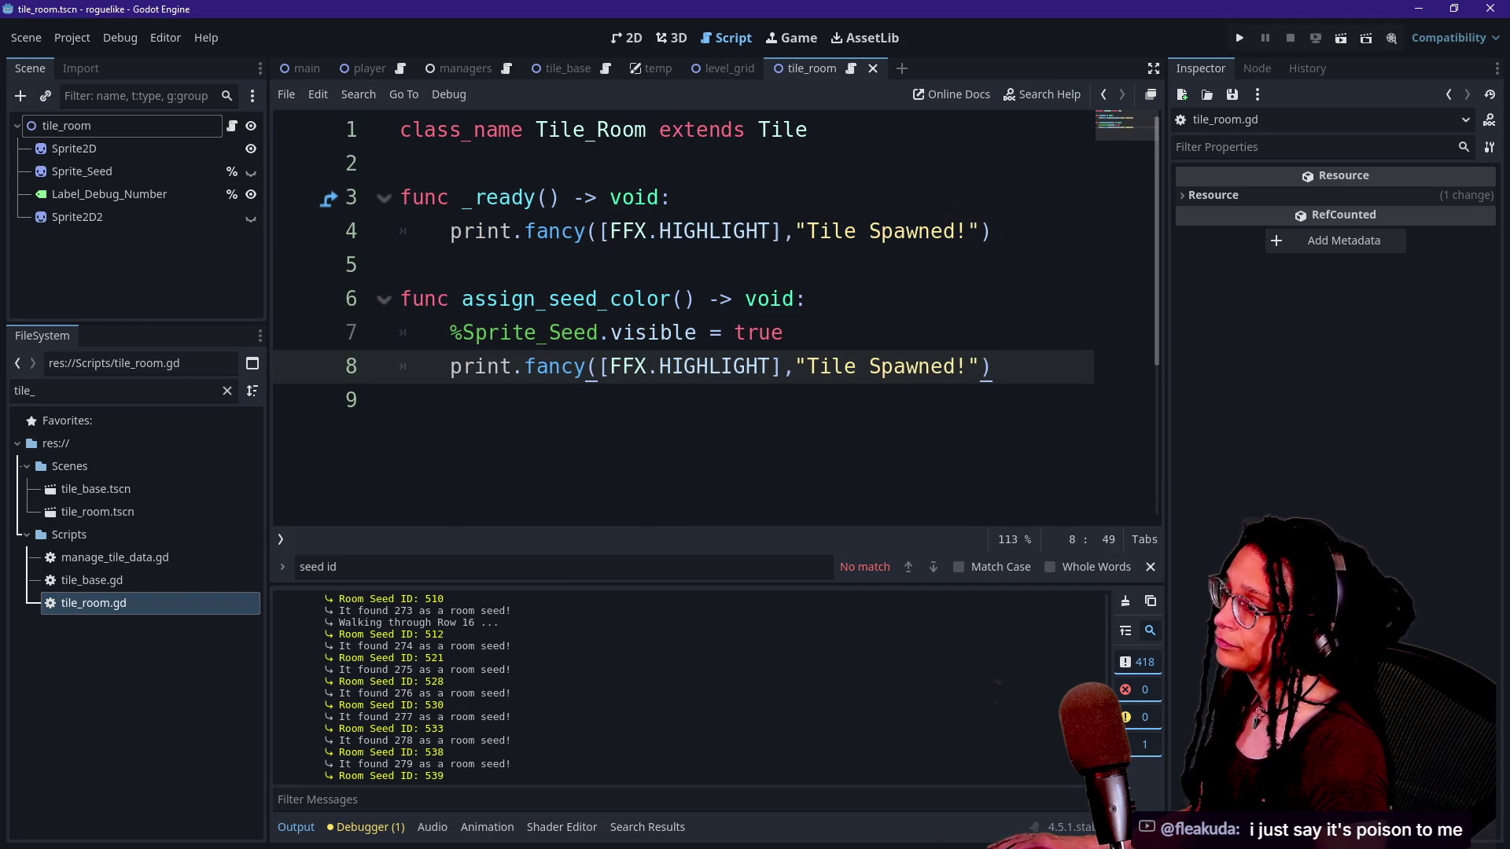
click(807, 231)
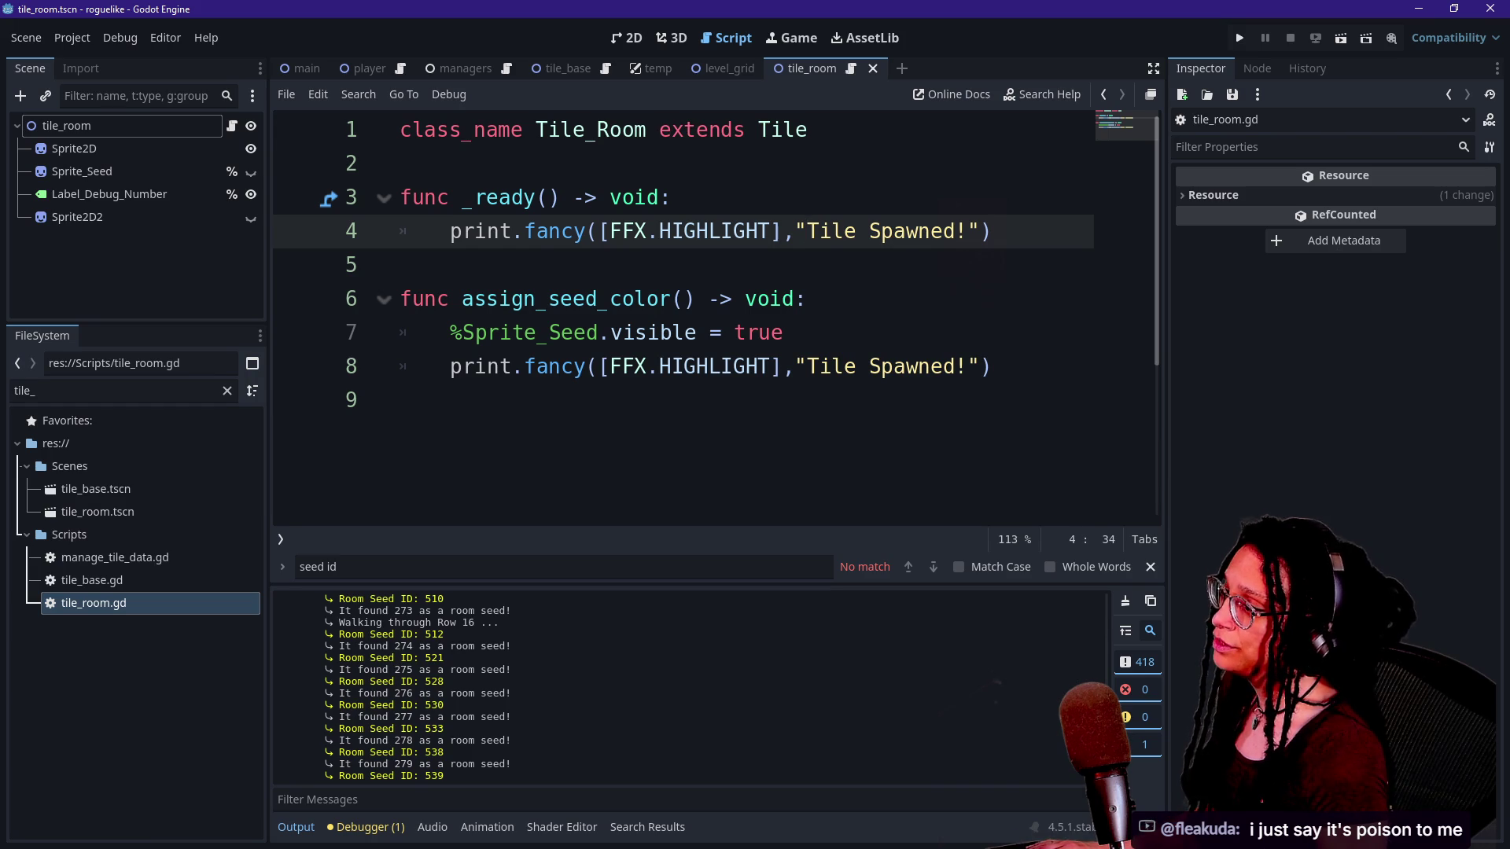
Change the _ready print to pass "Tile", name, "Spawned!".
text(",)
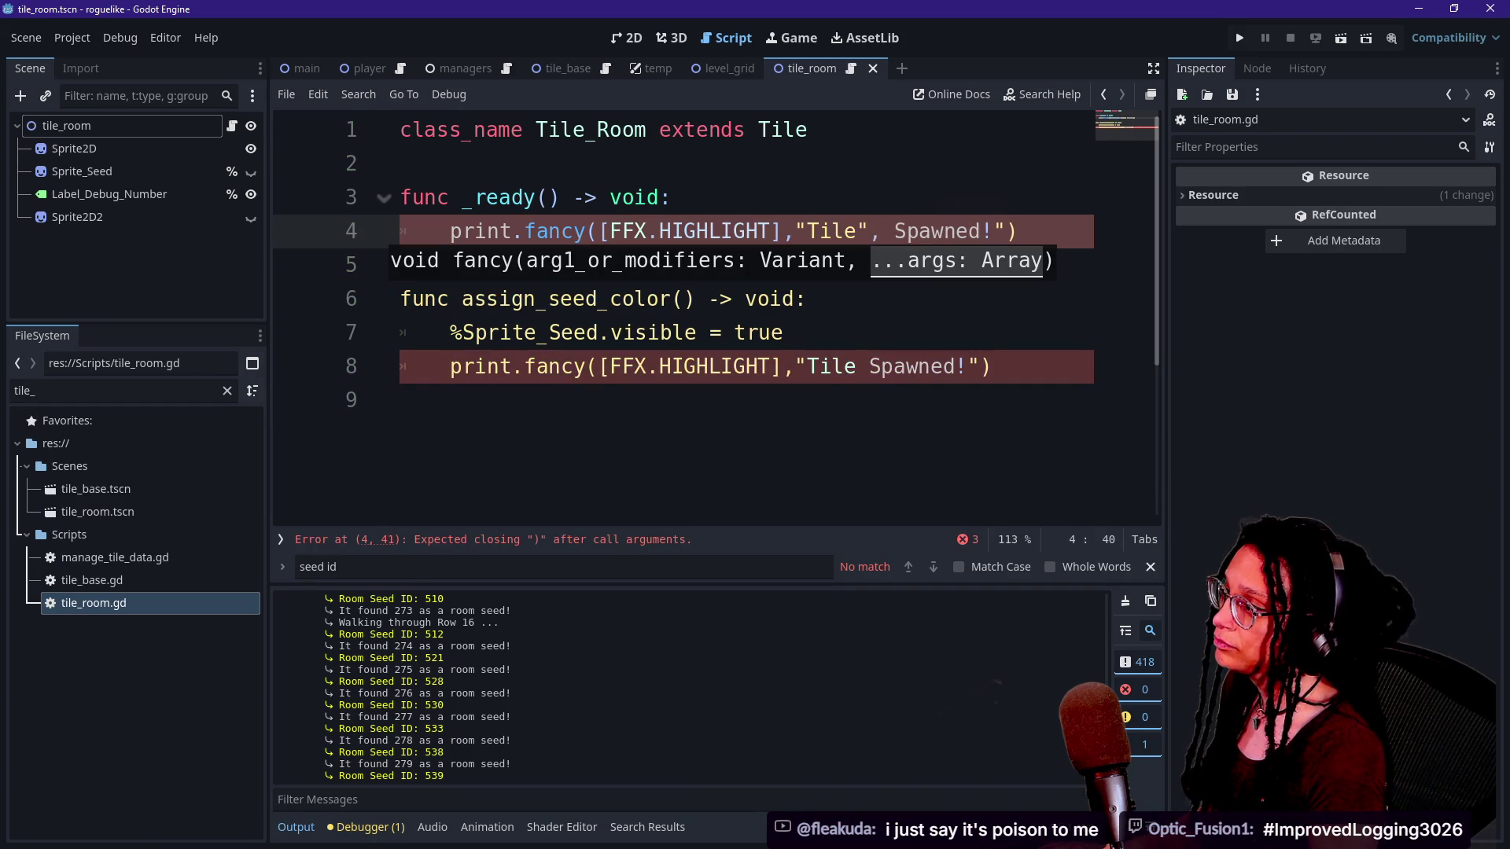
text(name)
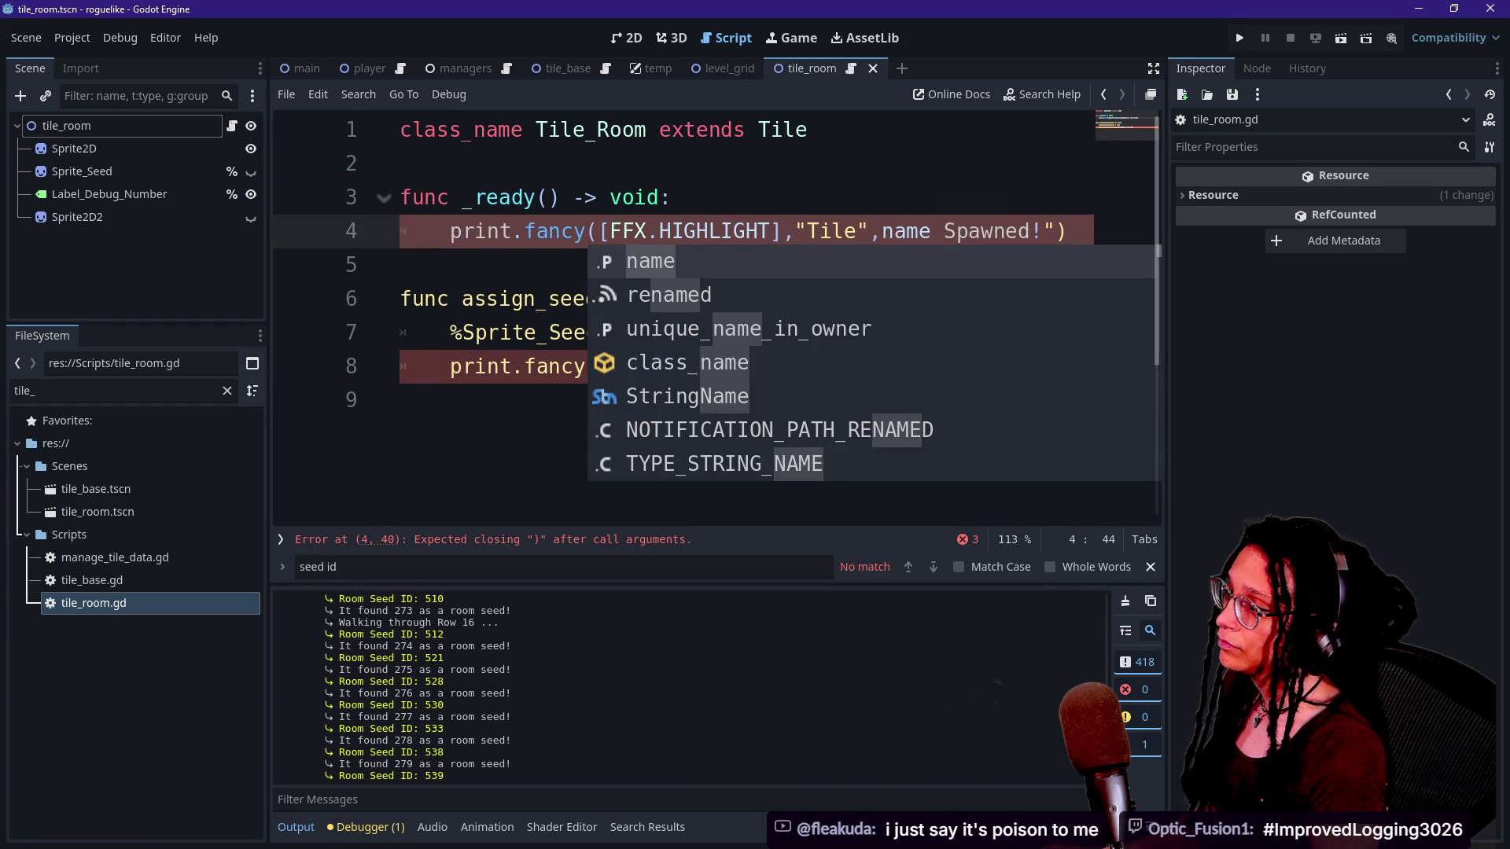
key(Delete)
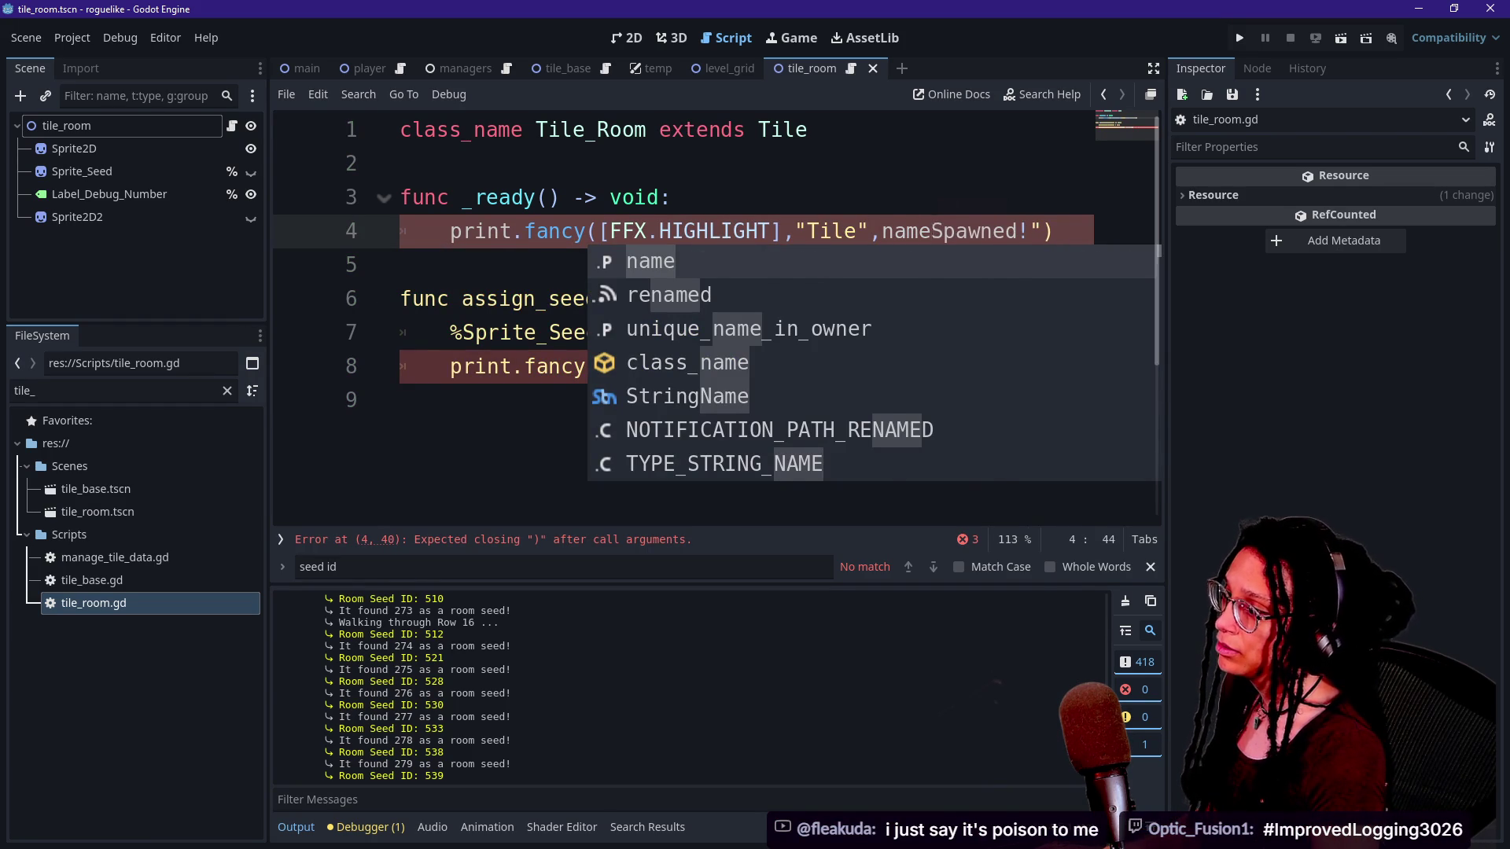
text(m)
key(BackSpace)
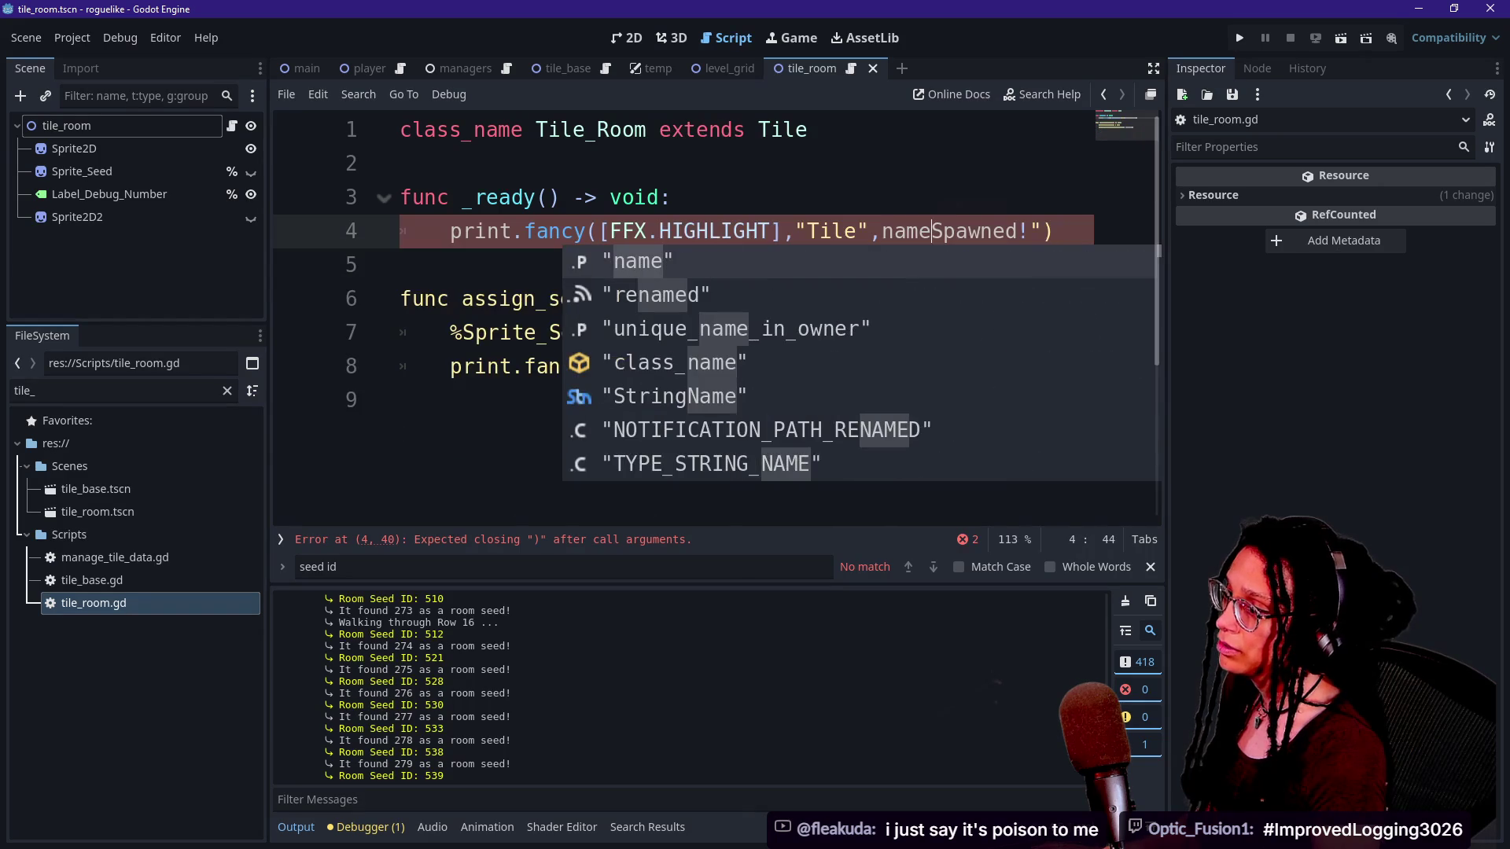
text(,")
key(End)
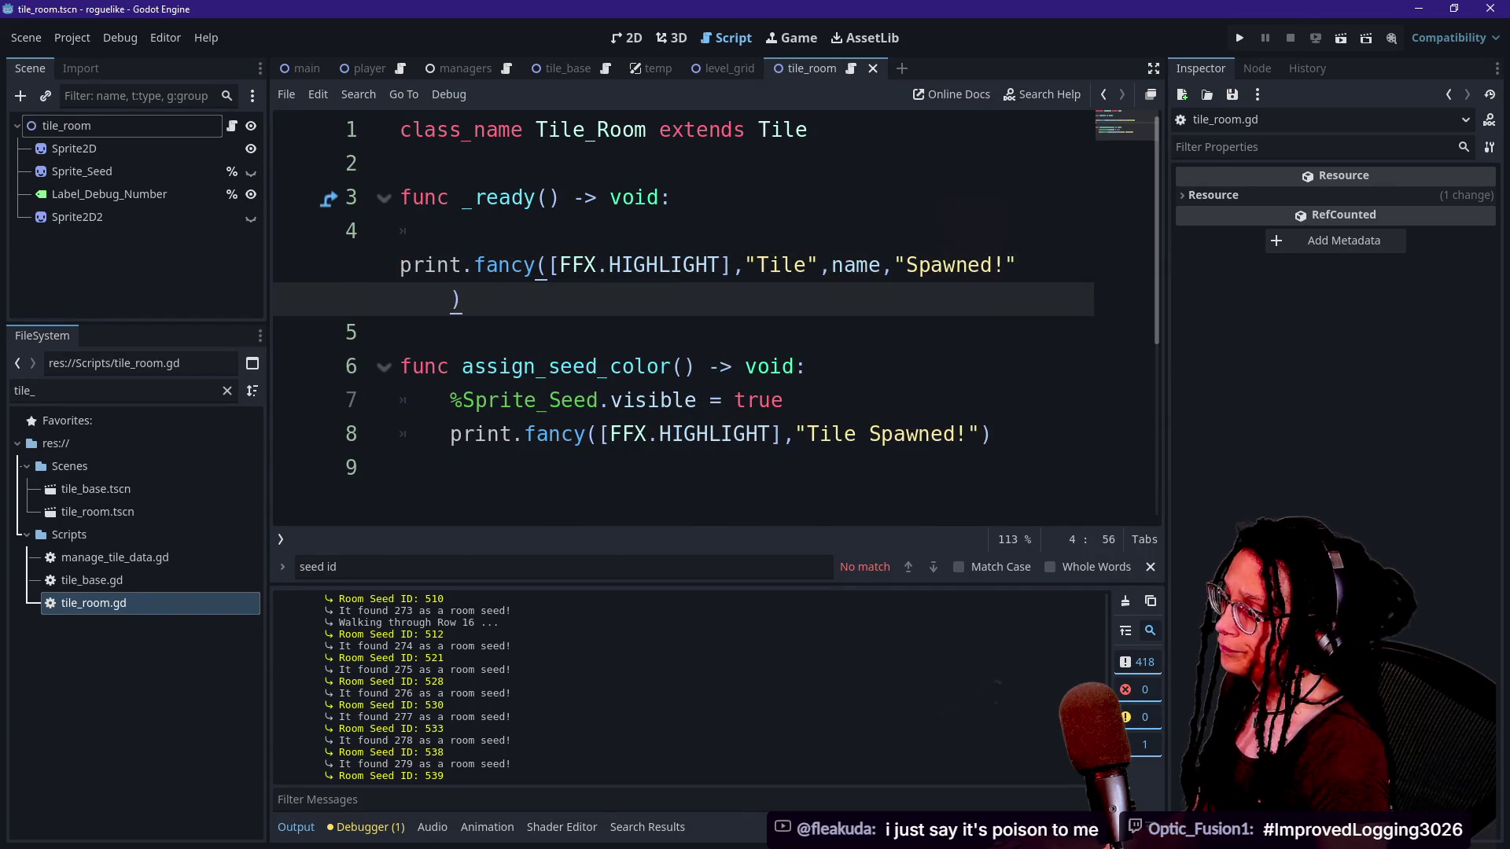
Make the assign_seed_color print pass "Tile", name, "colored as a seed!", save, and run the project.
click(878, 434)
text(,")
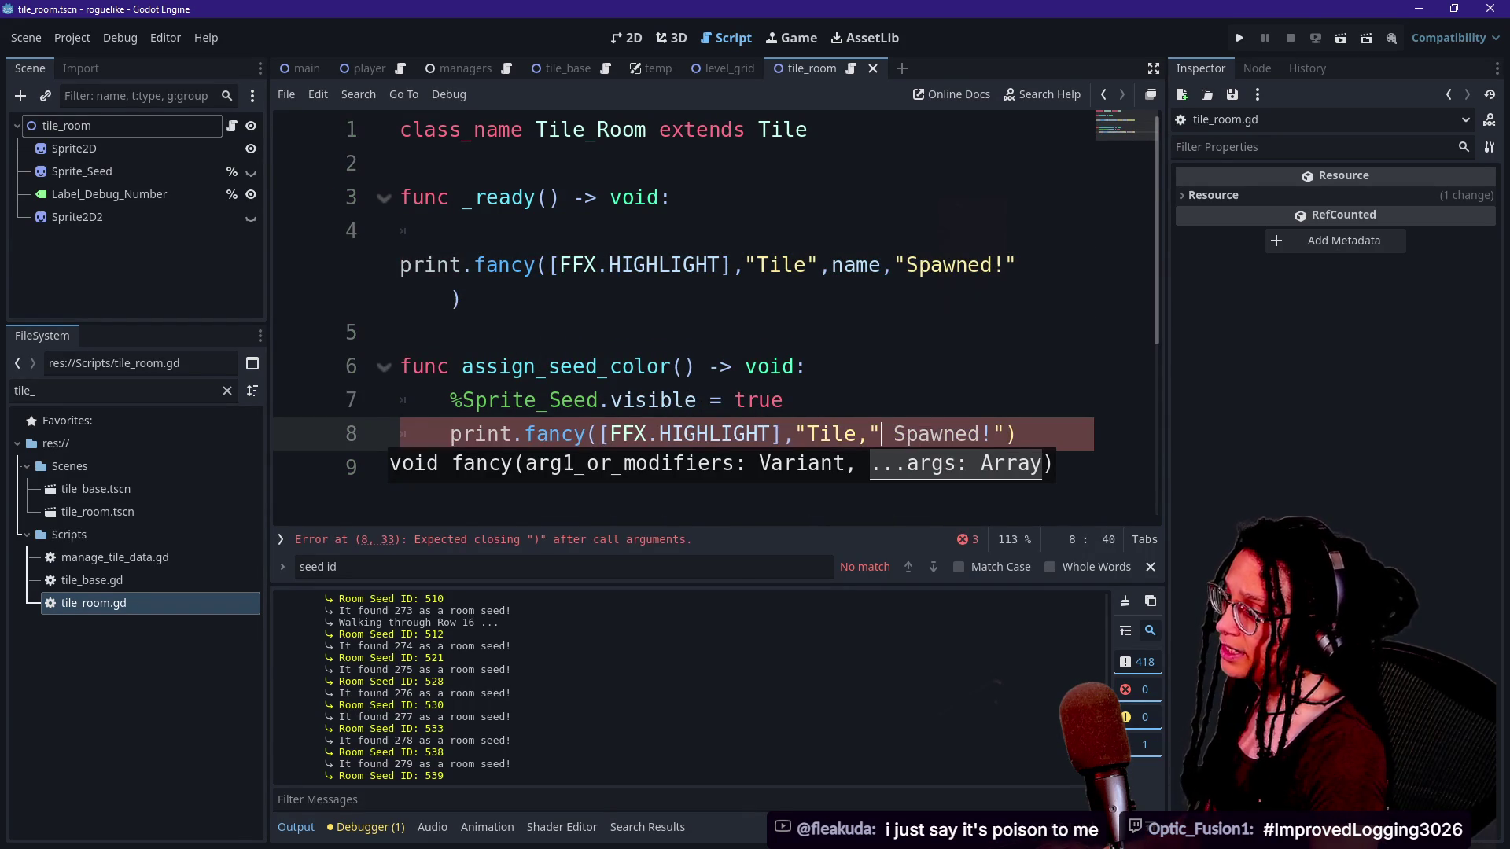
key(BackSpace)
key(BackSpace)
text("mname)
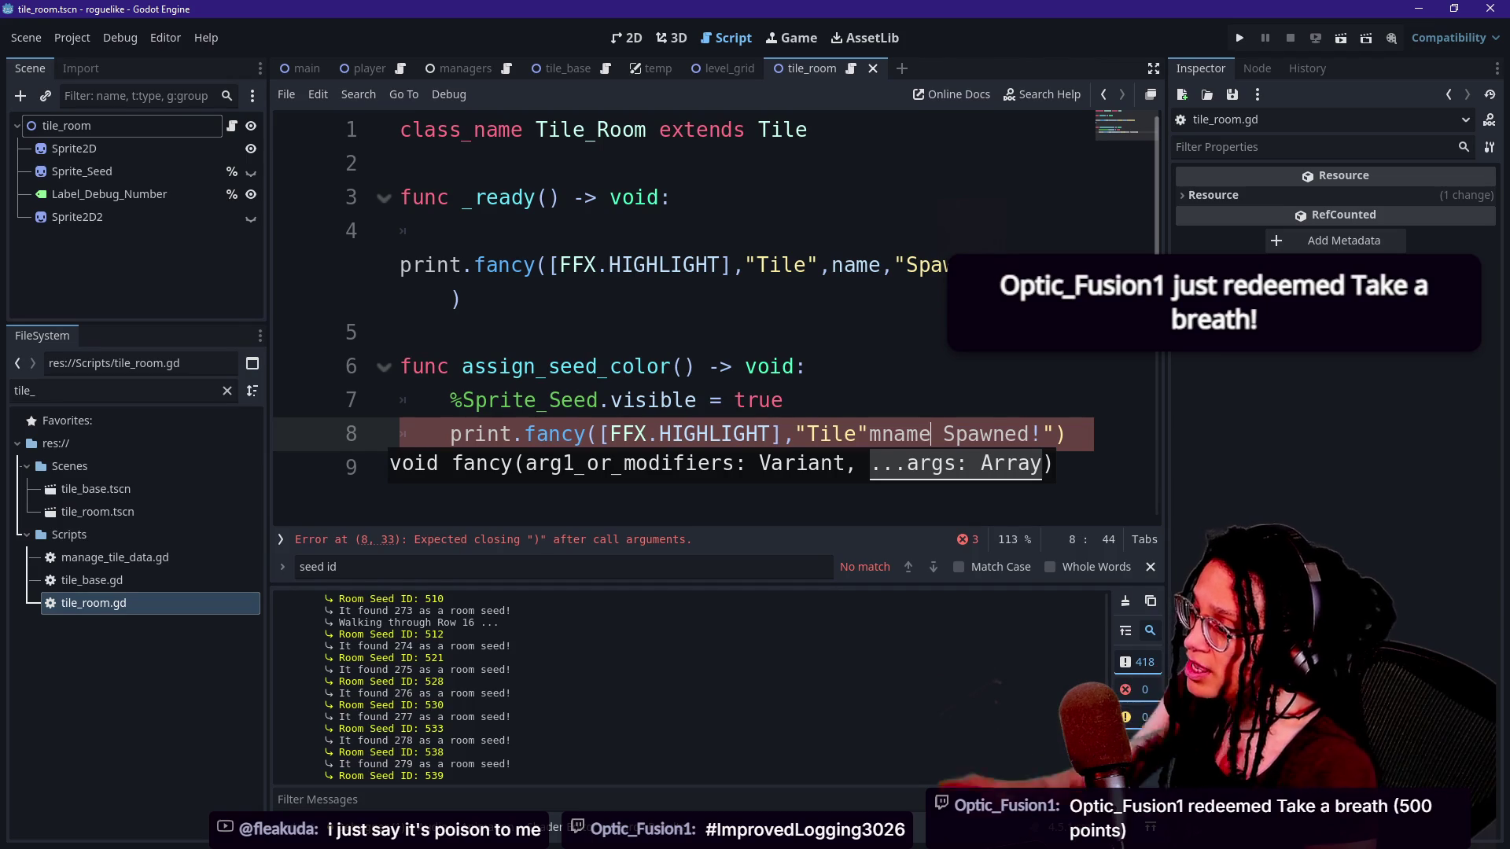
key(BackSpace)
key(BackSpace)
key(BackSpace)
key(BackSpace)
text(,)
text(name,)
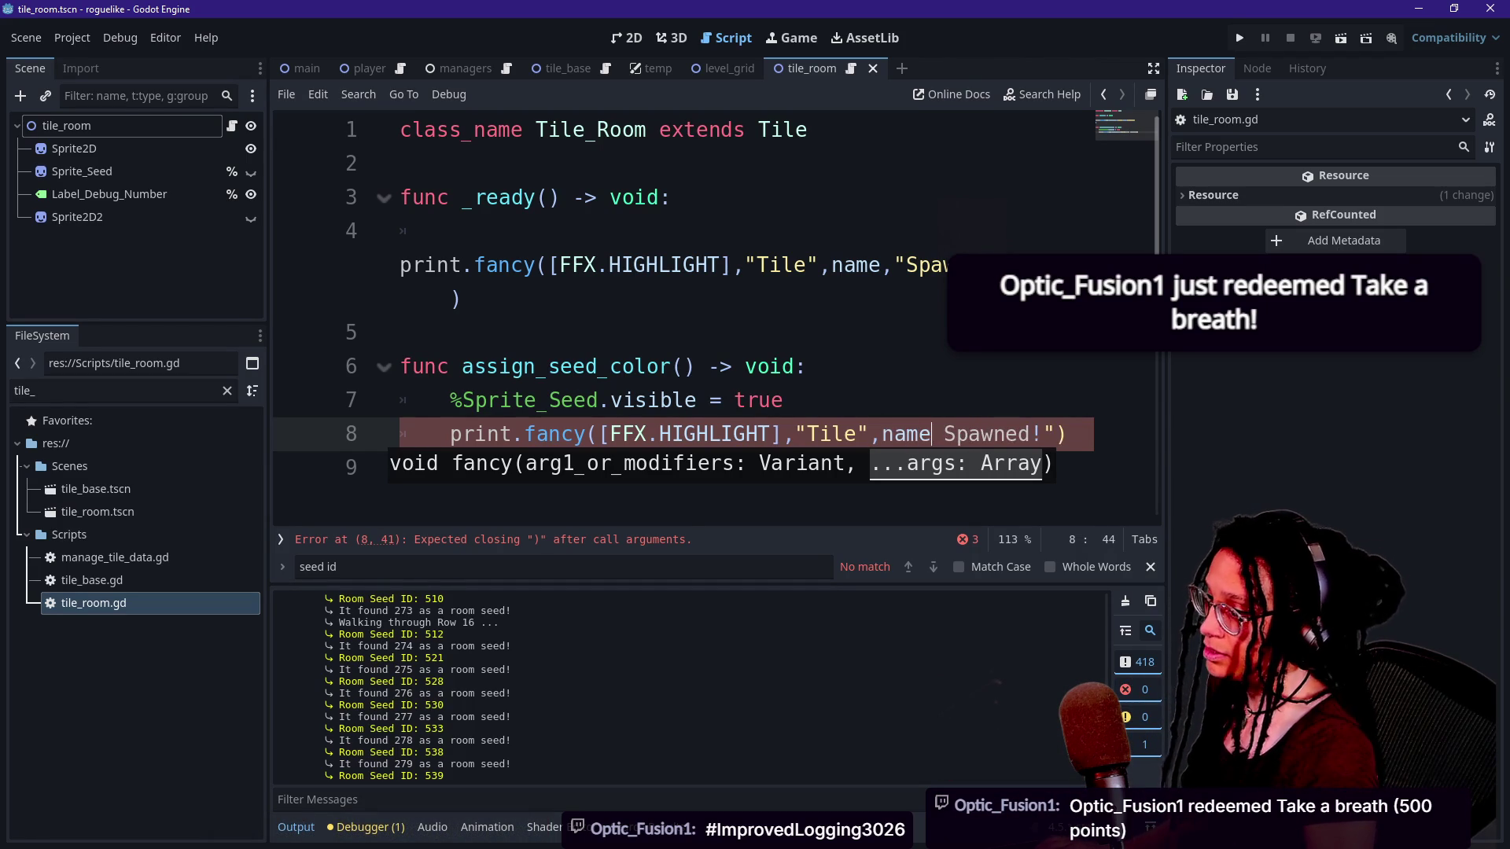
key(Delete)
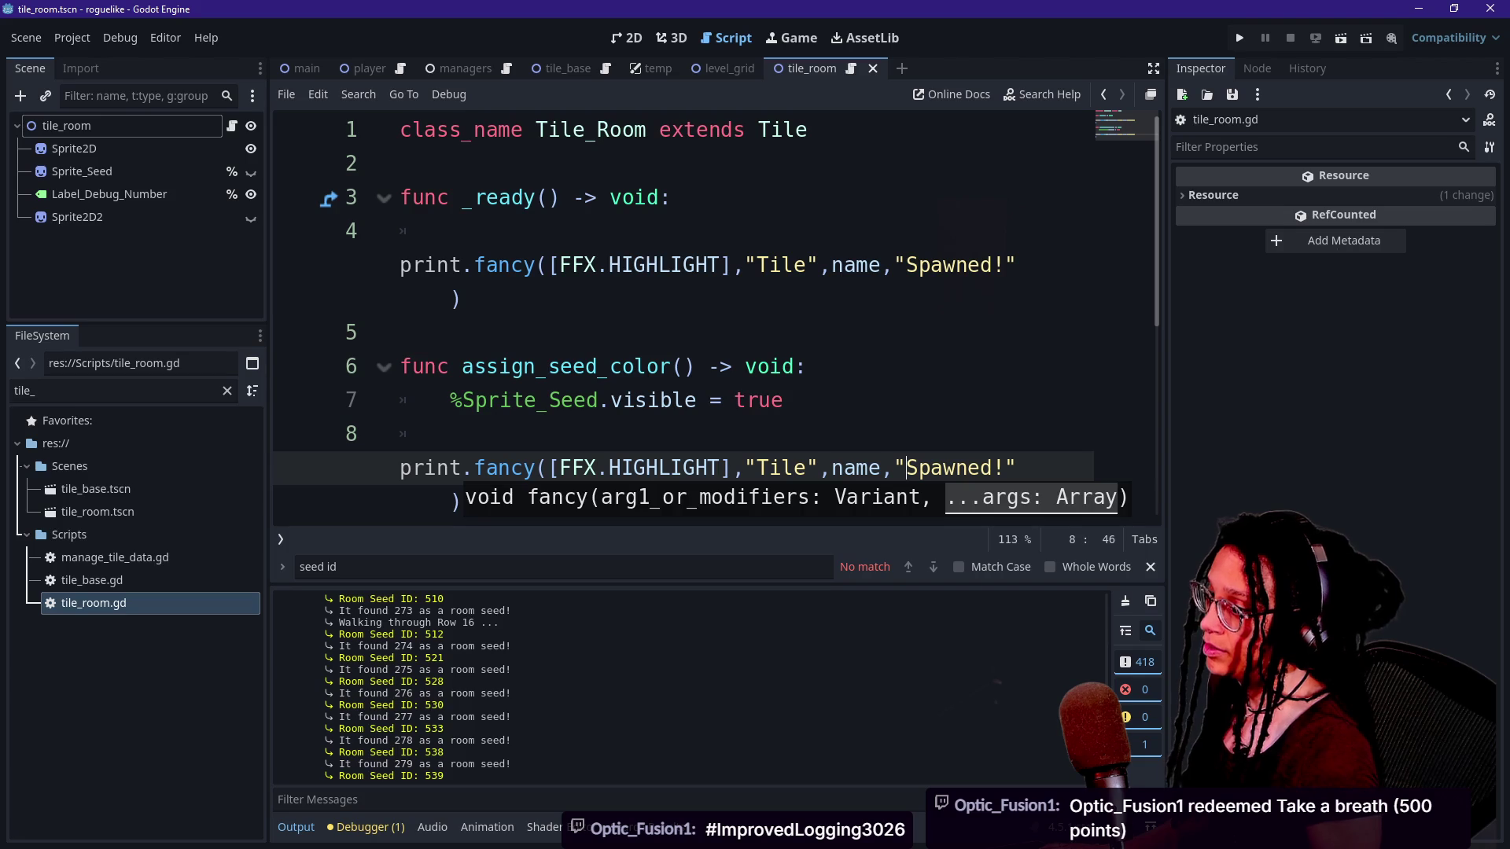
key(ctrl+shift+Right)
text(is)
key(BackSpace)
key(BackSpace)
key(BackSpace)
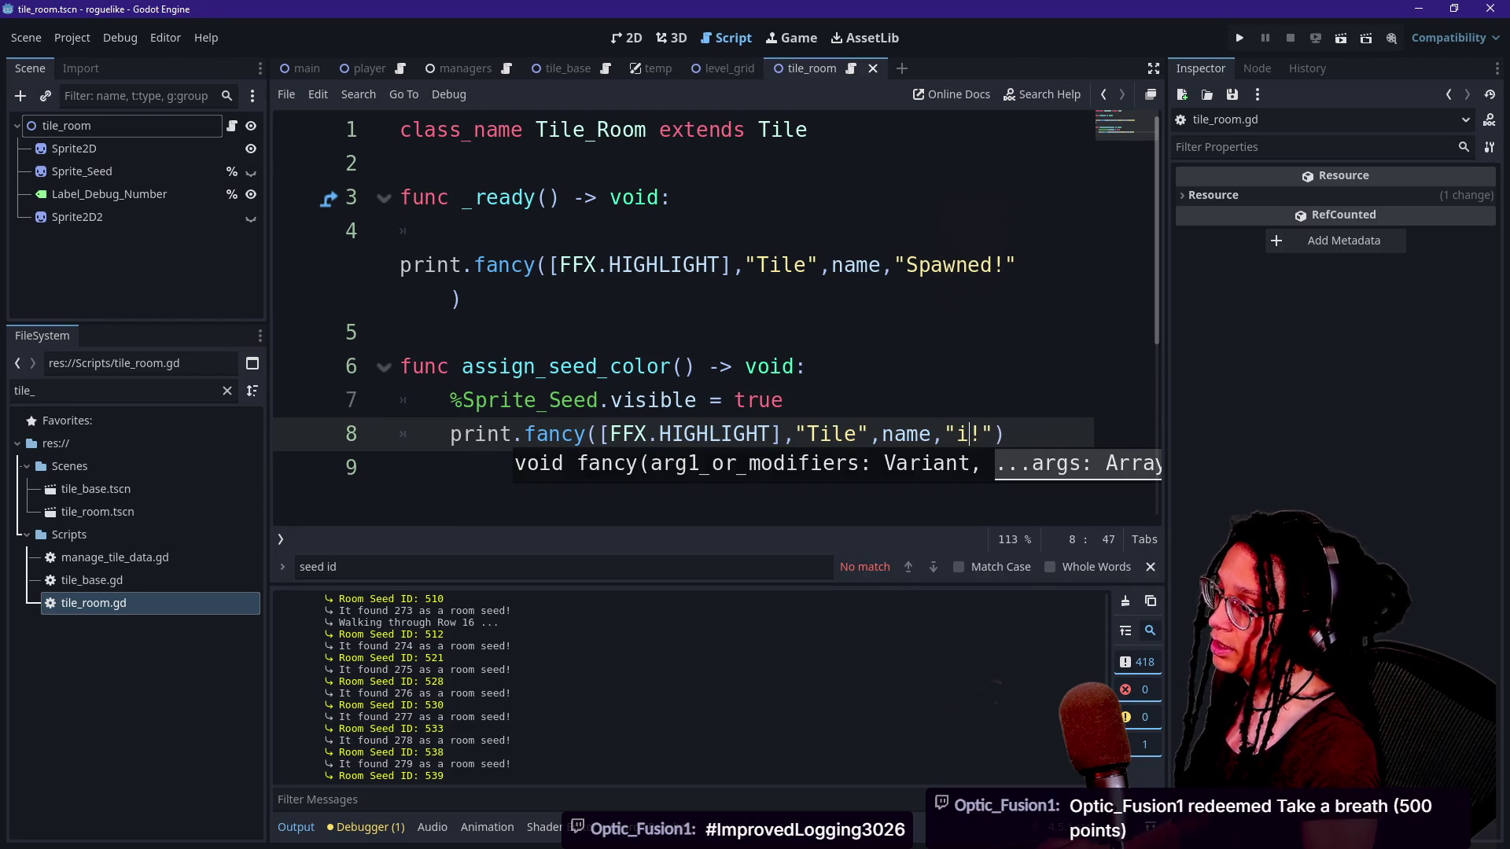
text(assigned)
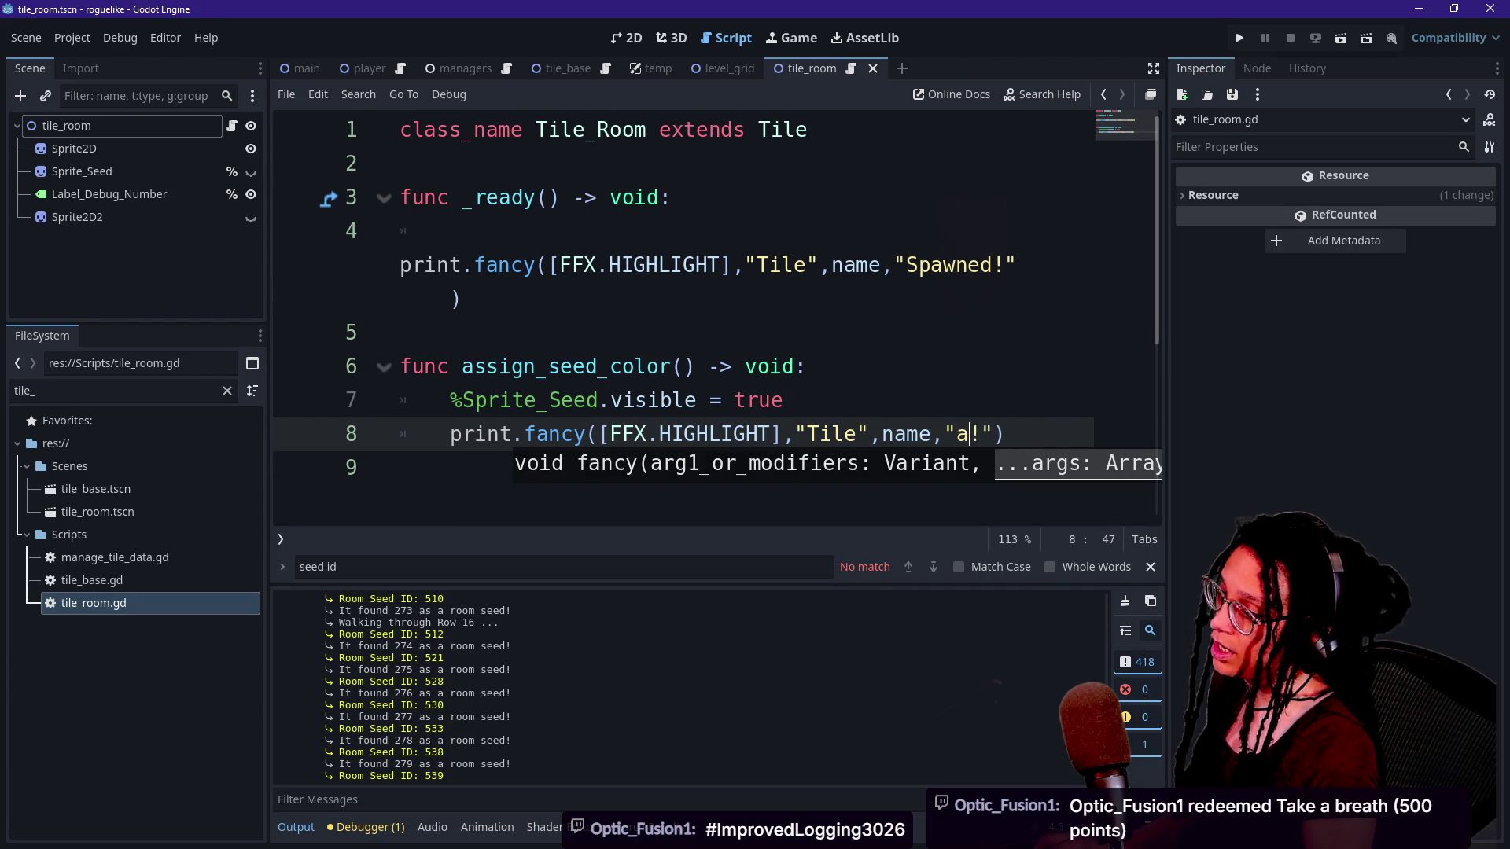
key(BackSpace)
key(BackSpace)
key(BackSpace)
key(BackSpace)
key(BackSpace)
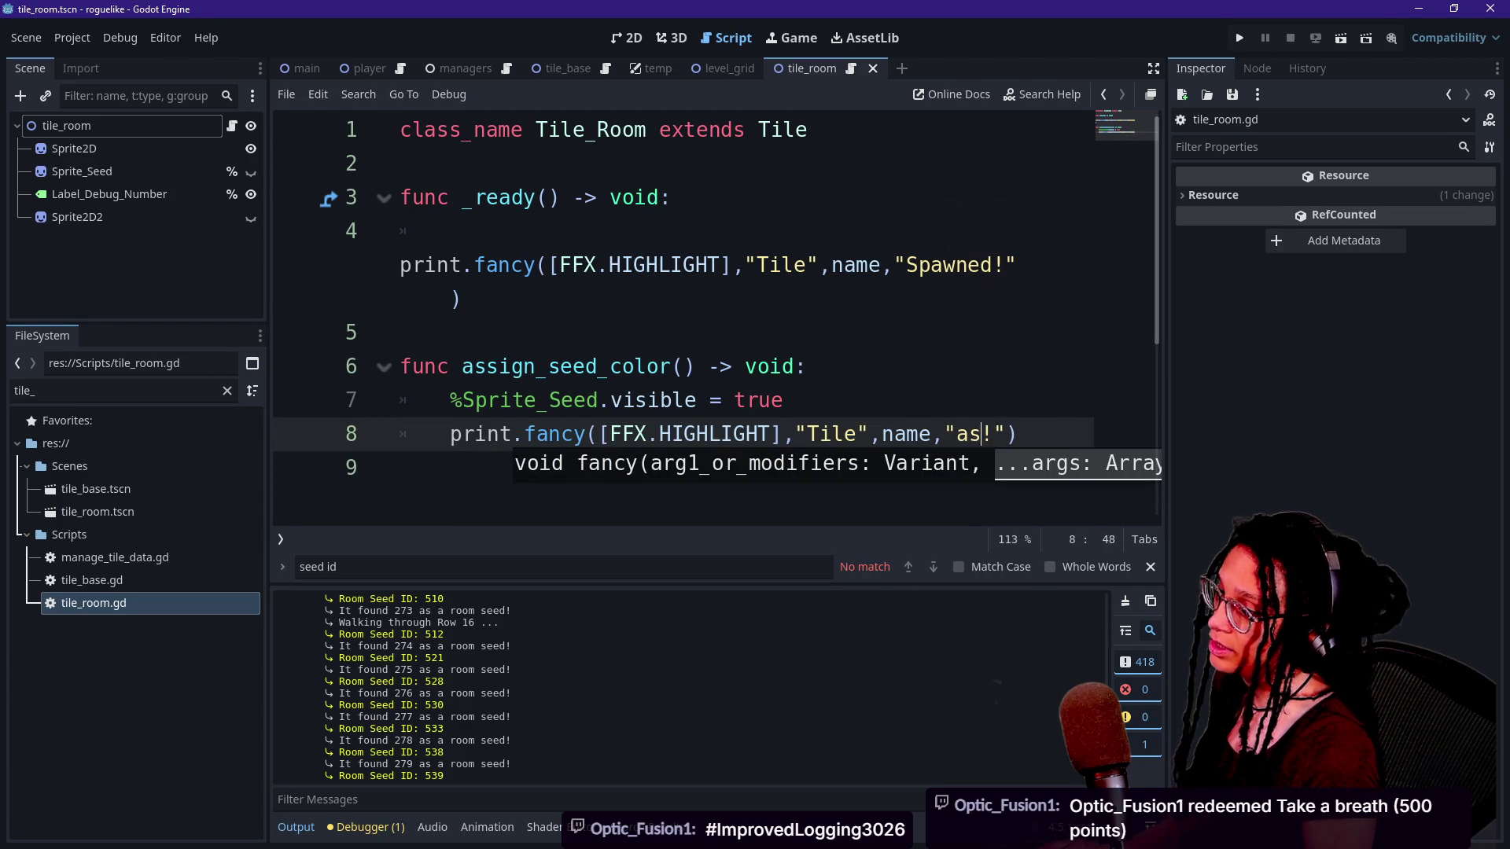
text(colored as a )
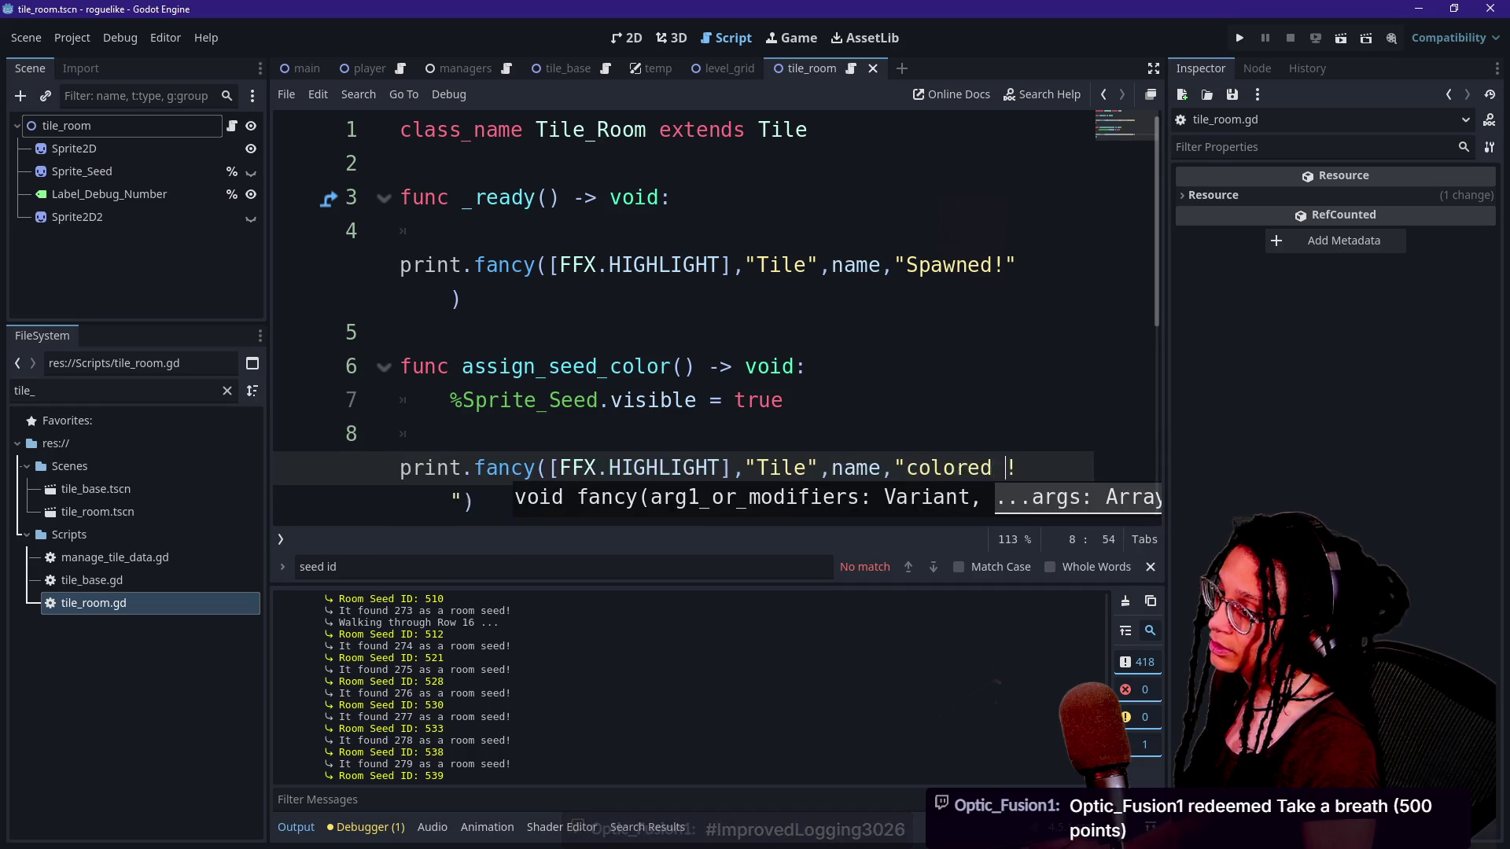
text(seed)
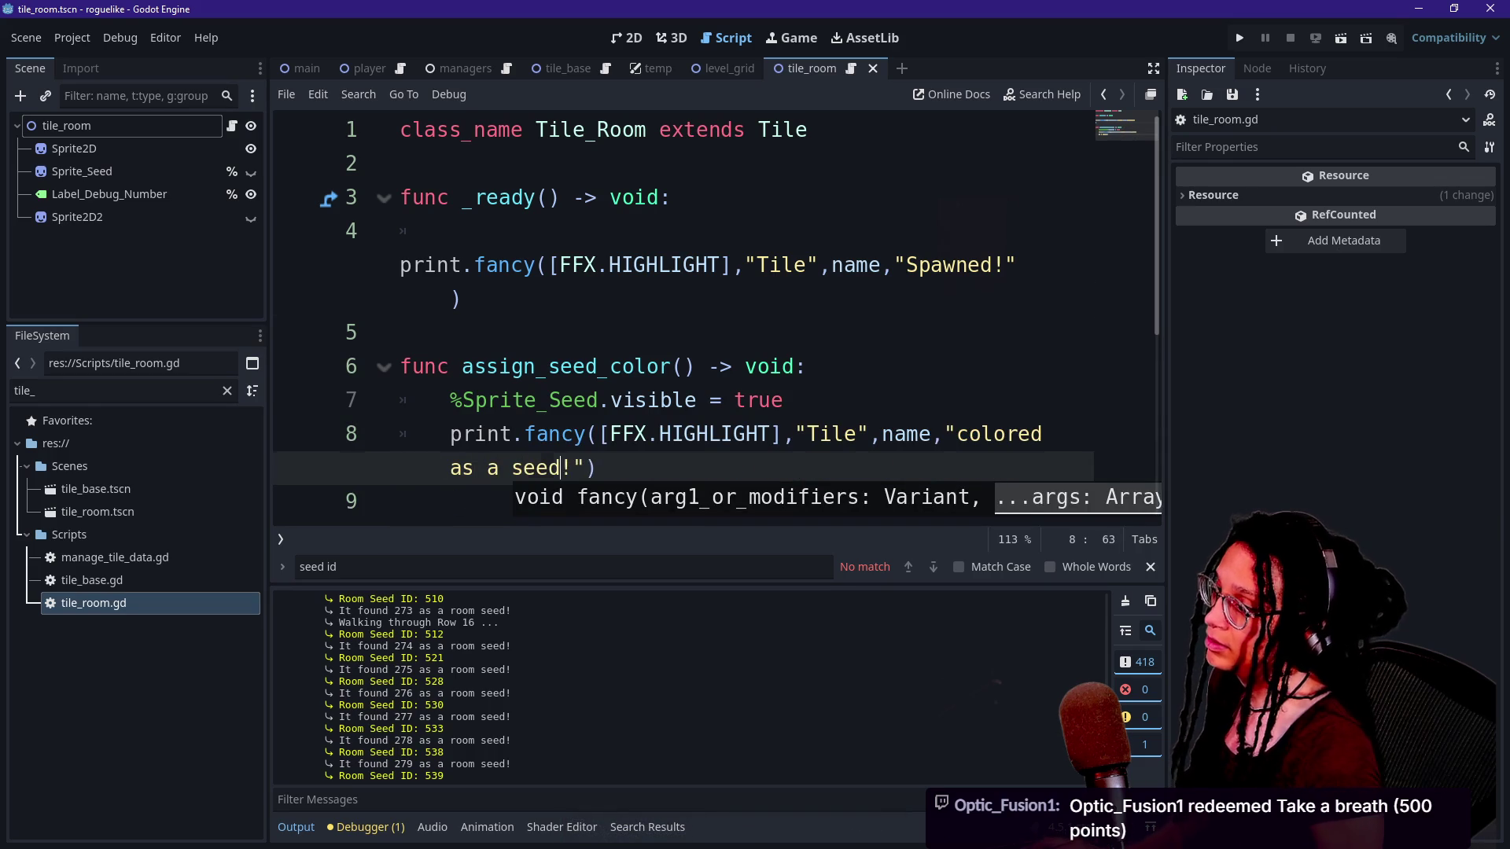
key(ctrl+s)
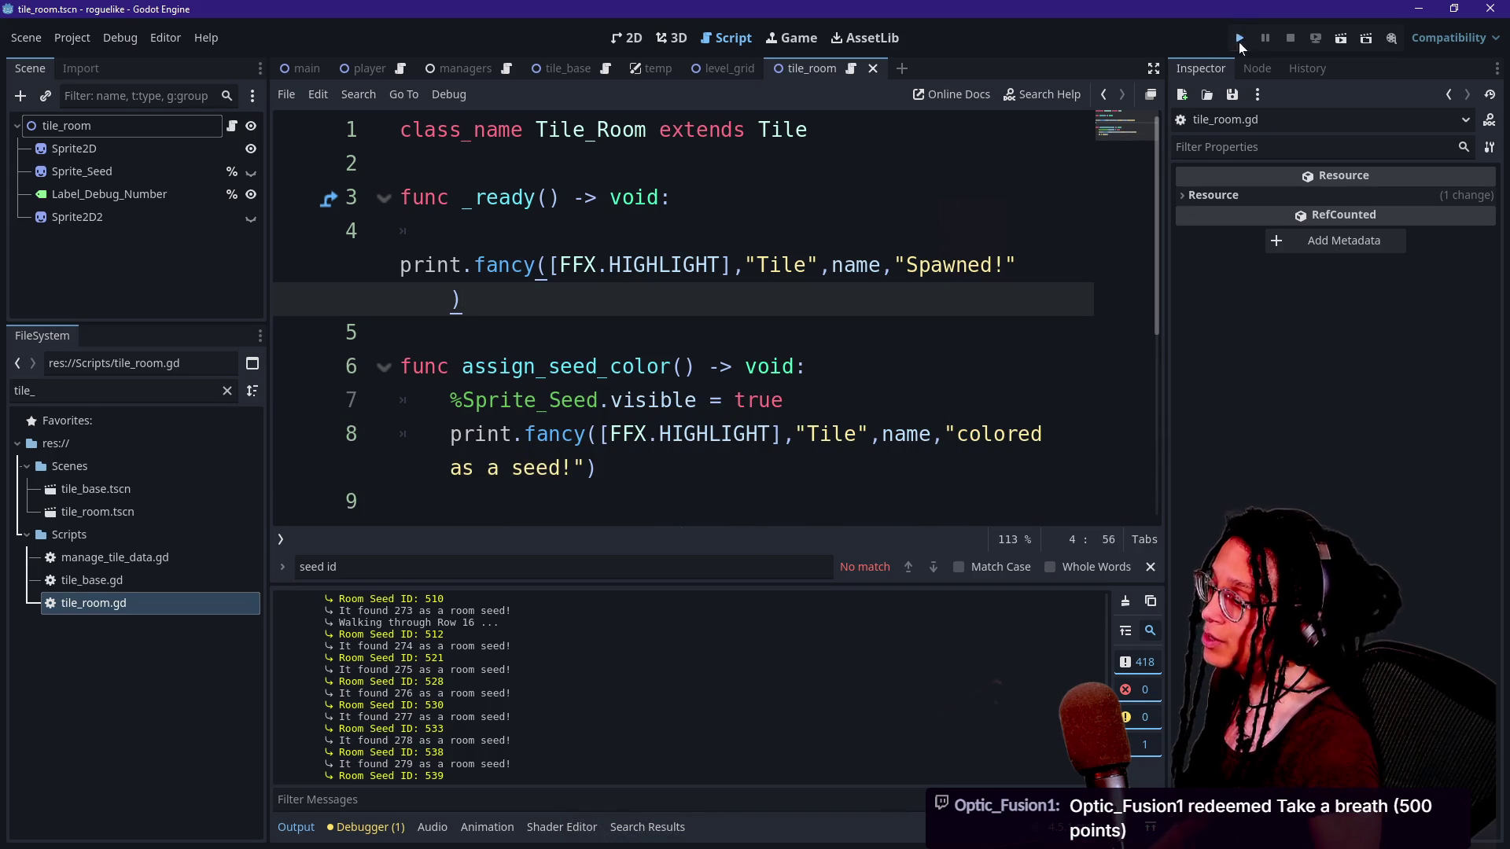
click(1239, 39)
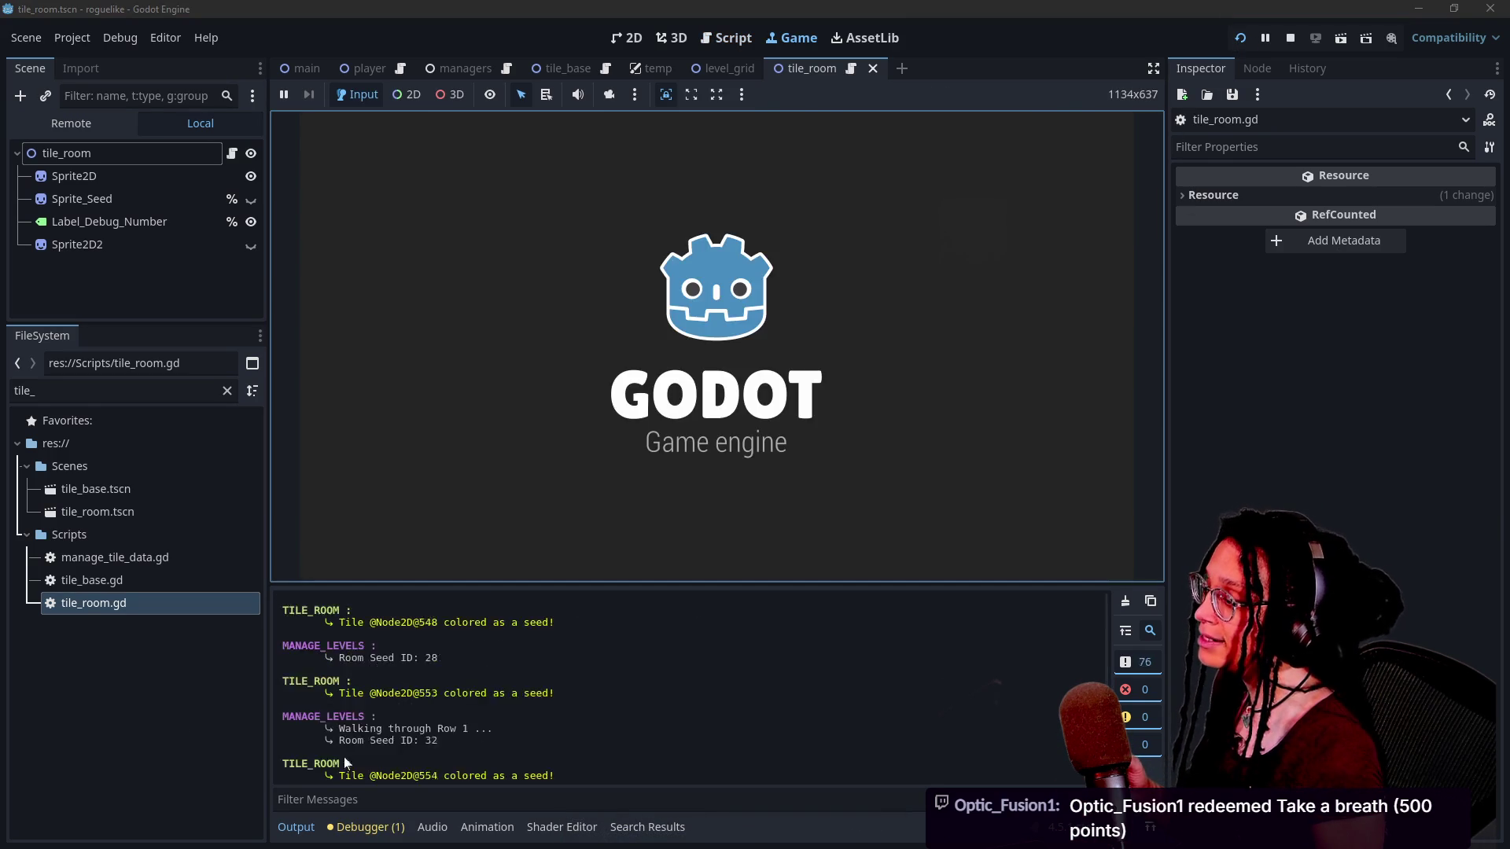
drag(470, 595, 472, 307)
scroll(520, 649, up, 15)
scroll(521, 644, up, 10)
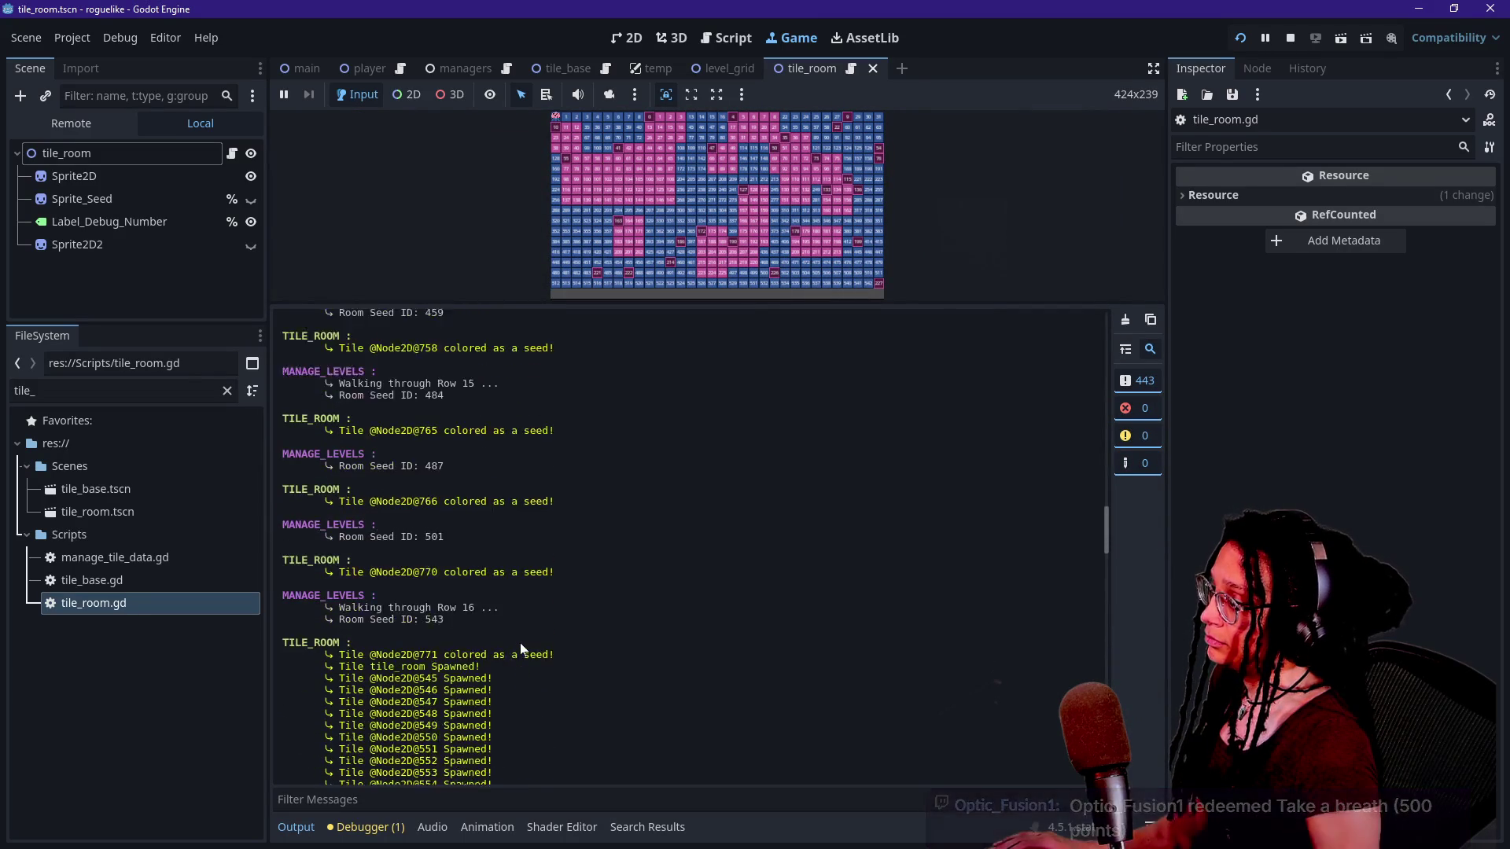
drag(419, 562, 438, 644)
click(502, 709)
scroll(502, 709, down, 6)
scroll(571, 620, up, 5)
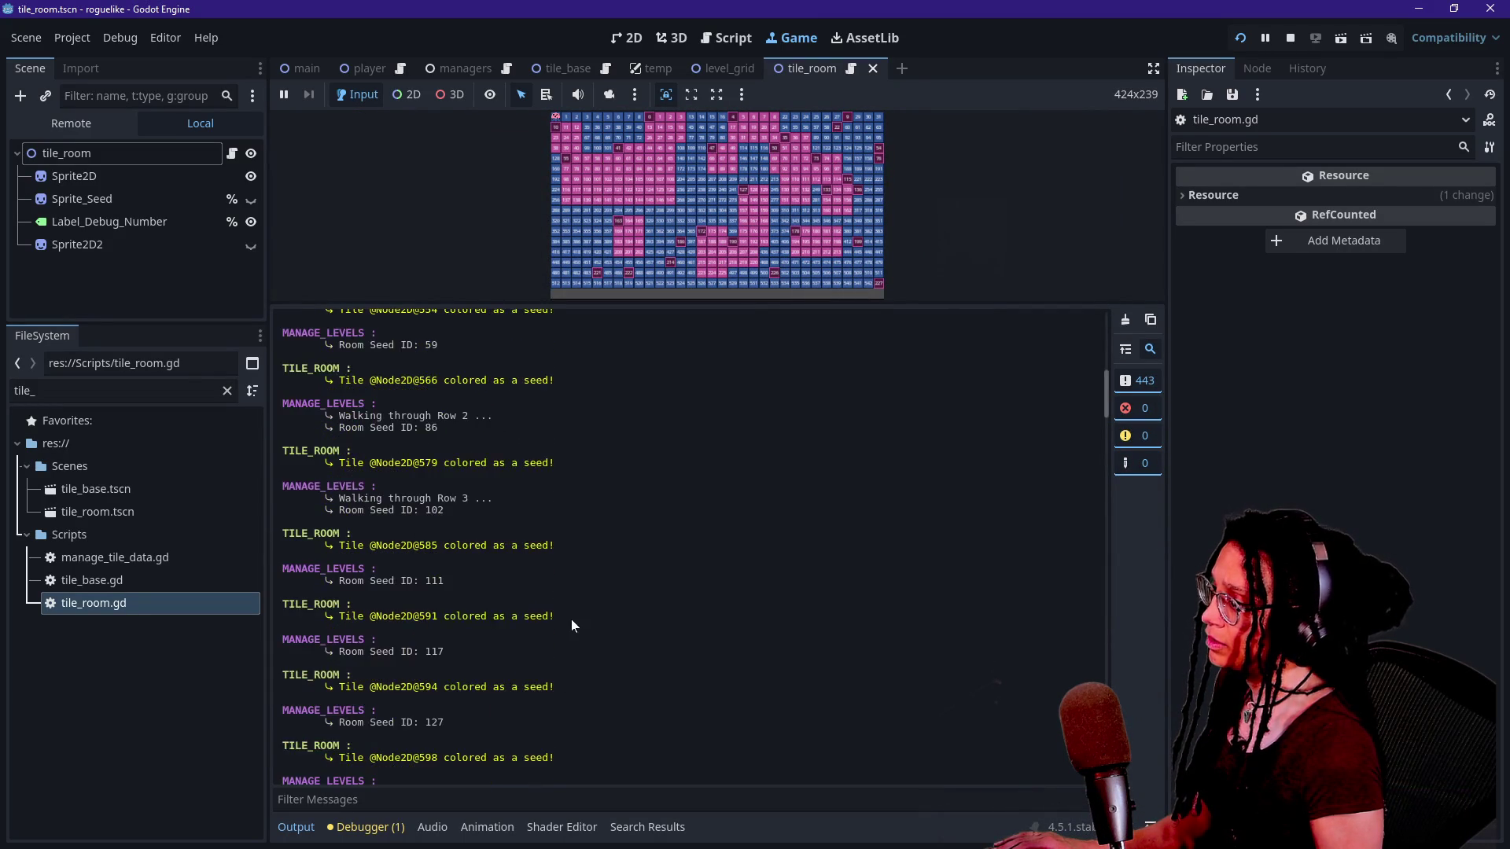
scroll(573, 620, up, 10)
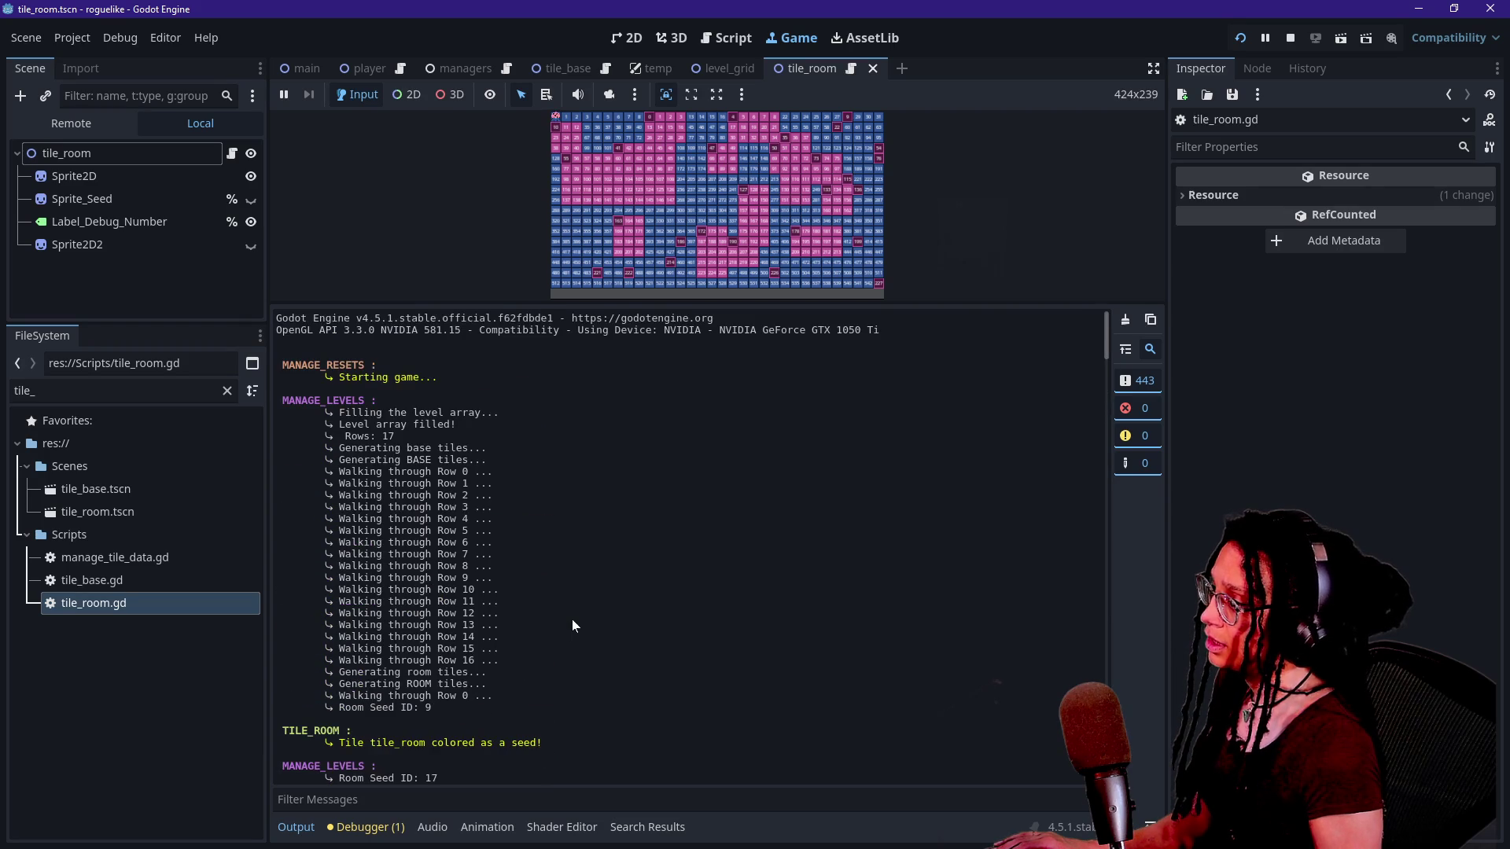
scroll(572, 620, down, 3)
drag(383, 567, 617, 579)
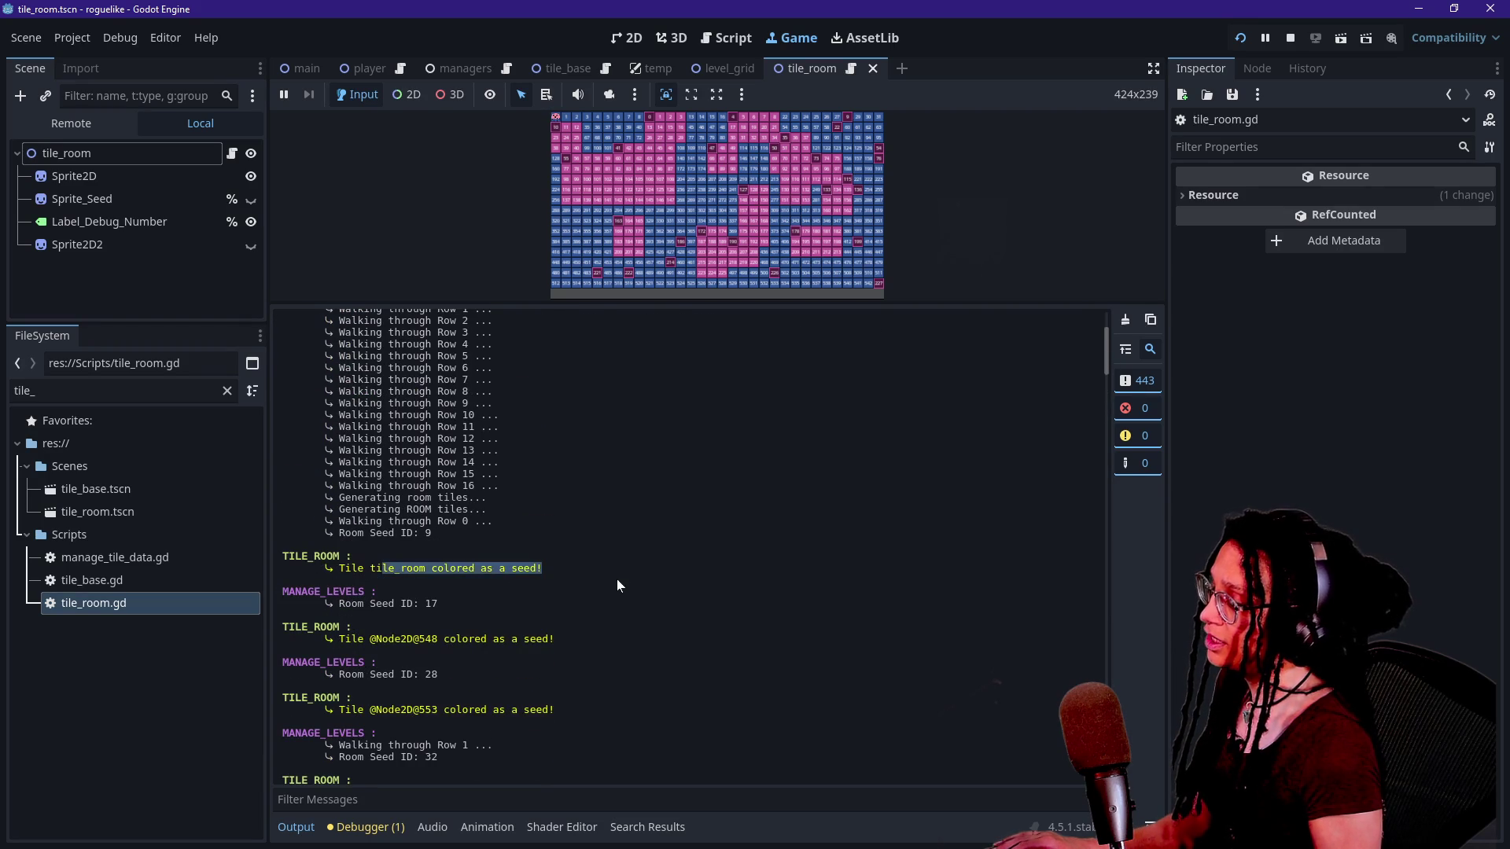
scroll(616, 579, down, 3)
scroll(616, 578, down, 1)
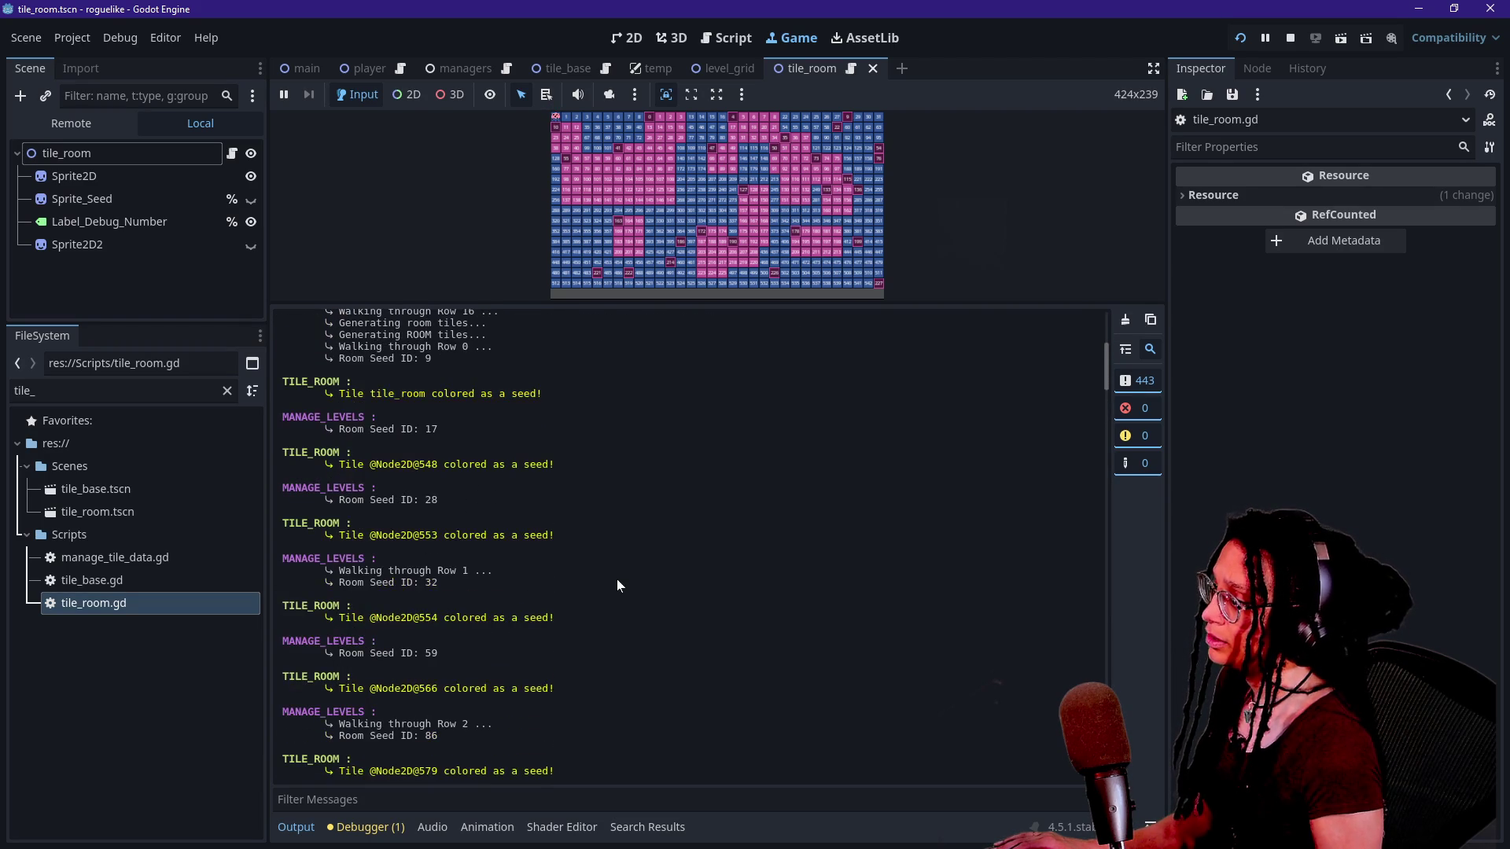
scroll(617, 578, down, 10)
scroll(617, 578, down, 3)
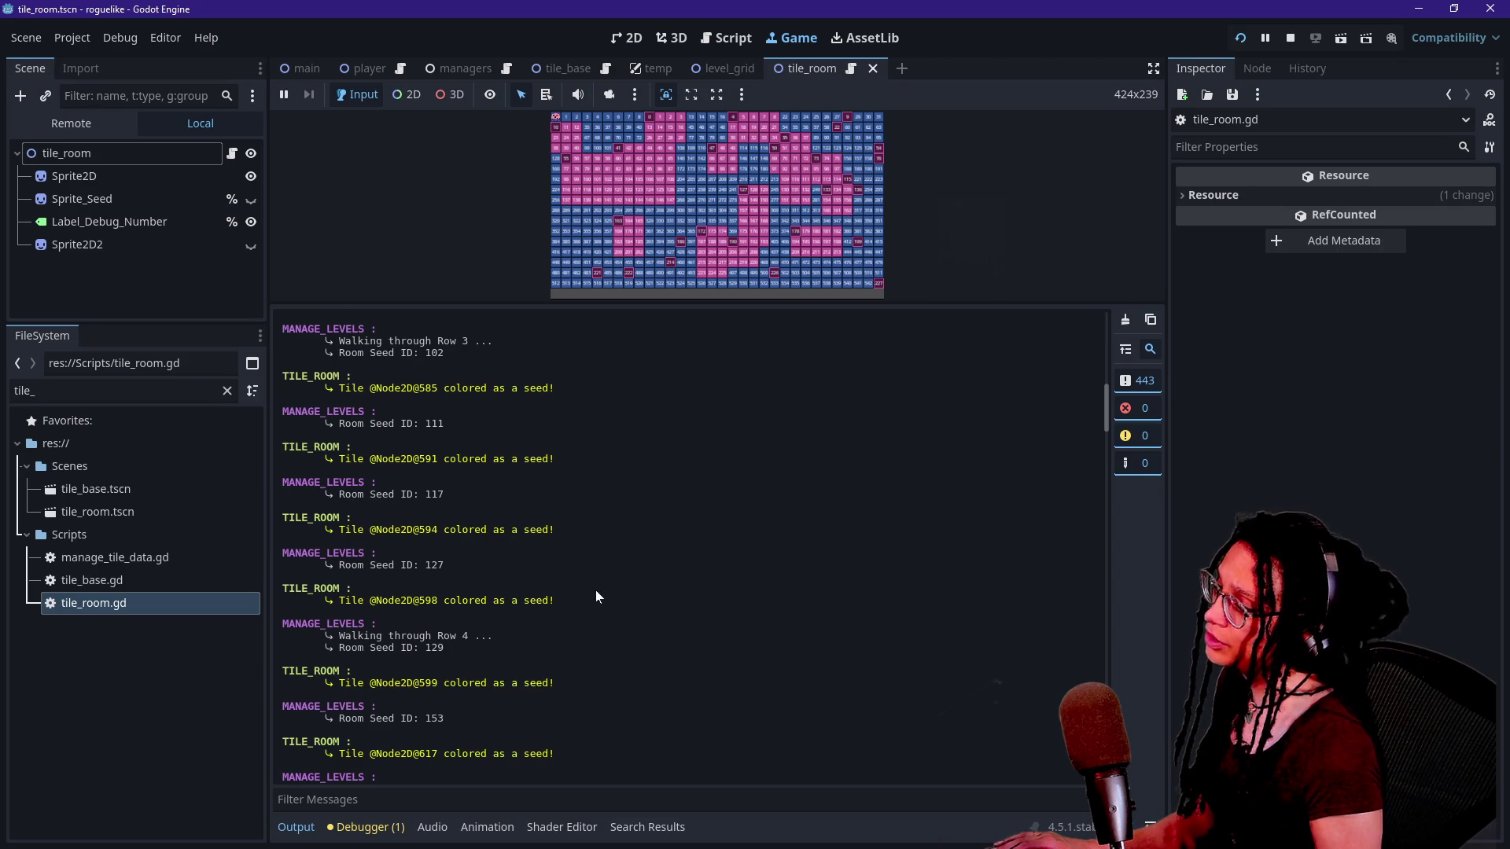
scroll(596, 590, down, 15)
scroll(597, 590, down, 9)
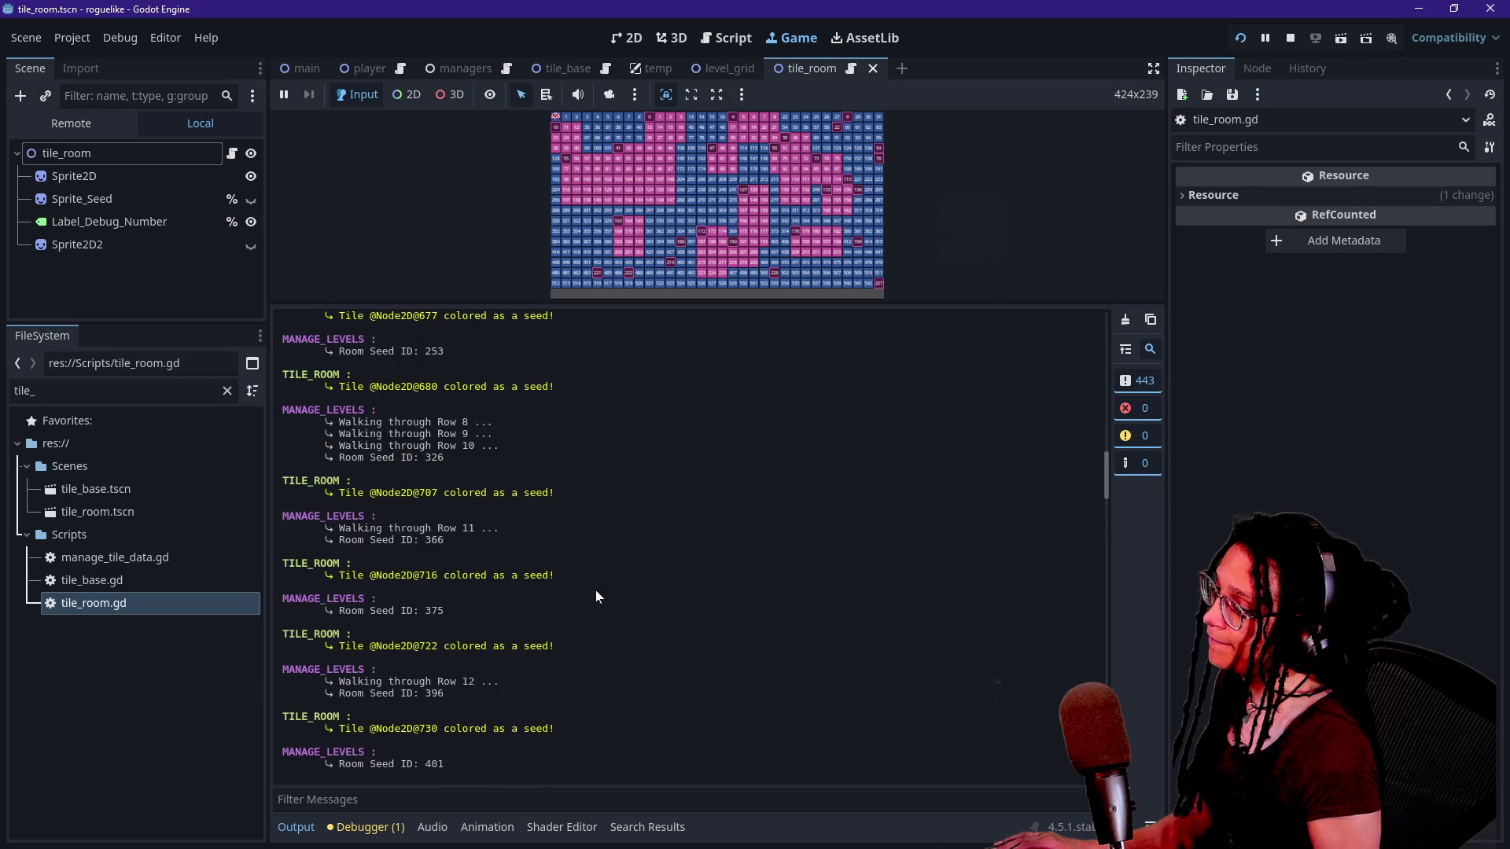
scroll(394, 497, down, 4)
scroll(393, 497, down, 8)
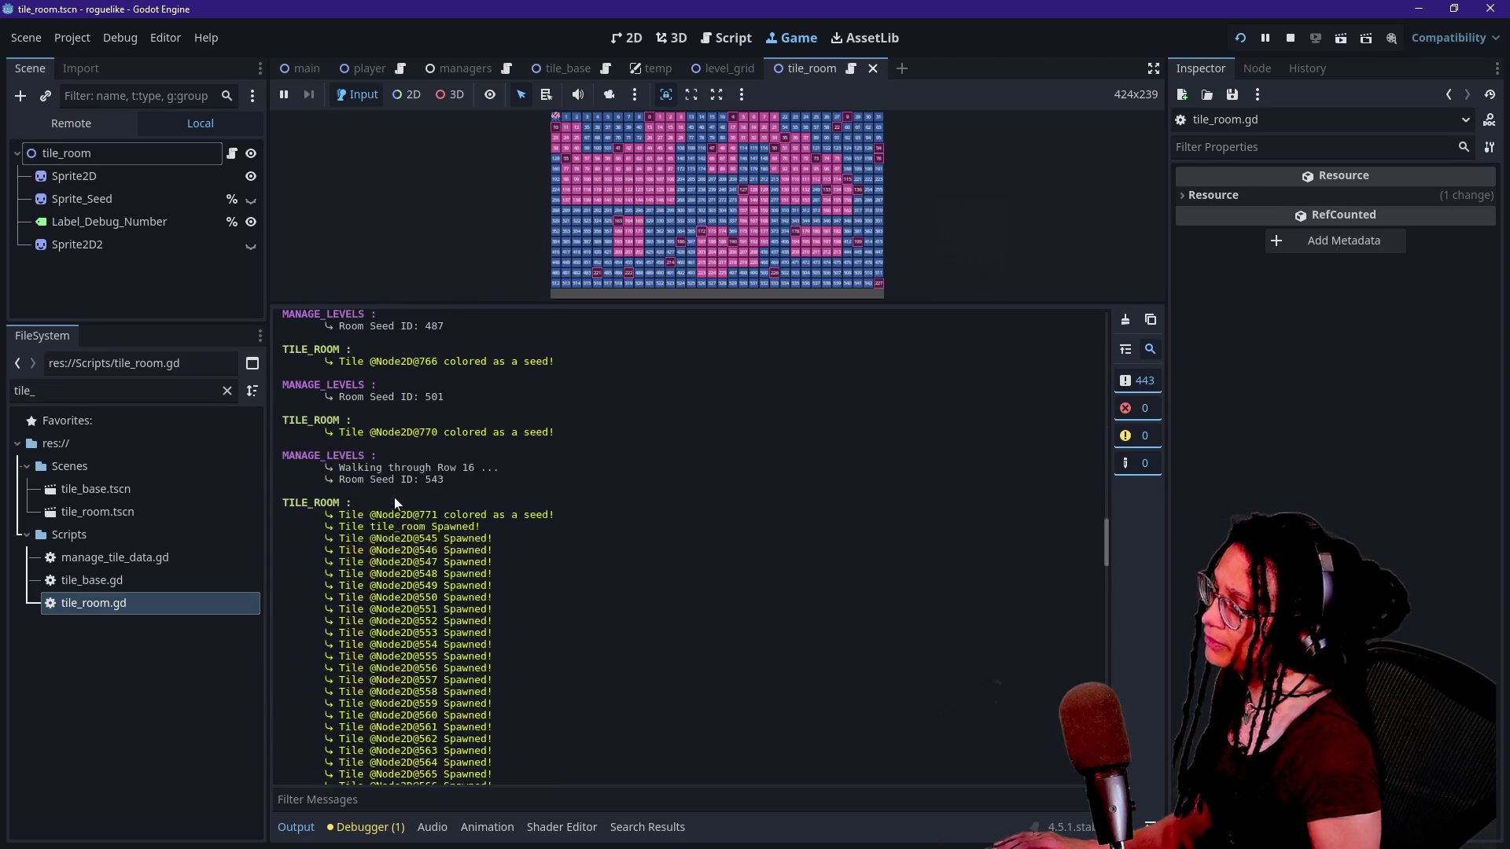
scroll(394, 497, down, 2)
drag(399, 504, 422, 518)
click(421, 517)
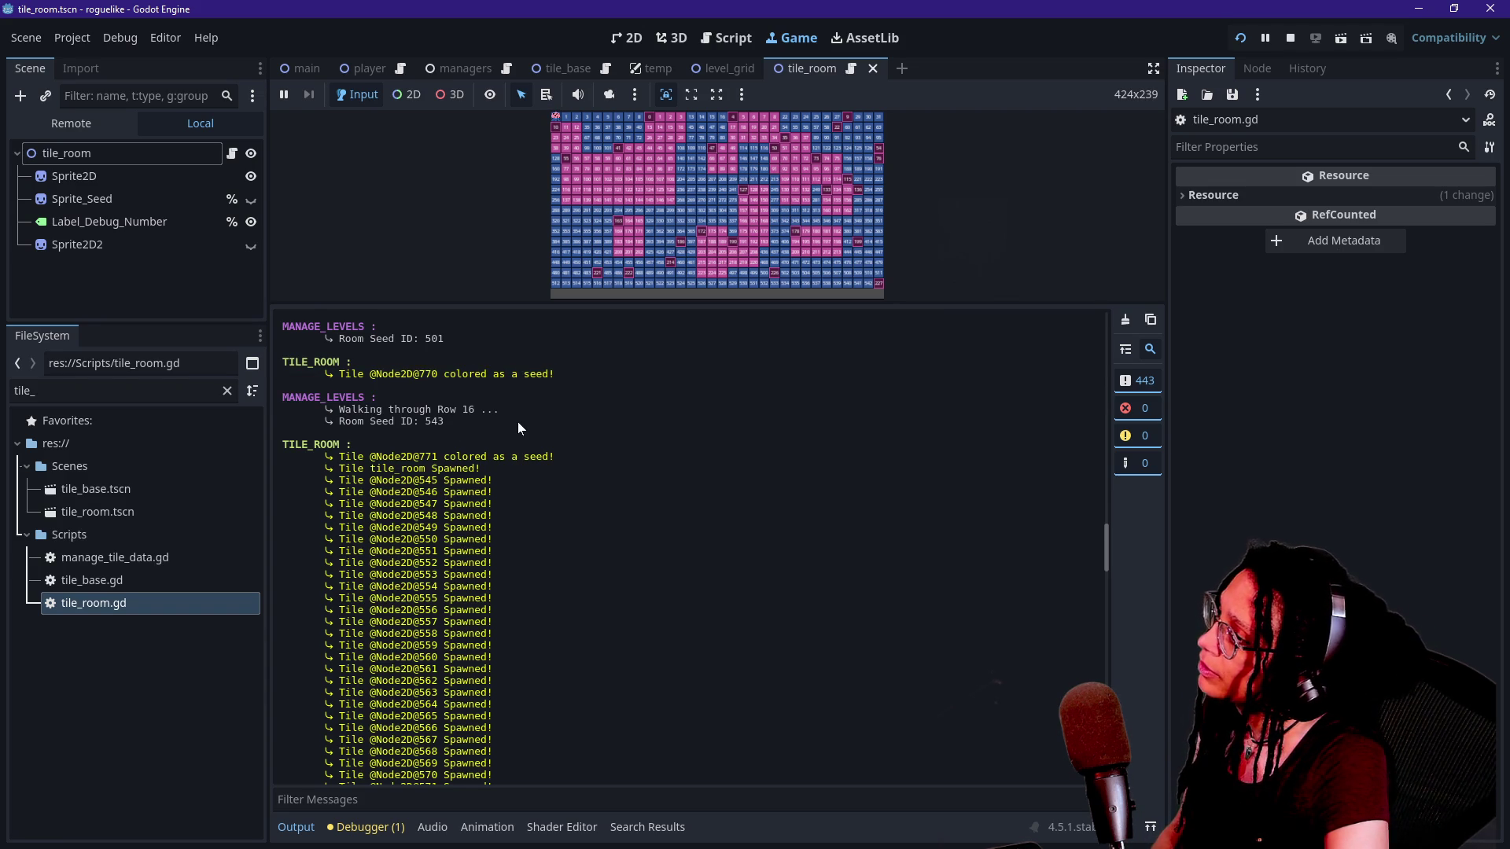
scroll(517, 421, up, 1)
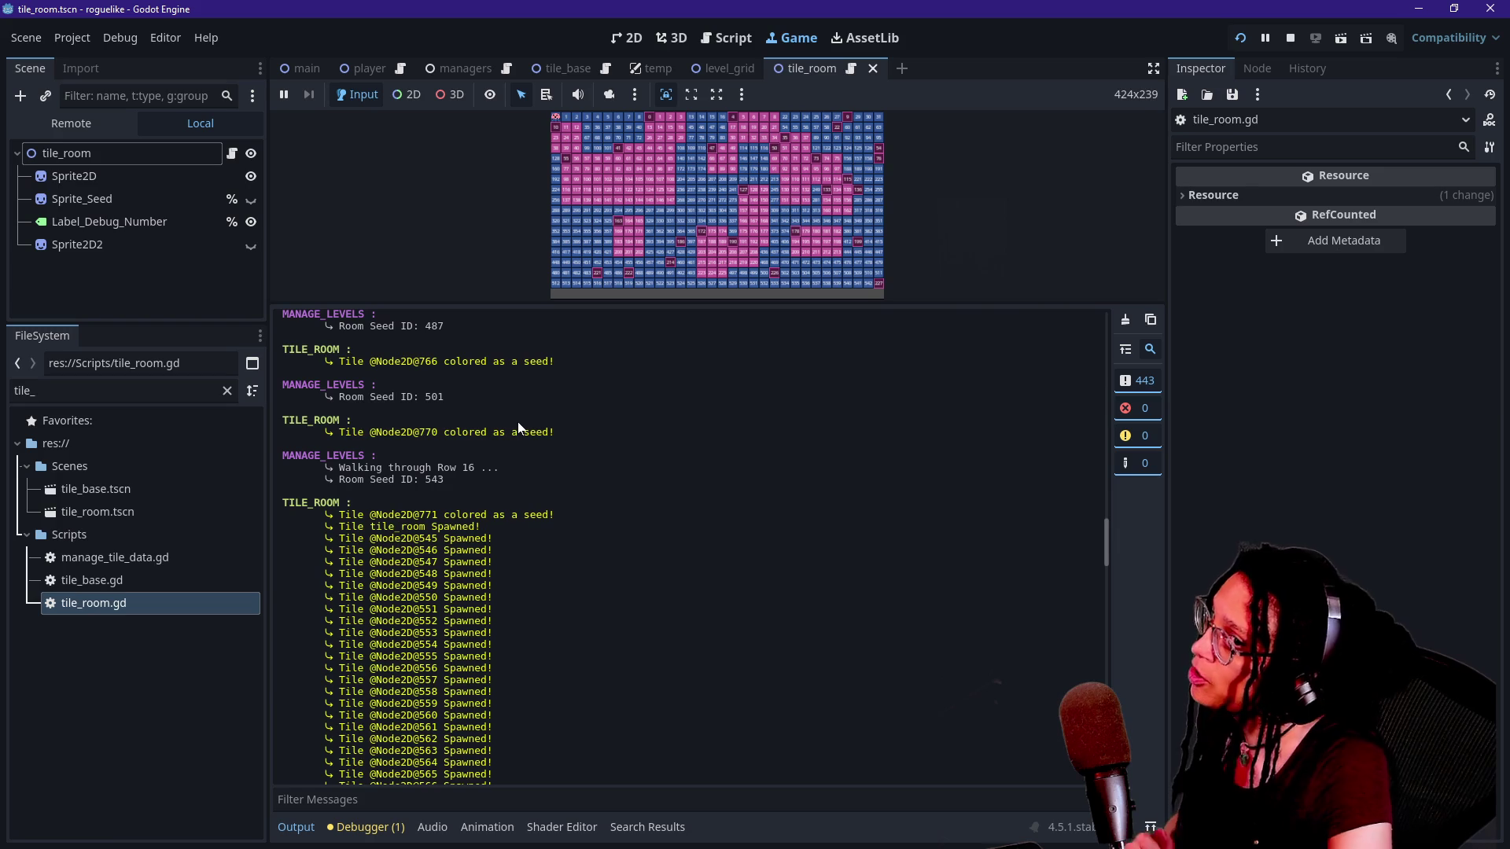
scroll(510, 435, up, 1)
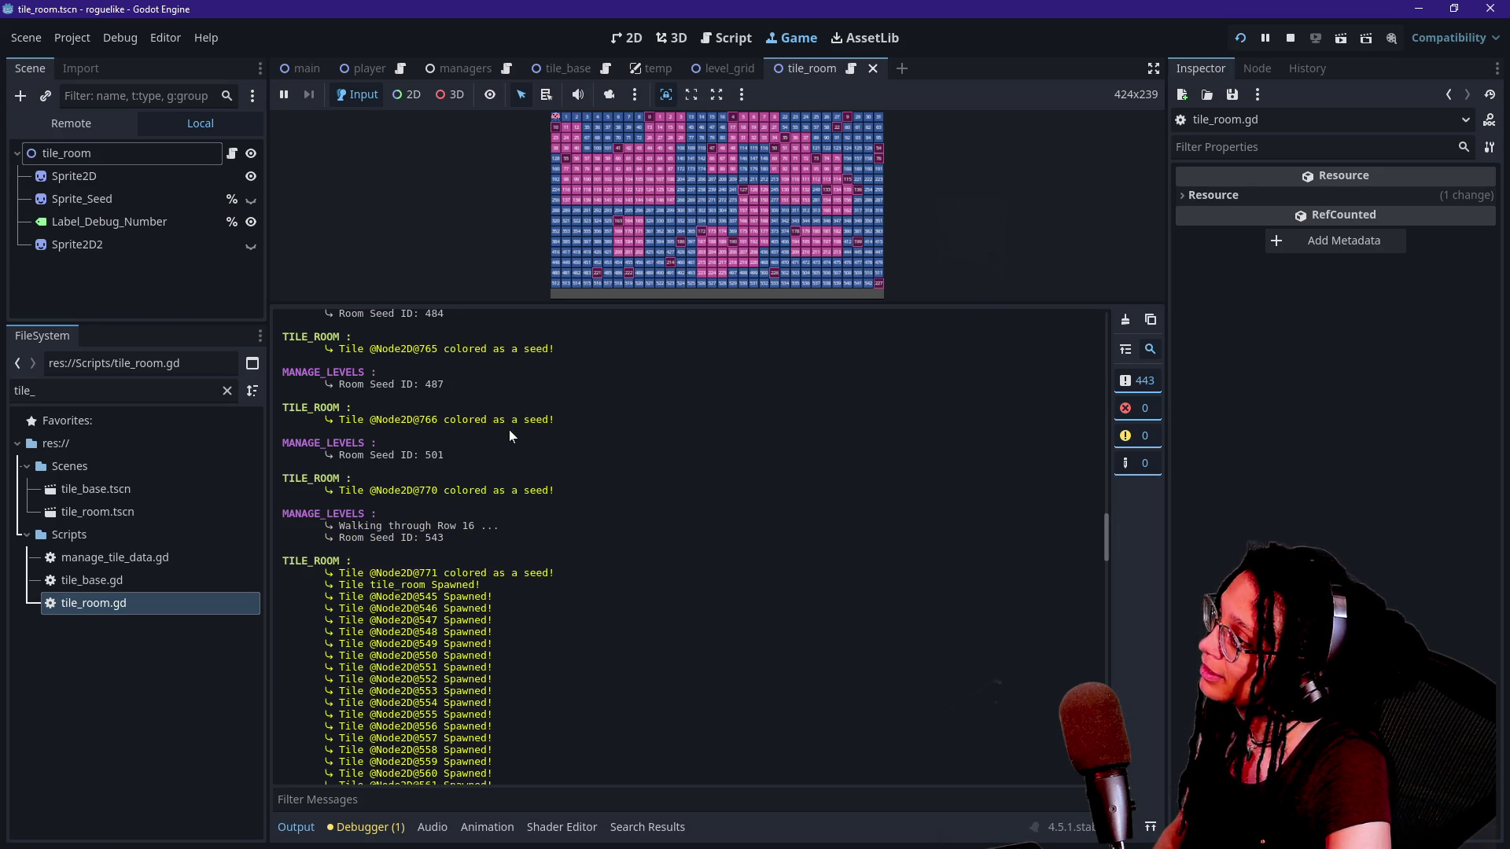
scroll(500, 446, down, 20)
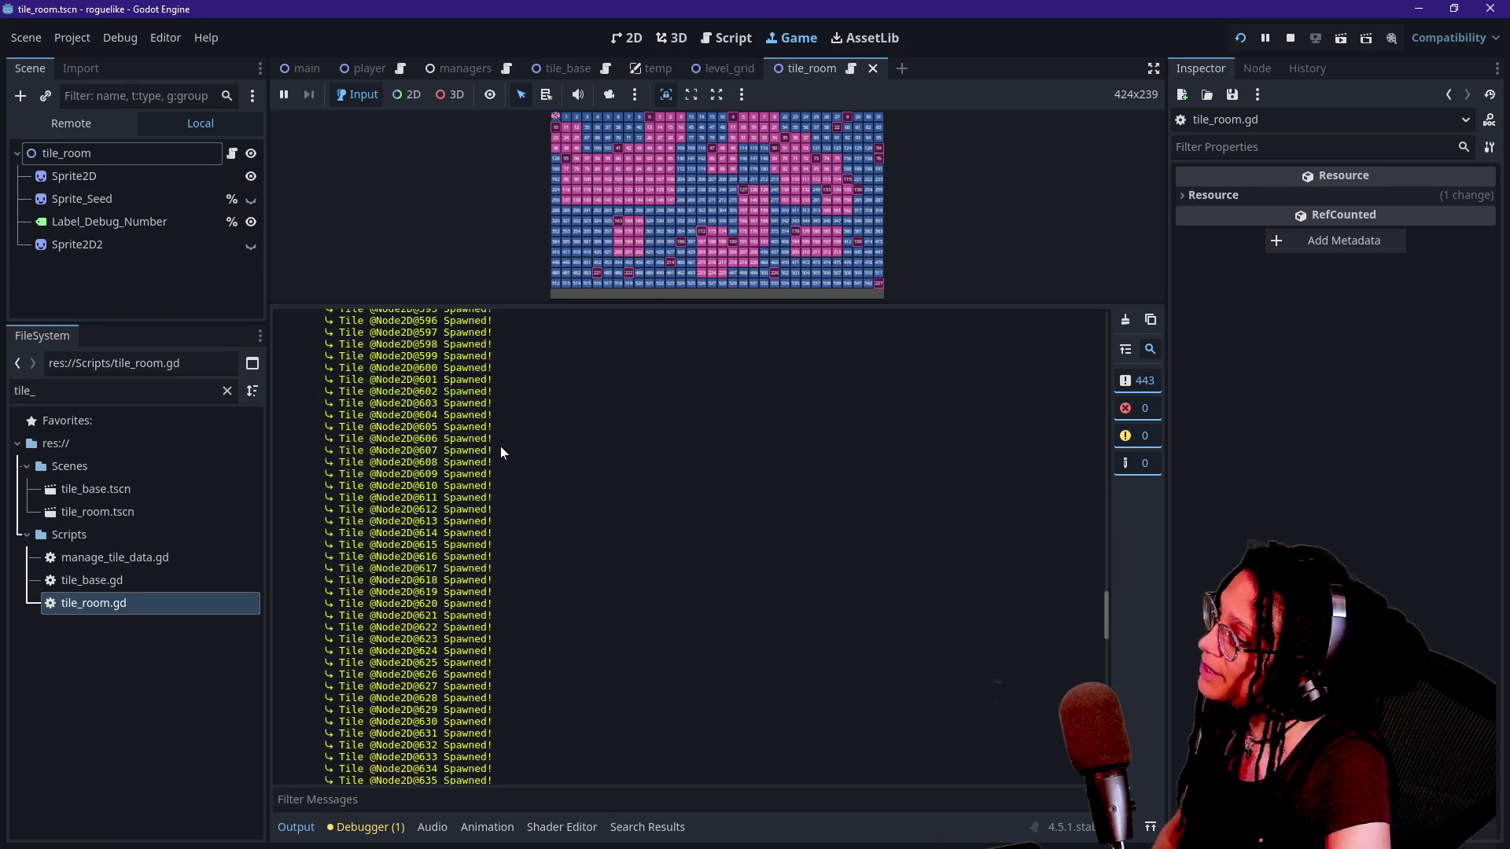
scroll(489, 431, up, 20)
scroll(489, 431, down, 15)
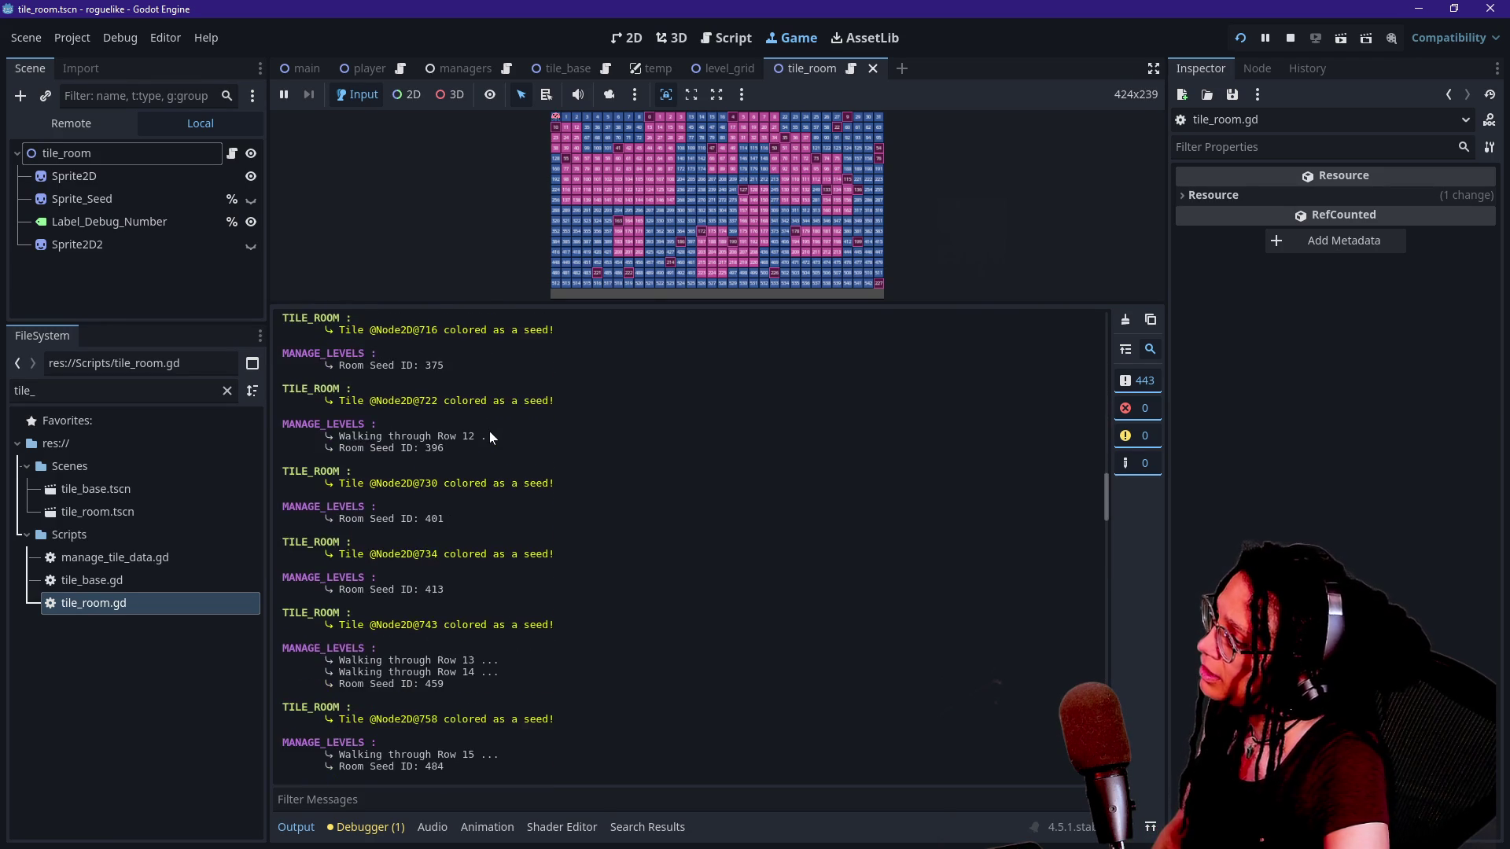
scroll(489, 431, up, 4)
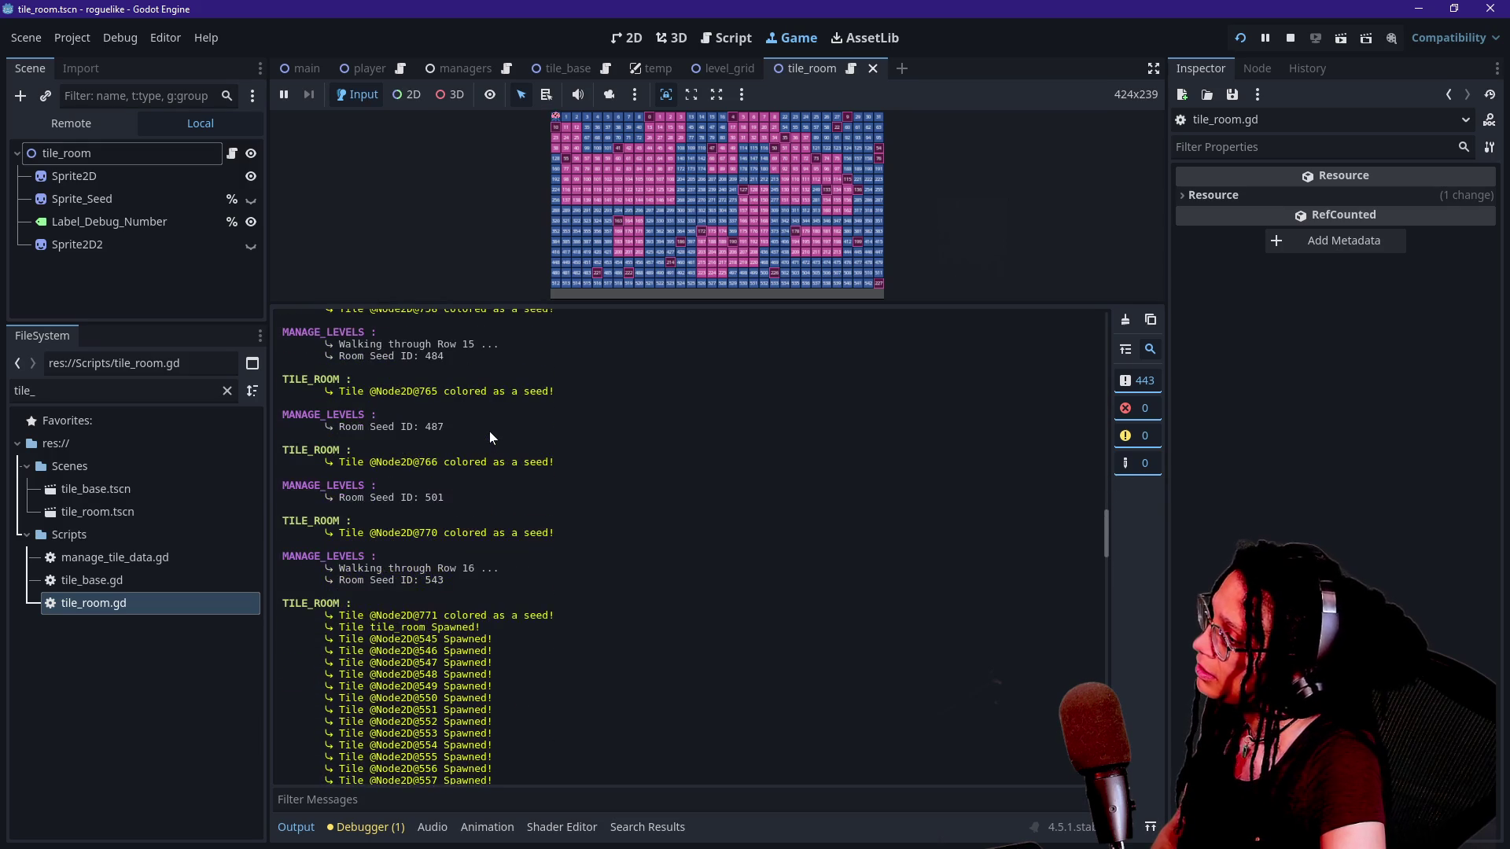
scroll(438, 467, up, 1)
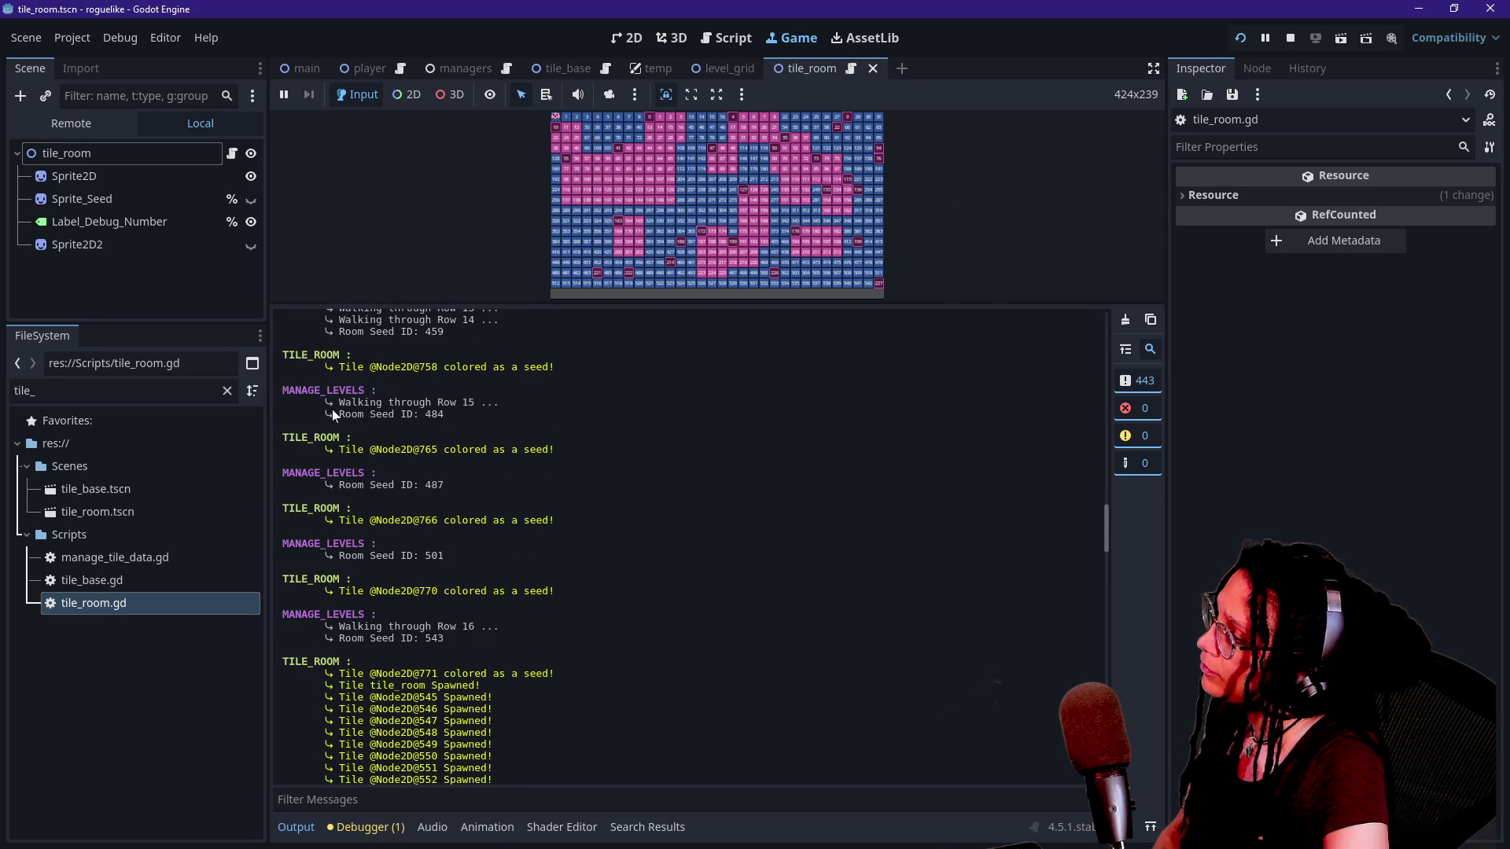
drag(324, 419, 353, 416)
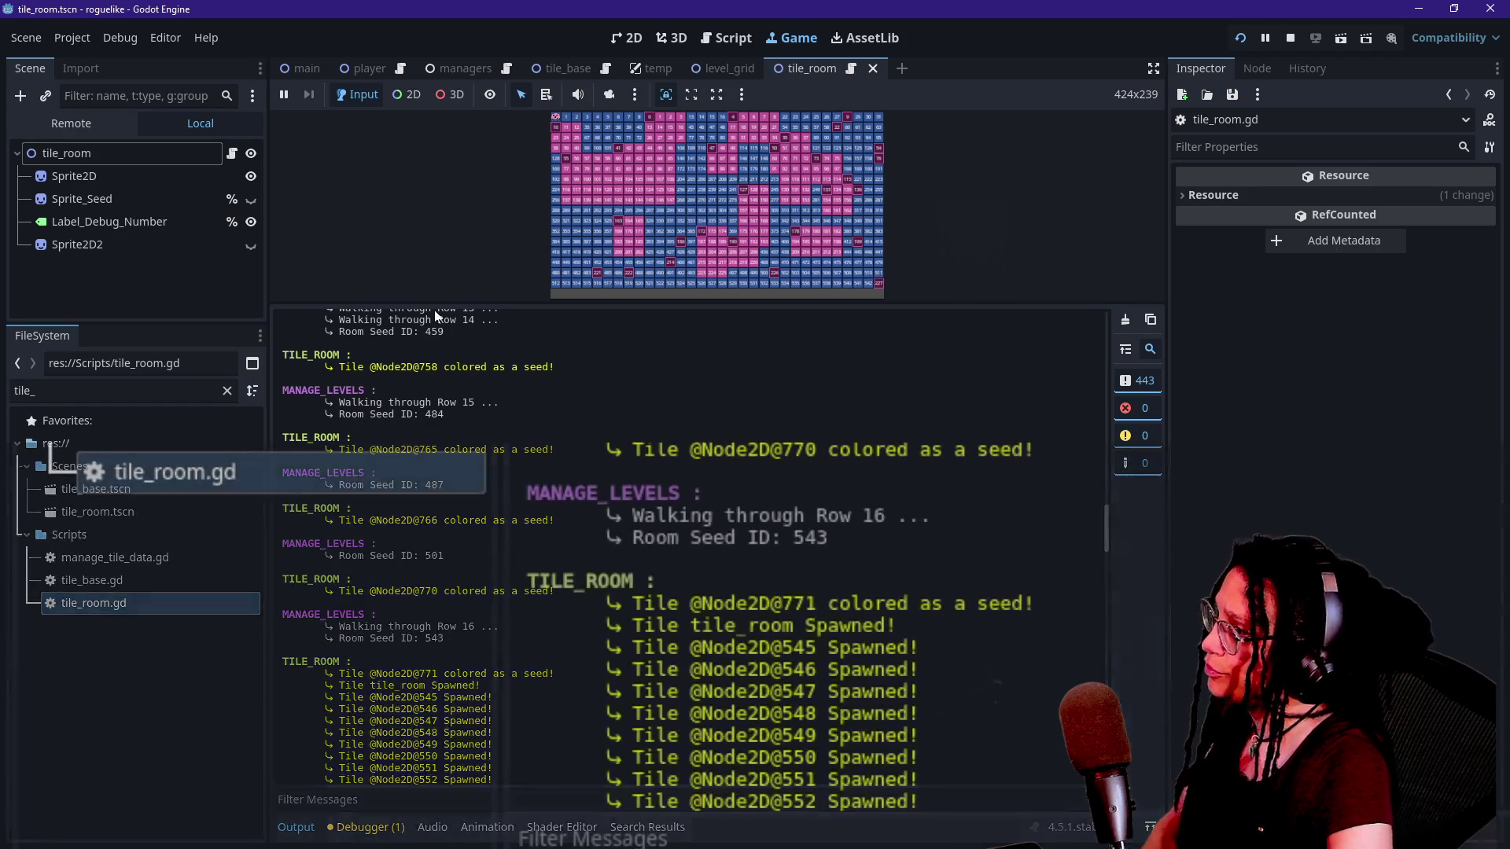
Enlarge the embedded game view to about 1082x609 by dragging the splitter down.
drag(436, 305, 436, 445)
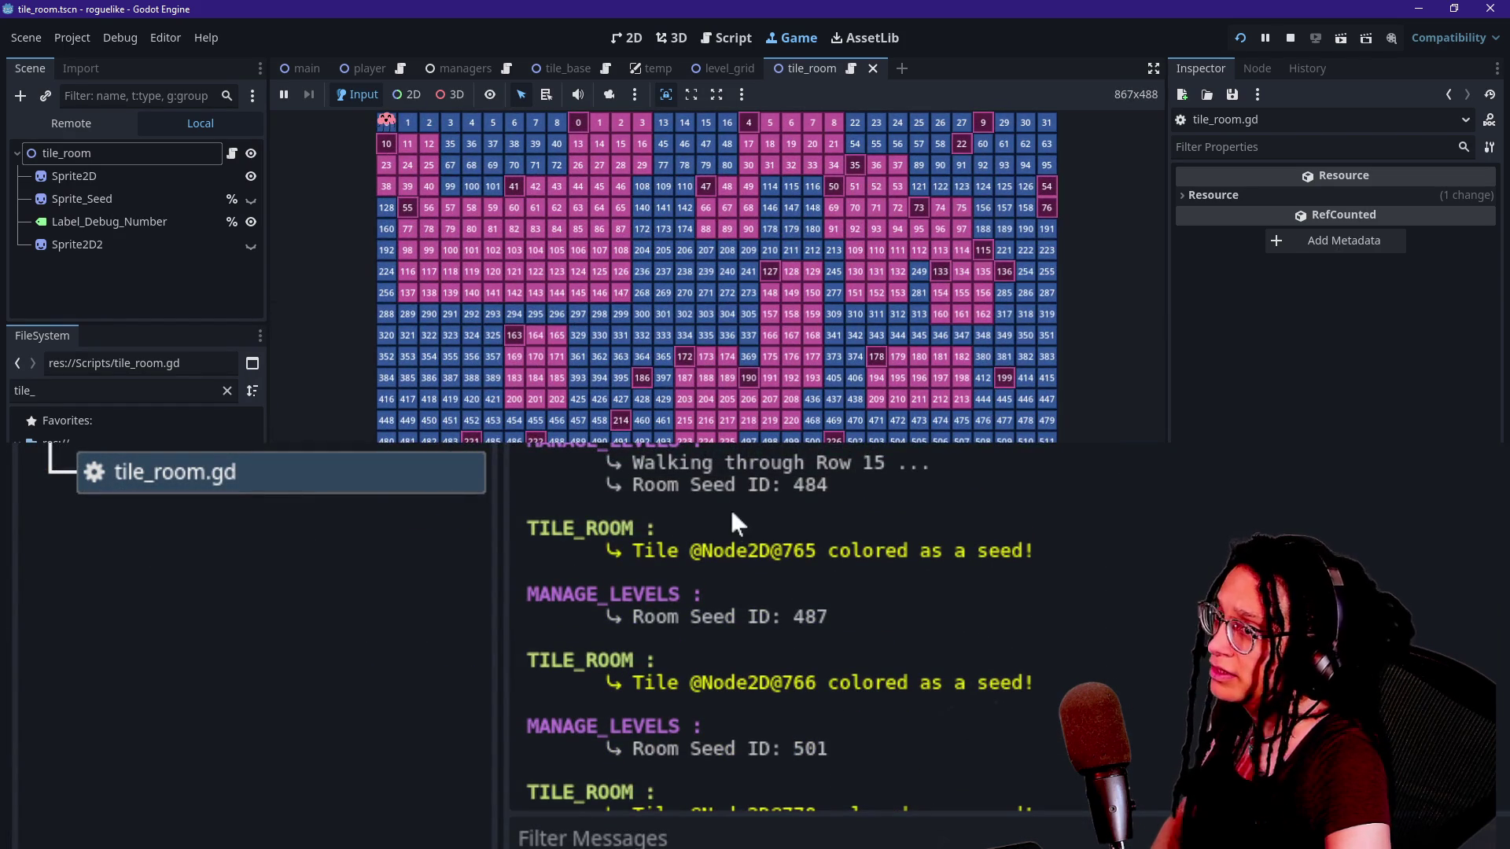
click(731, 425)
drag(436, 445, 436, 524)
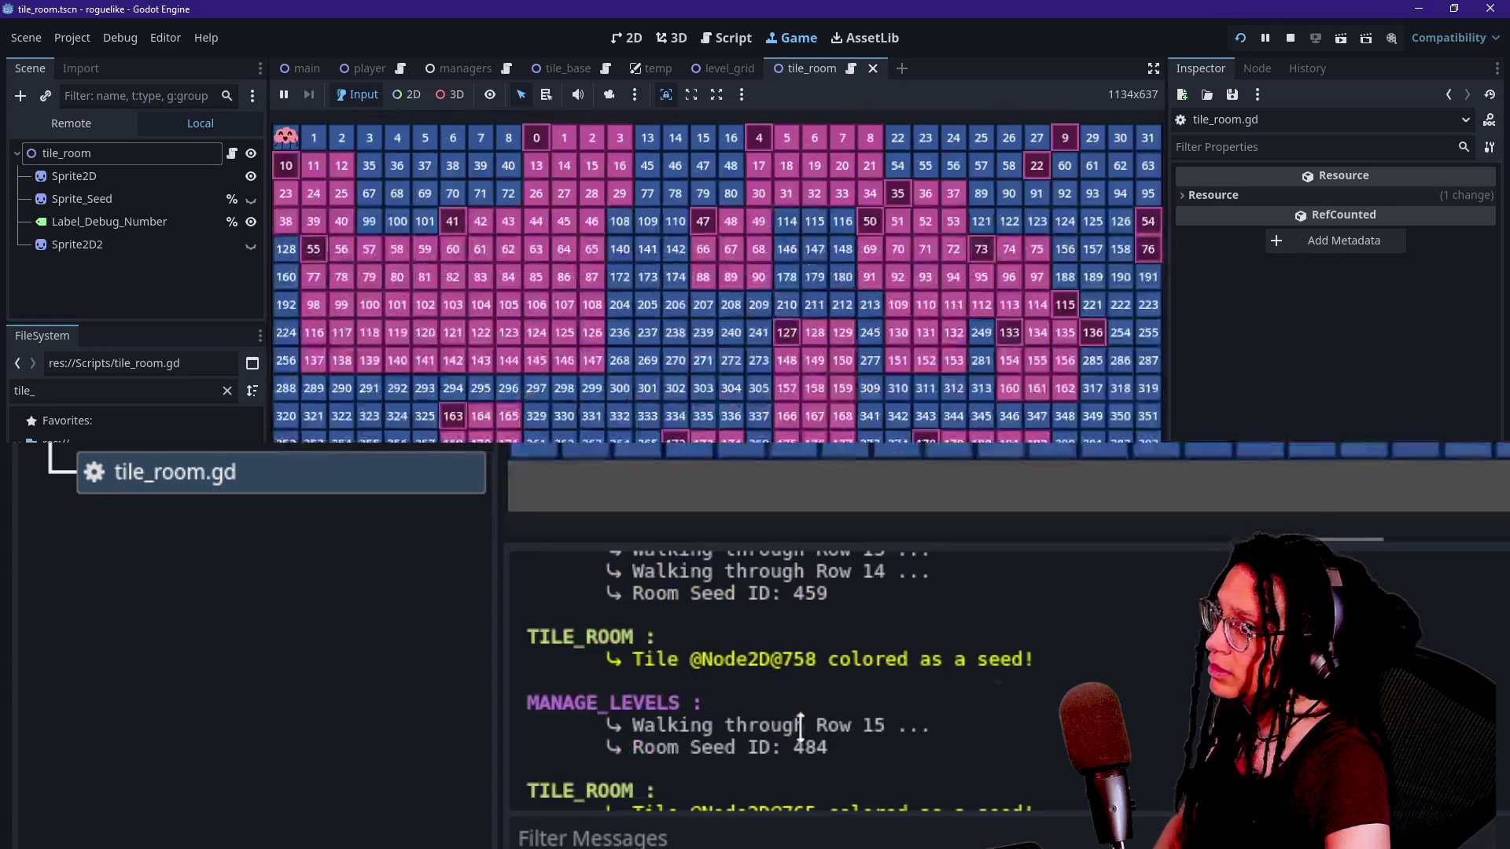
drag(838, 445, 832, 453)
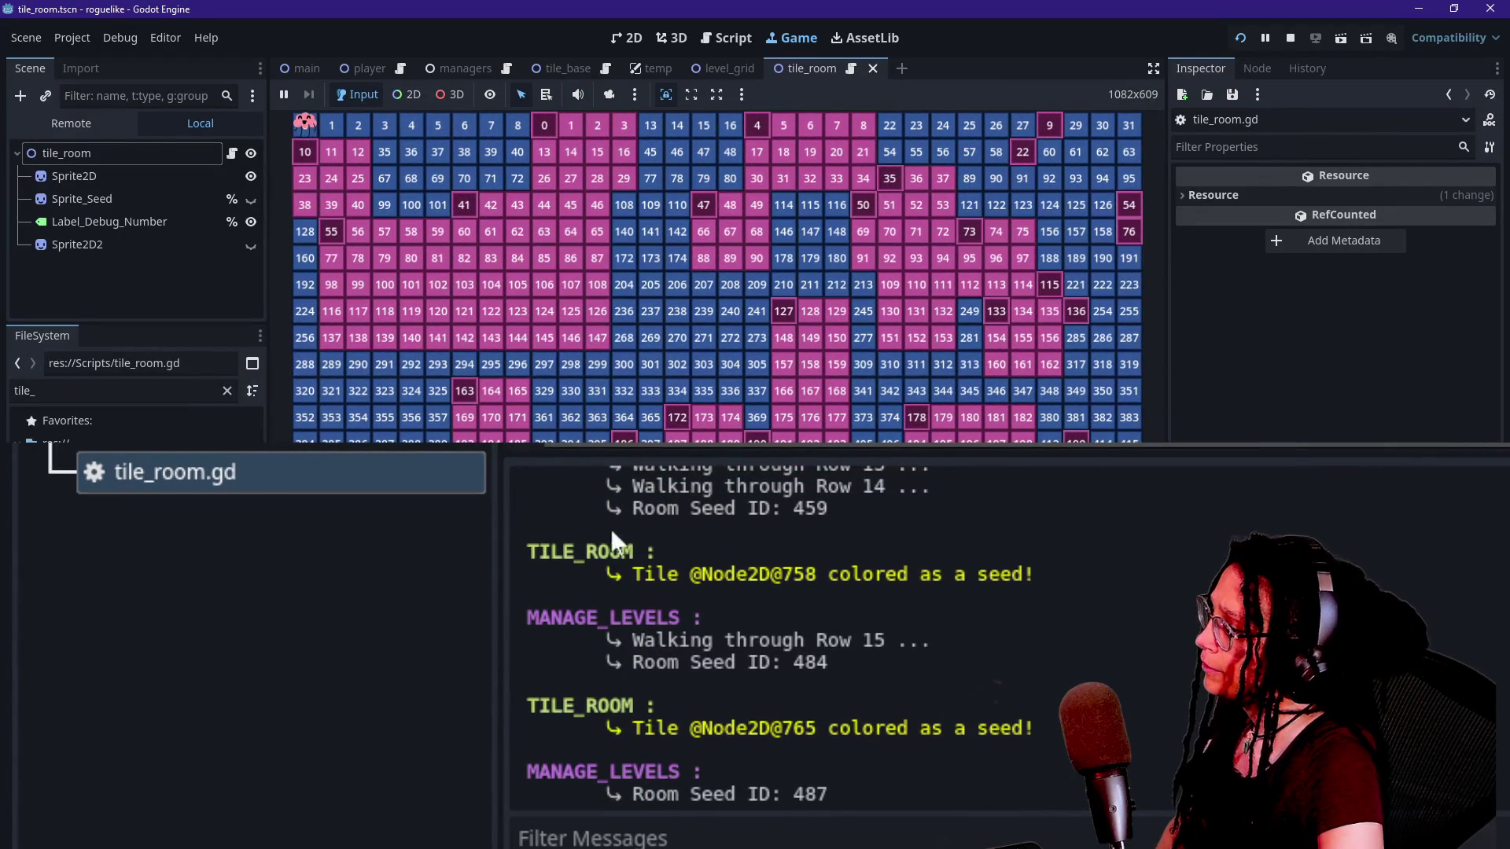
Inspect the seed log lines for Node2D@758, Row 15 and Room Seed ID 484.
drag(724, 574, 942, 574)
click(942, 573)
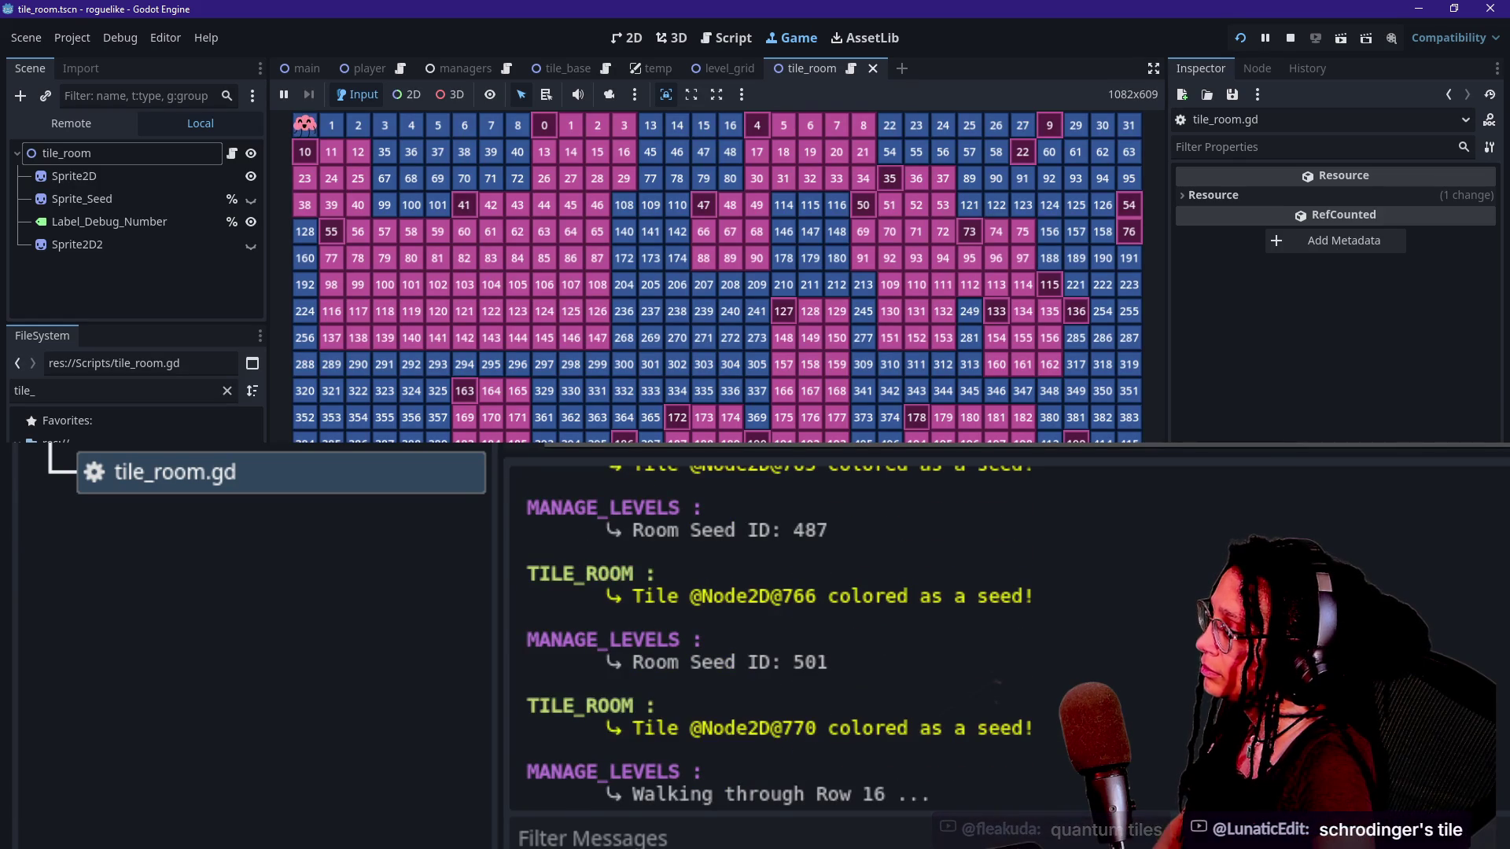
scroll(779, 635, up, 2)
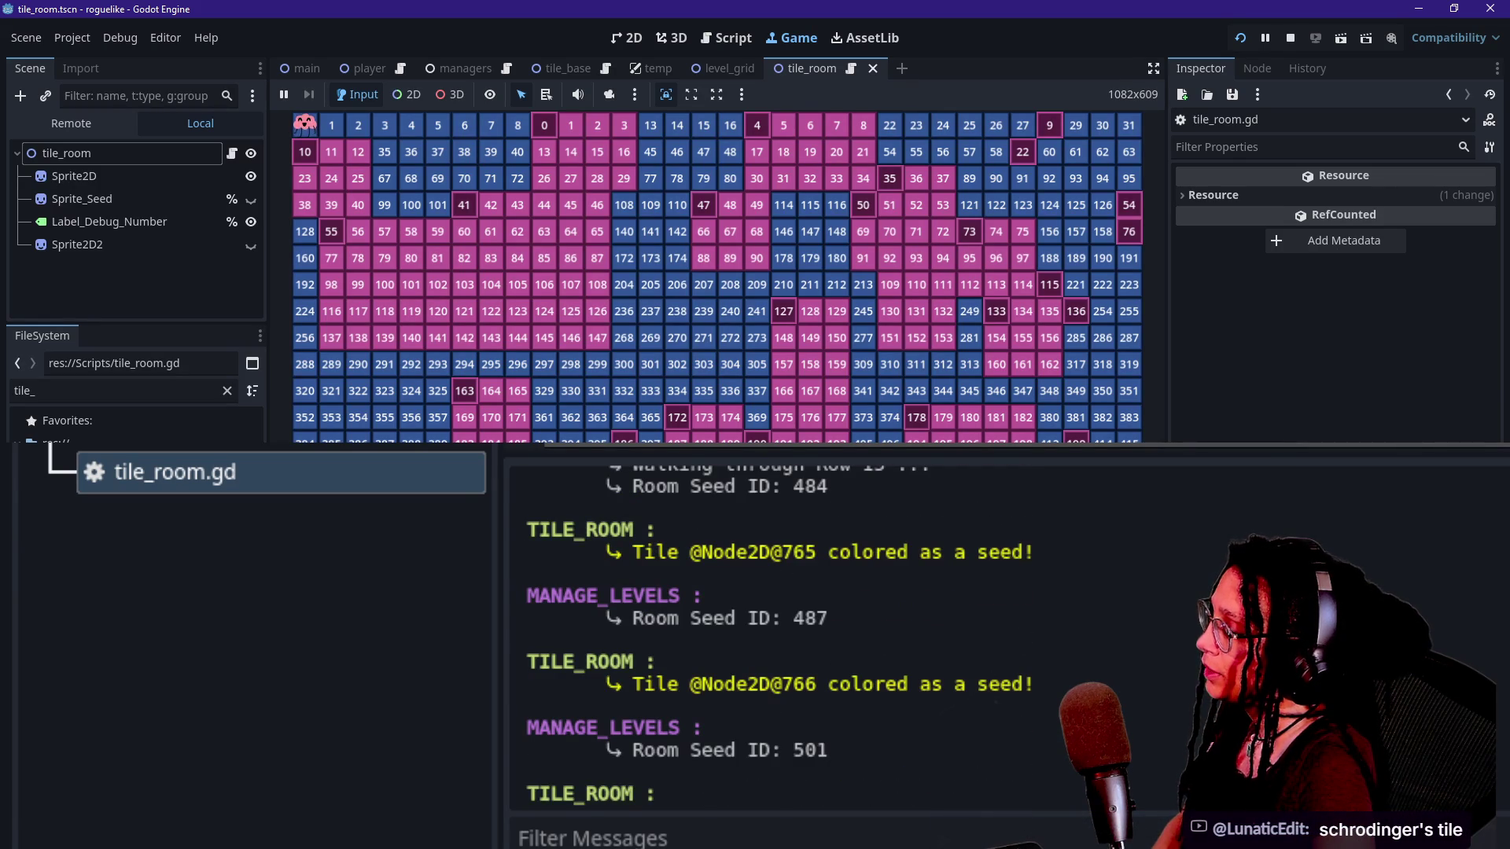
scroll(778, 635, up, 1)
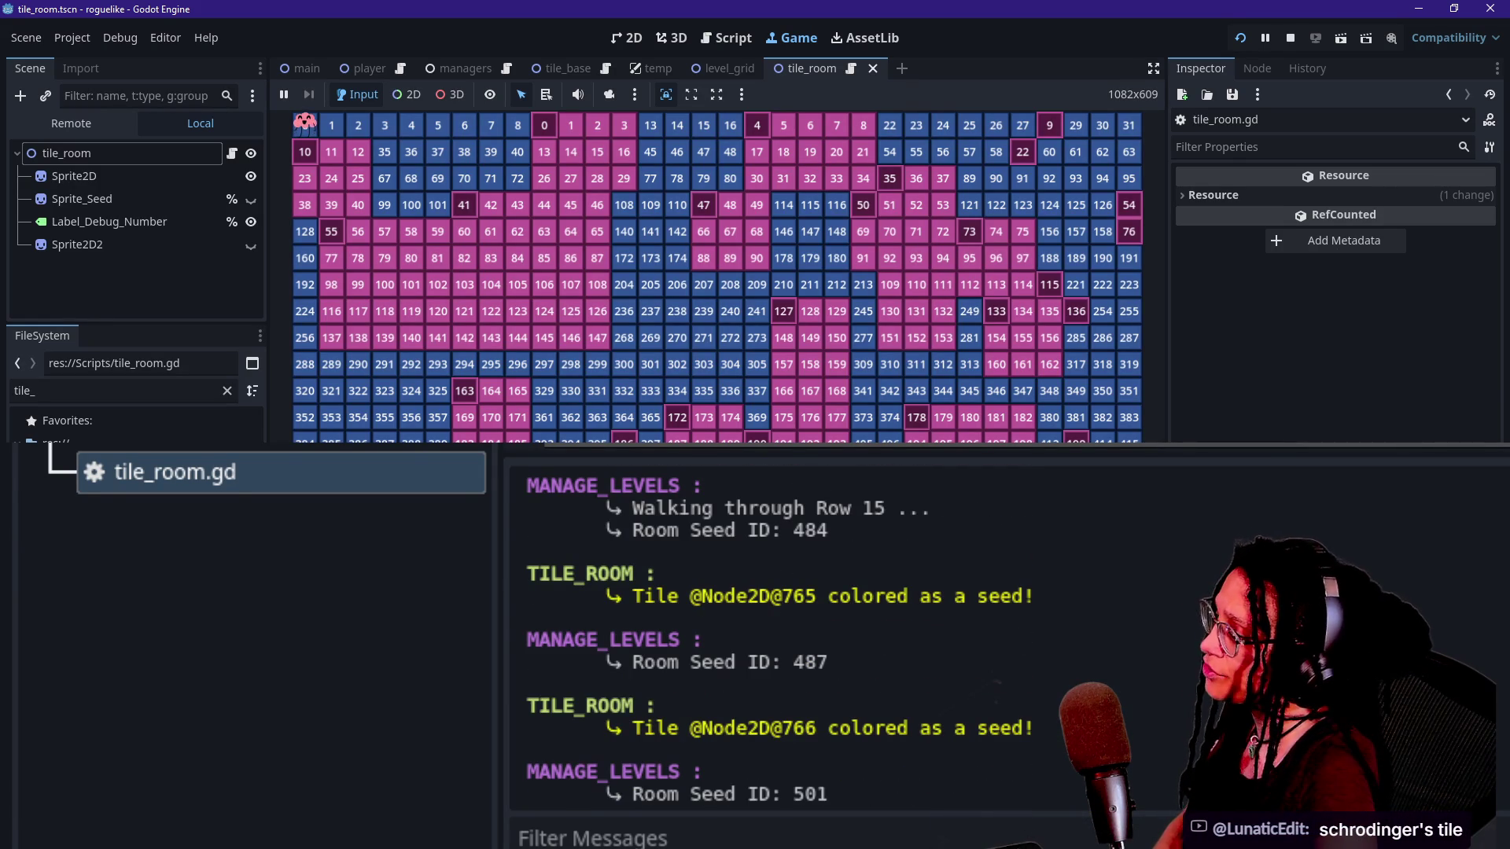
mouse_move(593, 528)
mouse_down()
mouse_move(828, 531)
mouse_move(519, 507)
mouse_up()
click(998, 503)
double_click(804, 530)
click(846, 526)
drag(697, 596, 1034, 598)
click(984, 672)
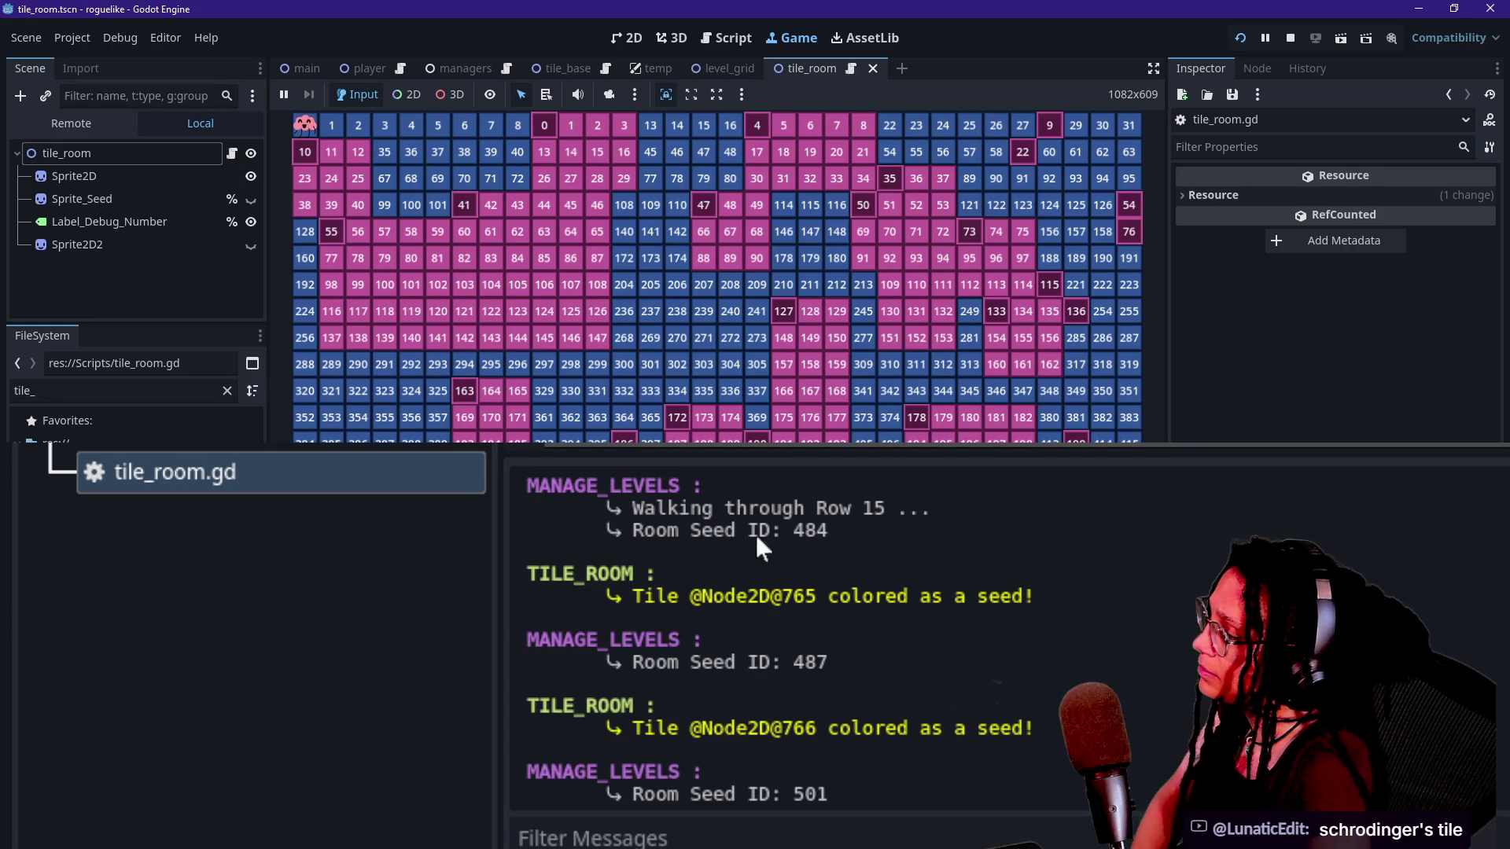
drag(927, 511, 776, 535)
click(711, 519)
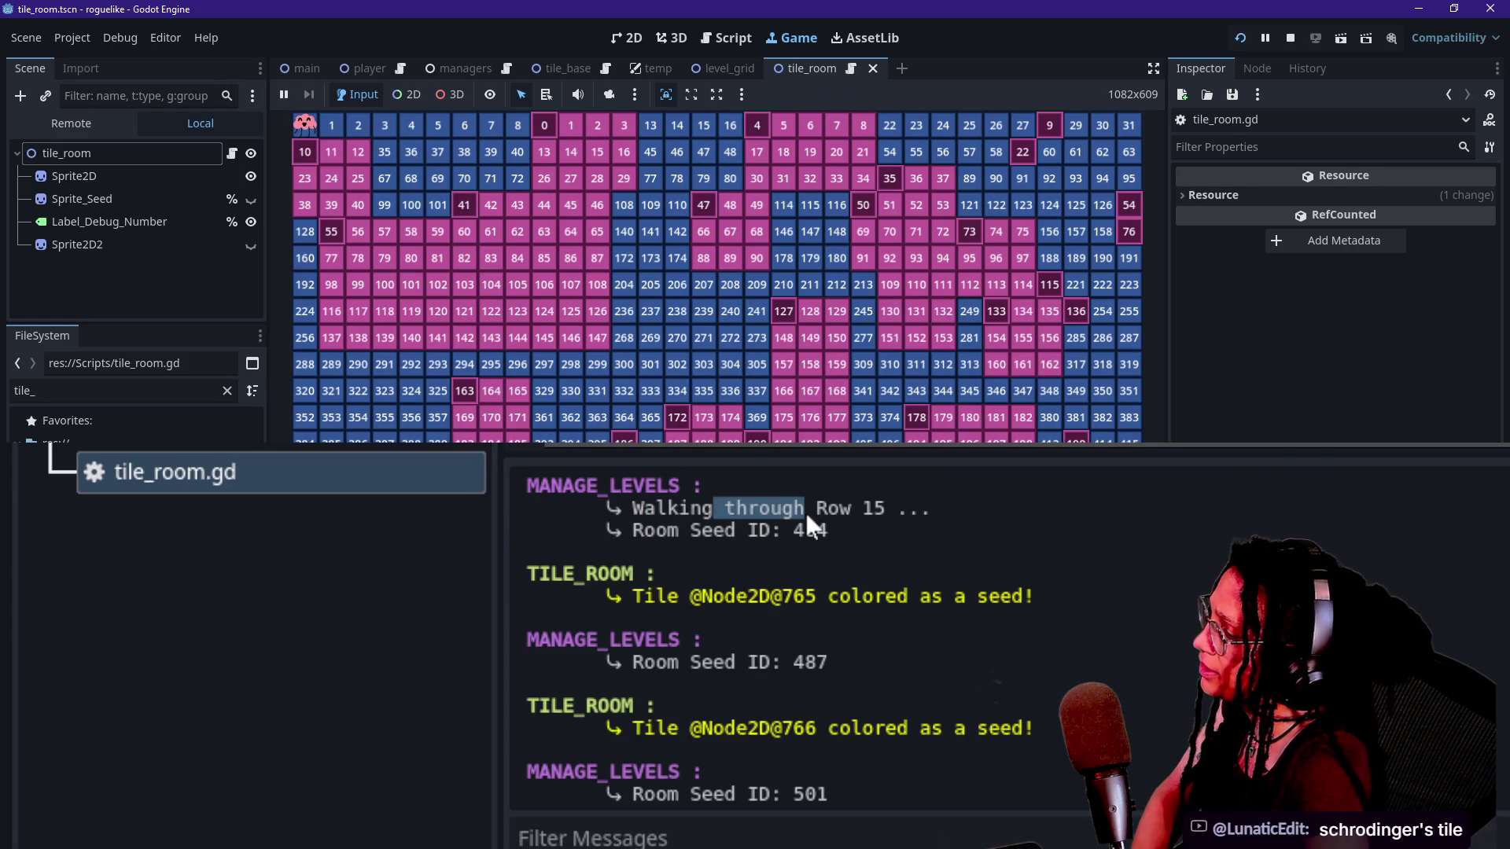
double_click(777, 530)
drag(712, 531, 828, 531)
click(828, 531)
drag(620, 596, 936, 596)
click(936, 596)
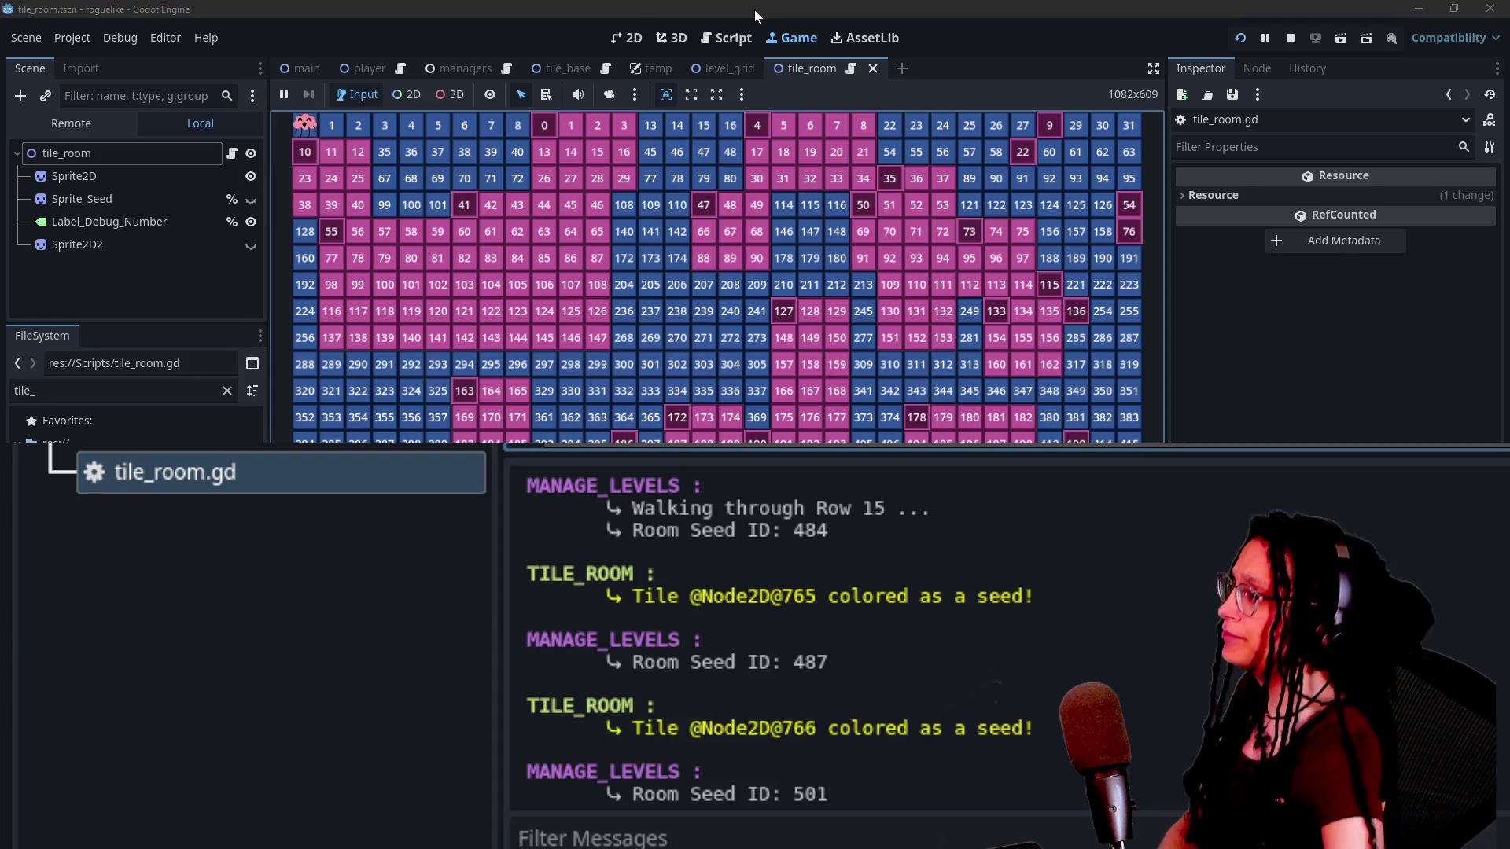
click(726, 38)
Delete the "Tile Spawned!" print call from _ready.
key(shift+Home)
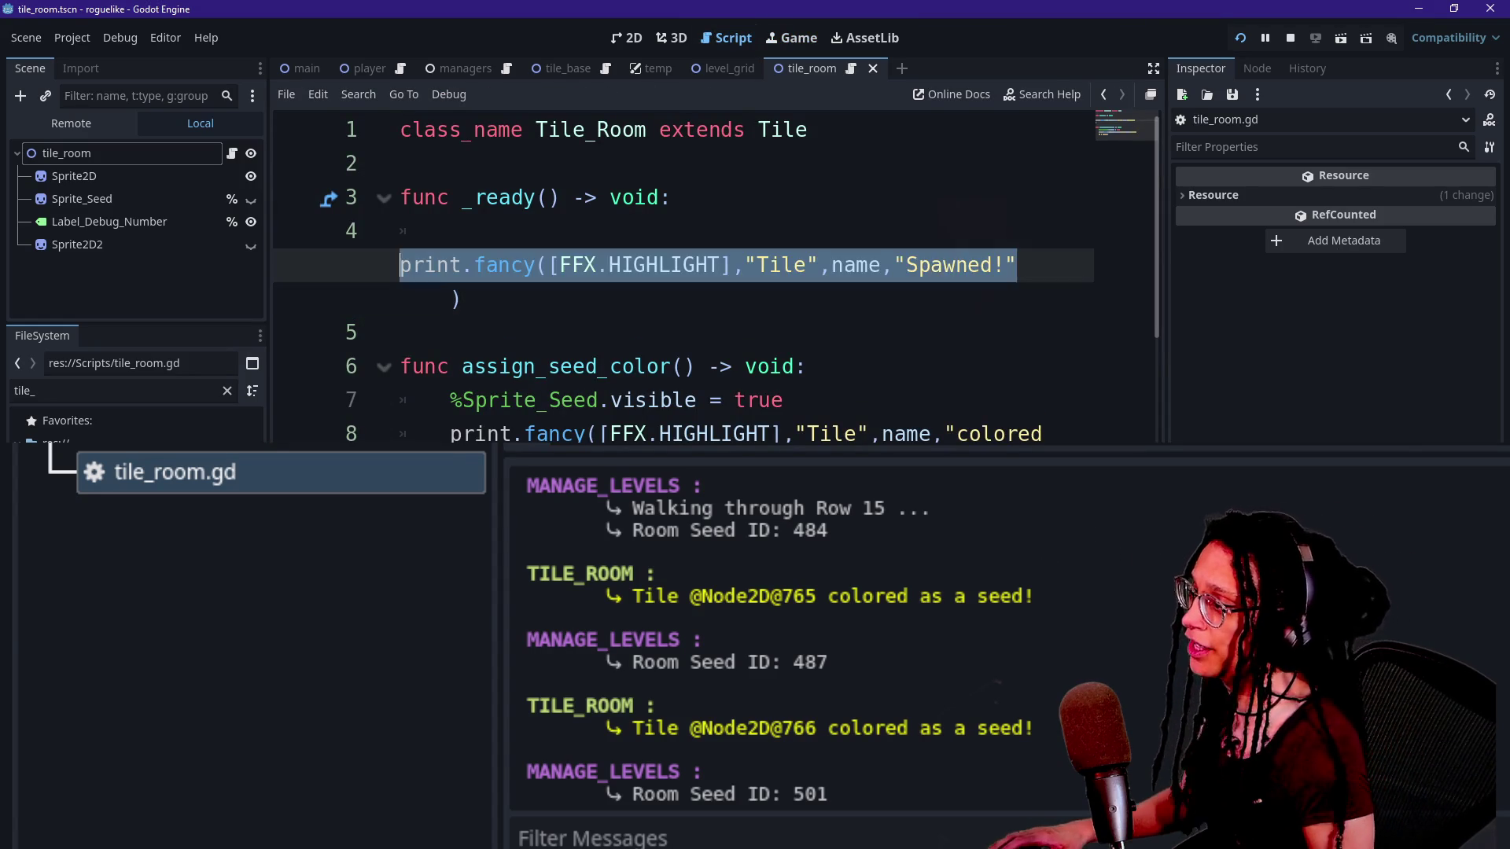
key(BackSpace)
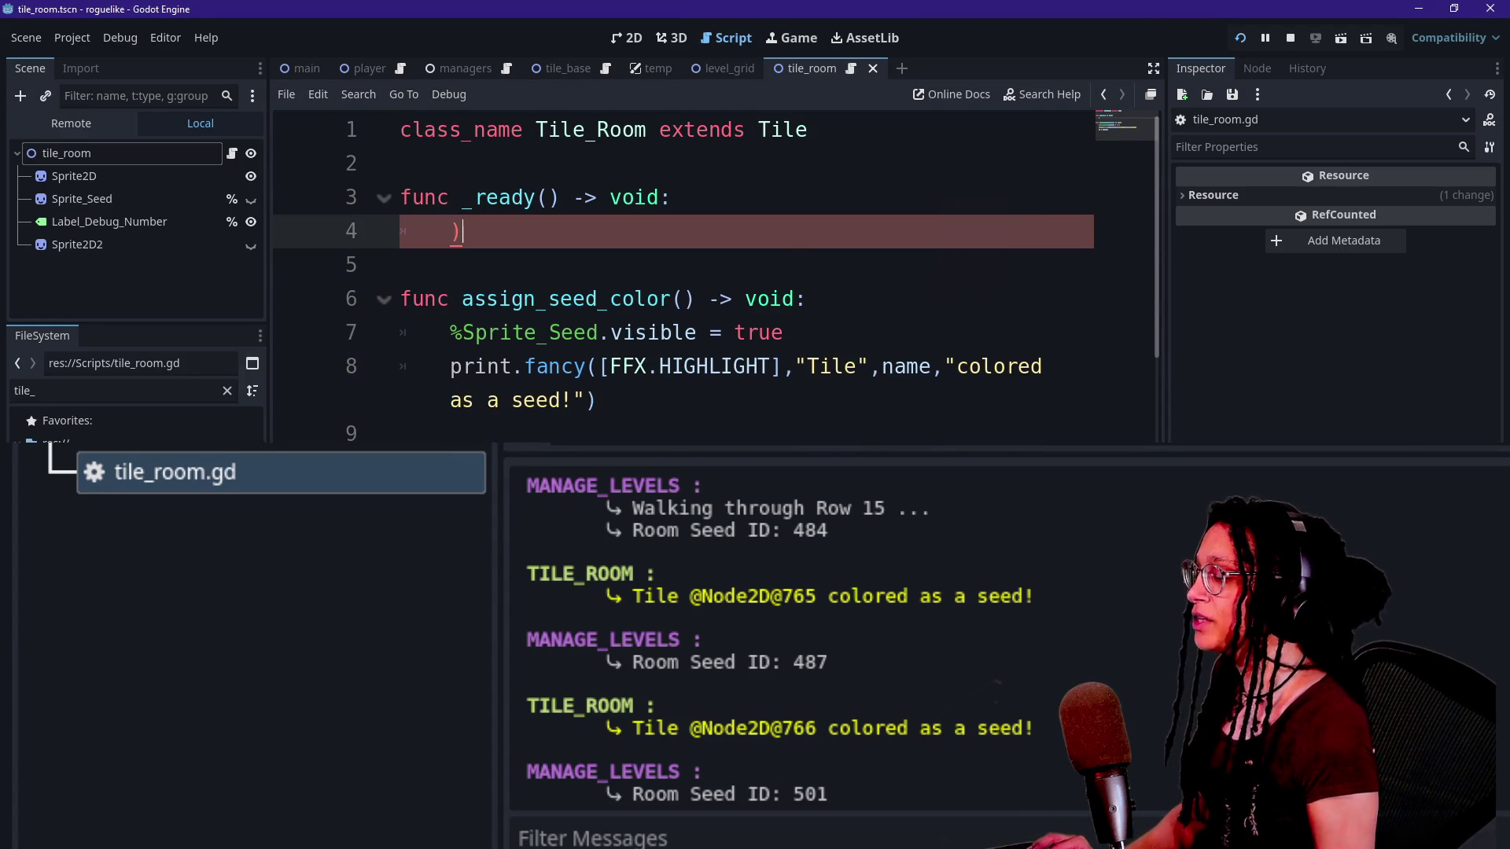
key(BackSpace)
key(Delete)
Remove the "colored as a seed!" print and the empty _ready function, then save.
key(Down)
key(Down)
key(Down)
key(End)
key(shift+Up)
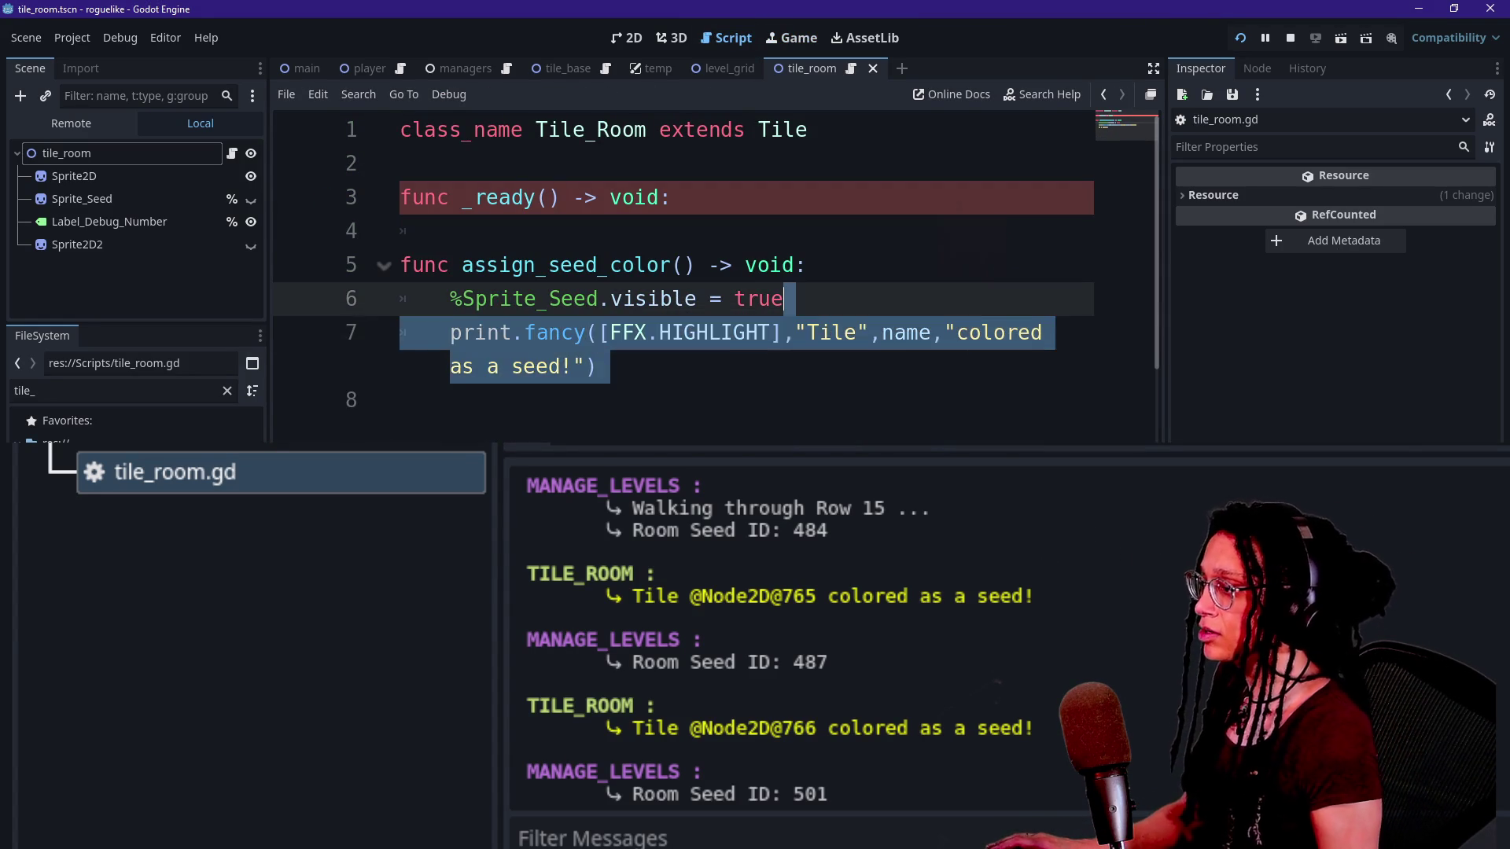
key(BackSpace)
key(shift+Up)
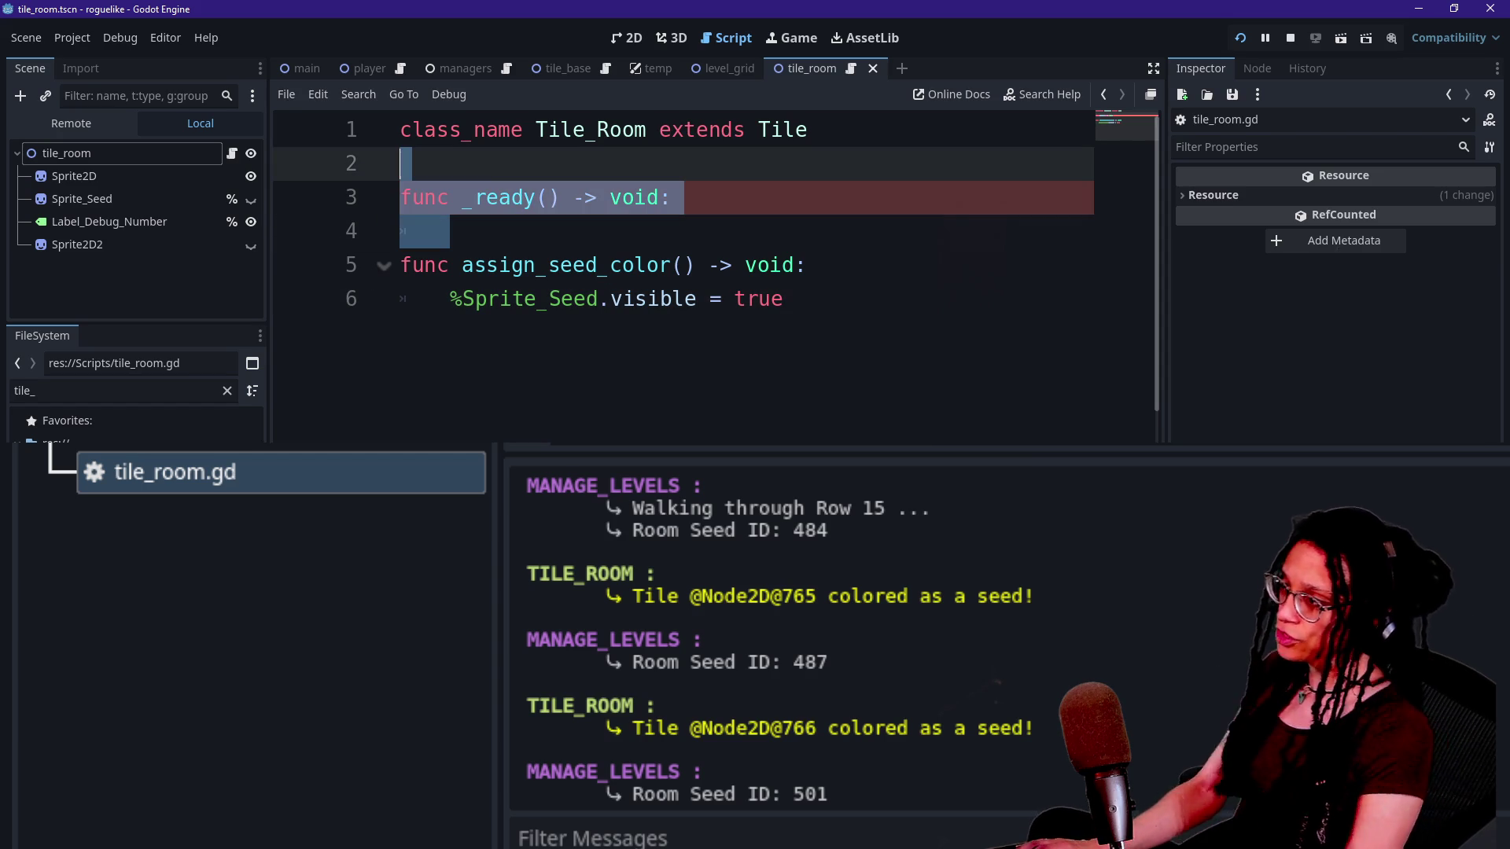
key(ctrl+shift+k)
key(ctrl+s)
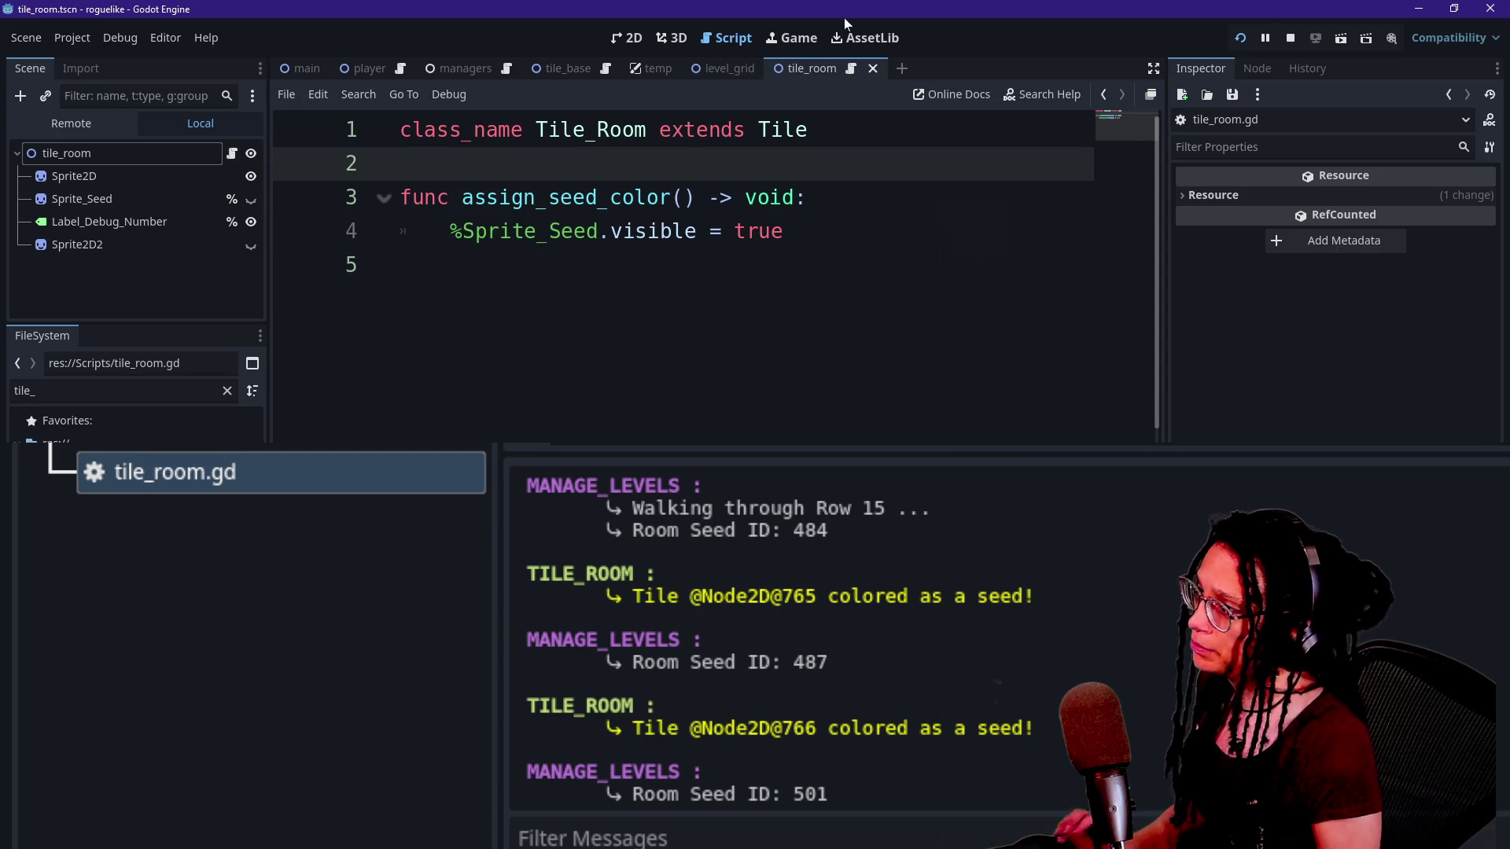
click(809, 45)
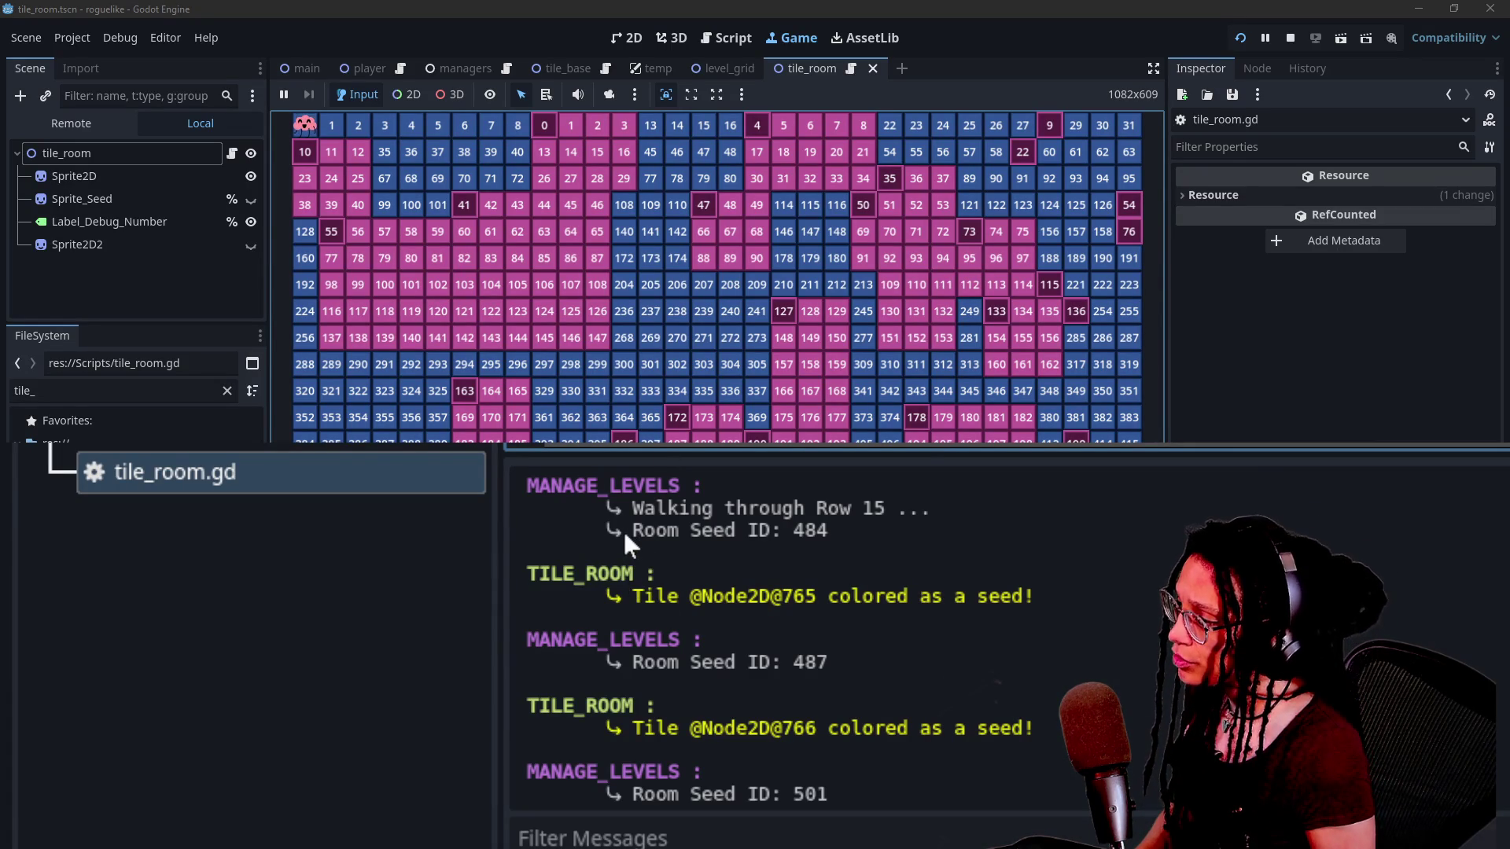
Check the Room Seed ID: 484 line in the game's log, then return to tile_room.gd.
drag(629, 535, 856, 541)
click(837, 592)
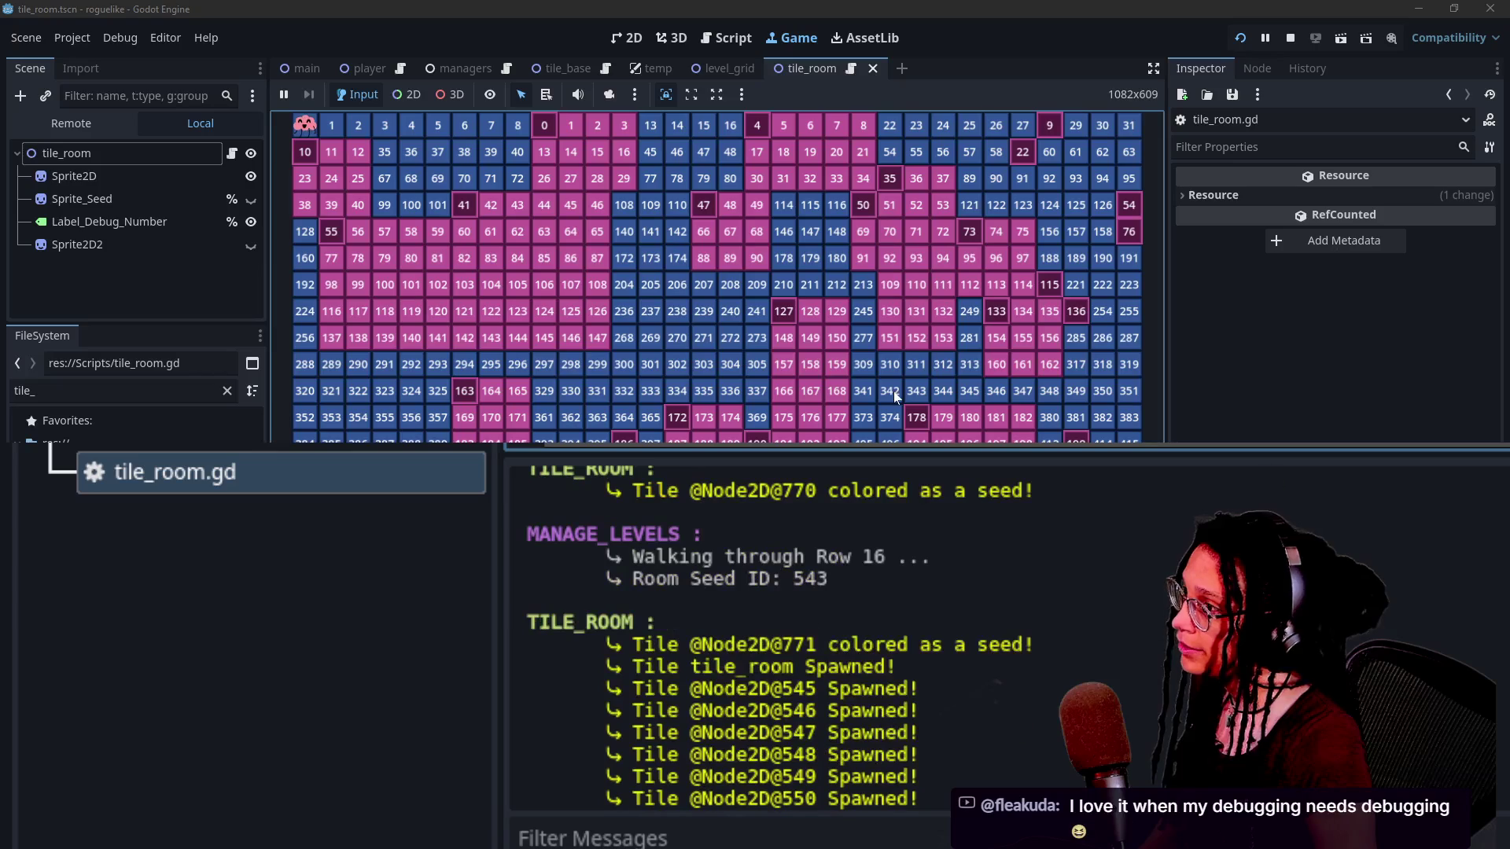
click(726, 38)
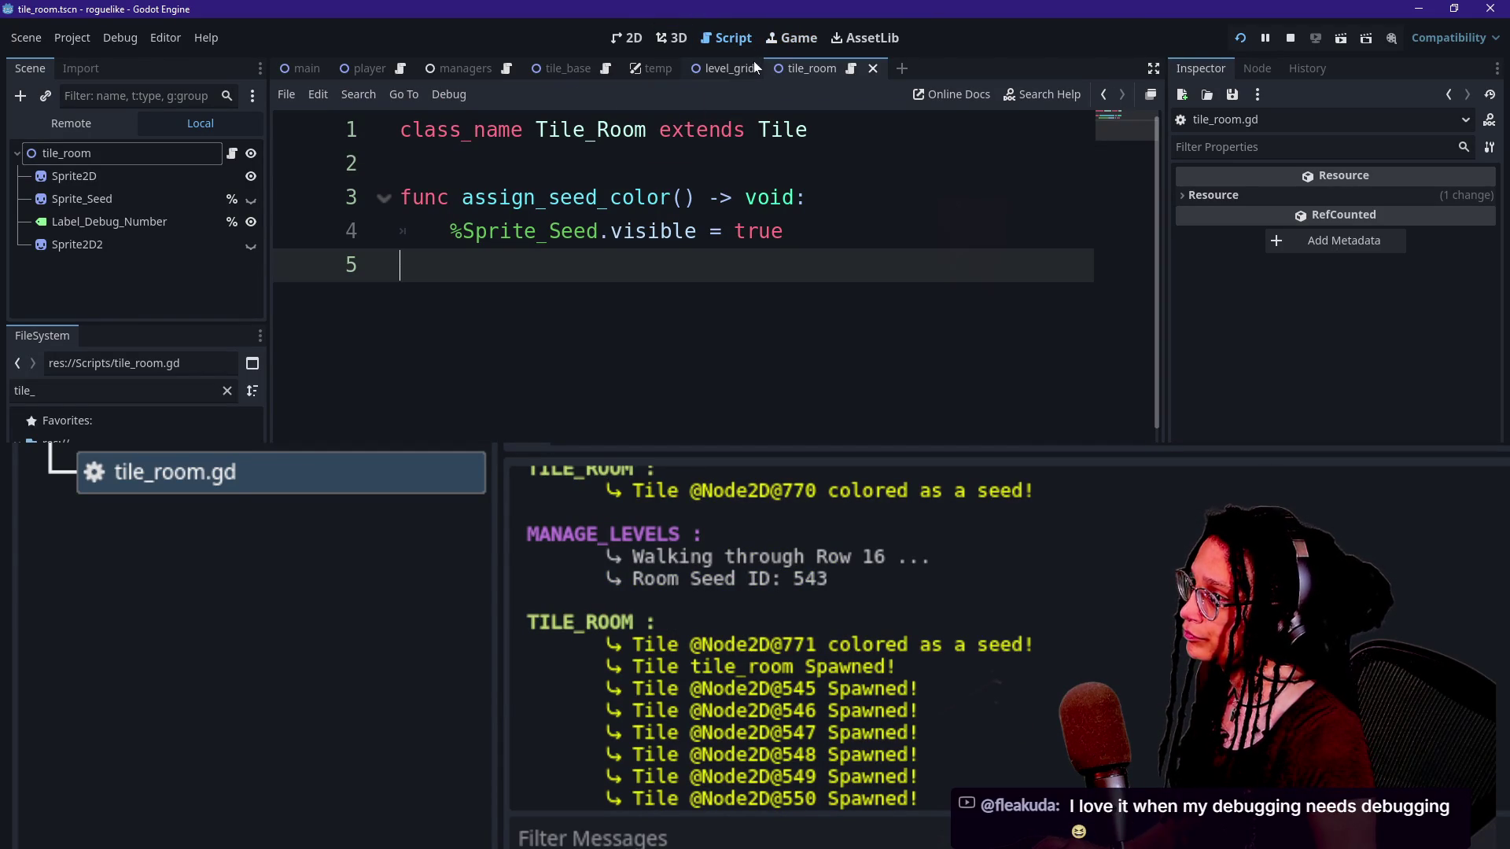
Save the scene and script, open manage_levels.gd through quick file search, then navigate back.
key(ctrl+s)
click(505, 70)
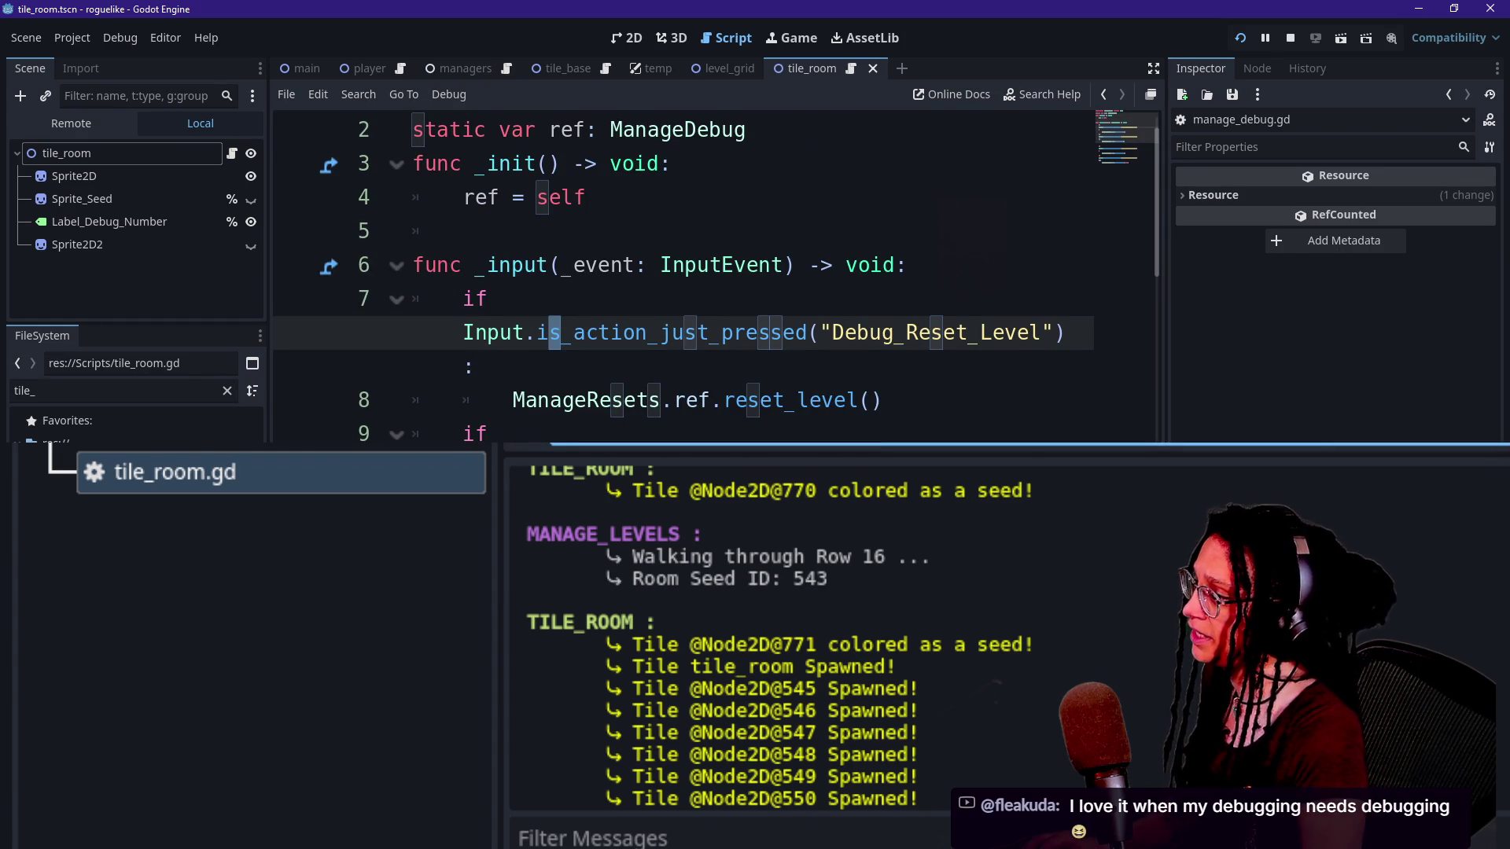
key(shift+alt+o)
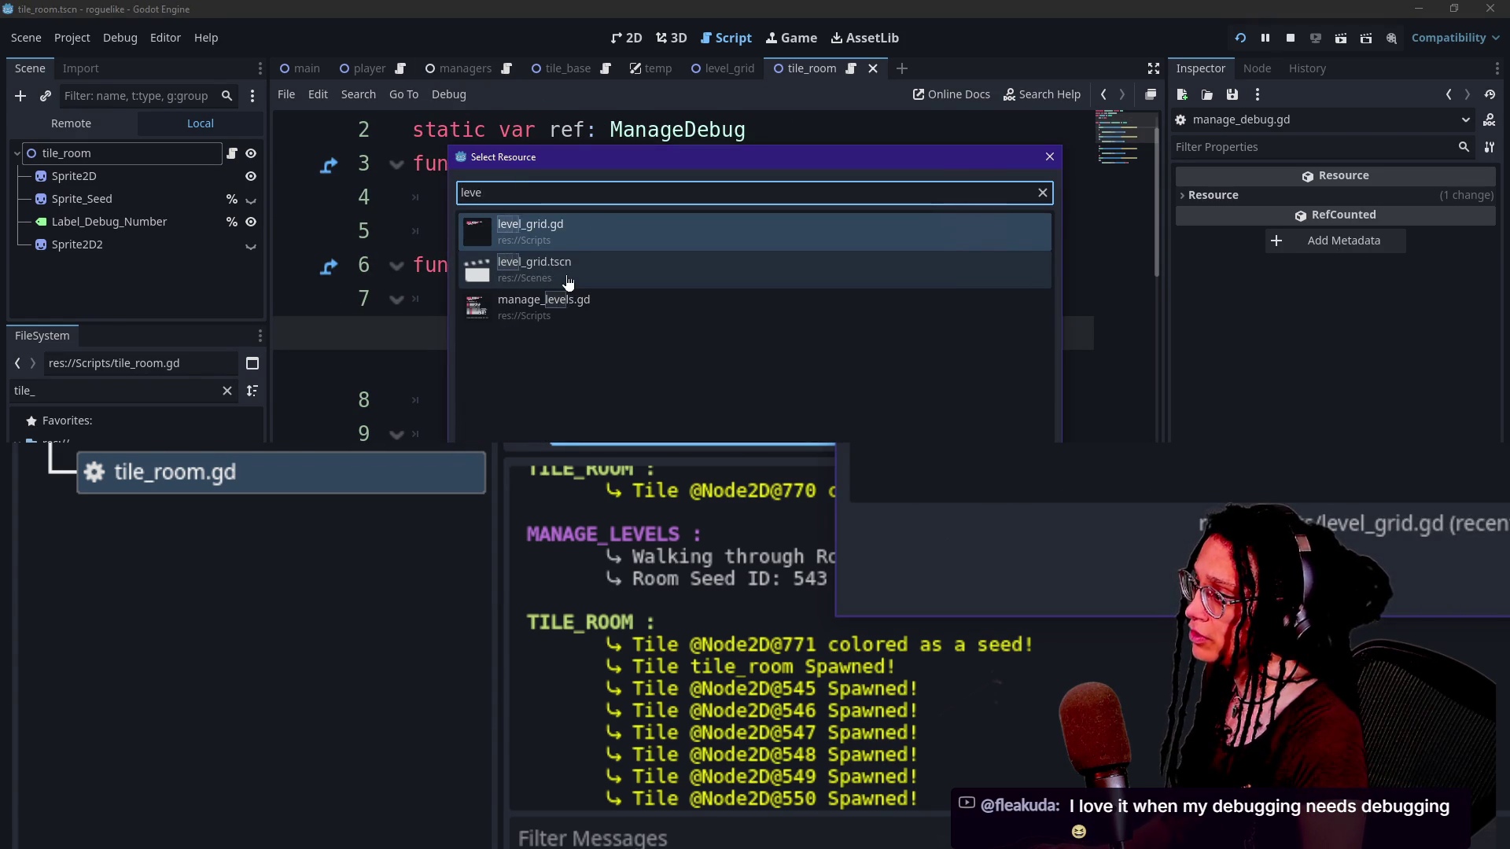
text(manage)
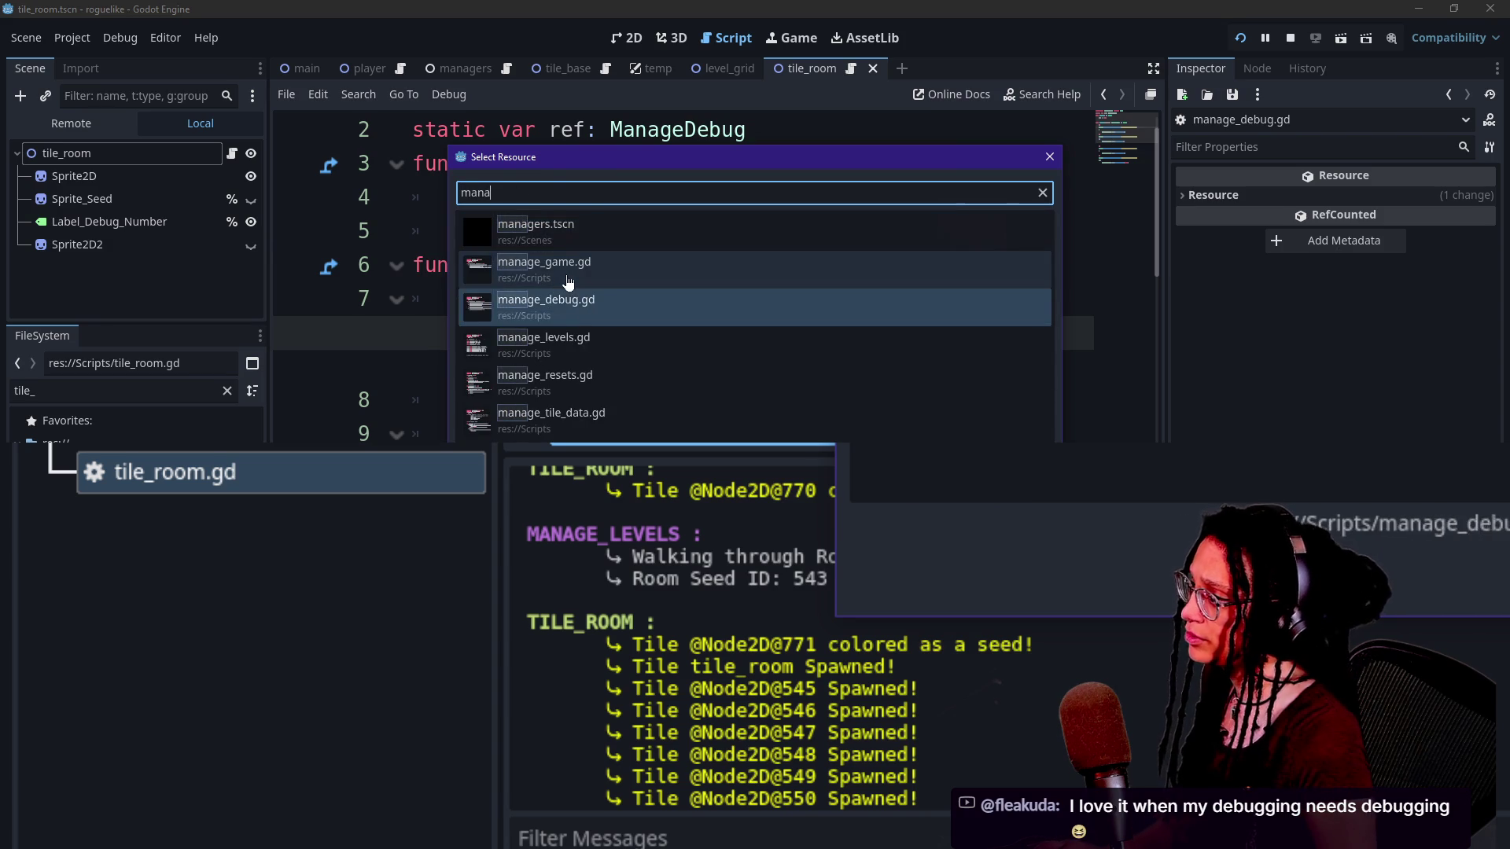
key(Return)
key(alt+Left)
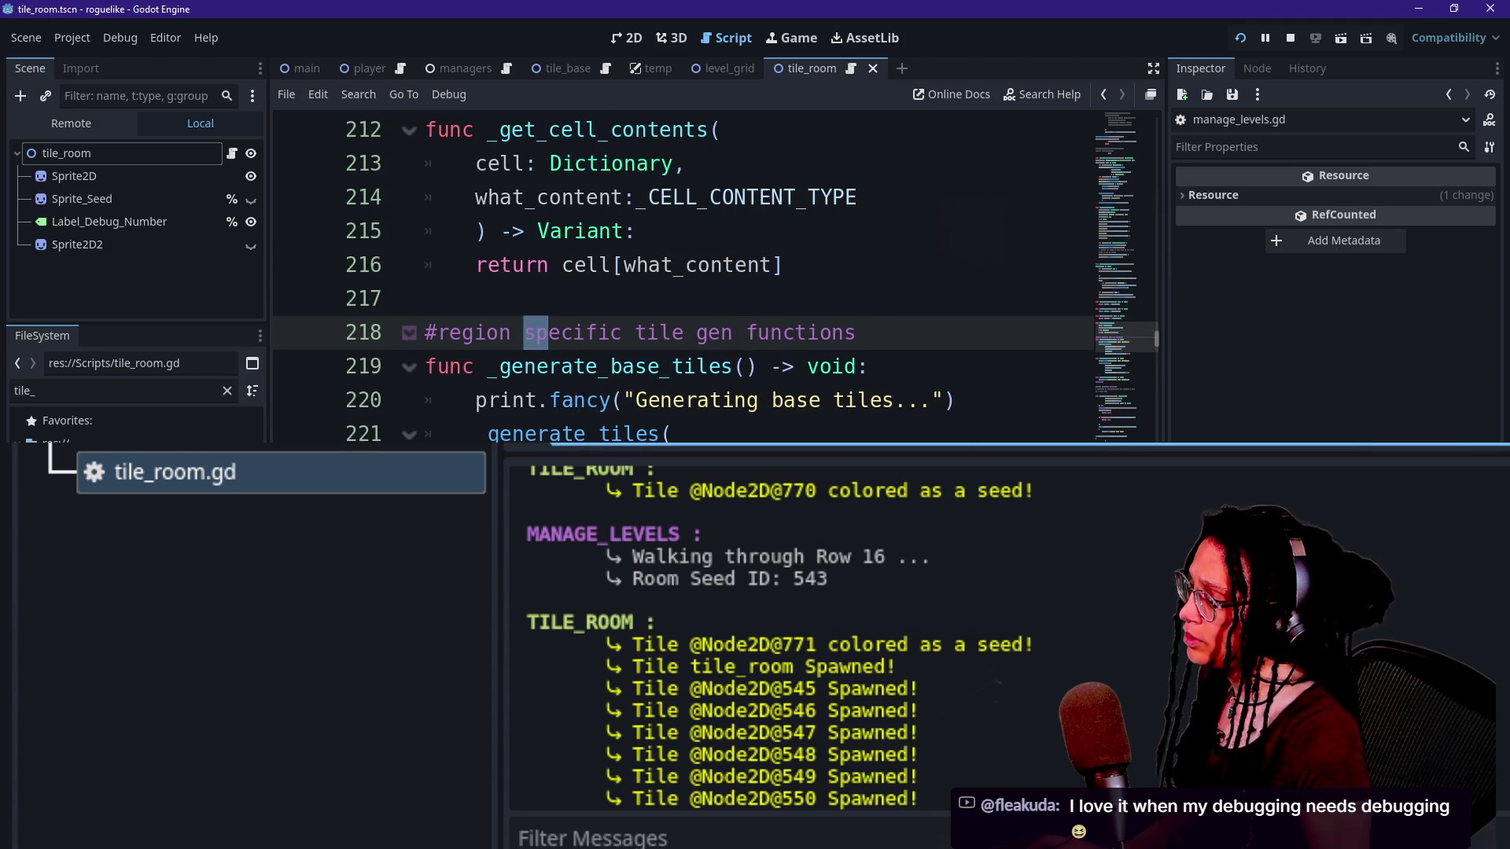
Search the whole project for 'spawned!' and select the Node2D@546 Spawned! log line.
key(ctrl+shift+f)
text(spawned!)
key(Return)
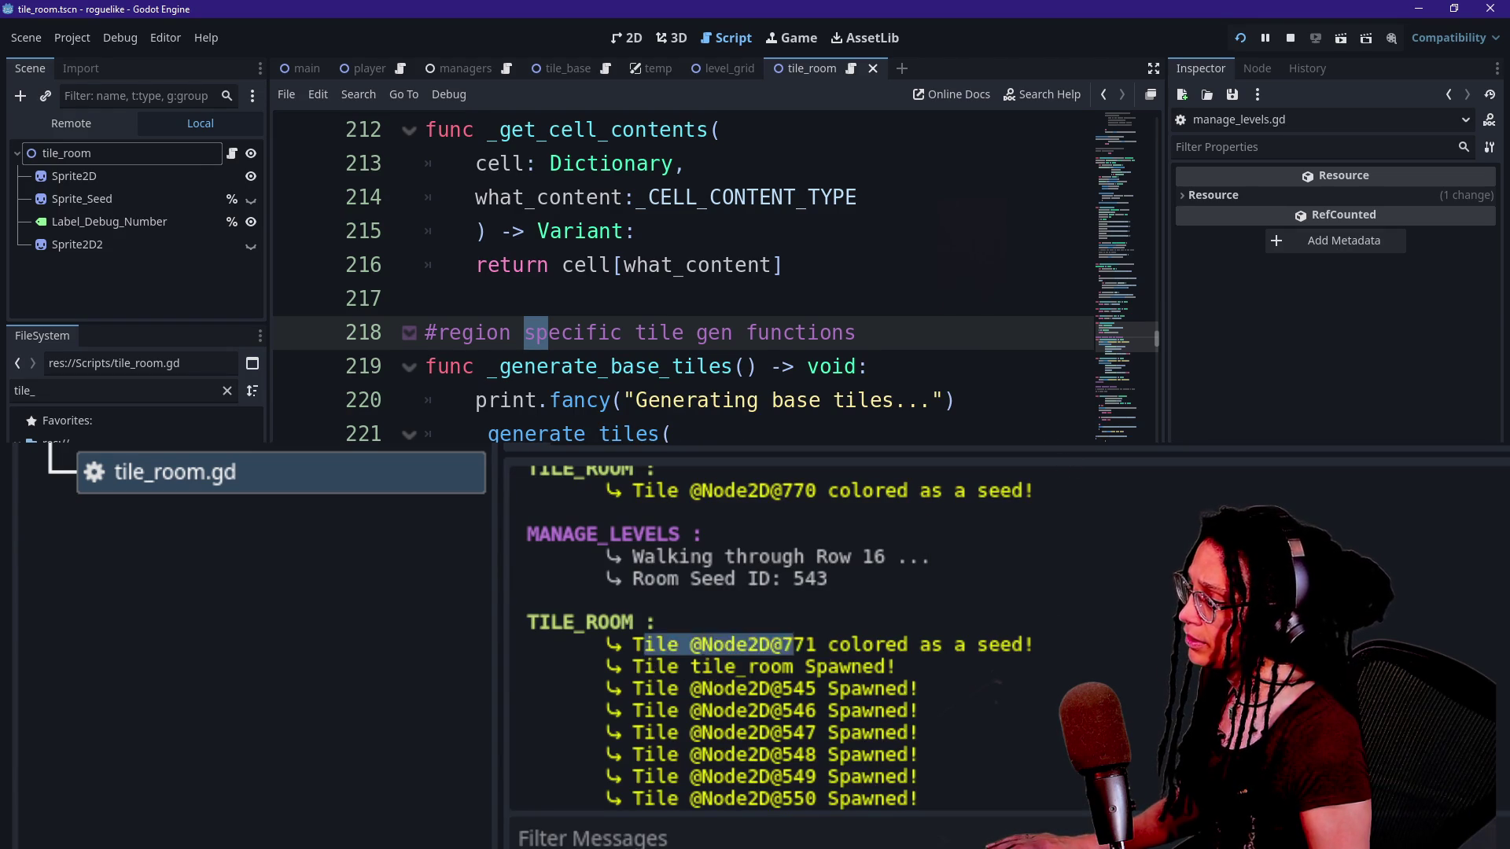
drag(516, 710, 920, 688)
click(645, 710)
click(970, 687)
mouse_move(667, 710)
mouse_down()
mouse_move(922, 712)
mouse_move(918, 689)
mouse_move(556, 690)
mouse_move(960, 681)
mouse_move(607, 690)
mouse_up()
Step through the '_log' matches to reach the _log_cell_contents call.
text(_log)
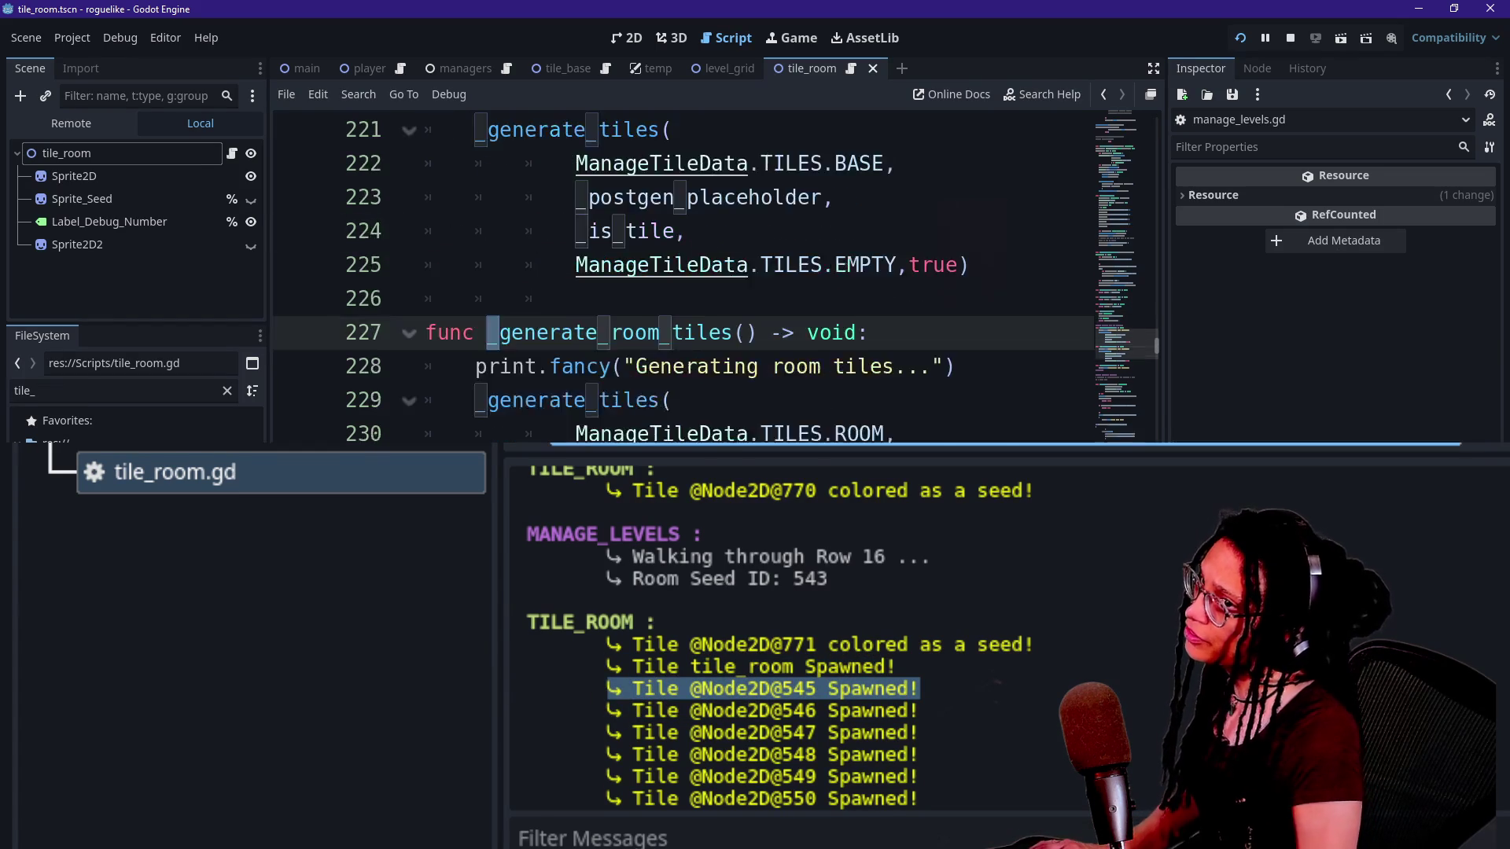
key(Return)
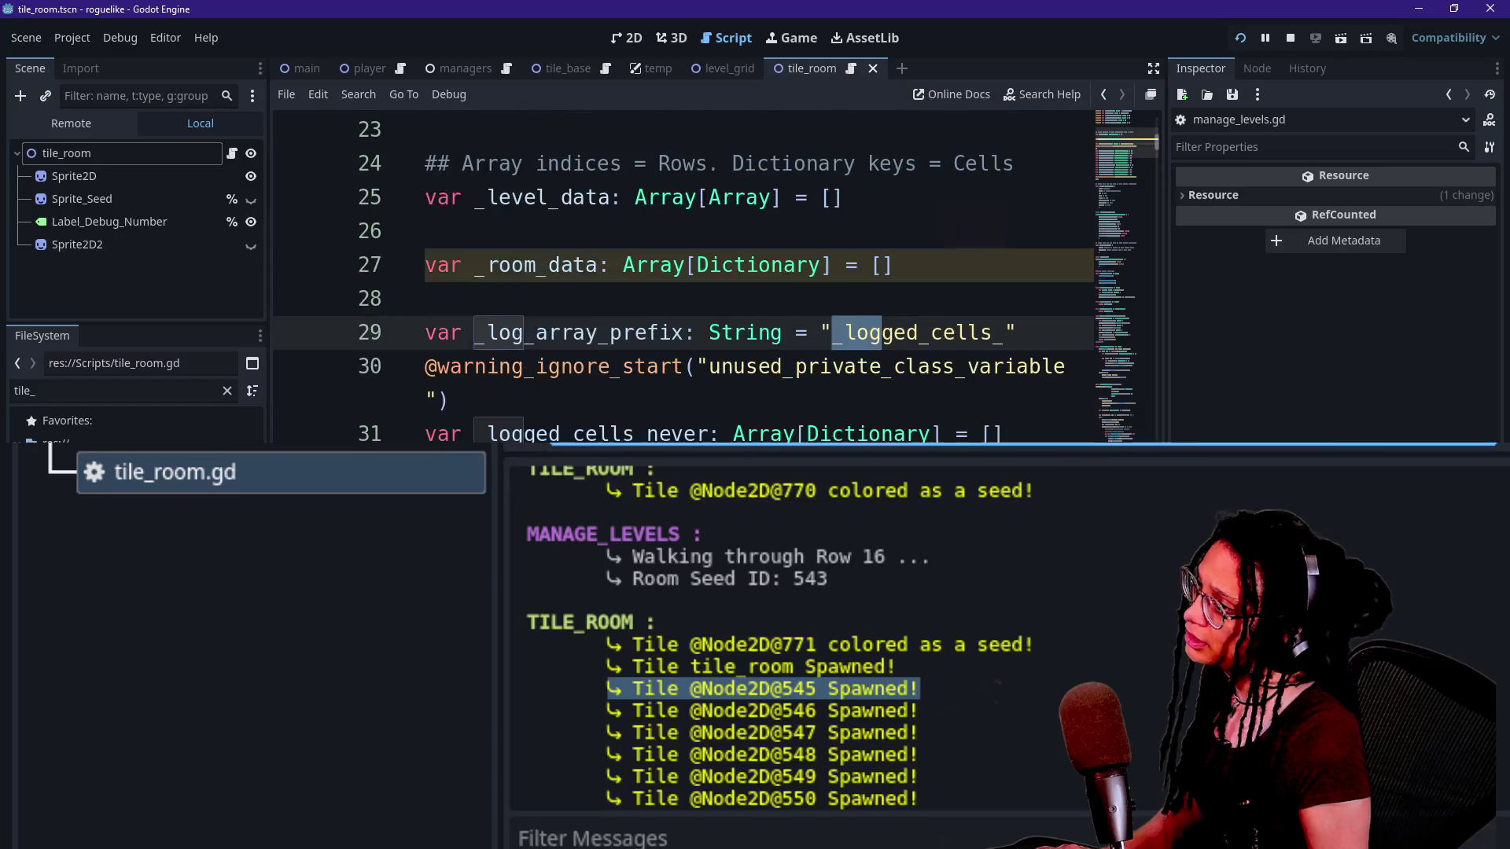
key(Return)
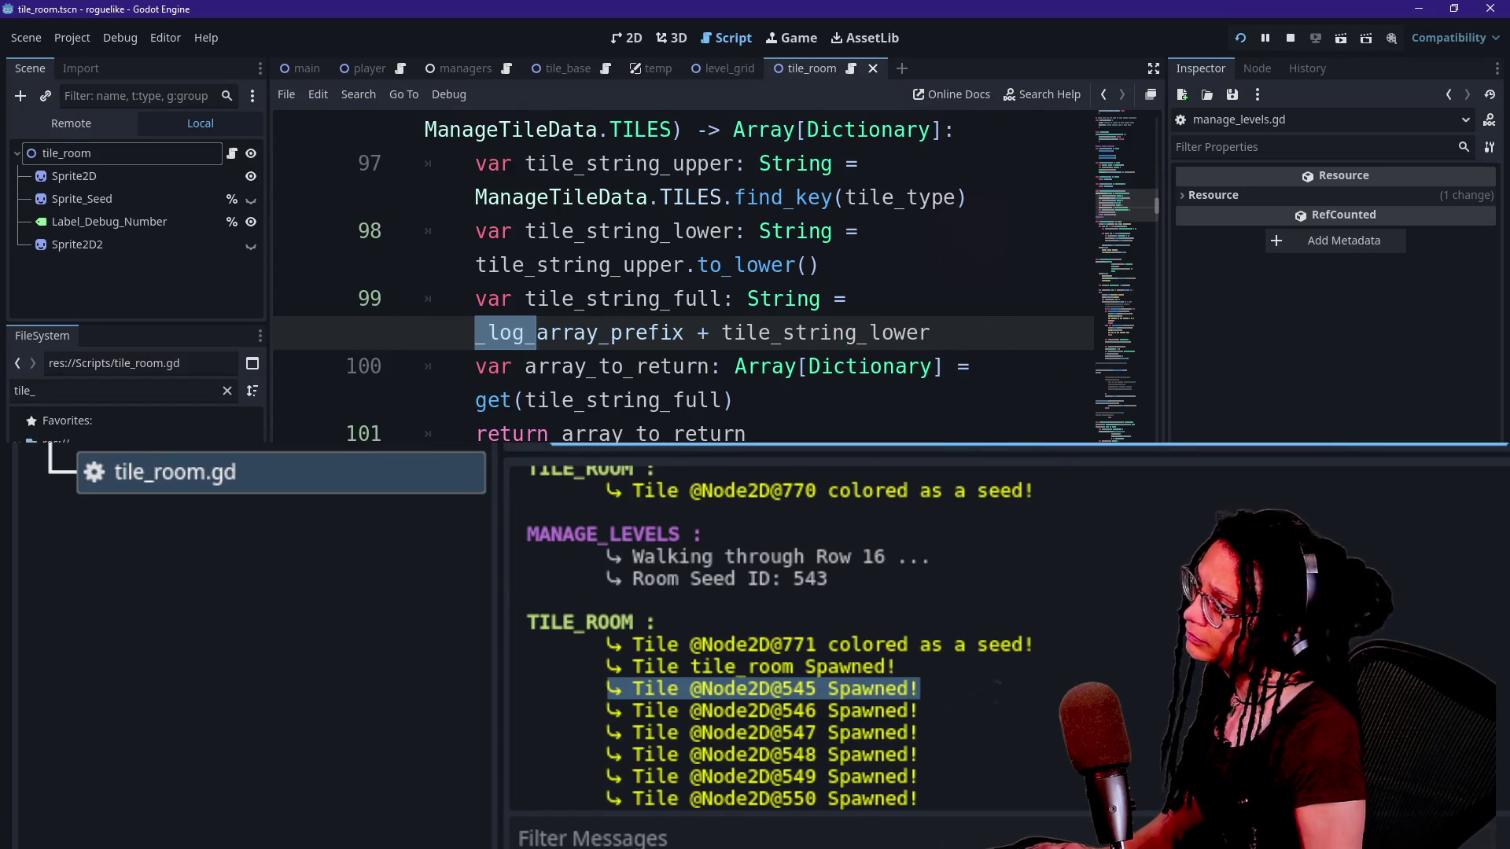
key(Return)
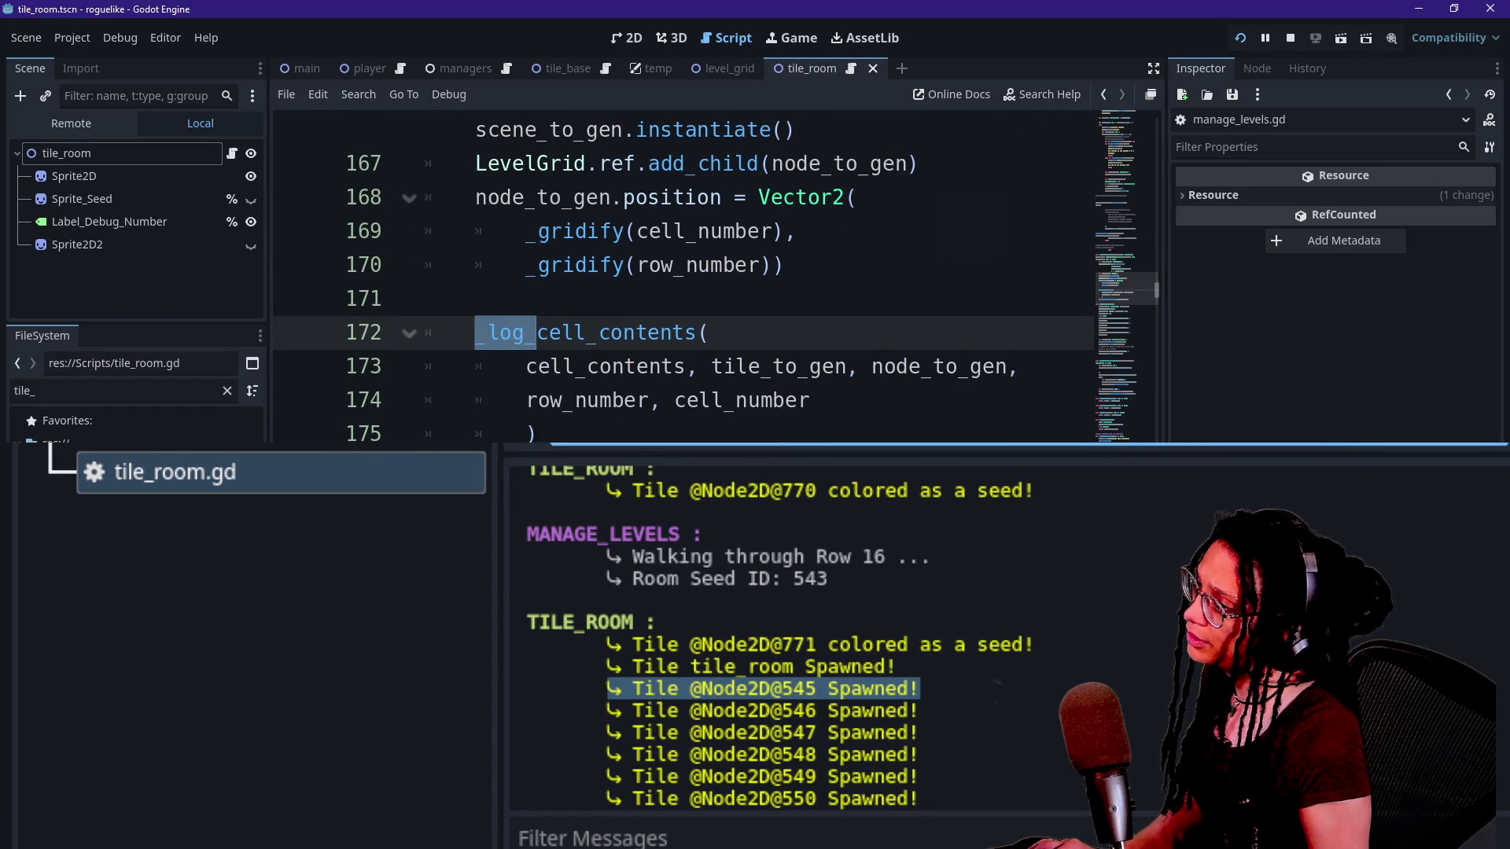
Move down to the IS_ROOM_SEED line and switch to distraction-free mode to hide the docks.
click(652, 399)
drag(525, 164, 859, 164)
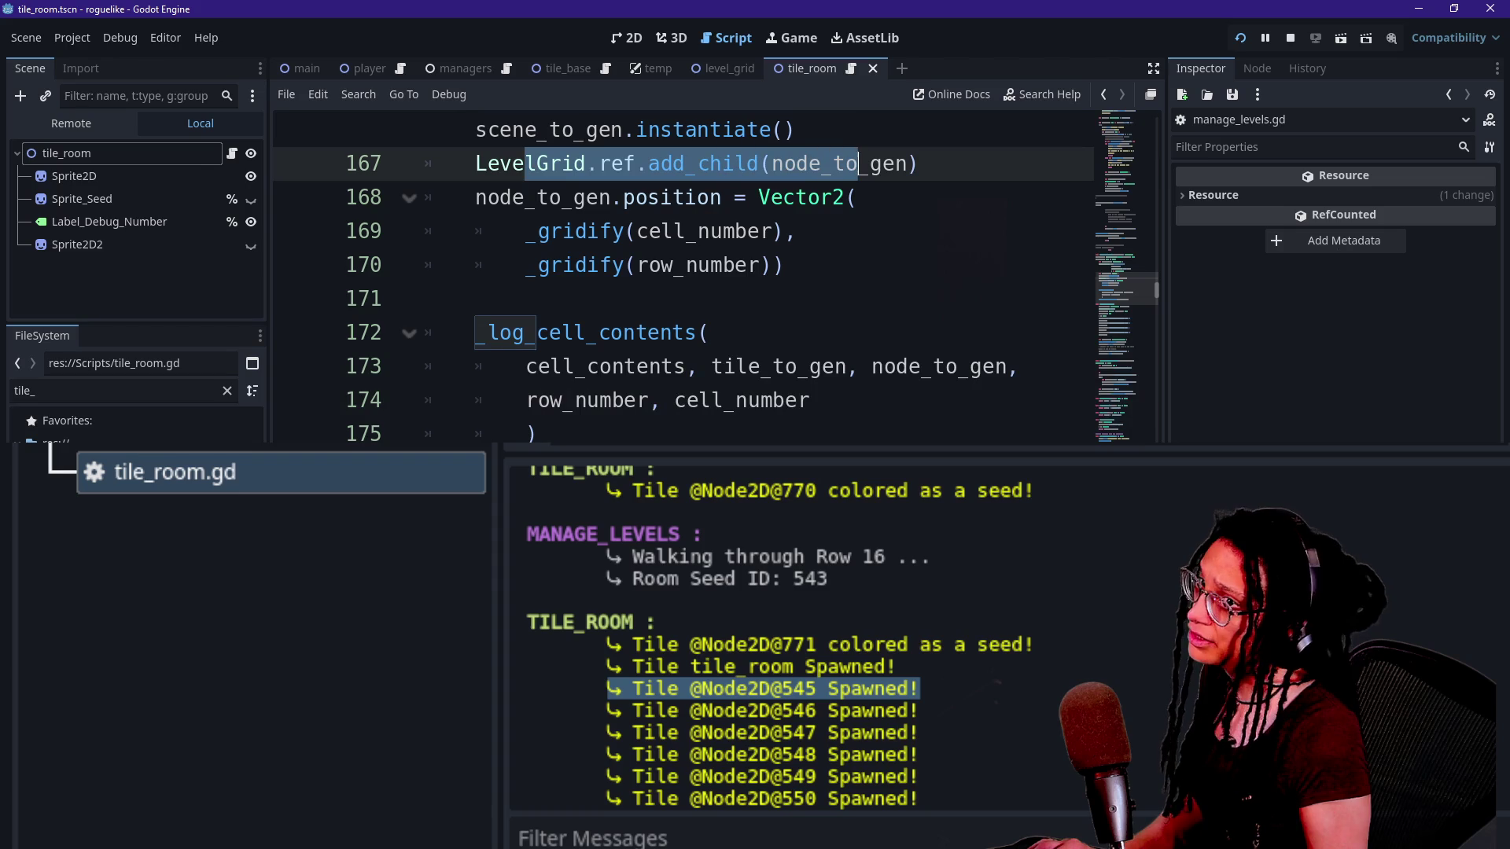
click(818, 298)
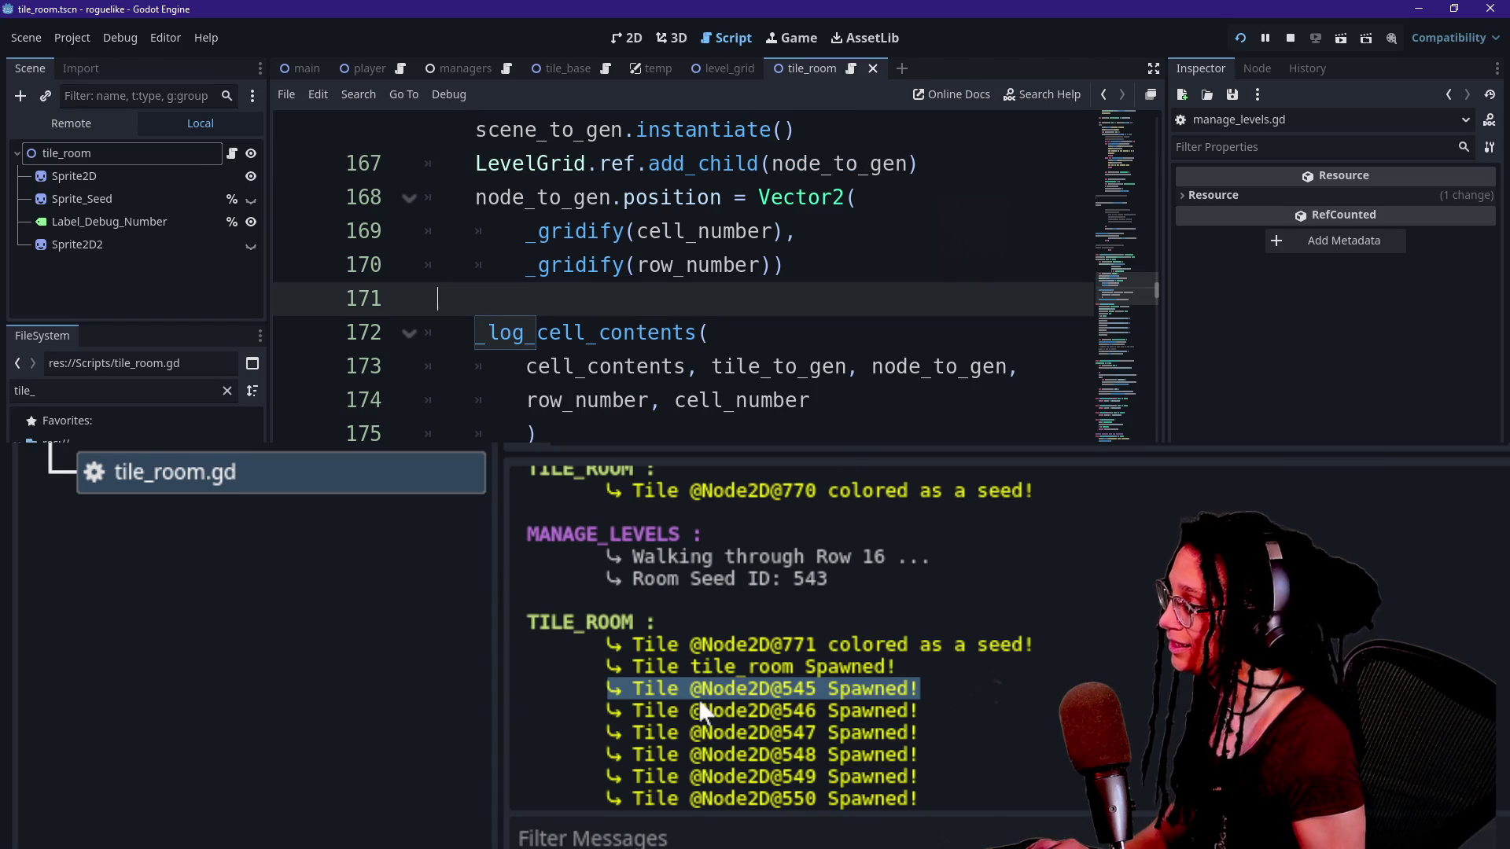
scroll(566, 409, up, 1)
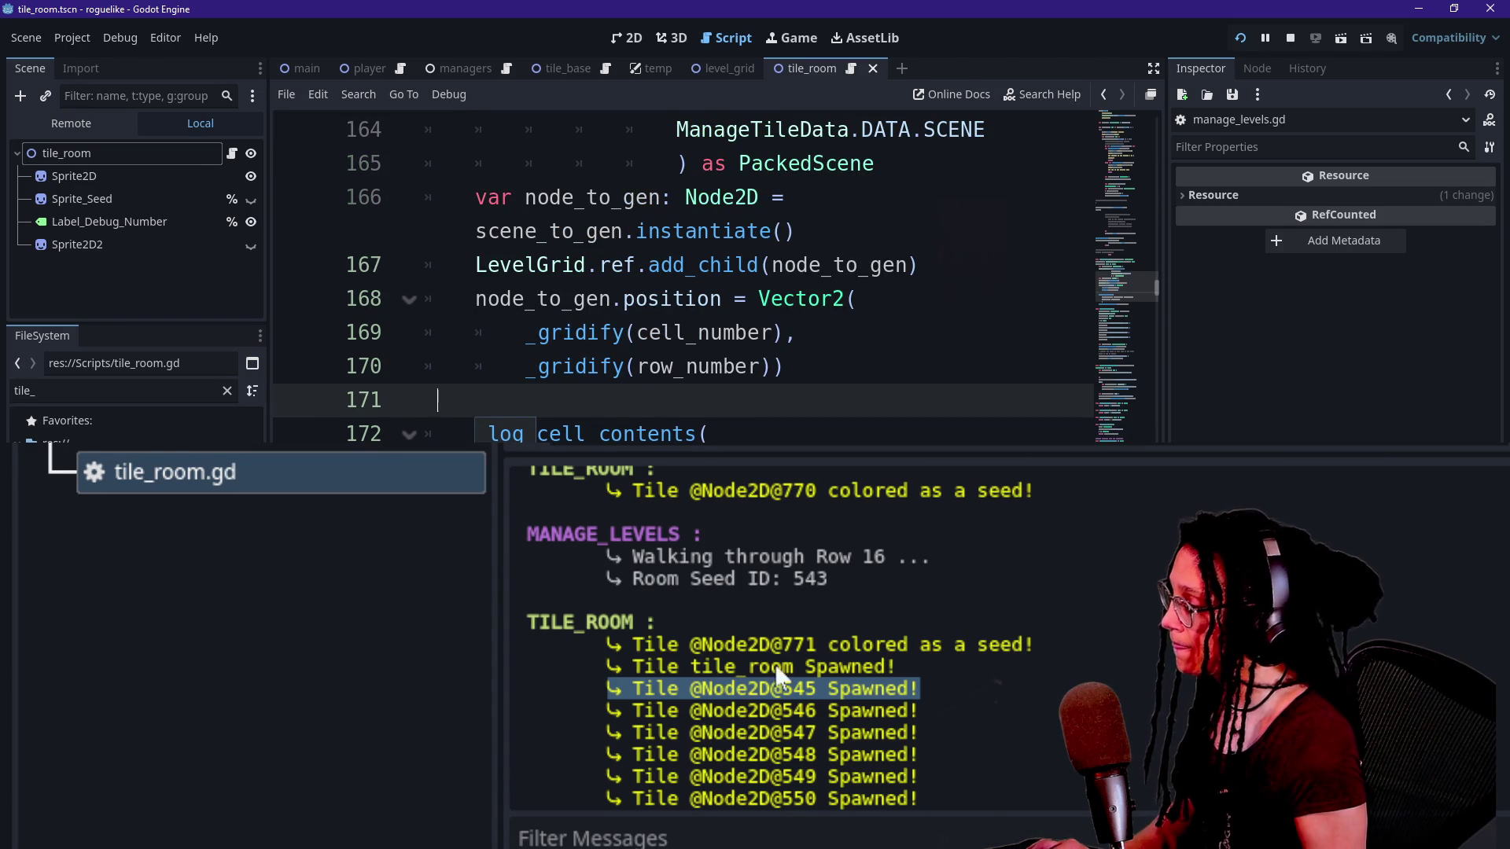
click(783, 366)
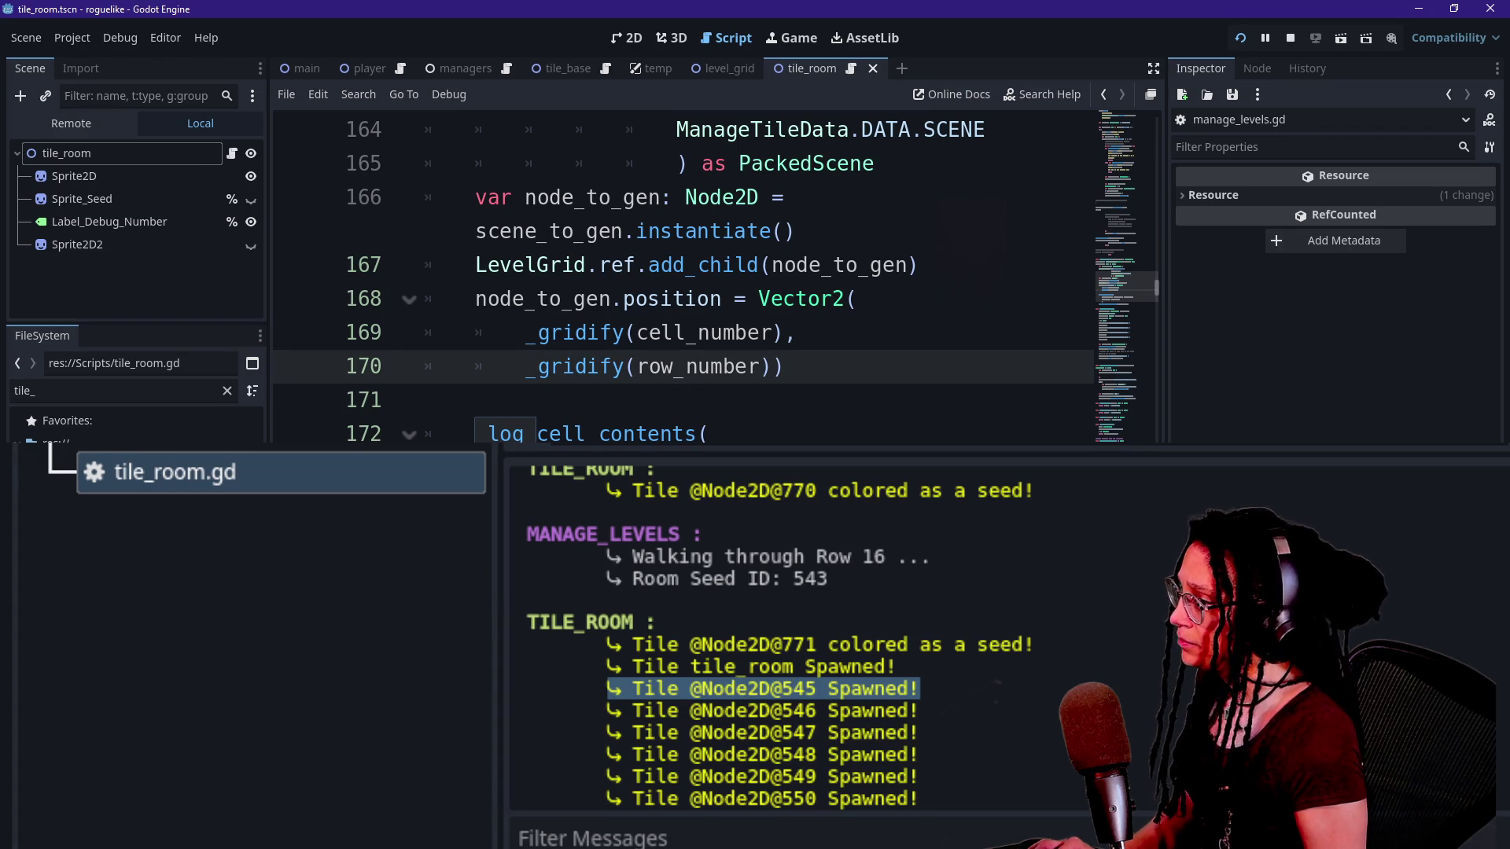
scroll(684, 275, down, 2)
scroll(684, 275, down, 10)
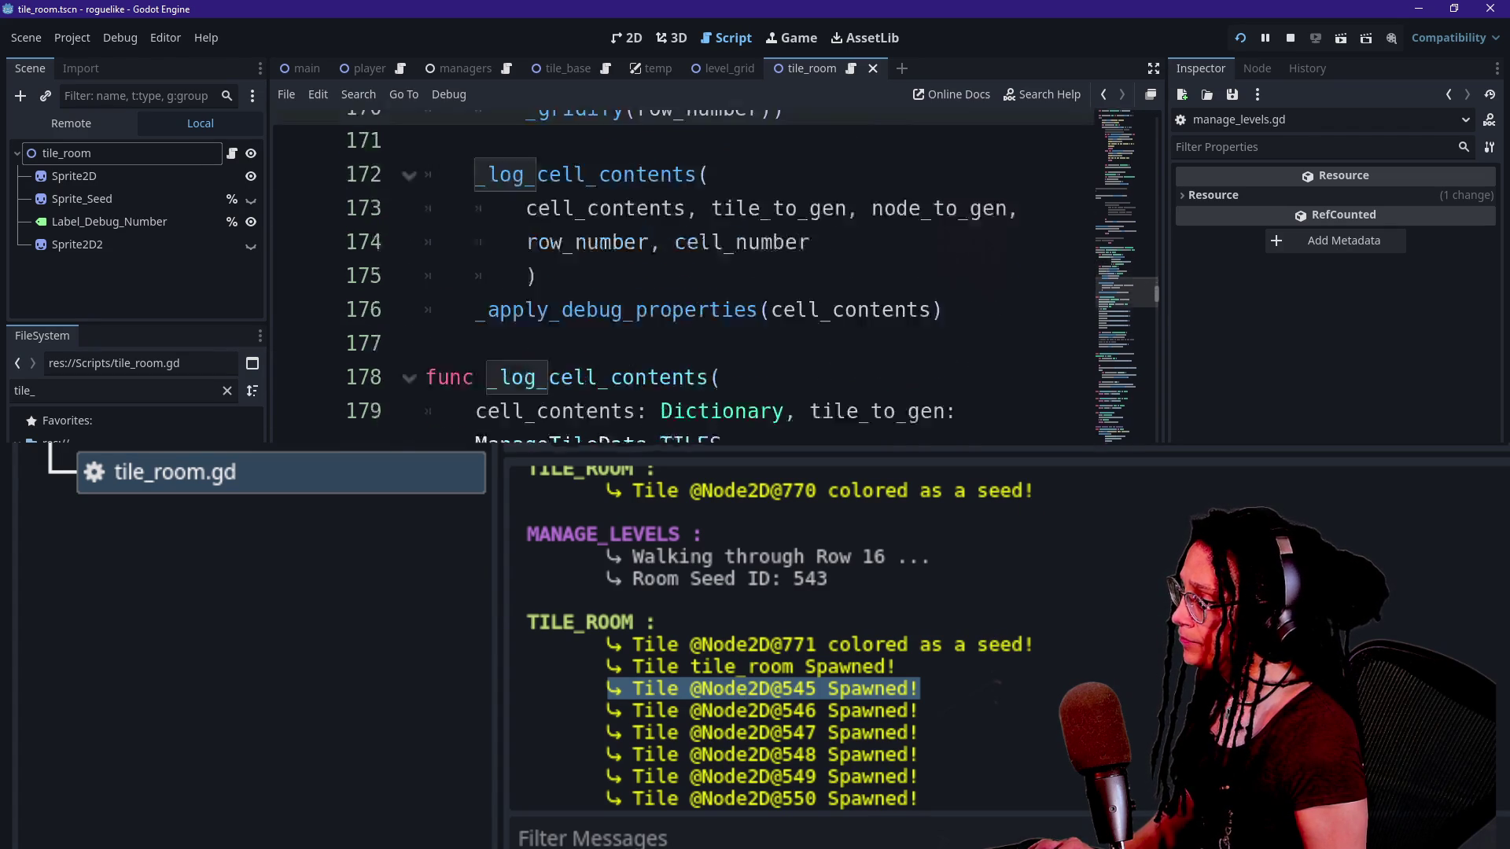
click(875, 333)
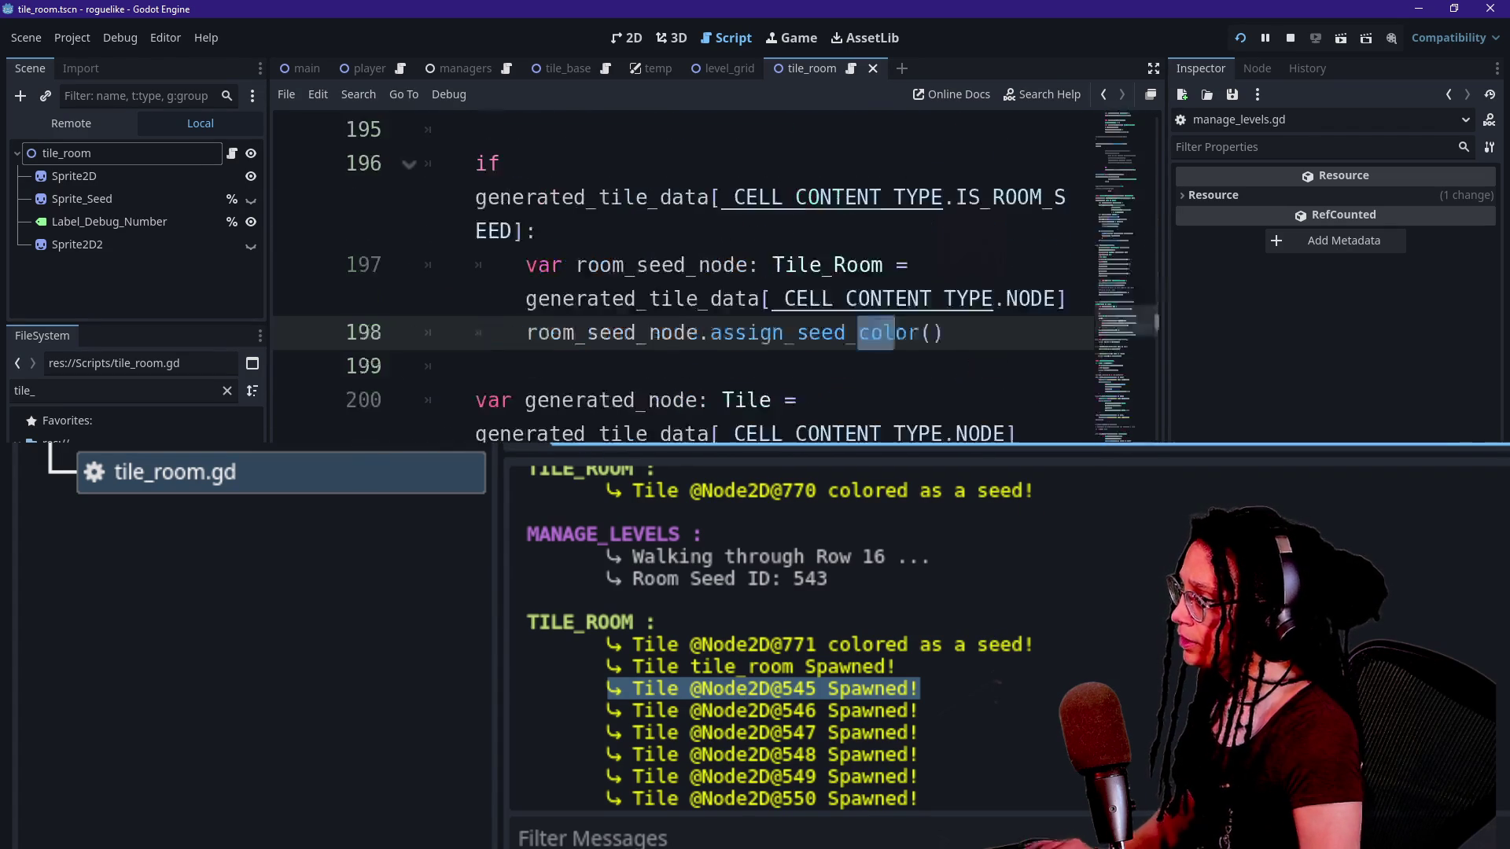
scroll(684, 275, down, 15)
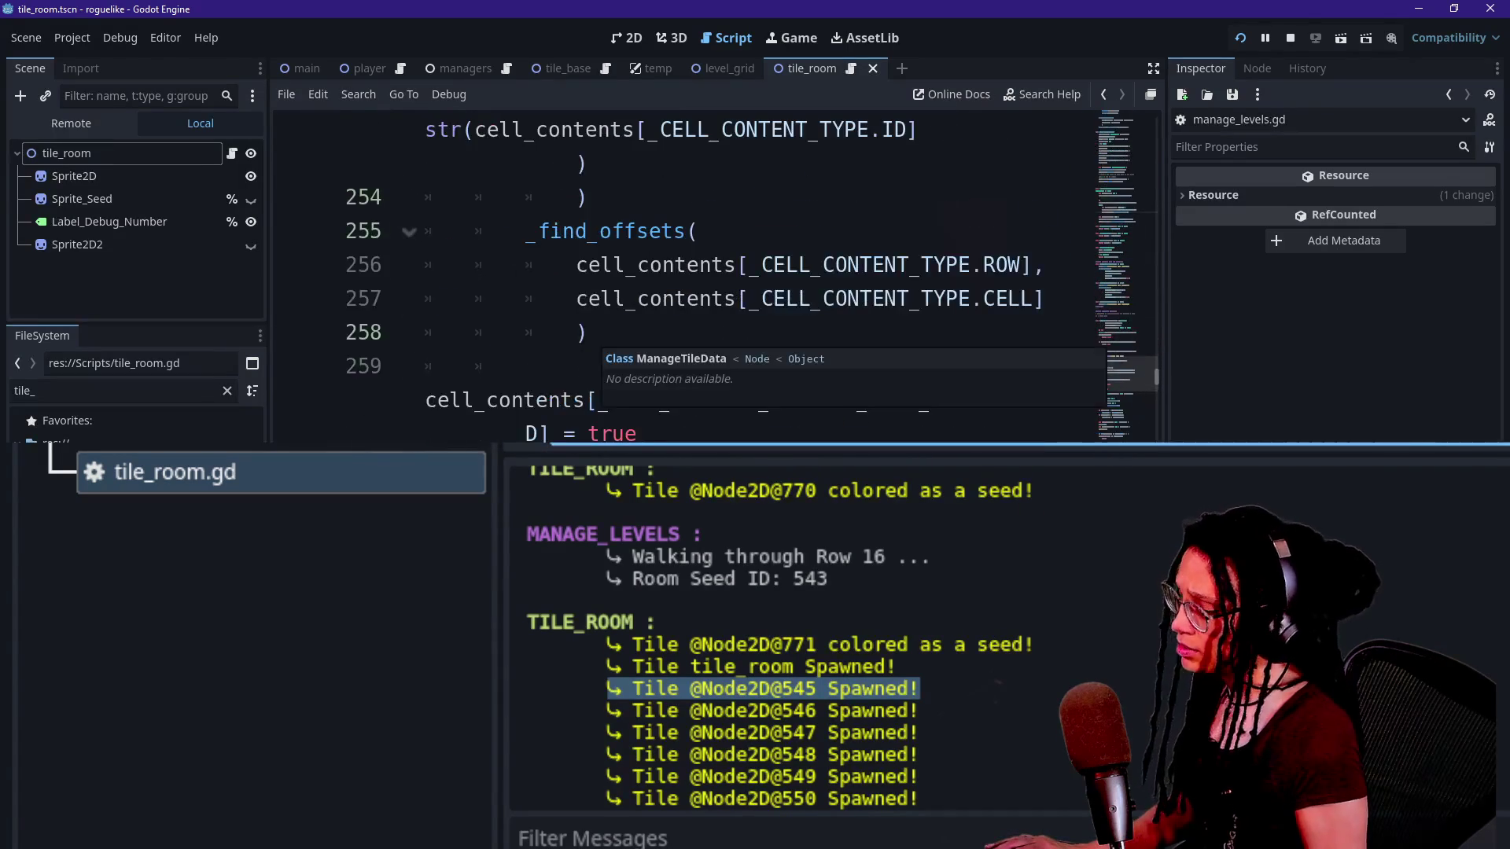
click(606, 399)
key(ctrl+shift+F11)
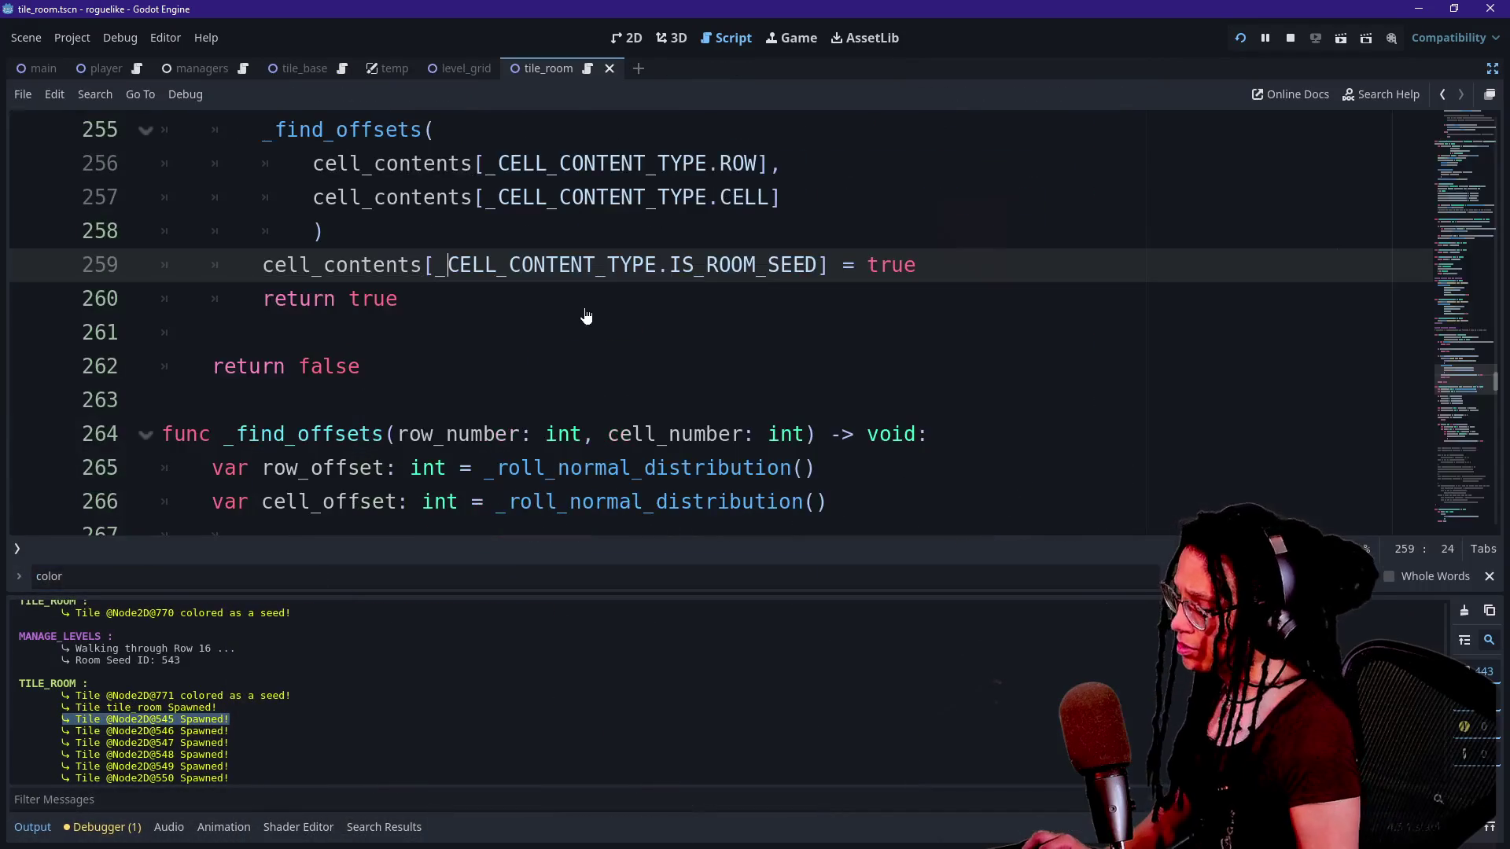
Search the script for '_roll(' and jump to the match in the room-seed check.
scroll(708, 322, down, 14)
scroll(708, 322, down, 12)
scroll(707, 322, down, 5)
scroll(707, 323, down, 3)
scroll(707, 323, up, 12)
scroll(708, 323, up, 4)
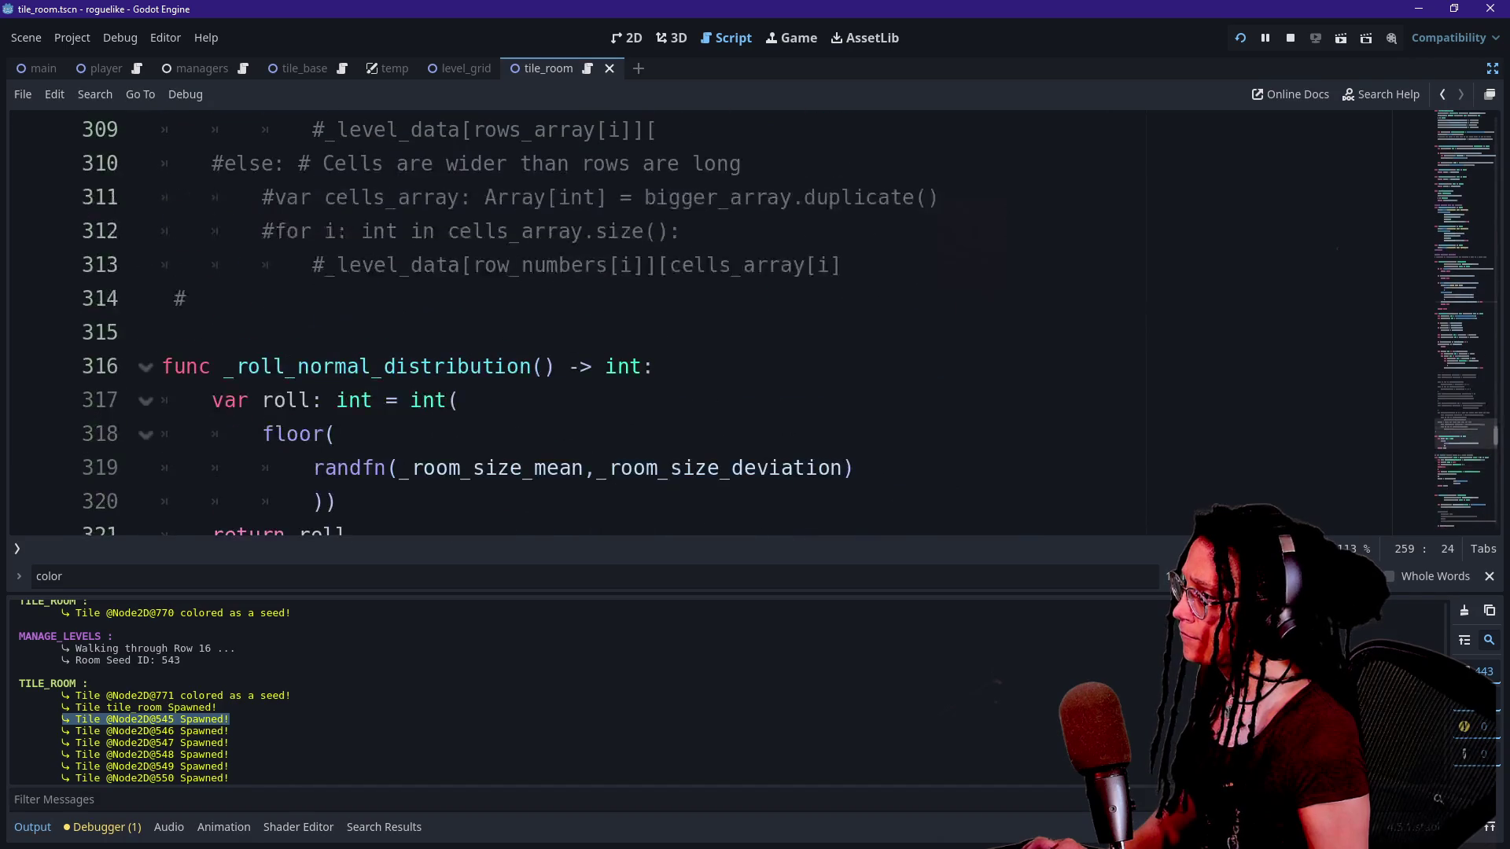
key(ctrl+j)
key(ctrl+f)
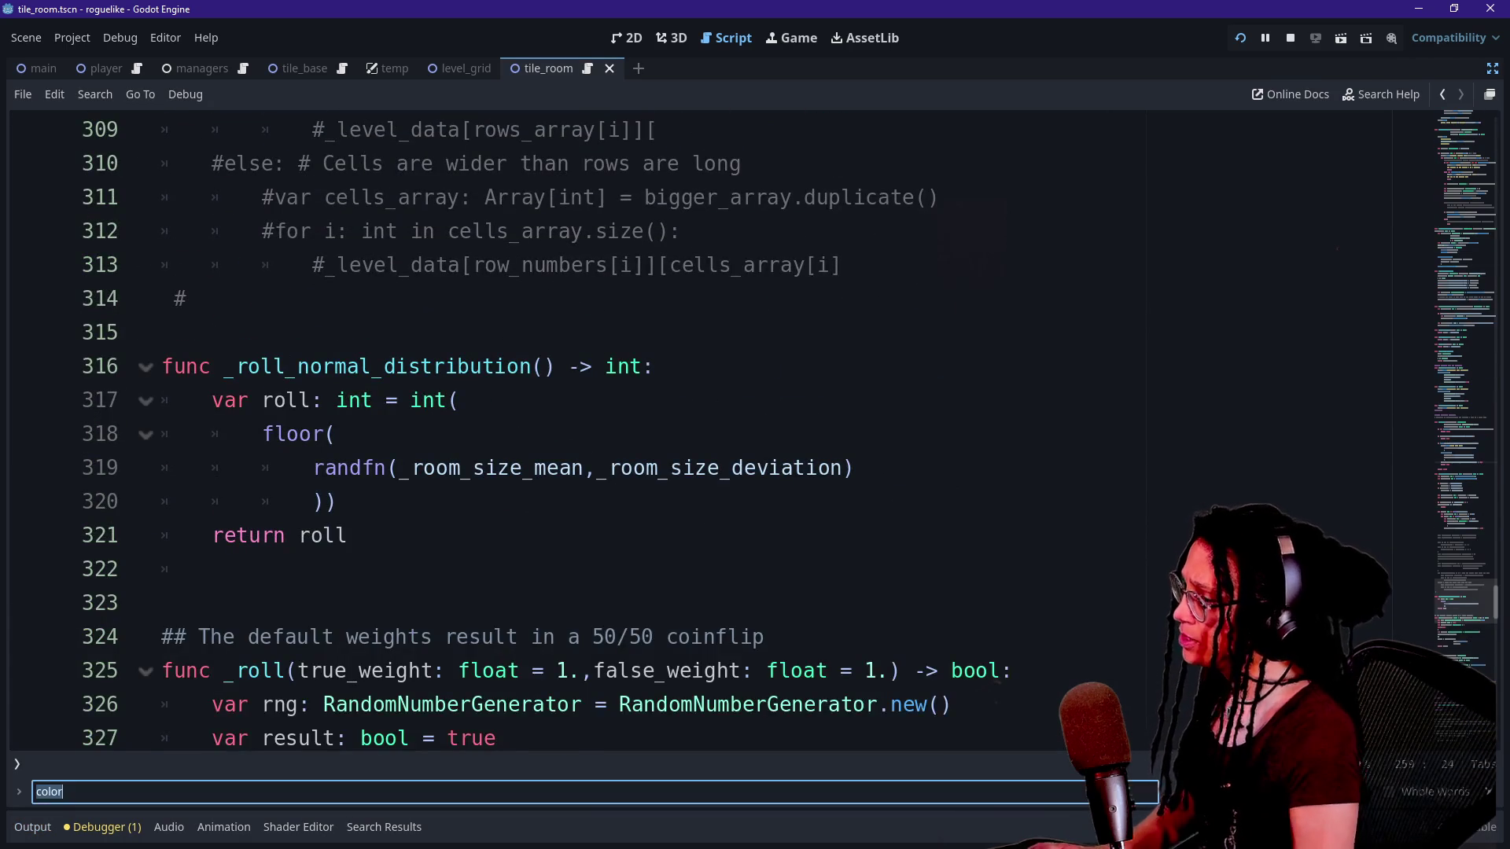
text(_roll()
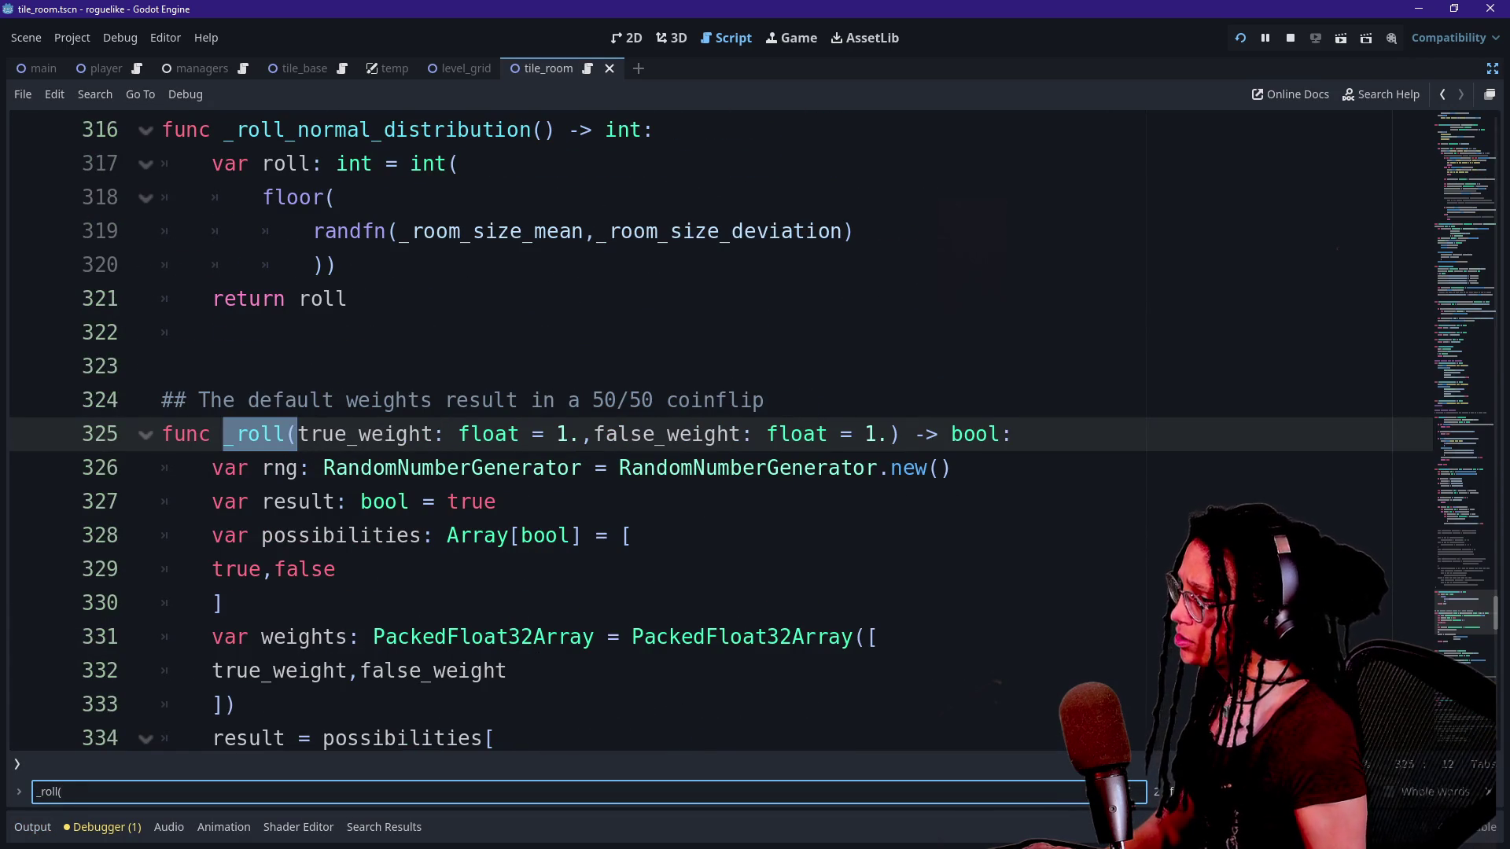
key(Return)
Select the Room Seed ID print.fancy block near line 251.
click(325, 468)
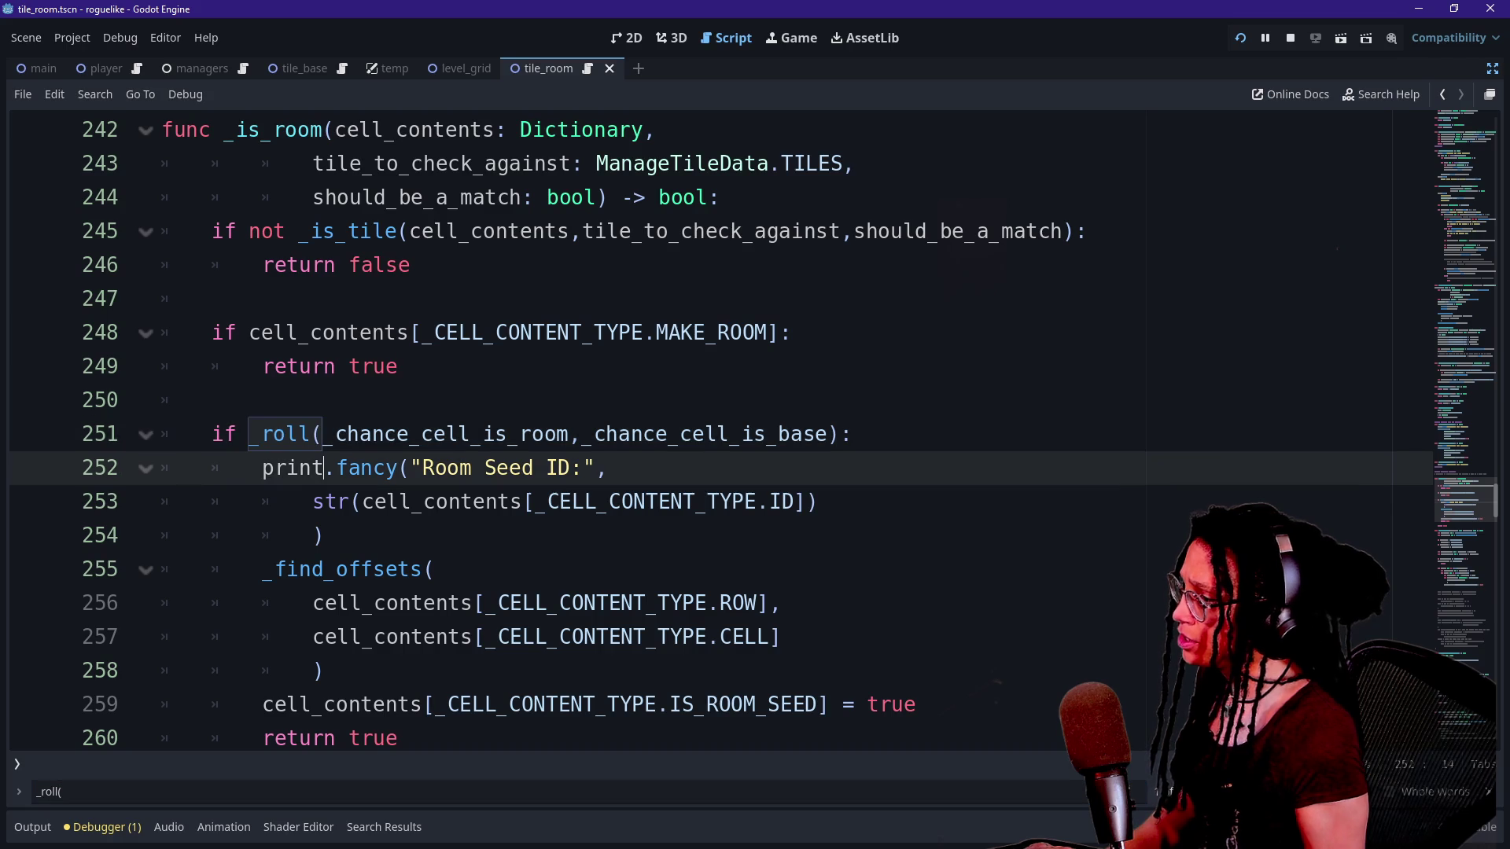
scroll(325, 468, down, 1)
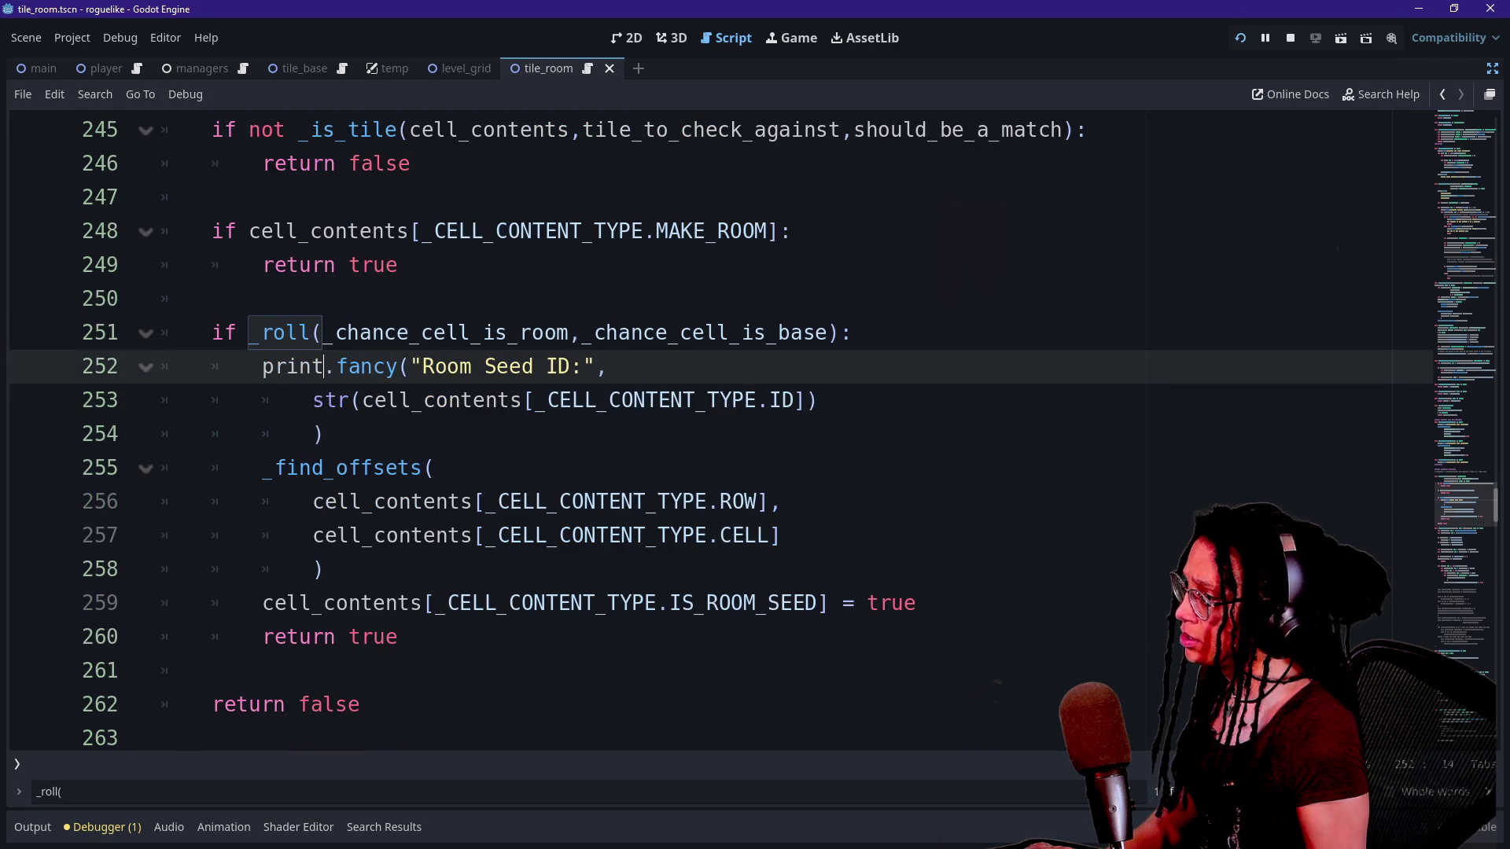
click(635, 401)
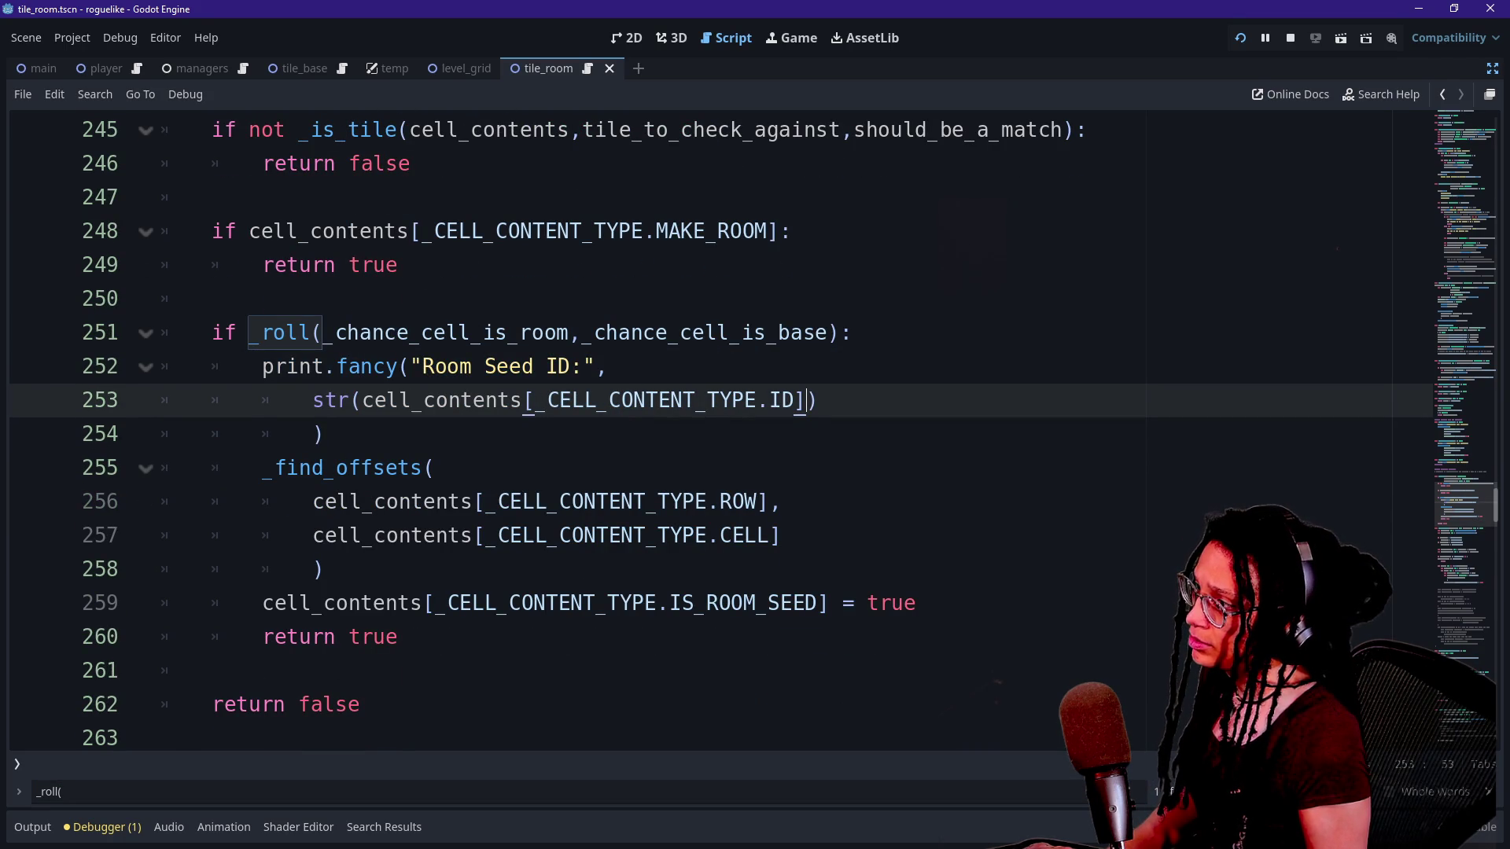
click(609, 367)
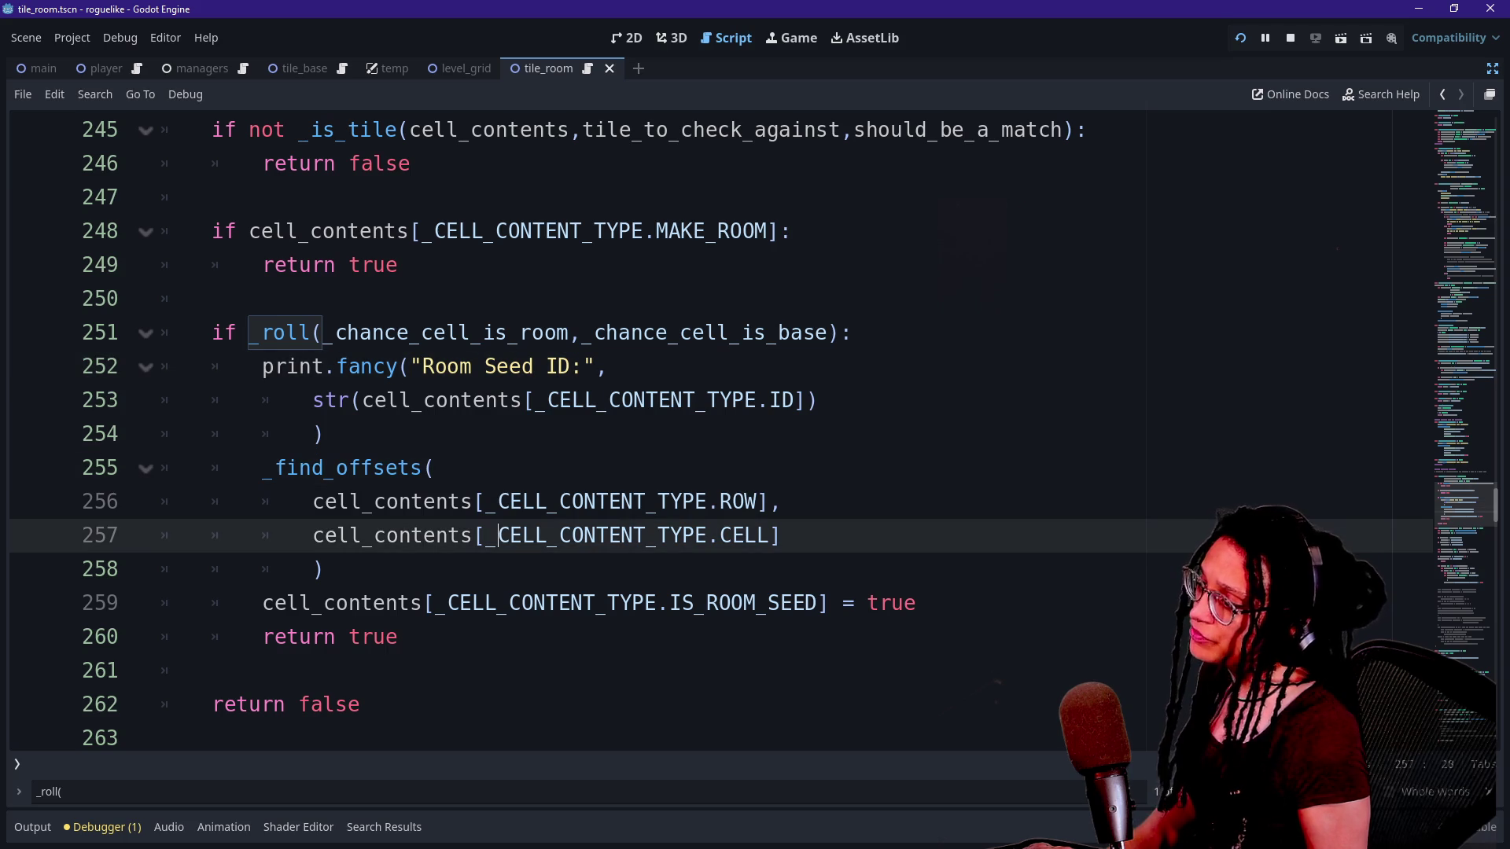
drag(326, 433, 861, 333)
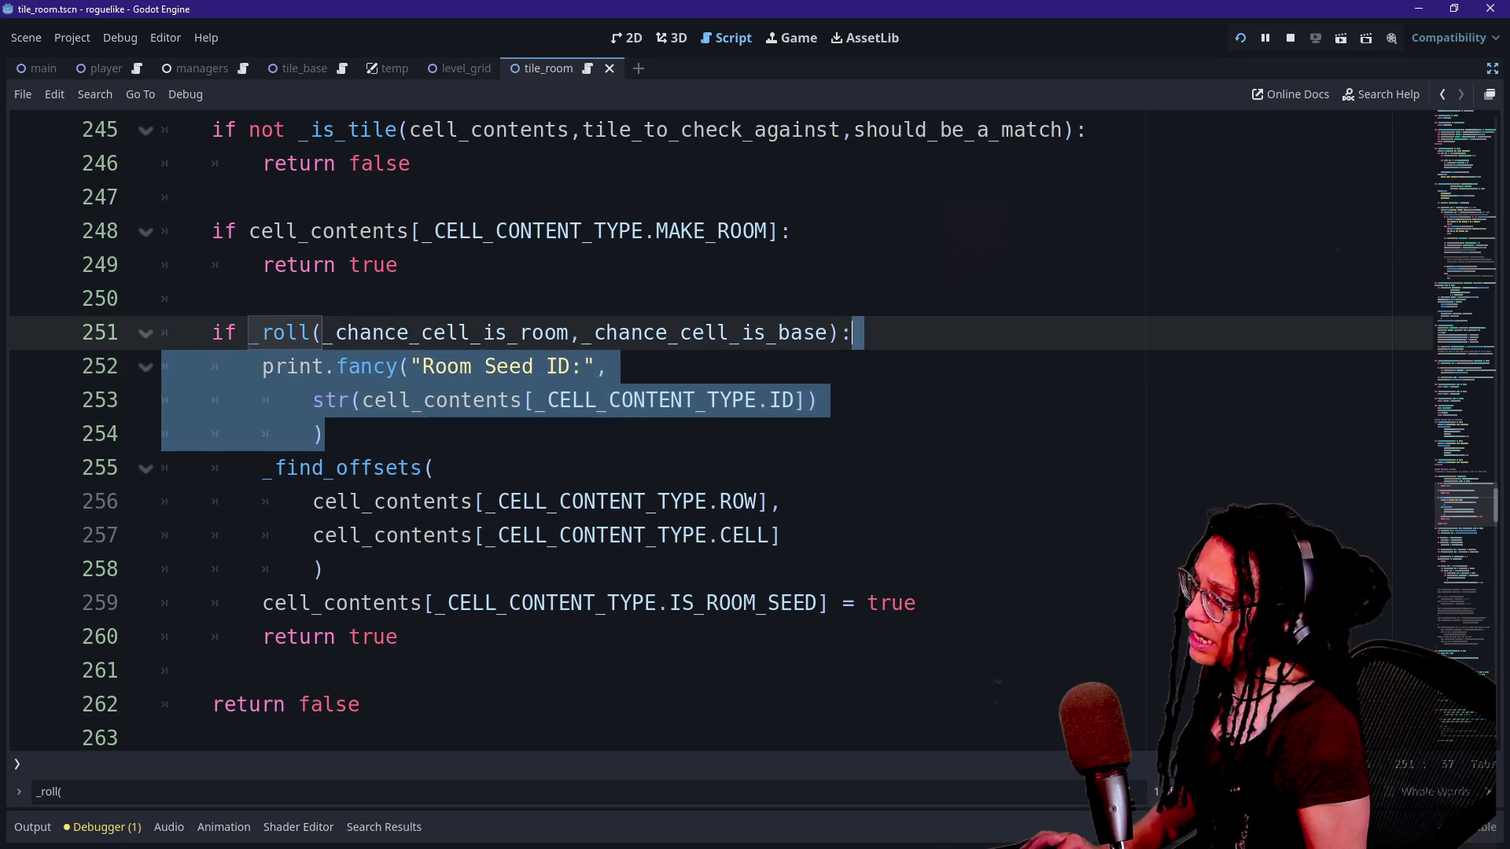
click(380, 603)
click(324, 569)
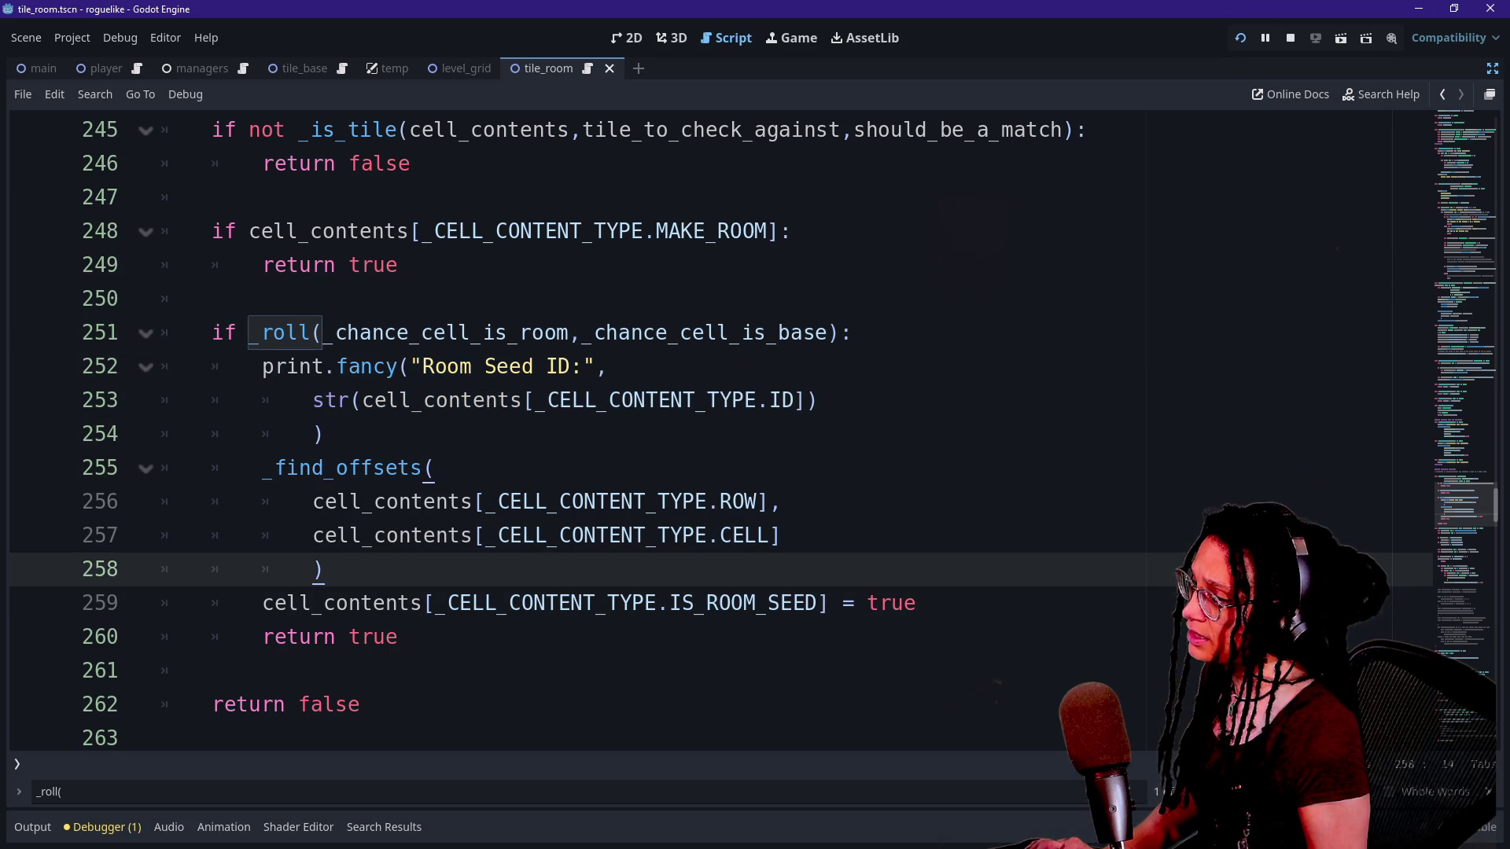
Move down to the _find_offsets function and place the caret after its early return.
scroll(380, 538, down, 1)
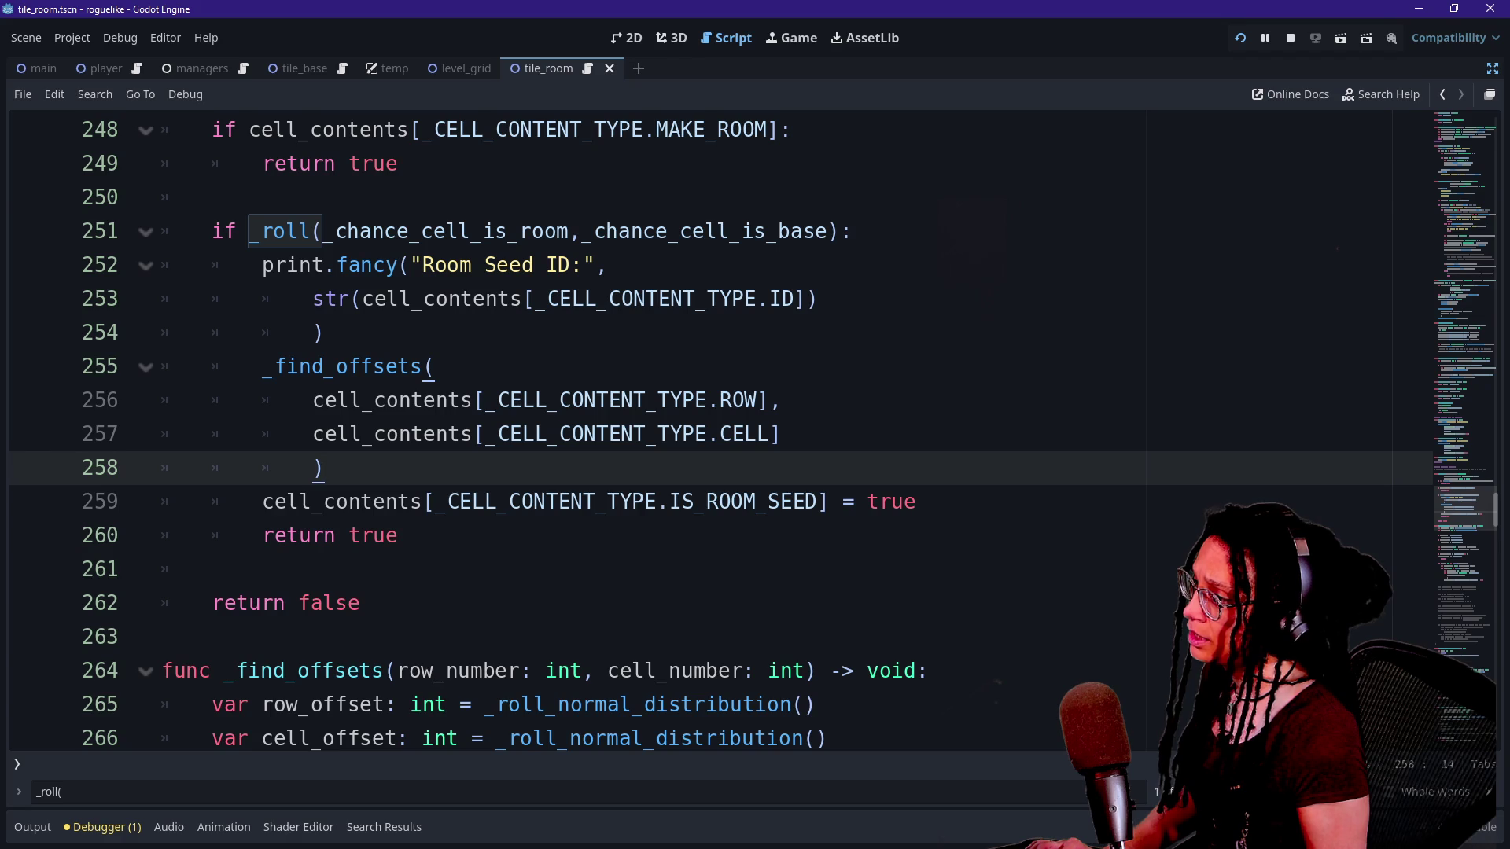
drag(286, 367, 324, 367)
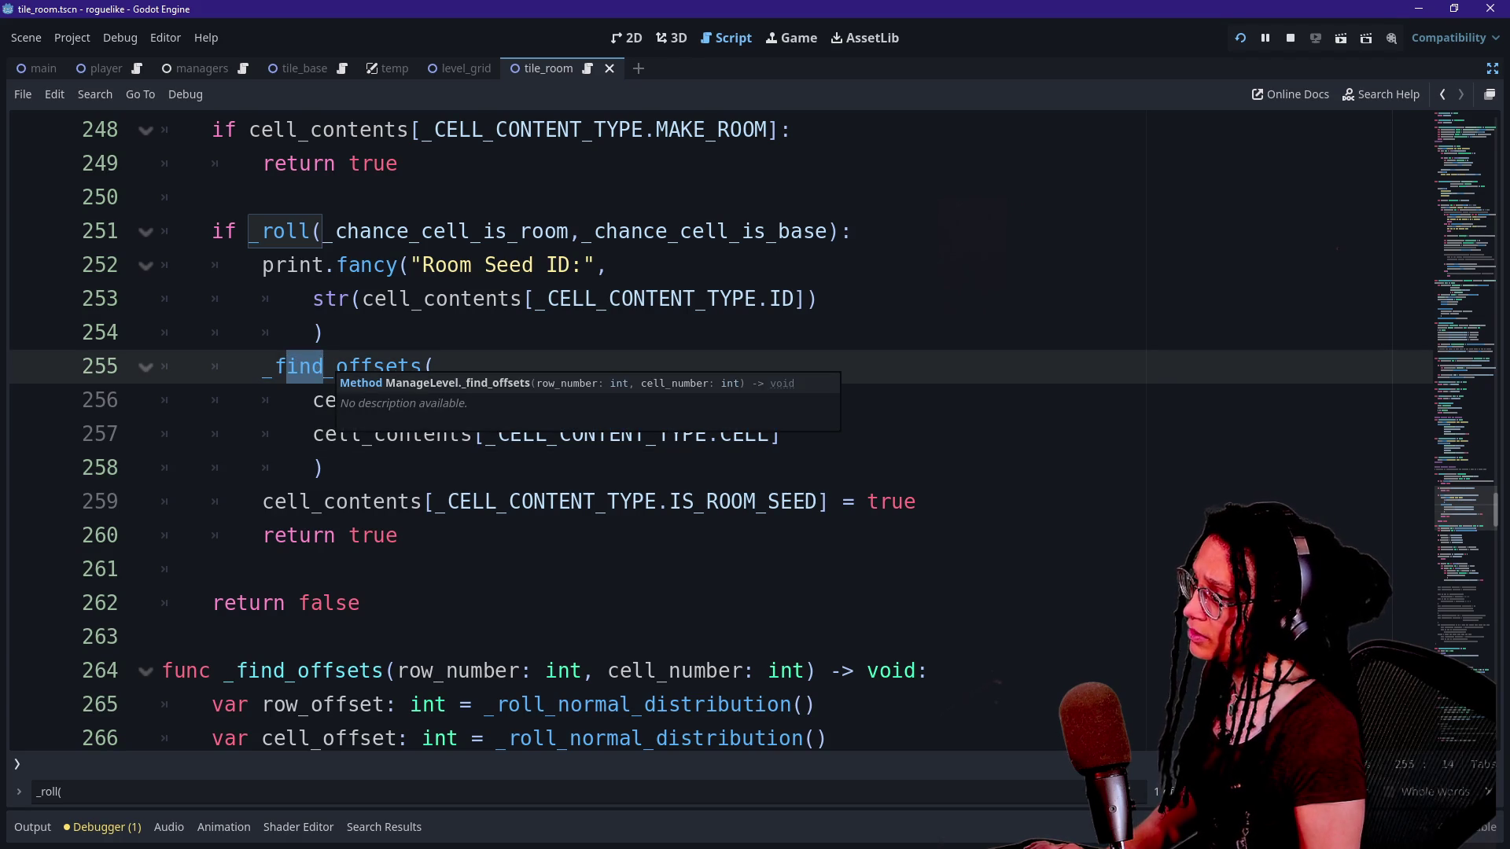
click(349, 366)
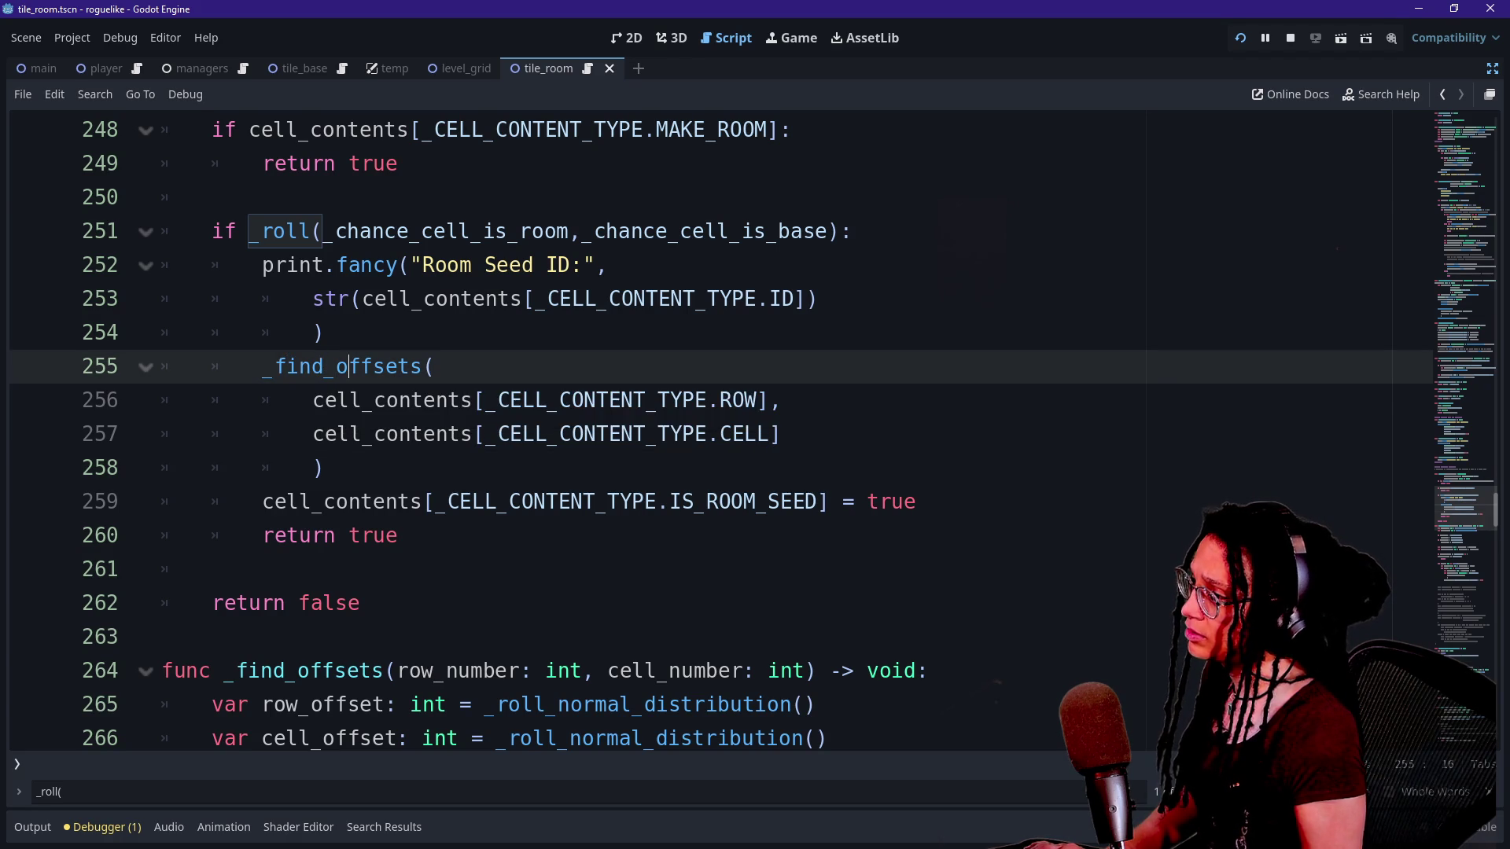
scroll(425, 433, down, 3)
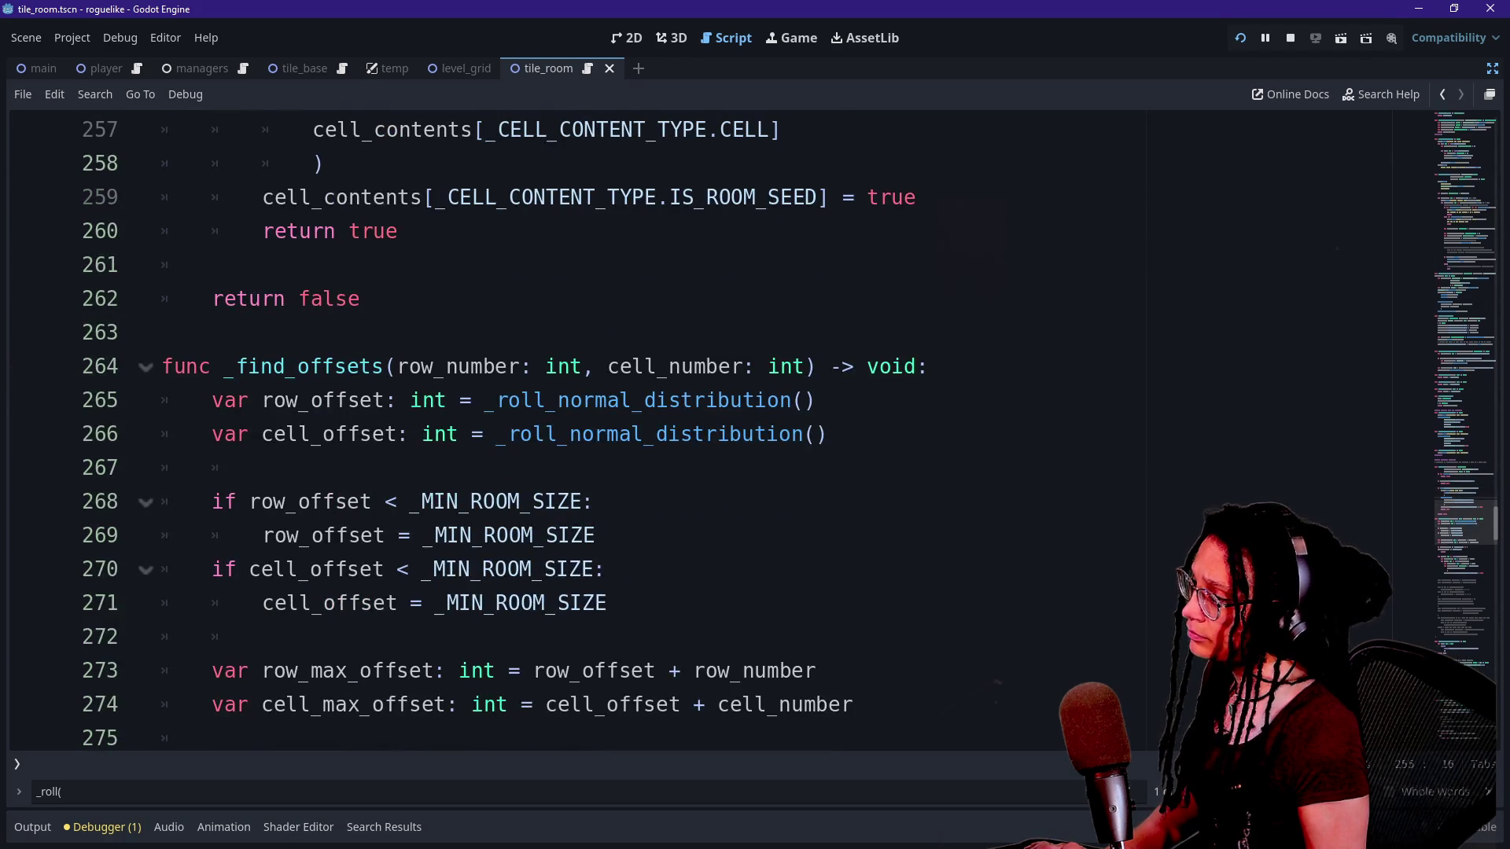
scroll(720, 431, up, 2)
scroll(720, 431, down, 1)
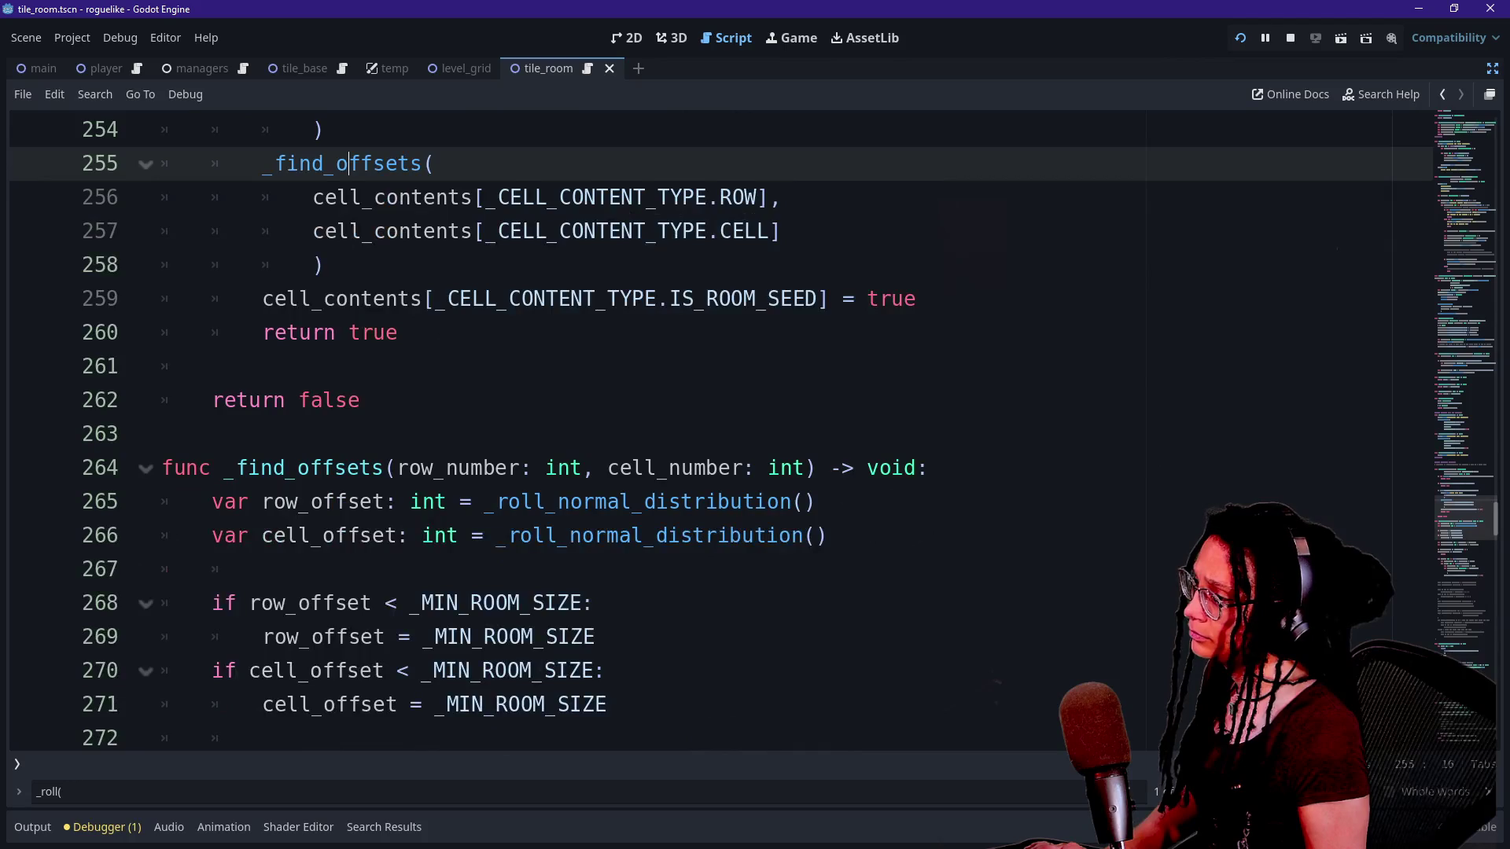
scroll(720, 428, down, 4)
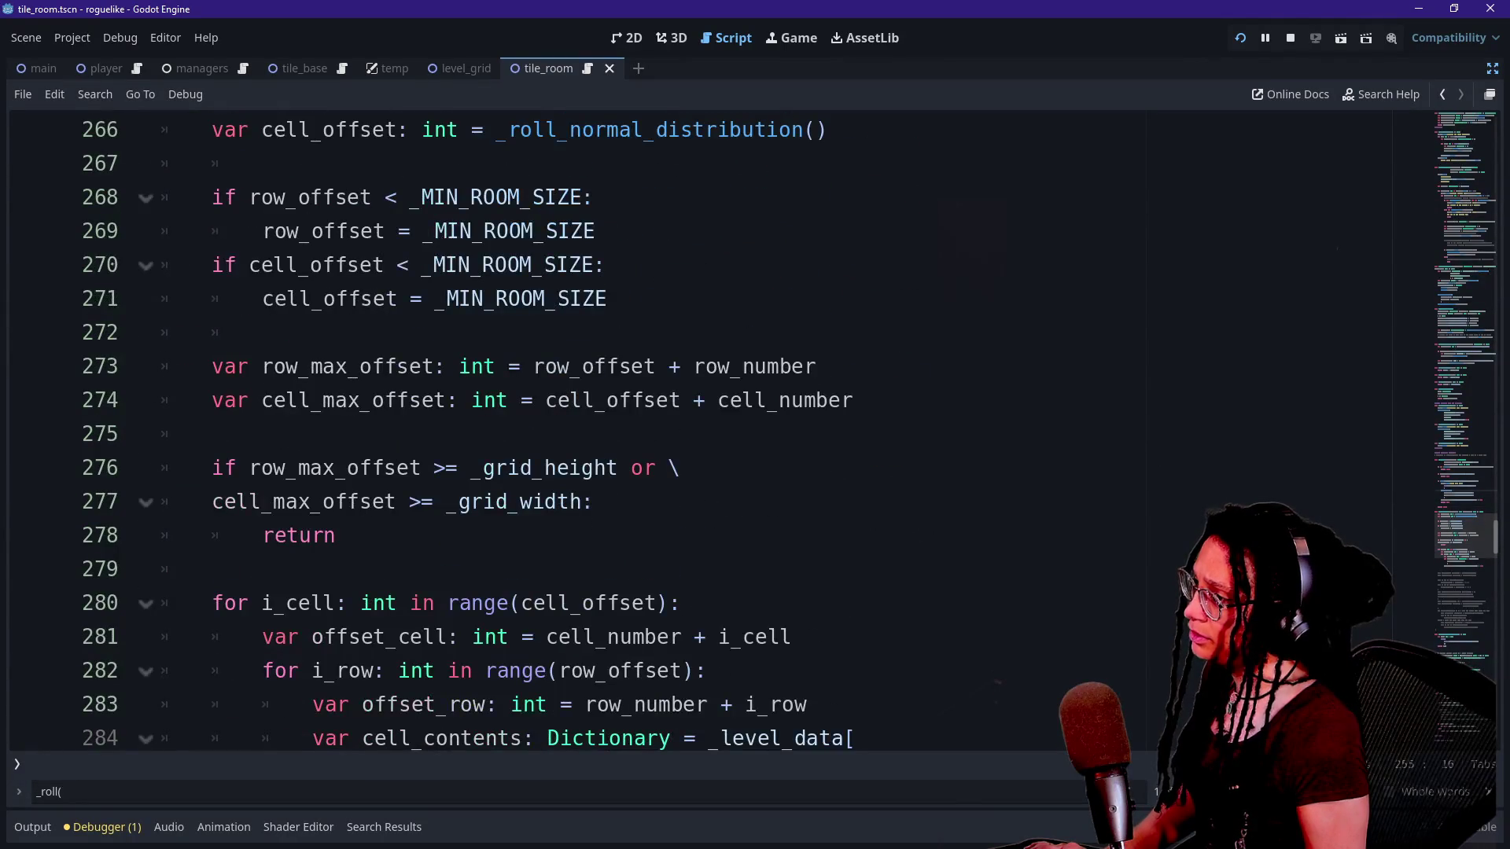
scroll(720, 428, up, 1)
drag(262, 198, 489, 231)
click(260, 265)
click(607, 401)
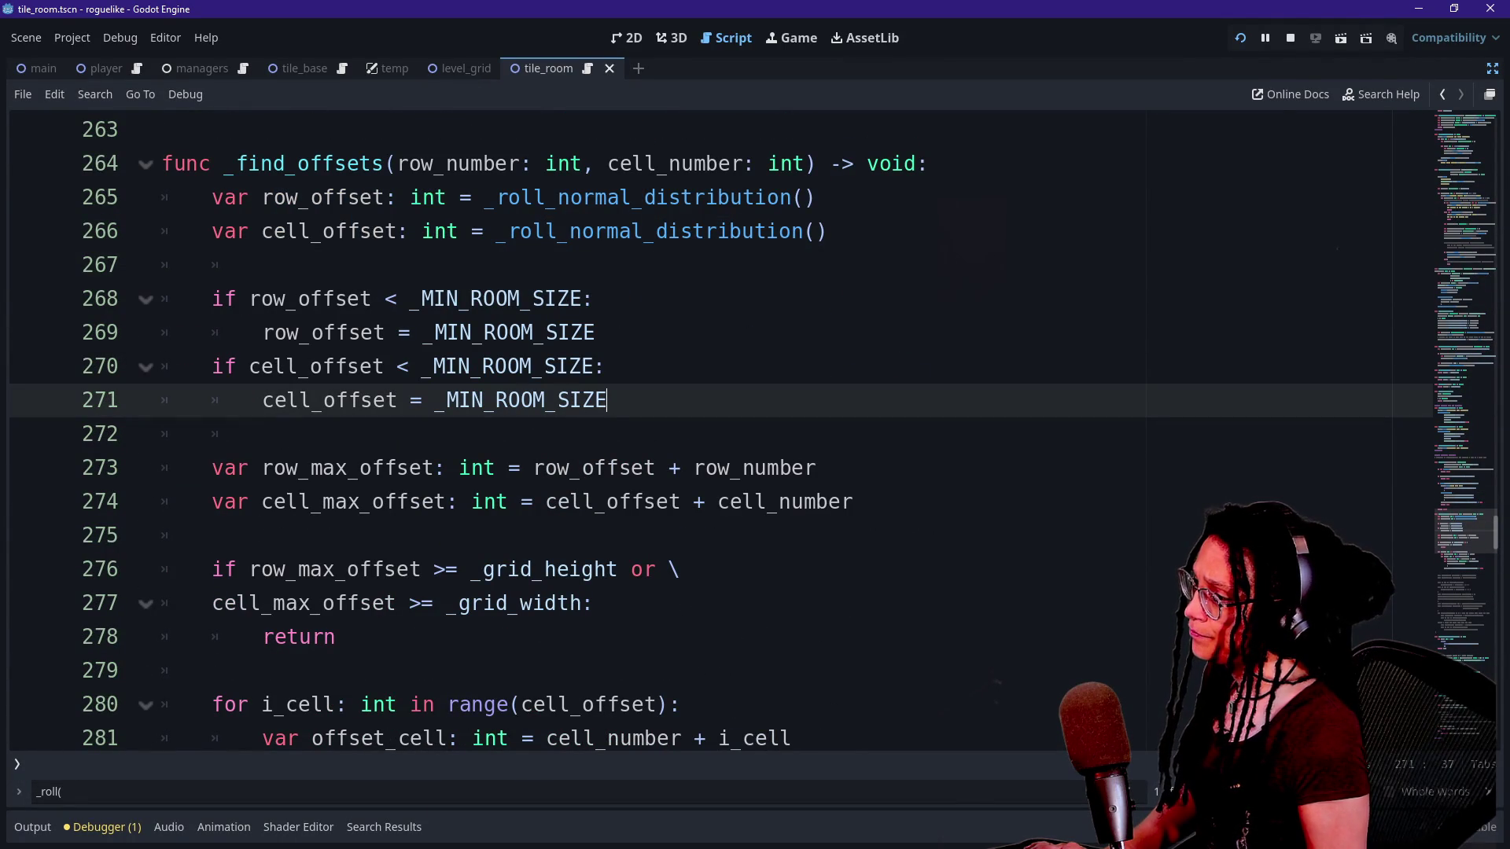
click(853, 502)
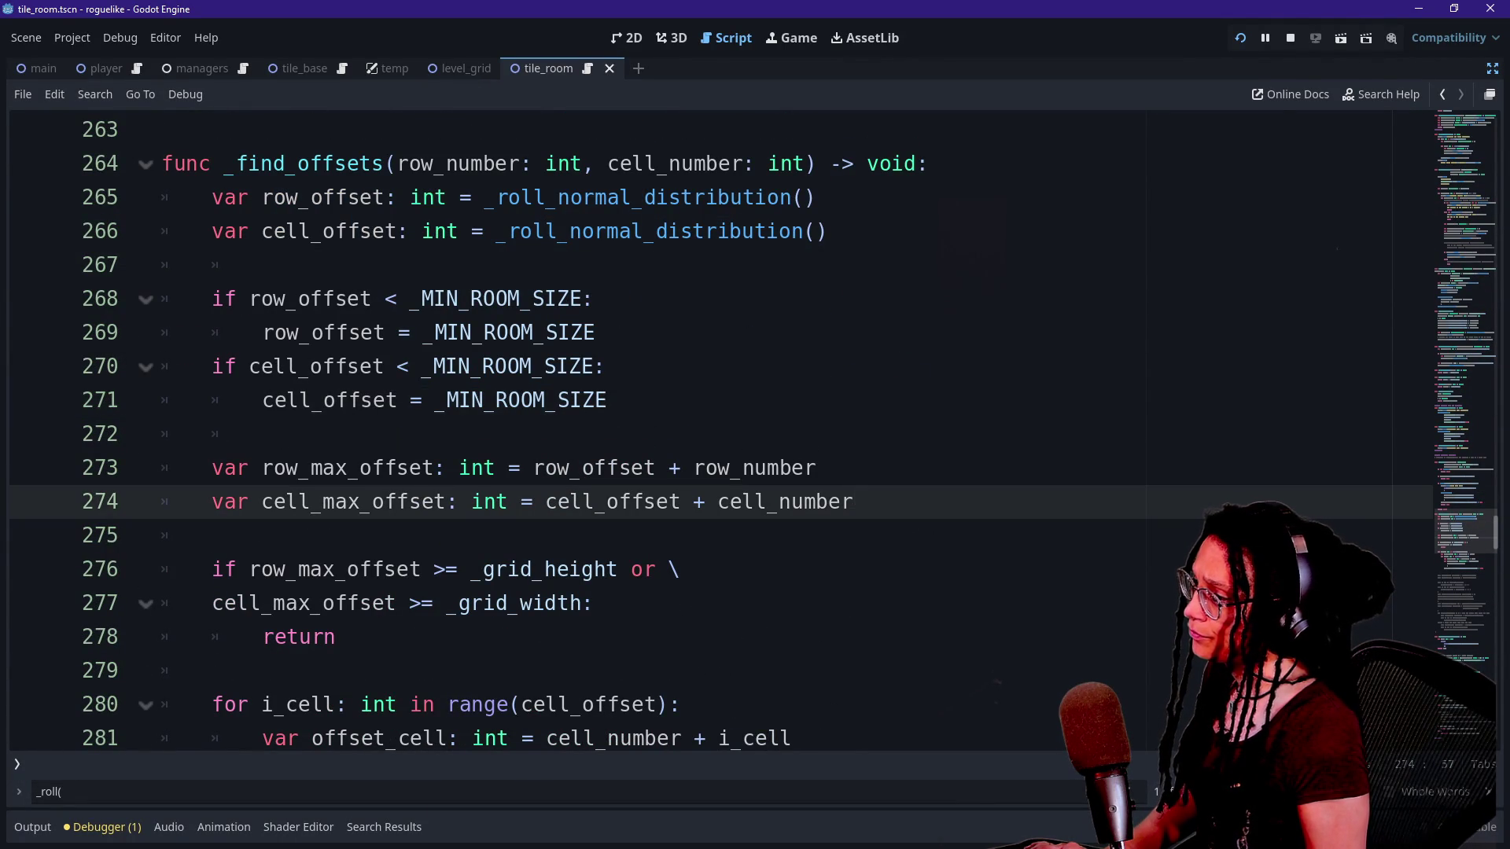
scroll(720, 429, down, 1)
click(335, 536)
Paste the Room Seed ID print.fancy block after the early return and dedent it one level.
key(Return)
key(Return)
text(print.fancy("Room Seed ID:", 			str(cell_contents[_CELL_CONTENT_TYPE.ID]) 			))
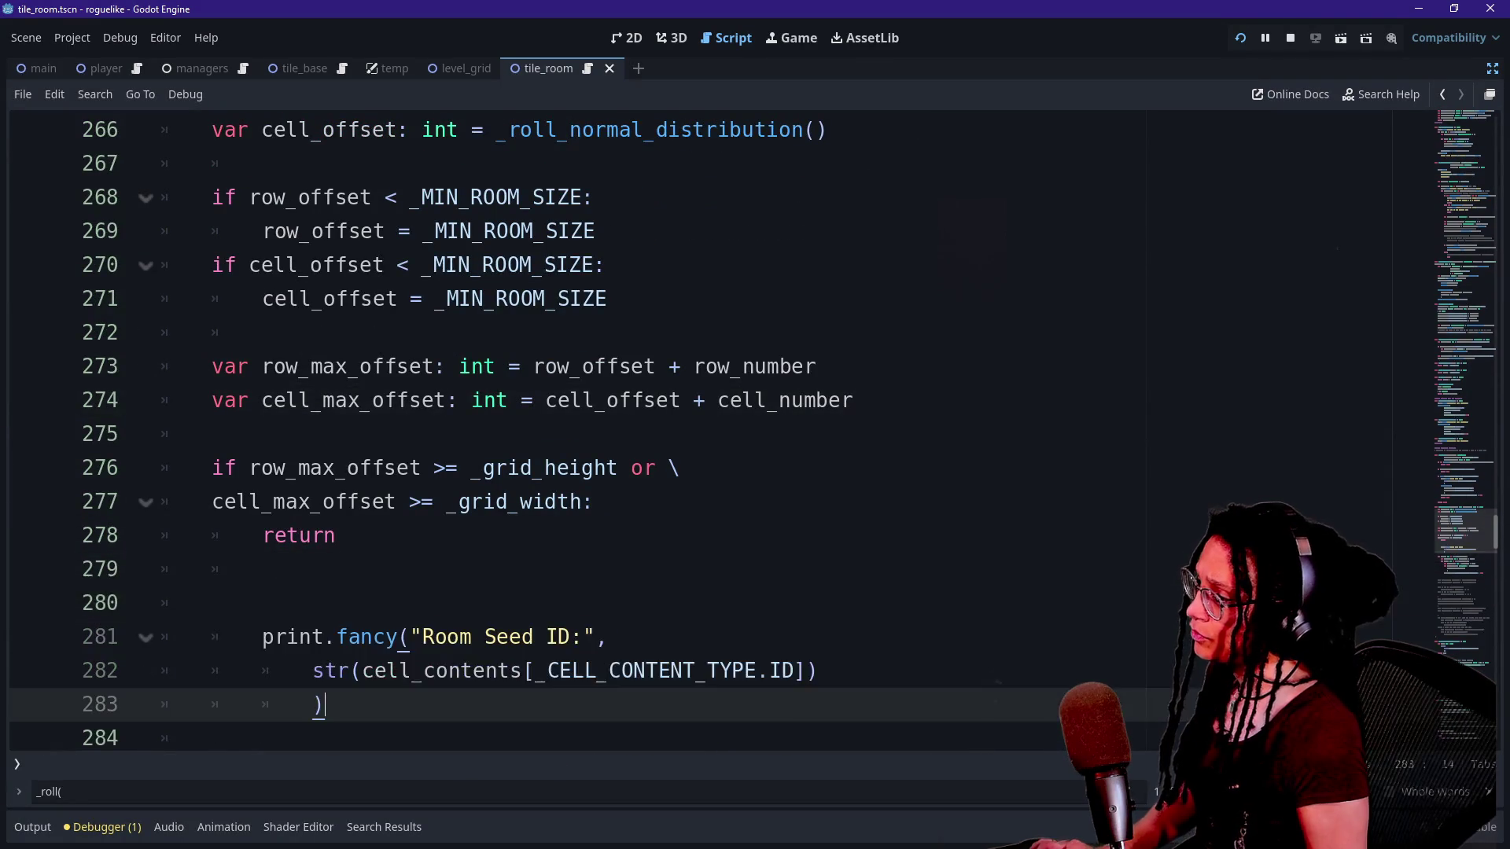
scroll(314, 535, down, 1)
mouse_move(312, 536)
mouse_down()
mouse_move(725, 569)
mouse_move(212, 636)
mouse_up()
key(shift+Tab)
drag(372, 535, 520, 536)
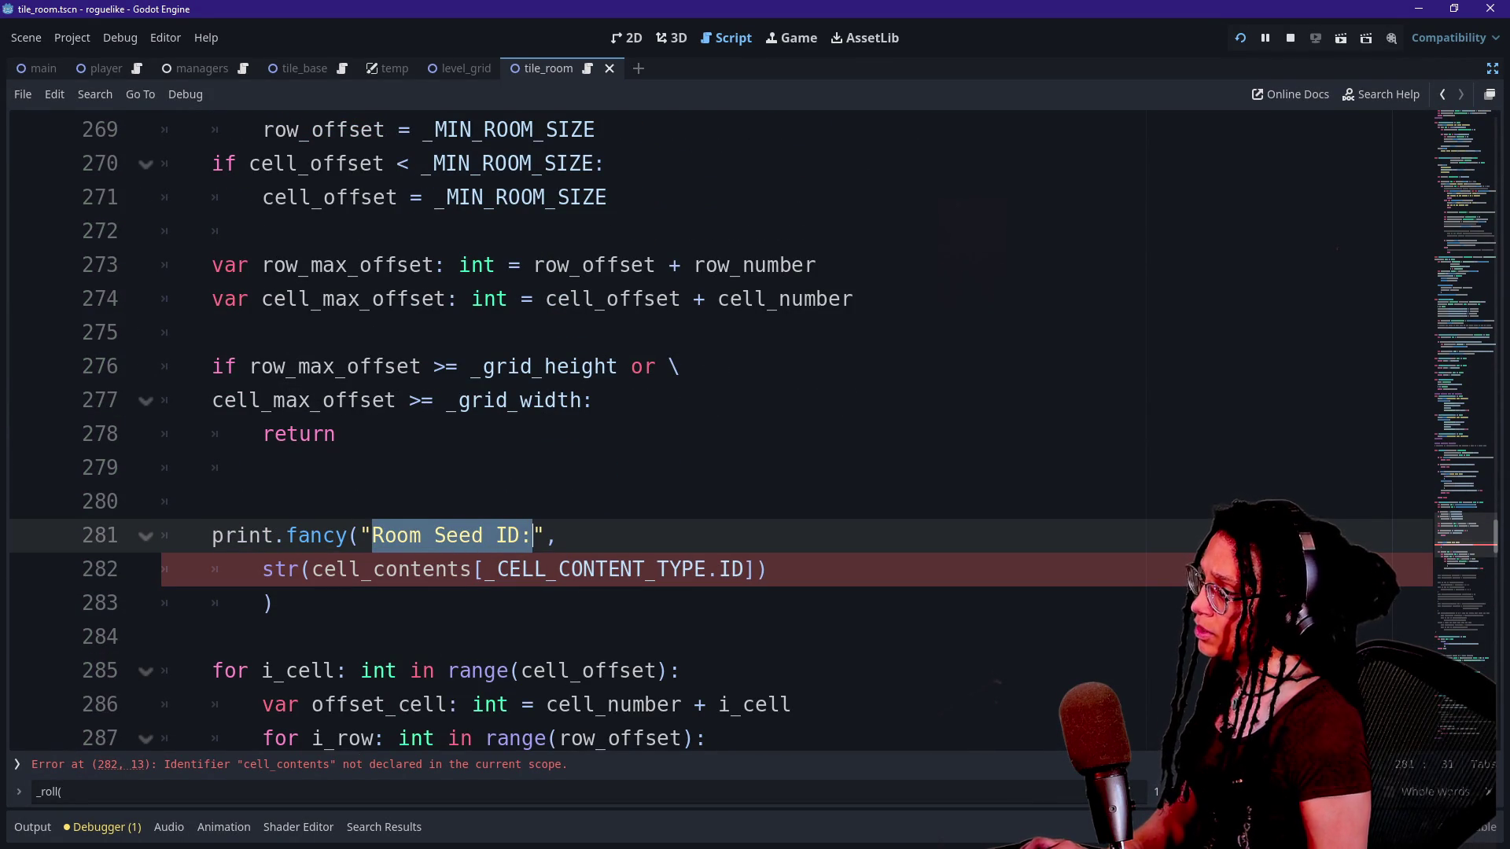
click(212, 500)
Add a comma and new argument line after CELL] in the _find_offsets call, then select the cell ID expression.
scroll(755, 429, up, 7)
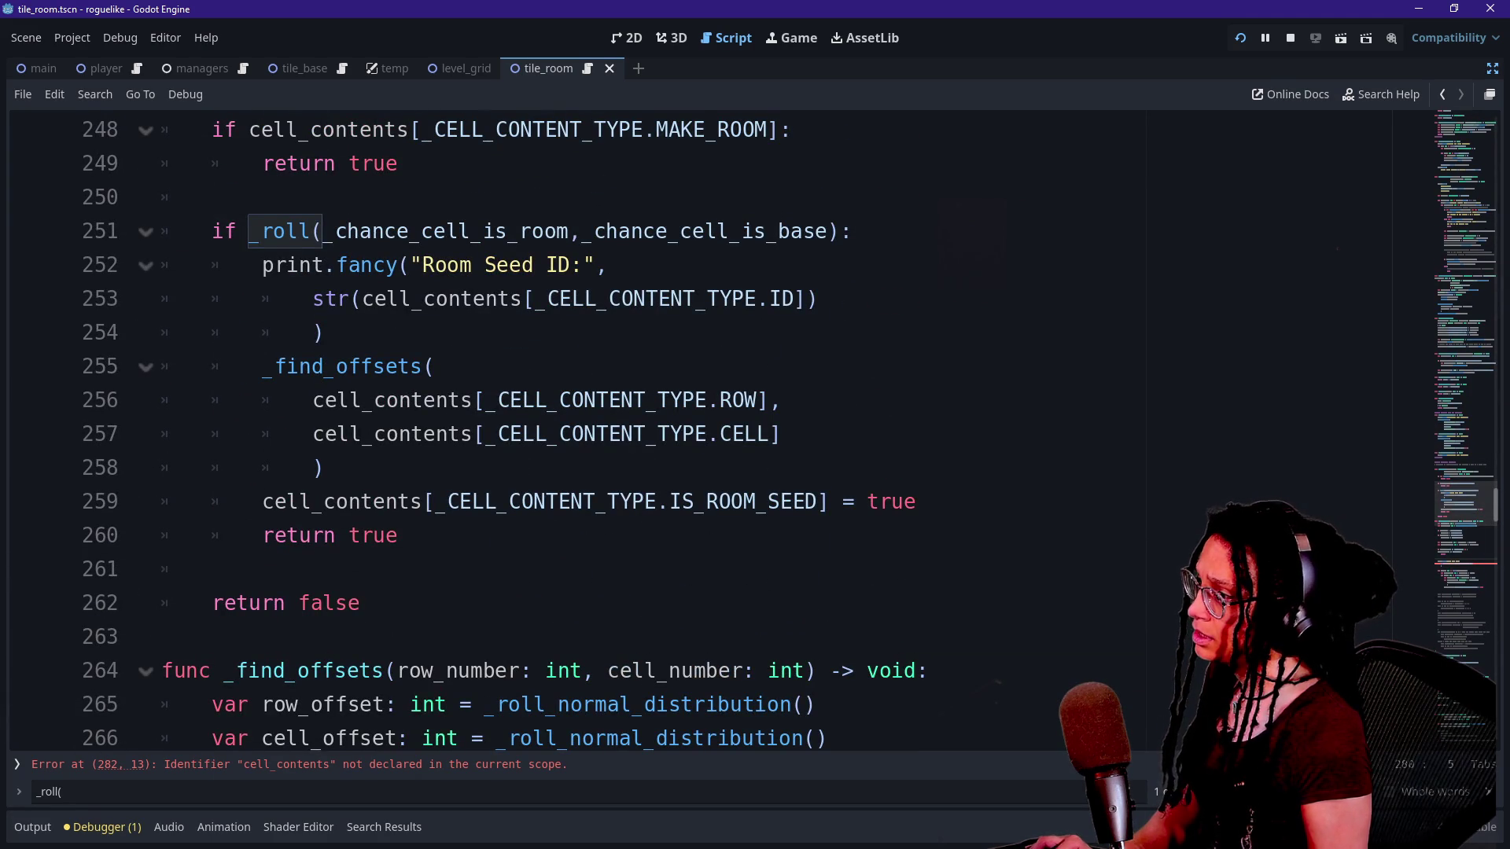
scroll(755, 430, down, 8)
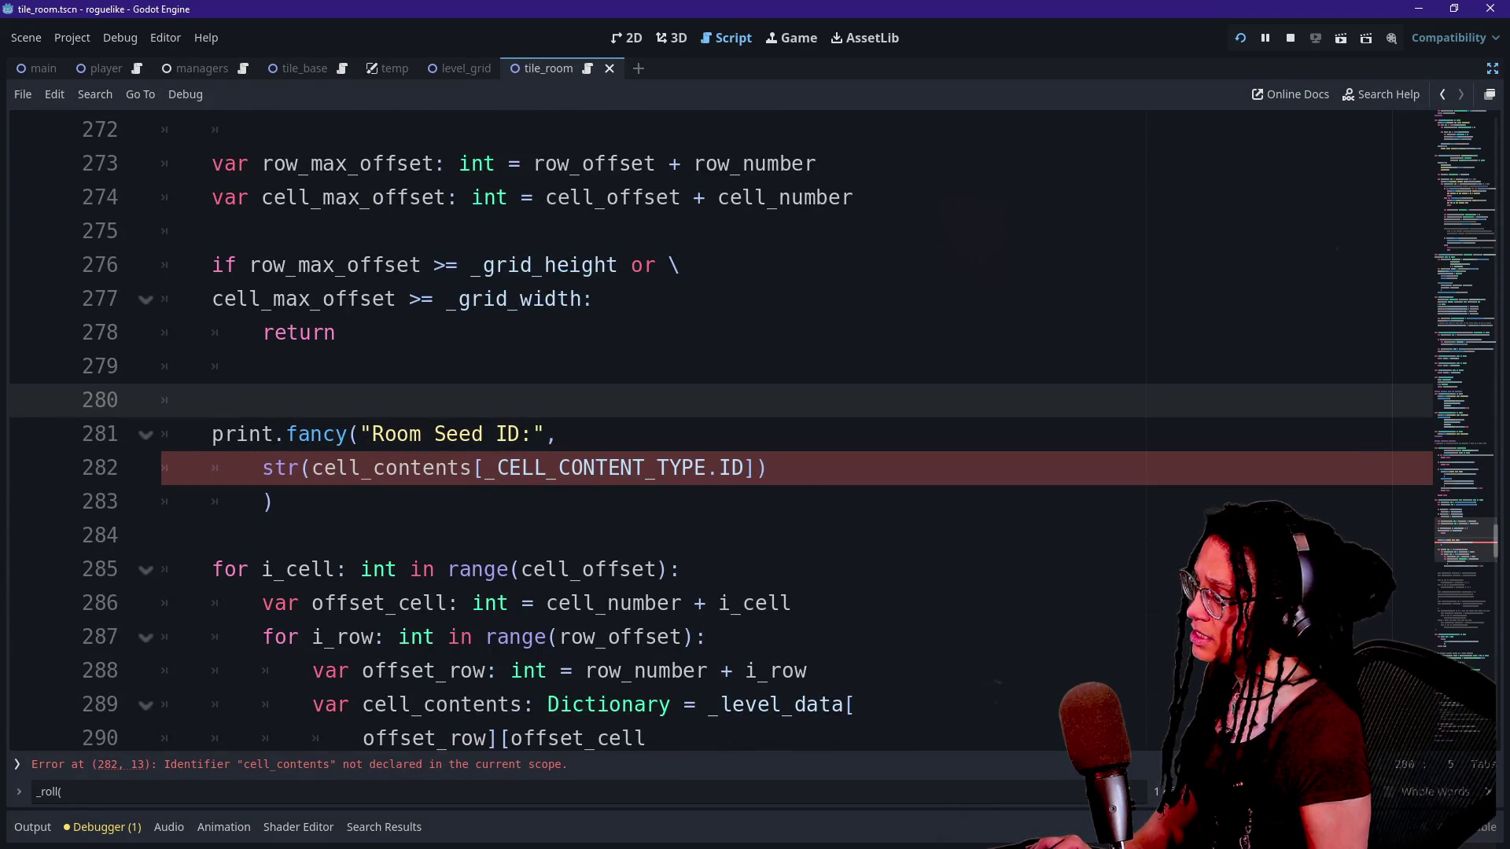
scroll(755, 429, up, 9)
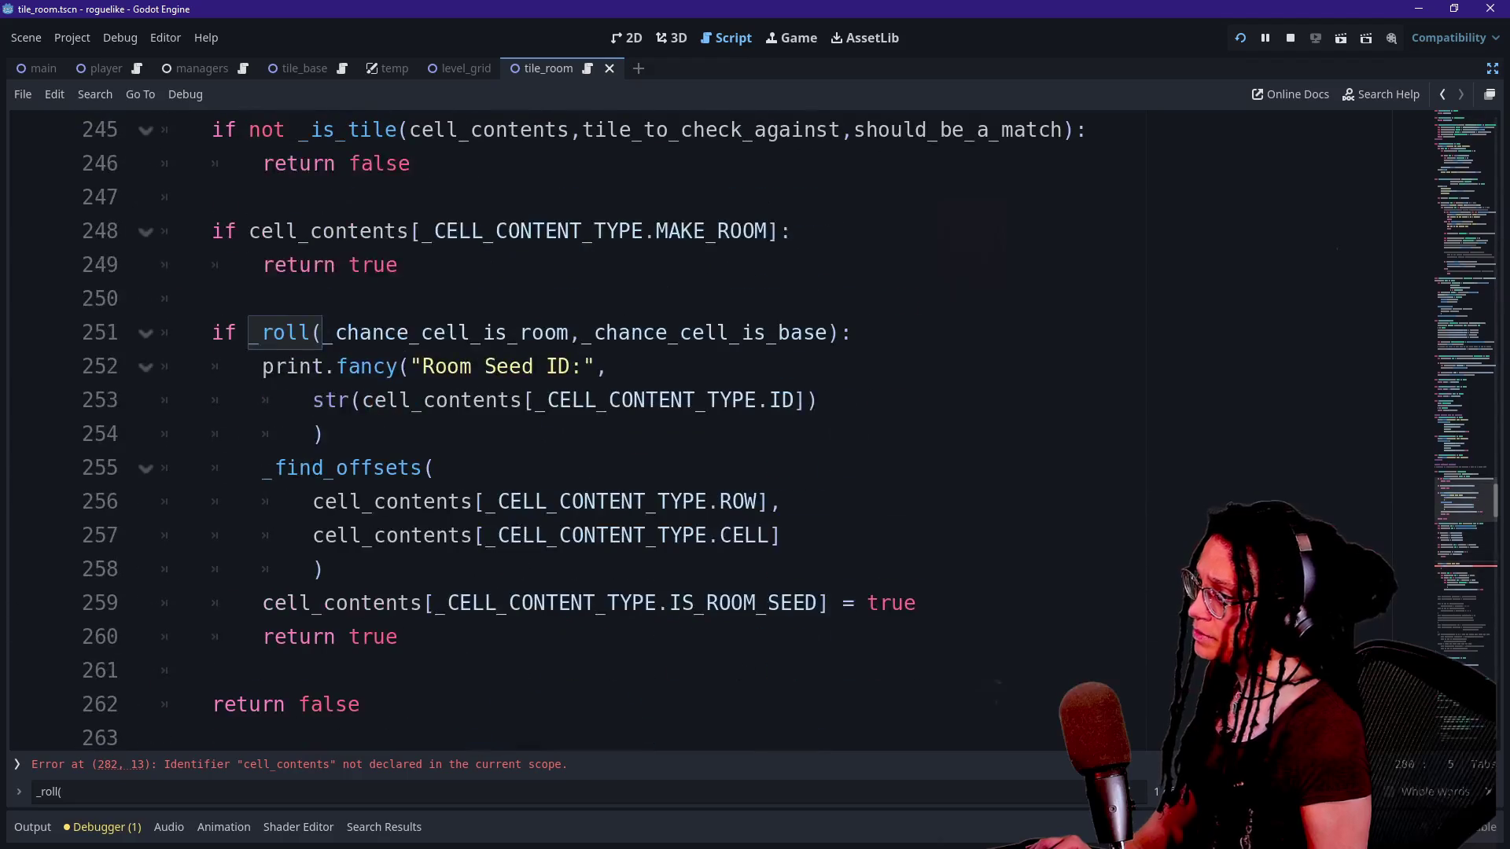
click(435, 468)
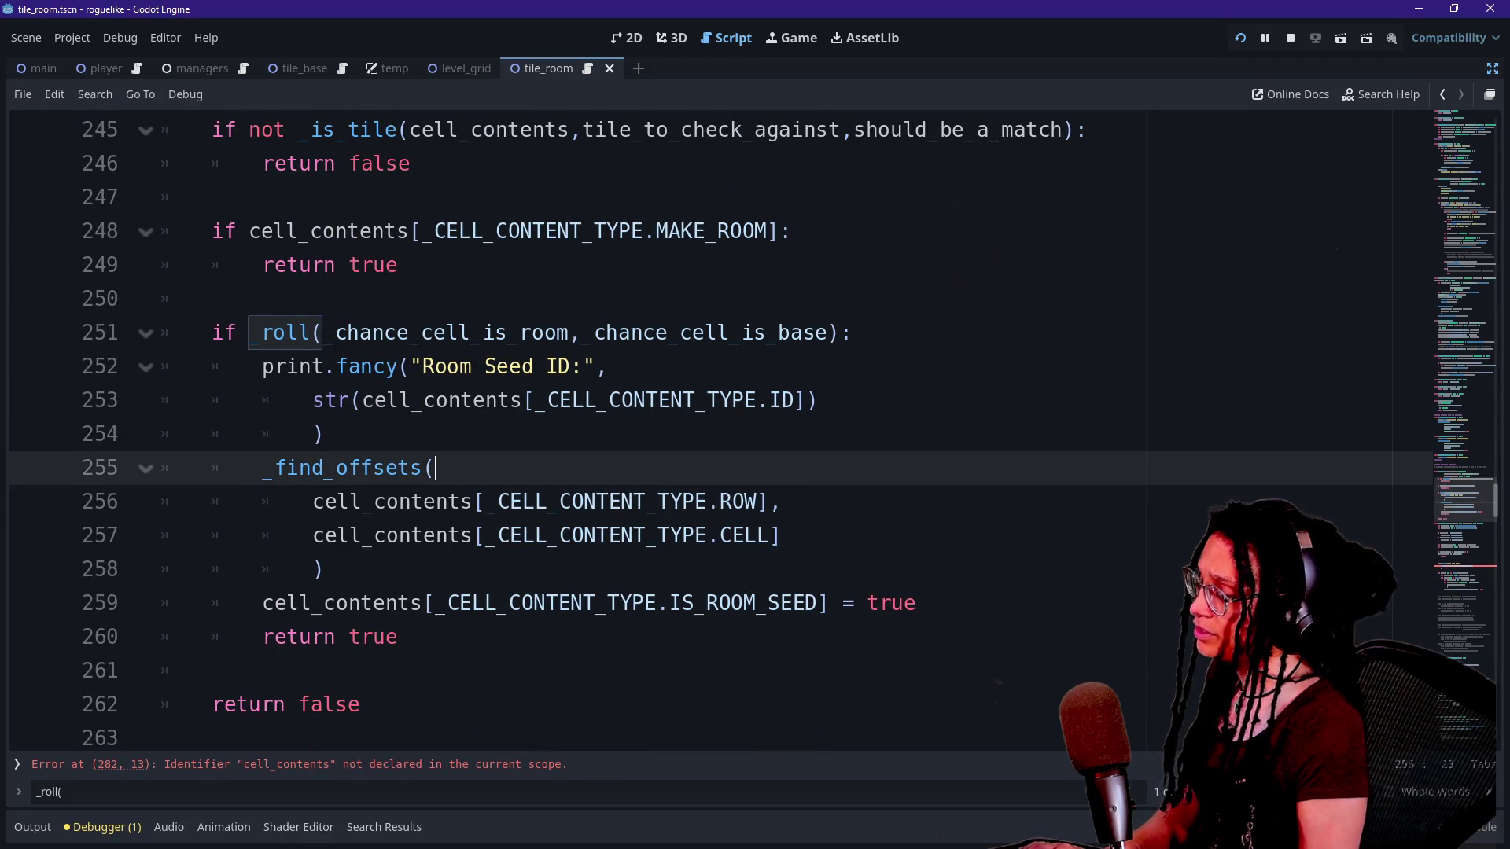
click(781, 535)
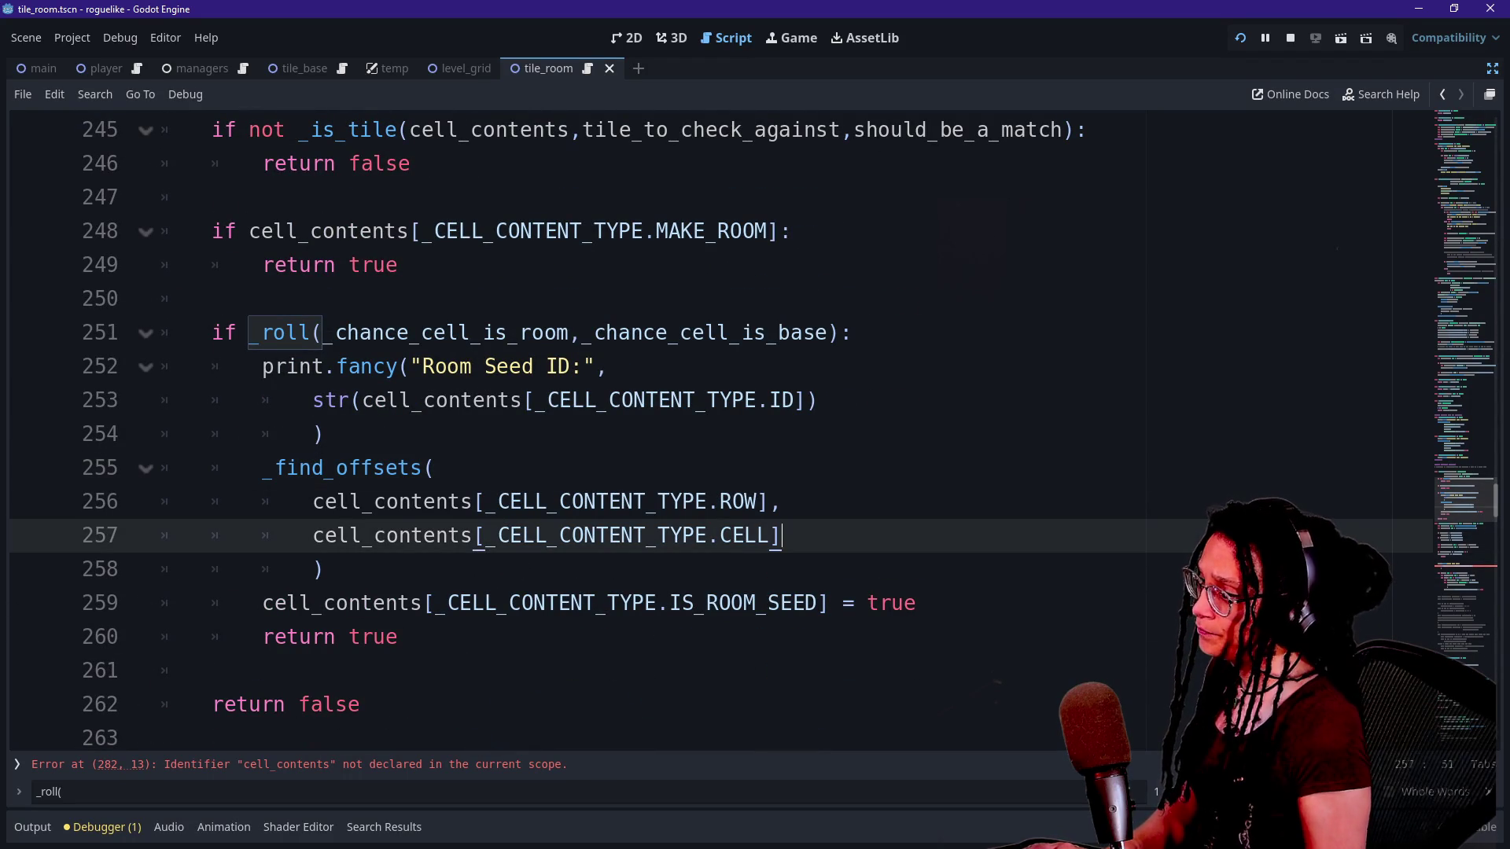
text(,)
key(Return)
text(cell_)
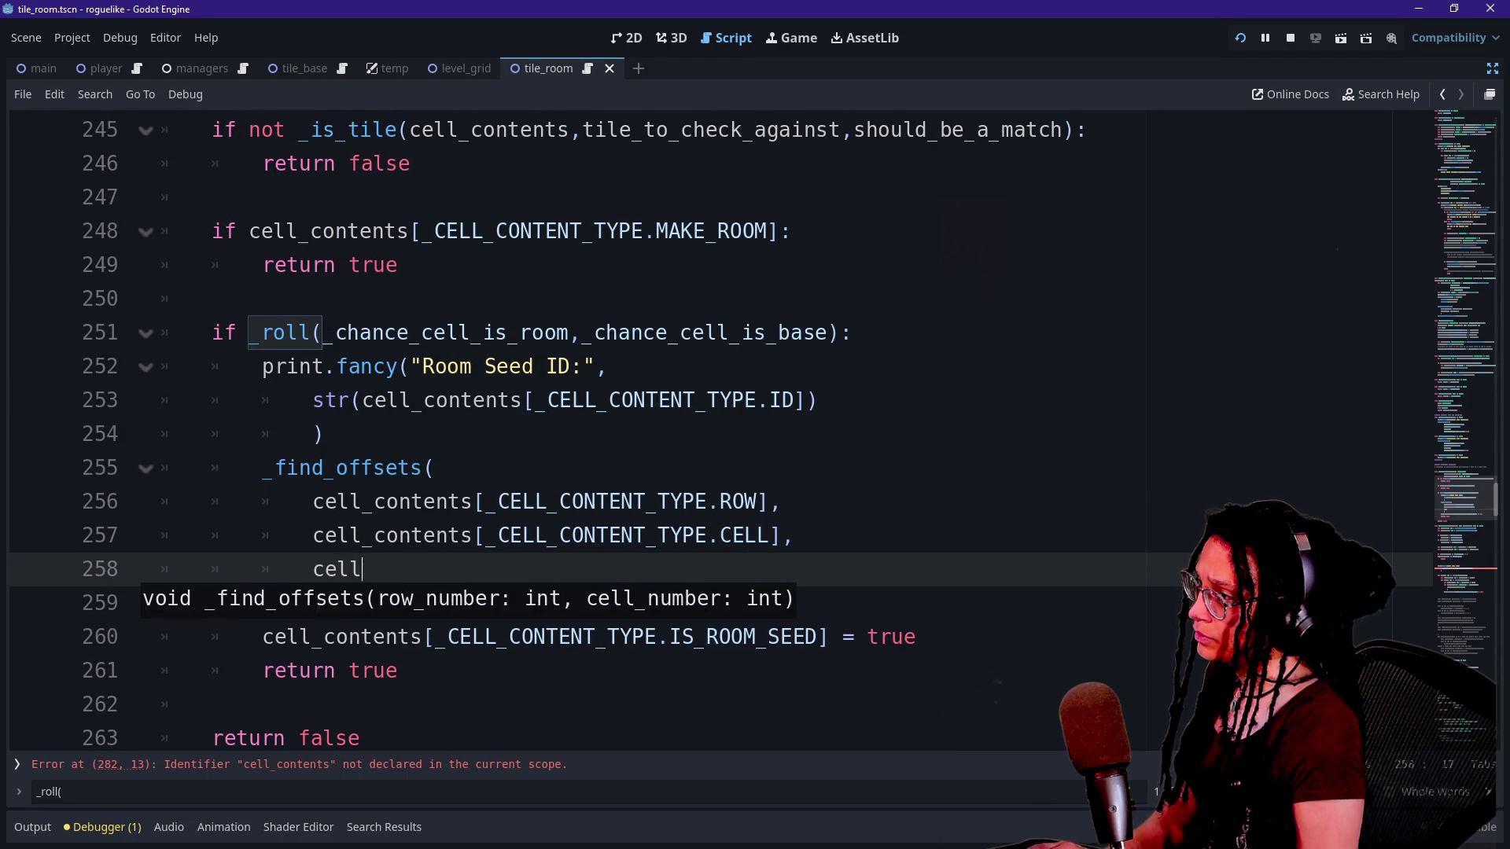
key(BackSpace)
key(BackSpace)
key(BackSpace)
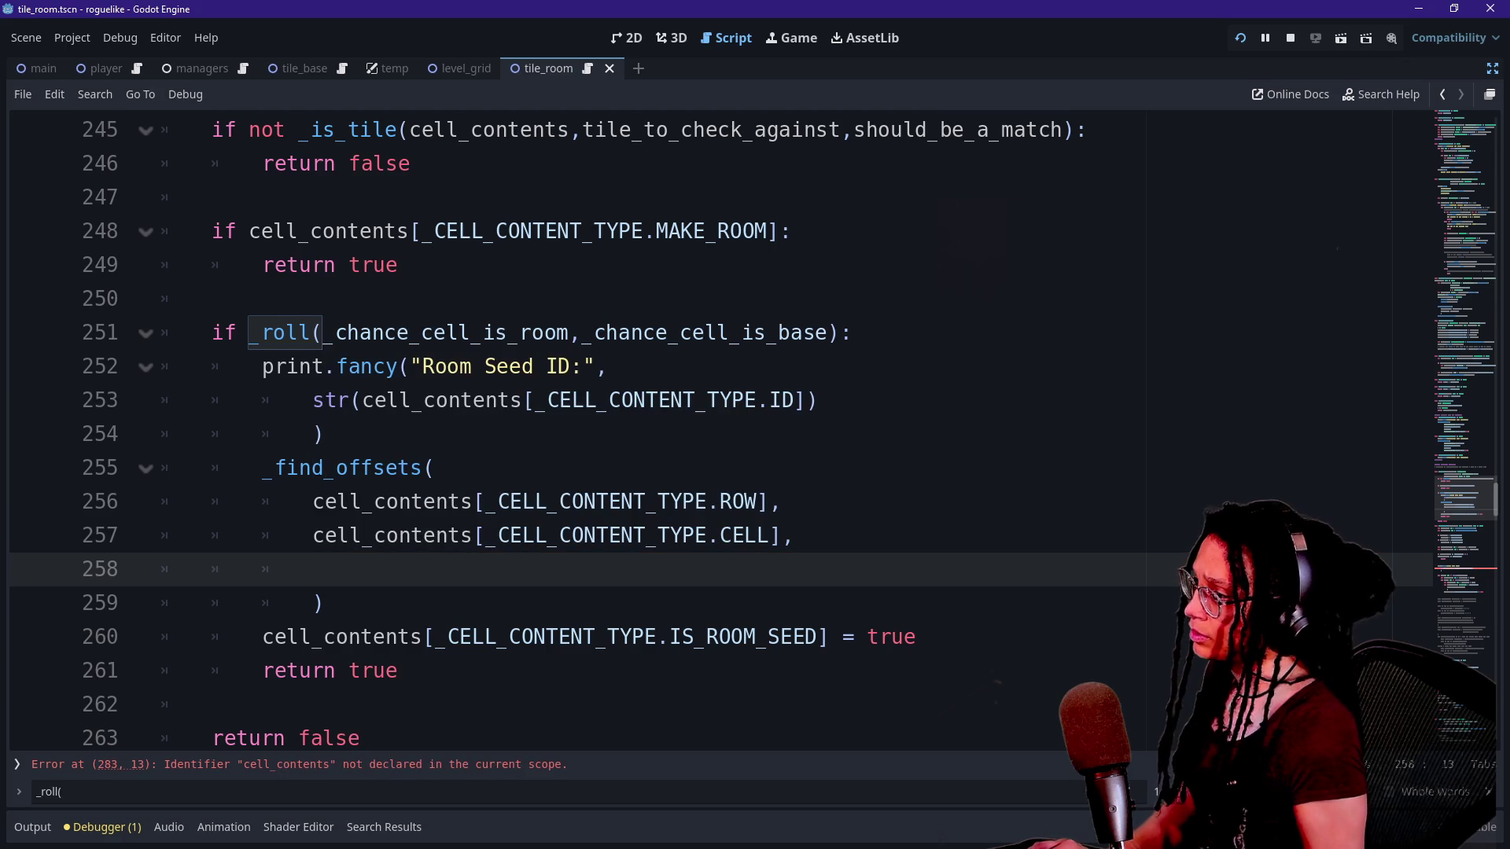
drag(362, 400, 794, 400)
key(shift+Right)
key(ctrl+c)
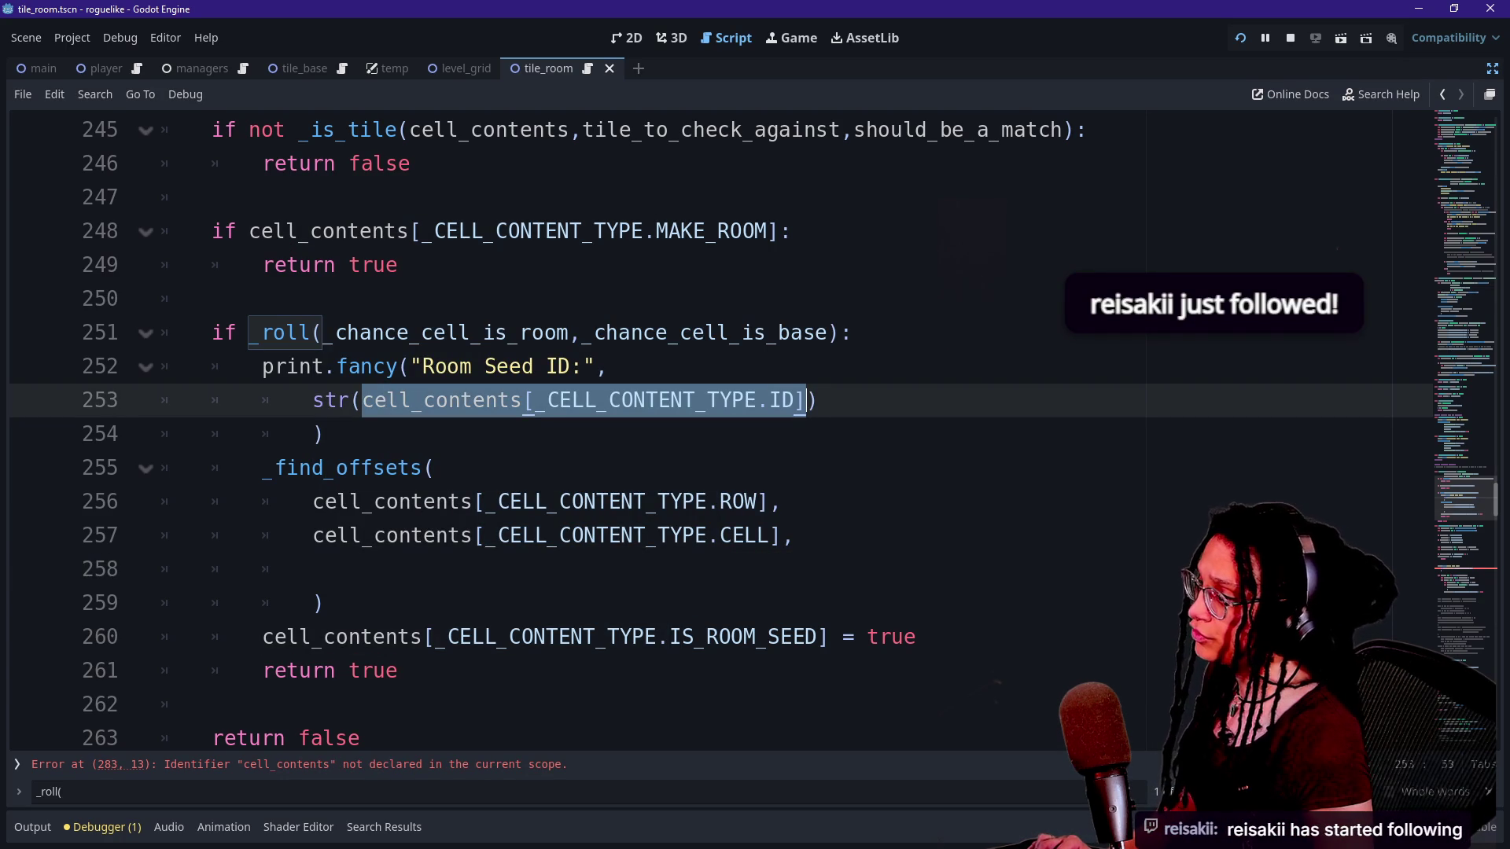
click(212, 298)
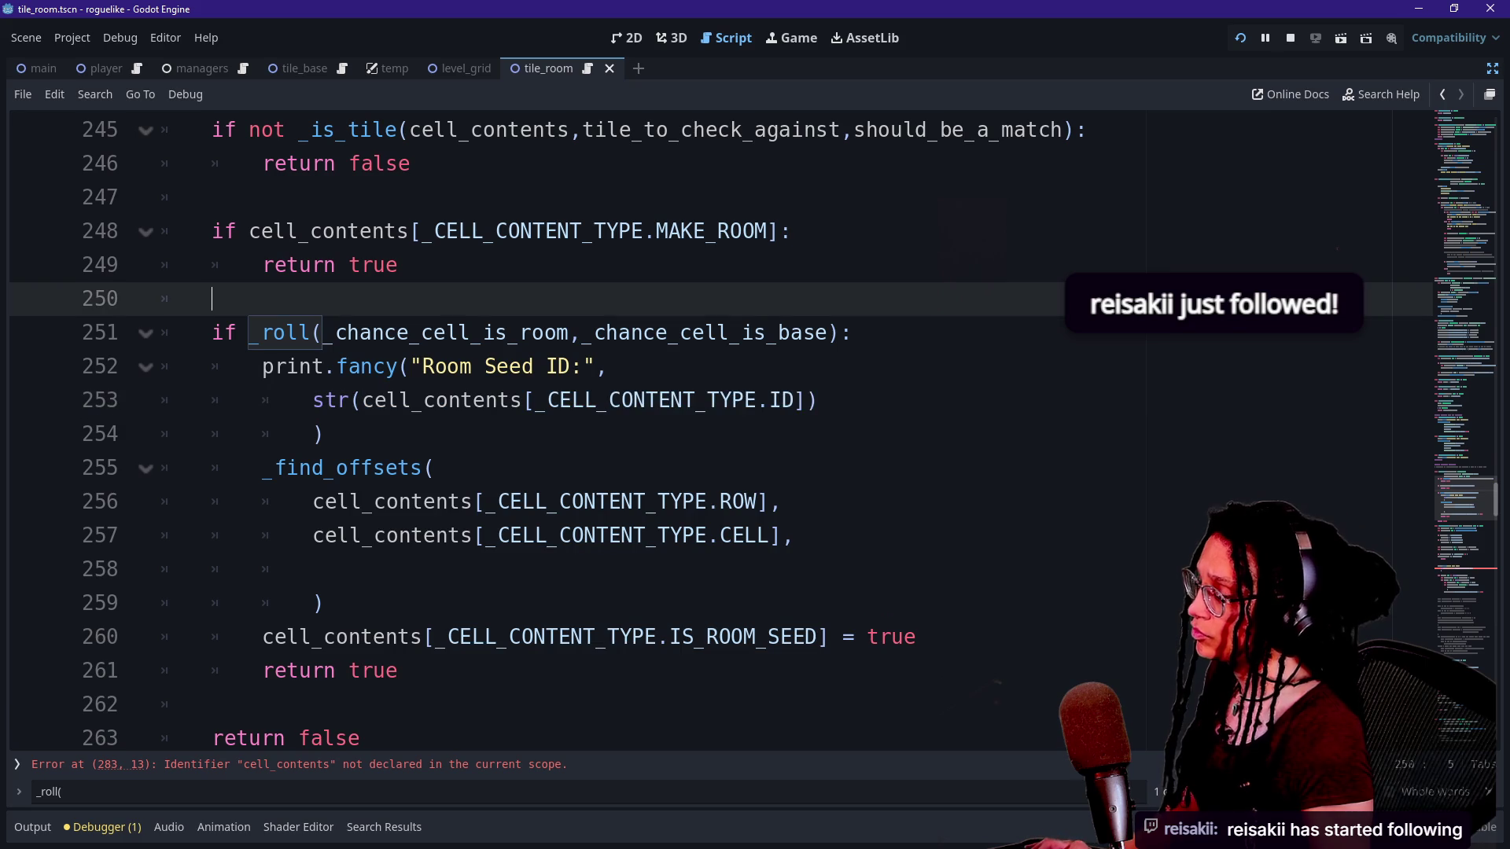
Declare 'var id: int' above the roll check, assigned the pasted cell ID expression.
key(Return)
text(var)
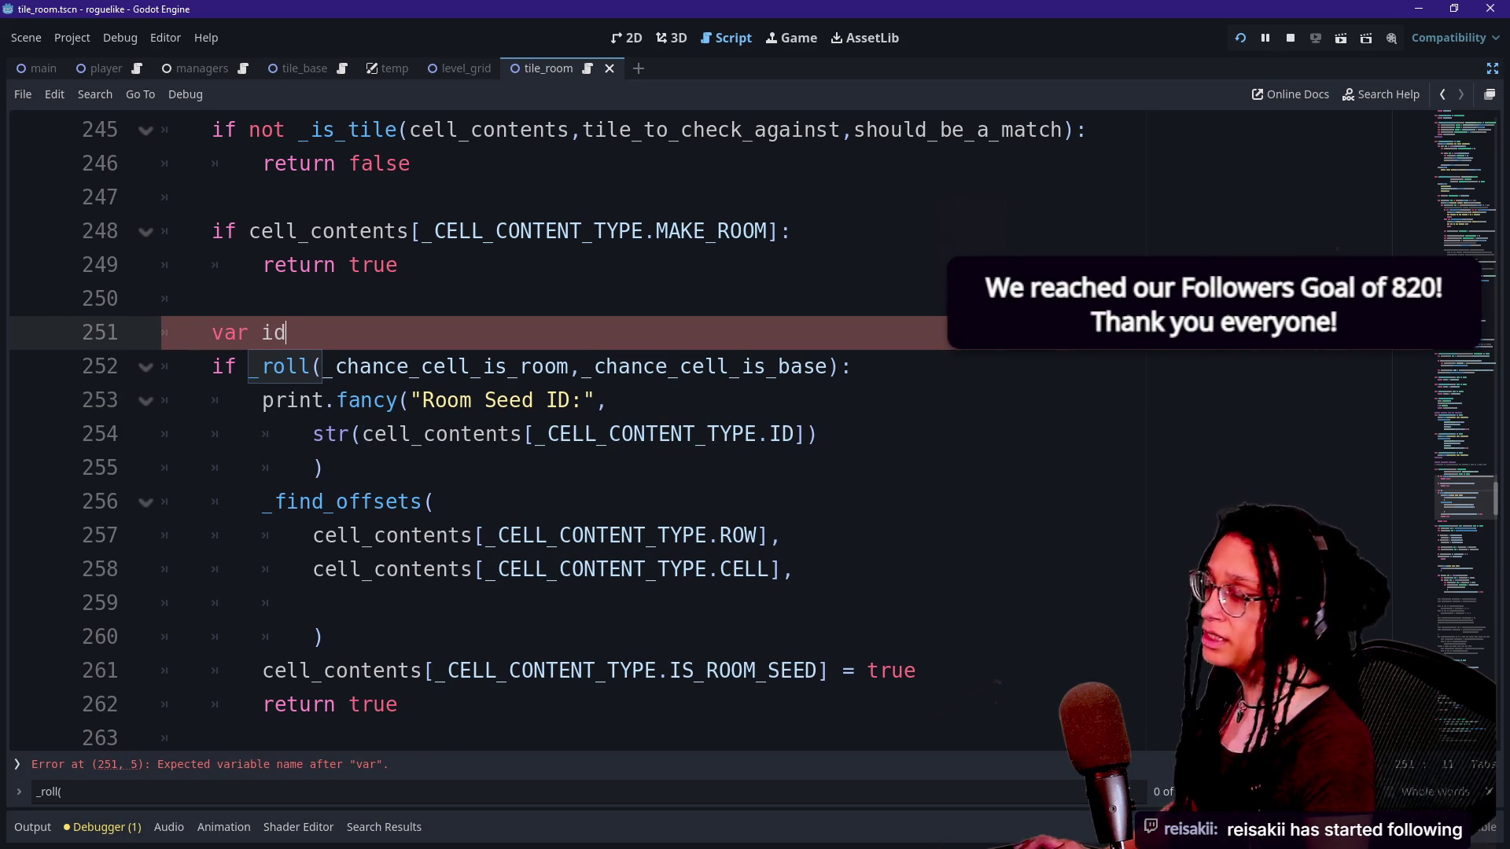
text(id: )
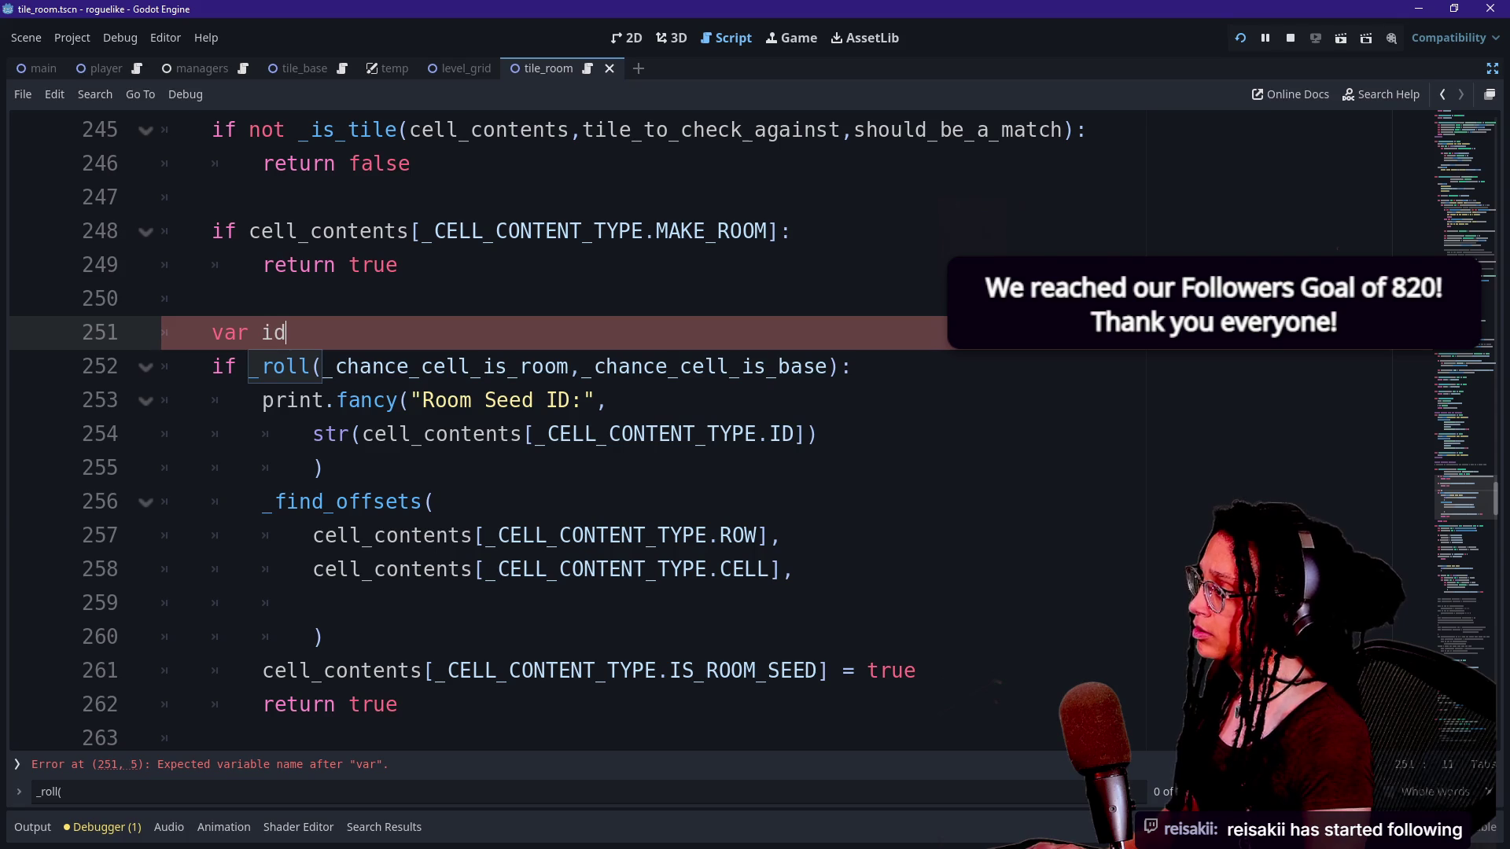
text(in)
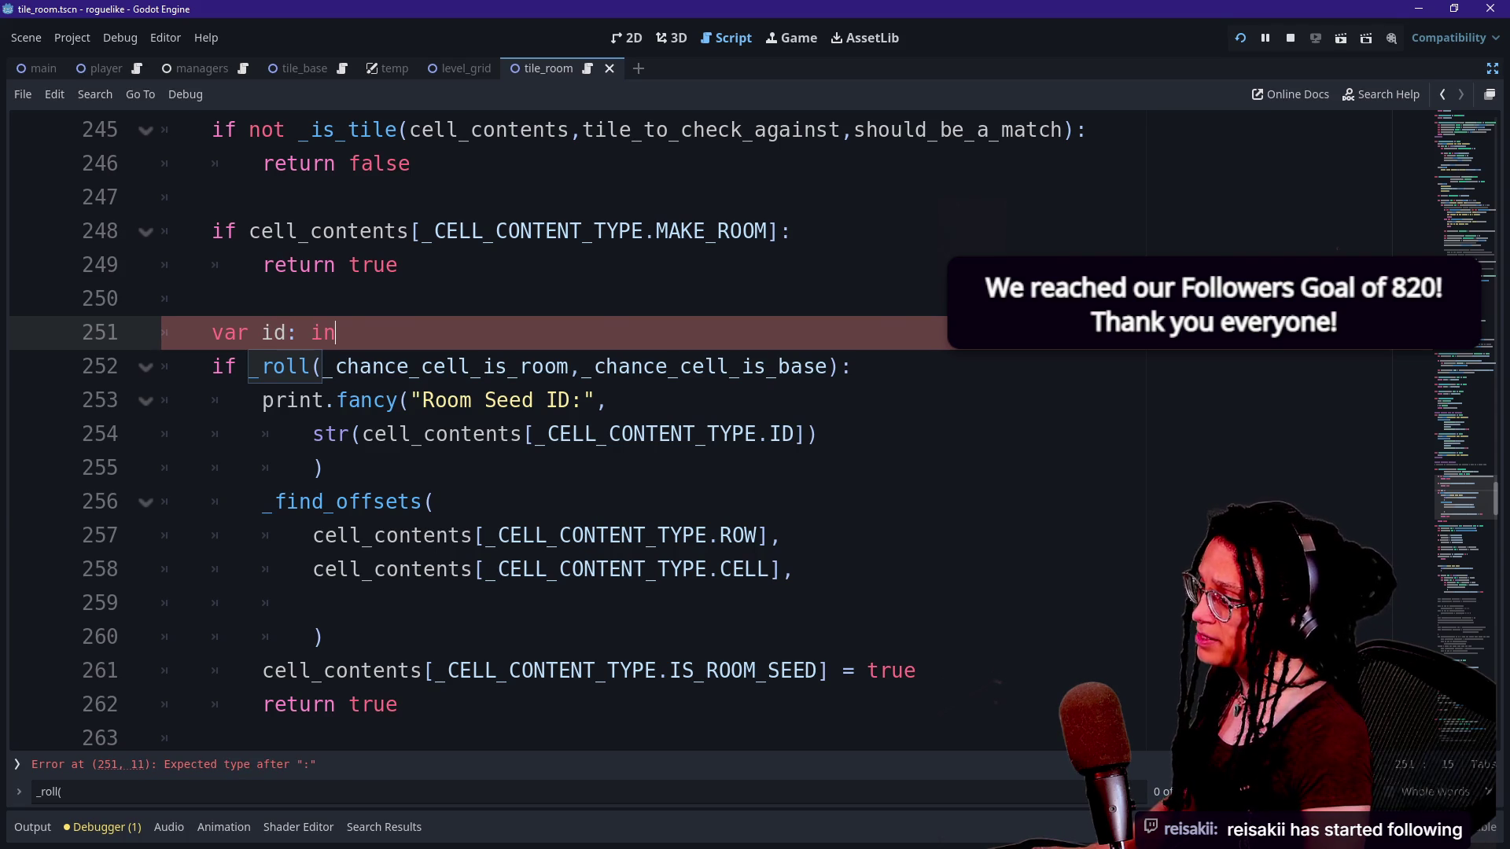
text(t:)
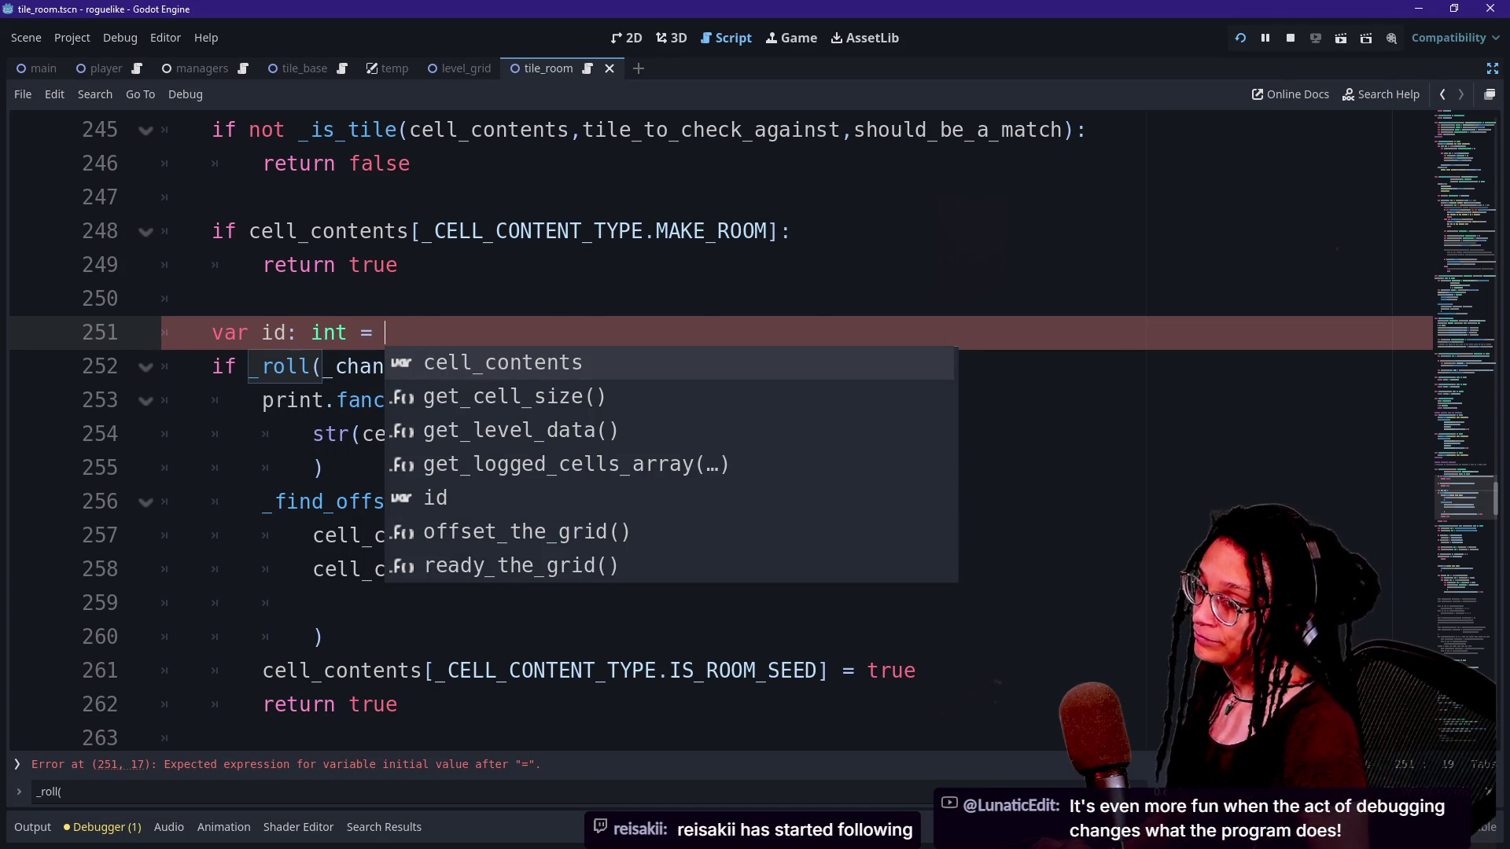
key(ctrl+v)
click(718, 332)
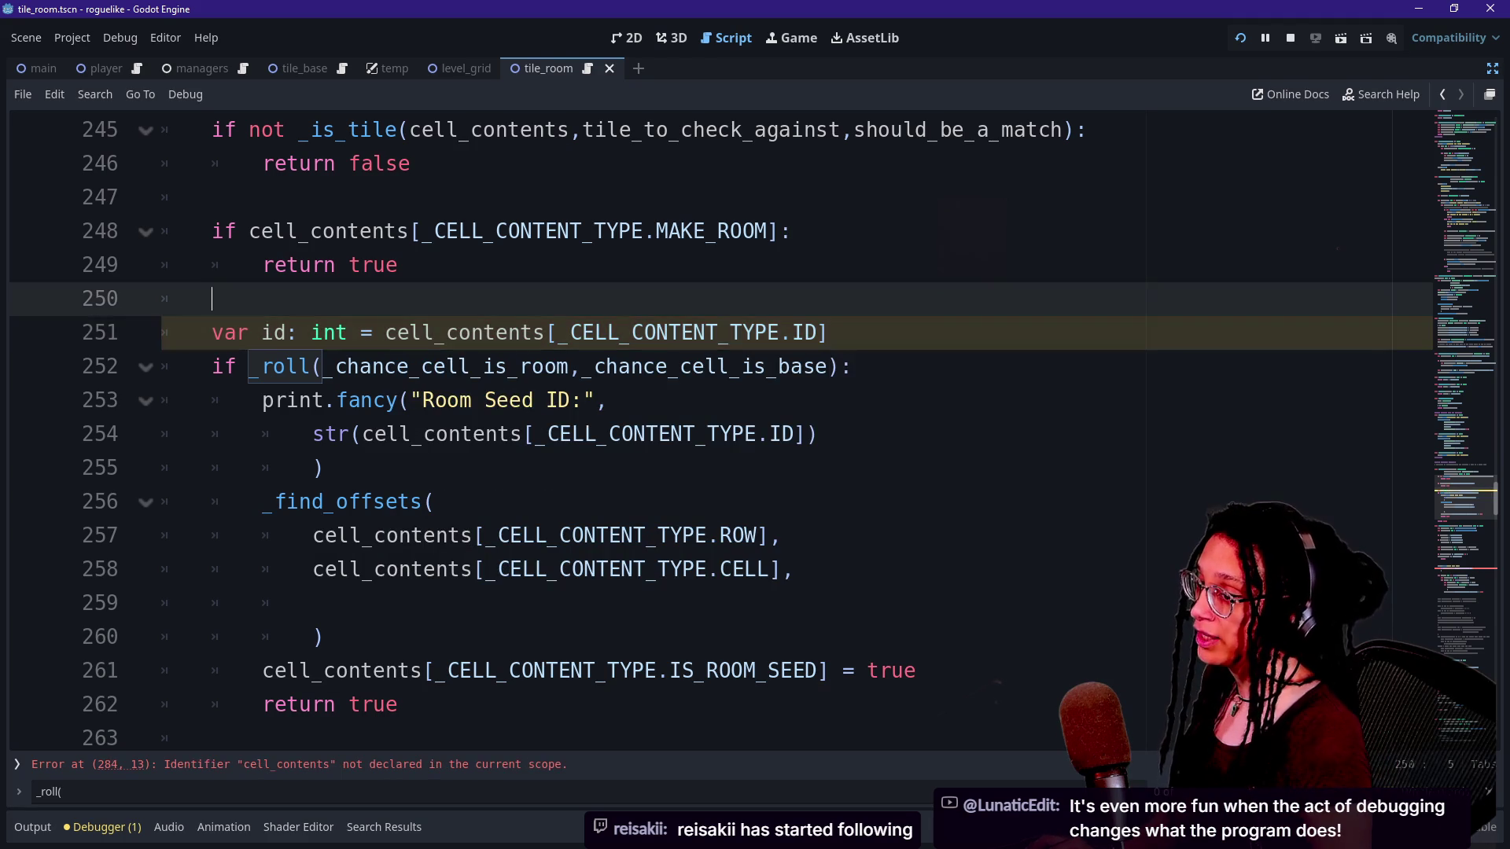
click(852, 366)
key(Return)
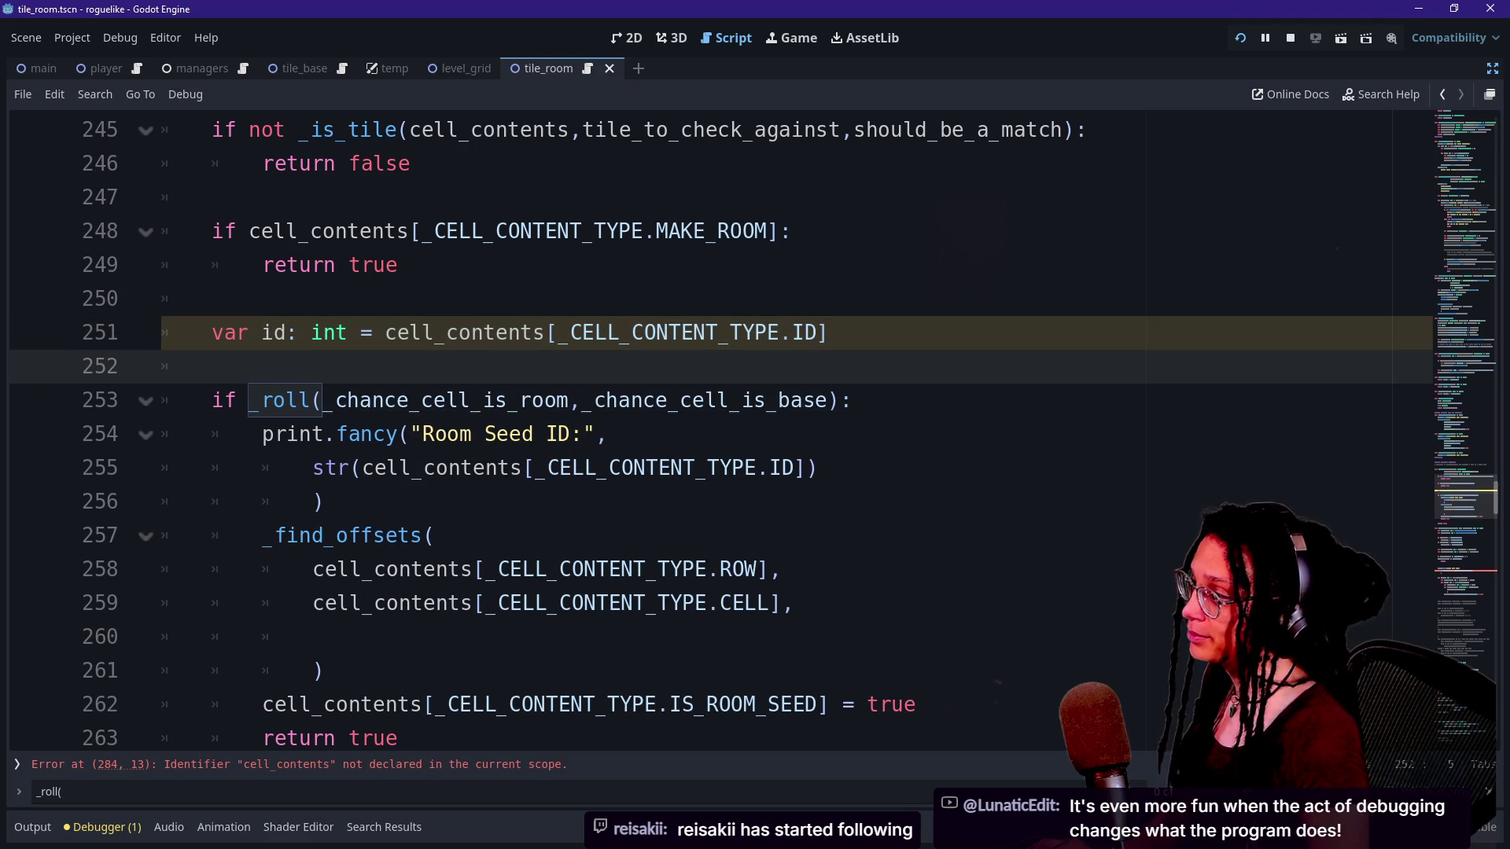
key(BackSpace)
key(Return)
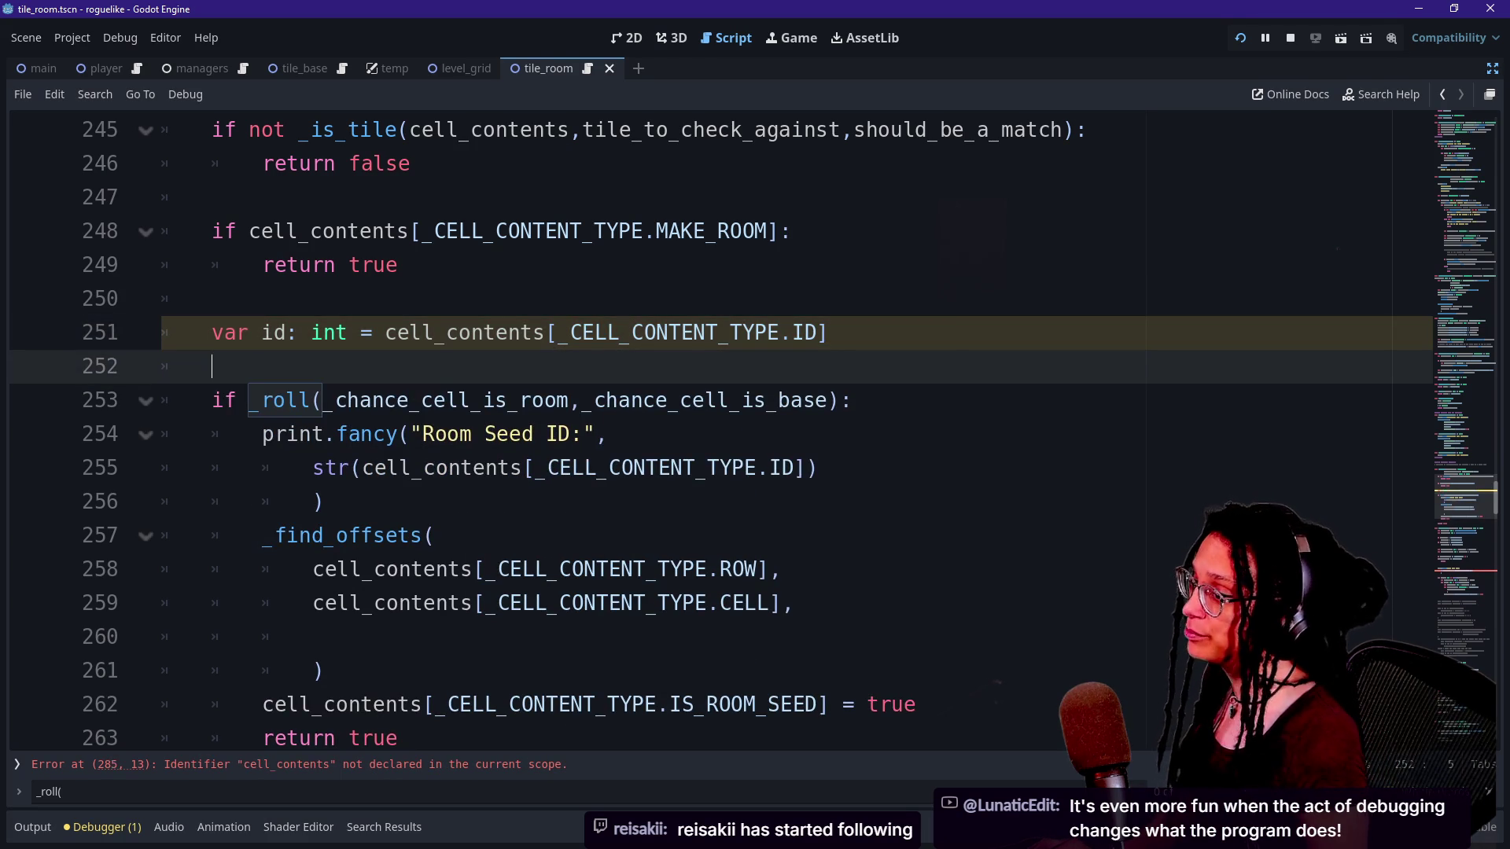
Change the id type to String and wrap its value in str().
click(805, 333)
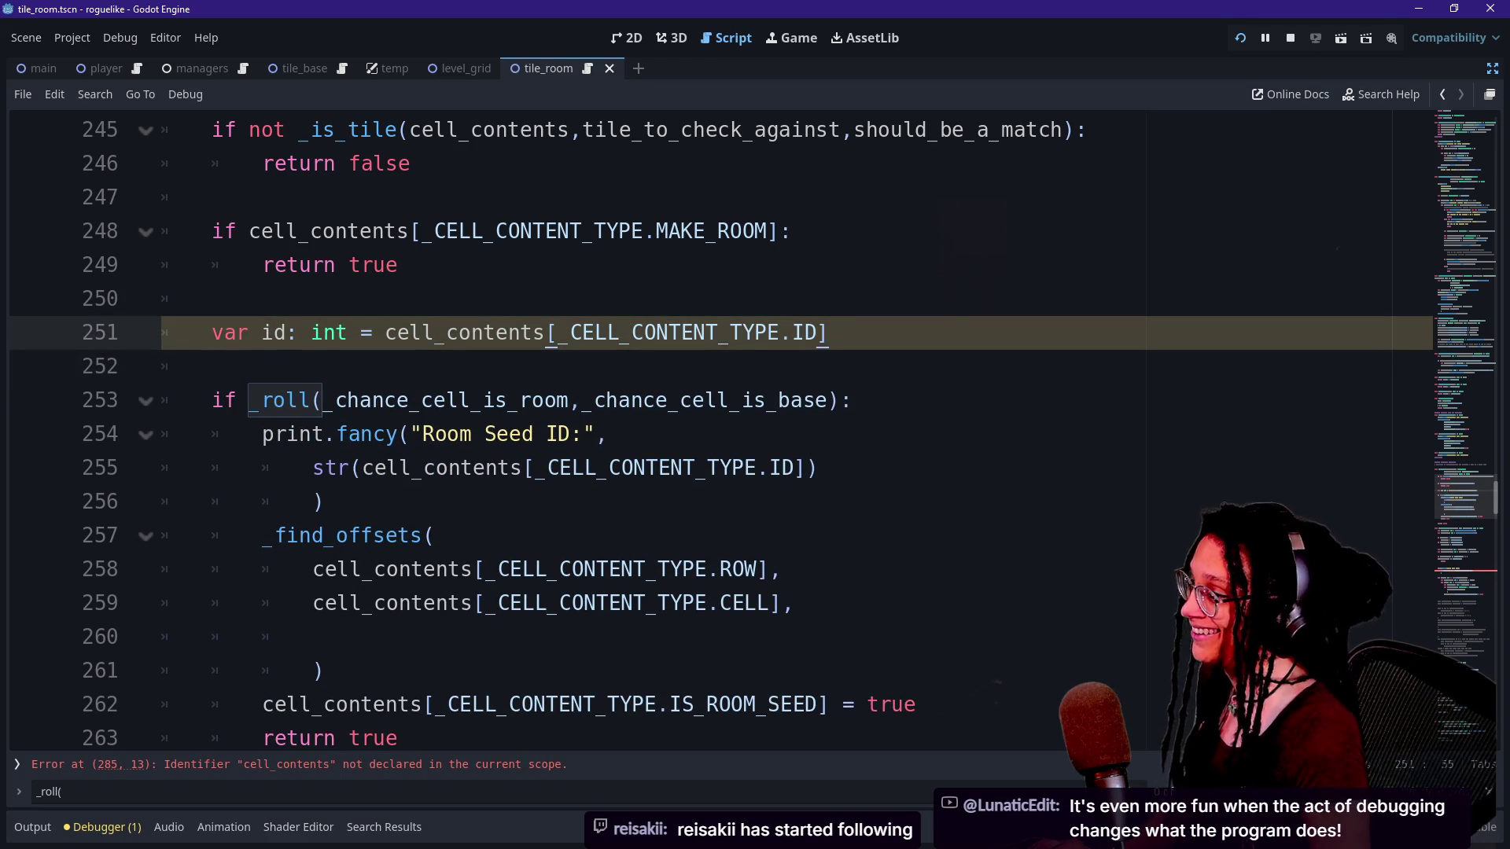
click(212, 367)
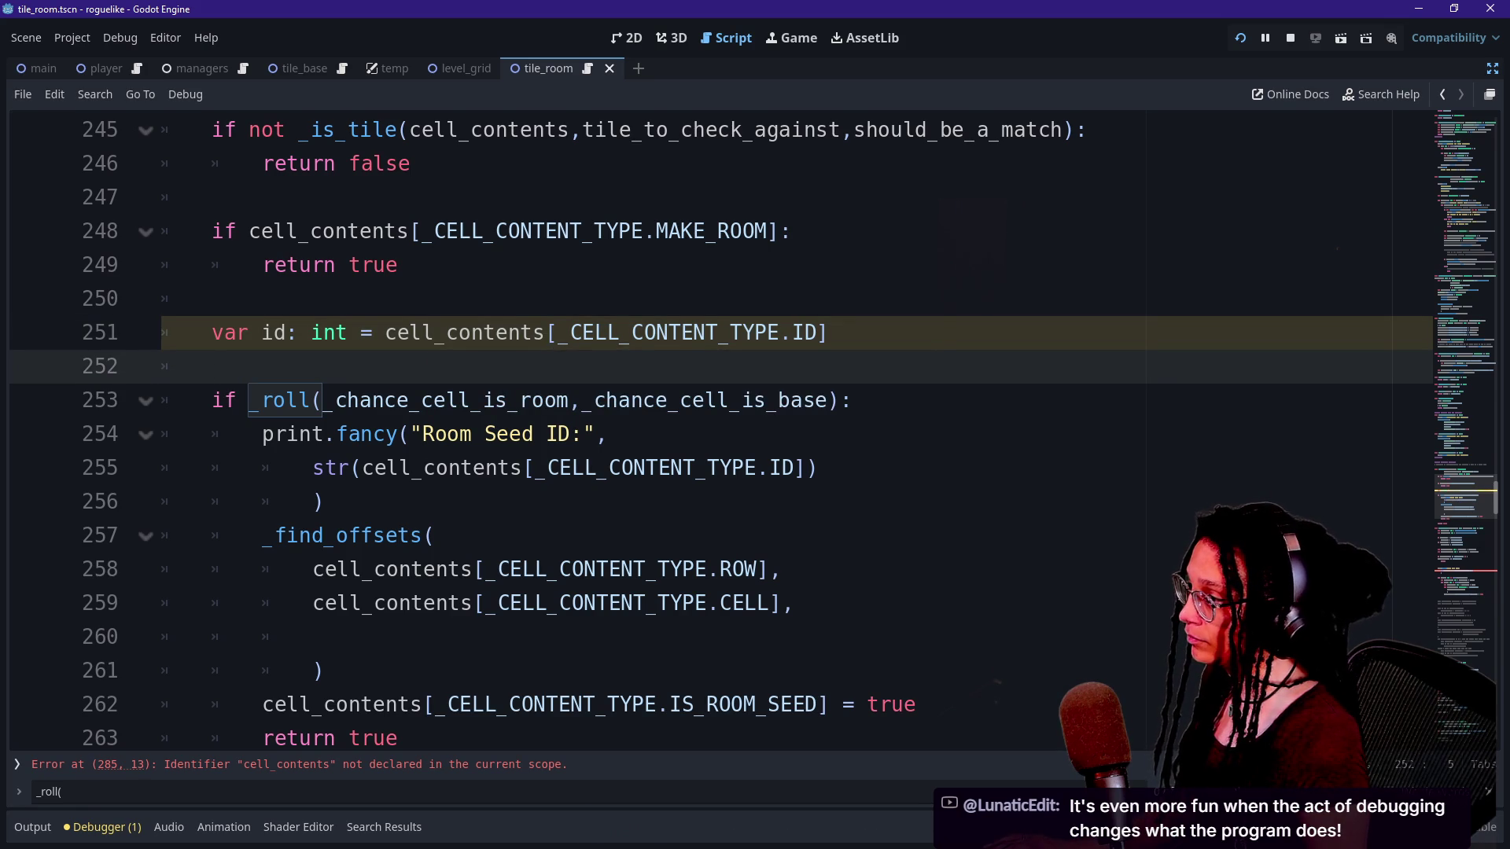
click(347, 333)
key(BackSpace)
key(BackSpace)
key(BackSpace)
text(st)
key(BackSpace)
key(BackSpace)
text(String)
click(338, 502)
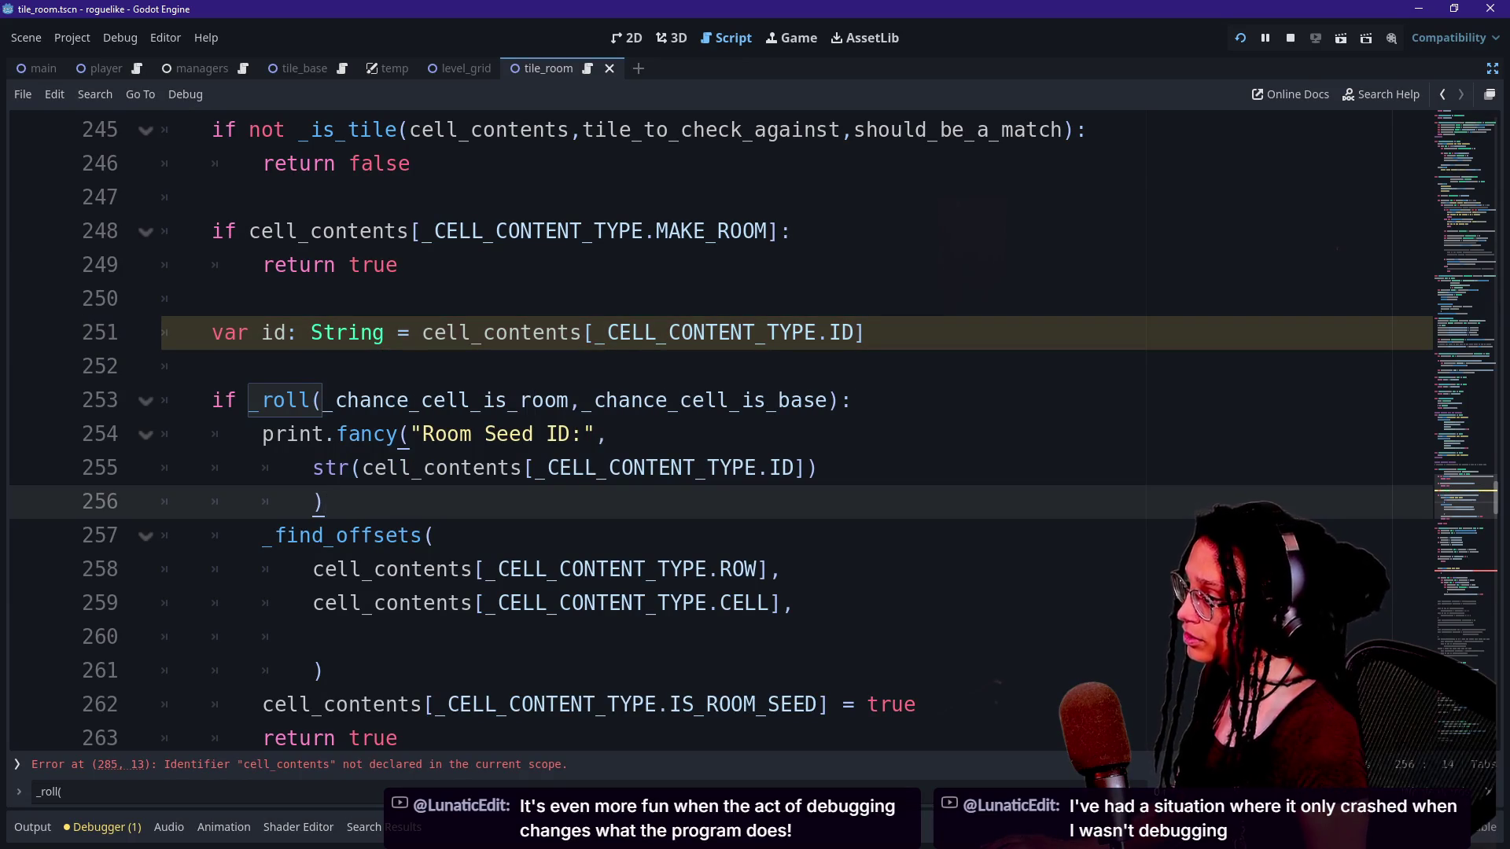
click(423, 333)
text(str)
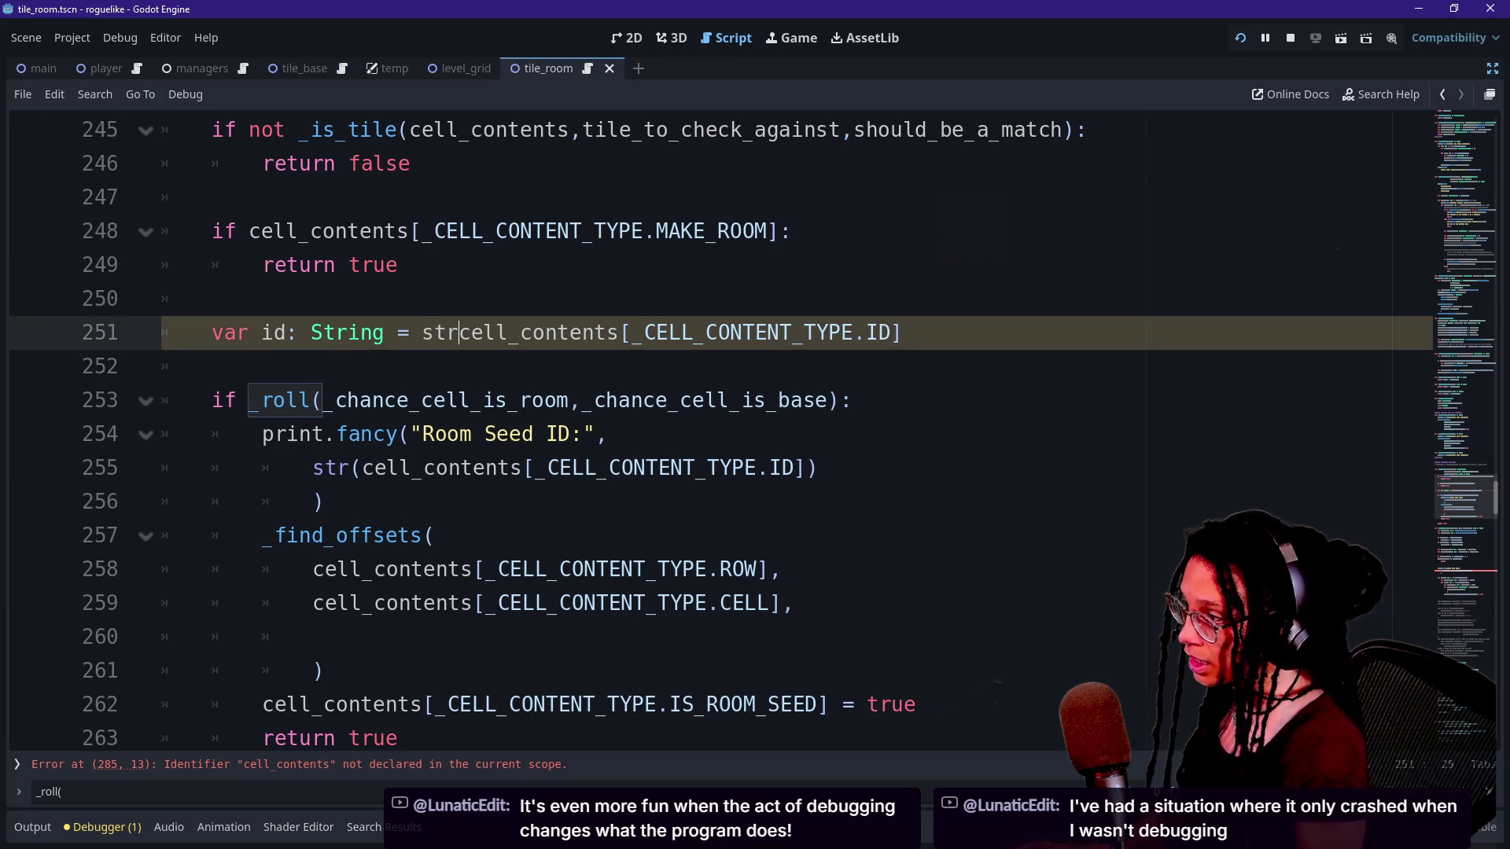
text(()
click(914, 332)
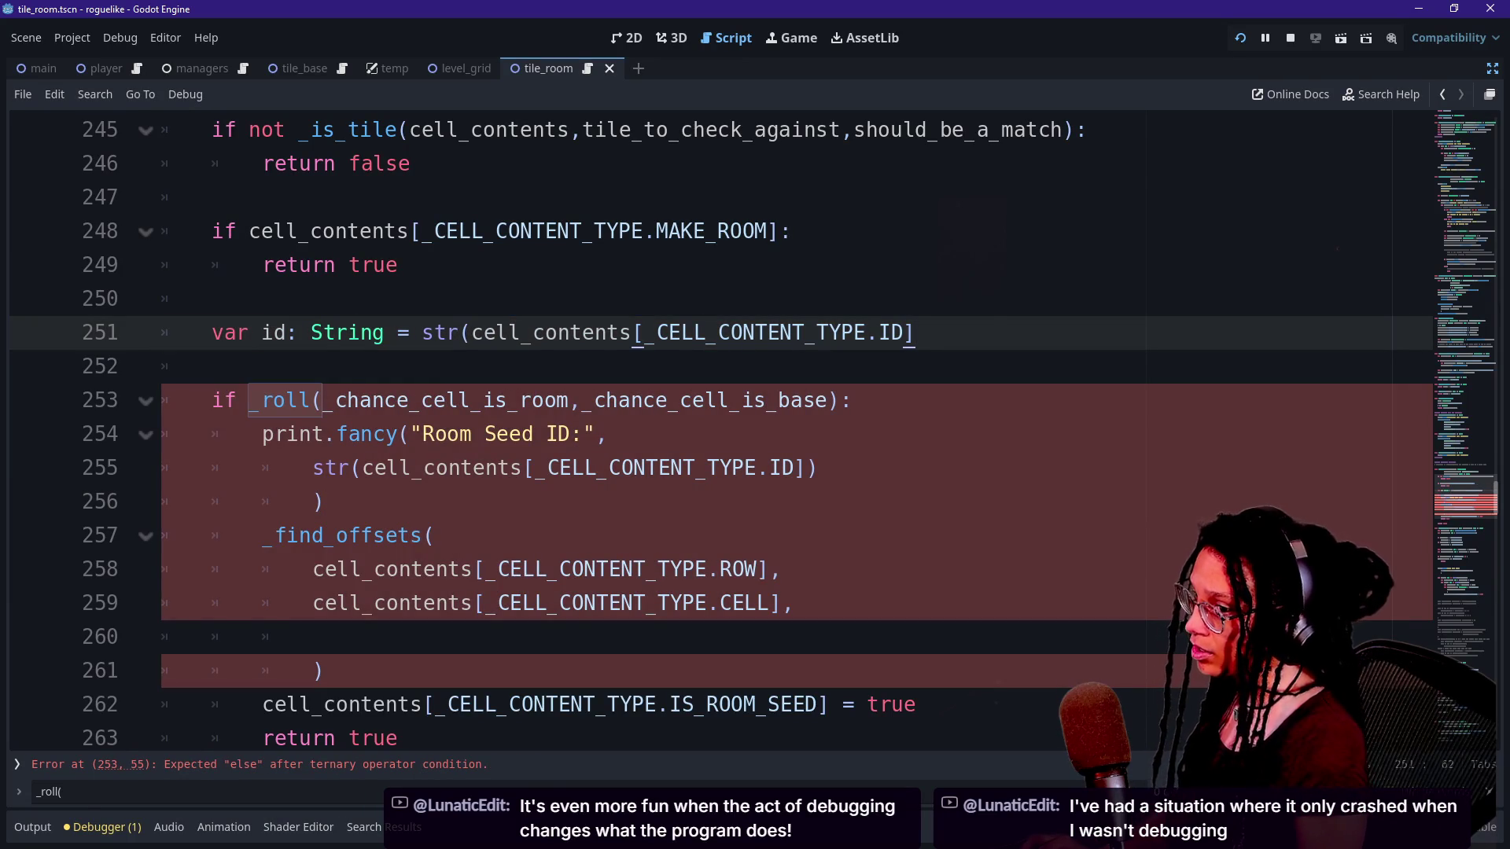
text())
click(399, 265)
Replace the Room Seed print's cell ID argument with id.
key(Down)
key(Down)
key(Down)
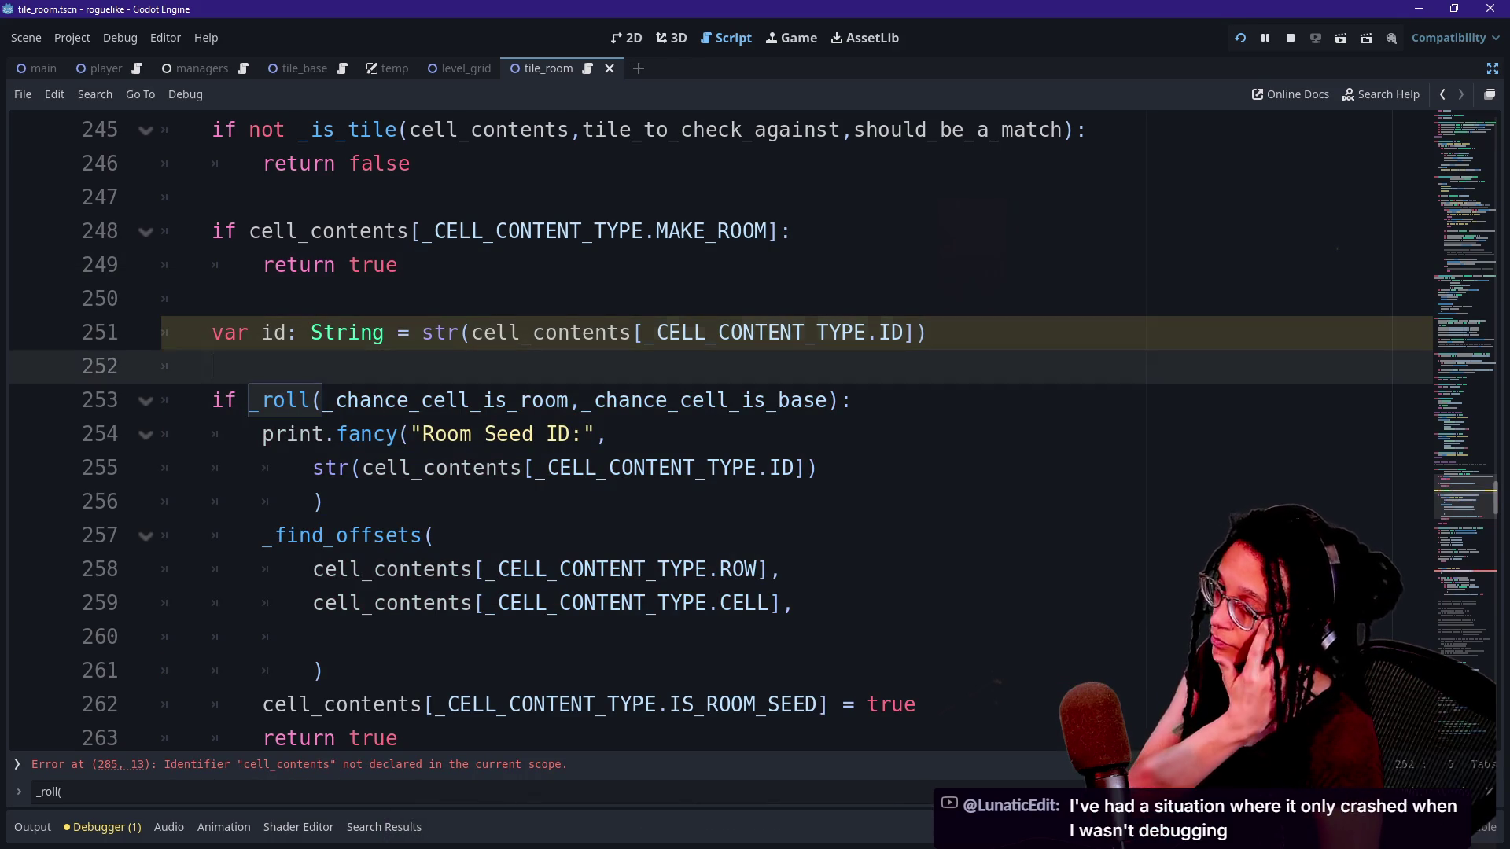
key(Up)
click(314, 501)
mouse_move(324, 502)
mouse_down()
mouse_move(456, 468)
mouse_move(211, 434)
mouse_move(262, 434)
mouse_up()
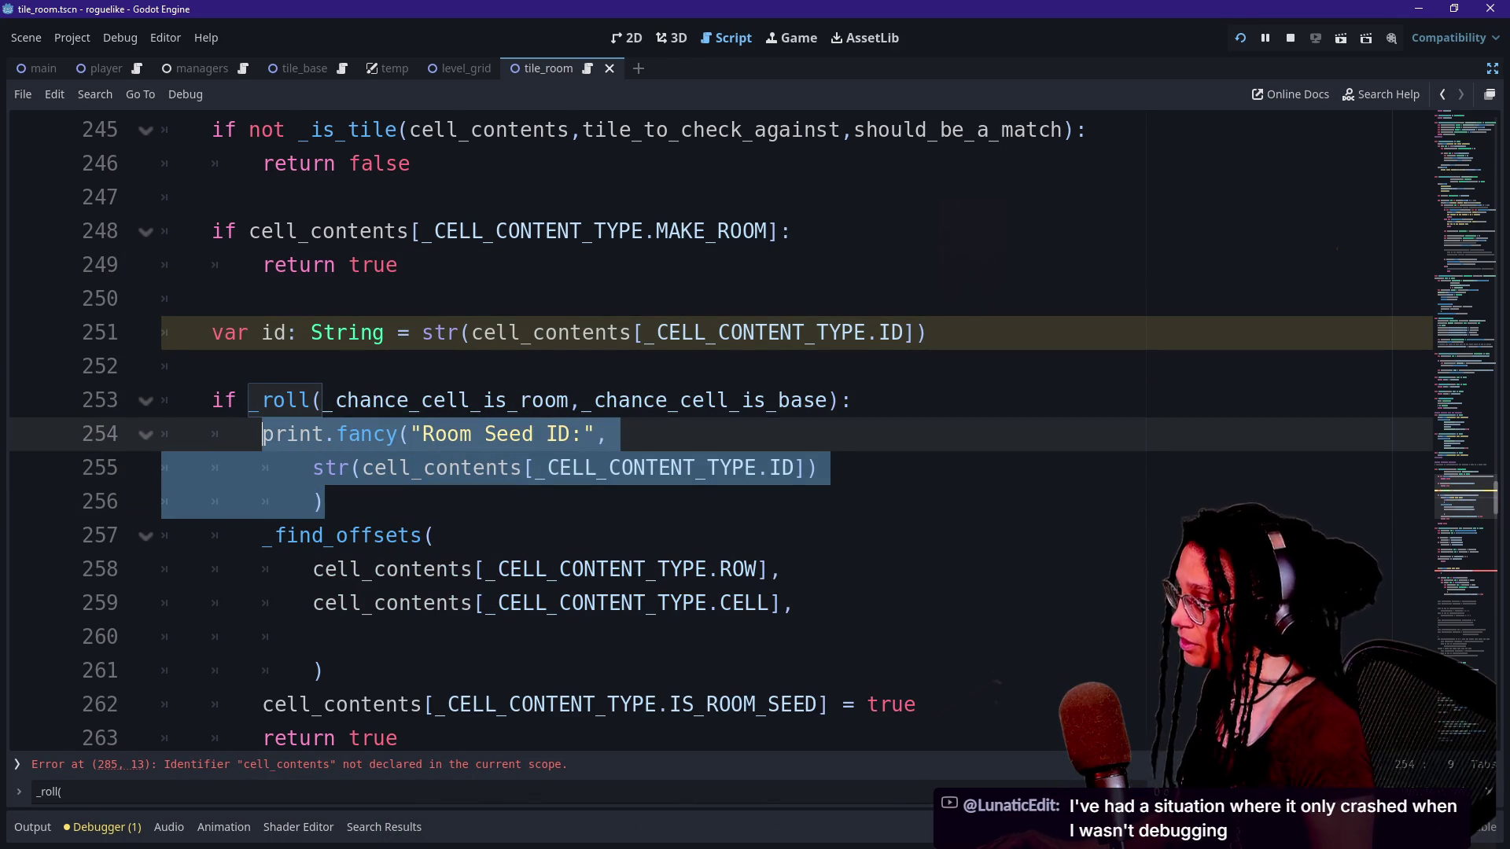
click(385, 434)
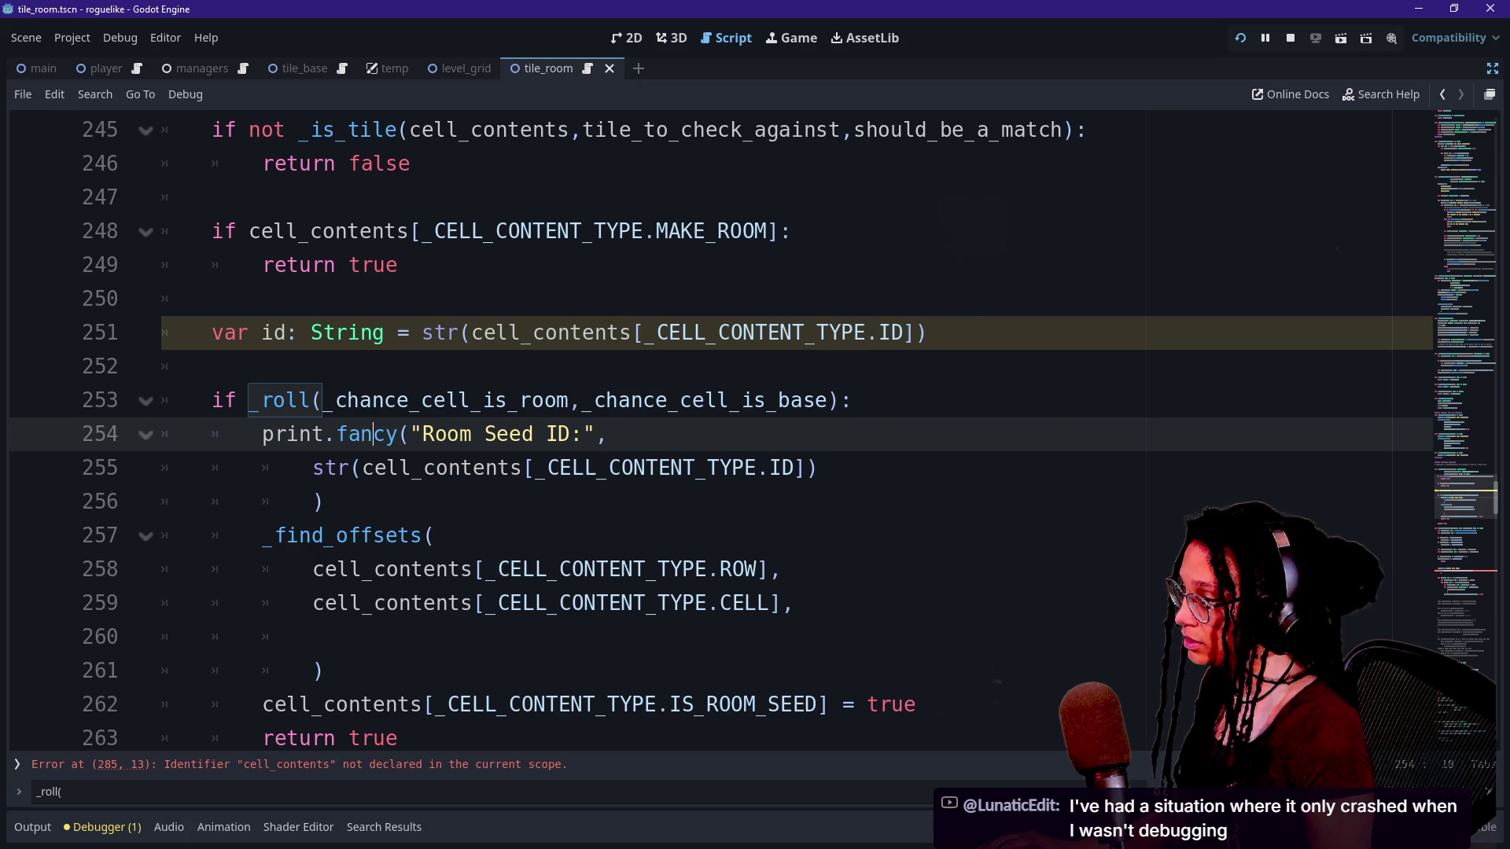
drag(313, 468, 819, 468)
key(BackSpace)
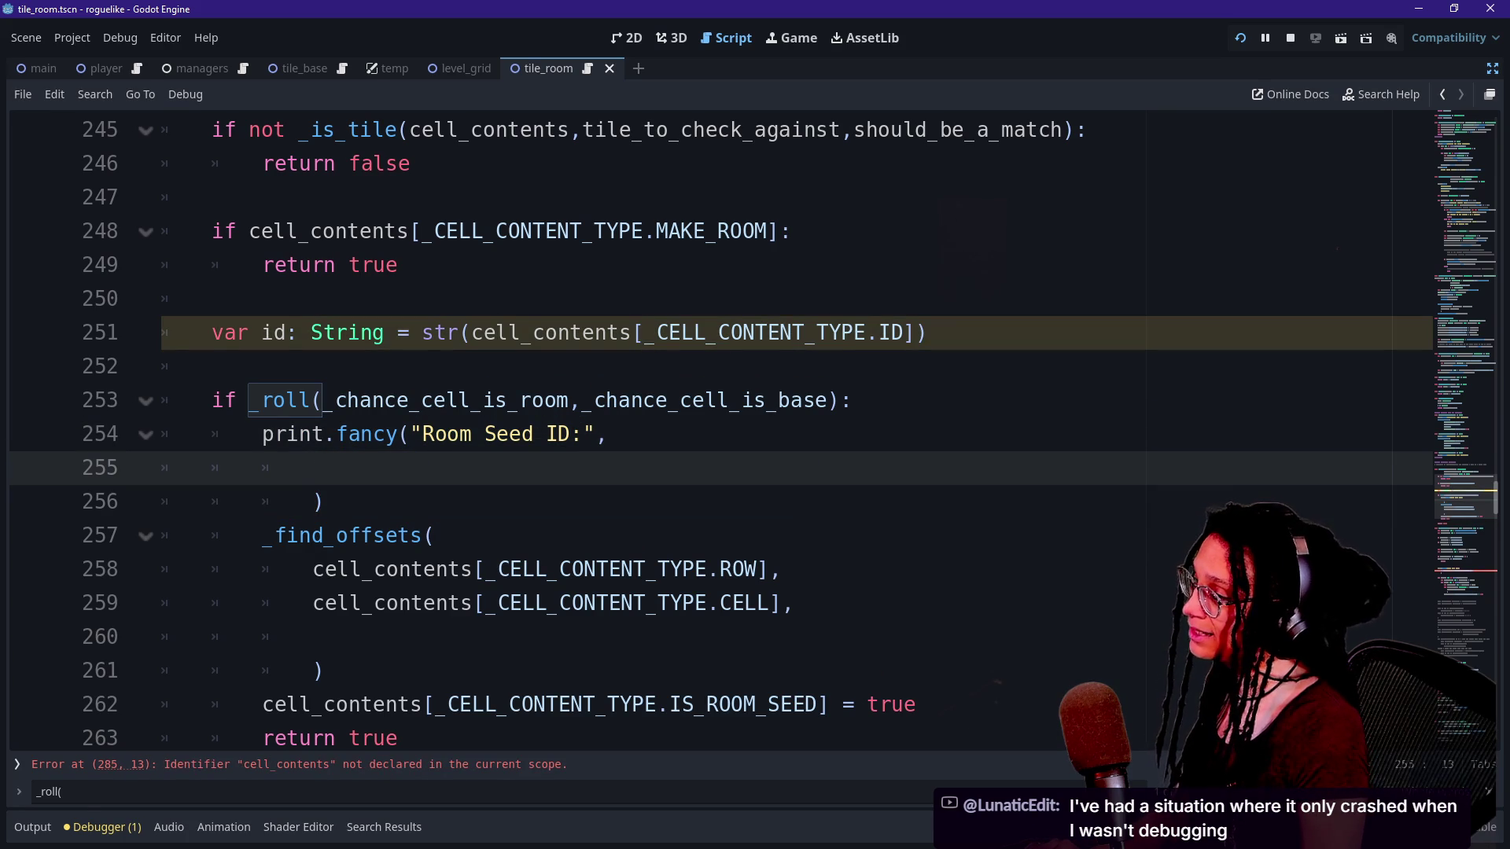
text(id)
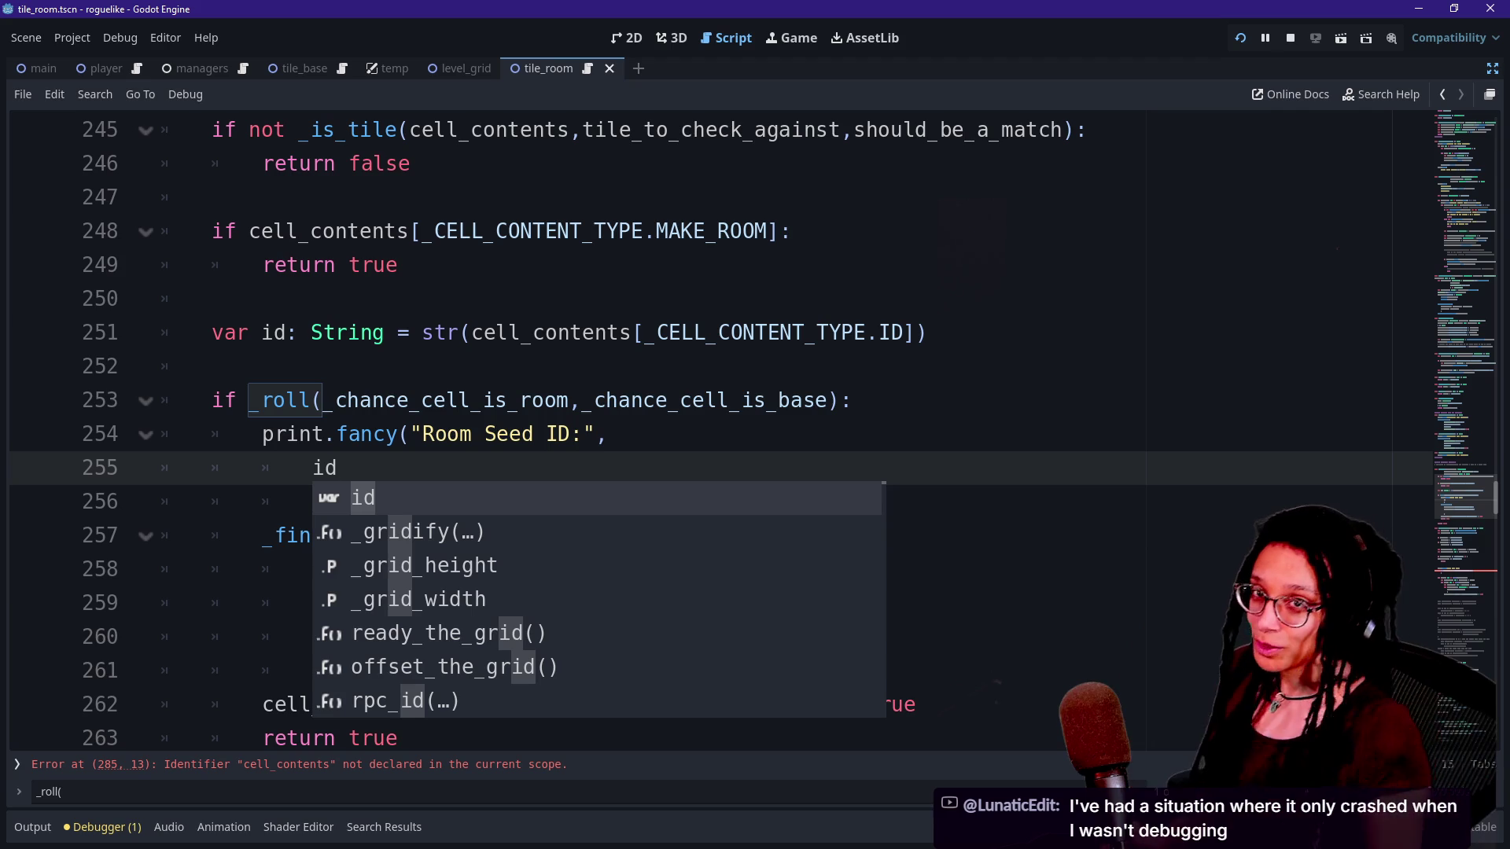
click(680, 400)
Pass id as the third argument of the _find_offsets call.
scroll(755, 425, down, 1)
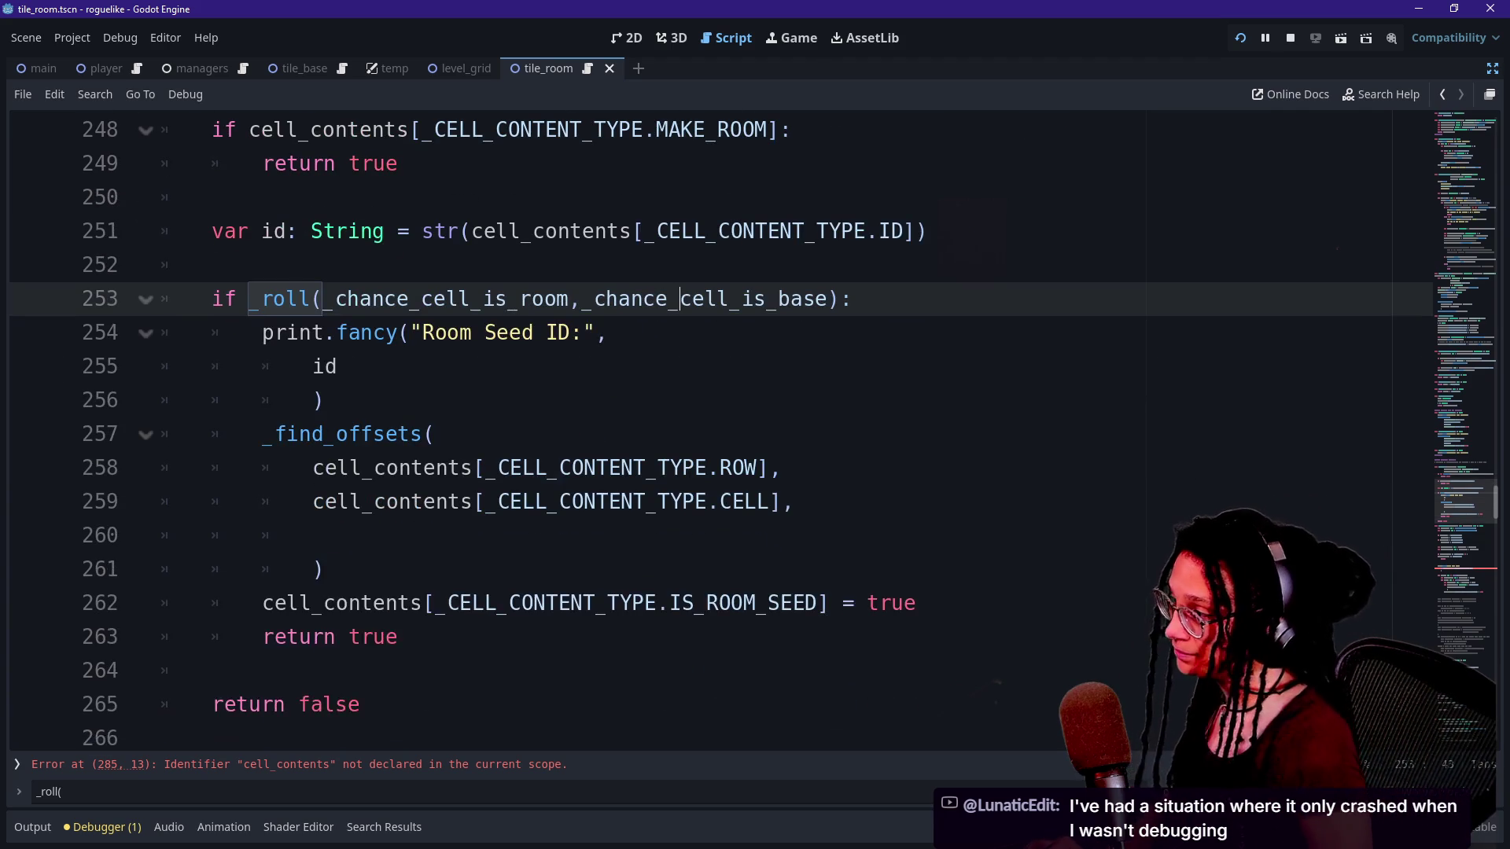
click(315, 534)
text(id,)
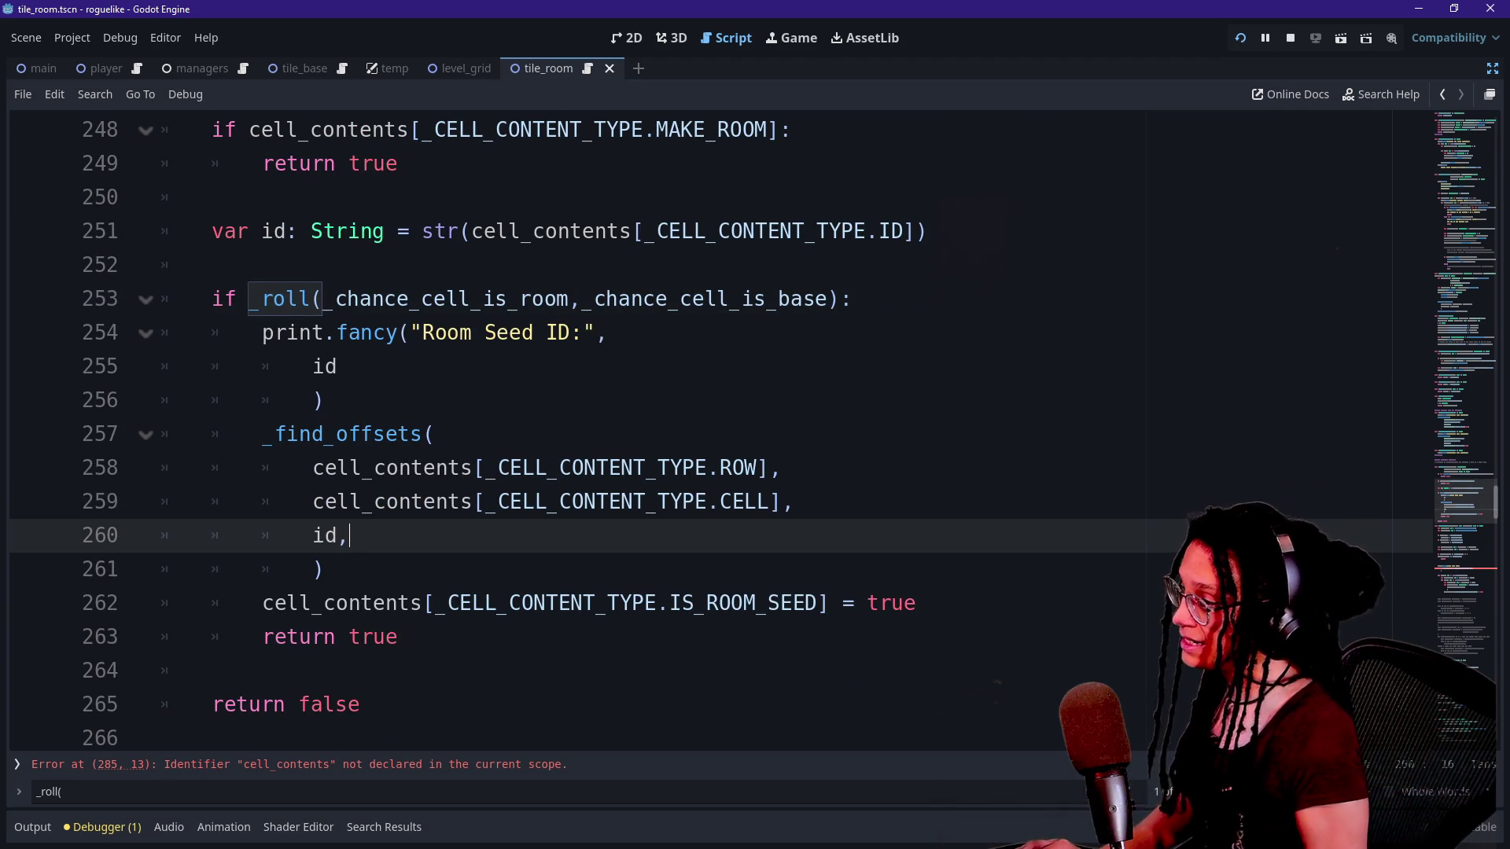
key(BackSpace)
scroll(755, 354, down, 5)
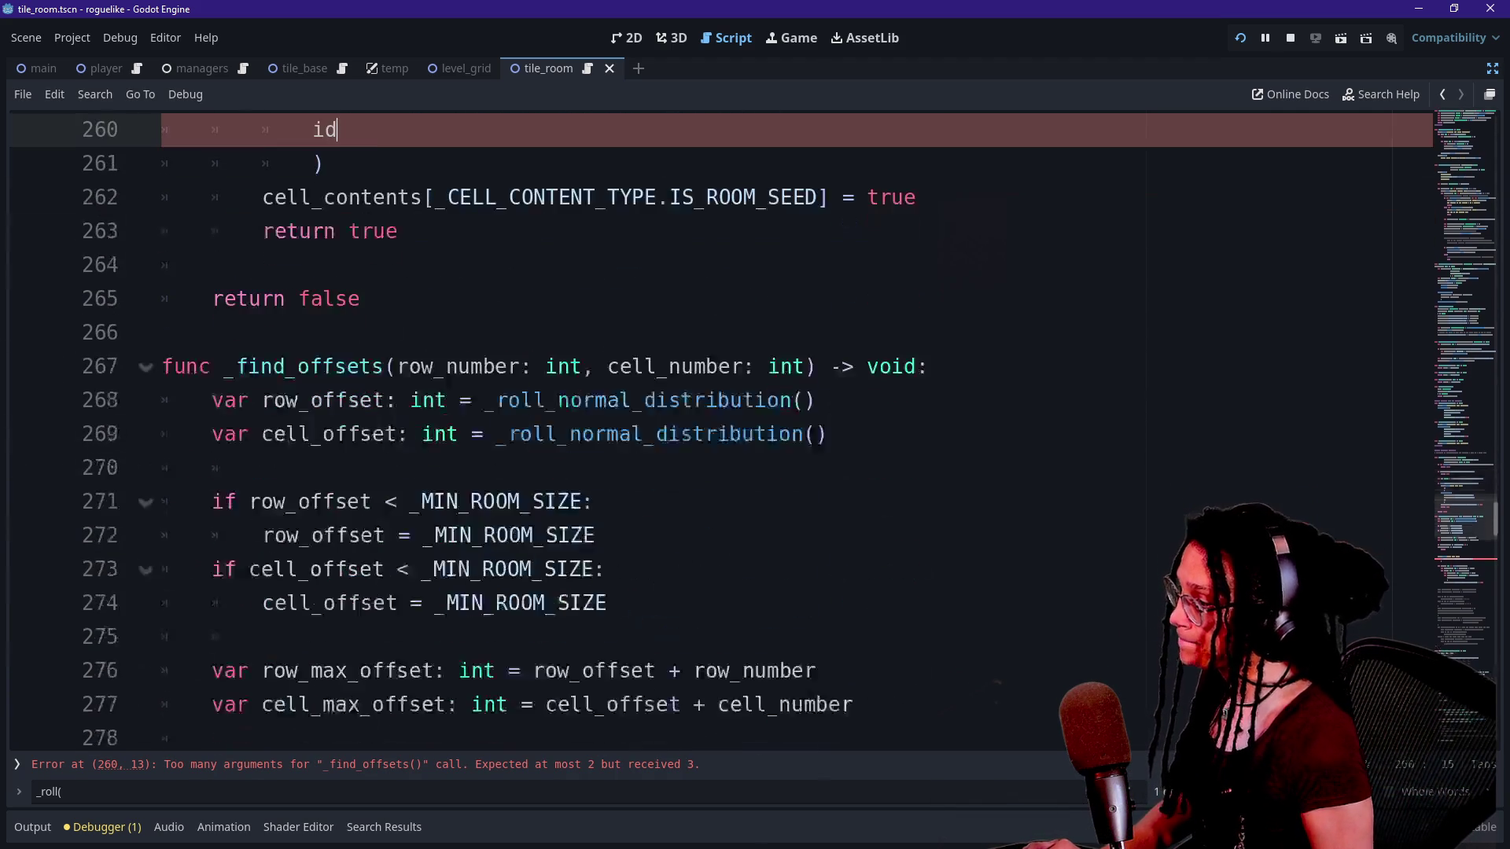
scroll(754, 354, up, 1)
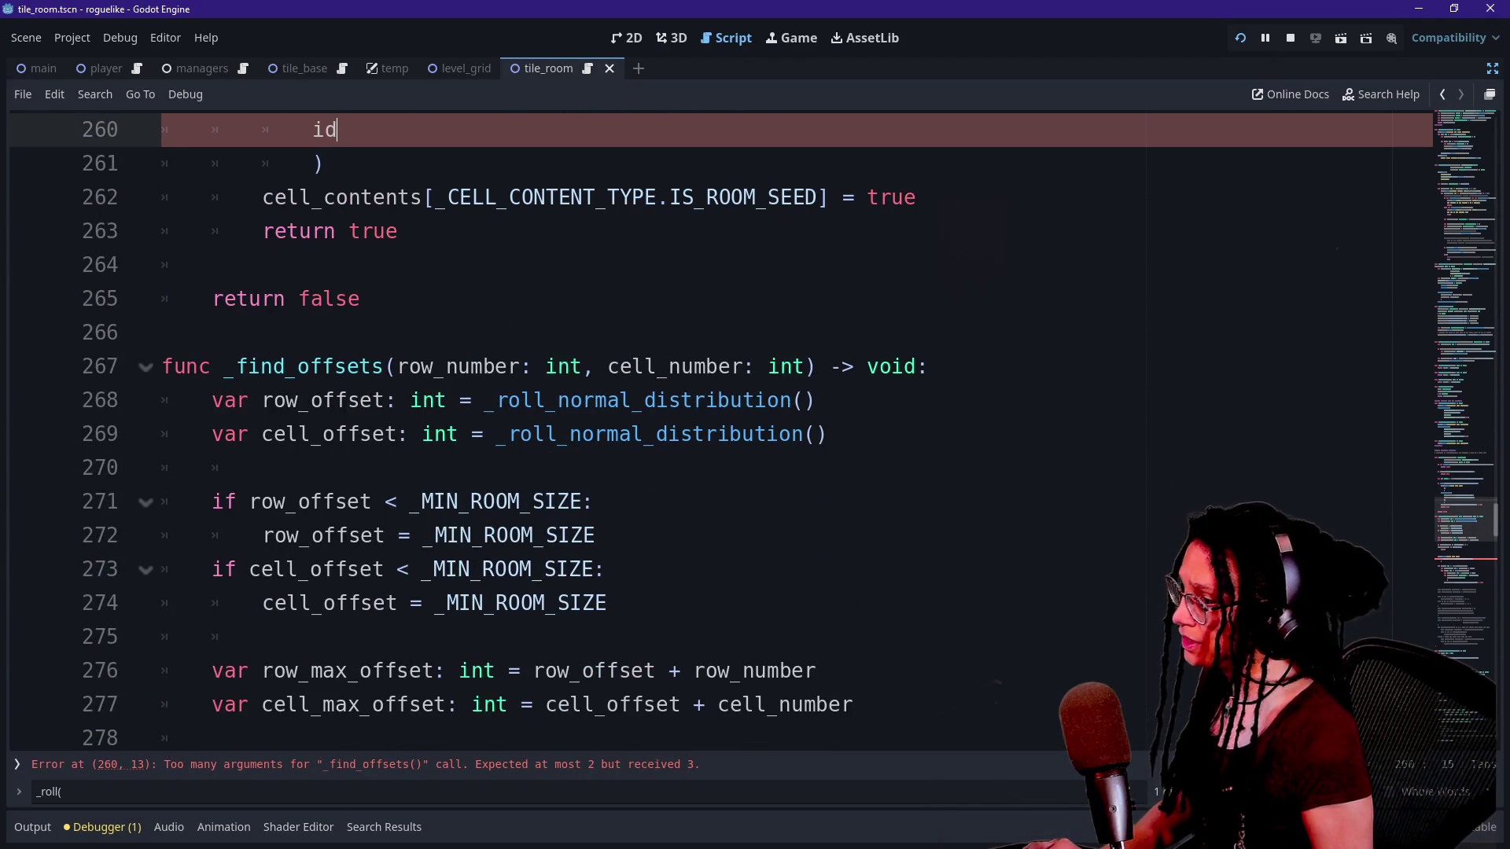
Add a 'cell_id: int' parameter to the _find_offsets signature.
click(815, 367)
text(, cell_id: )
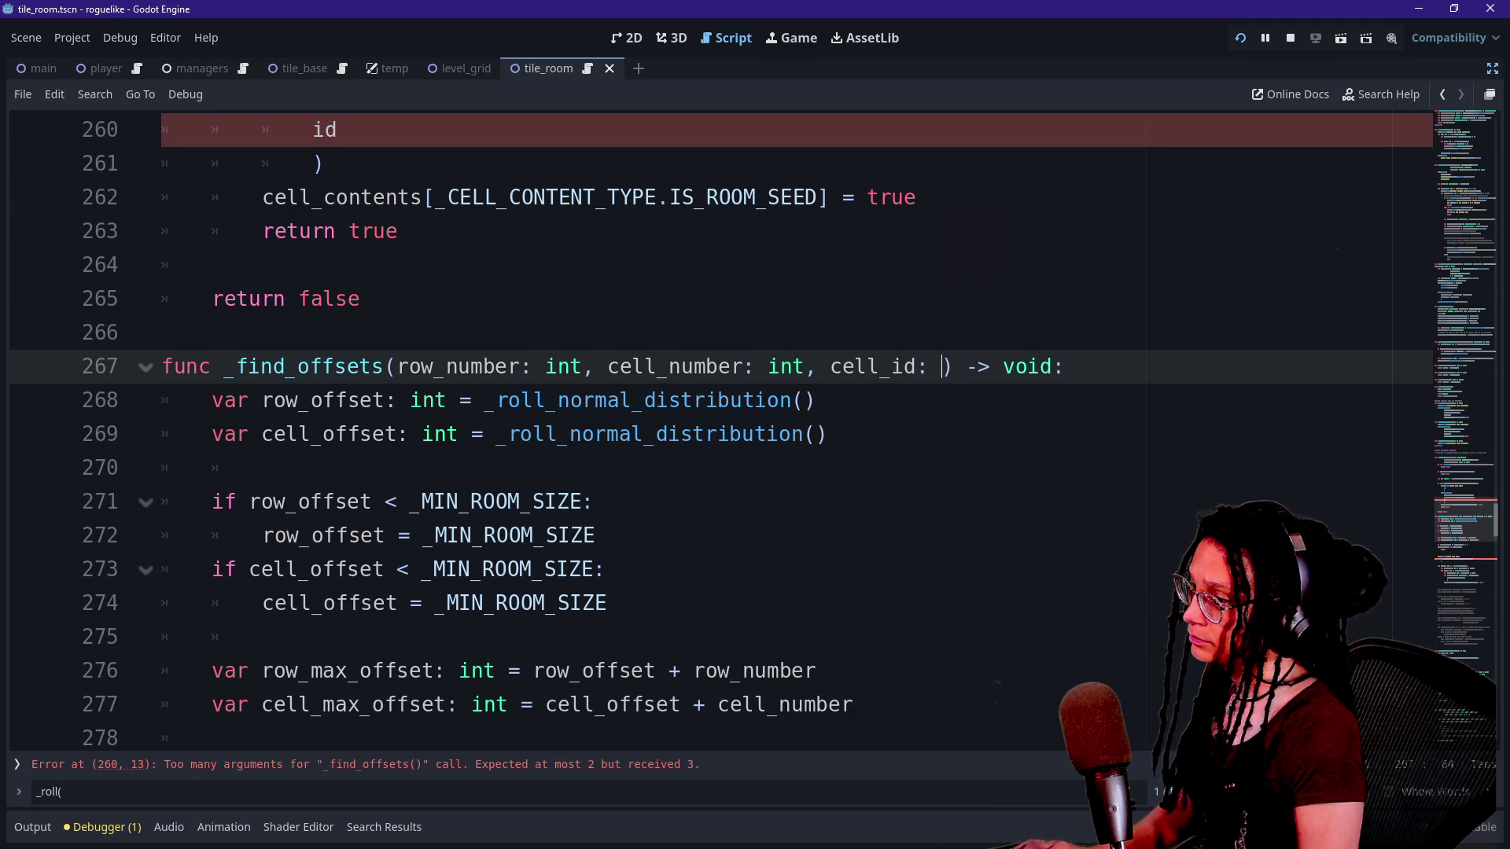
text(int)
click(262, 468)
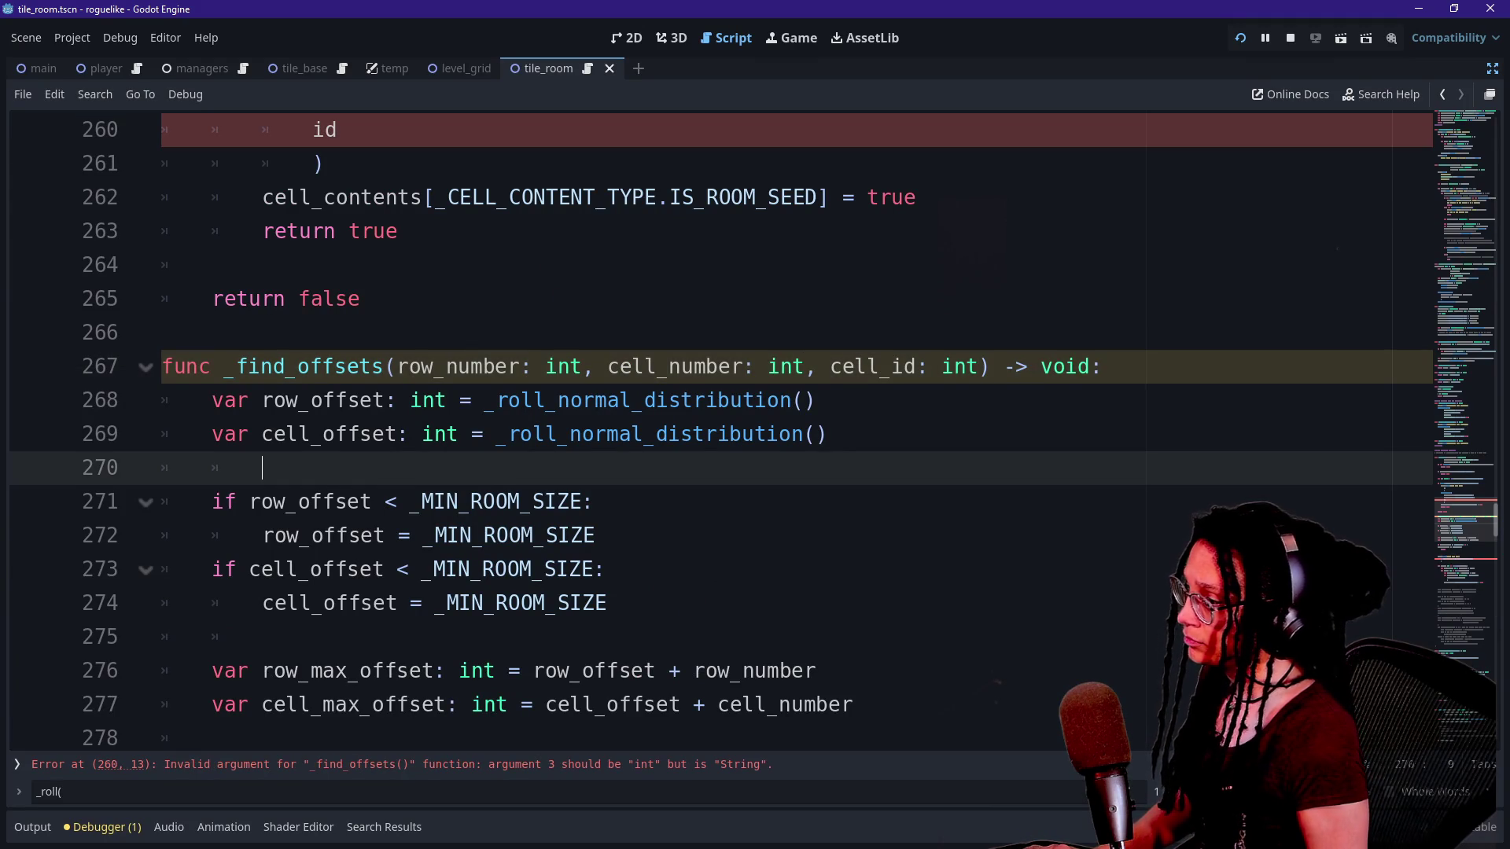
scroll(708, 432, down, 3)
click(361, 671)
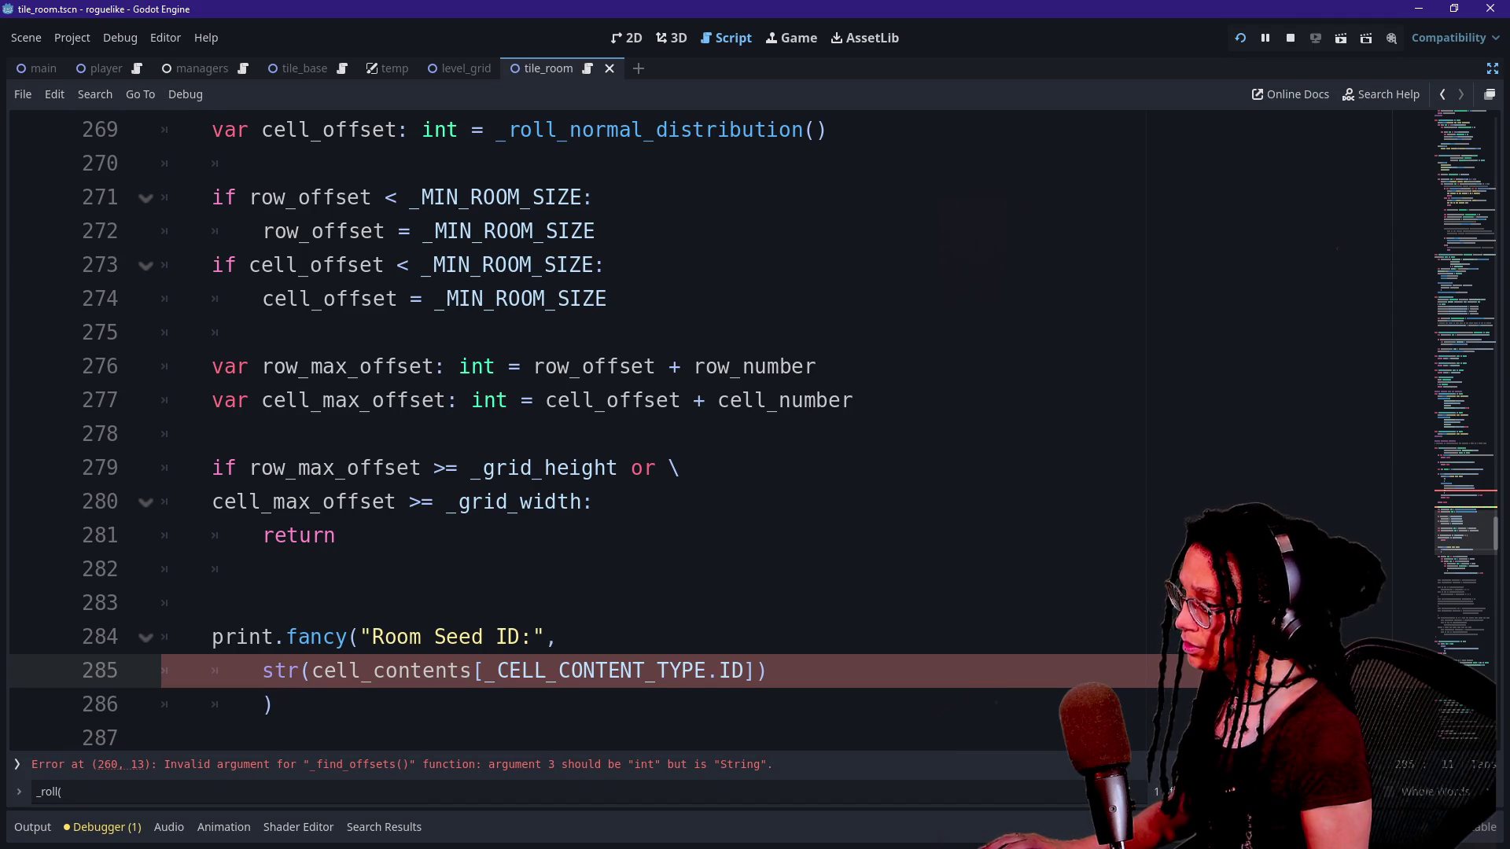
click(522, 636)
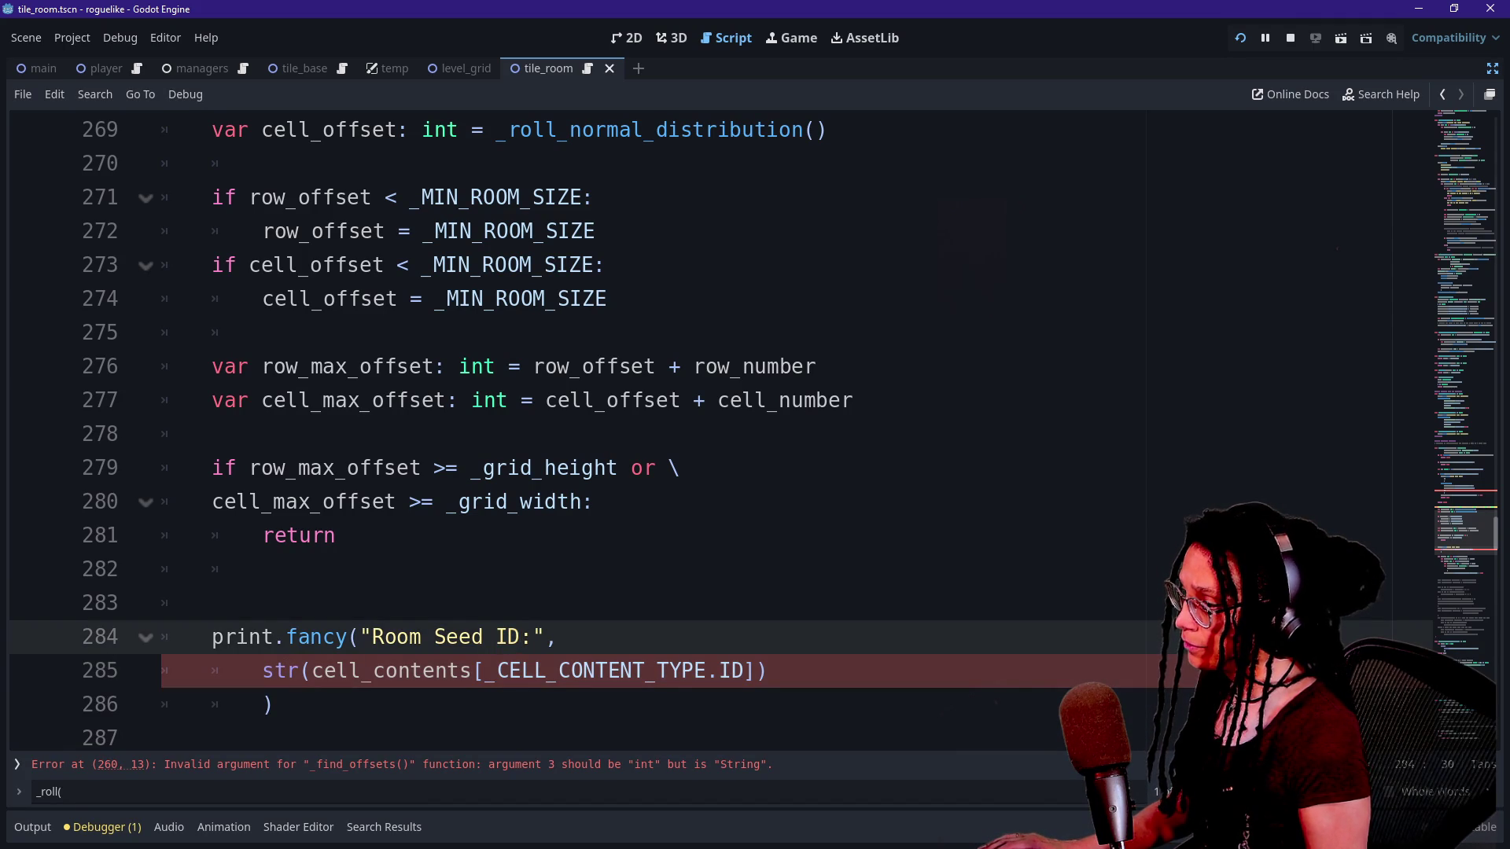
Replace the old cell-contents ID argument on line 284 with cell_id.
click(213, 671)
shift+click(270, 701)
key(BackSpace)
key(BackSpace)
key(BackSpace)
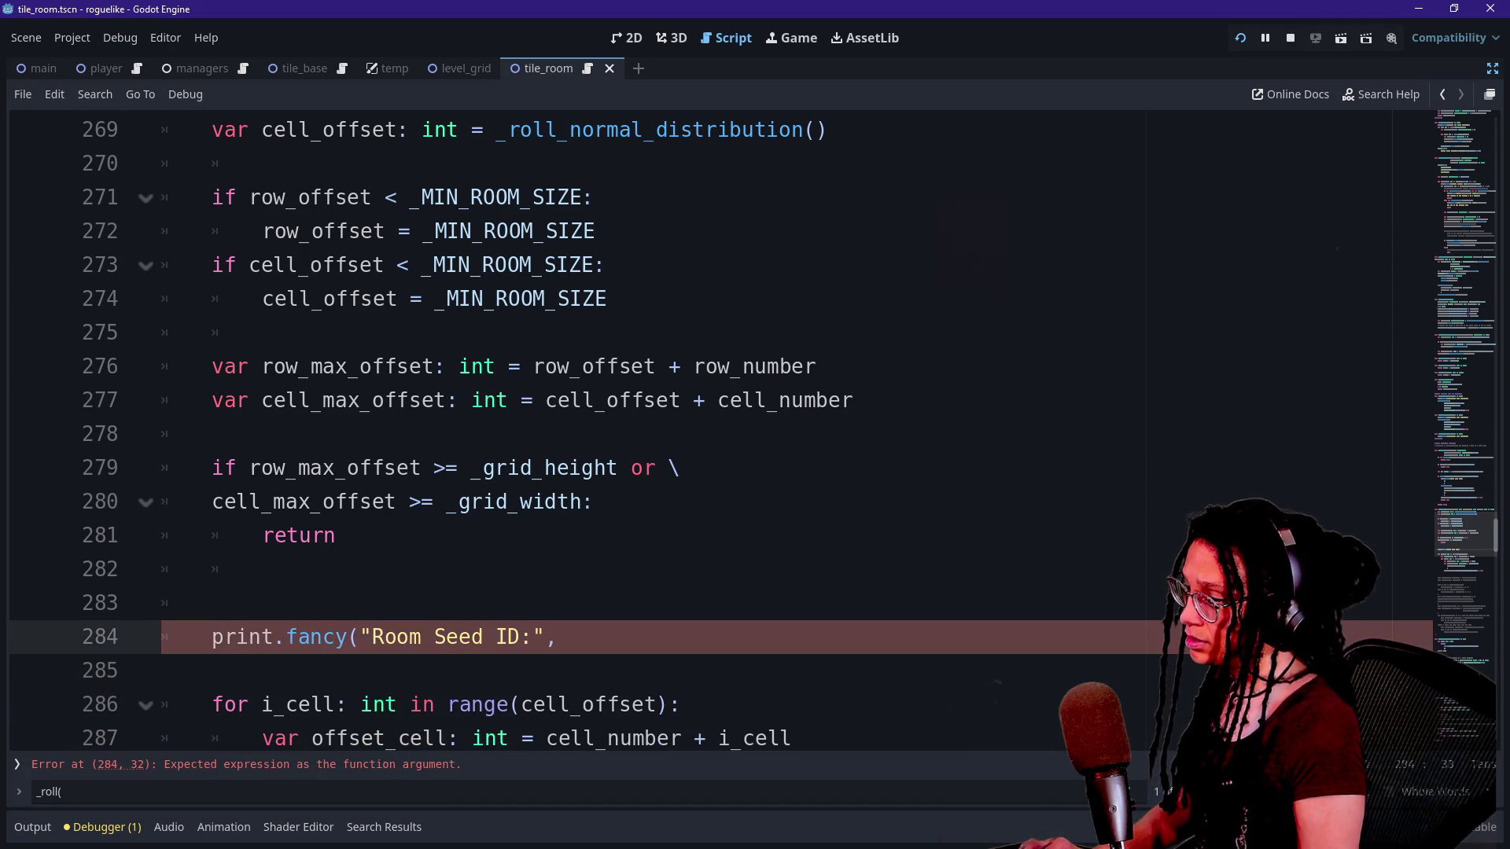
text(id)
key(BackSpace)
key(BackSpace)
text(cell_)
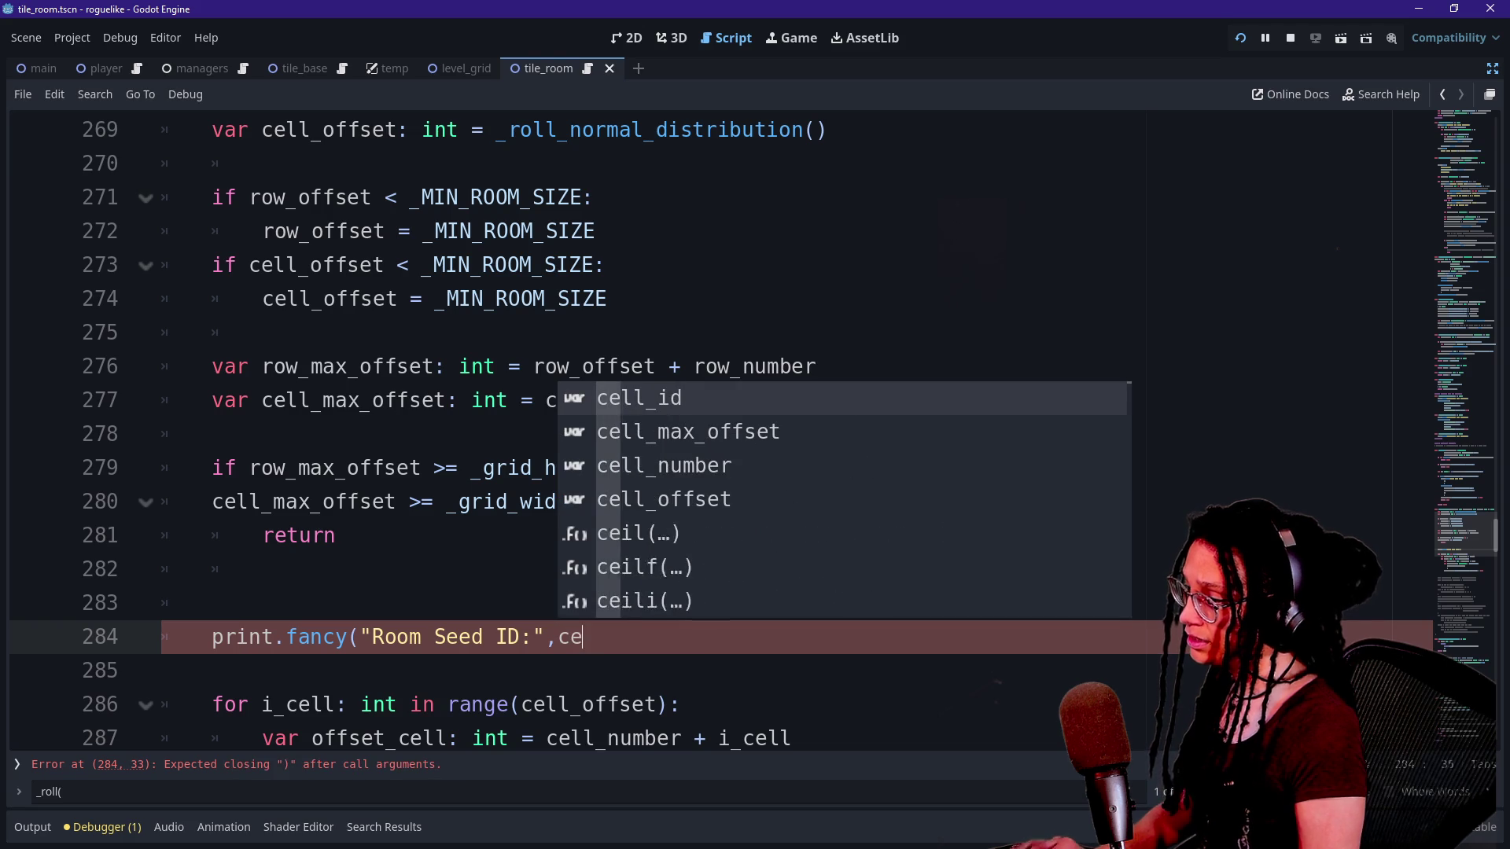
key(Return)
Add "will spawn", str(row_max_offset) and "rows" as further print.fancy arguments.
text(,")
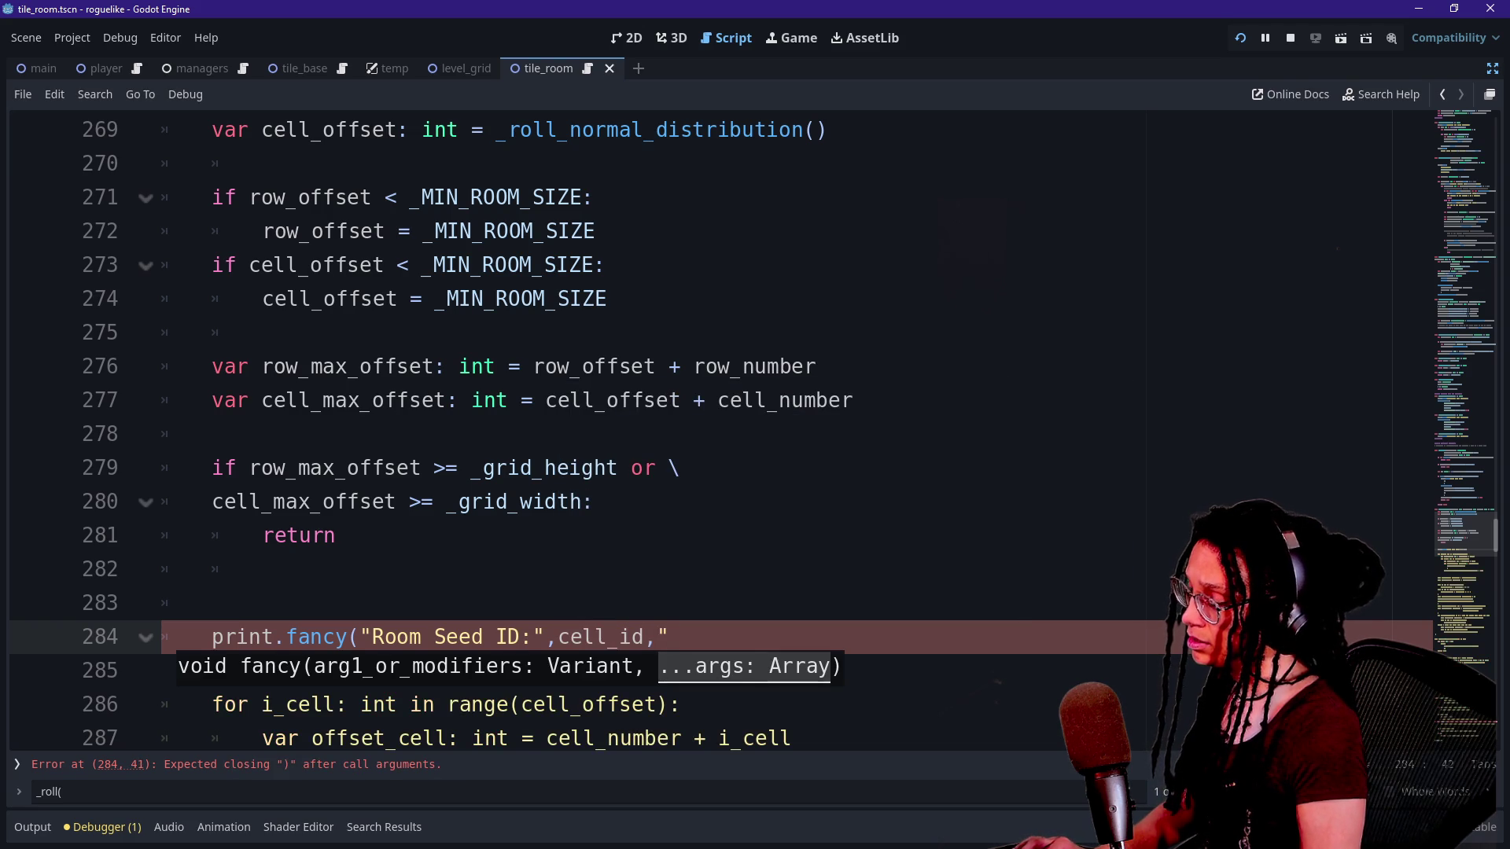
text(a)
key(BackSpace)
key(BackSpace)
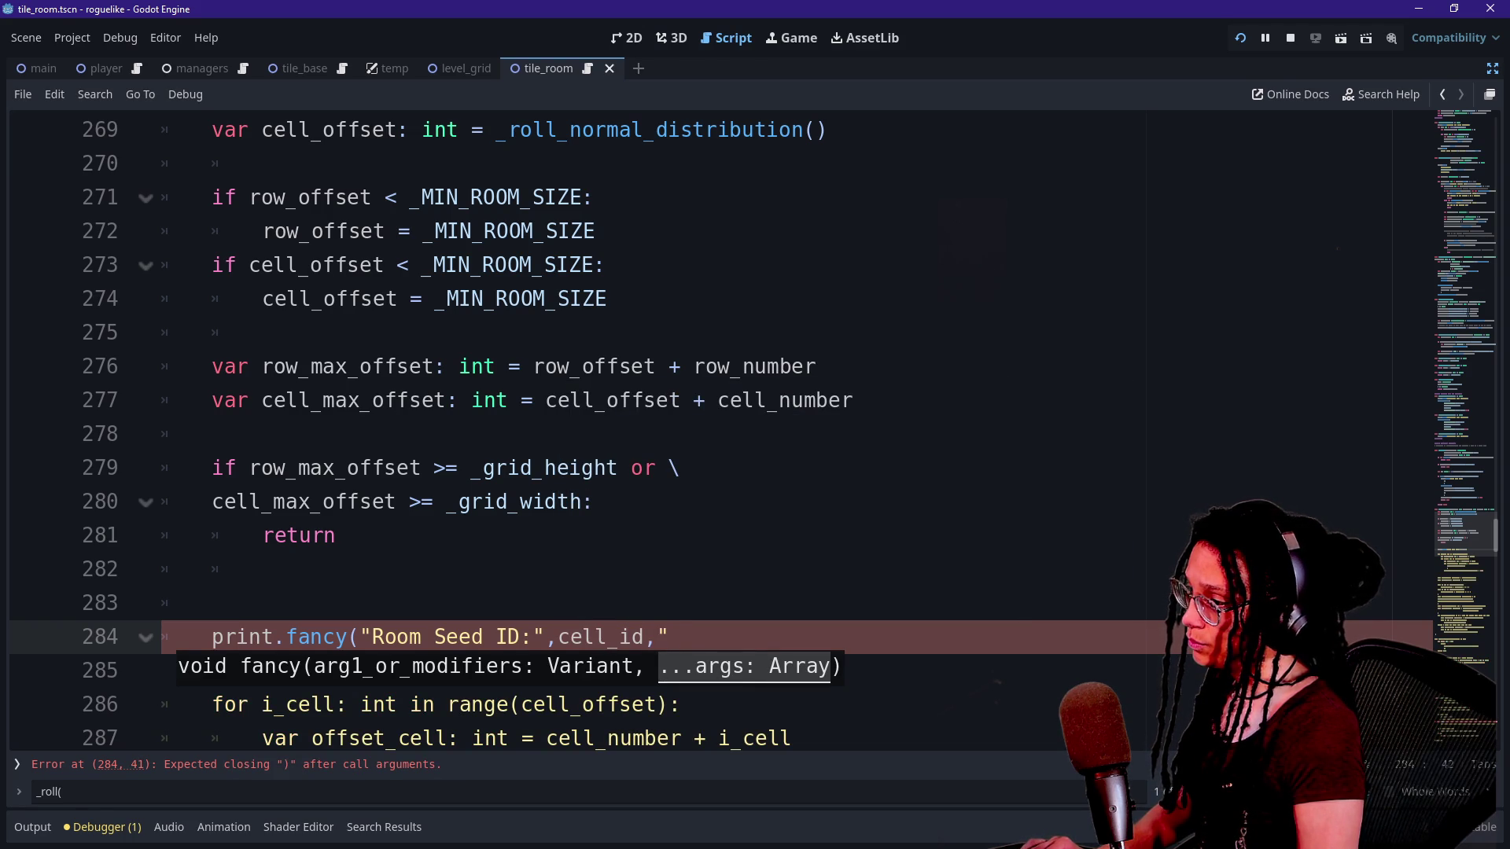
text(will spawn)
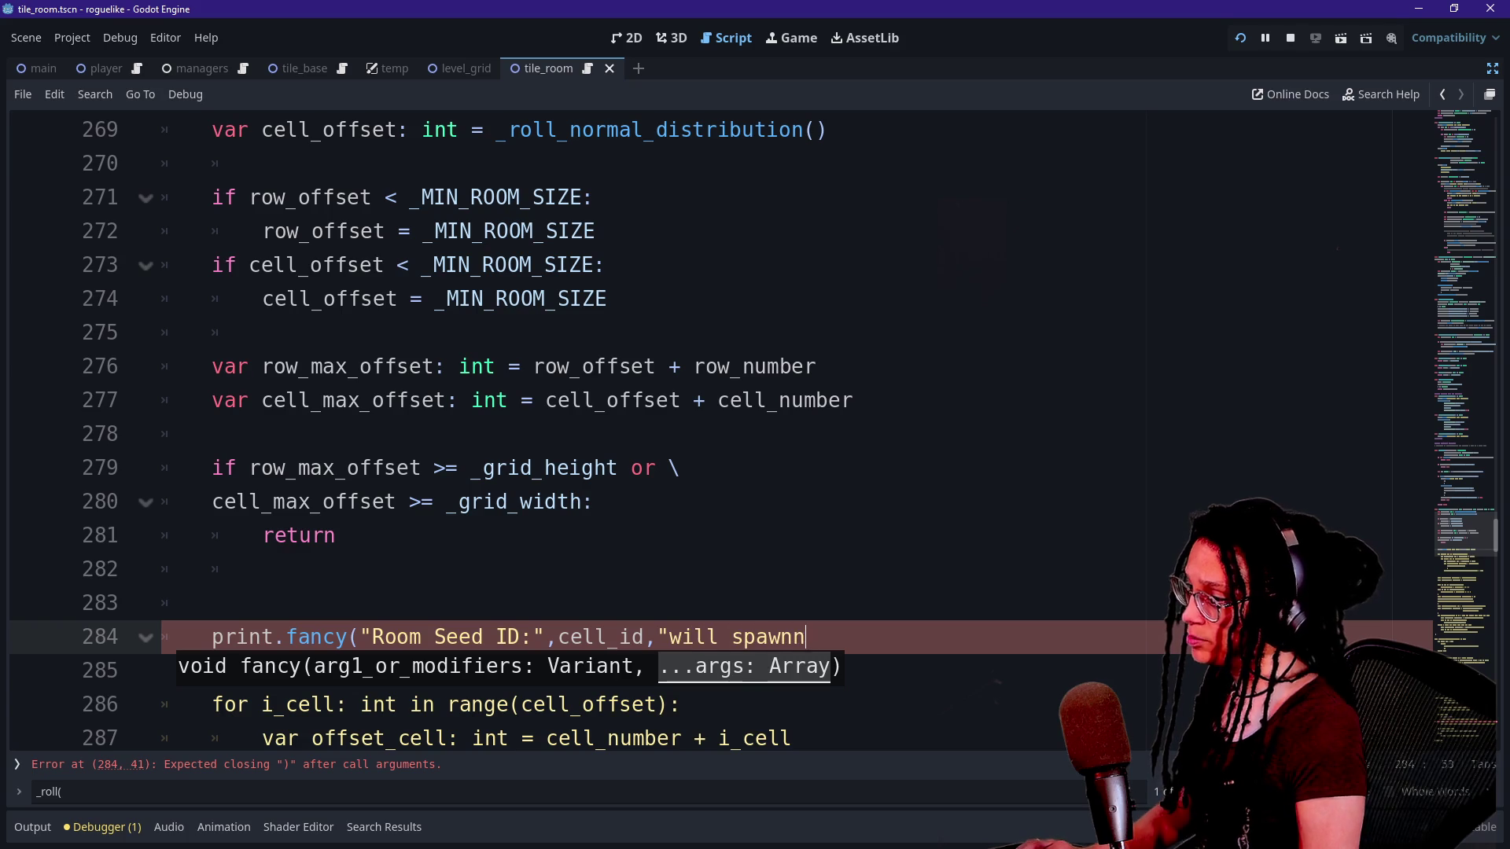
scroll(708, 432, down, 1)
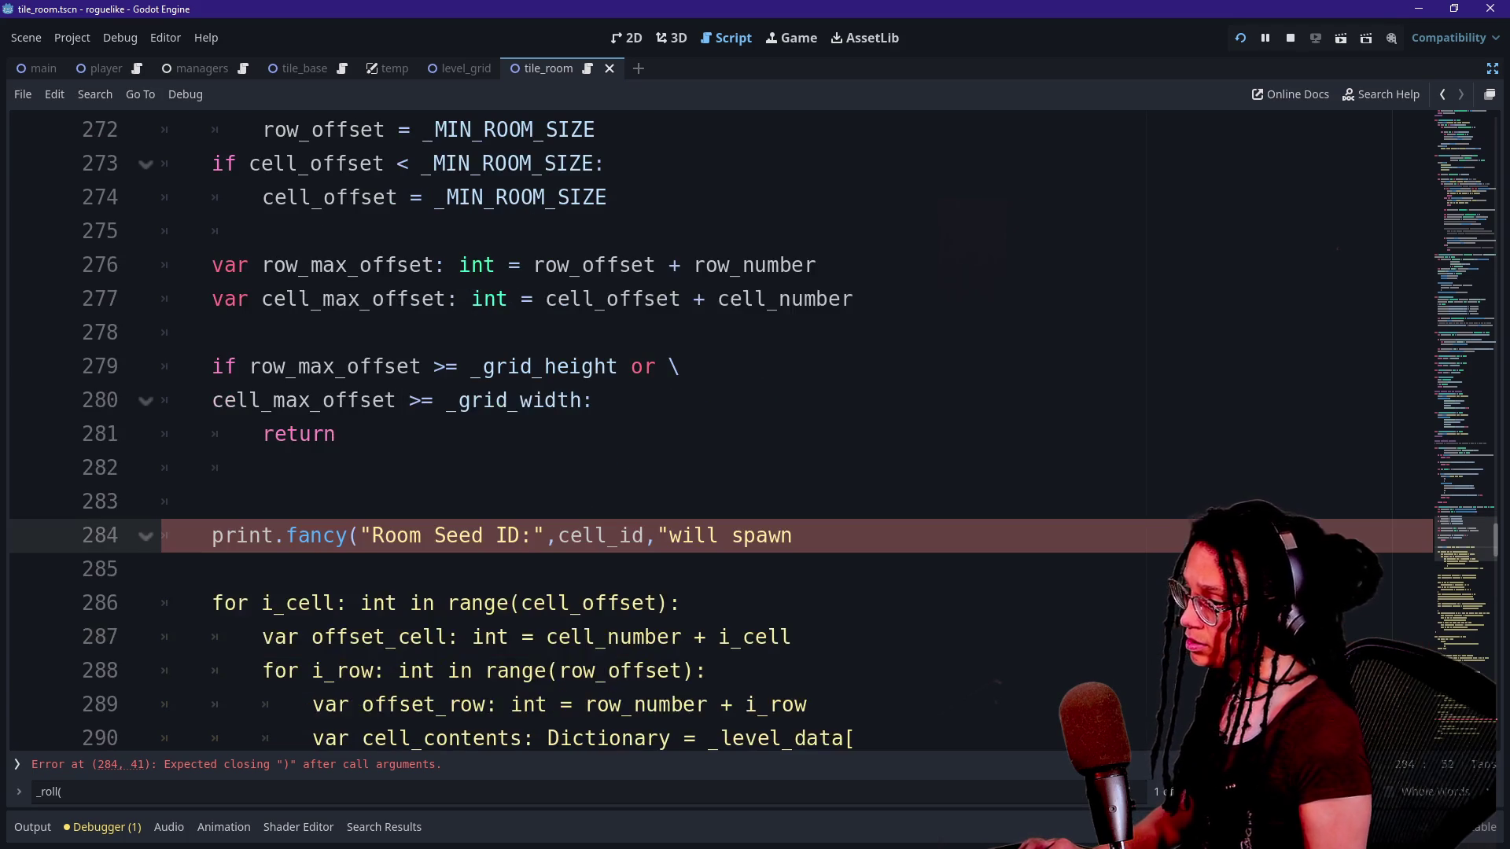
text(",)
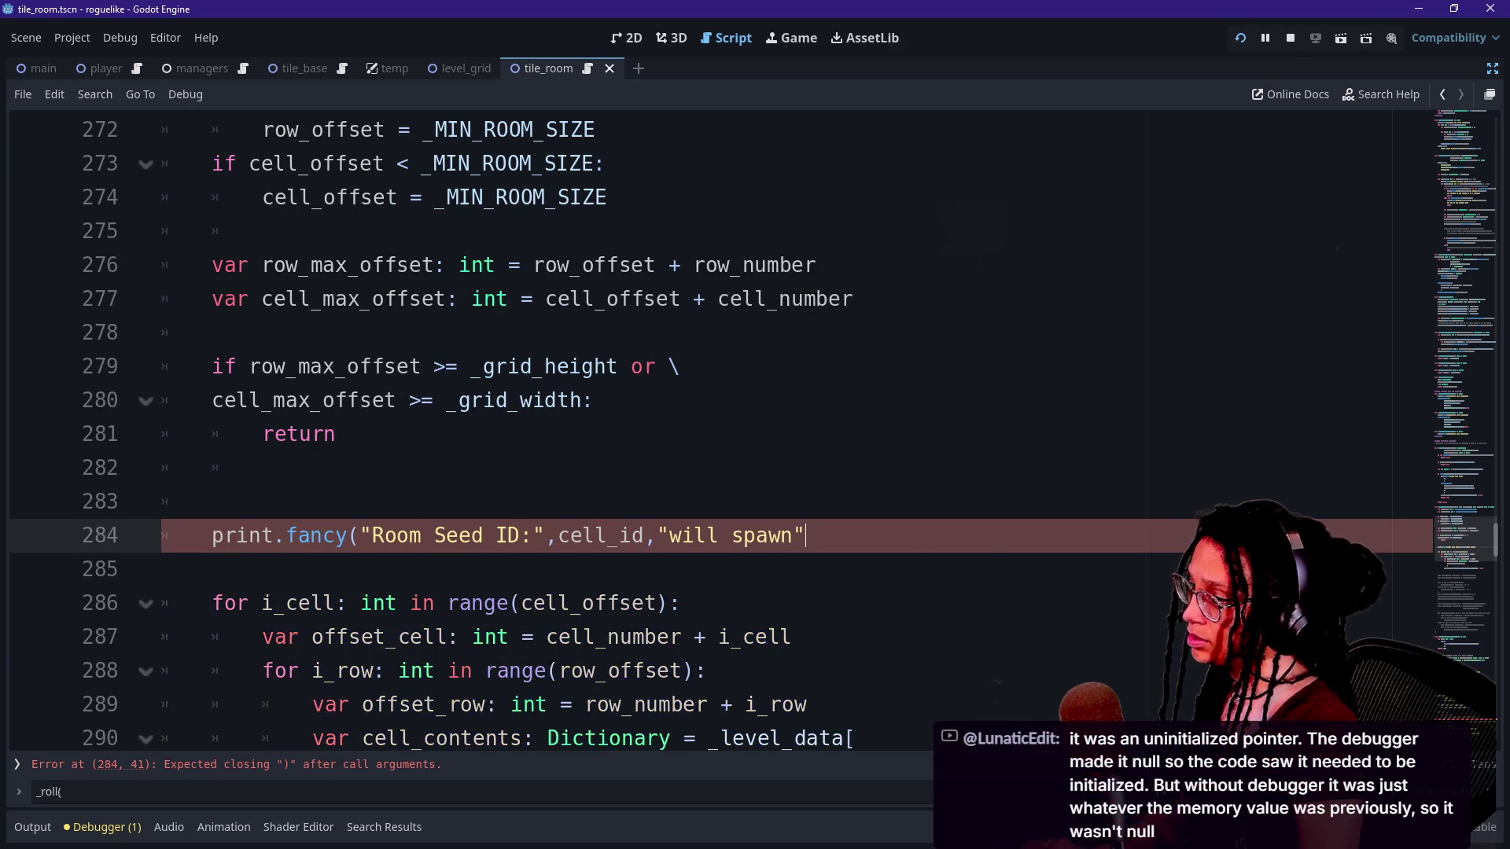
text(r)
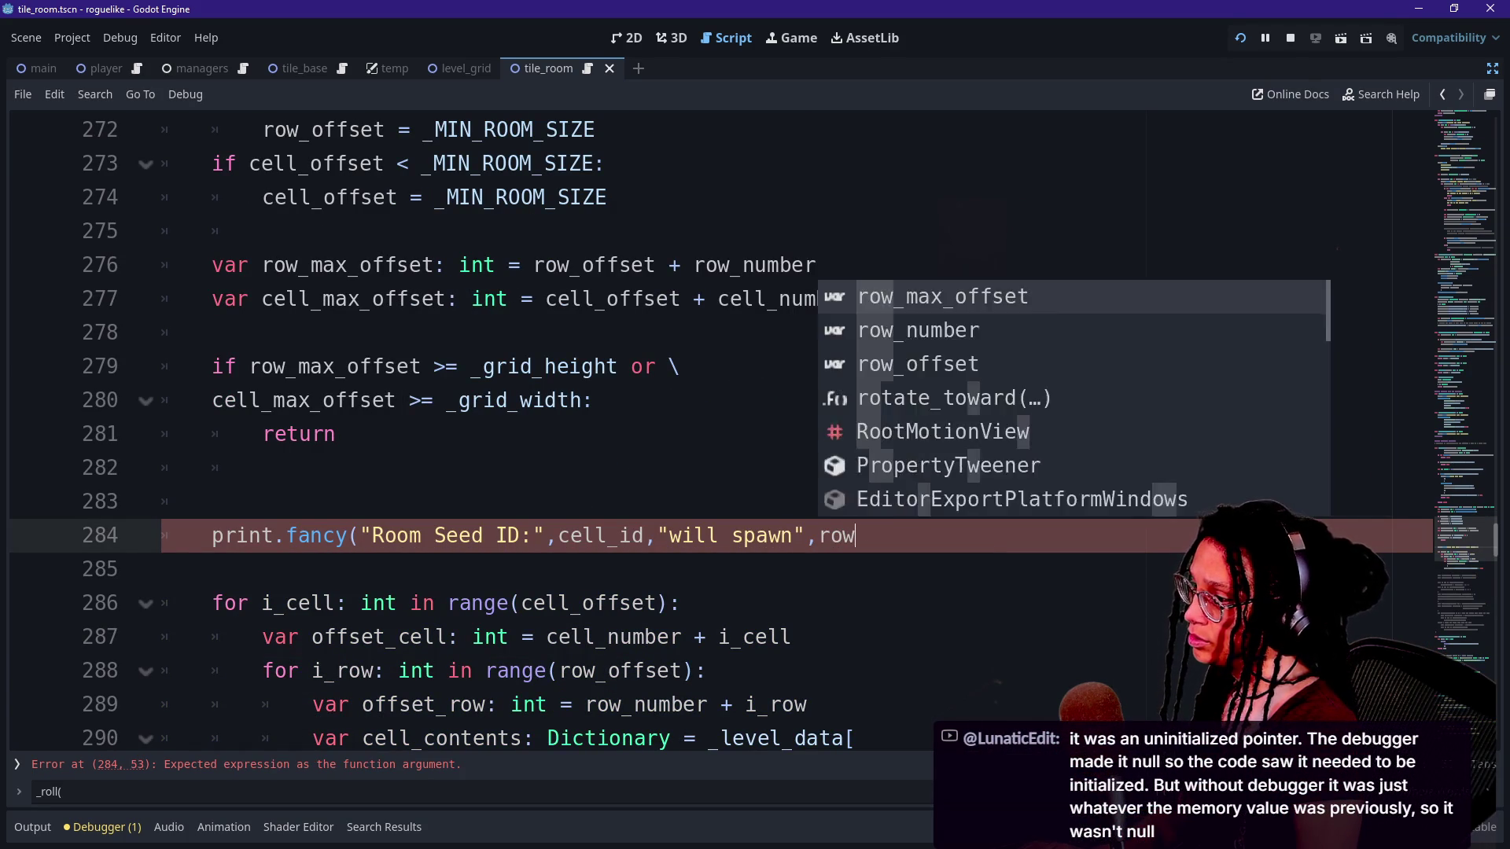
key(BackSpace)
text(str()
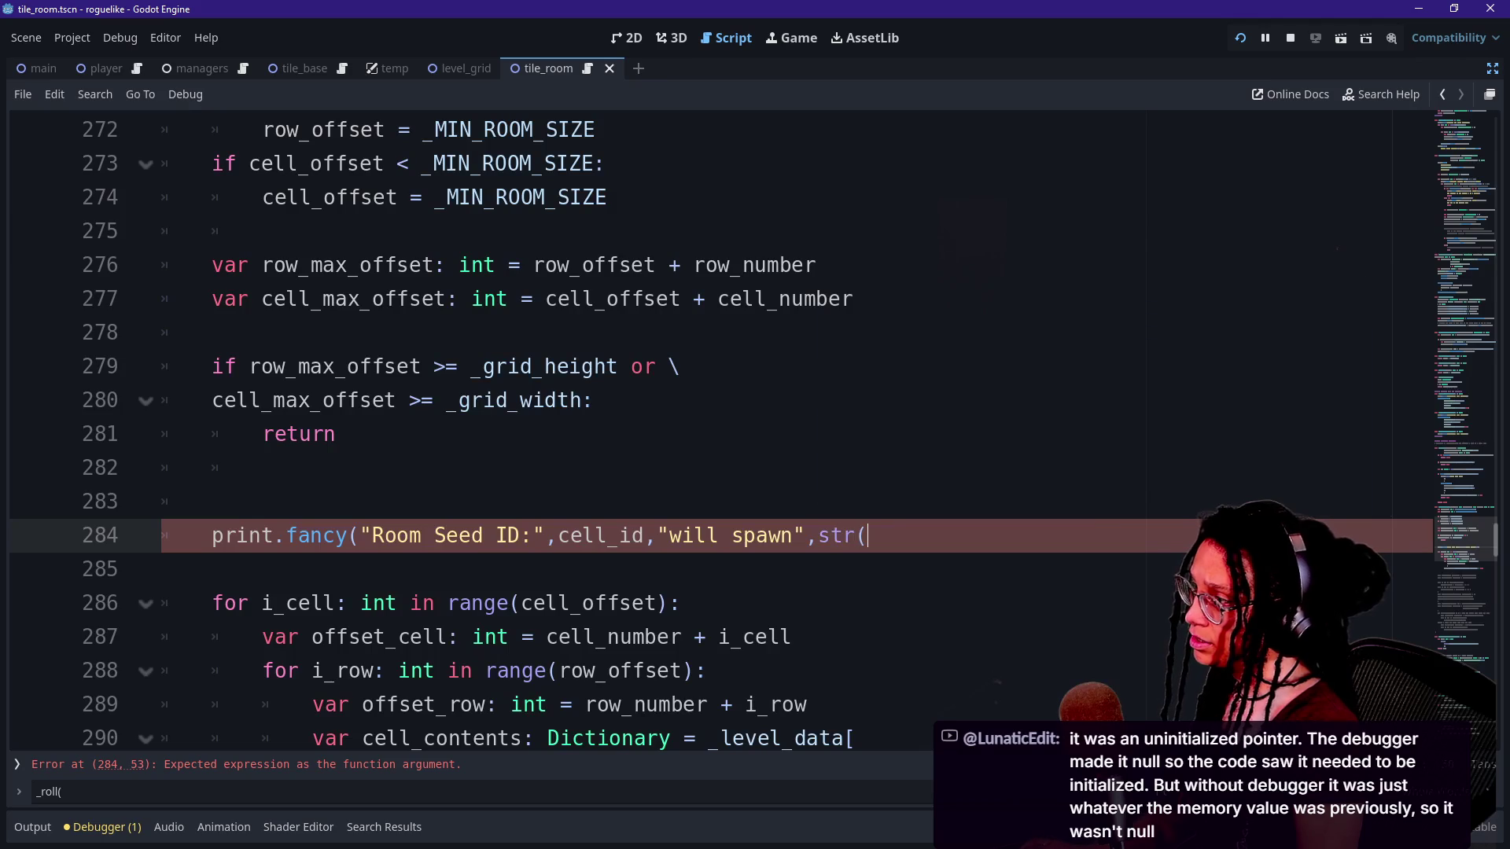
key(BackSpace)
text(r)
key(BackSpace)
text((row_max_of)
key(Return)
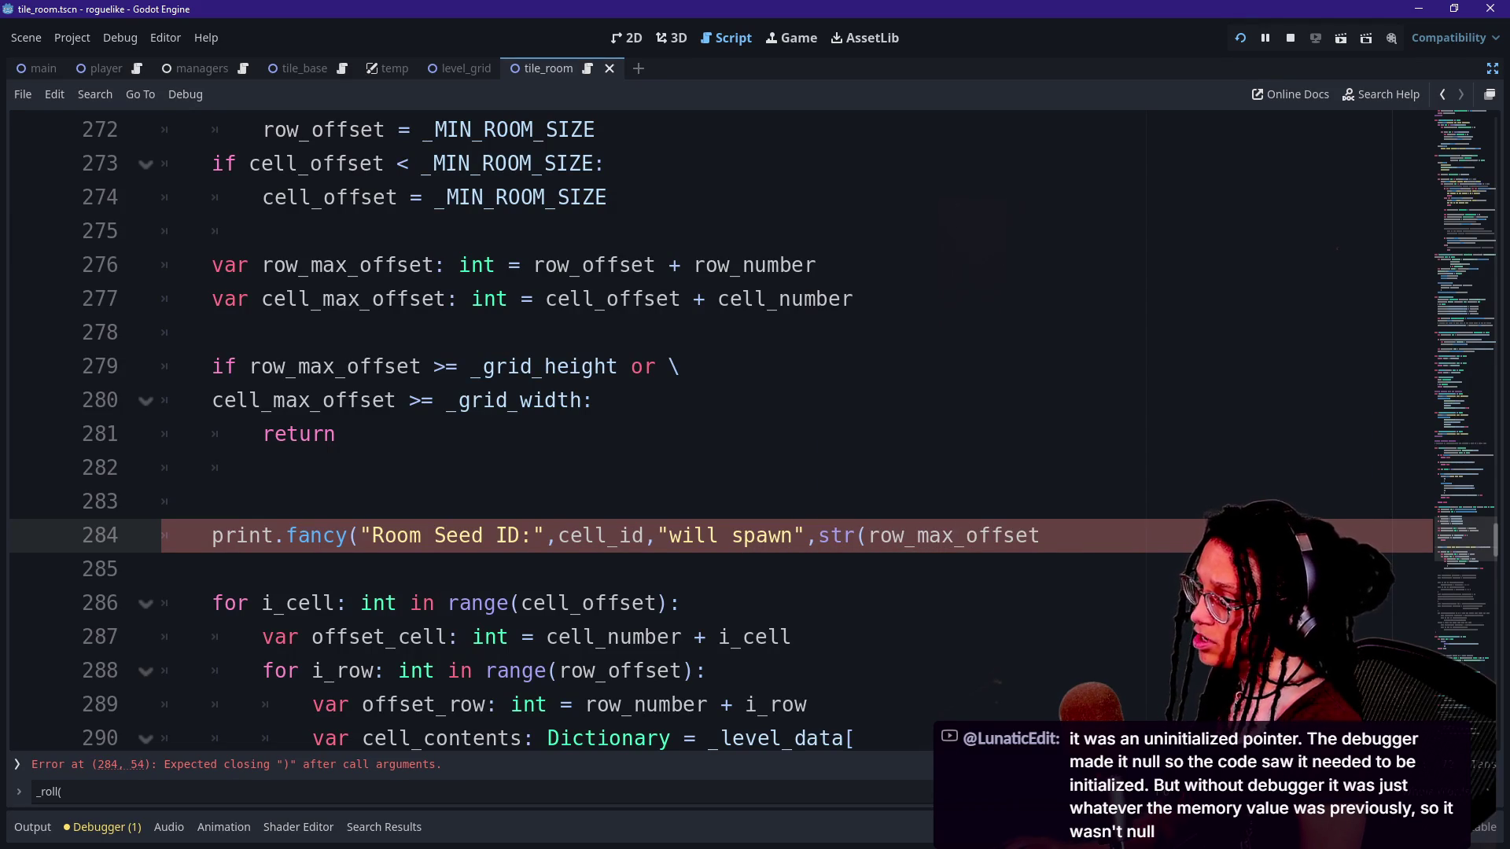
text(,"rows")
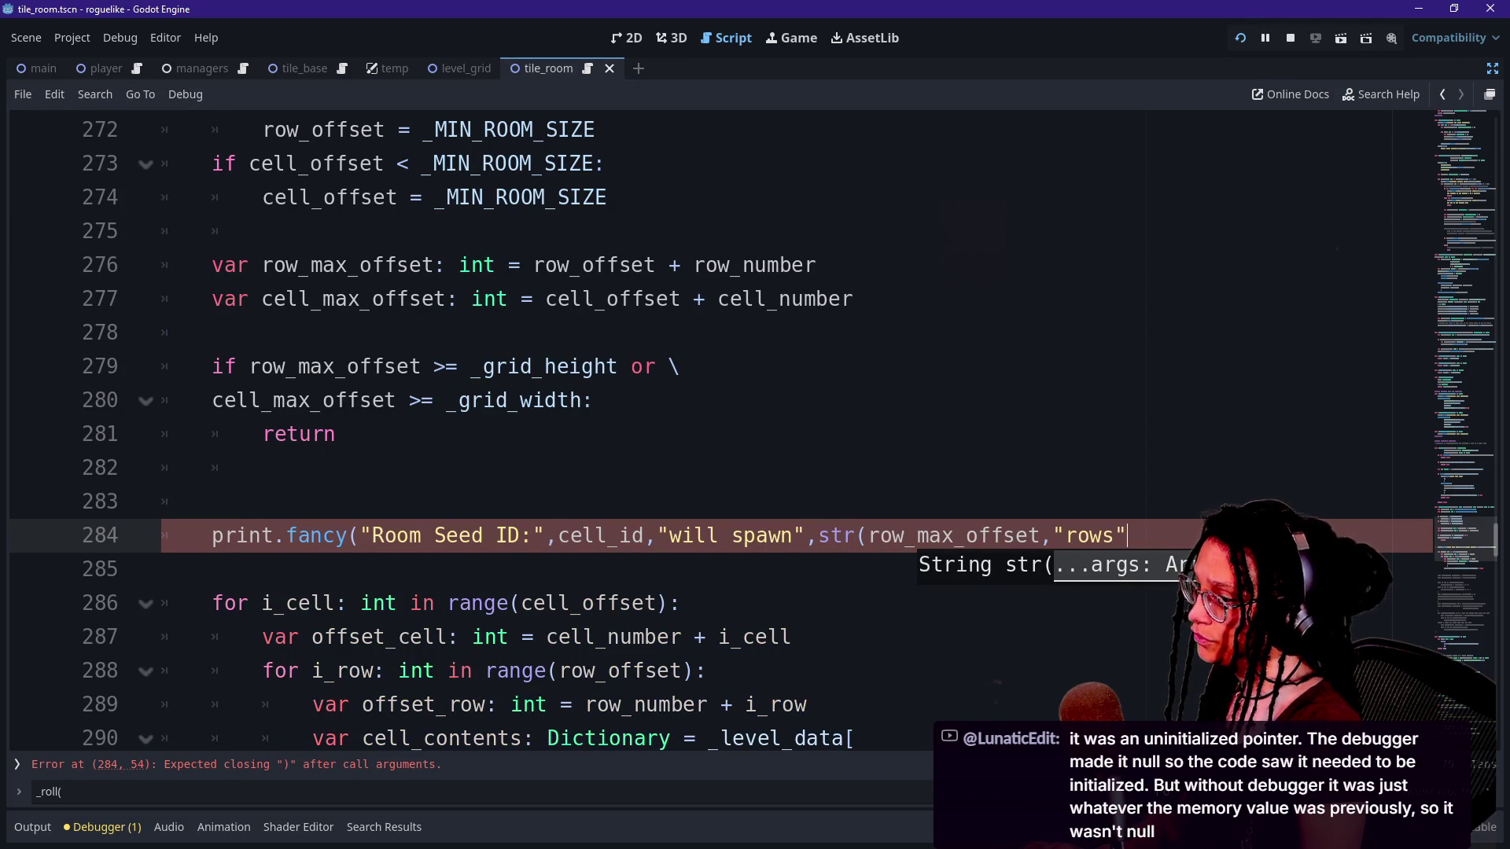
Add a colon after "will spawn" and insert \n\t escapes before "rows".
click(794, 535)
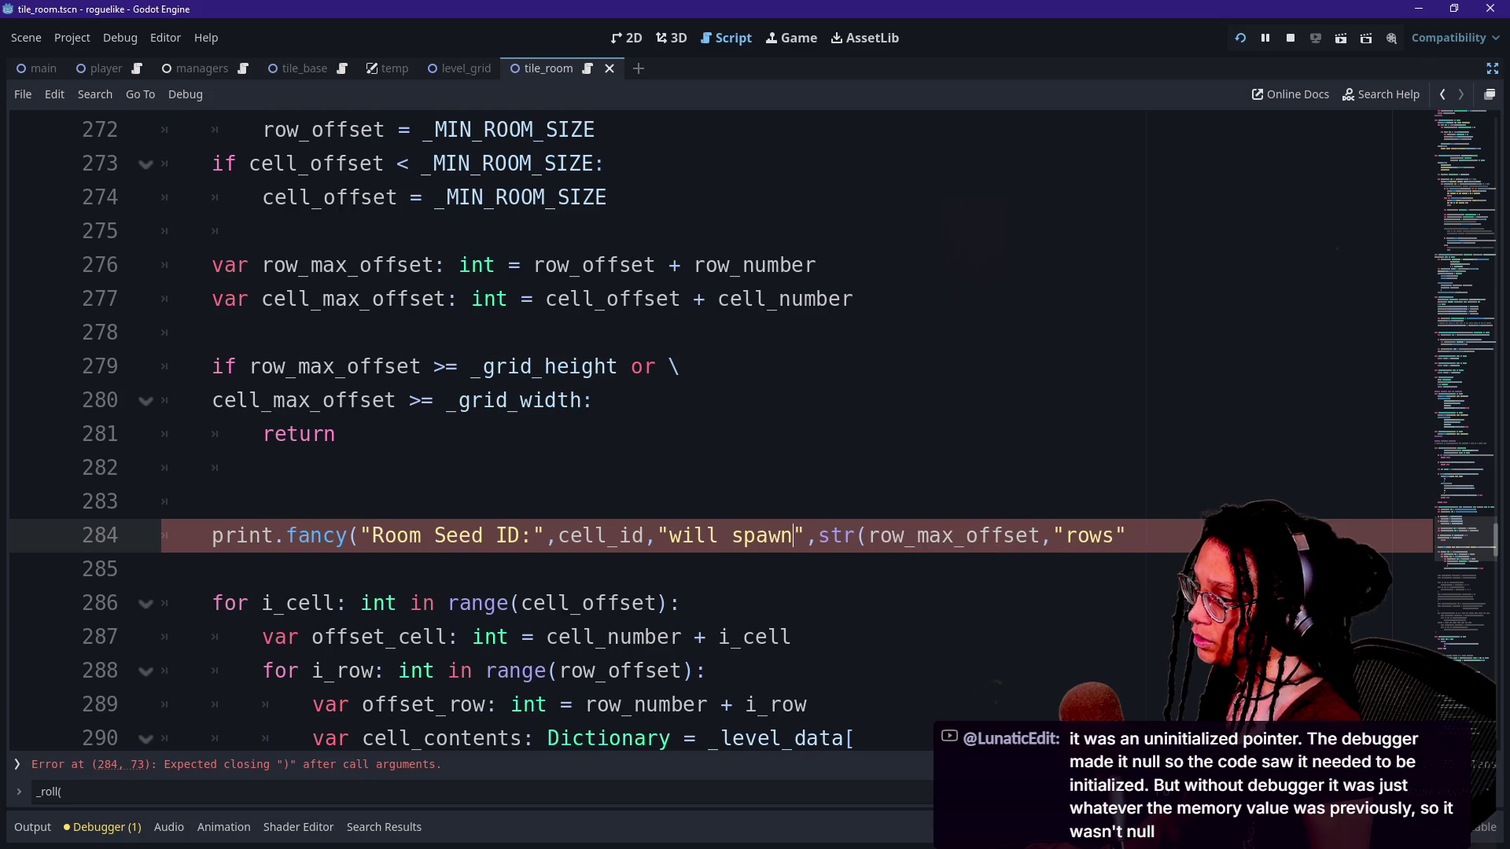
text(:)
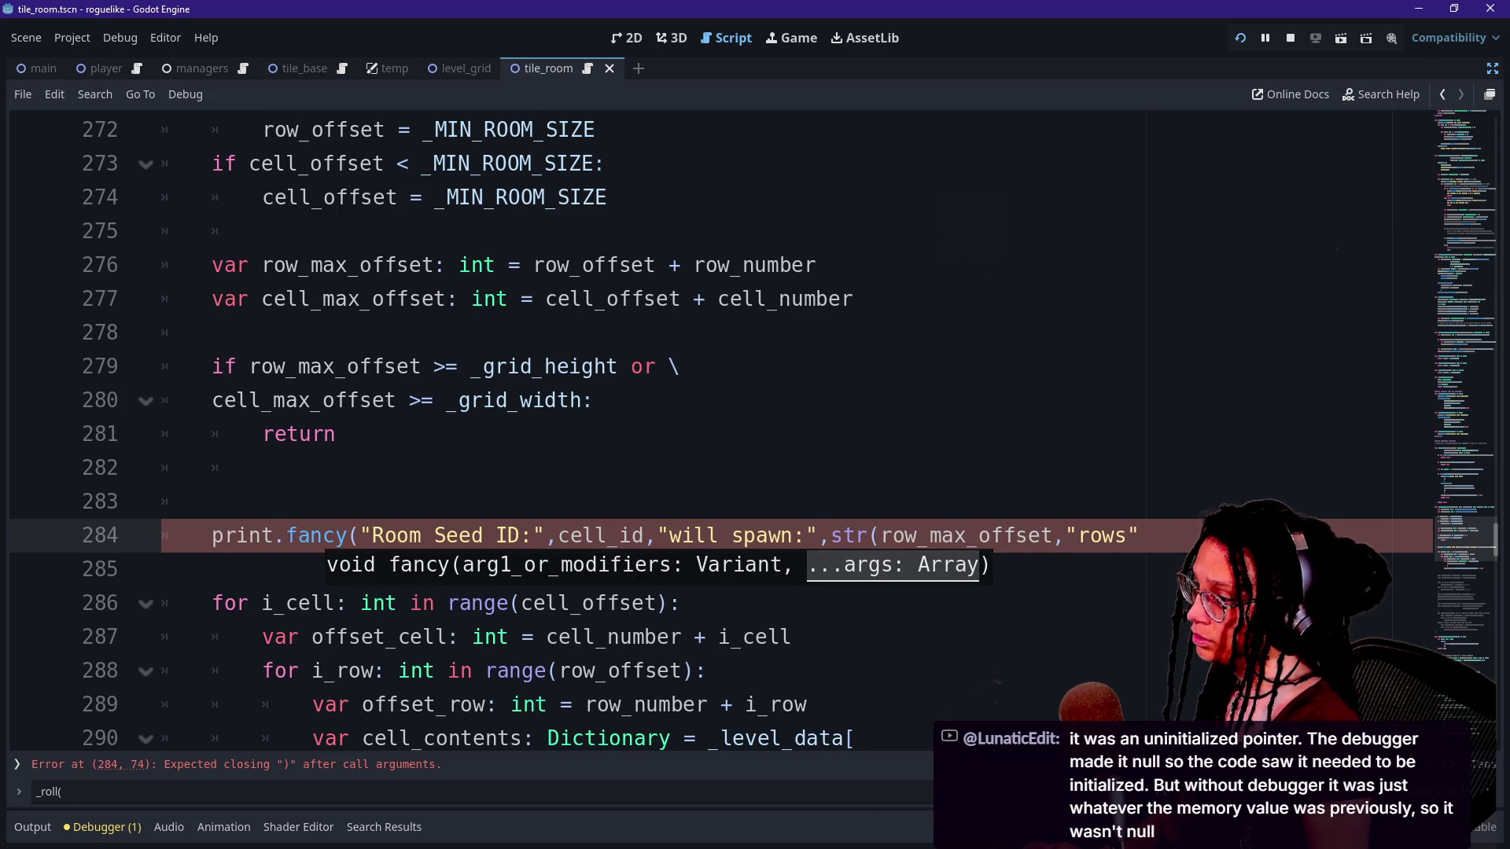
text(\n)
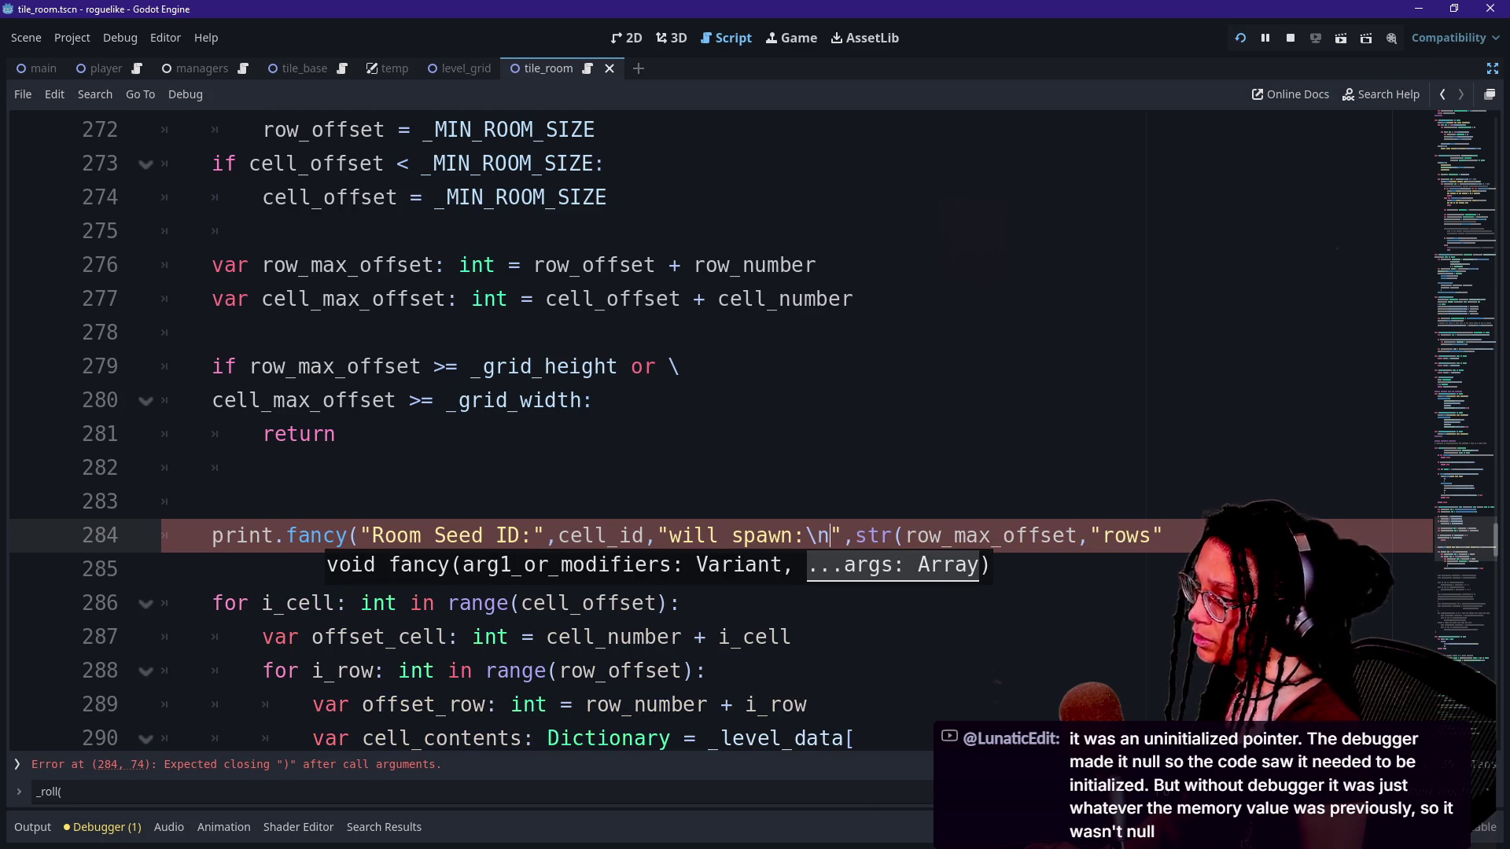
key(BackSpace)
key(BackSpace)
click(1078, 535)
text(\n\t)
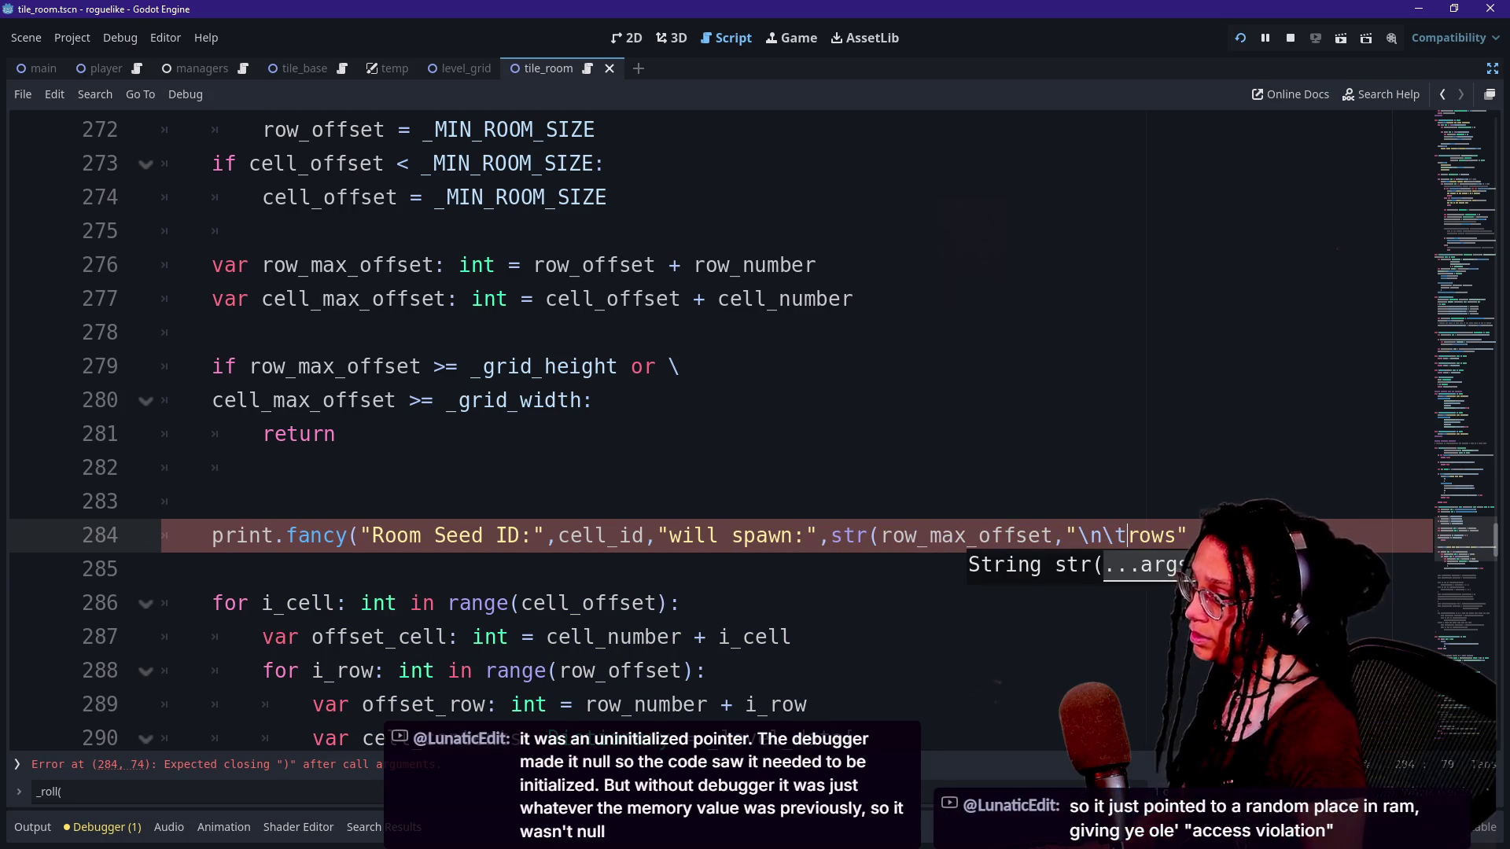
click(1189, 535)
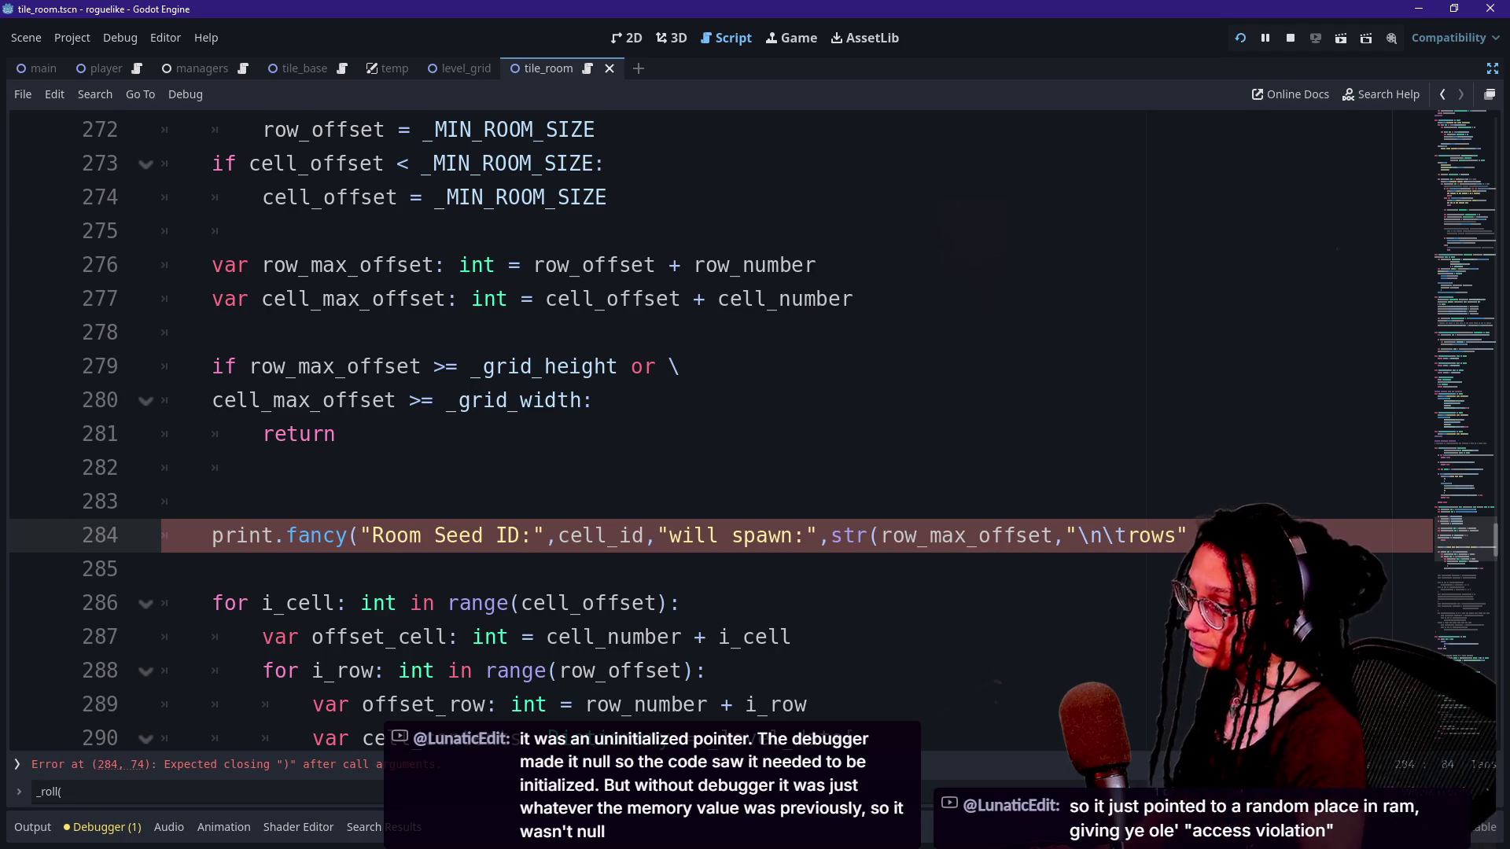
text(,)
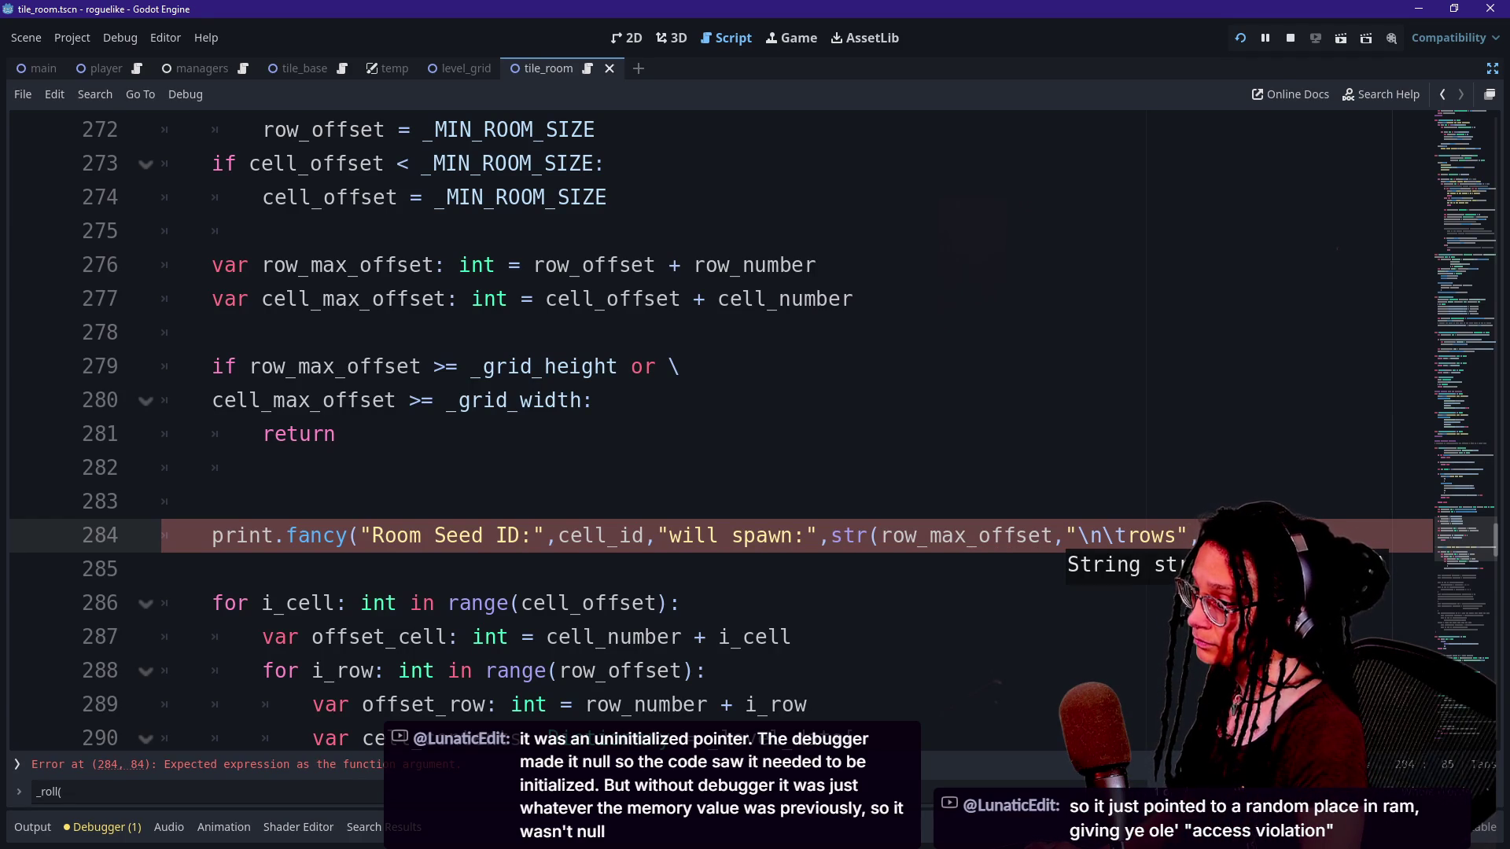
key(BackSpace)
key(BackSpace)
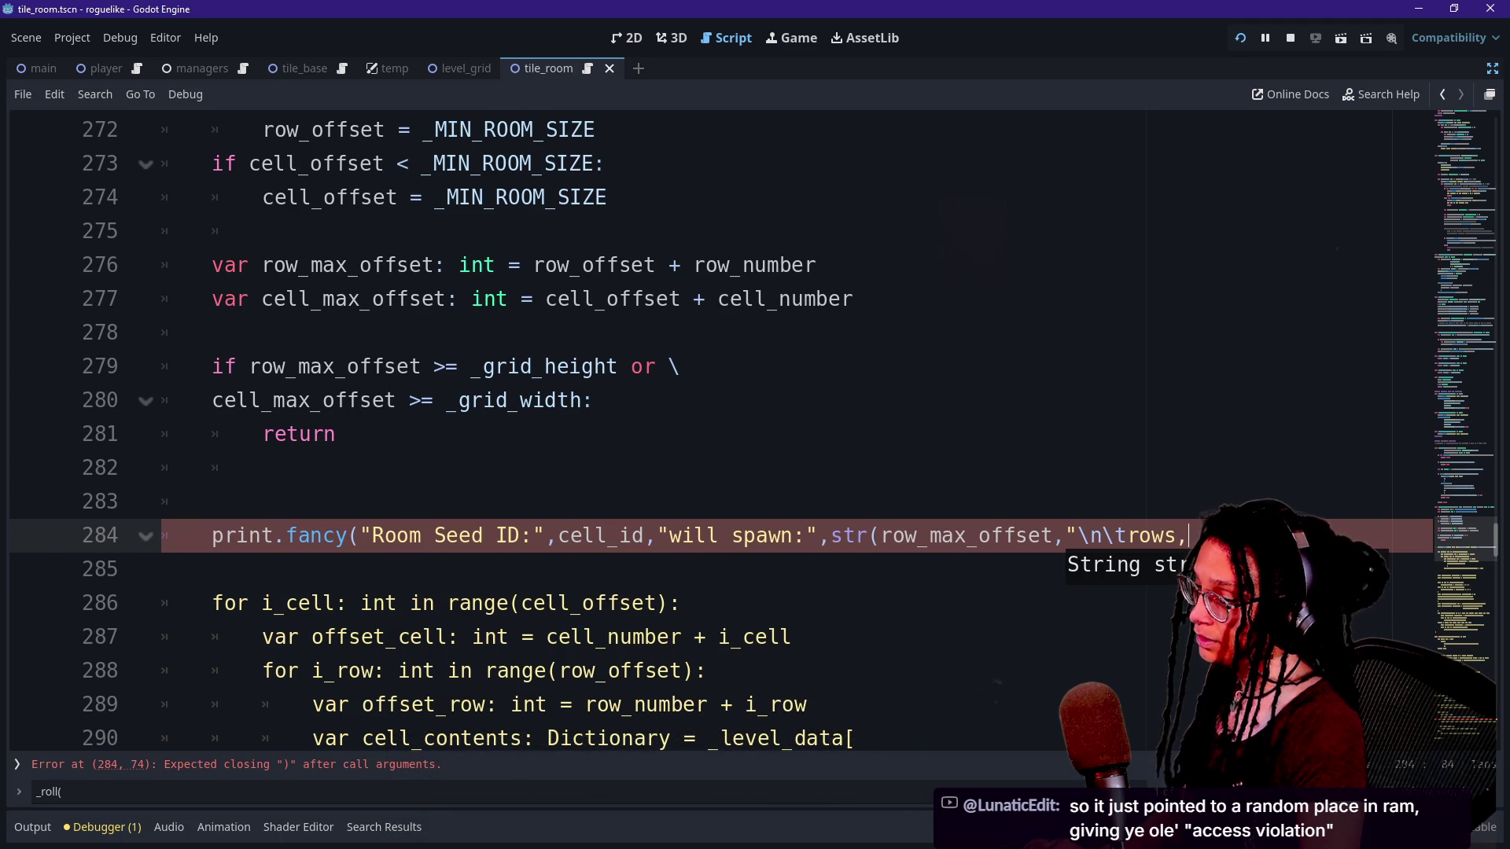
Move the \n\t escapes to follow "will spawn:" and close the str(row_max_offset) call.
drag(1075, 536, 1127, 535)
key(BackSpace)
click(811, 535)
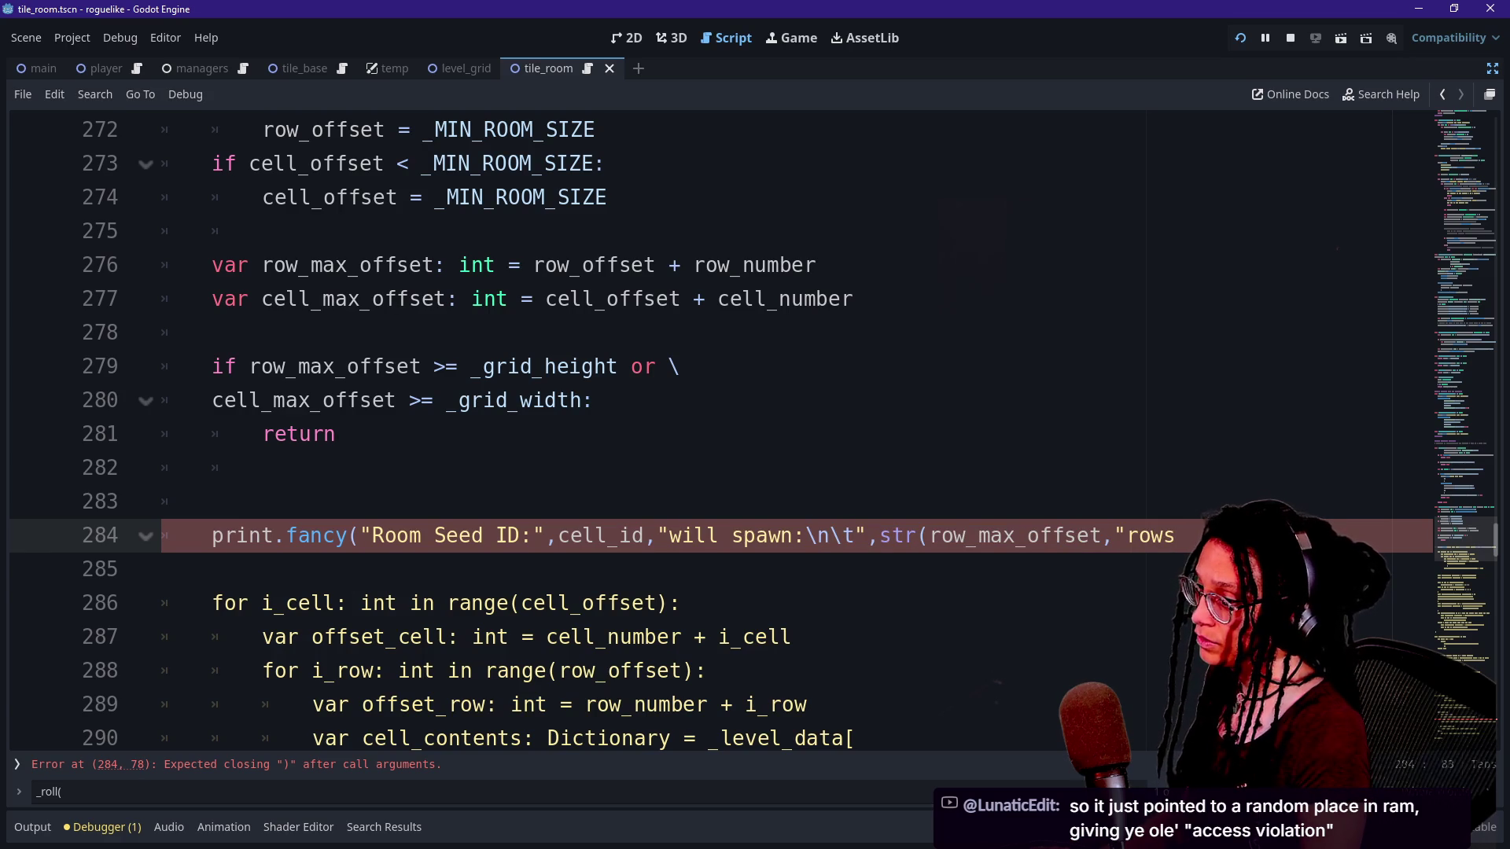
text(")
key(BackSpace)
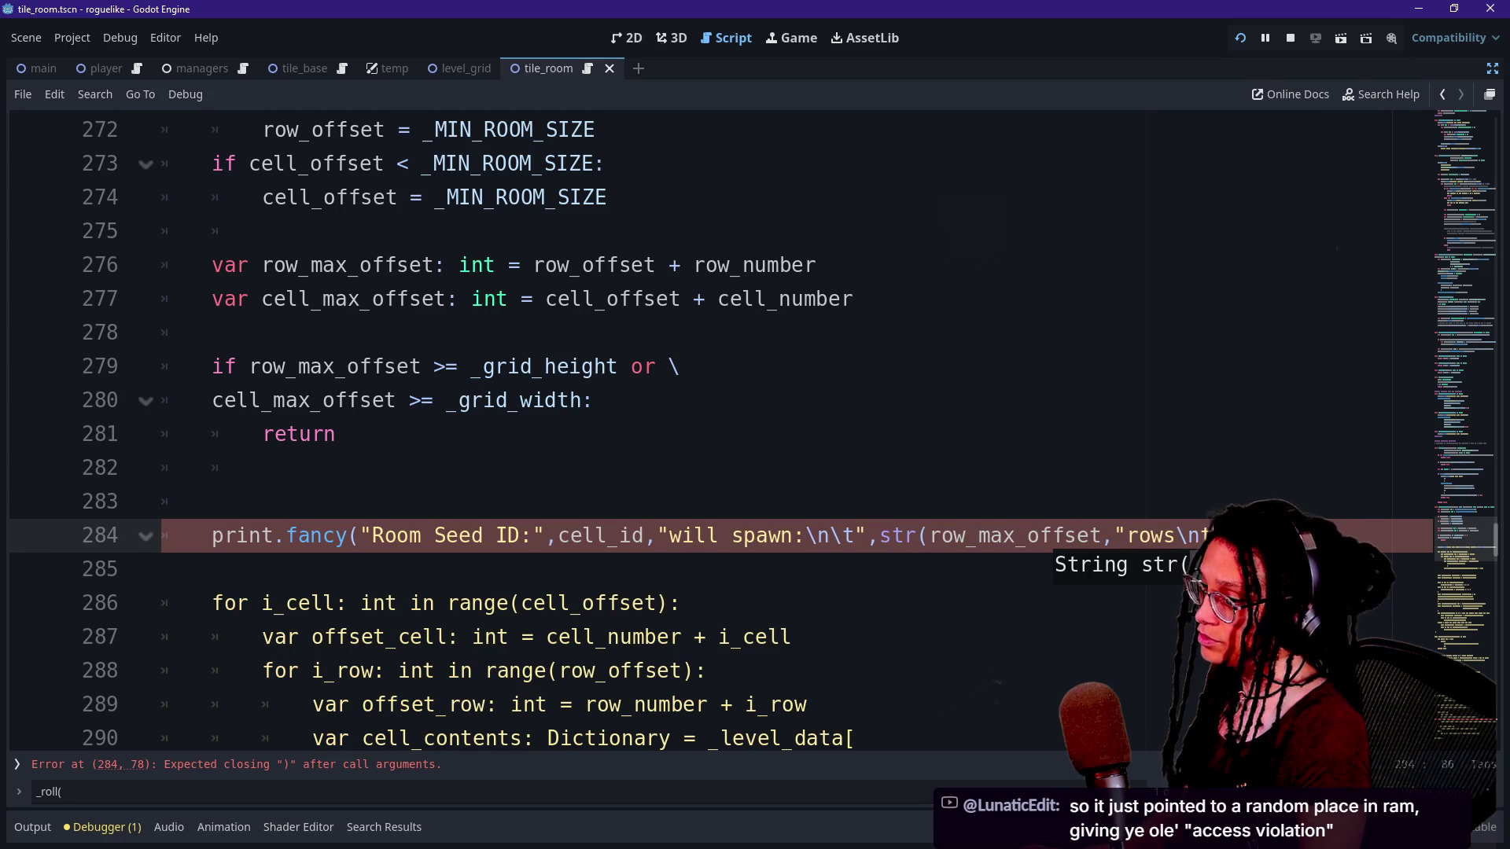
text(",)
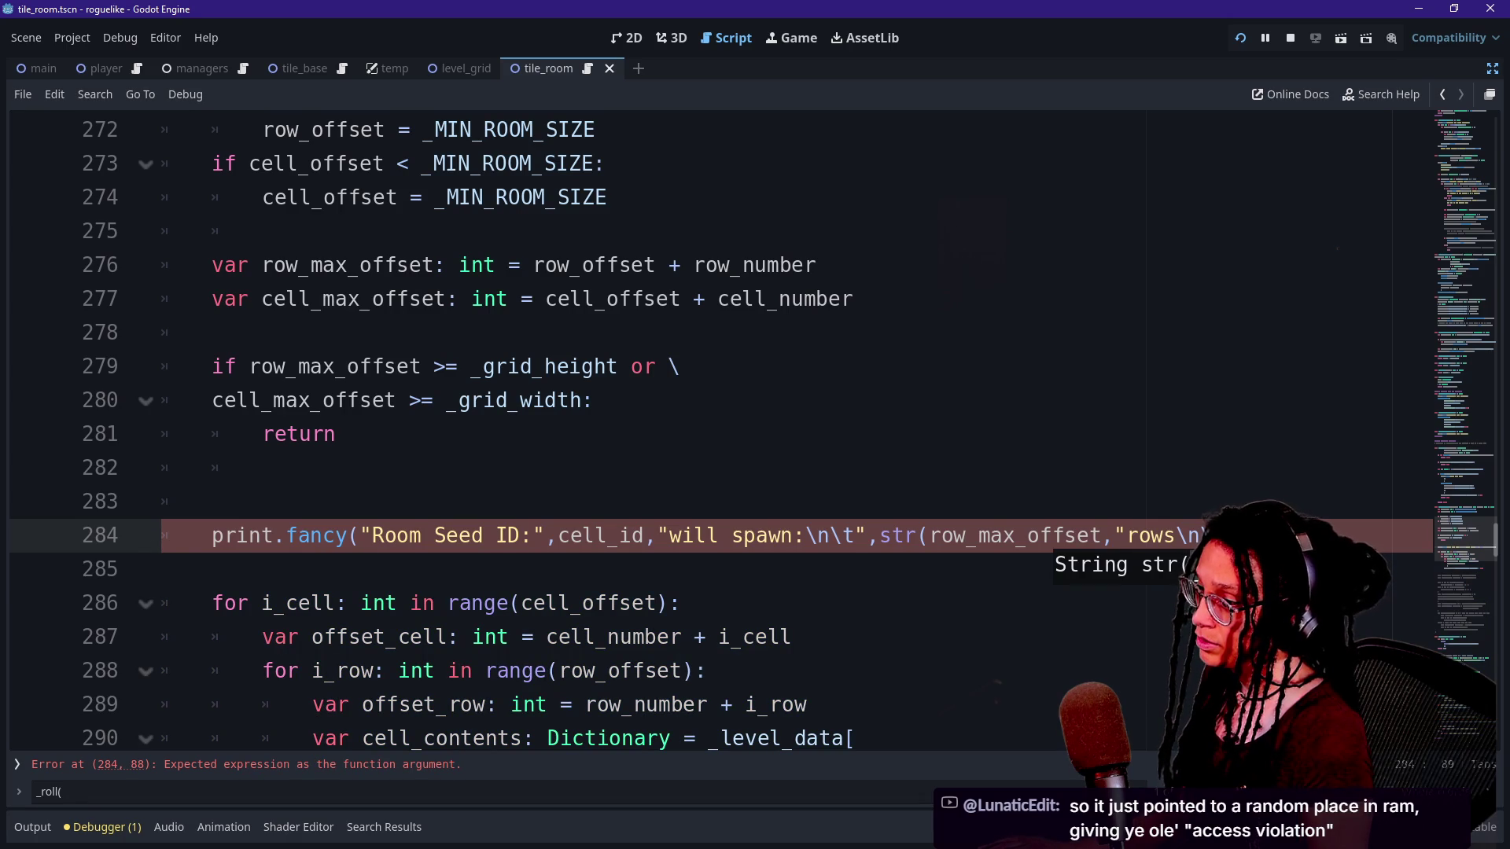
key(ctrl+z)
key(ctrl+z)
key(ctrl+z)
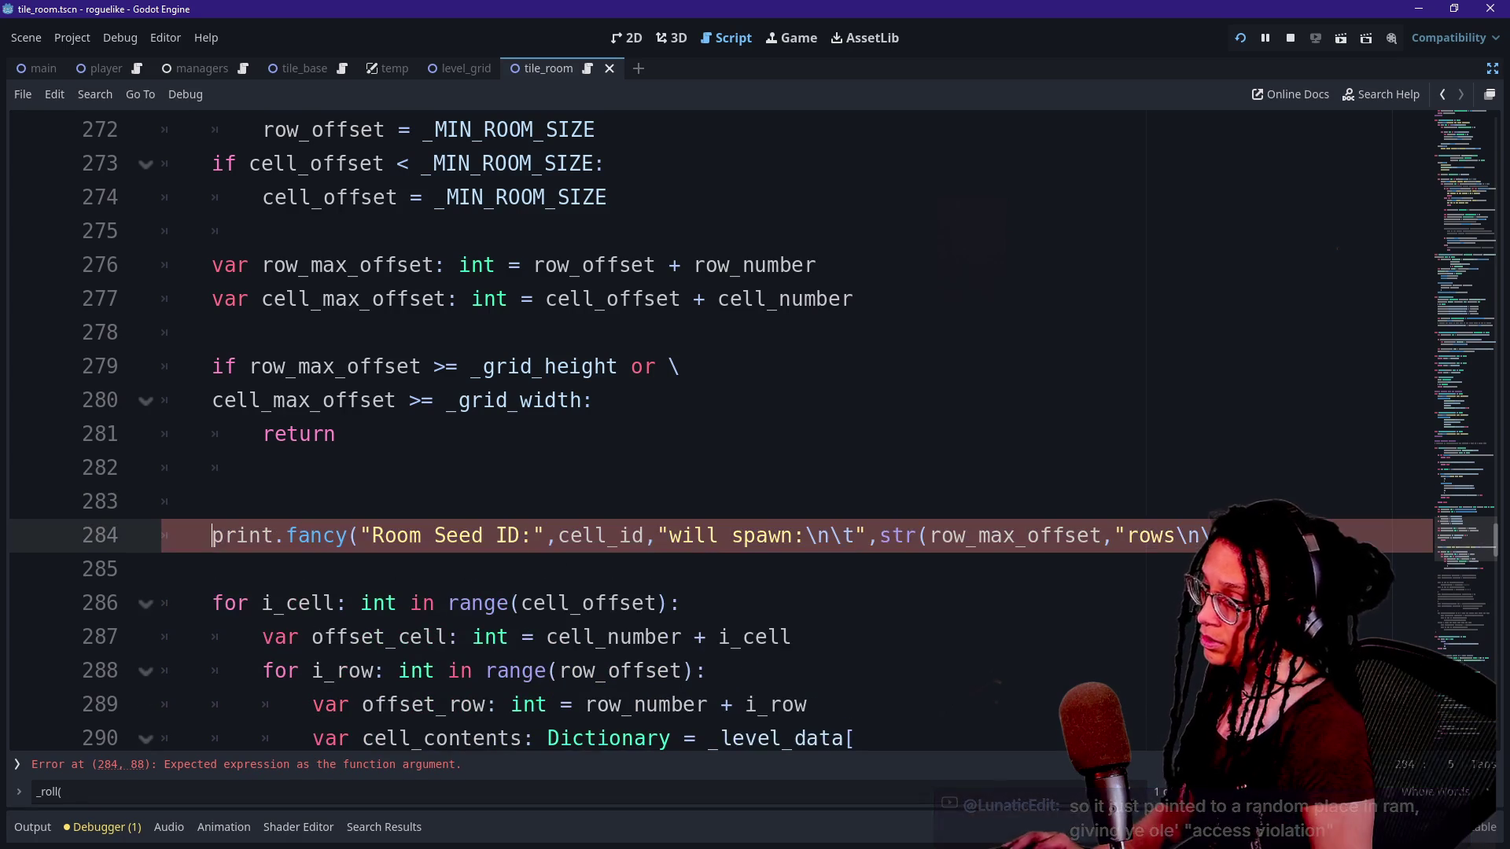
text(_)
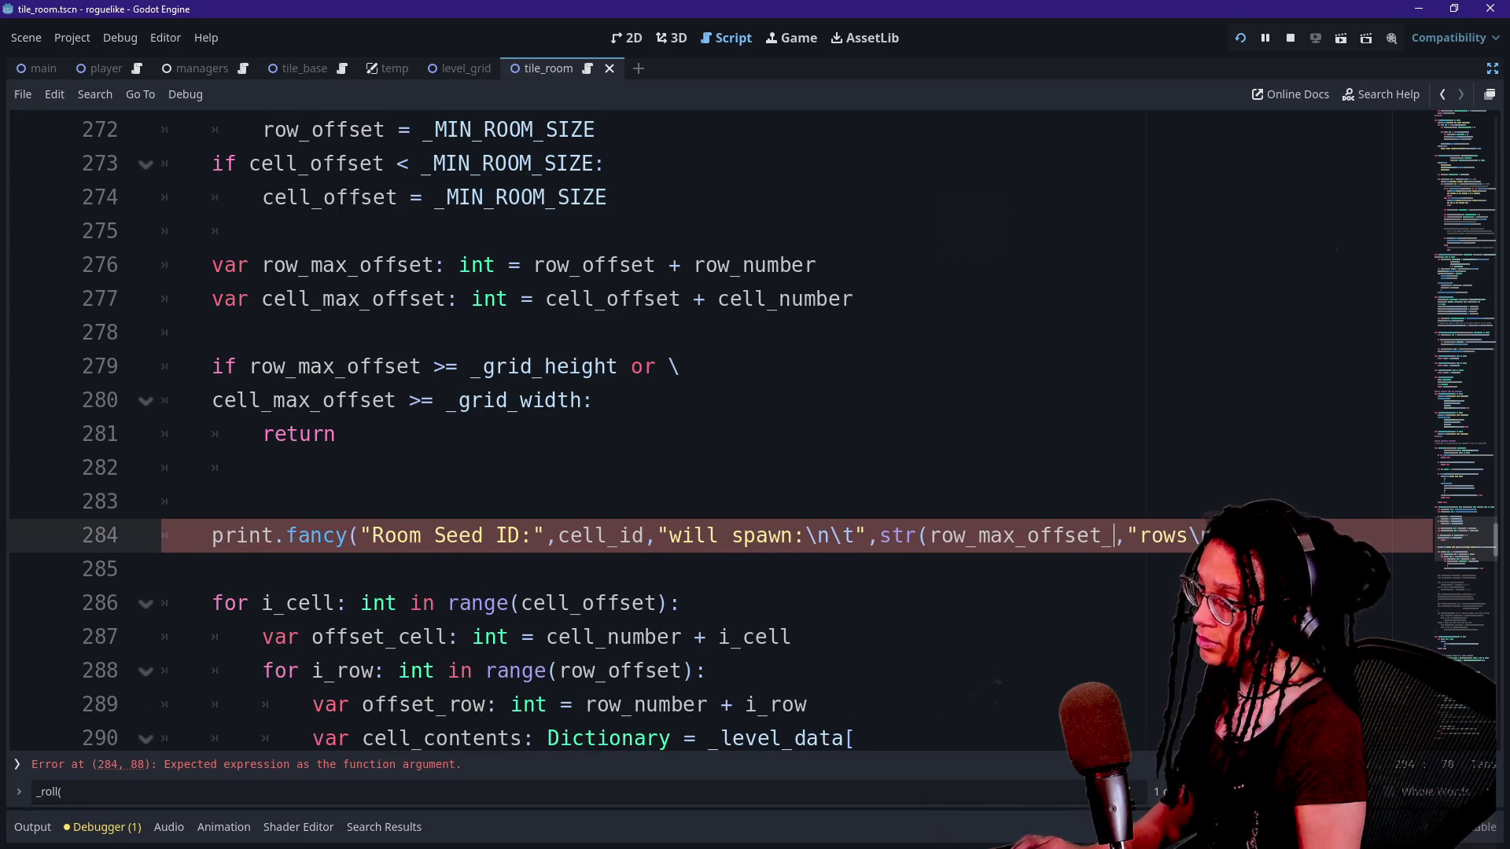
key(BackSpace)
text())
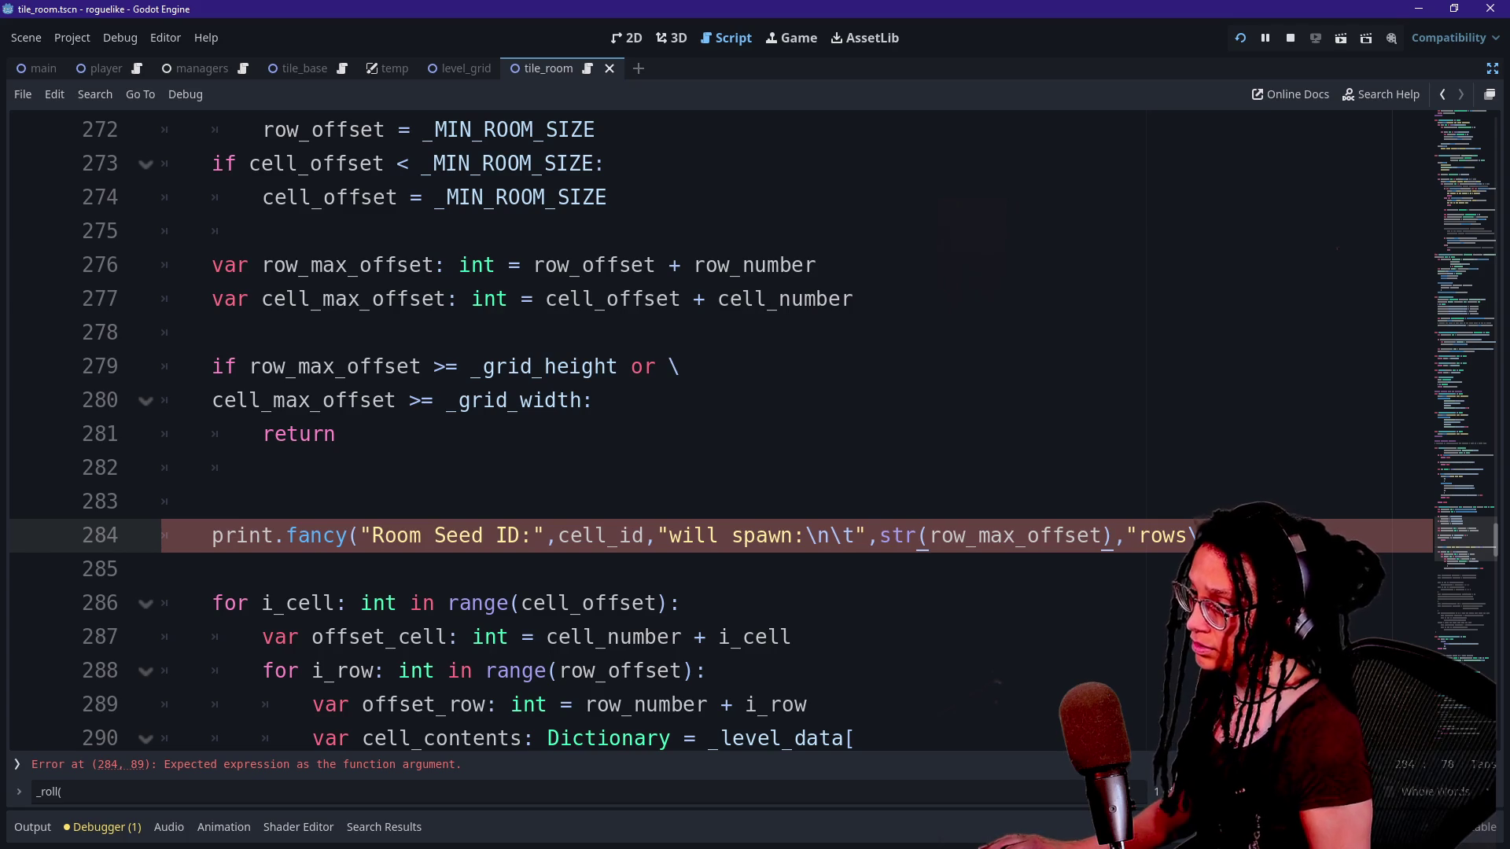
mouse_move(880, 535)
mouse_down()
mouse_move(1141, 536)
mouse_move(1112, 535)
mouse_up()
key(ctrl+c)
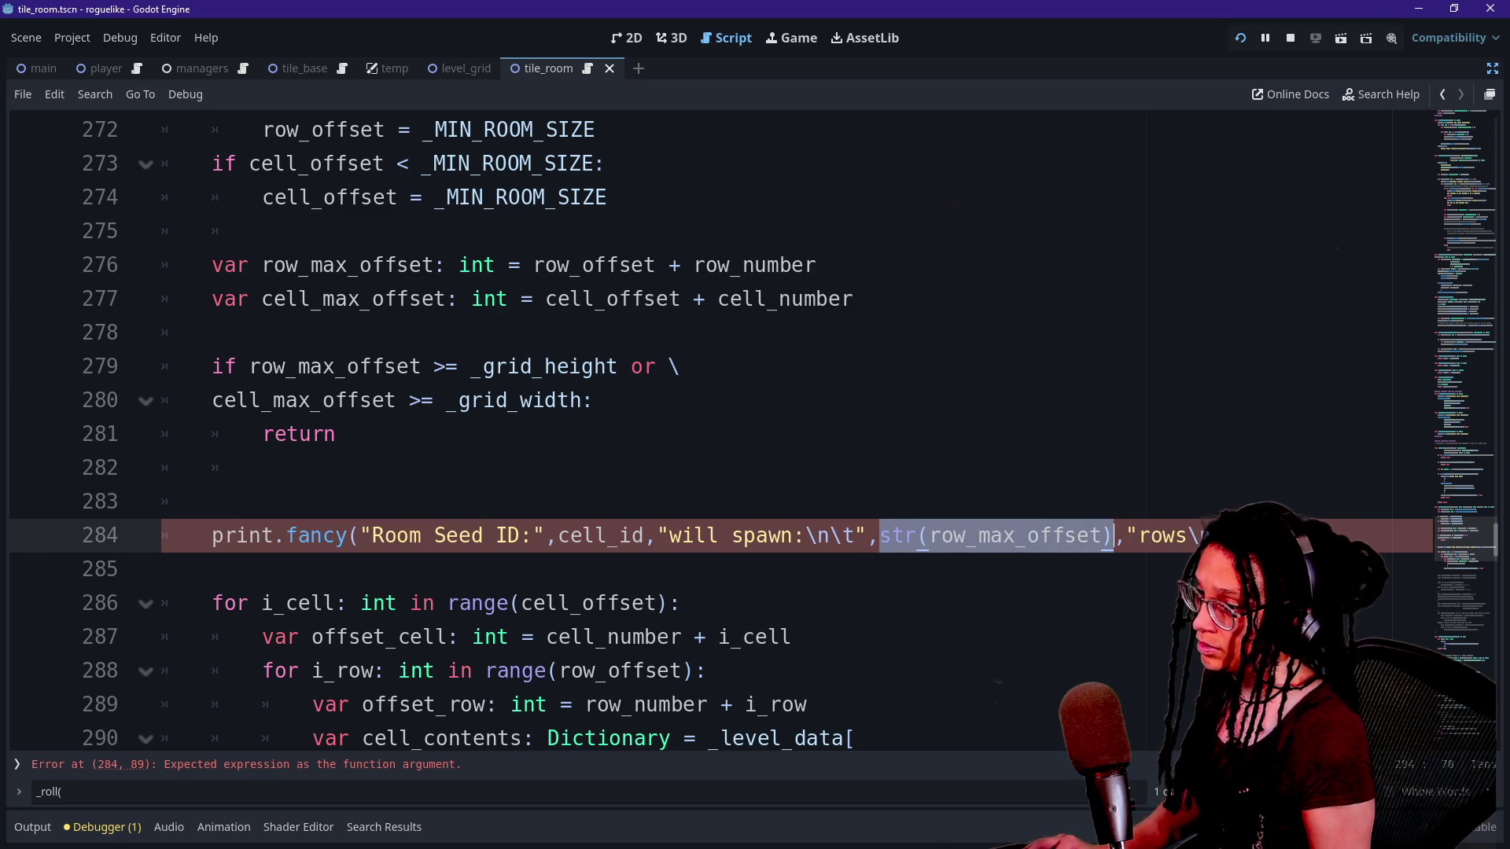
click(1123, 536)
Split the print.fancy arguments onto separate lines, duplicating the str() line.
scroll(708, 433, down, 1)
key(End)
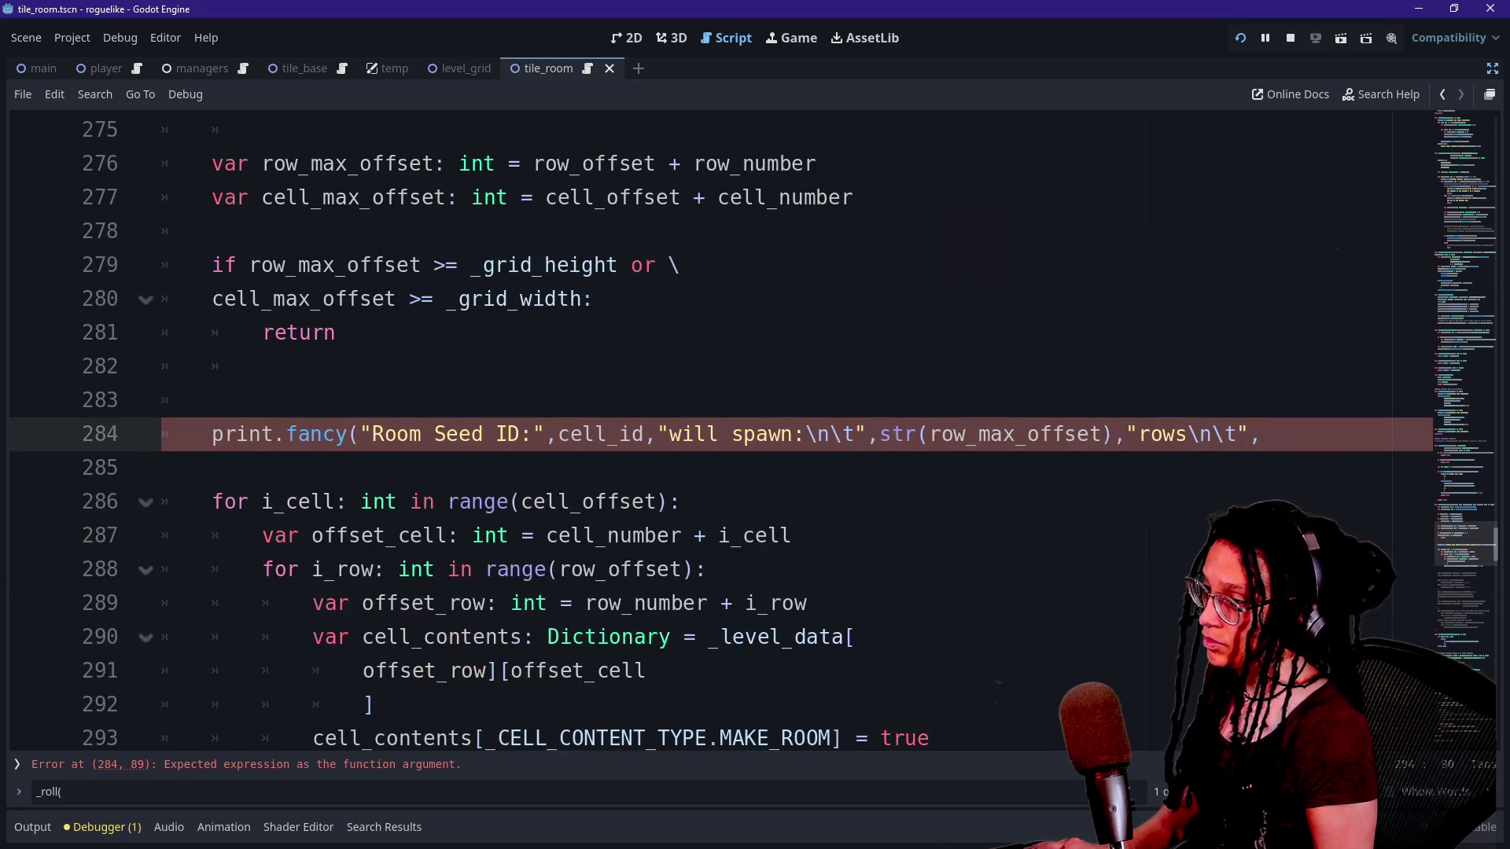
click(880, 434)
key(Return)
key(End)
key(Return)
key(ctrl+v)
Change line 286 to str(cell_max_offset),"cells").
click(329, 502)
key(BackSpace)
key(BackSpace)
key(BackSpace)
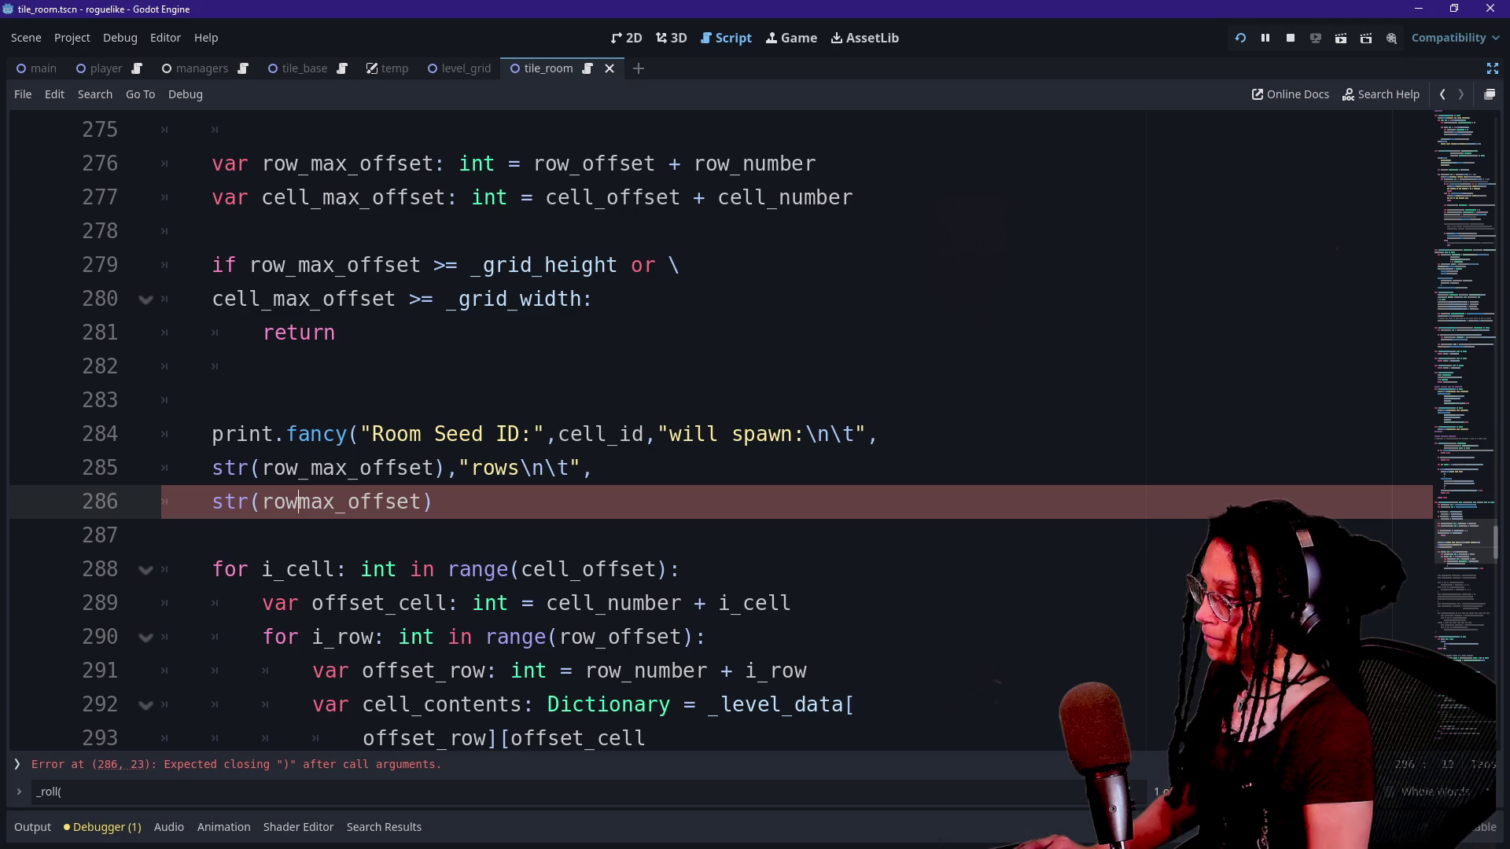
text(cell_)
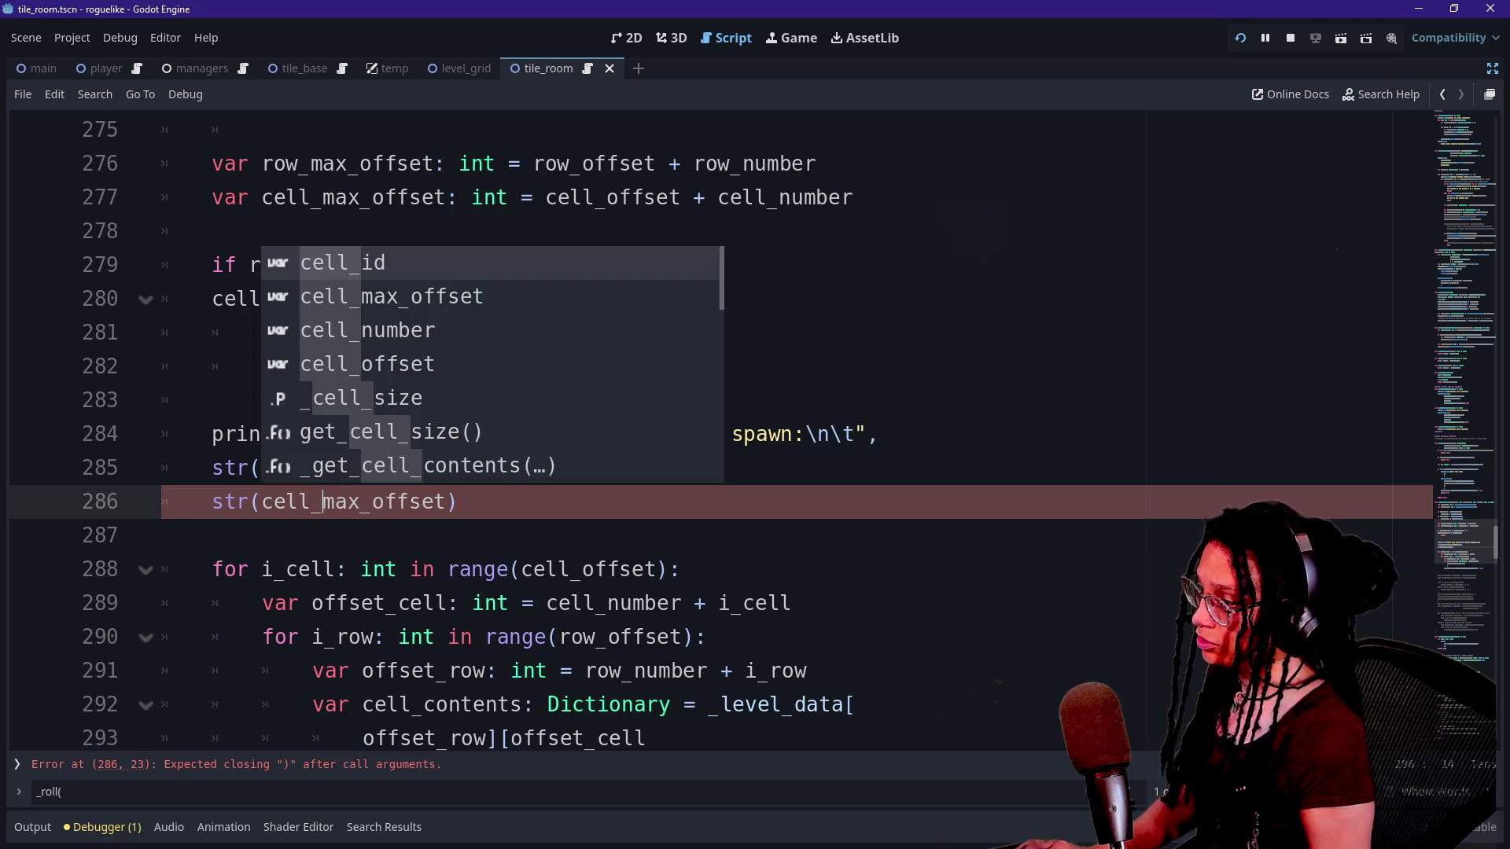
click(458, 501)
text(,)
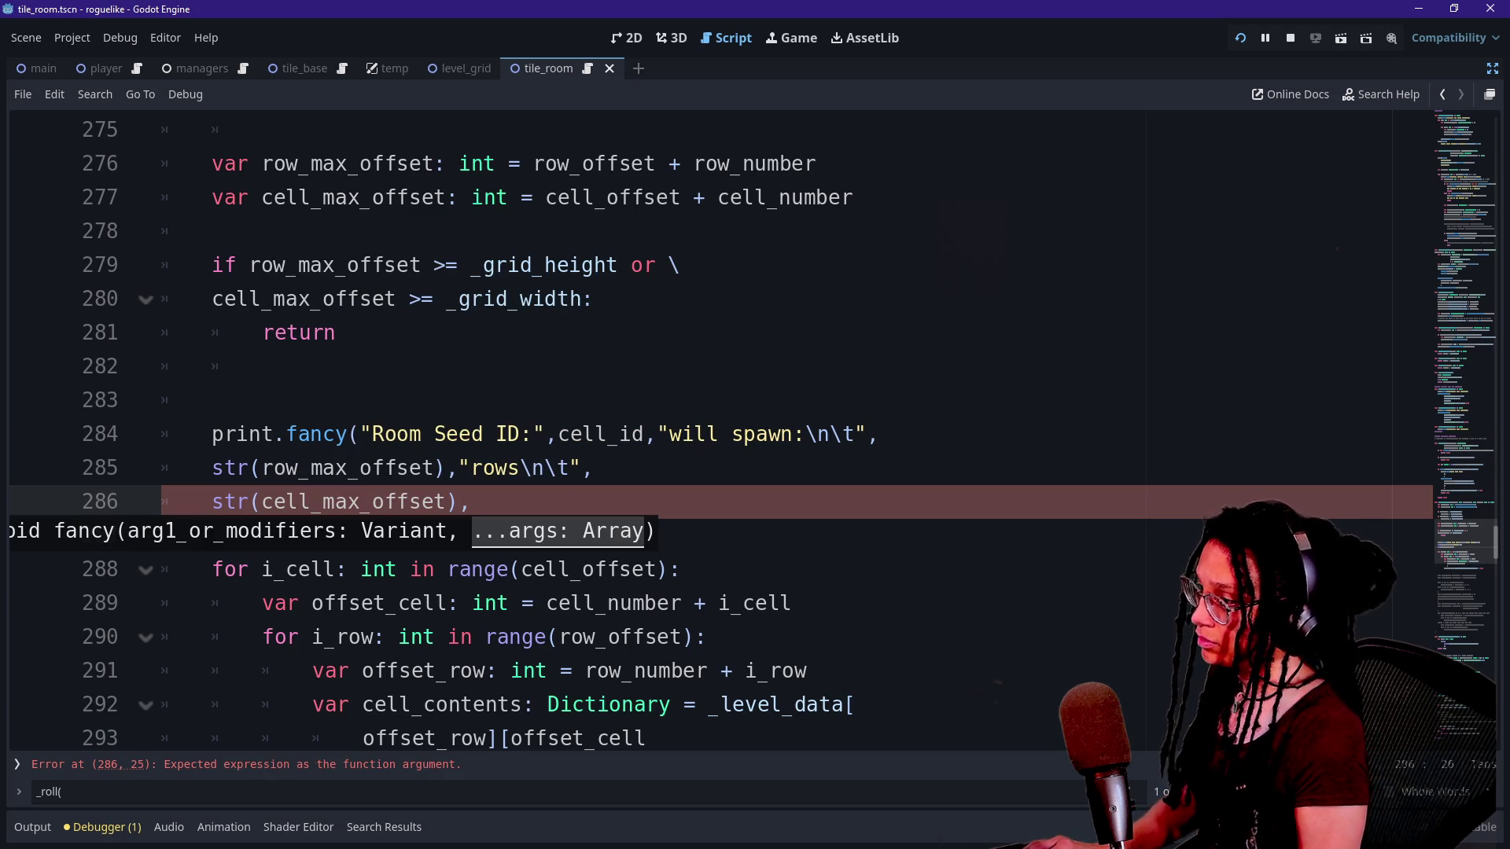
text("cells\)
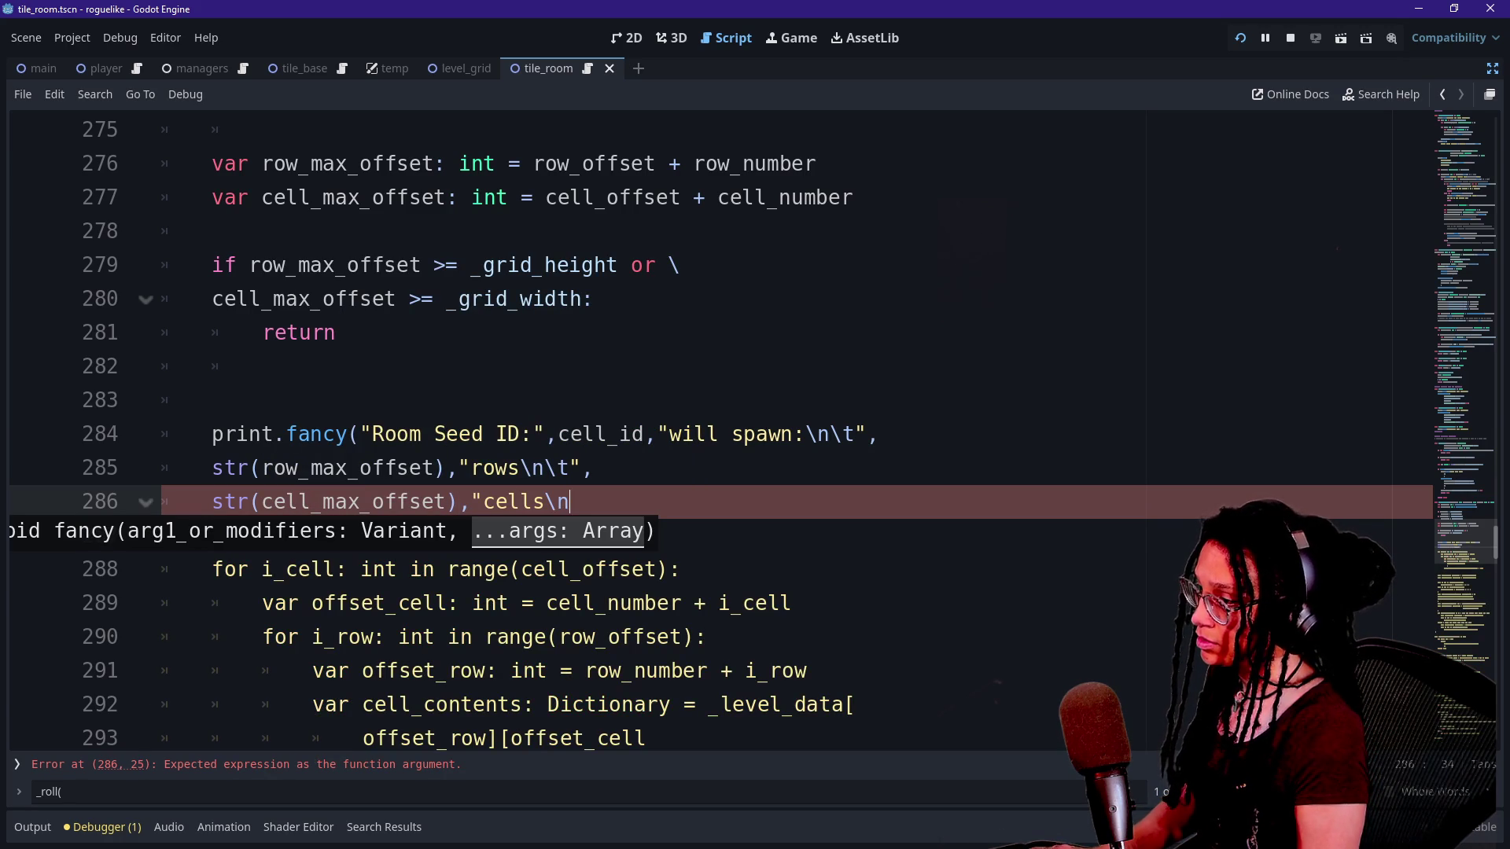
key(BackSpace)
text(")
text())
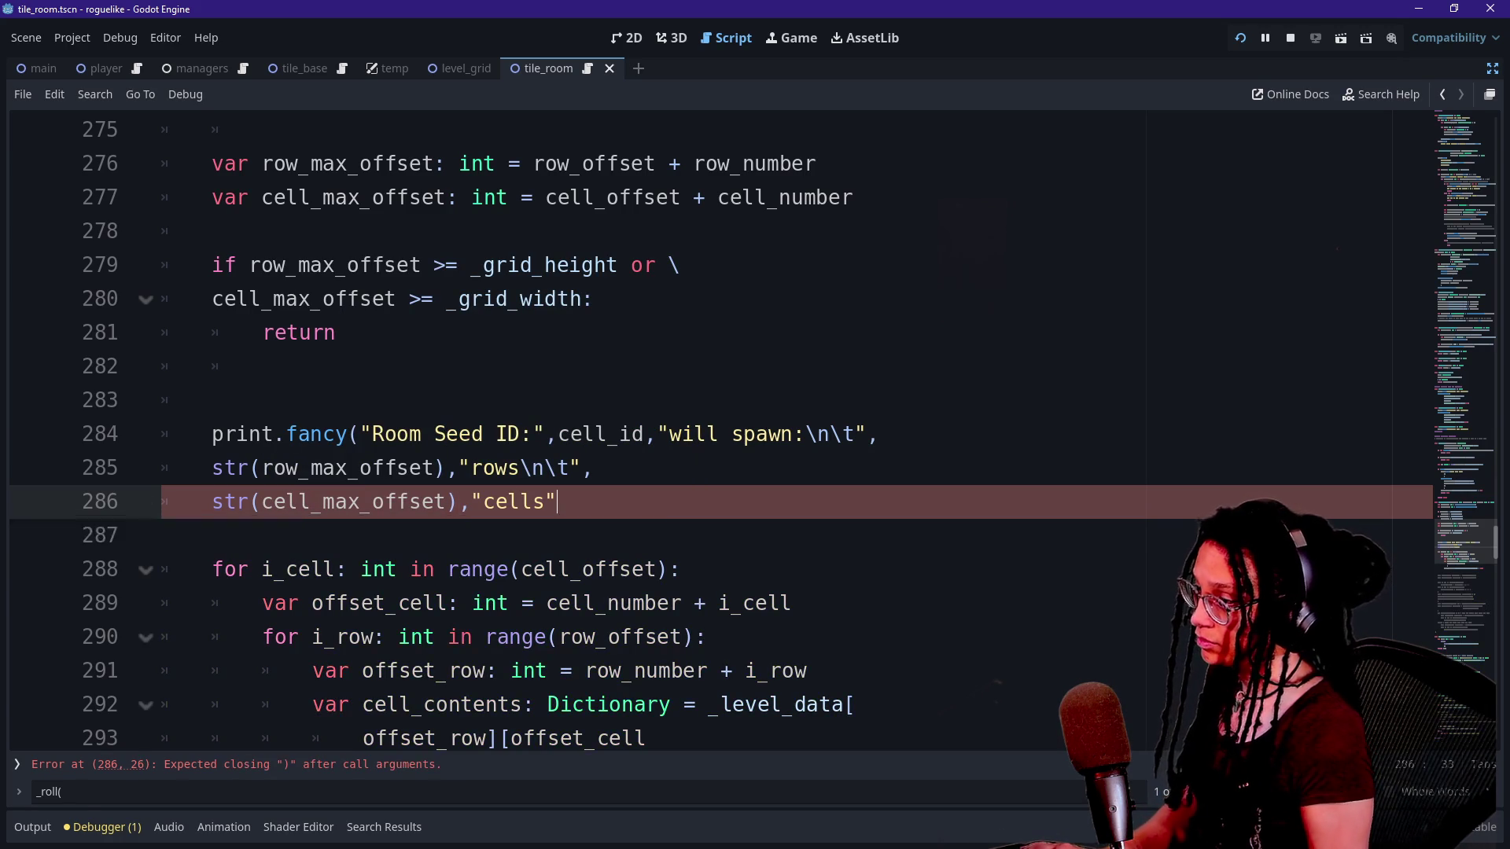
Change cell_id's type from int to String in the _find_offsets signature.
click(757, 434)
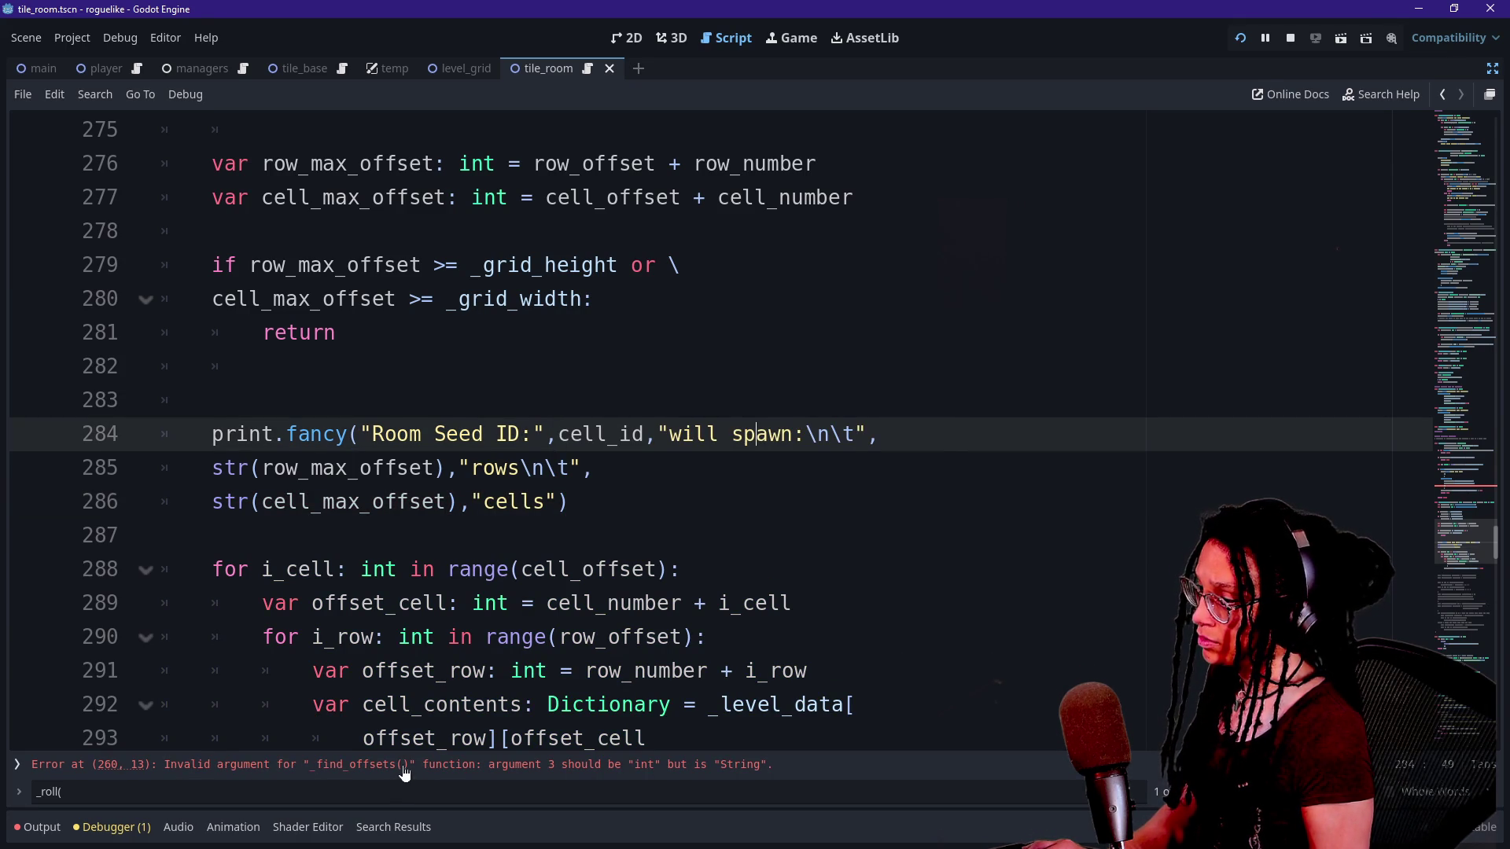
scroll(708, 432, up, 2)
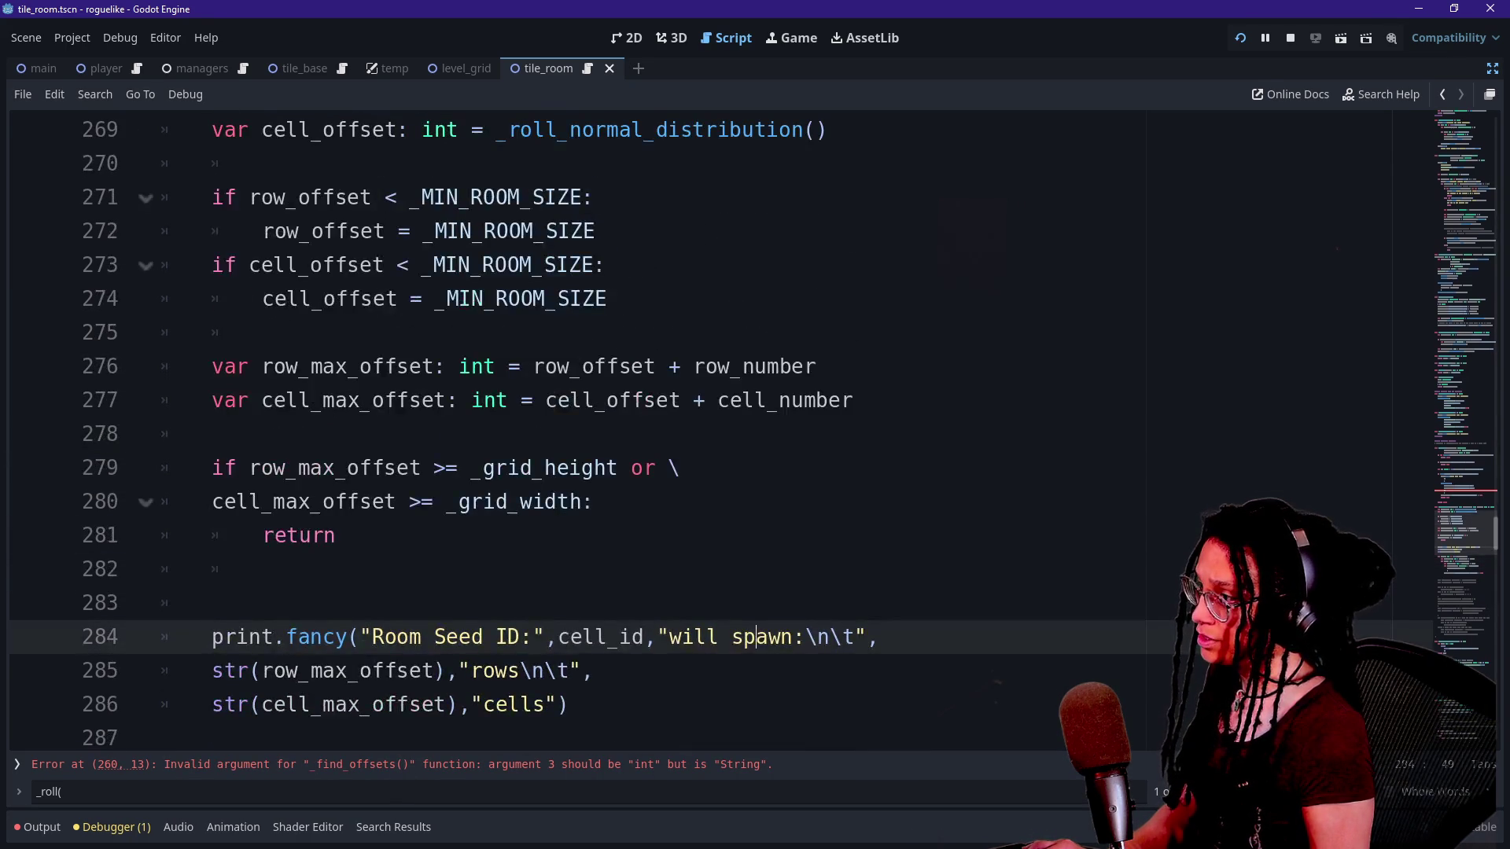
scroll(707, 433, up, 2)
double_click(959, 265)
text(Strub)
key(BackSpace)
key(BackSpace)
text(ing)
click(595, 433)
Run the game to test the new log, then return to the script.
scroll(708, 433, down, 4)
click(1242, 36)
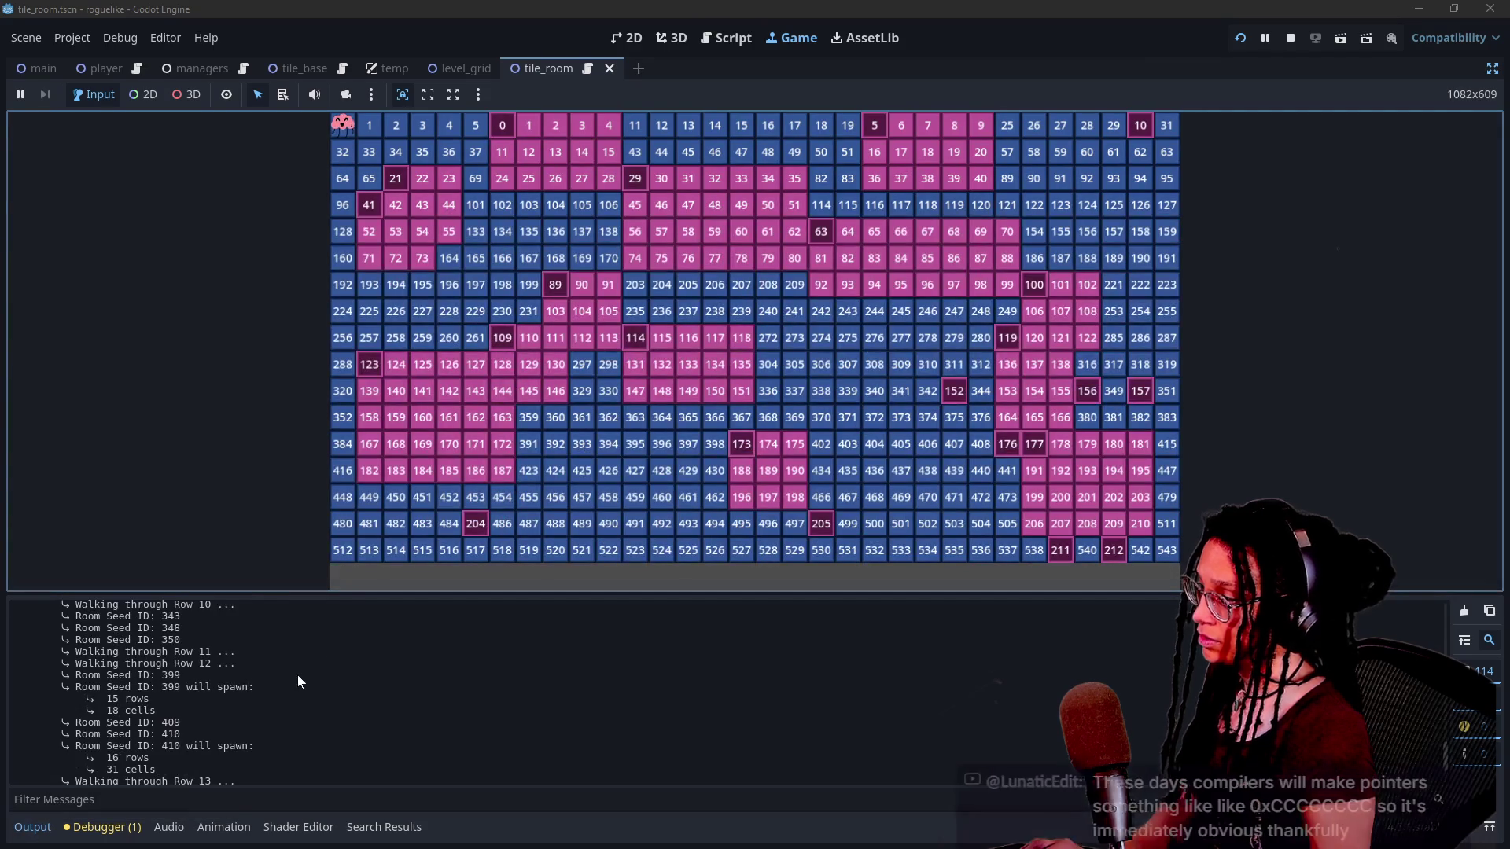
click(725, 37)
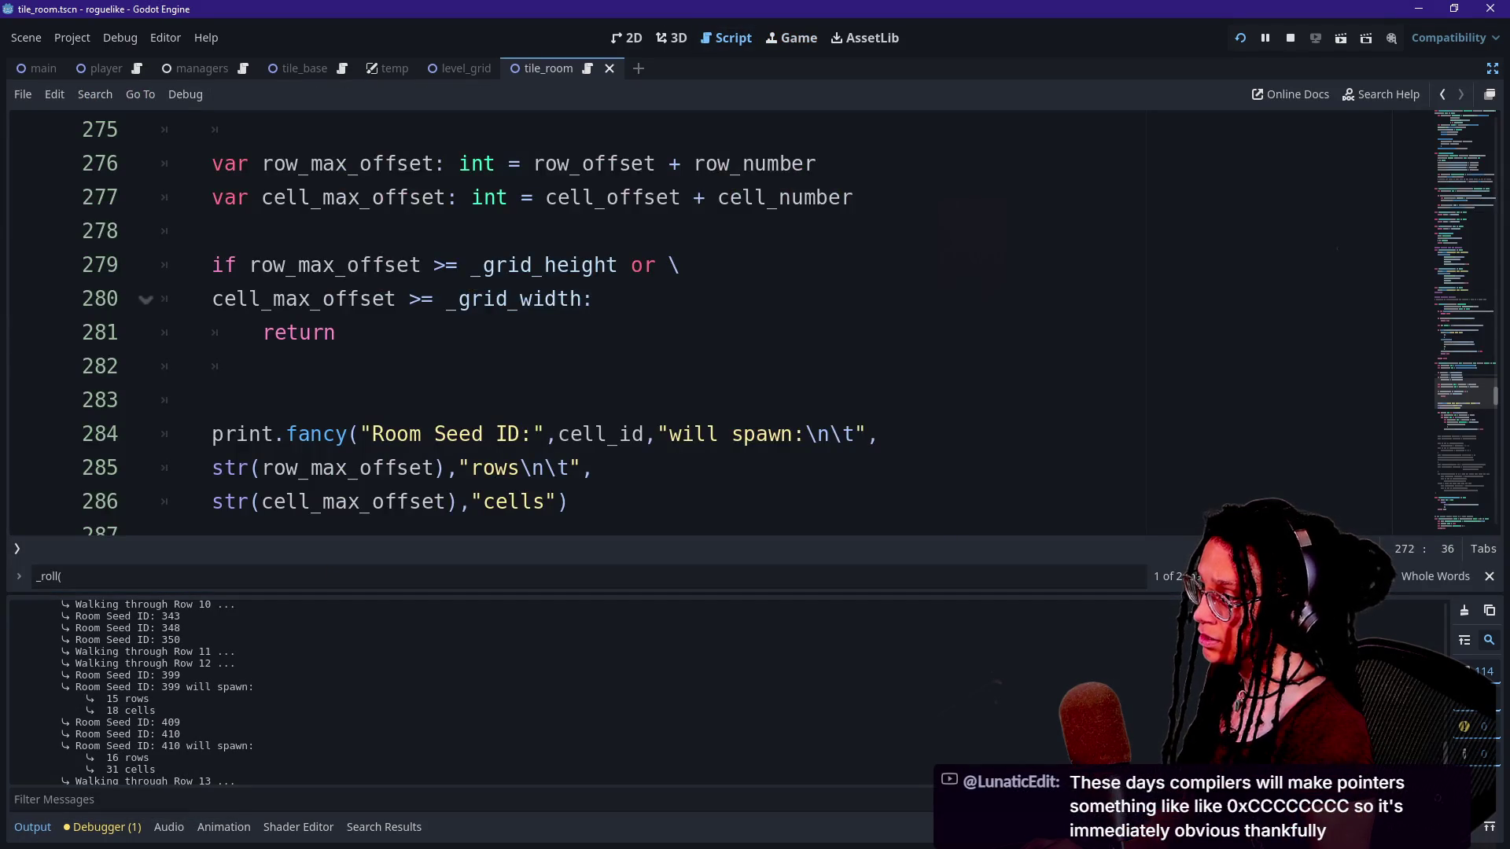
Insert [FFX.HIGHLIGHT] as the first print.fancy argument on line 284 and rerun the game.
scroll(707, 322, down, 1)
click(360, 333)
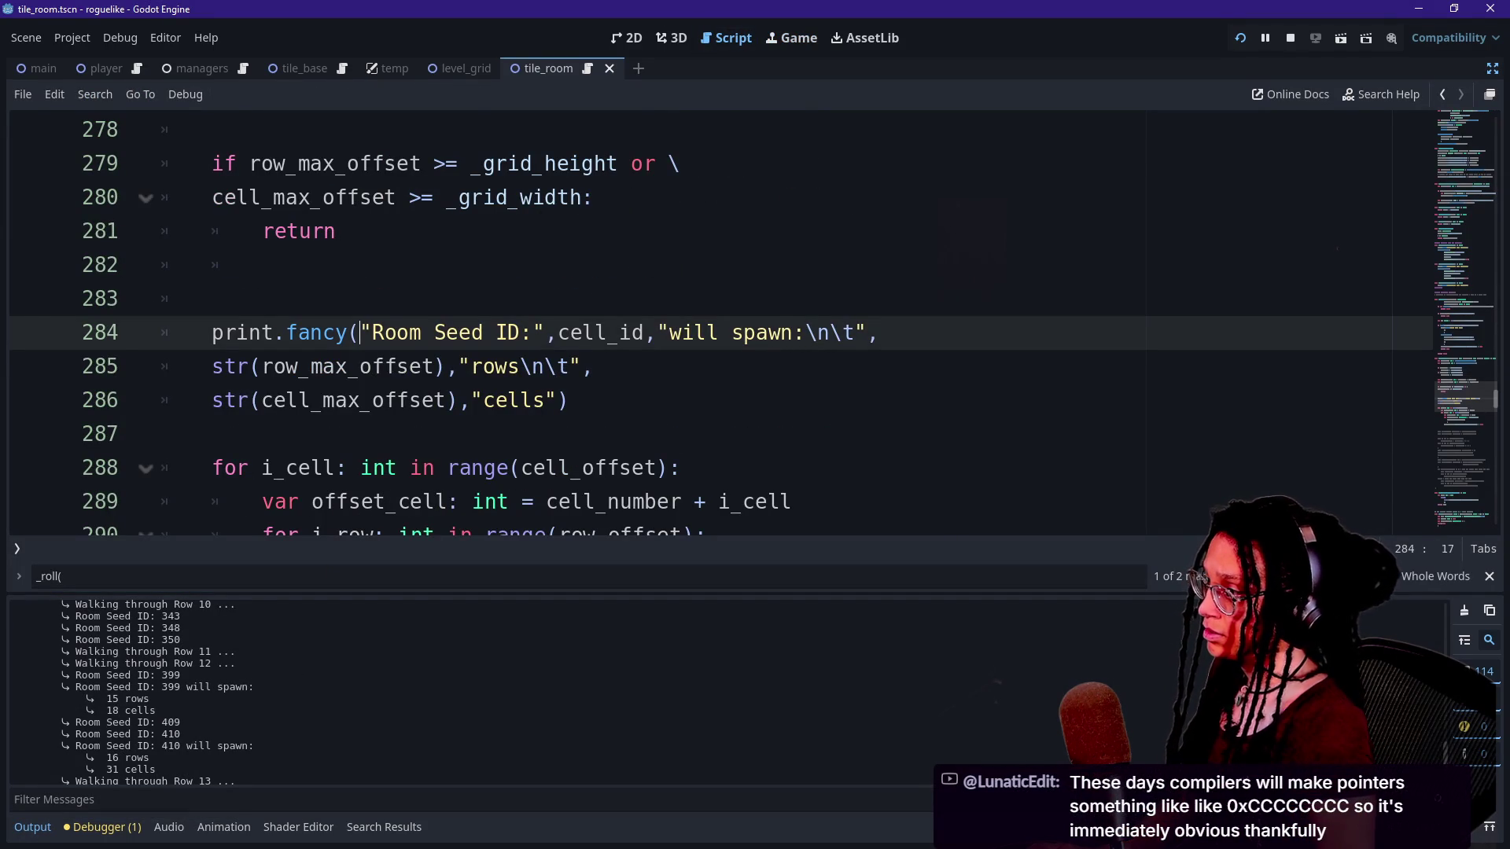
text([FFX.)
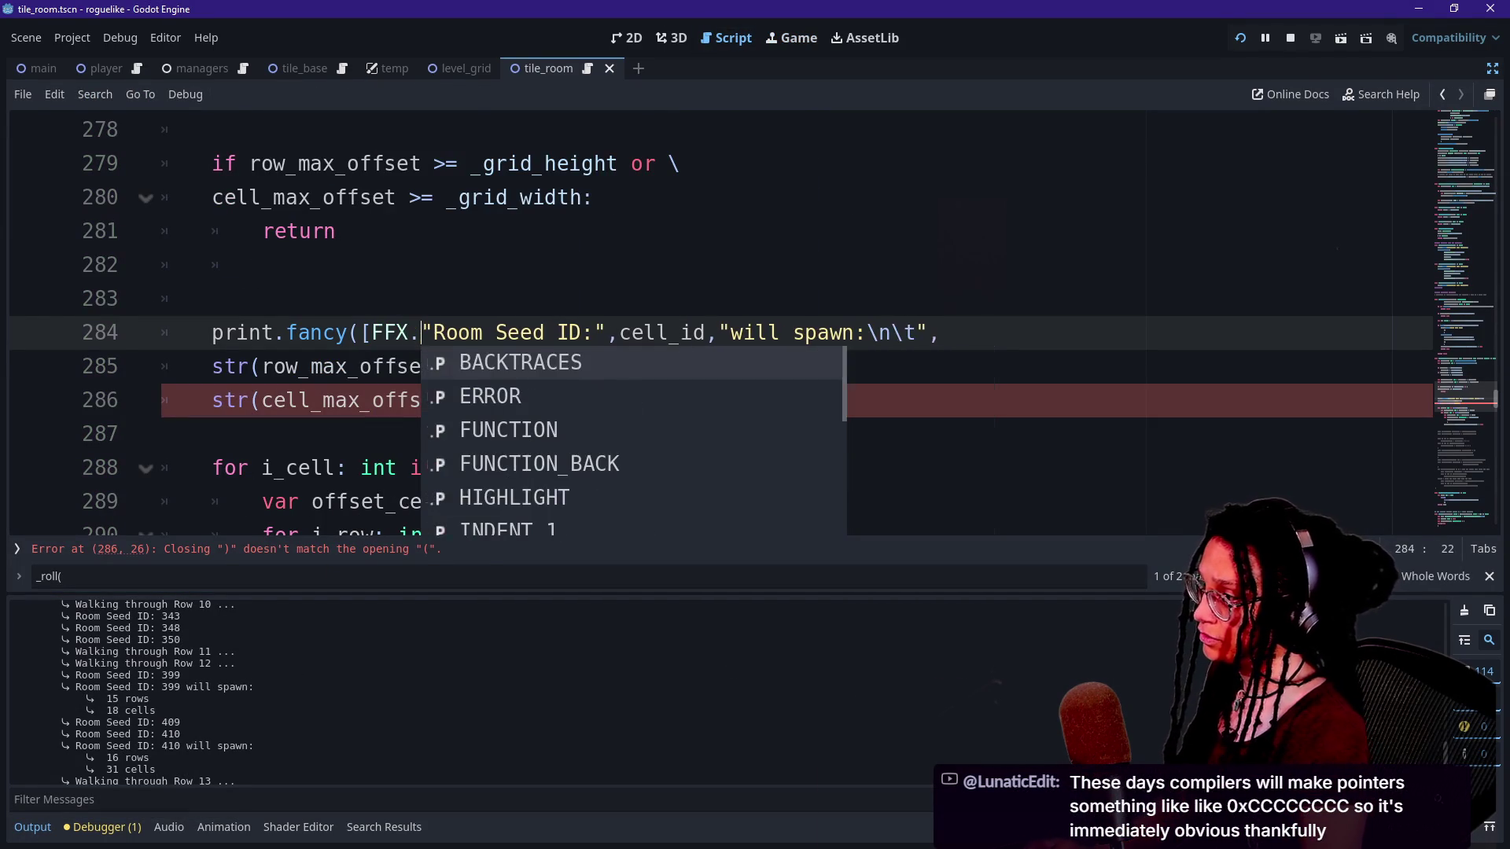
text(HIGHL)
key(Return)
text(],)
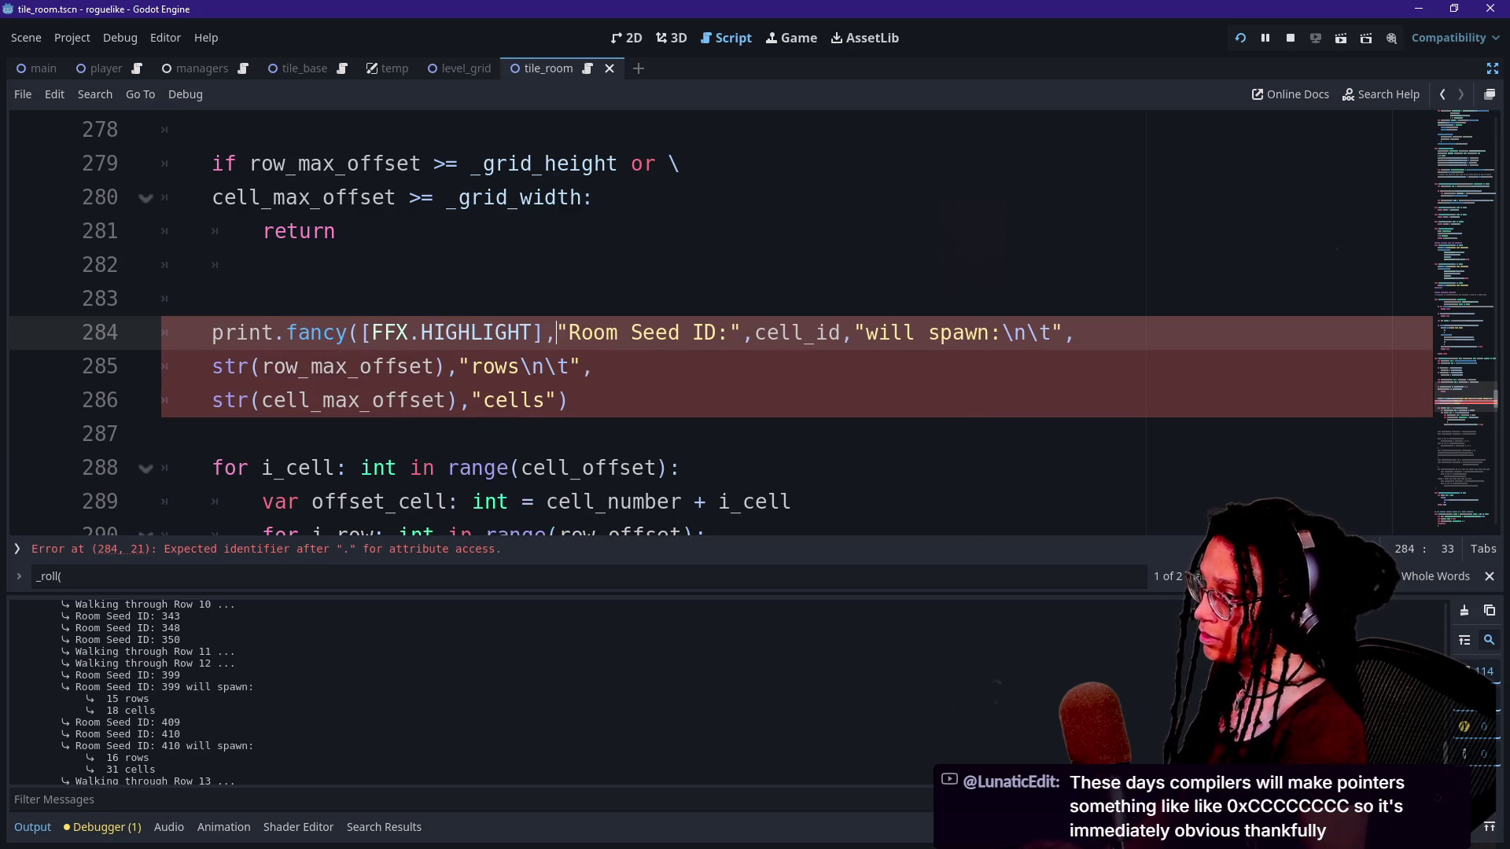
key(F5)
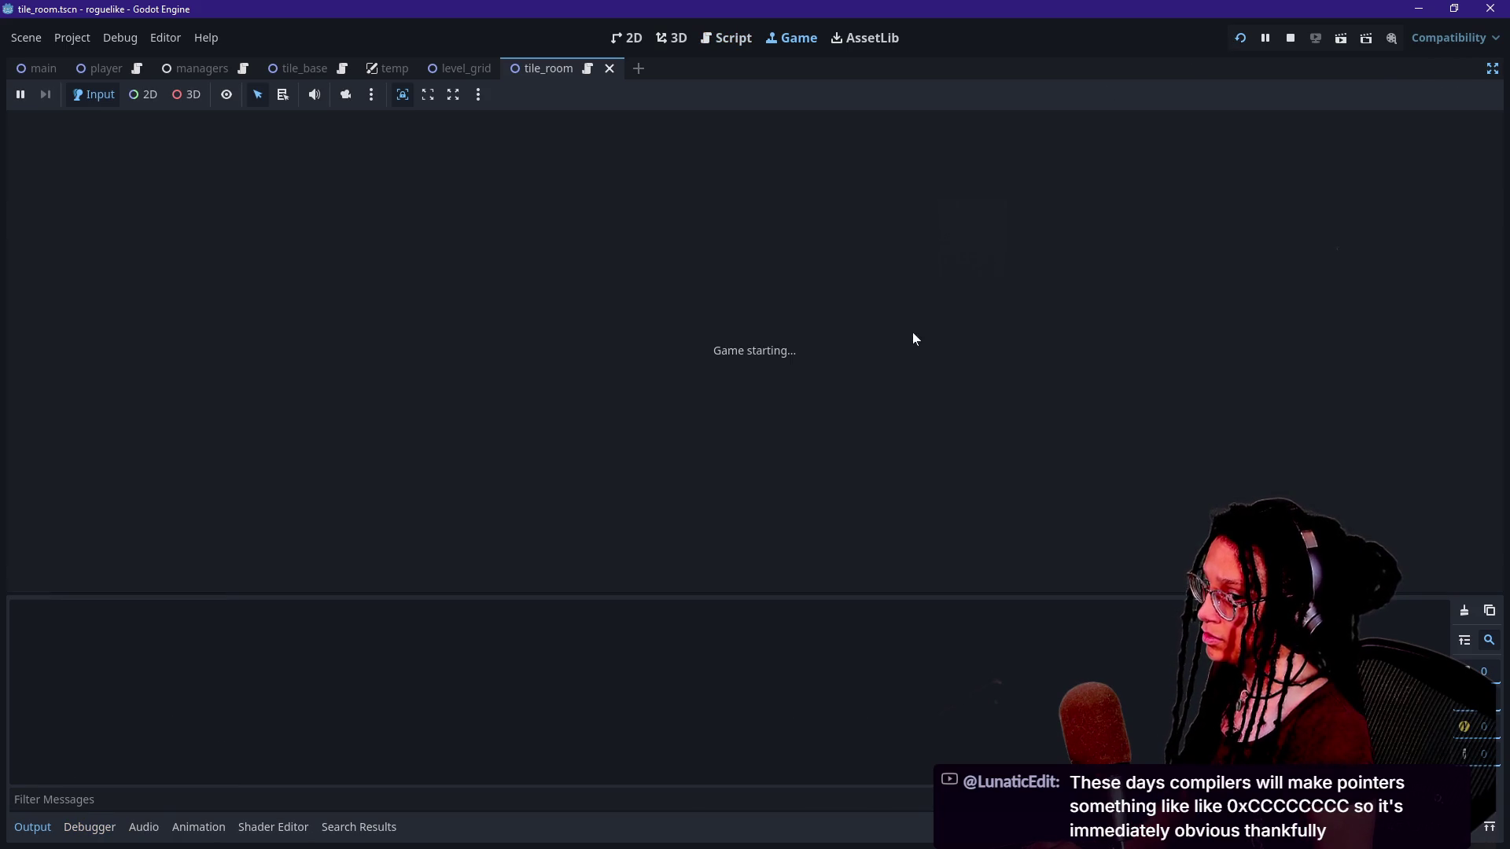
Enlarge the output log and try filtering messages by 278, 211 and 13.
drag(417, 595, 429, 440)
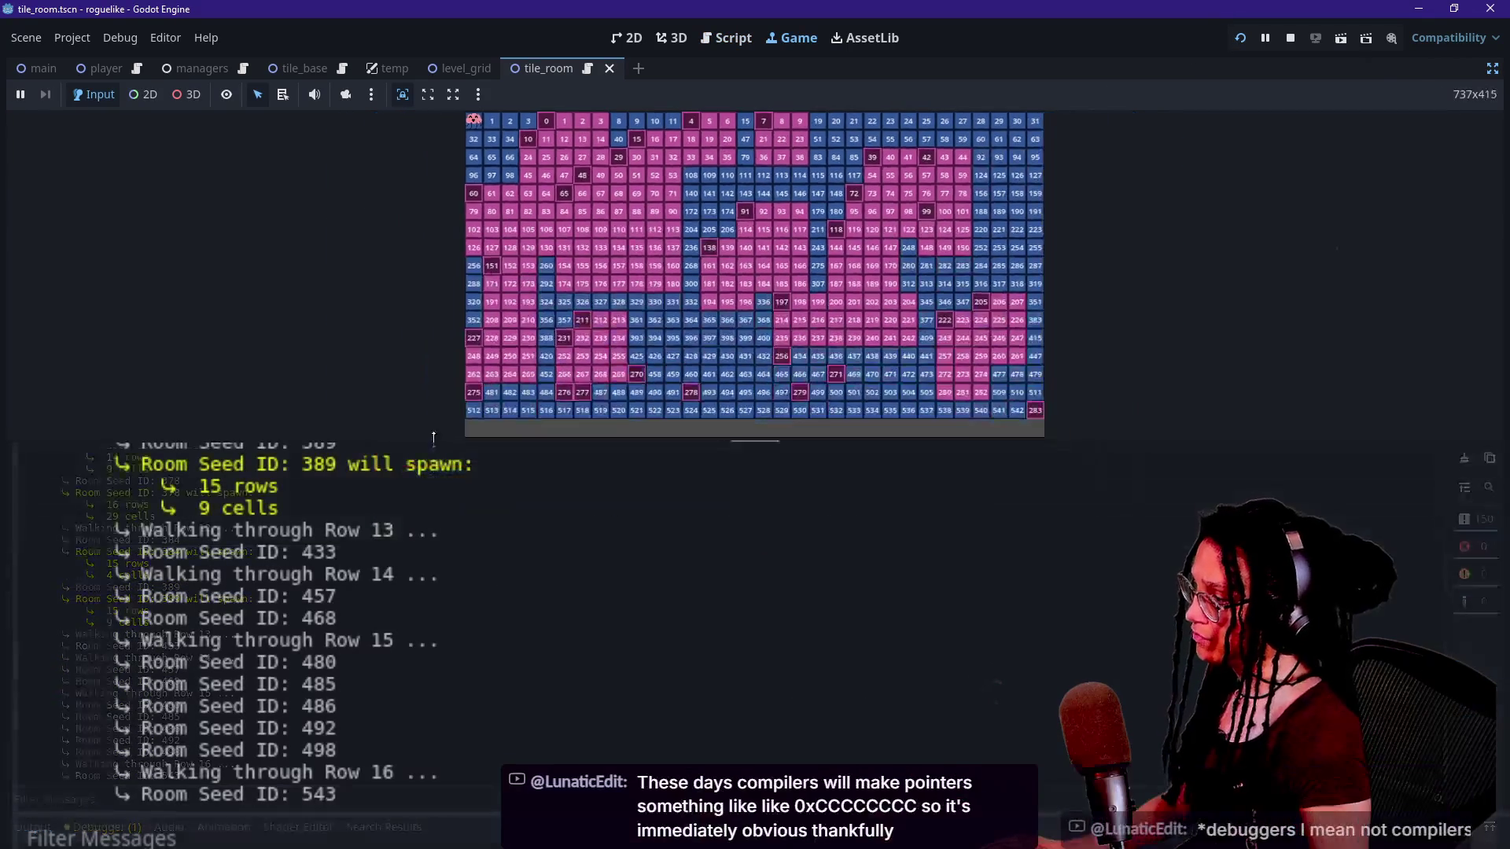
click(865, 429)
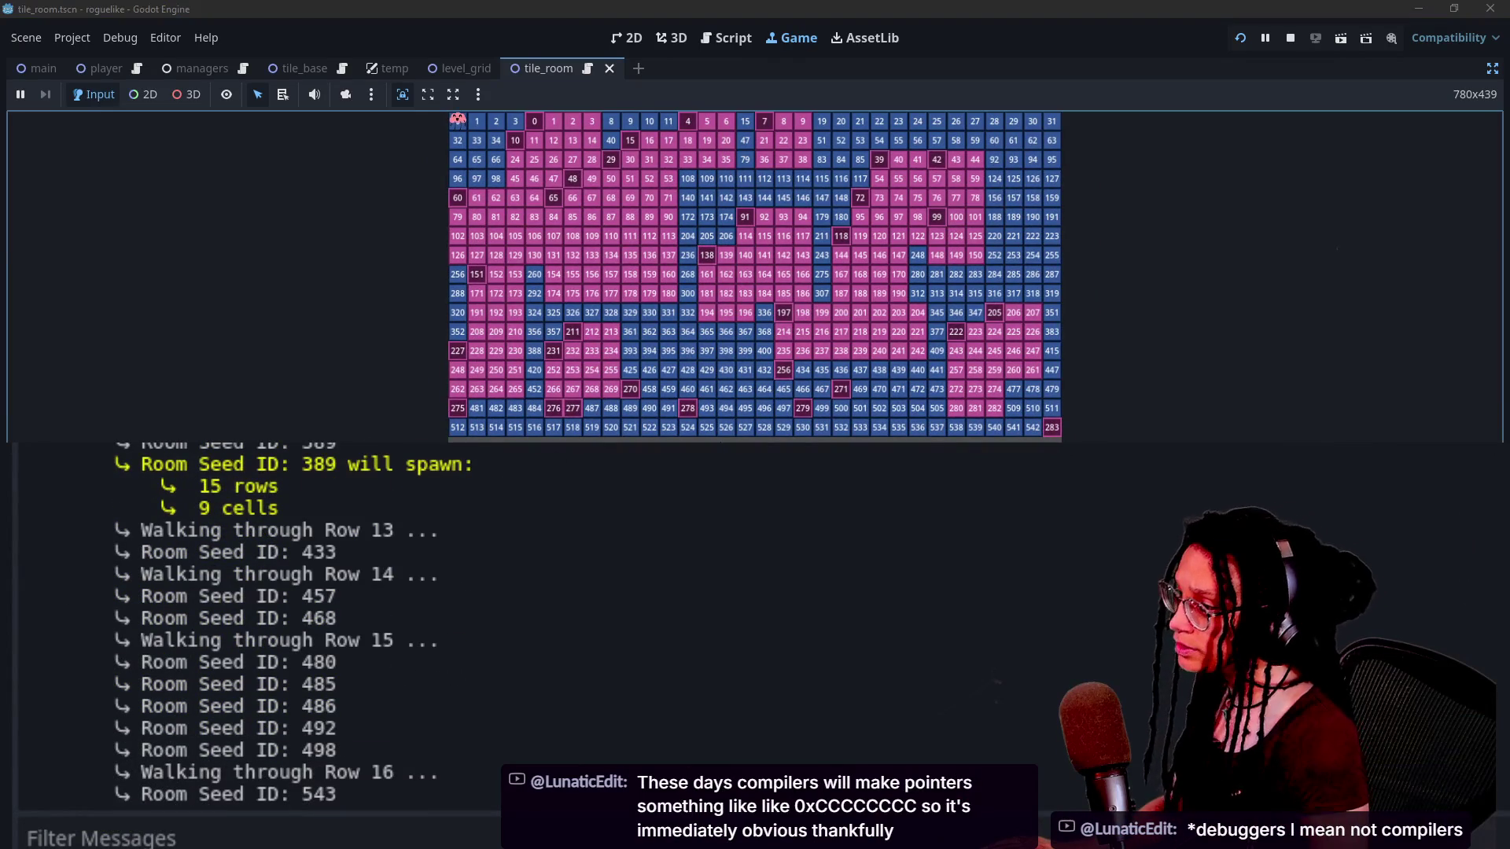
click(118, 837)
text(278)
key(BackSpace)
key(BackSpace)
key(BackSpace)
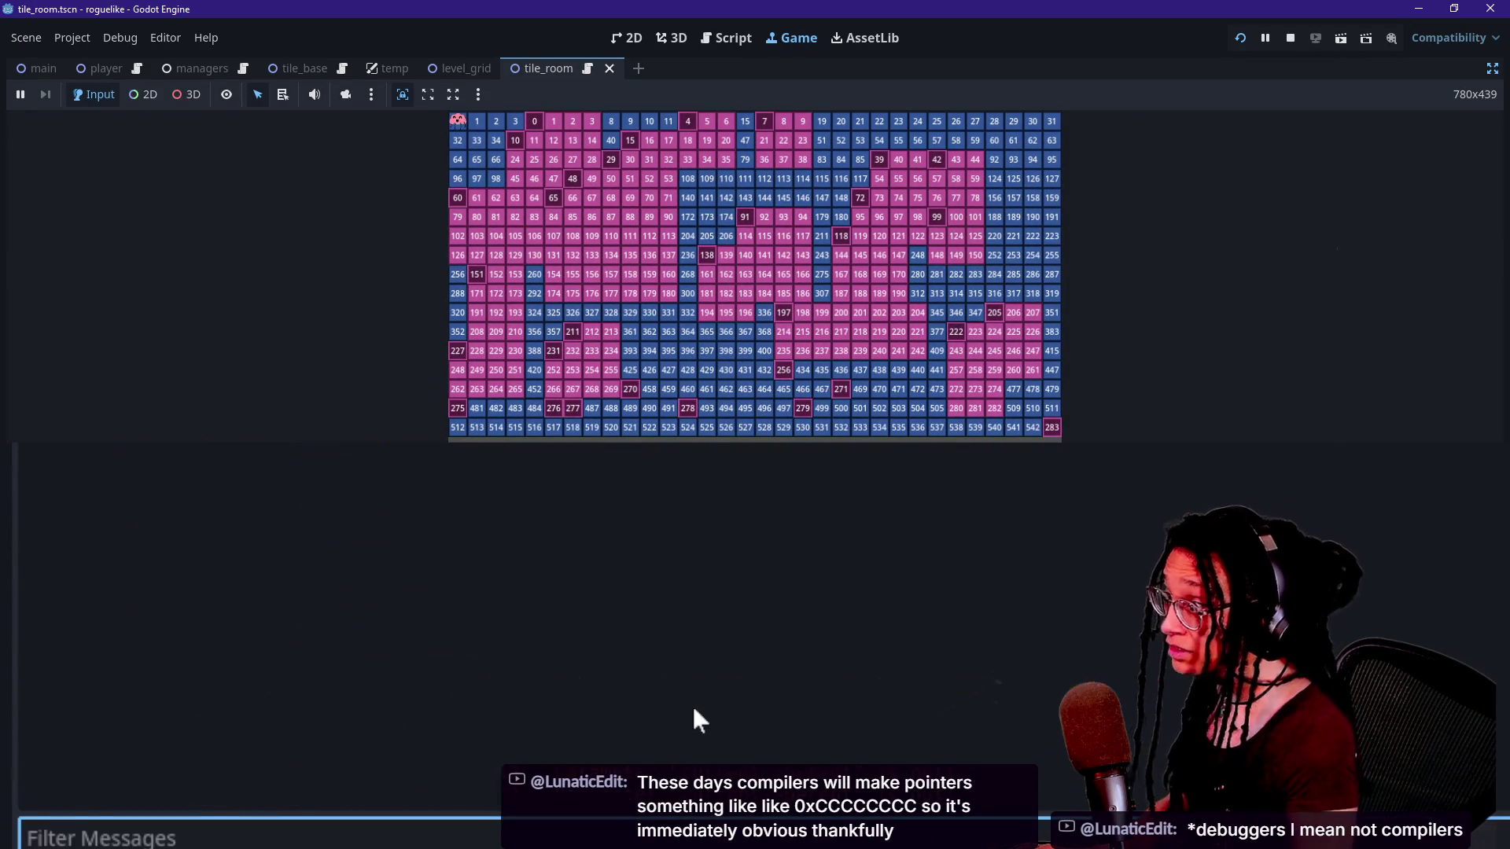
text(211)
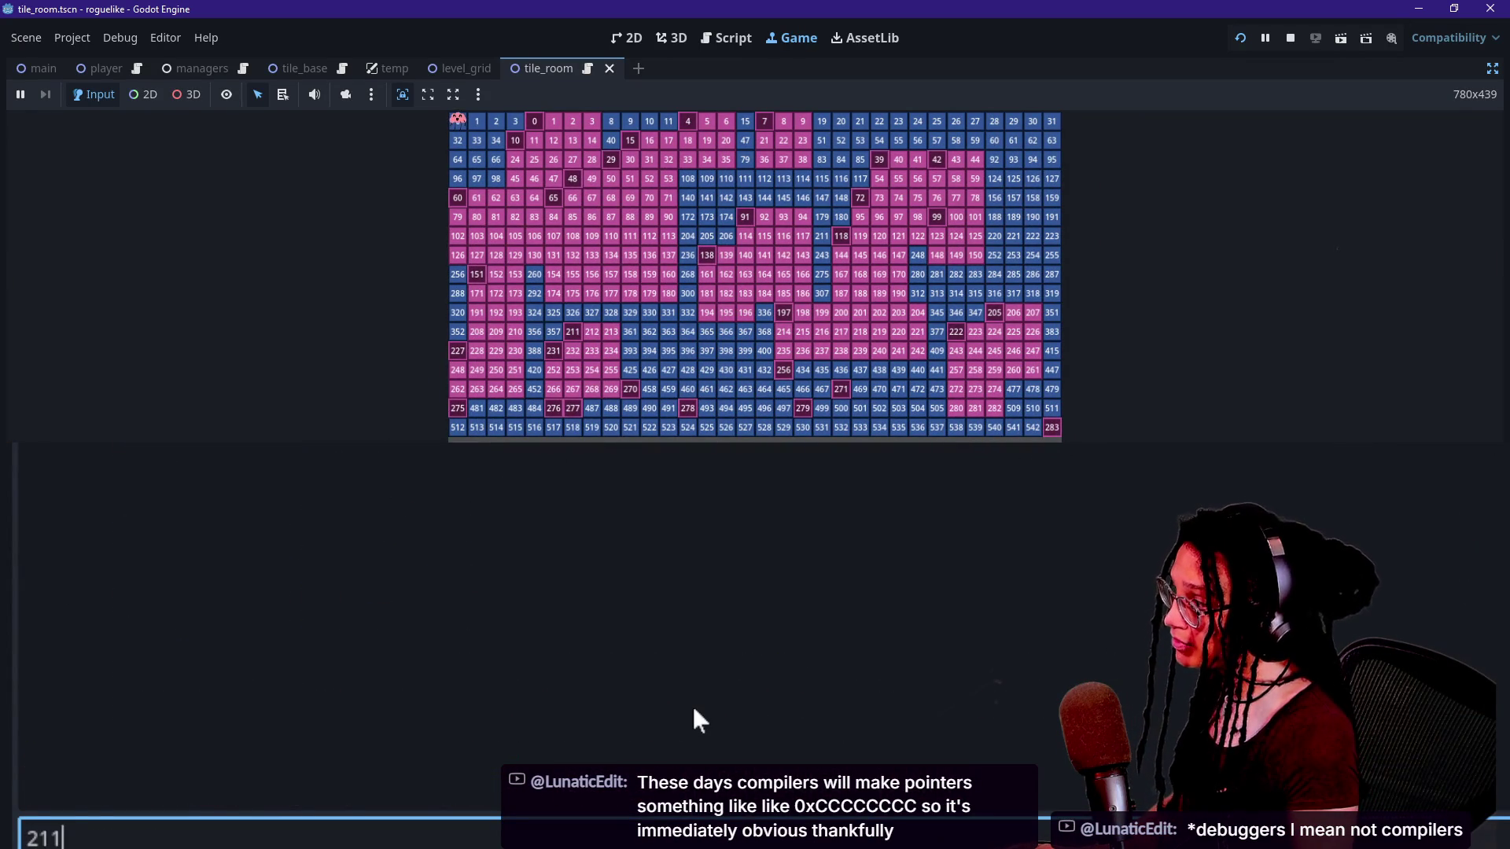
key(BackSpace)
key(BackSpace)
key(BackSpace)
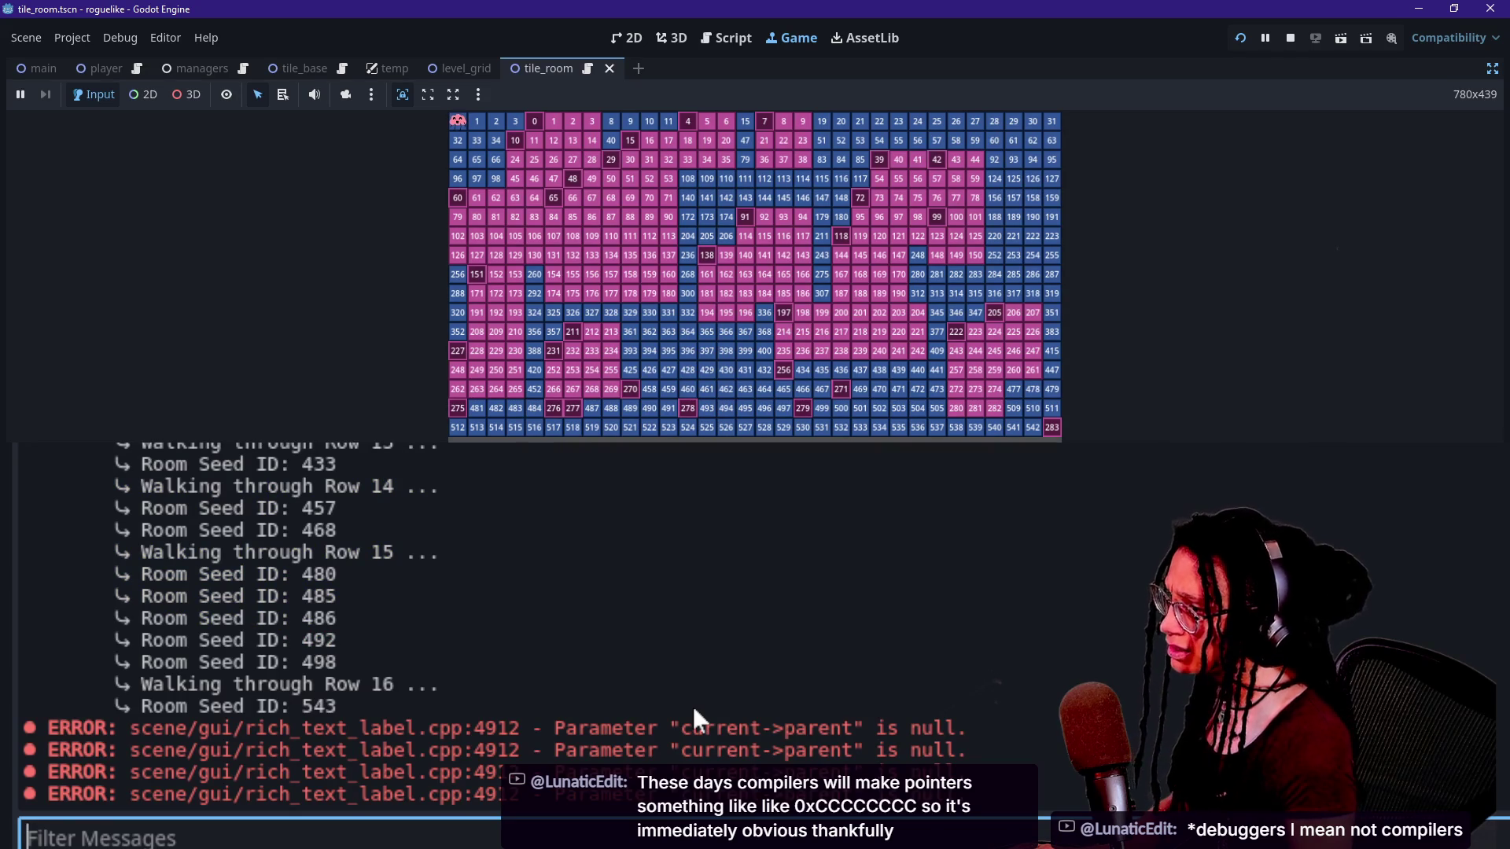
text(1)
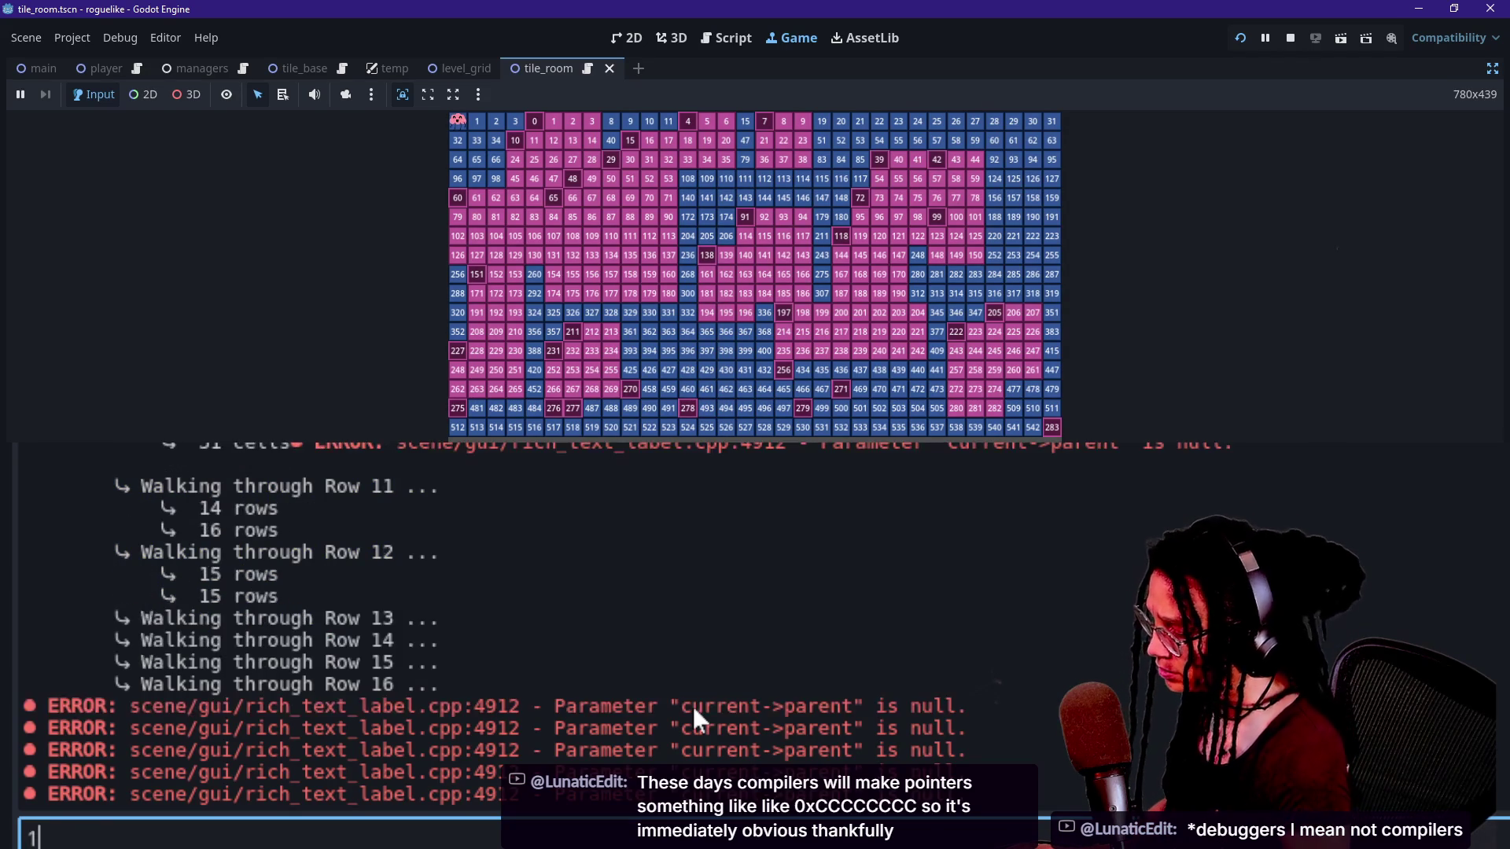
text(3)
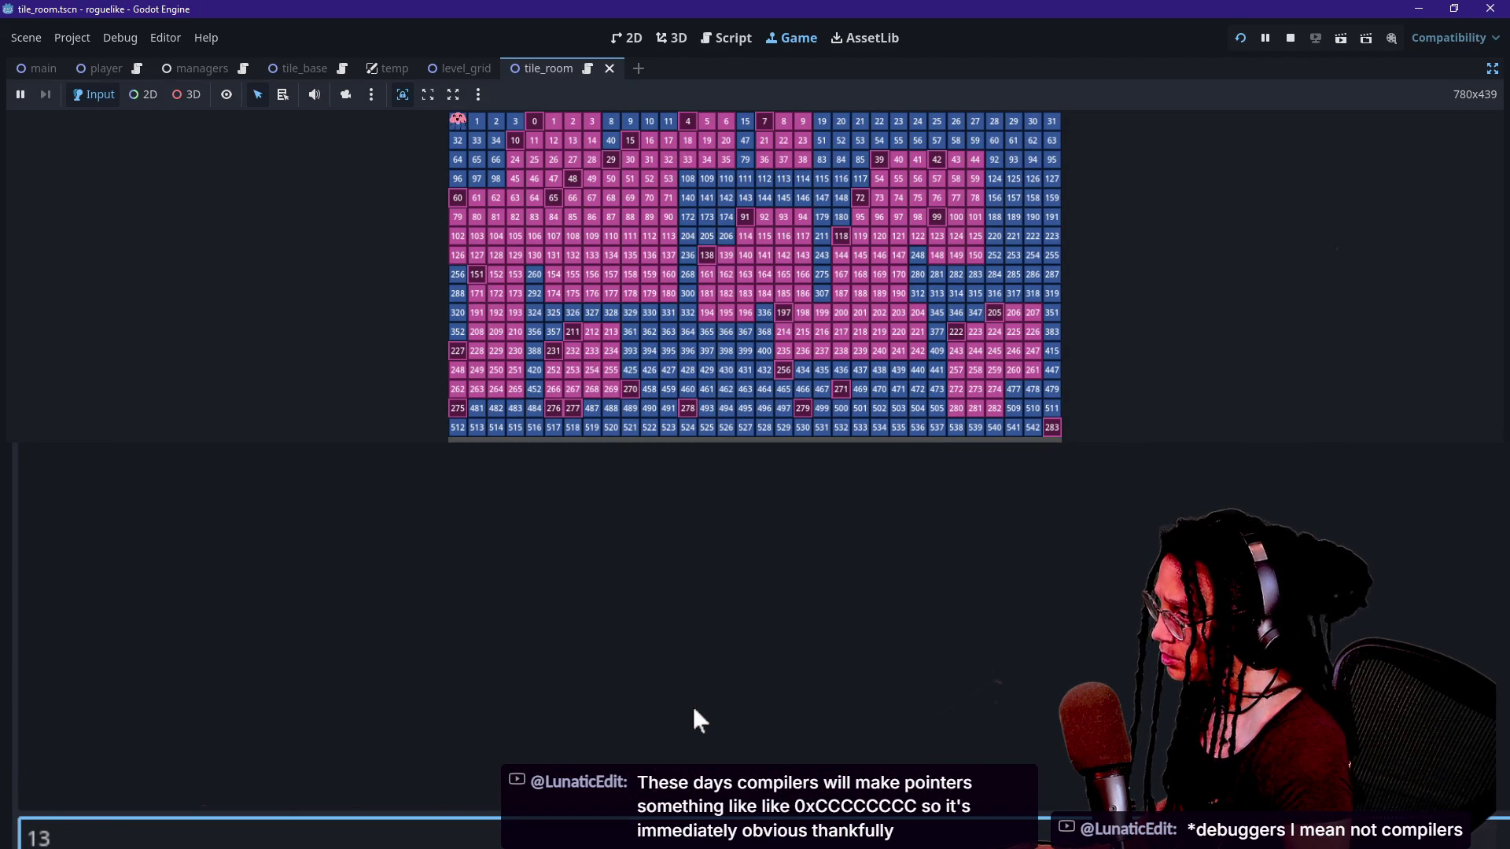
key(BackSpace)
key(BackSpace)
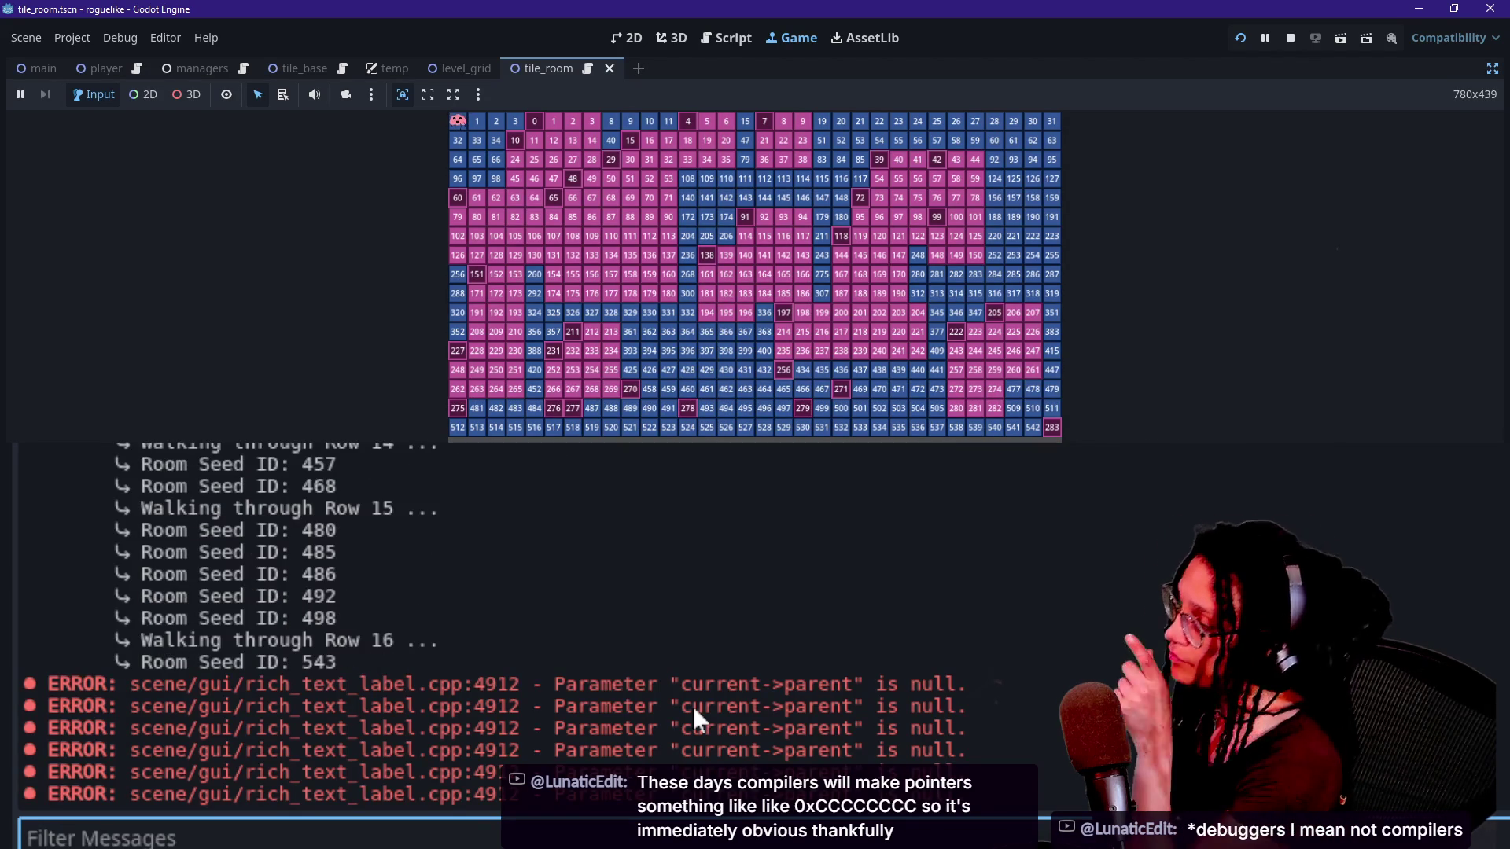
Scroll back through the highlighted spawn messages, give the game view more height, then return to Script.
scroll(686, 607, up, 1)
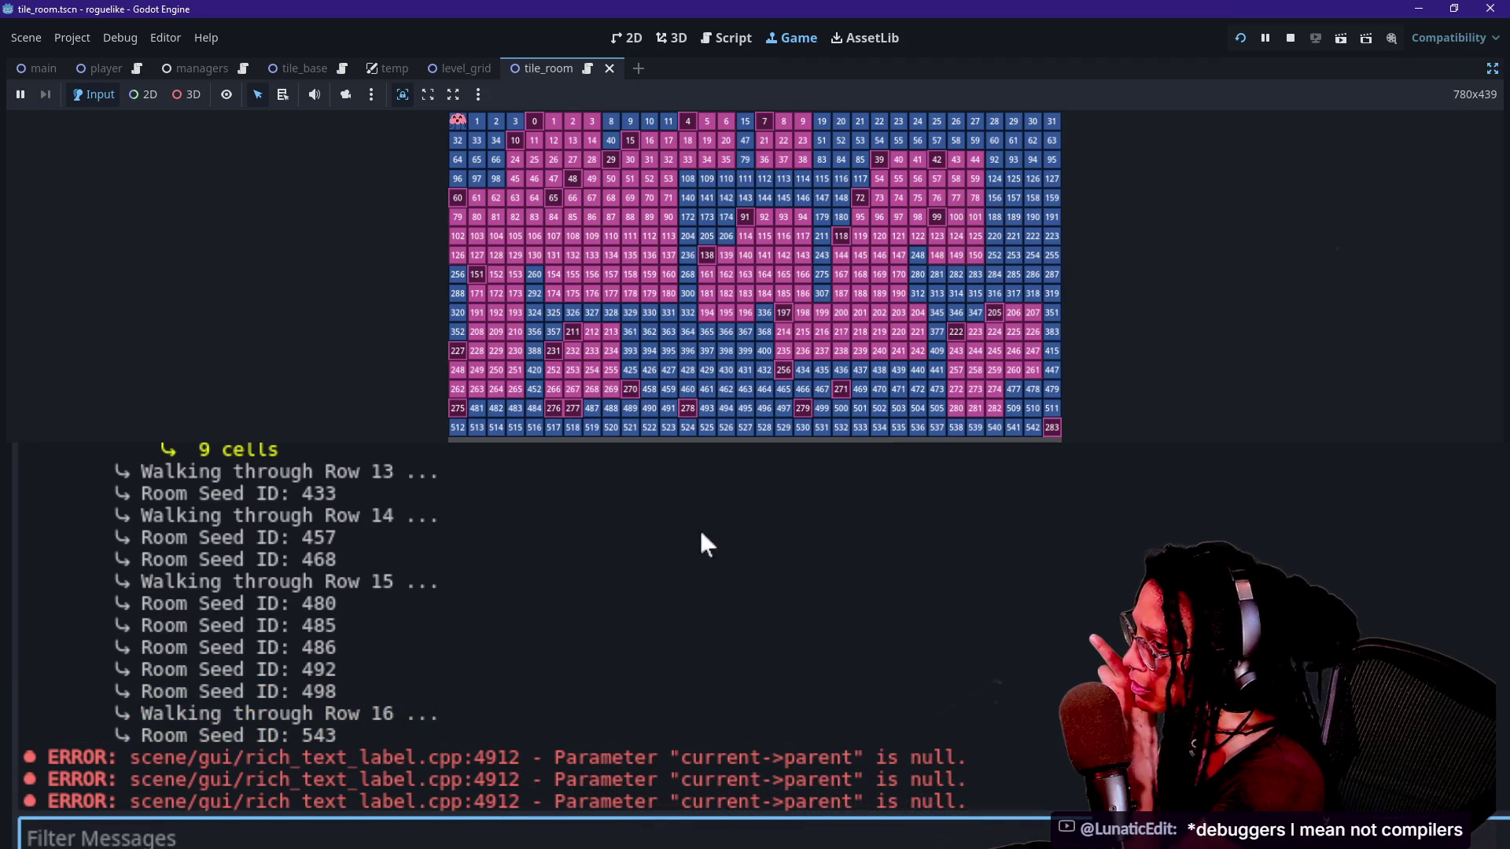
scroll(720, 511, up, 2)
scroll(472, 629, up, 20)
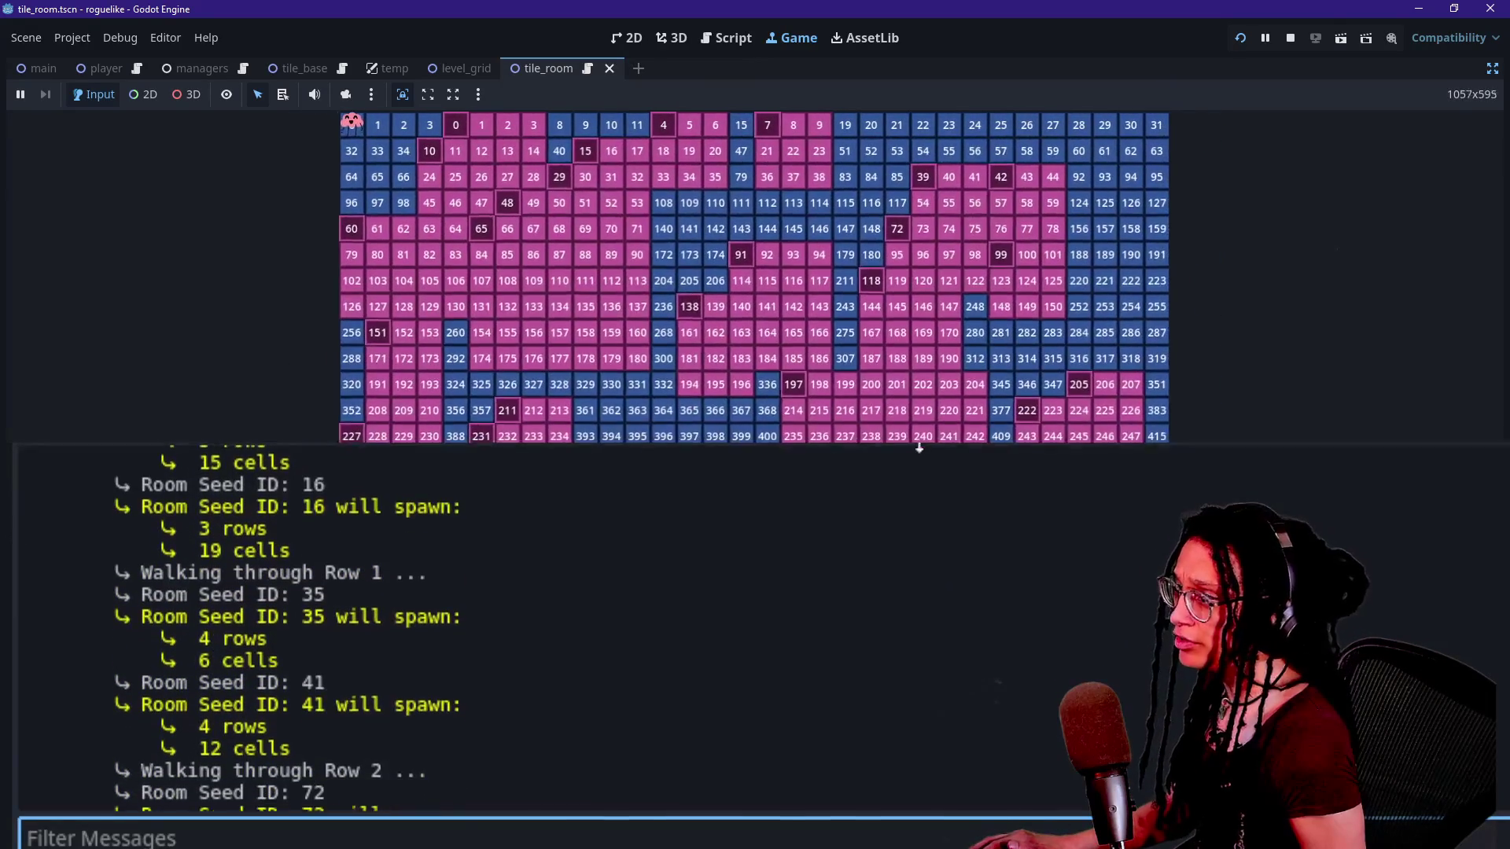
drag(918, 446, 918, 451)
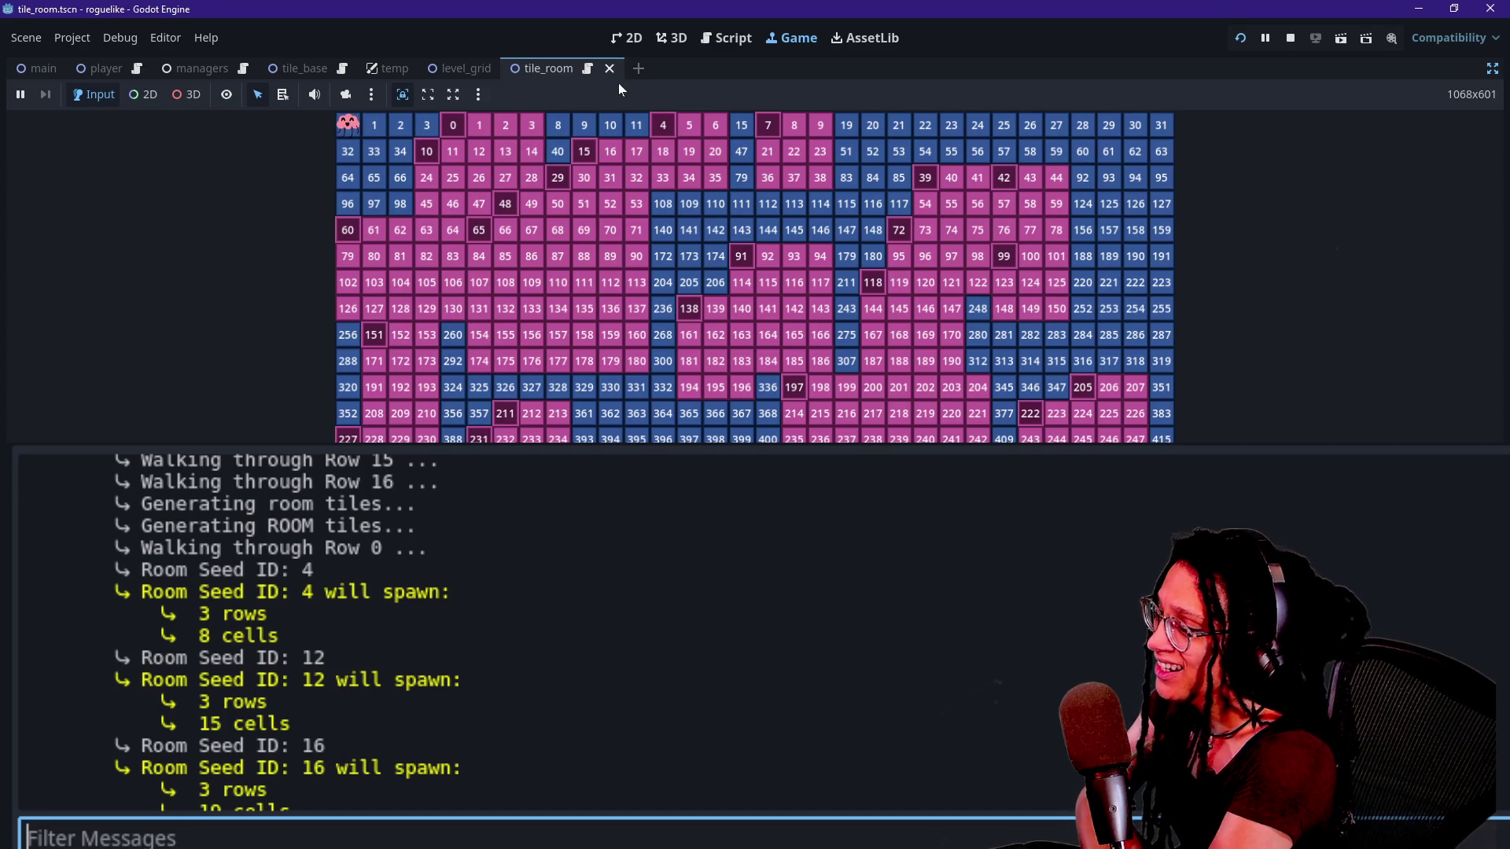
click(705, 46)
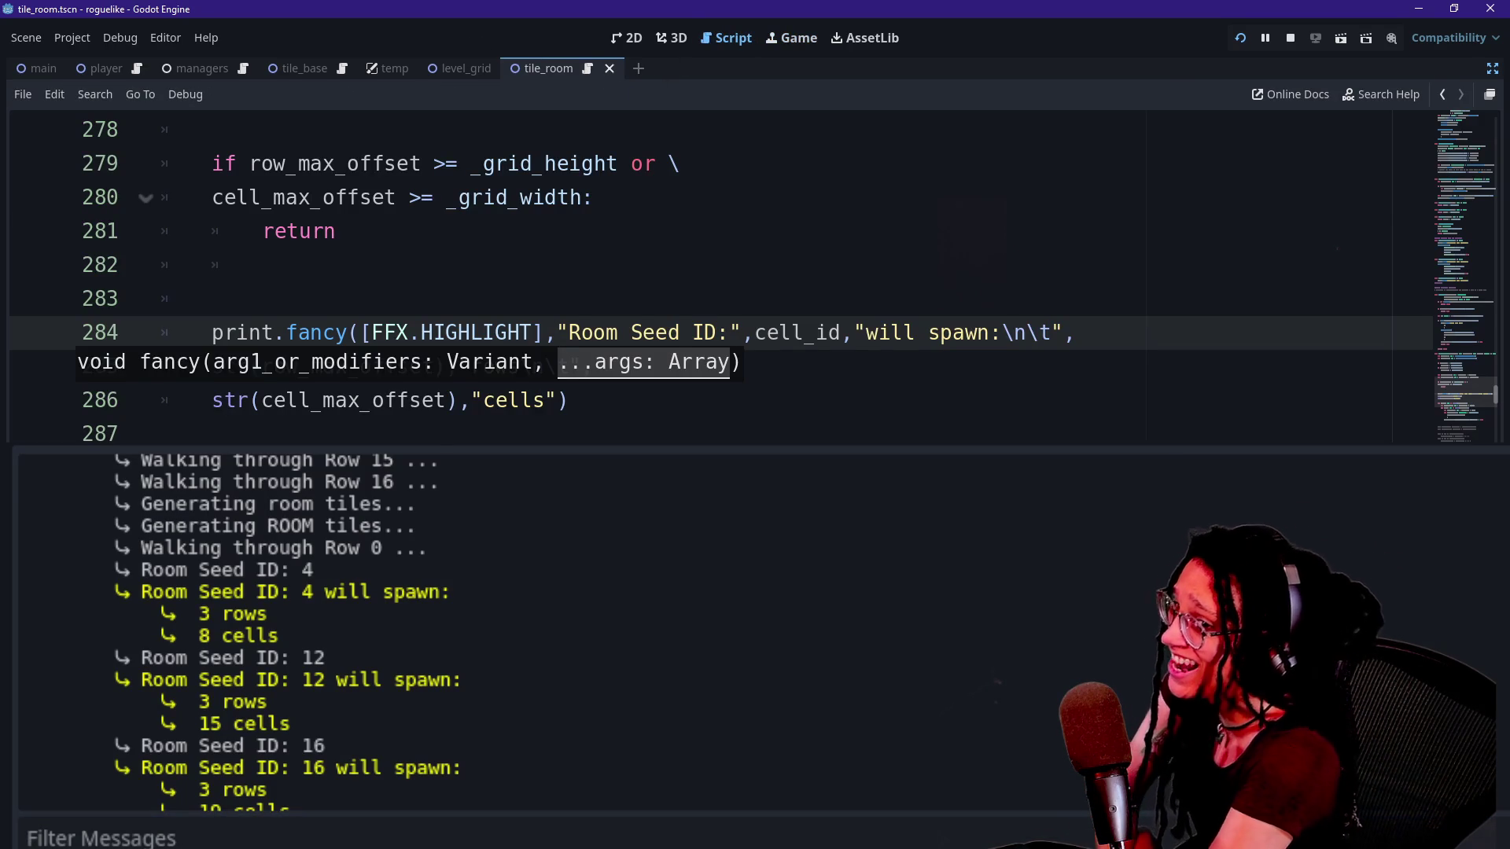
Hide the bottom output panel while viewing the top of tile_room.gd.
click(593, 197)
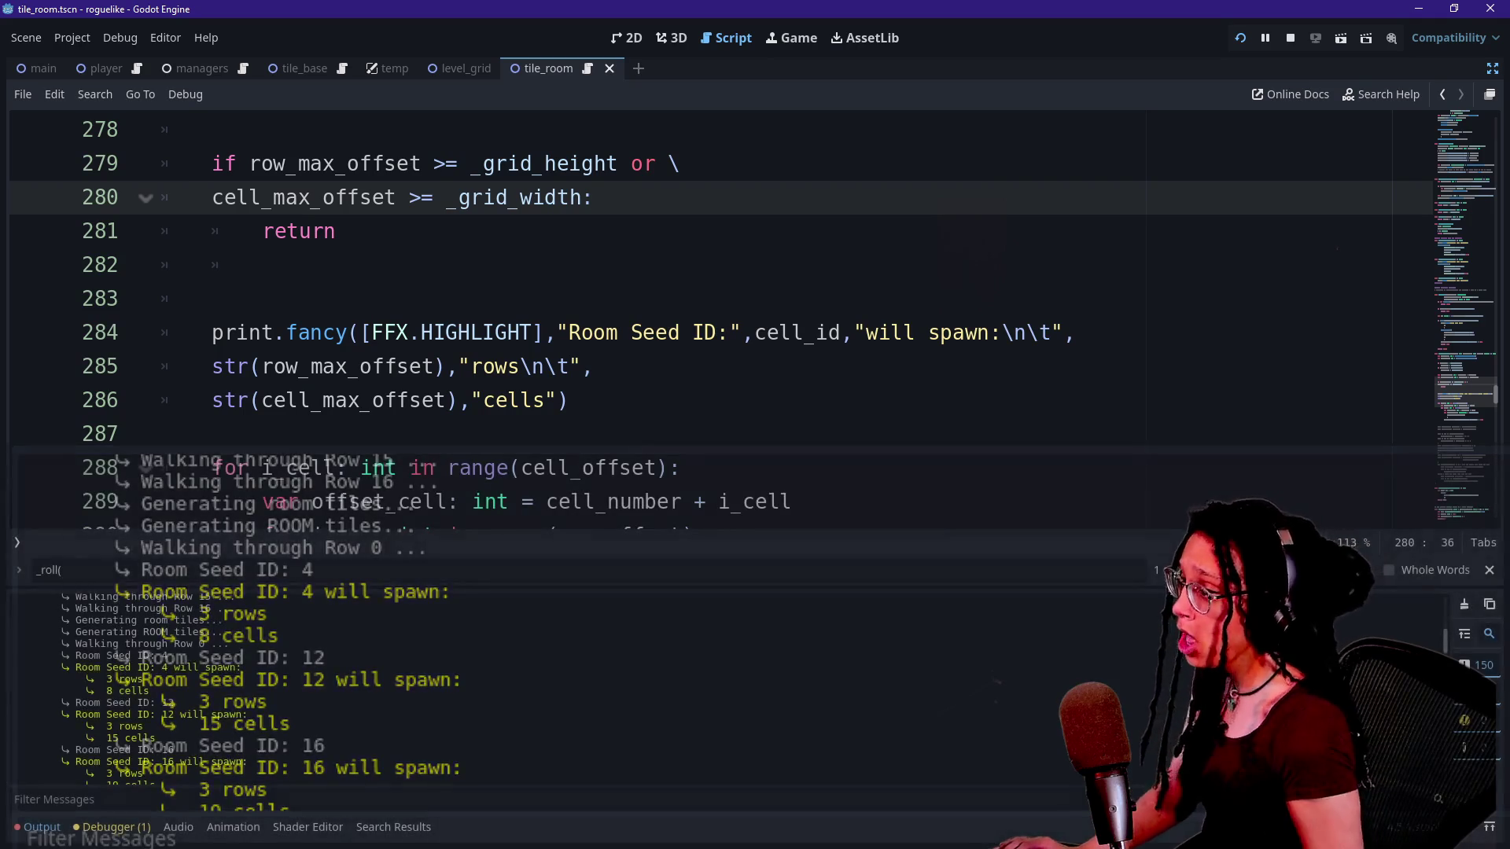
scroll(707, 315, up, 8)
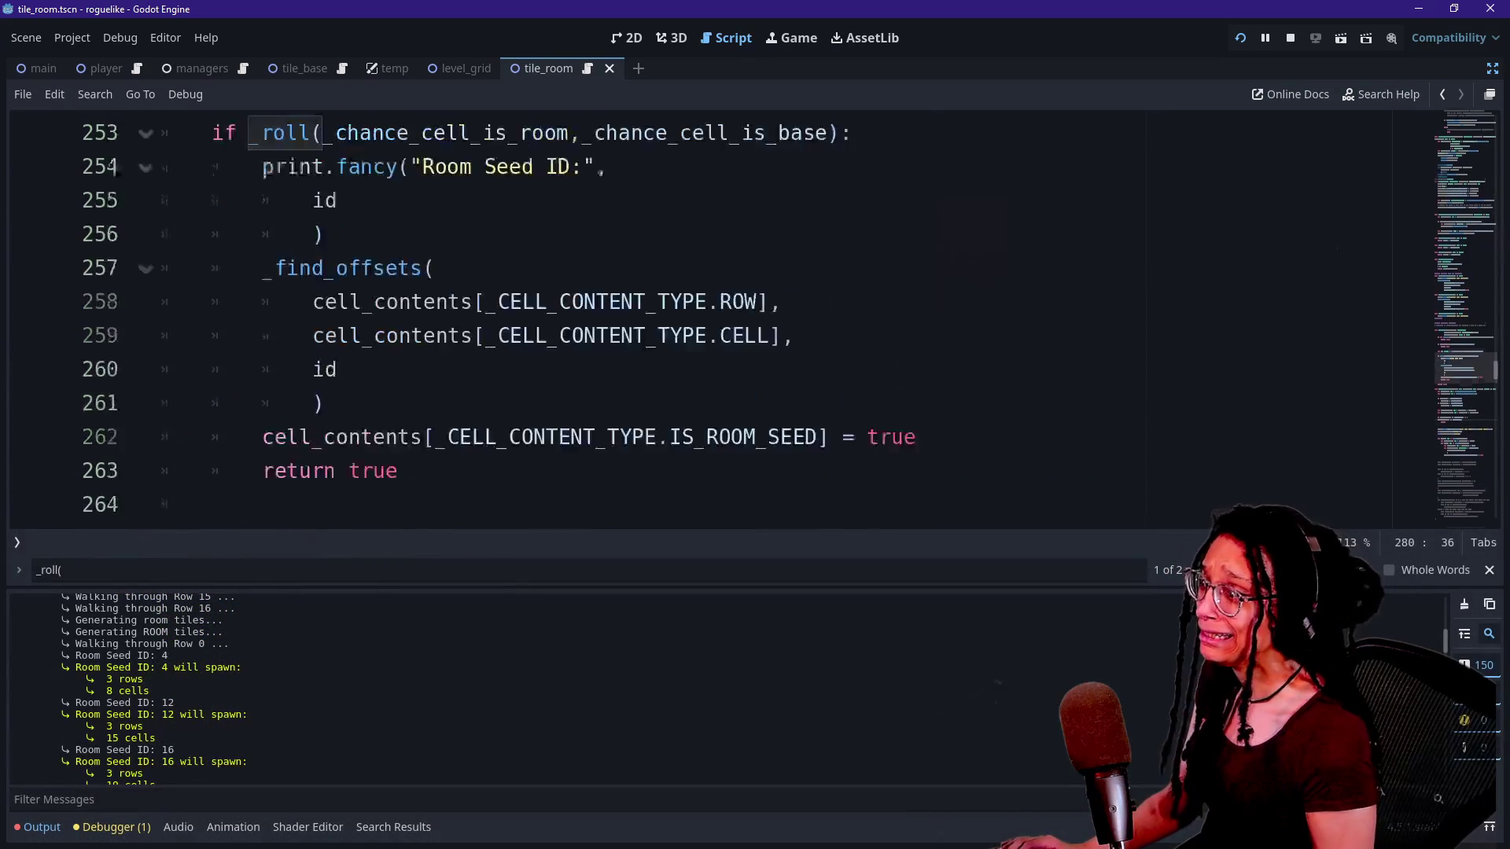
scroll(707, 315, up, 1)
key(ctrl+j)
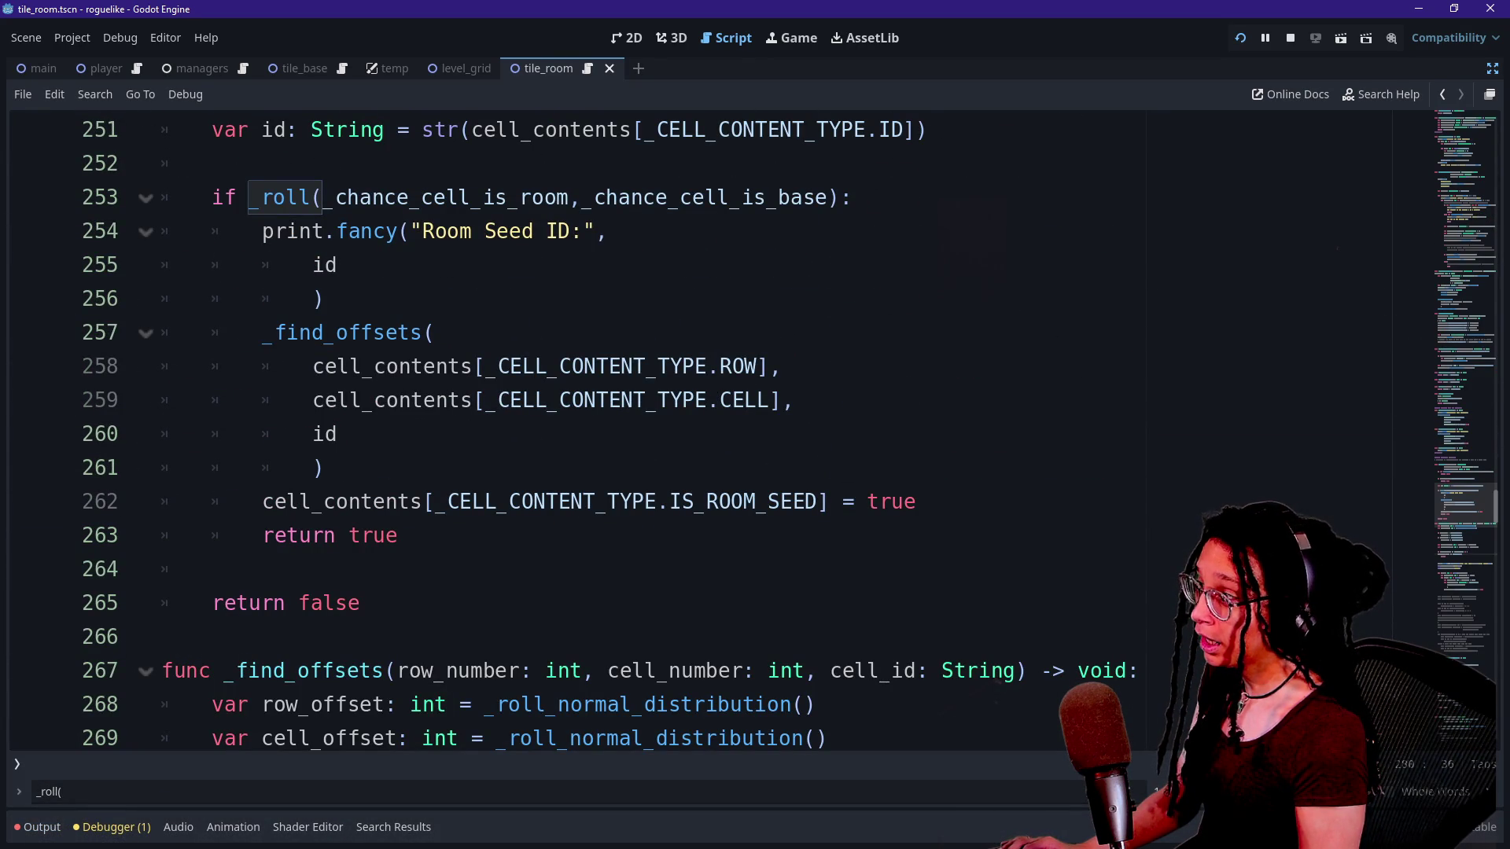
scroll(708, 432, up, 4)
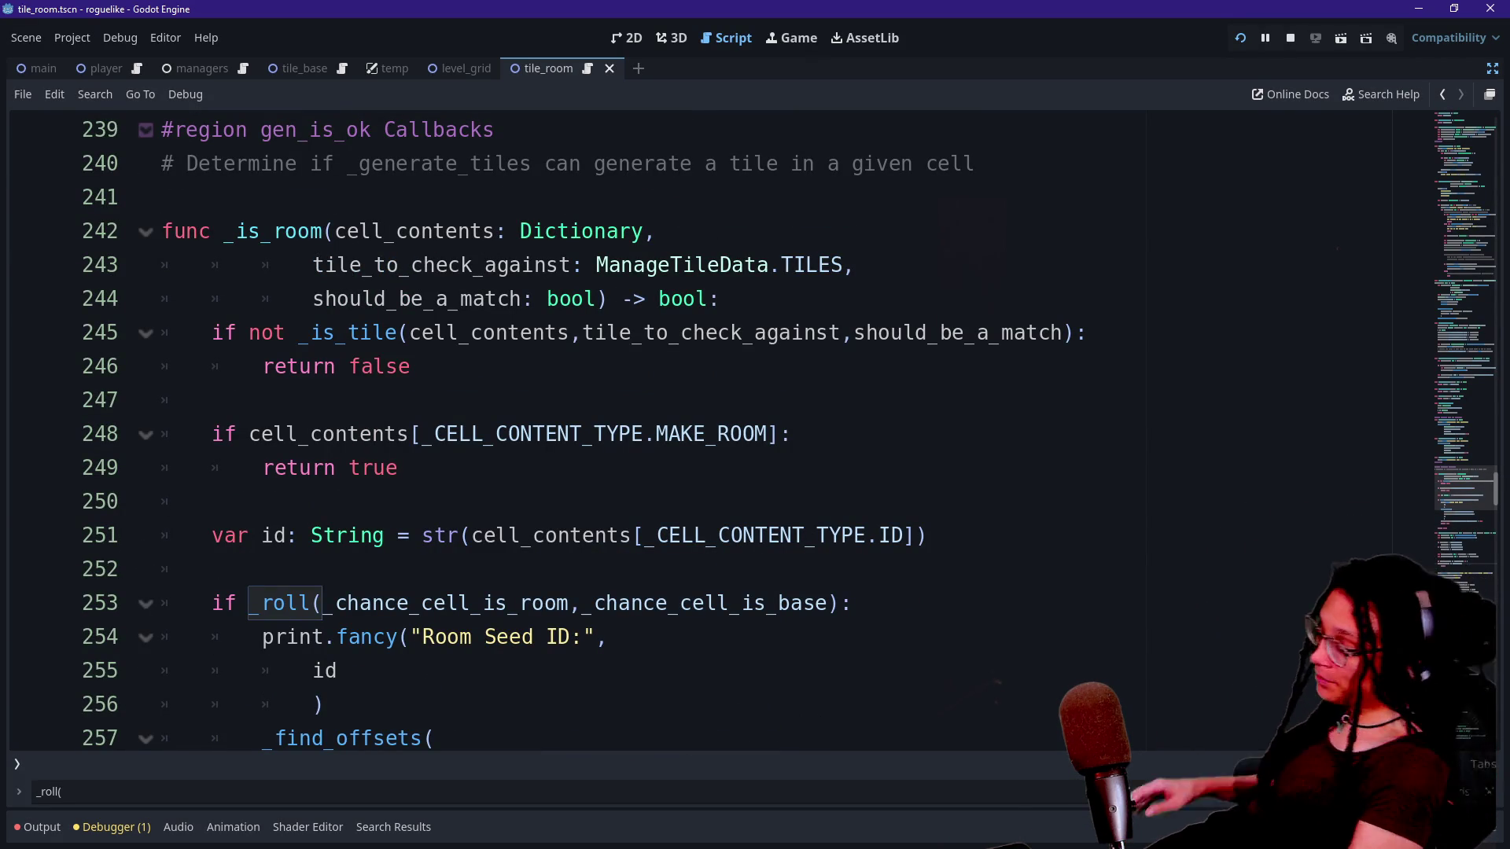
Search for "_log_" and jump to the _log_cell_contents function at line 182.
key(ctrl+f)
text(_log)
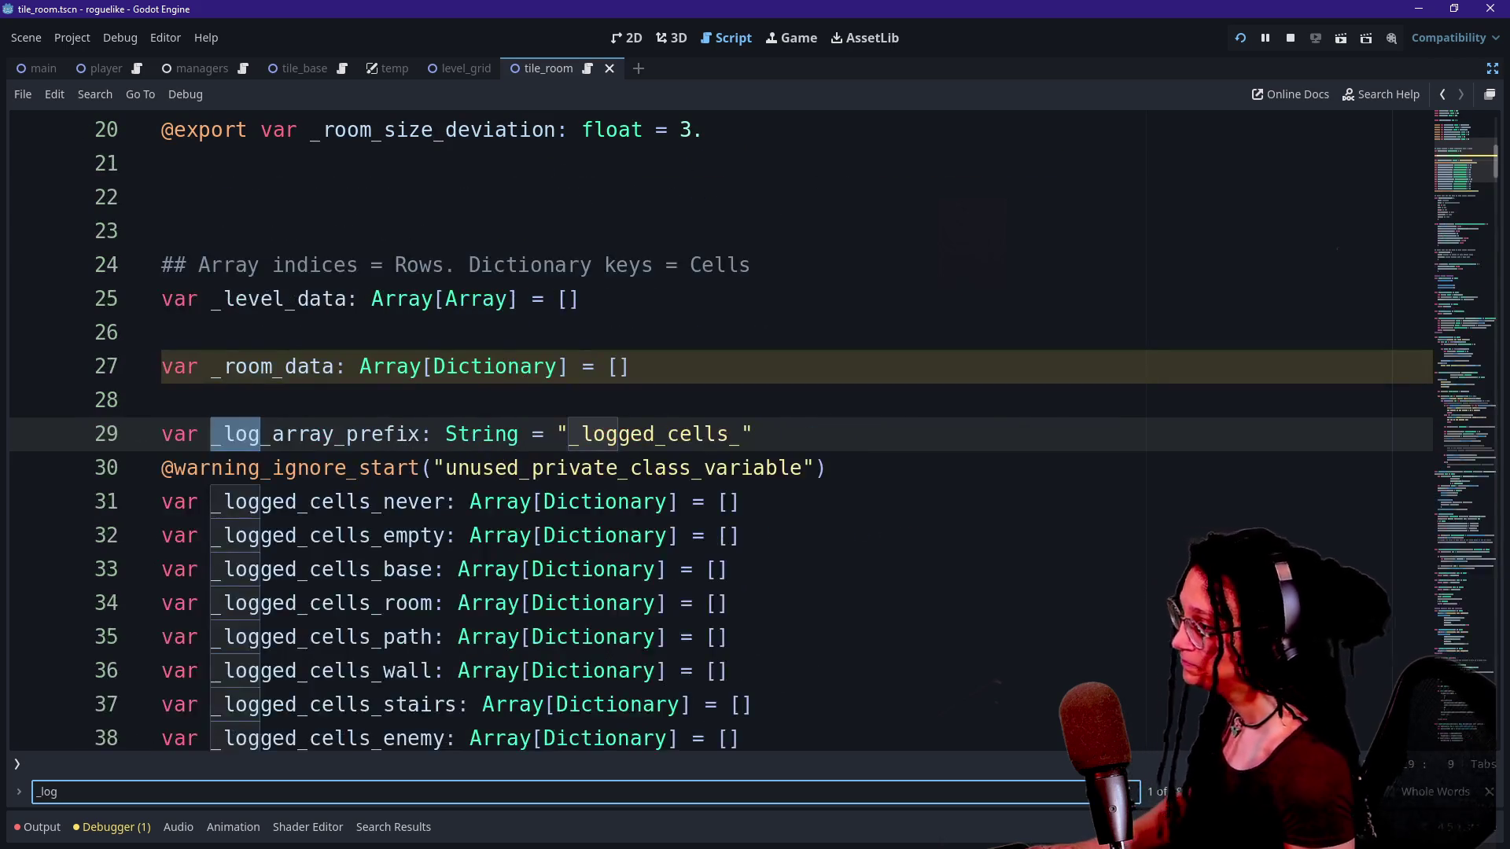
text(_)
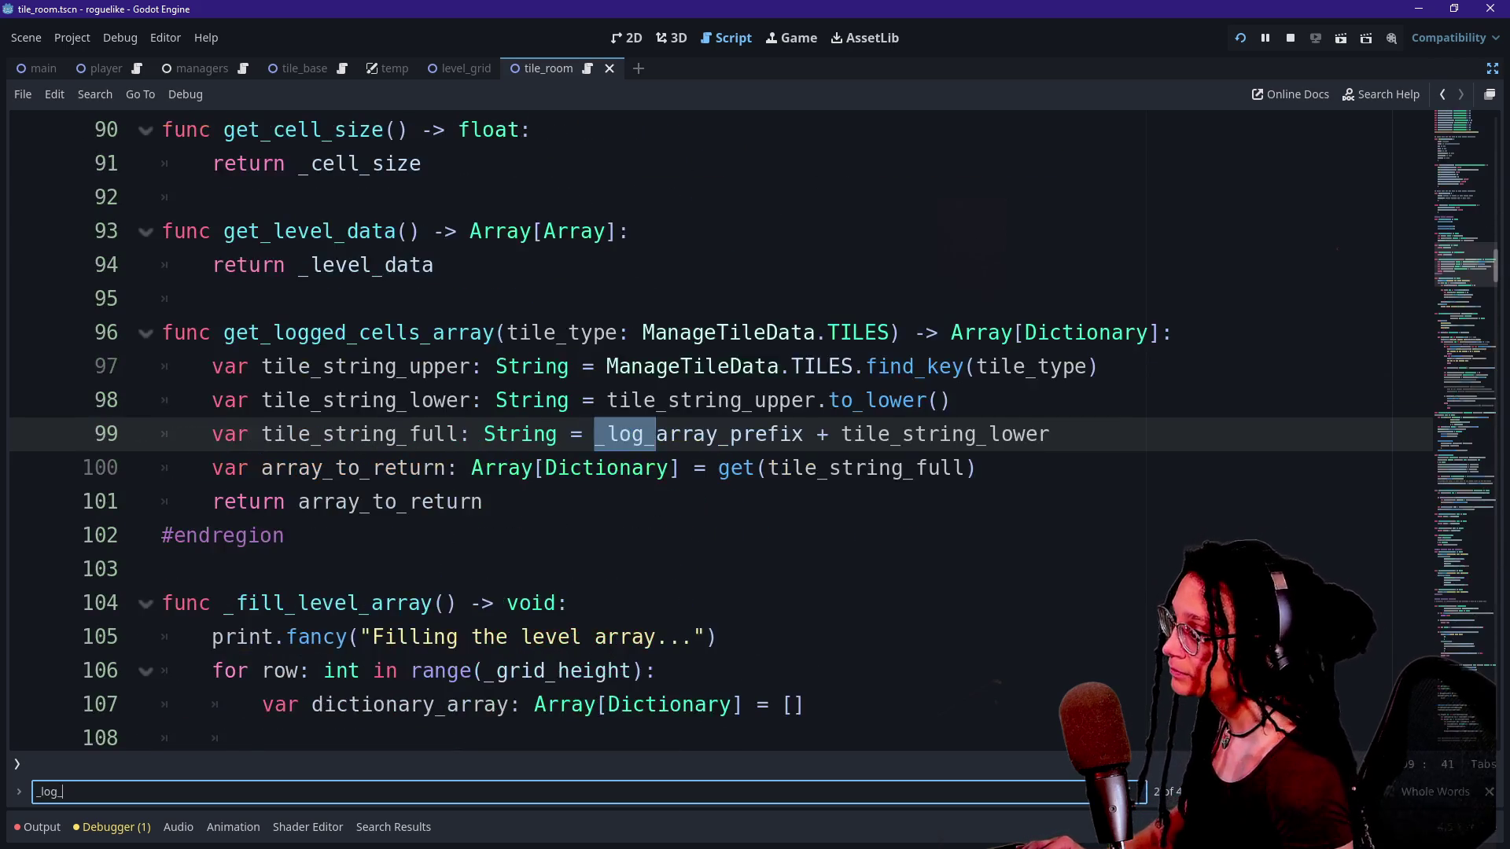
key(Return)
scroll(708, 433, down, 4)
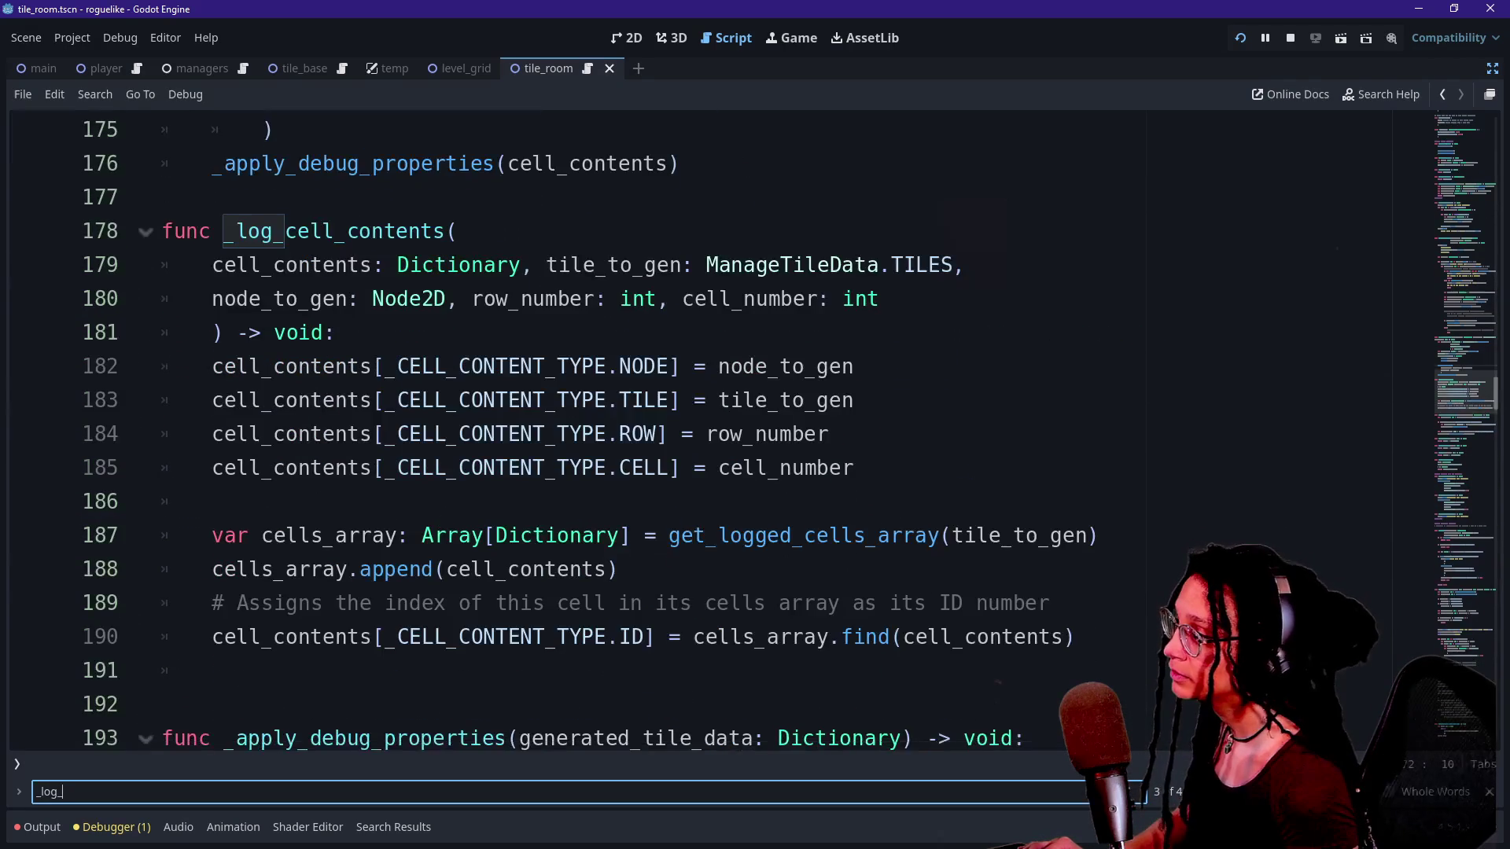
click(681, 434)
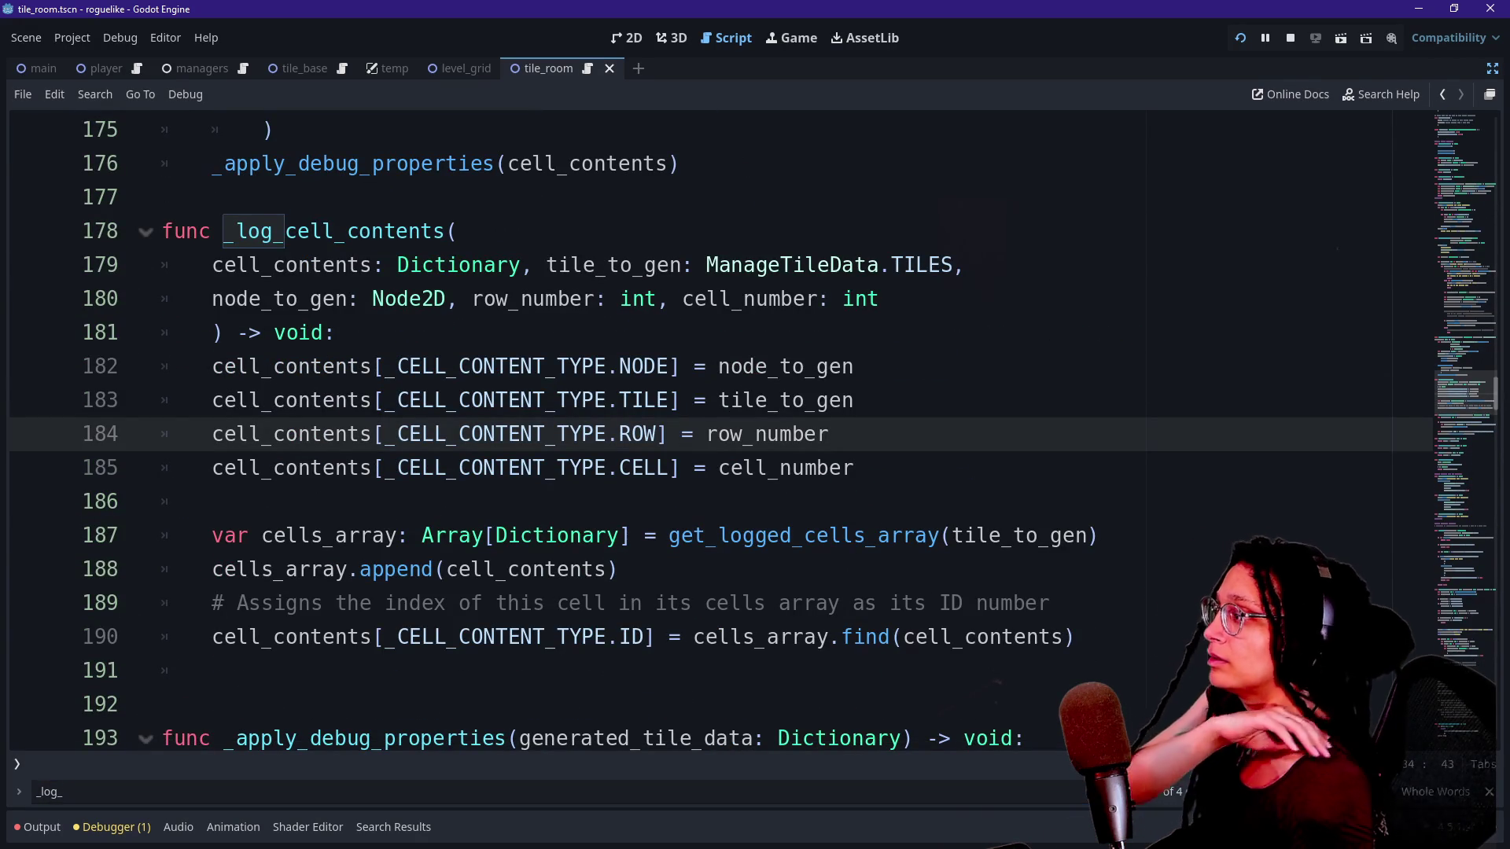
click(436, 366)
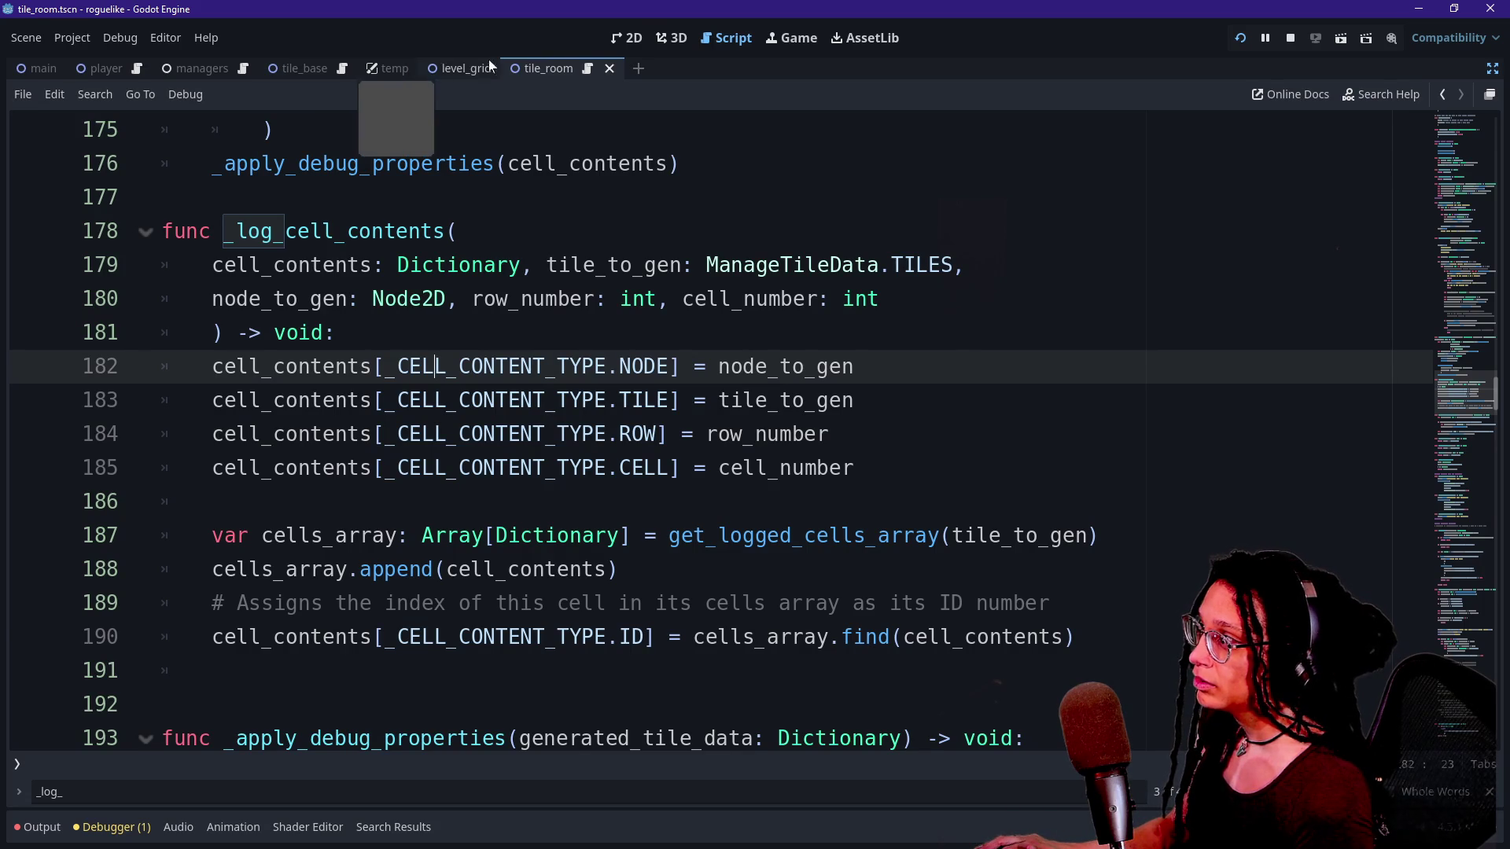
click(643, 39)
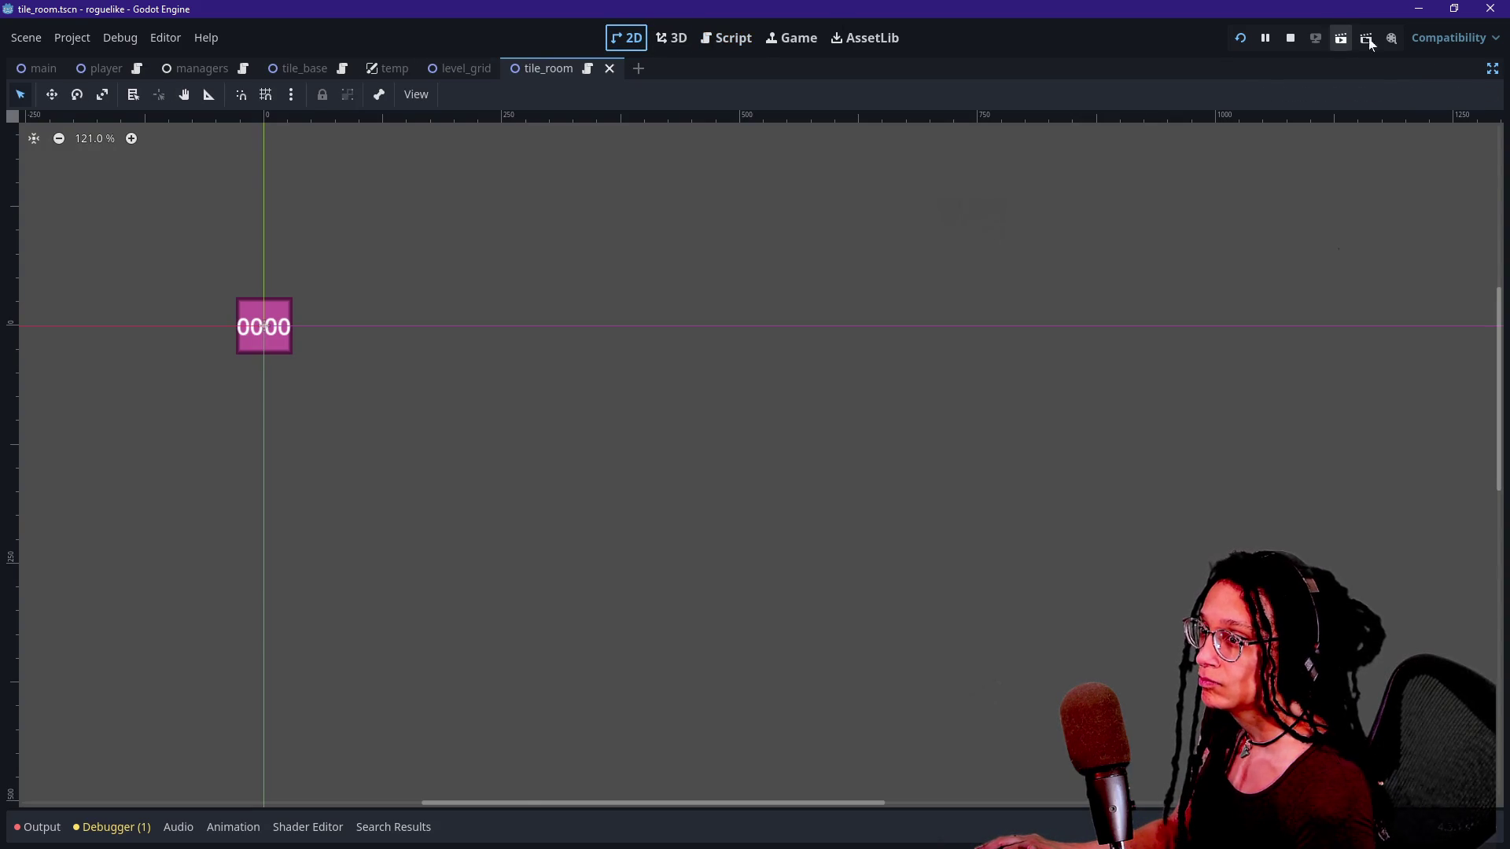
Hide the Sprite_Seed sprite in the tile_room scene and open tile_room.gd.
click(1498, 69)
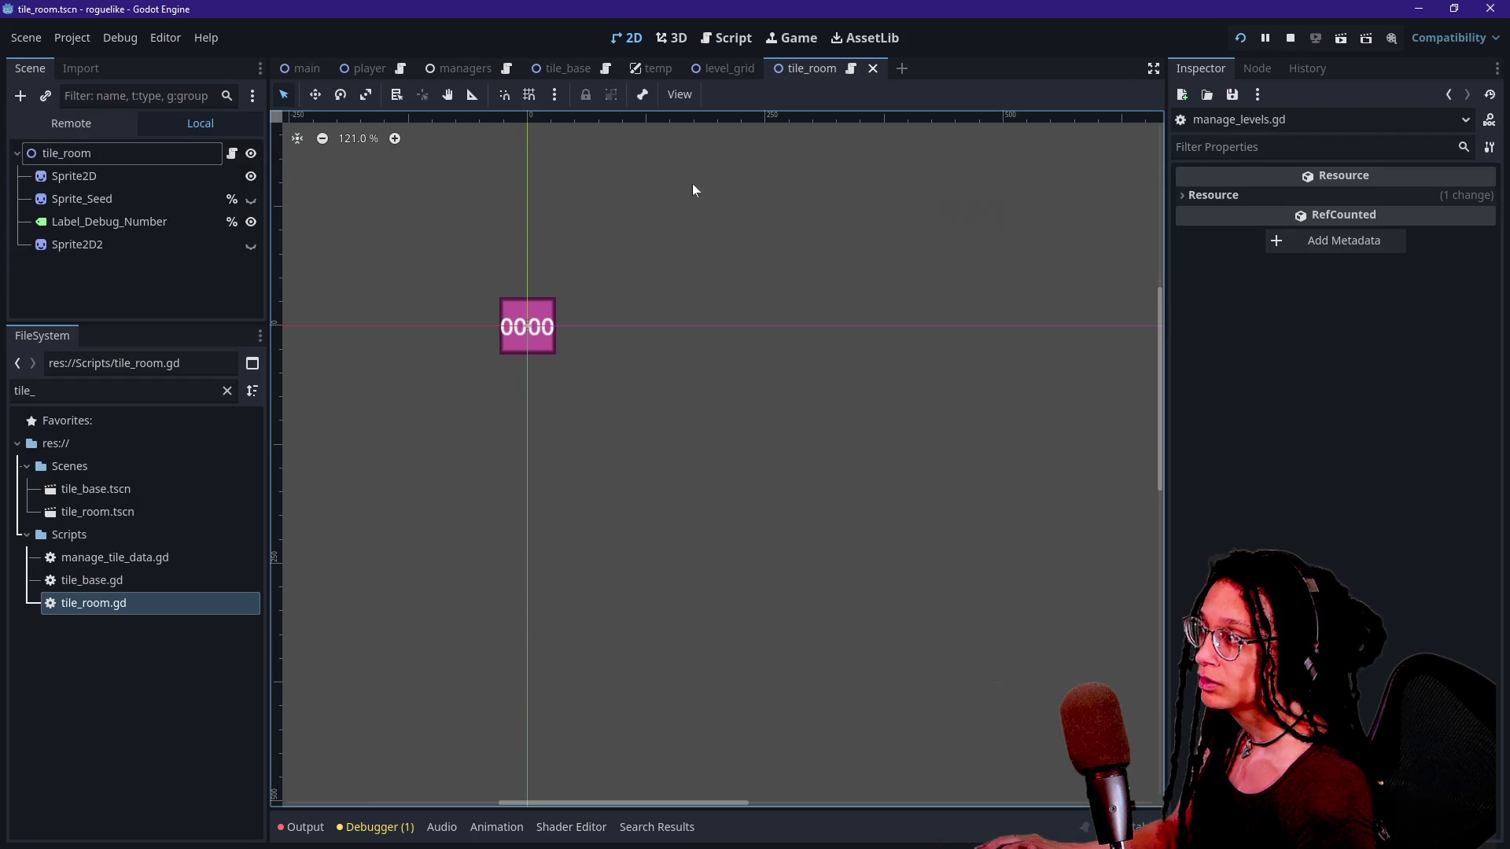
click(253, 199)
click(253, 198)
click(253, 198)
click(253, 199)
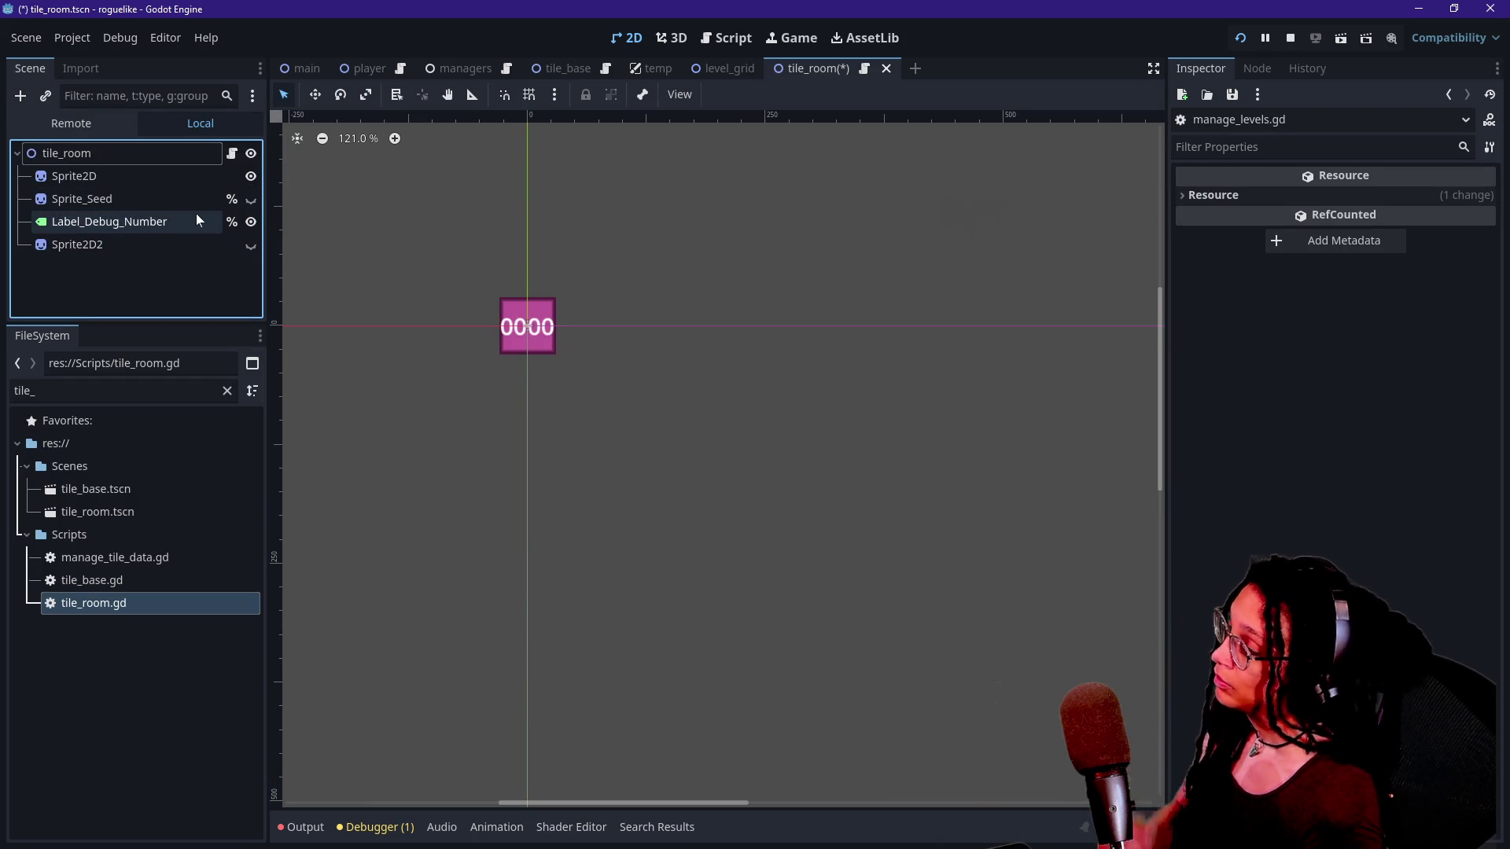
click(233, 153)
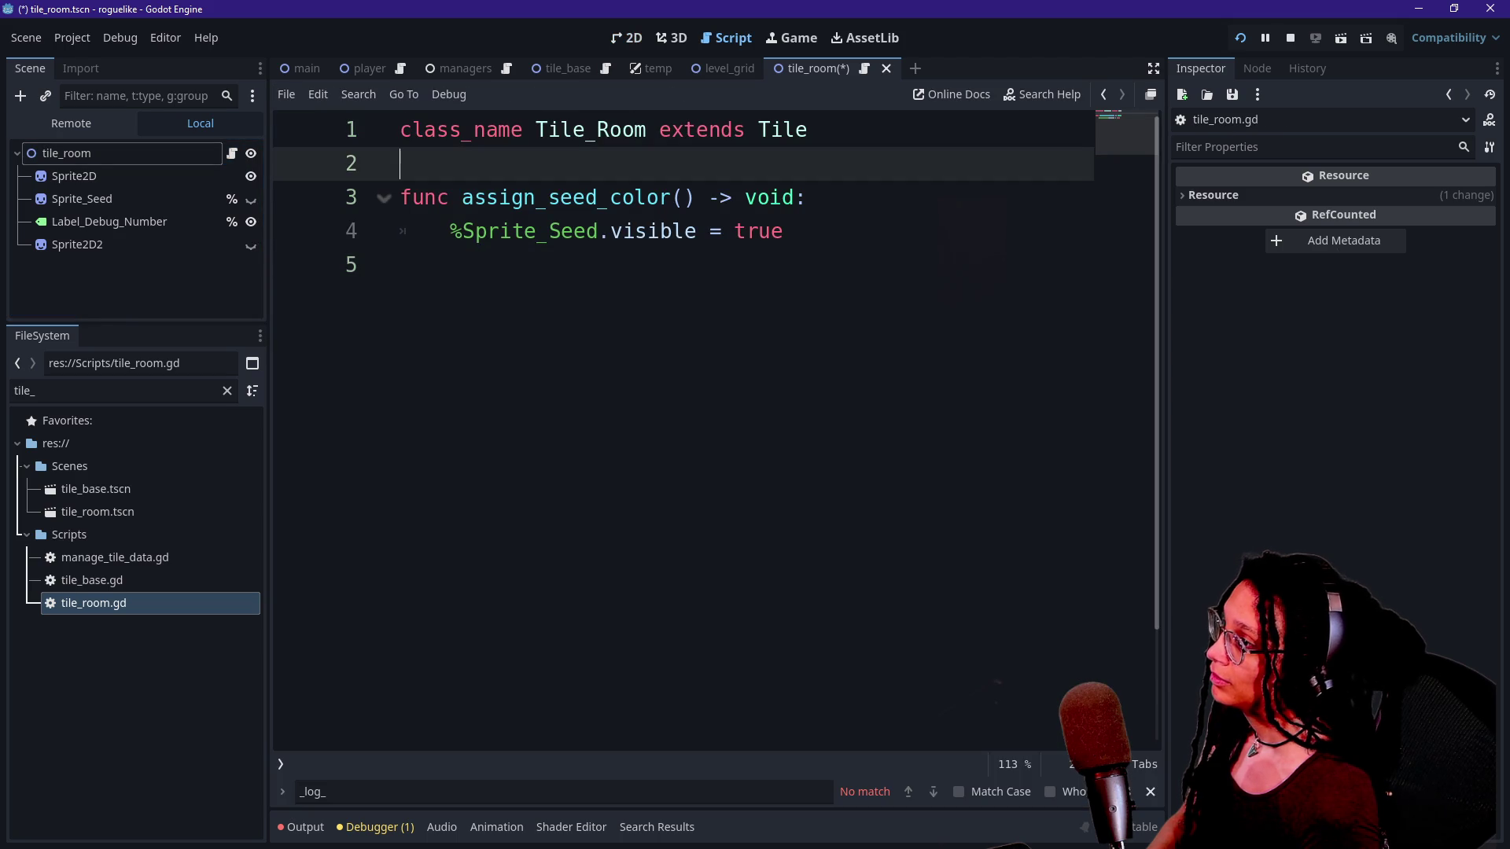
click(809, 129)
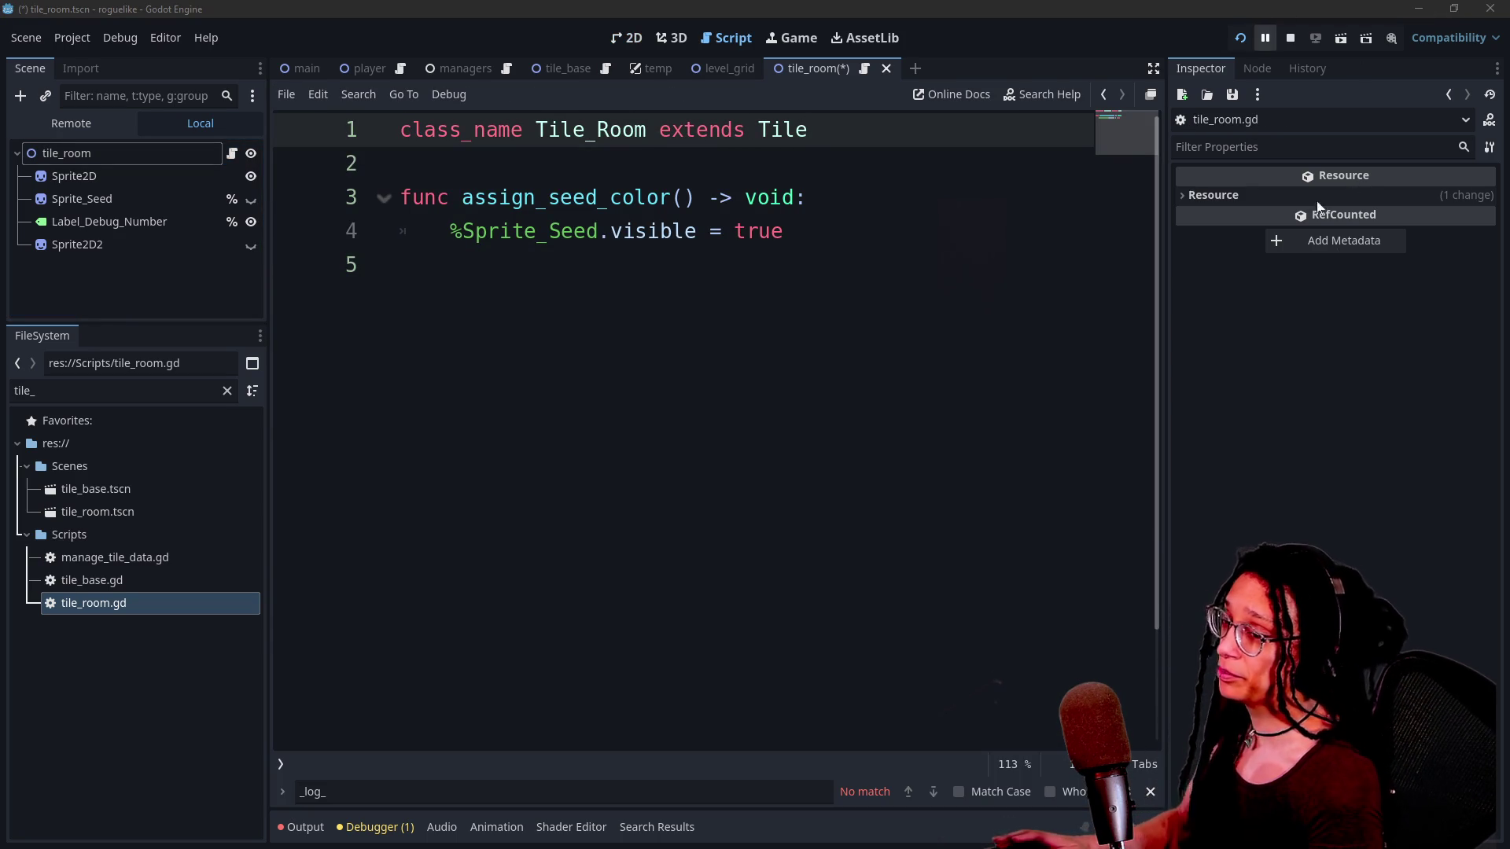
Open an online breathing timer in a new browser tab.
mouse_move(1321, 221)
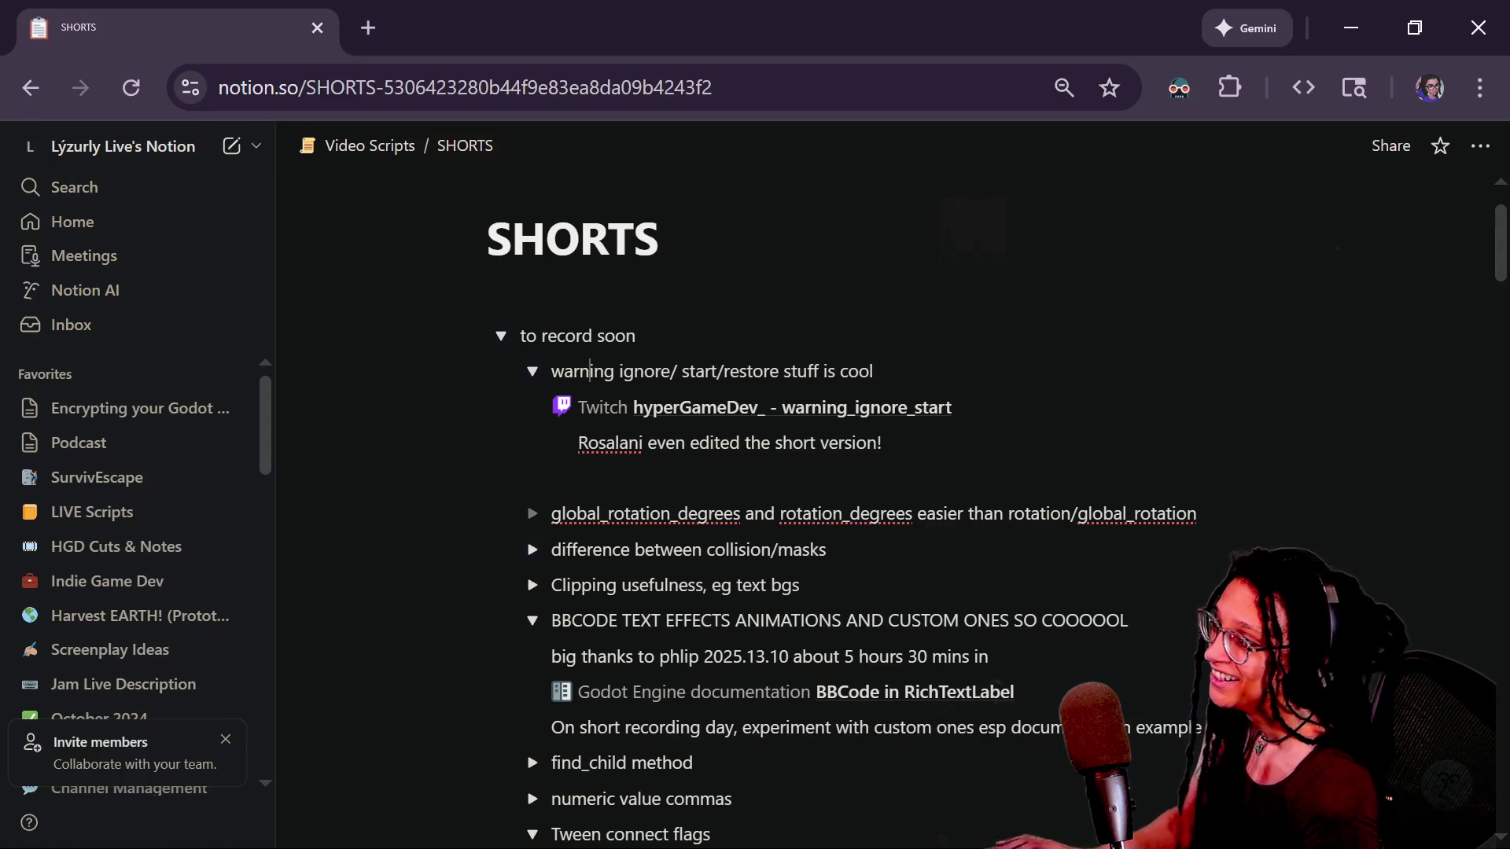
click(350, 26)
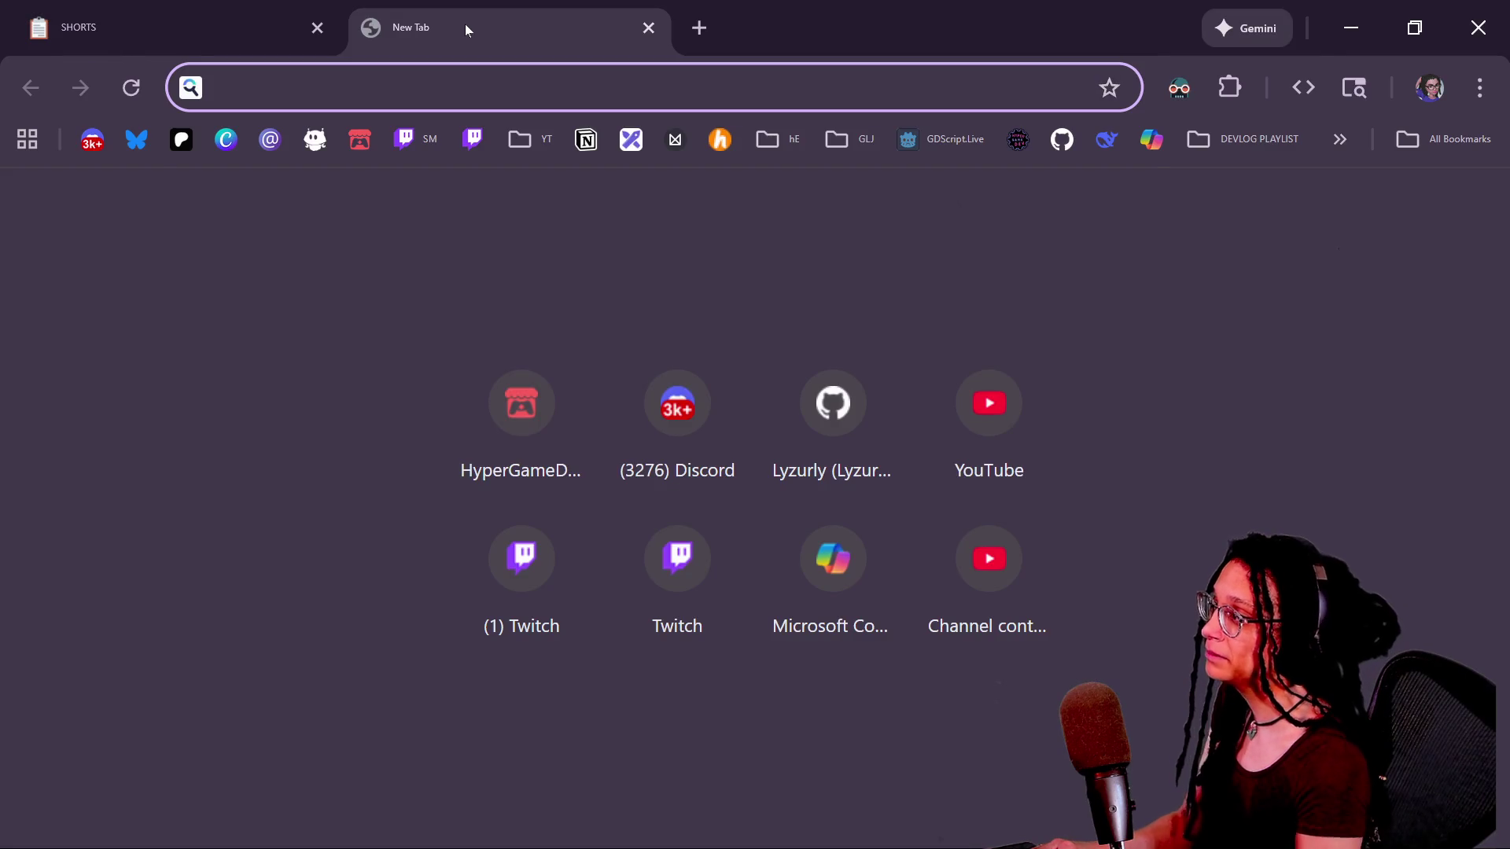
text(brea)
key(Return)
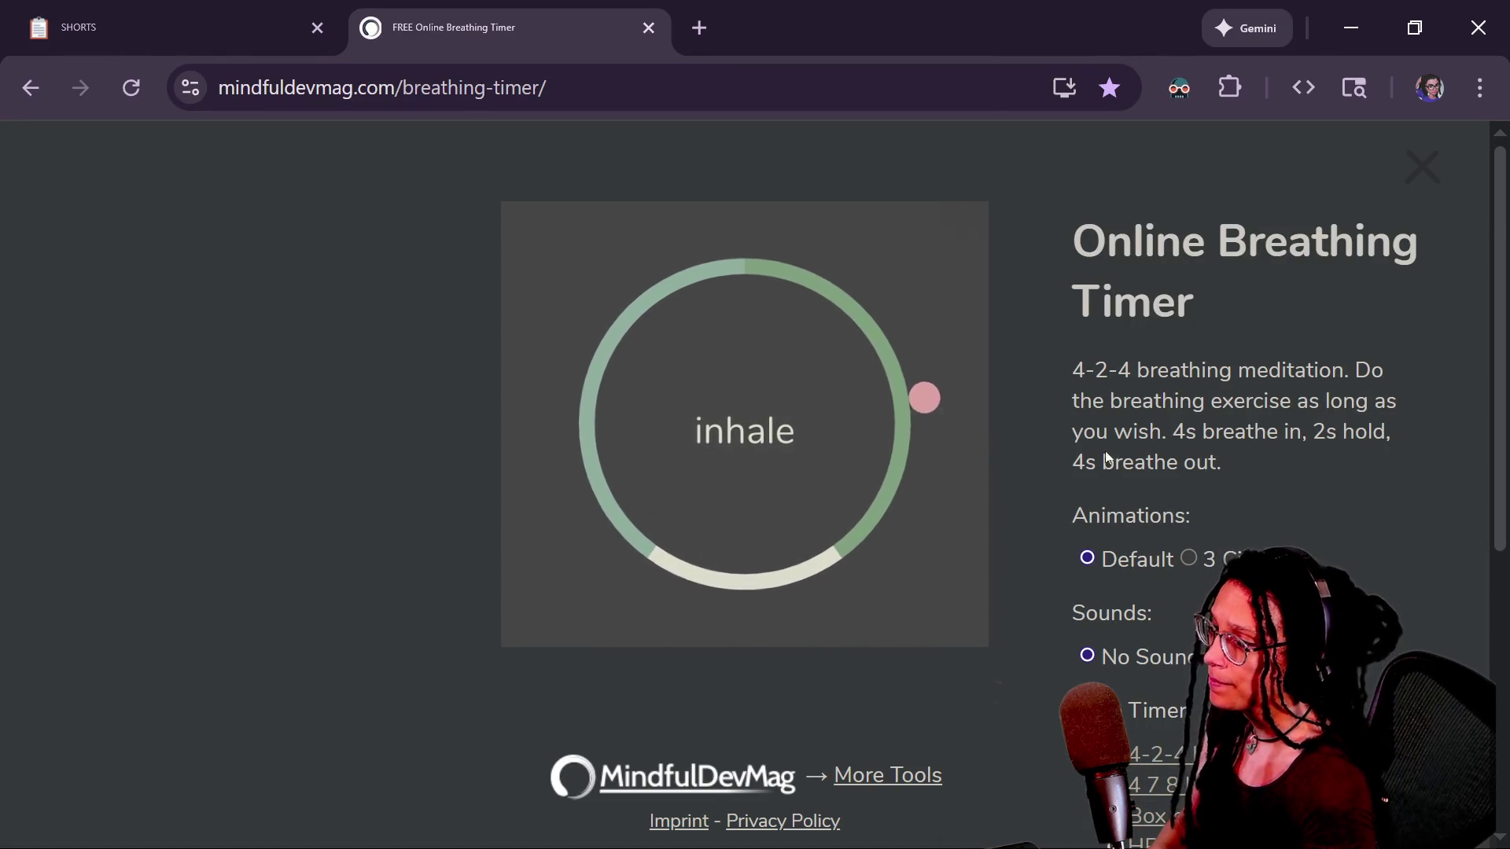
Run the Box breathing timer, close its tab afterwards, and switch back to Godot.
scroll(1172, 468, down, 2)
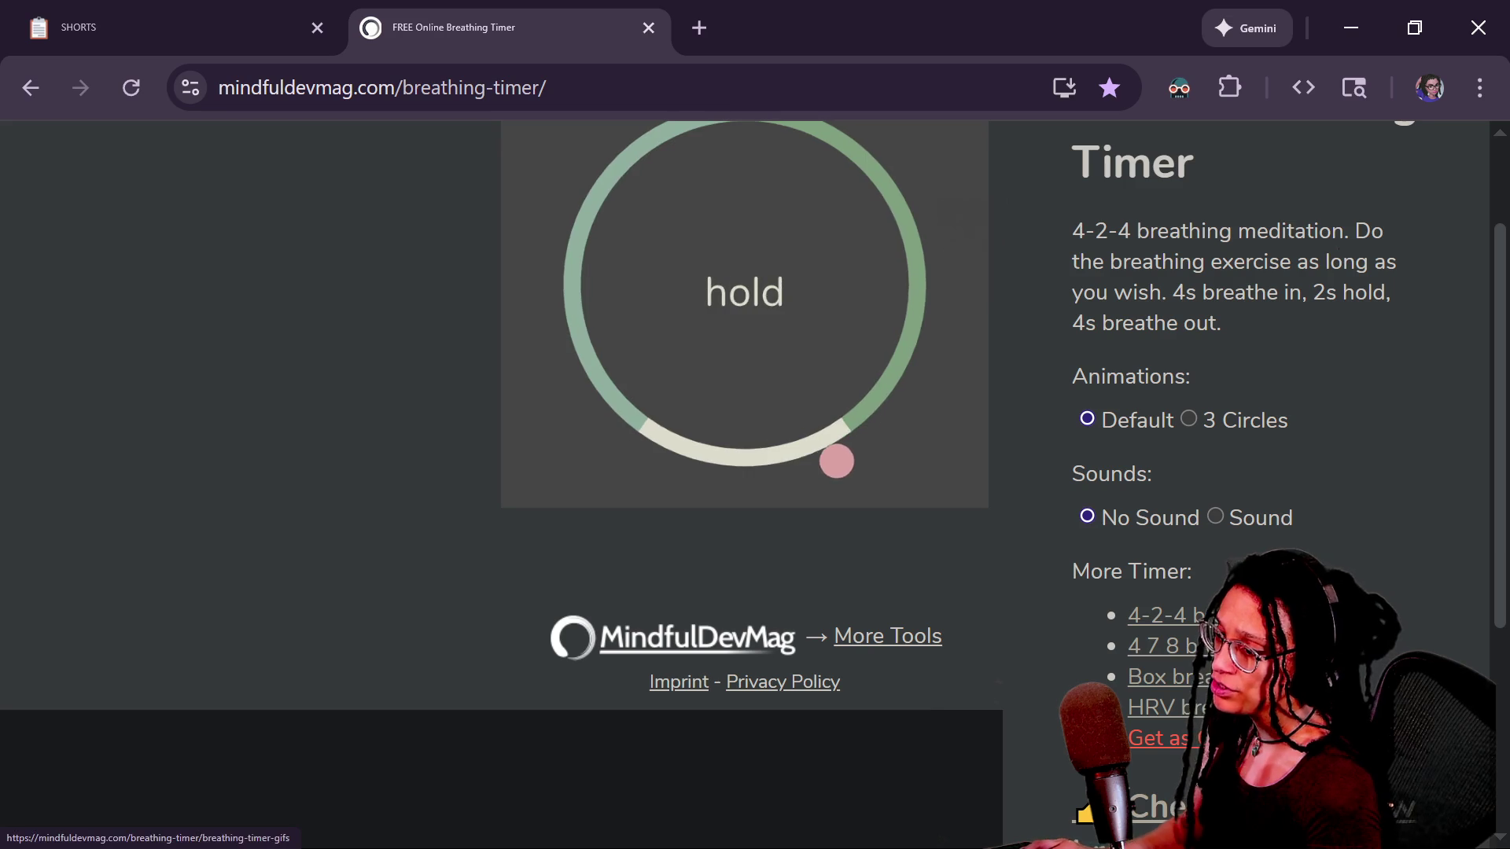
click(1156, 677)
key(ctrl+l)
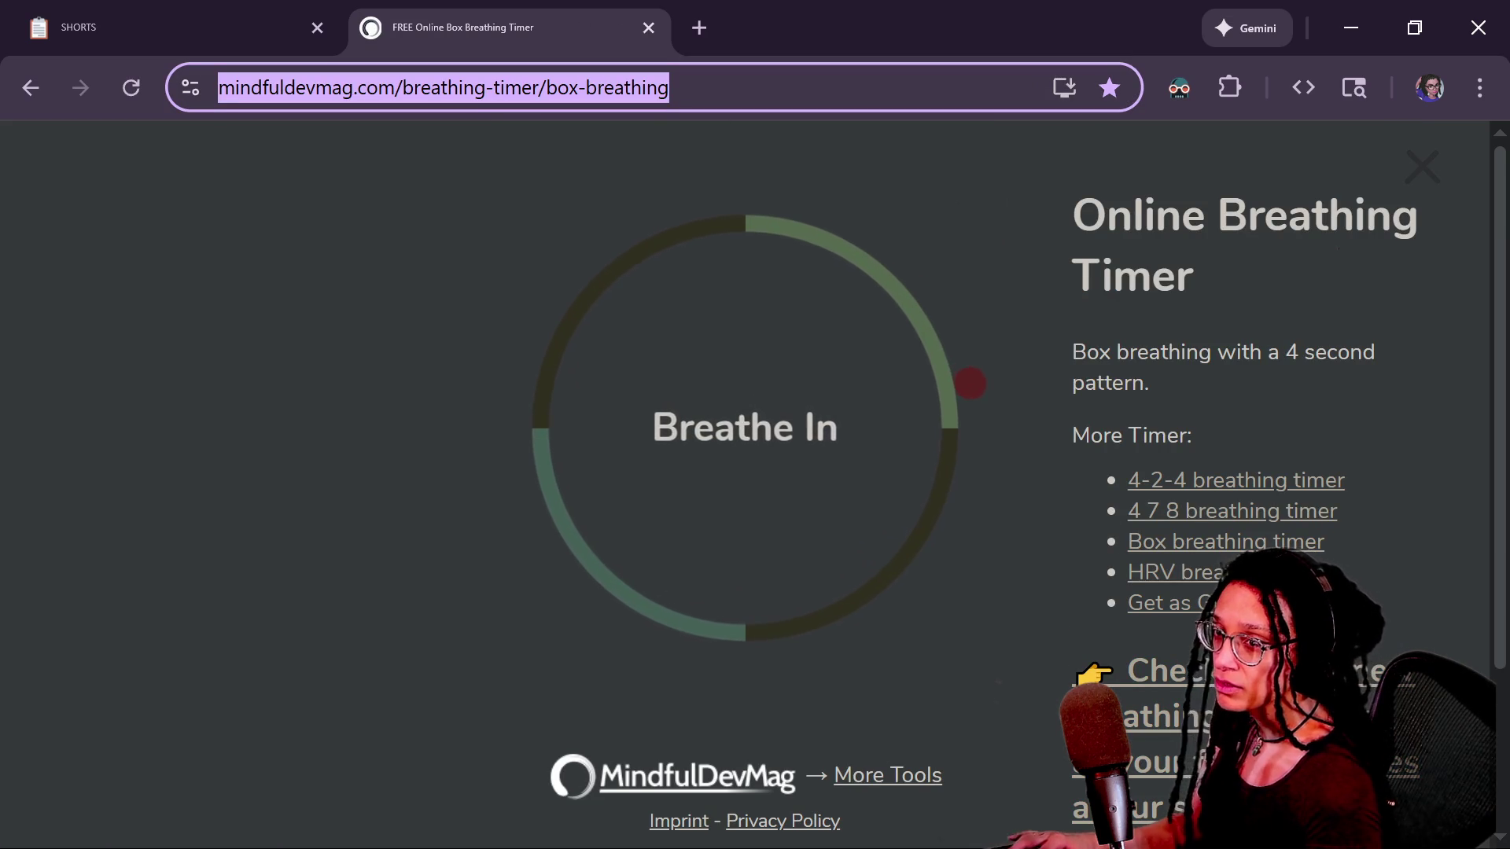
key(alt+Tab)
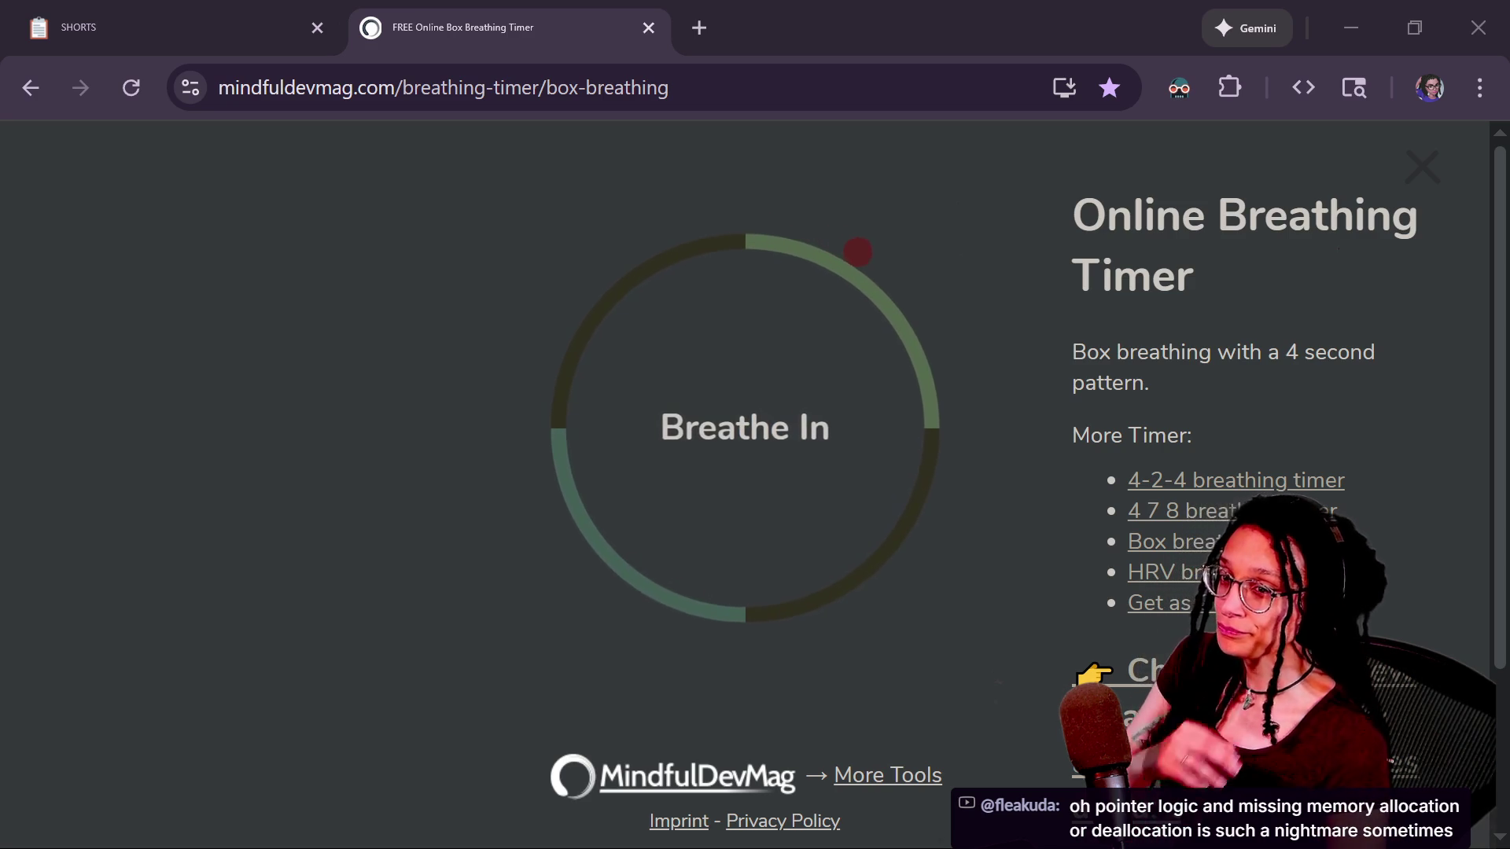
click(648, 29)
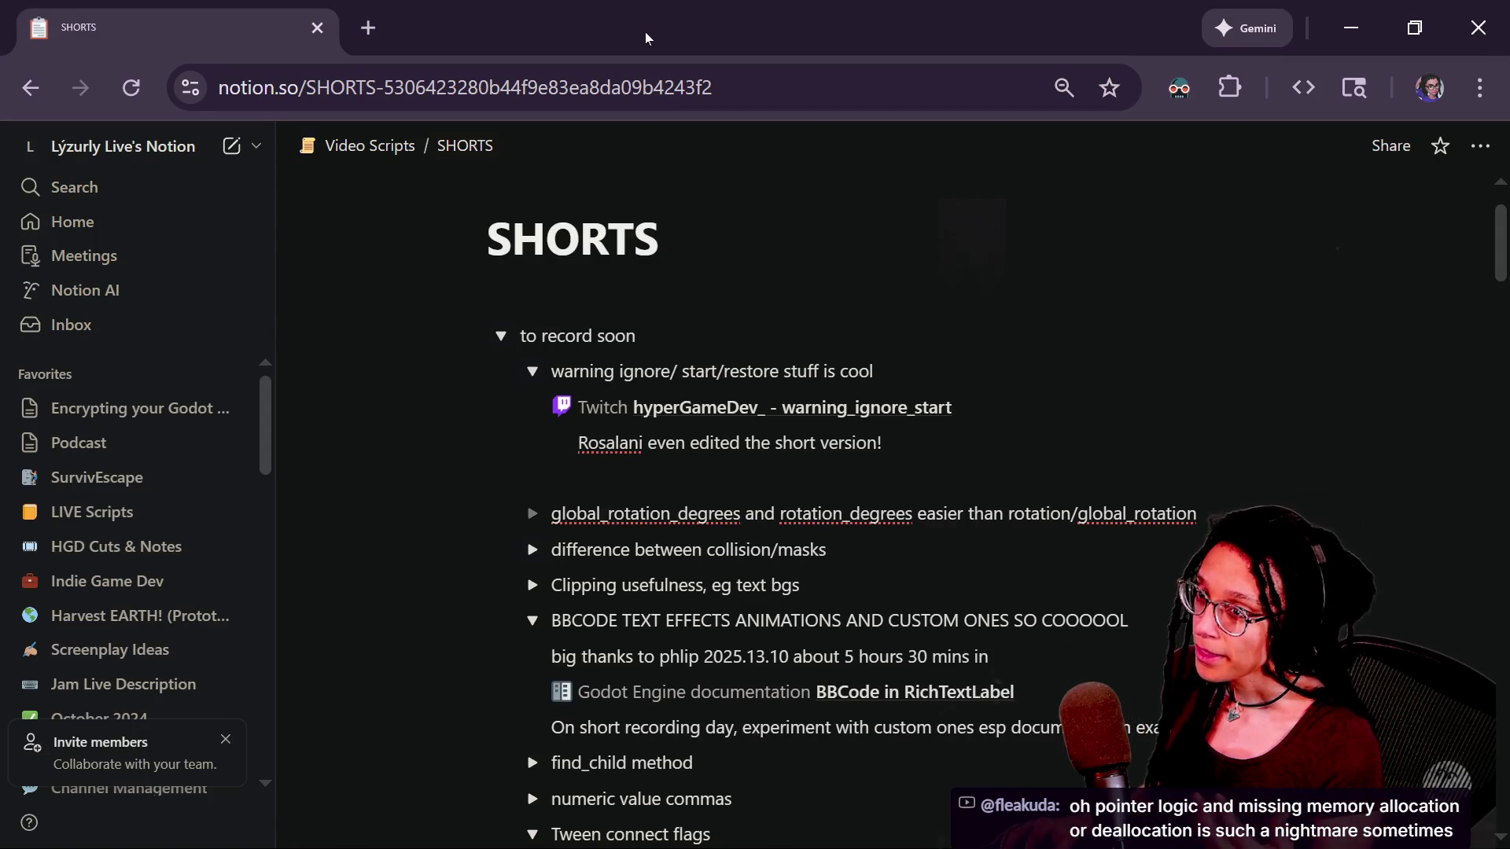
key(alt+Tab)
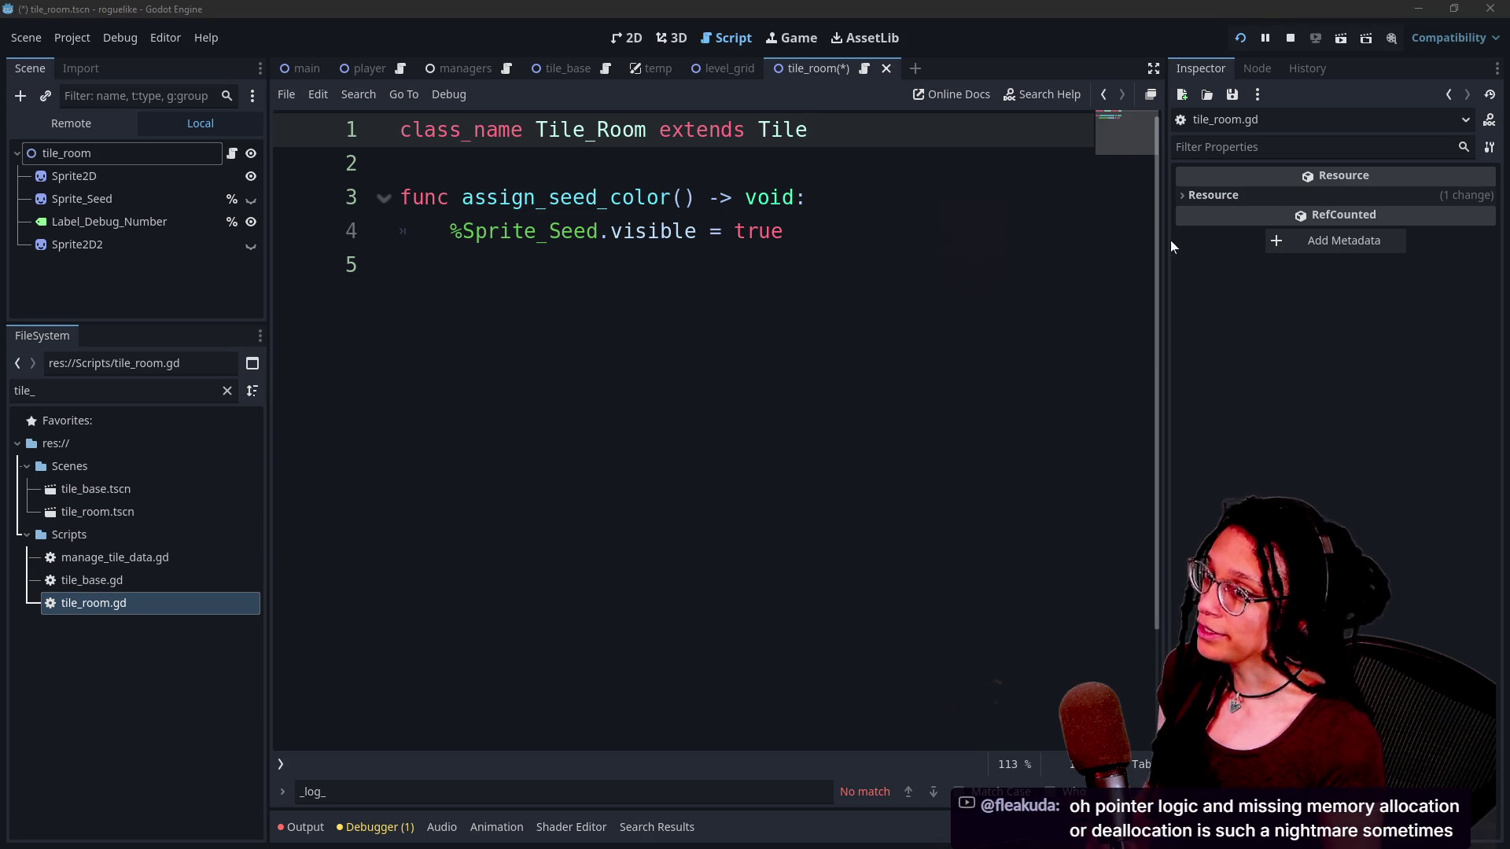
Rerun the project in the Game view and reload the played scene to reseed rooms.
click(399, 265)
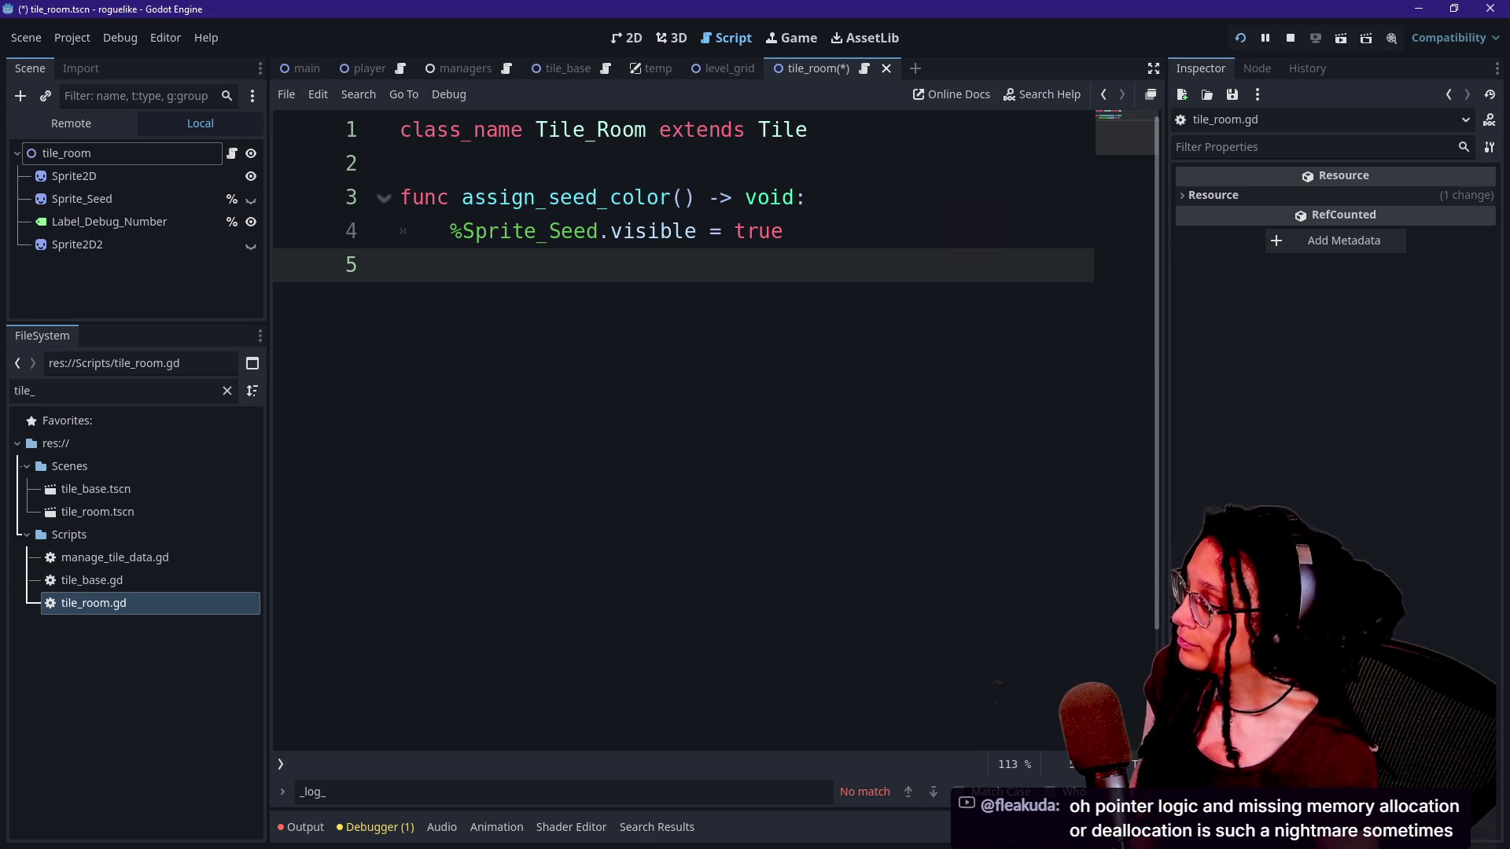
click(633, 40)
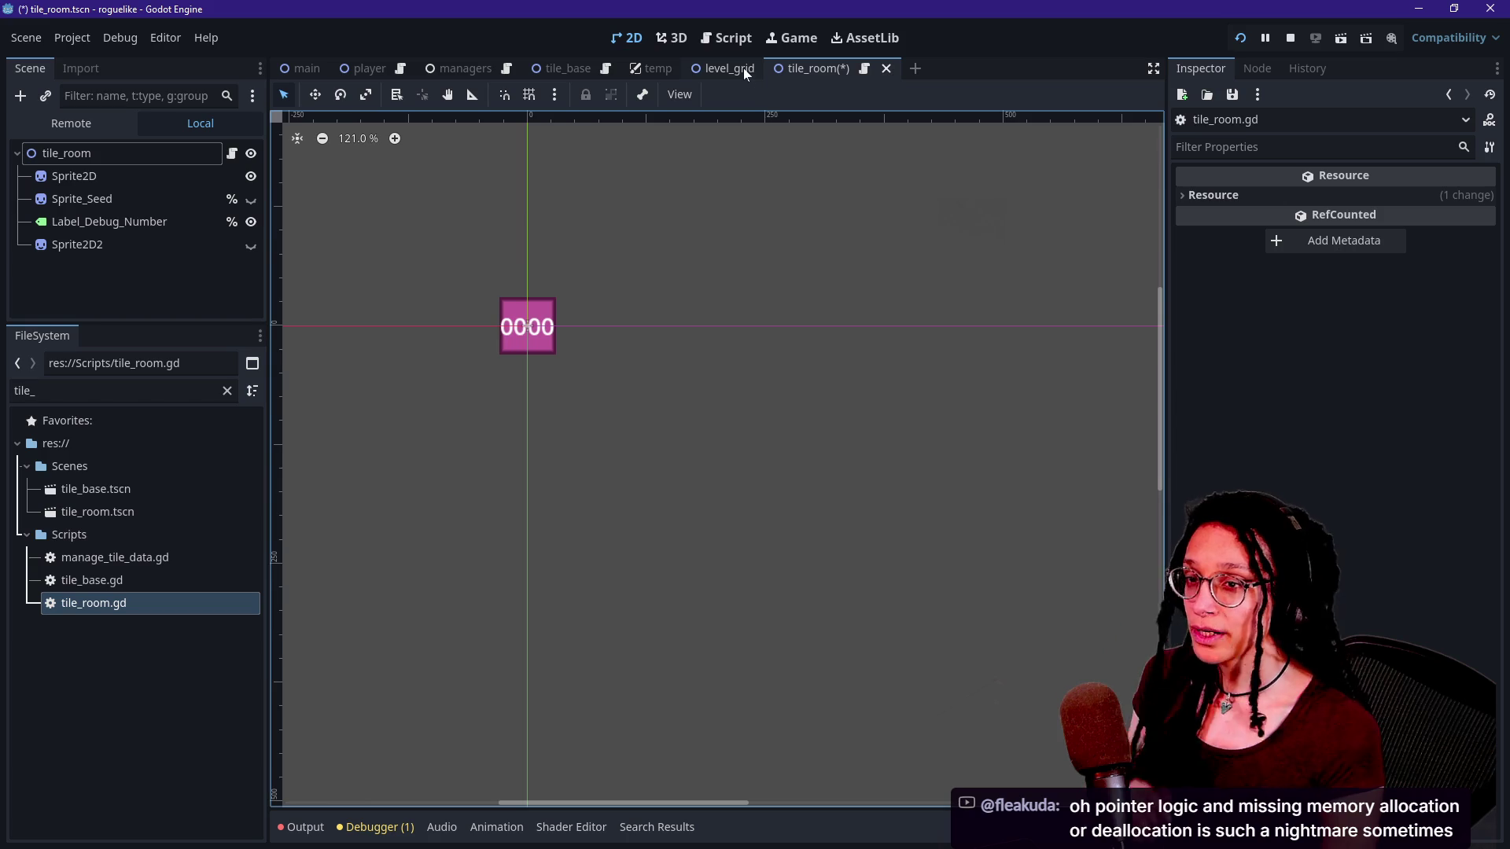
click(749, 33)
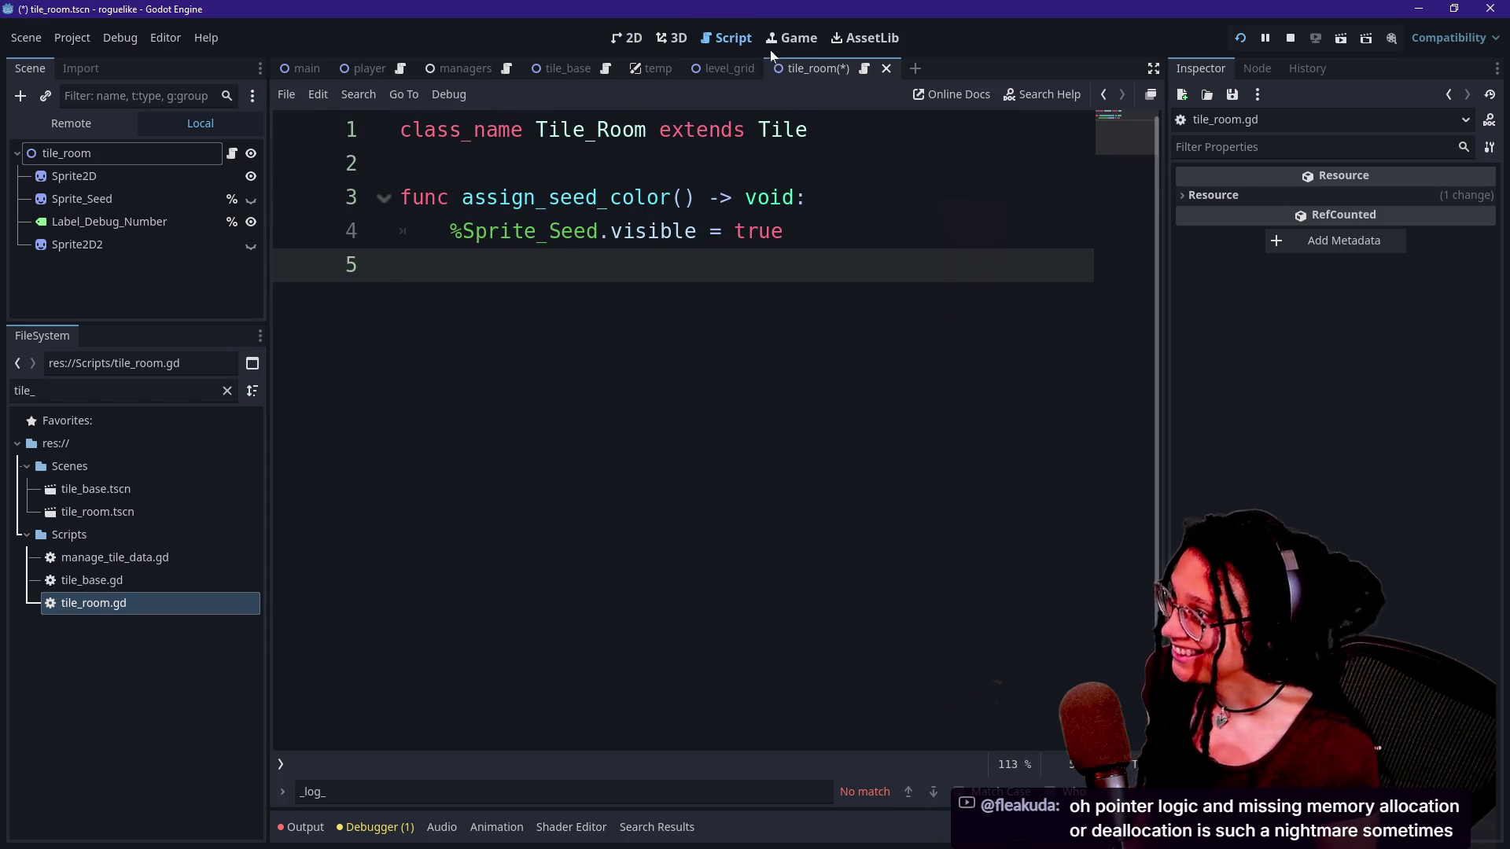
click(780, 44)
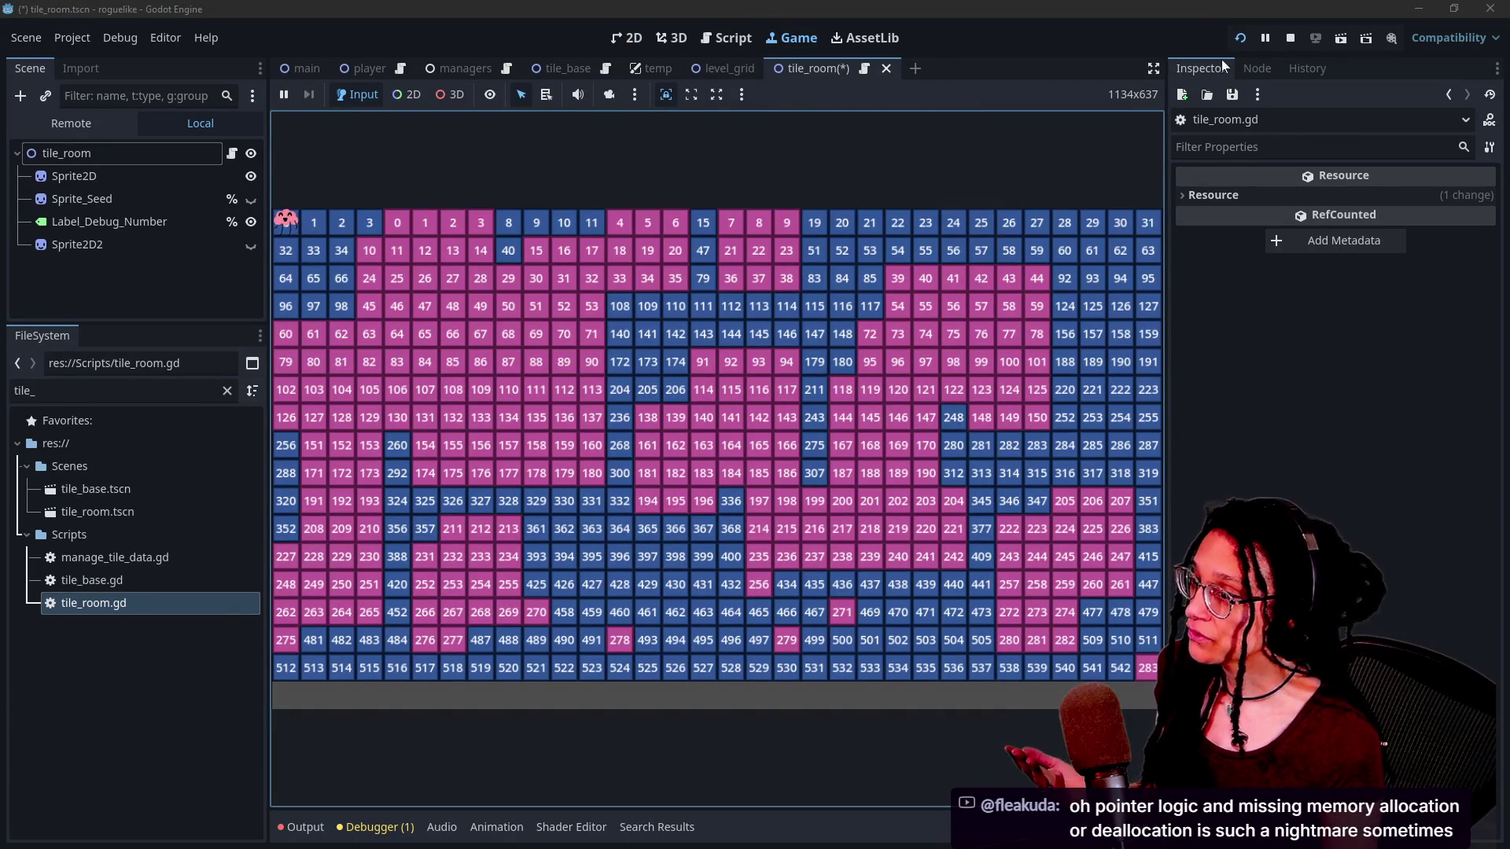
click(1236, 41)
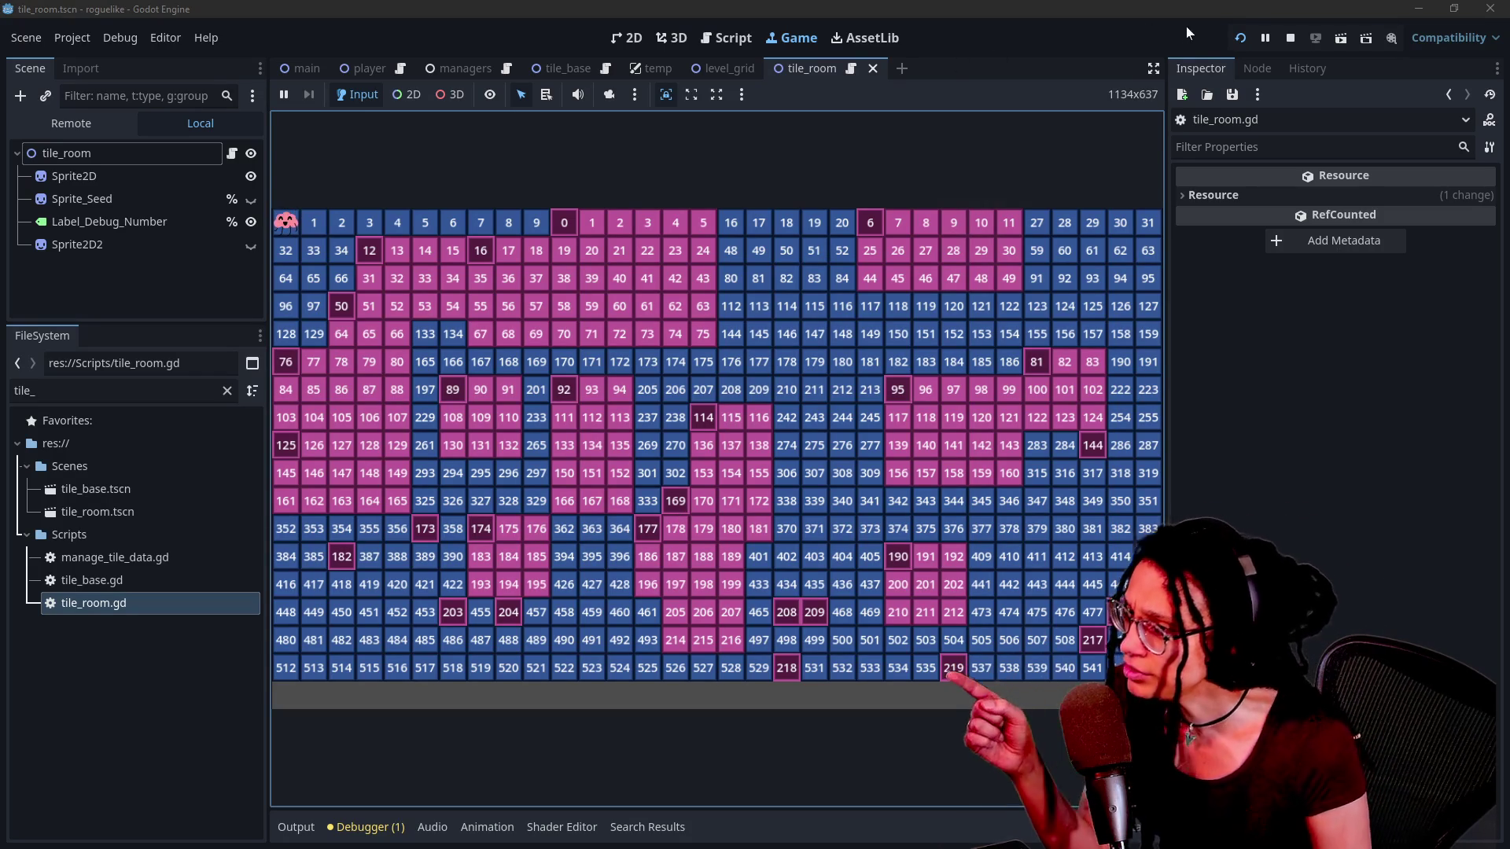
click(1231, 47)
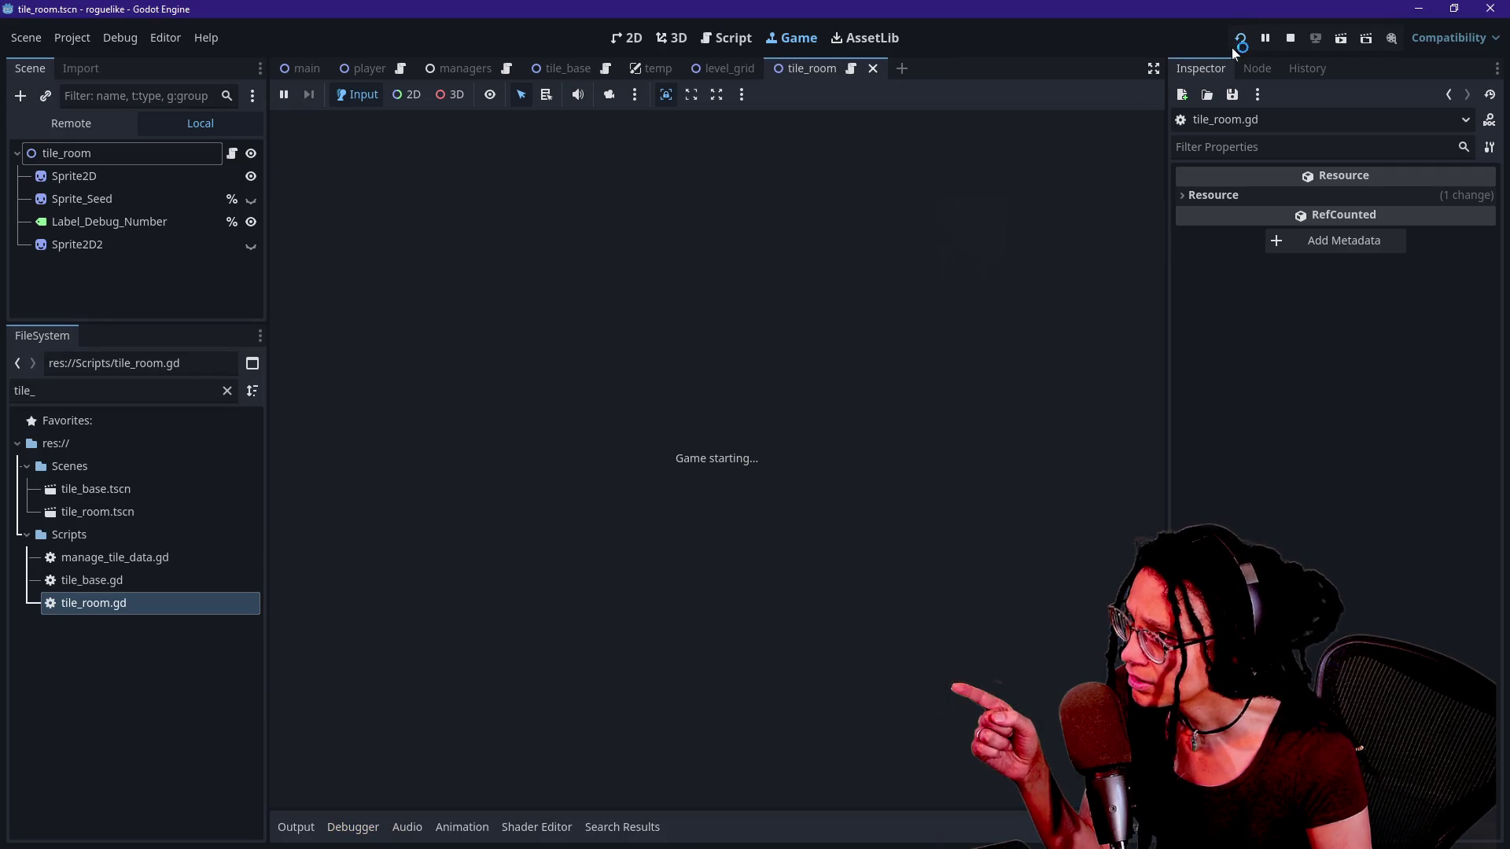
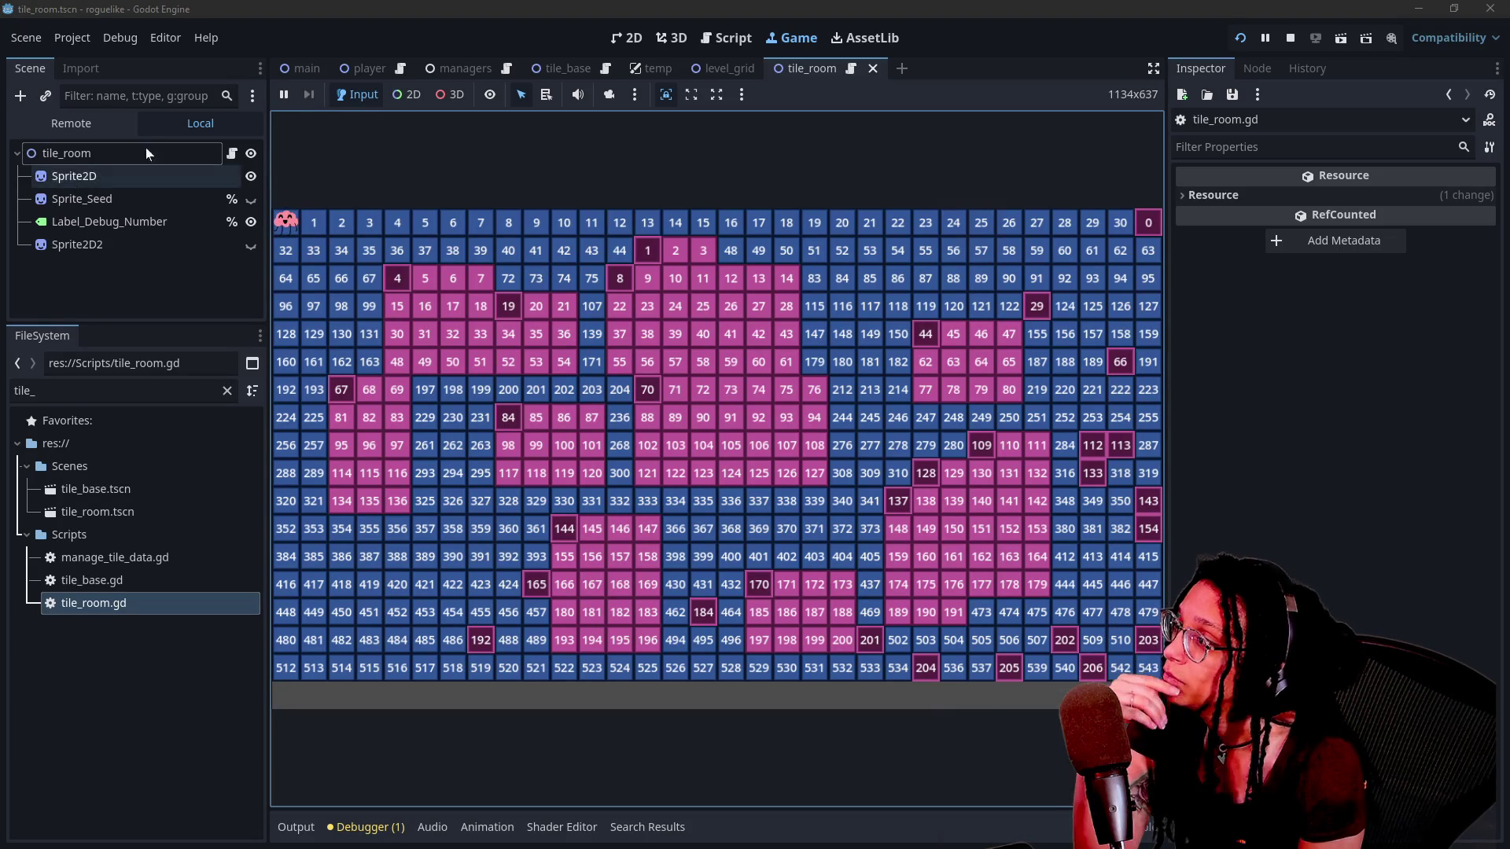
Open manage_levels.gd in the script editor through the quick file search.
click(750, 39)
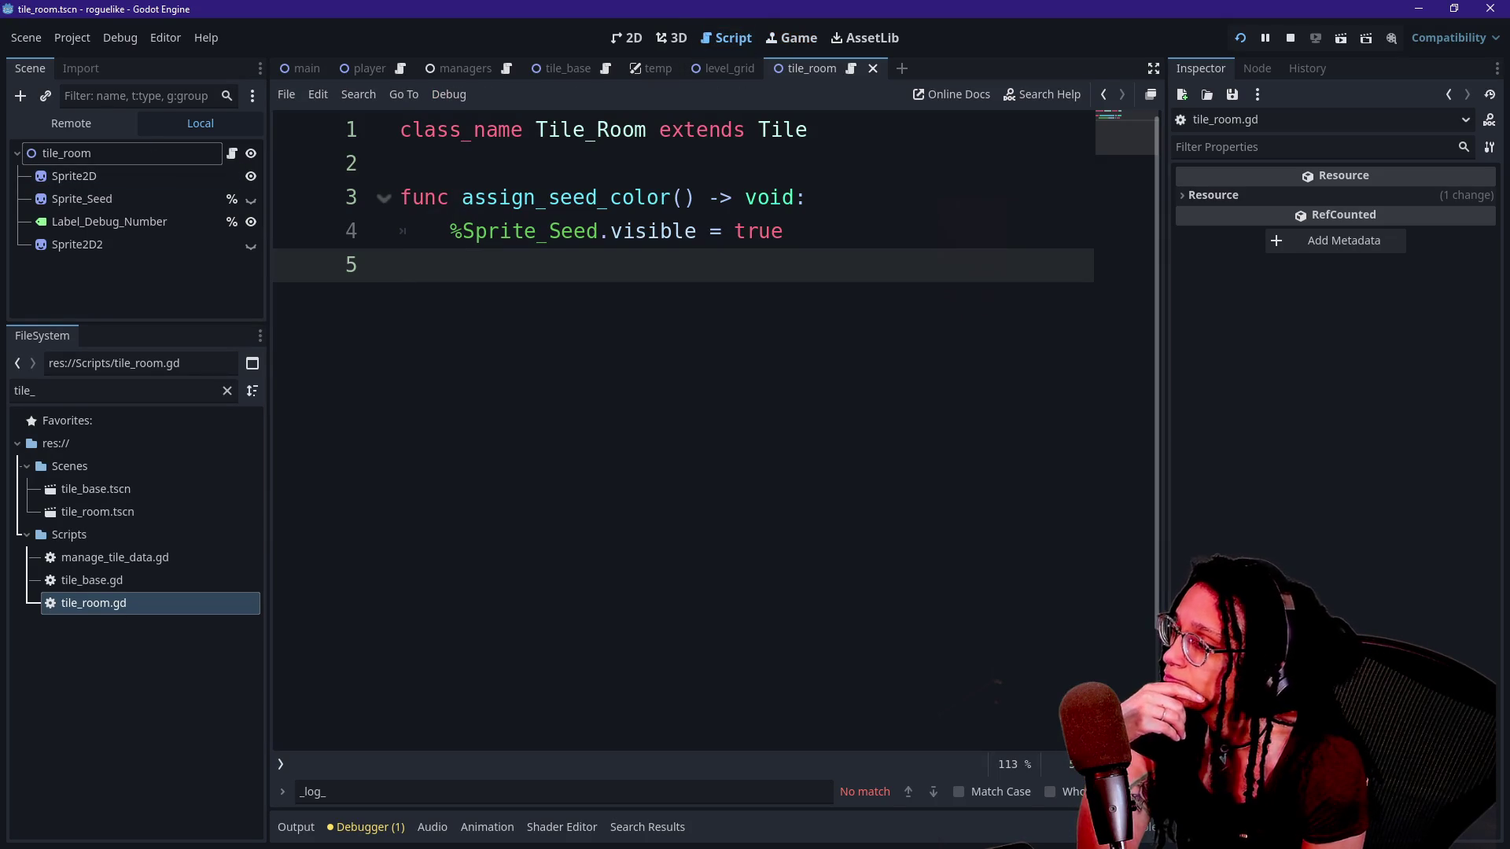
key(alt+shift+o)
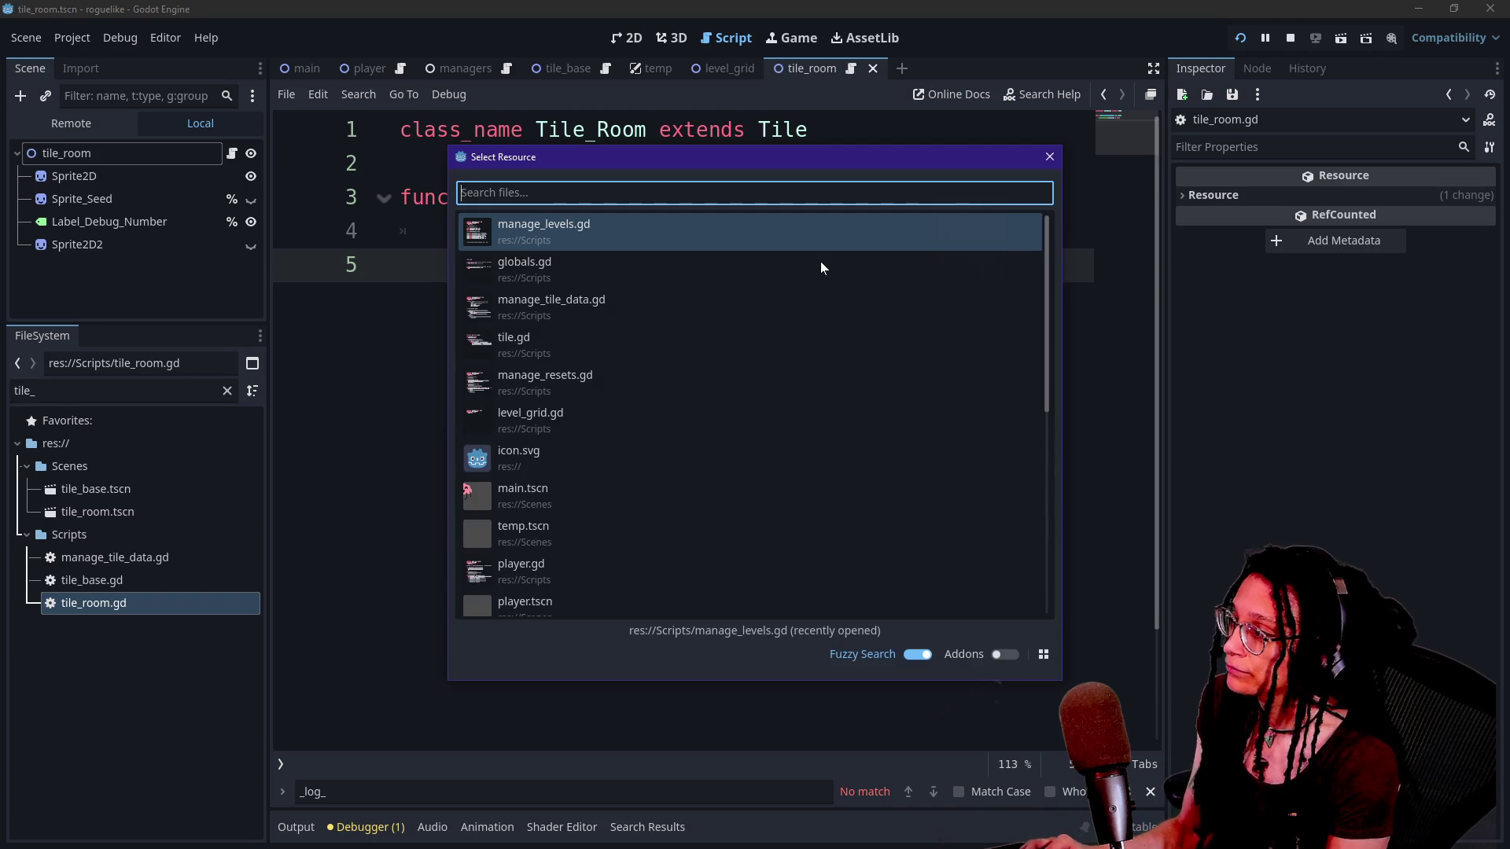
key(Down)
key(Up)
key(Return)
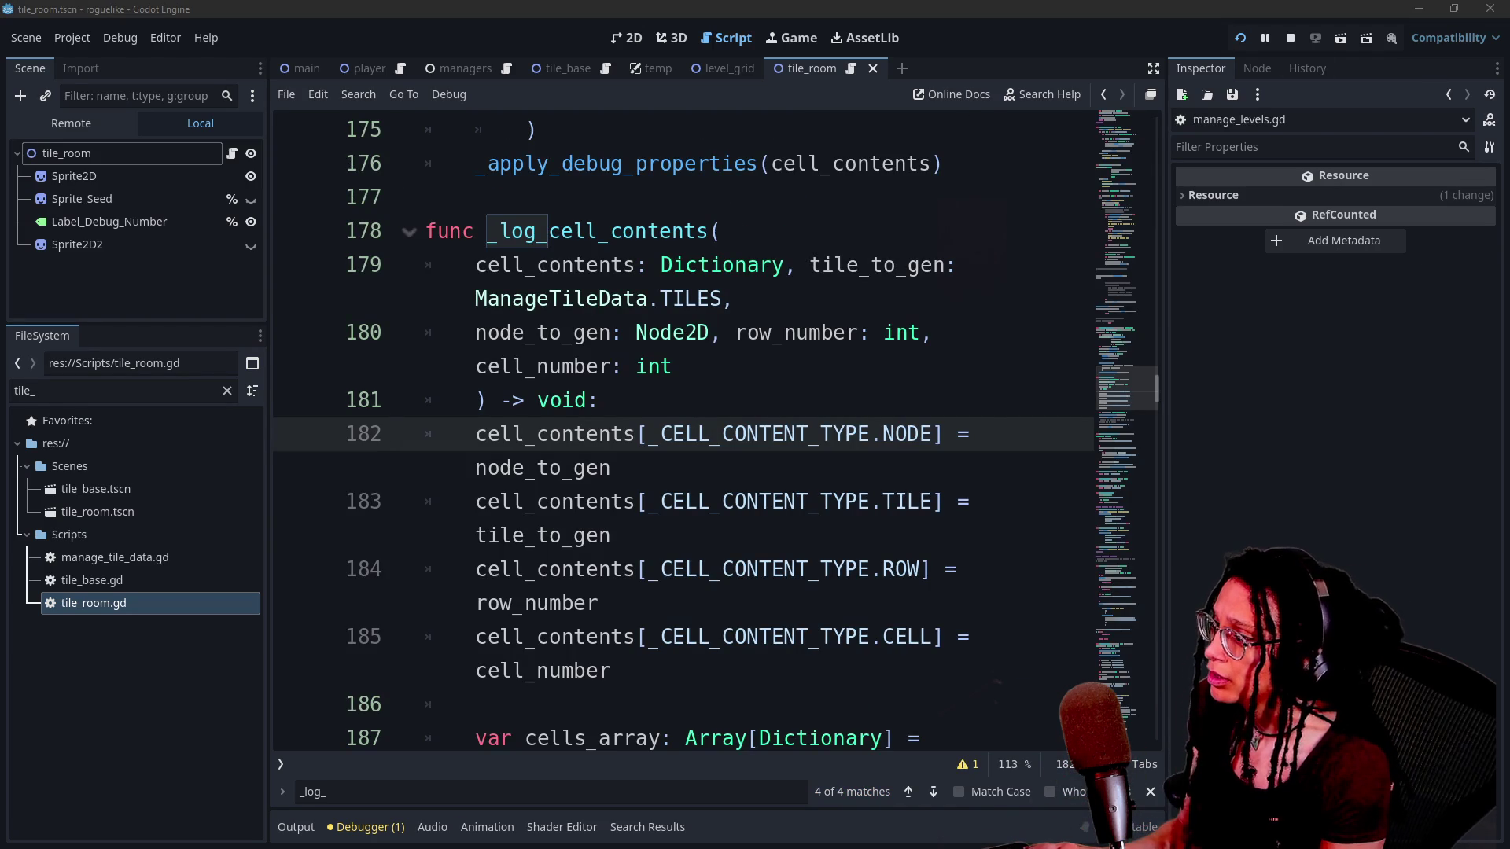
Select the ID assignment line in _log_cell_contents, search for it, and expand the editor to distraction-free mode.
click(551, 400)
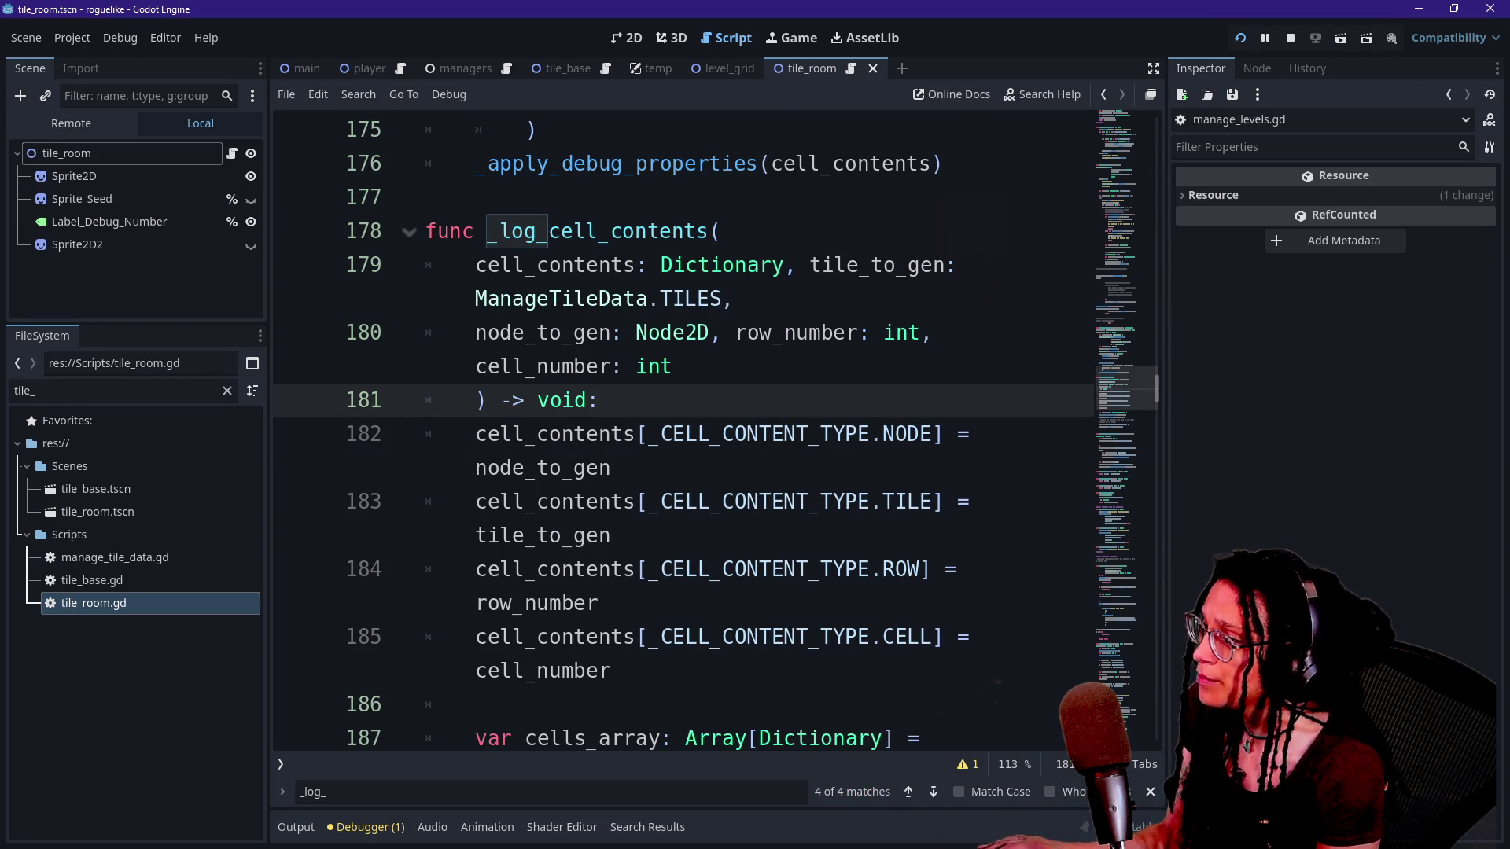
click(477, 434)
scroll(786, 511, down, 4)
mouse_move(477, 501)
mouse_down()
mouse_move(750, 468)
mouse_move(933, 501)
mouse_up()
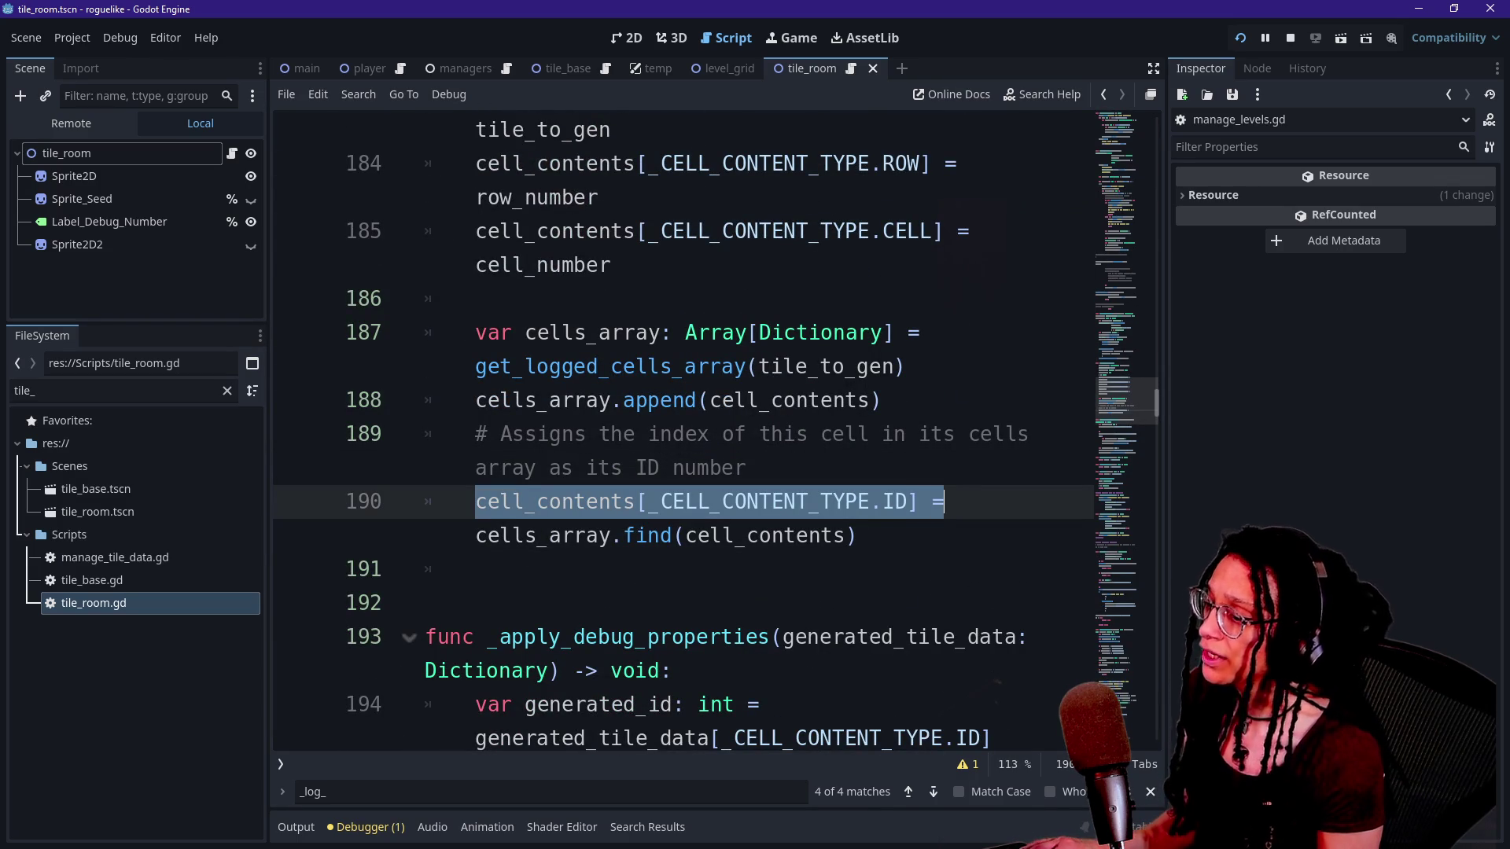
key(ctrl+f)
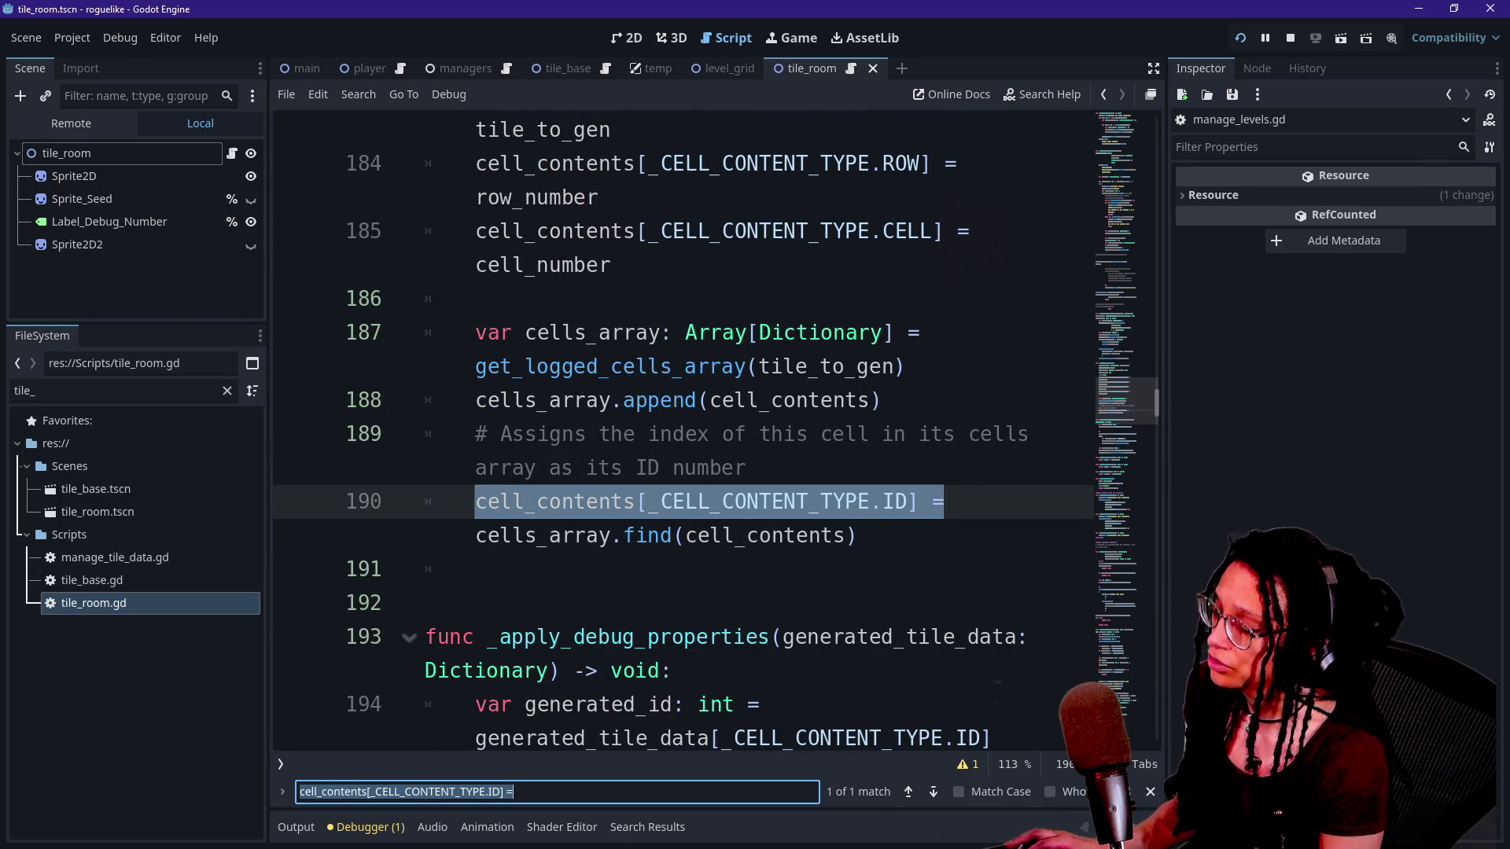
key(ctrl+shift+F11)
scroll(943, 440, up, 2)
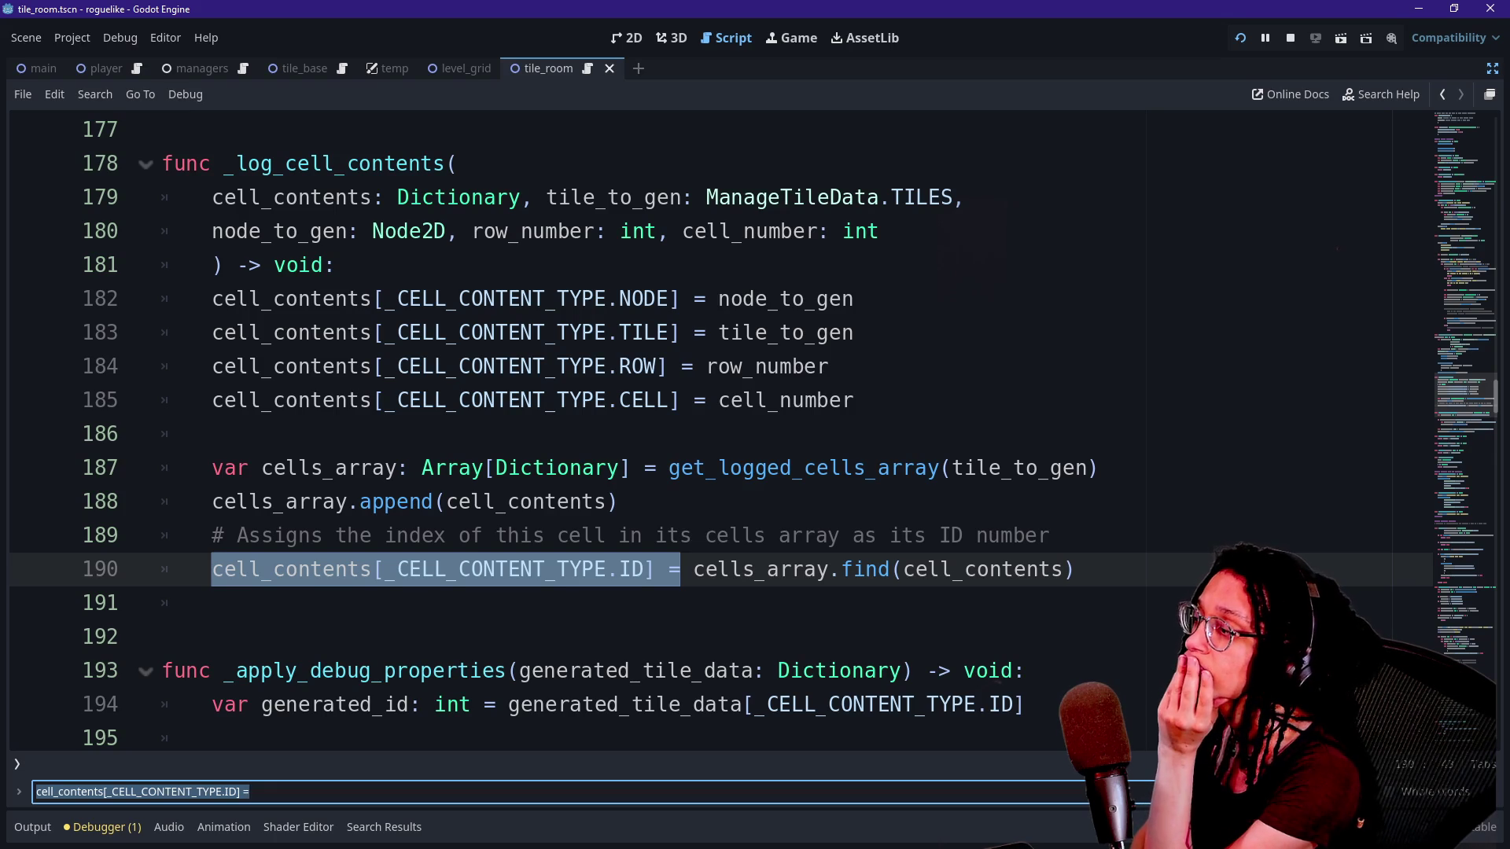
click(642, 535)
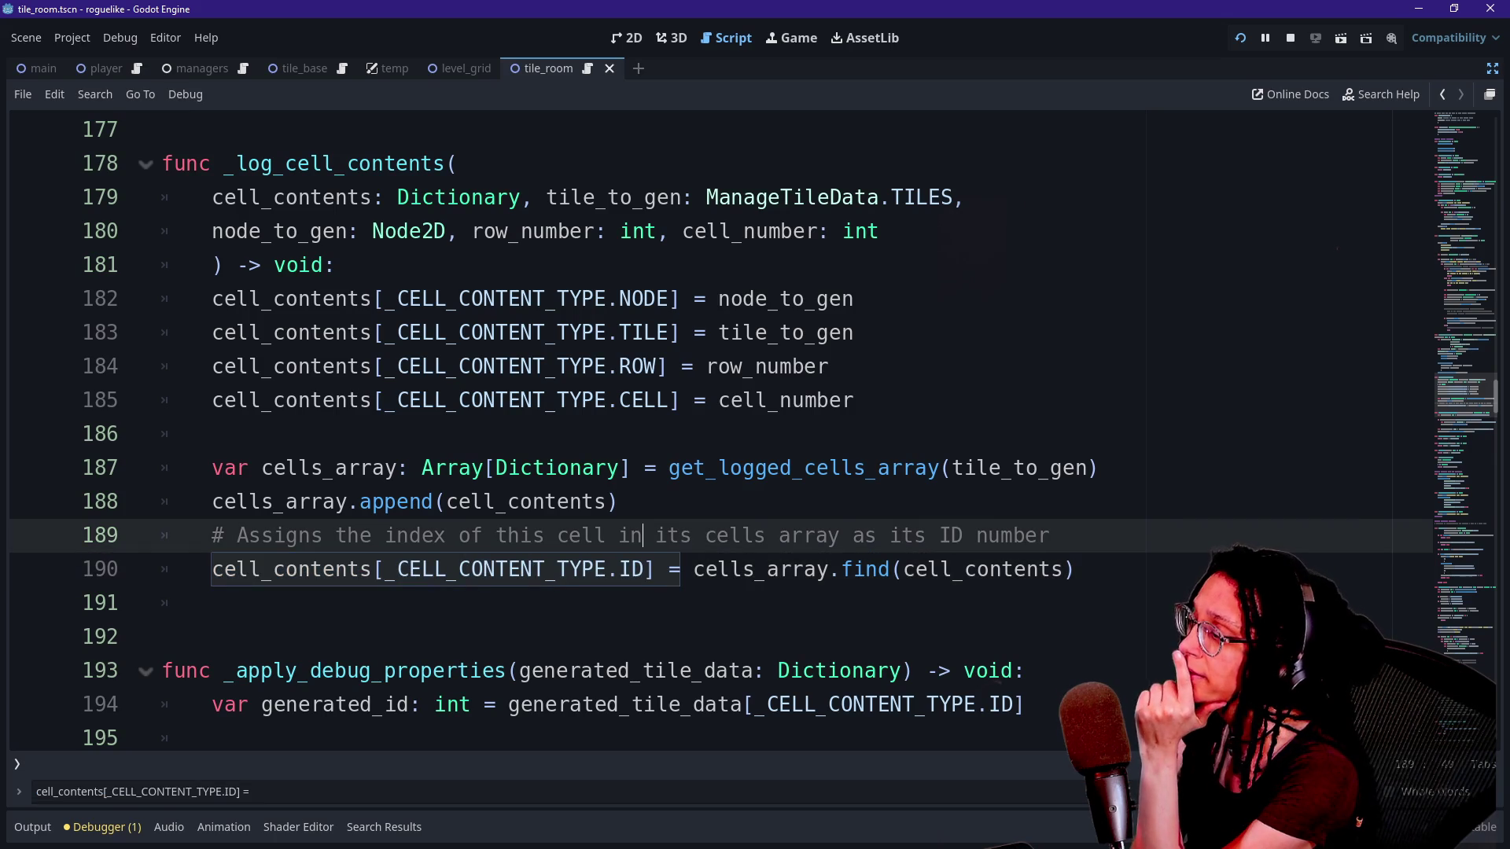
mouse_move(596, 469)
click(830, 367)
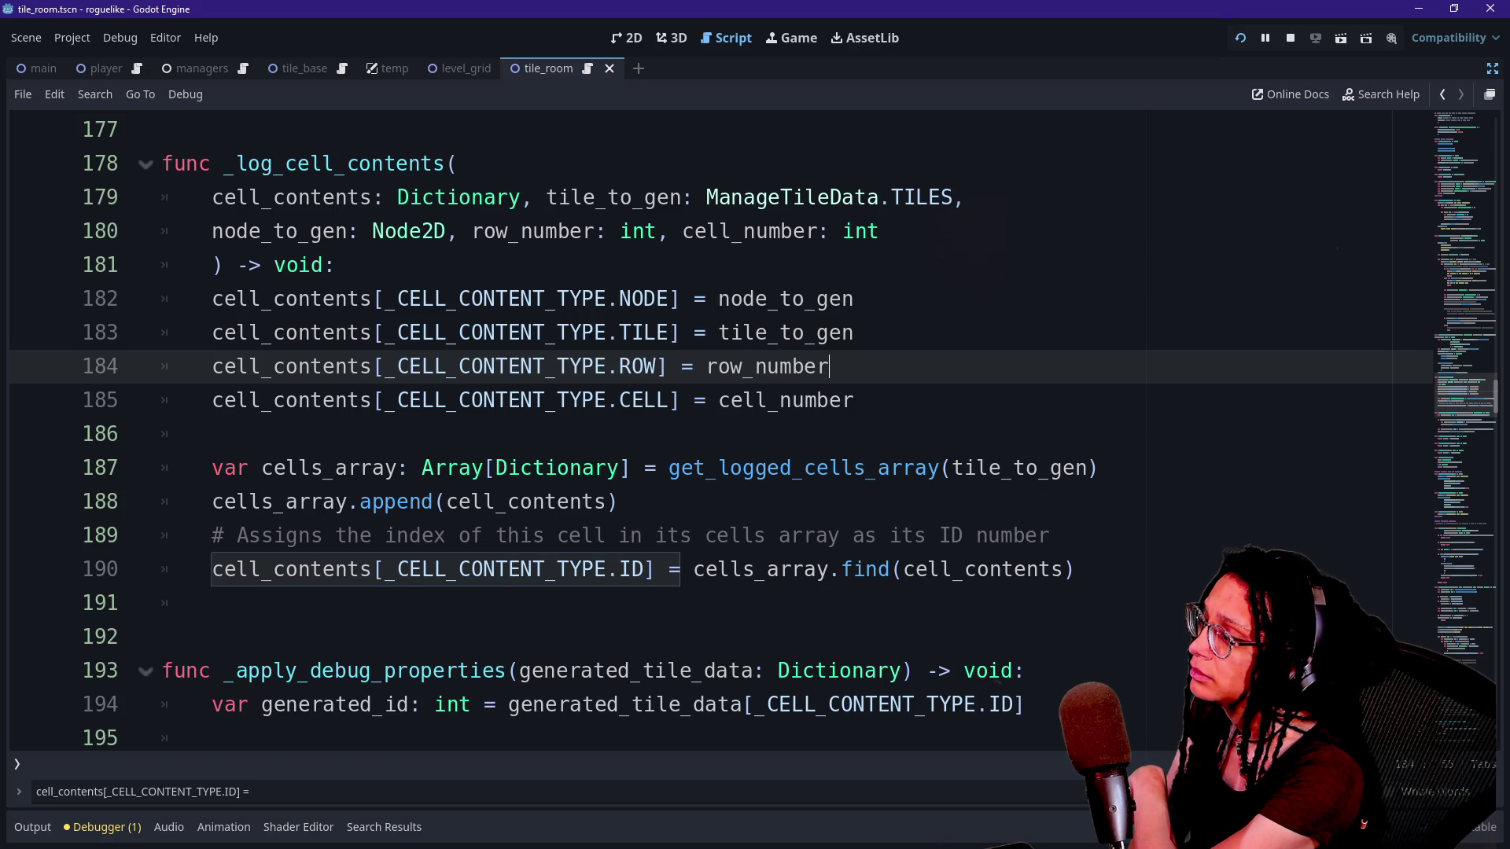
drag(223, 163, 163, 130)
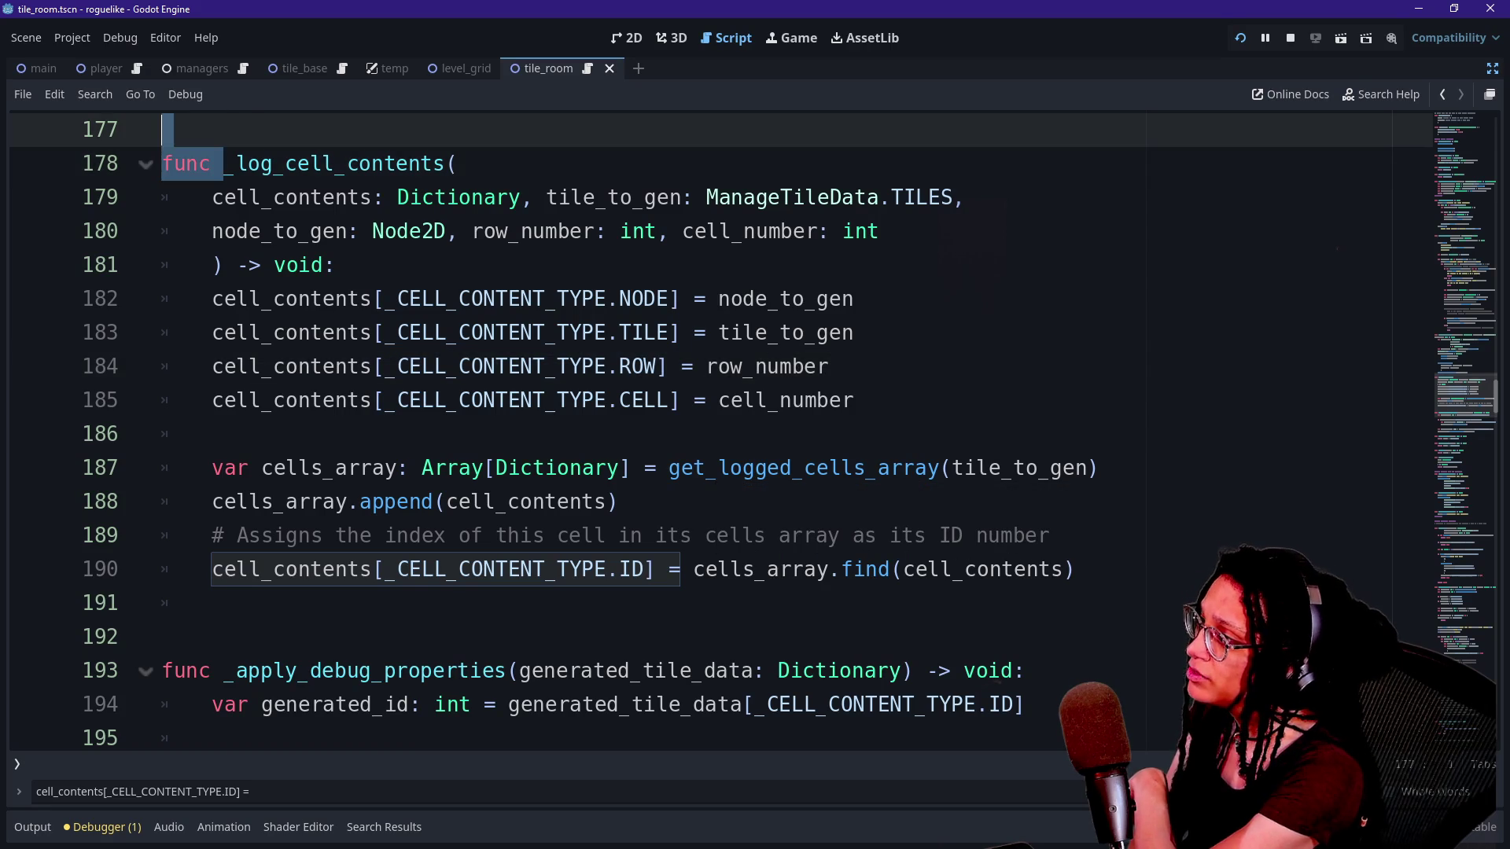
double_click(338, 164)
scroll(707, 433, up, 2)
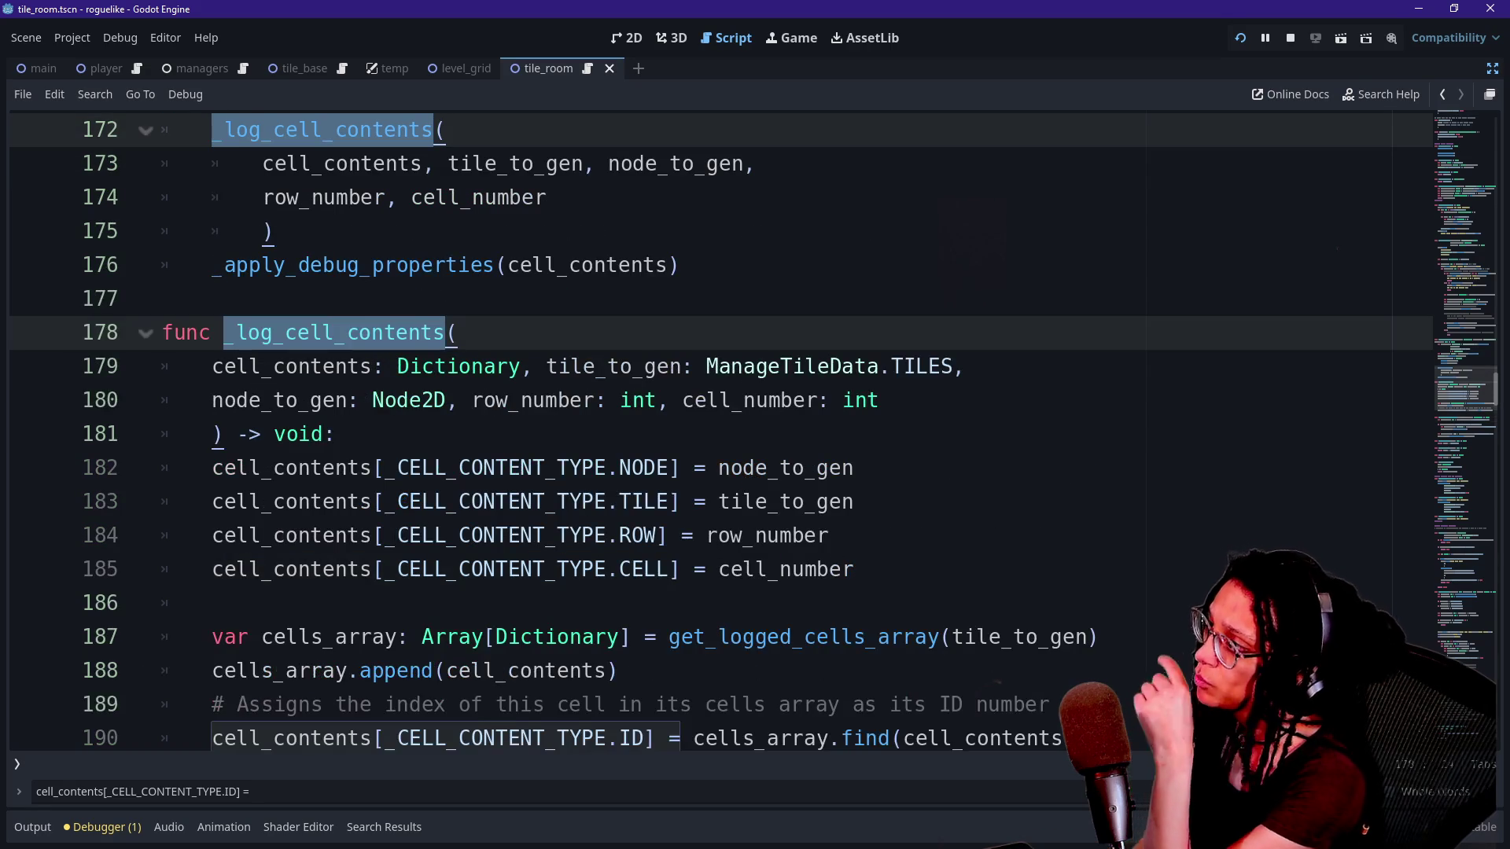
scroll(708, 433, up, 2)
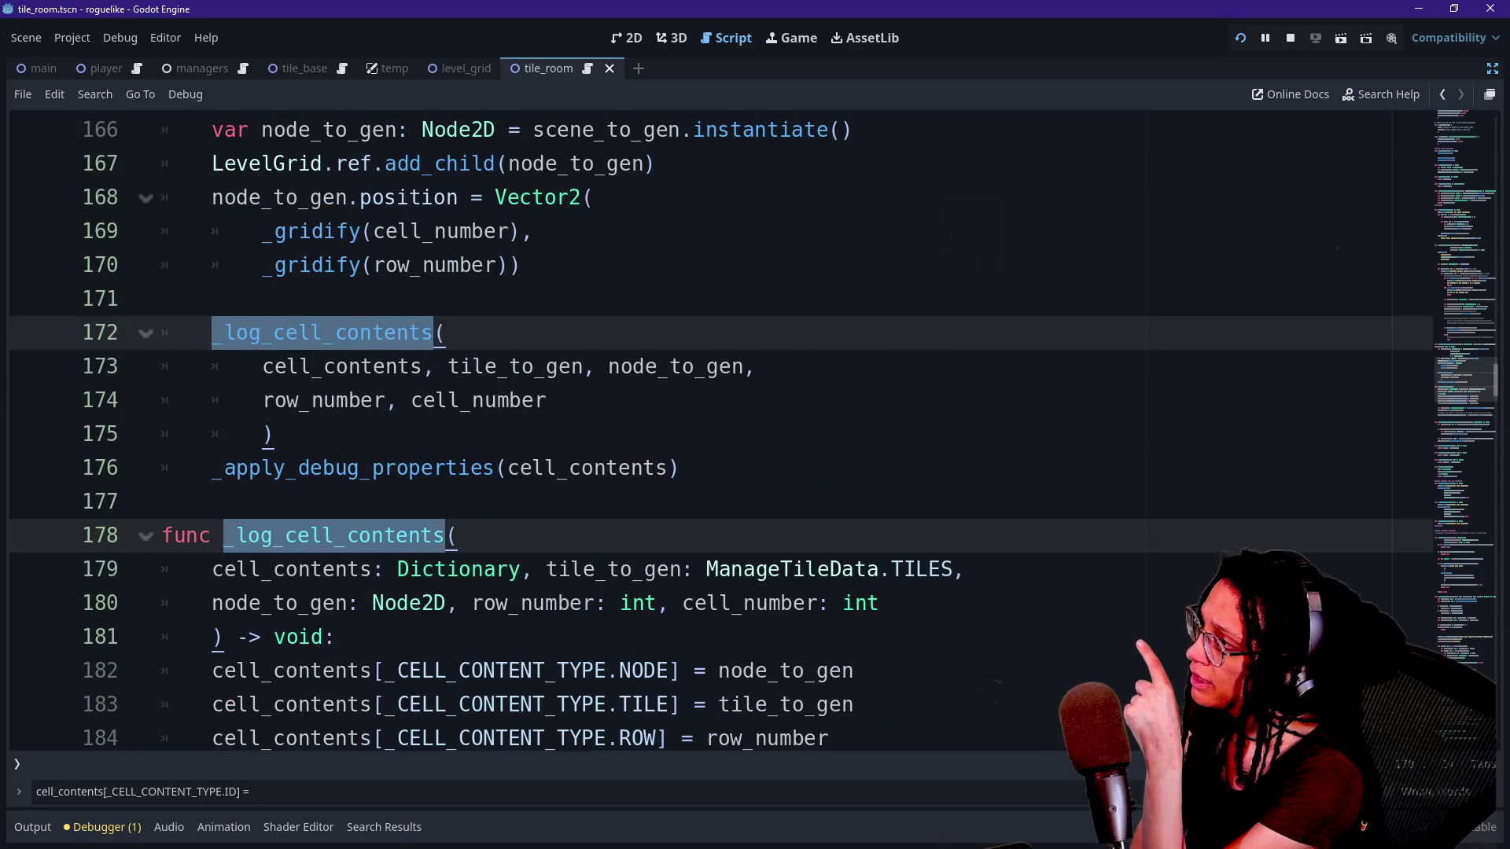
scroll(456, 232, up, 1)
scroll(236, 236, up, 2)
click(224, 230)
drag(224, 230, 420, 230)
scroll(421, 231, up, 1)
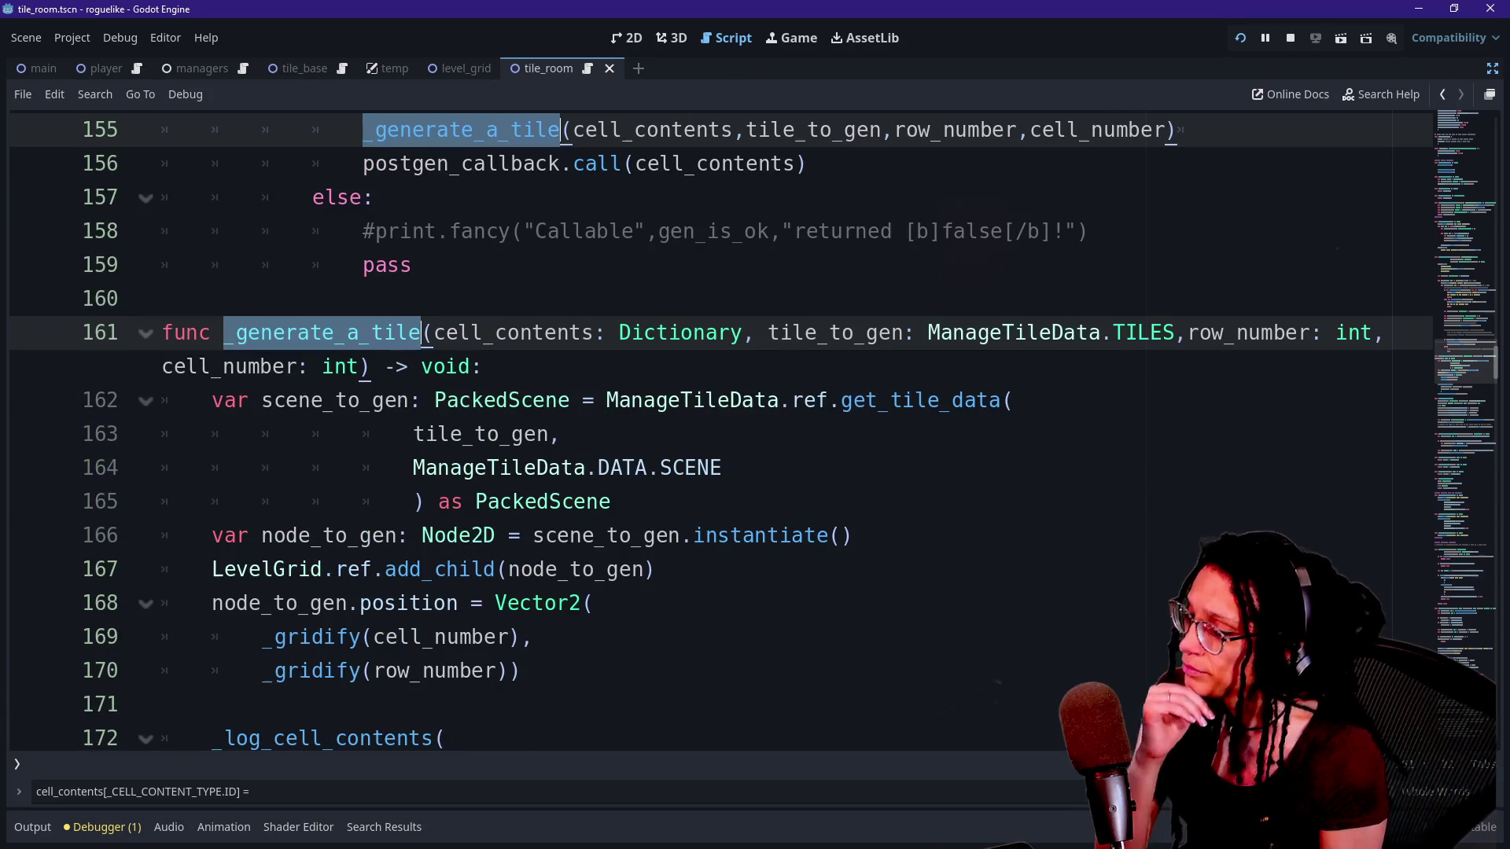
scroll(708, 433, up, 3)
drag(350, 400, 884, 434)
click(830, 401)
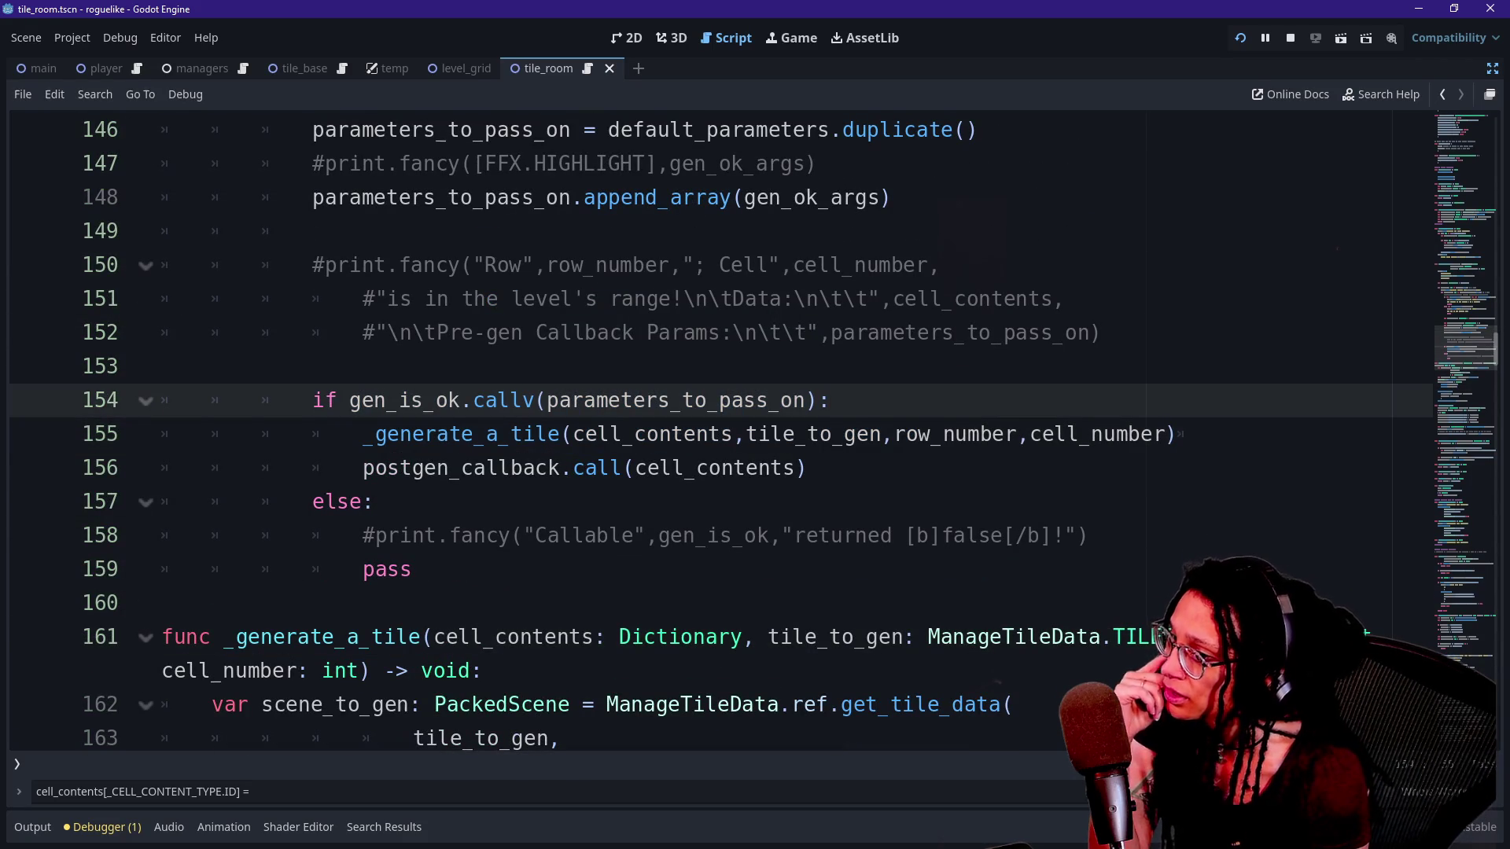
click(780, 400)
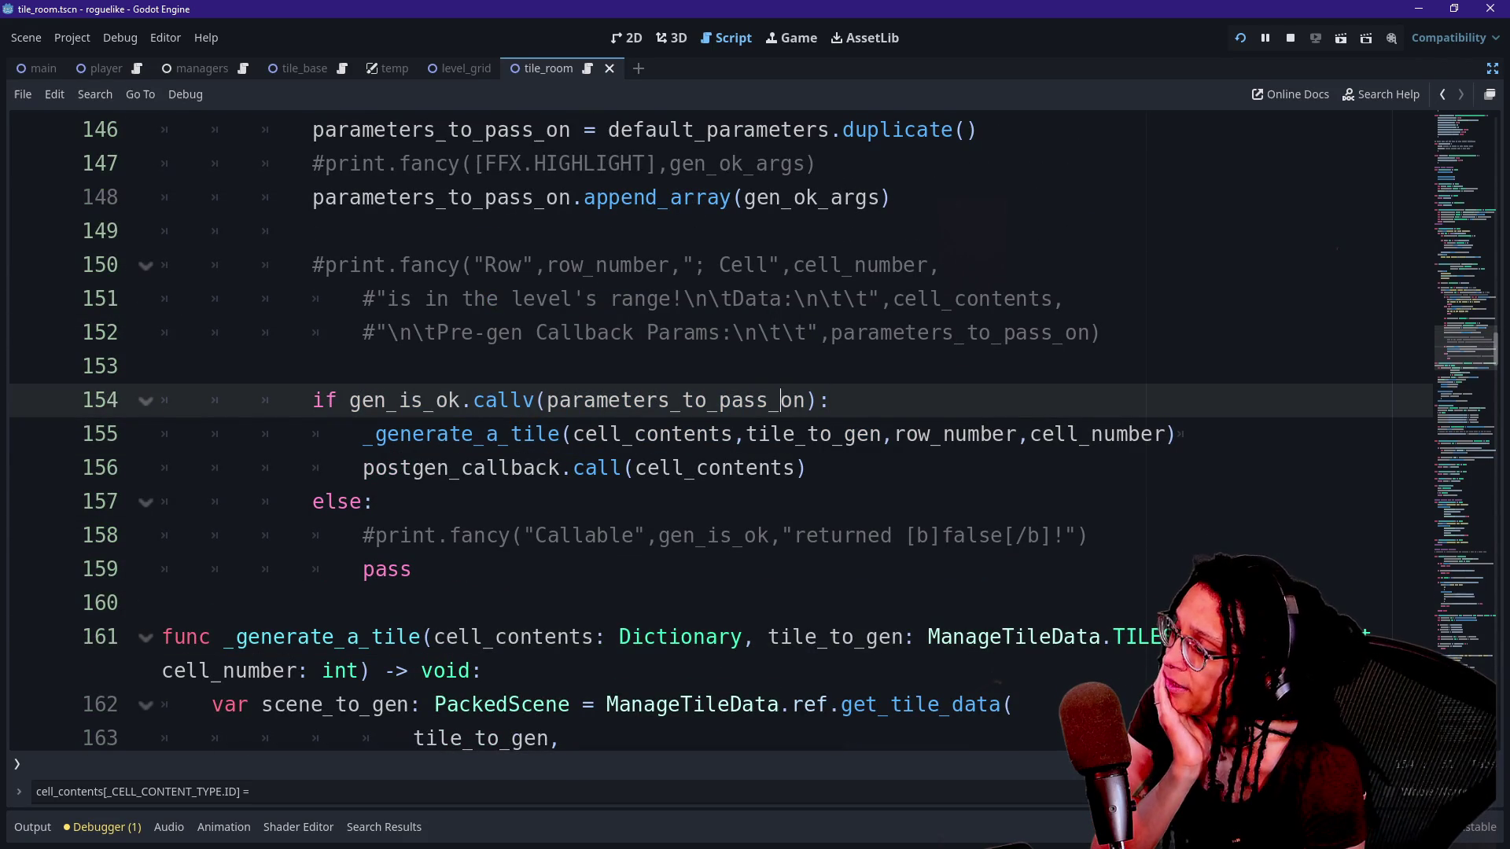
double_click(417, 434)
click(684, 434)
scroll(708, 432, down, 3)
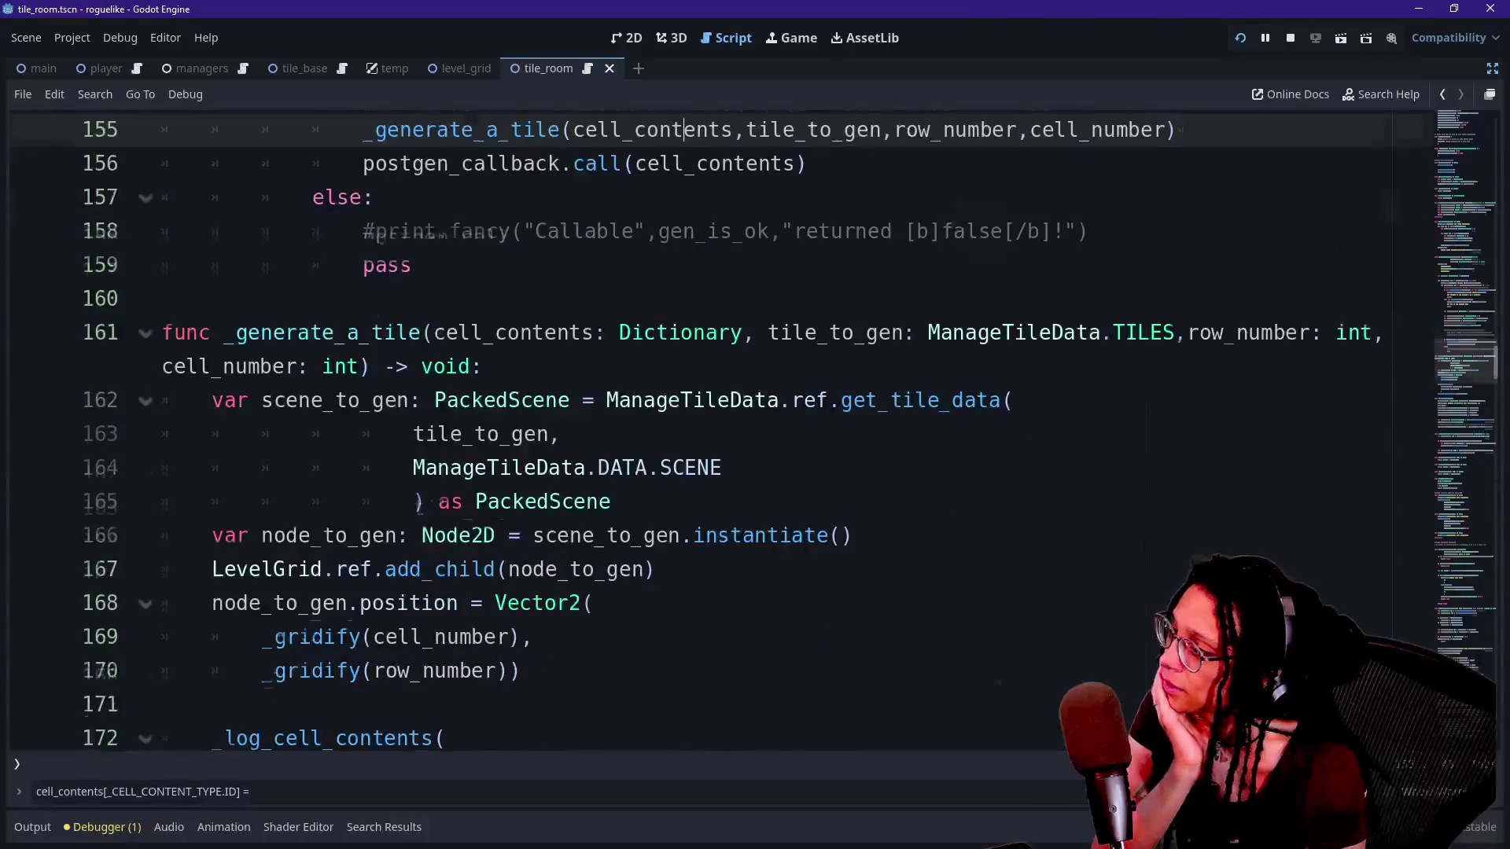
scroll(707, 432, up, 3)
mouse_move(573, 535)
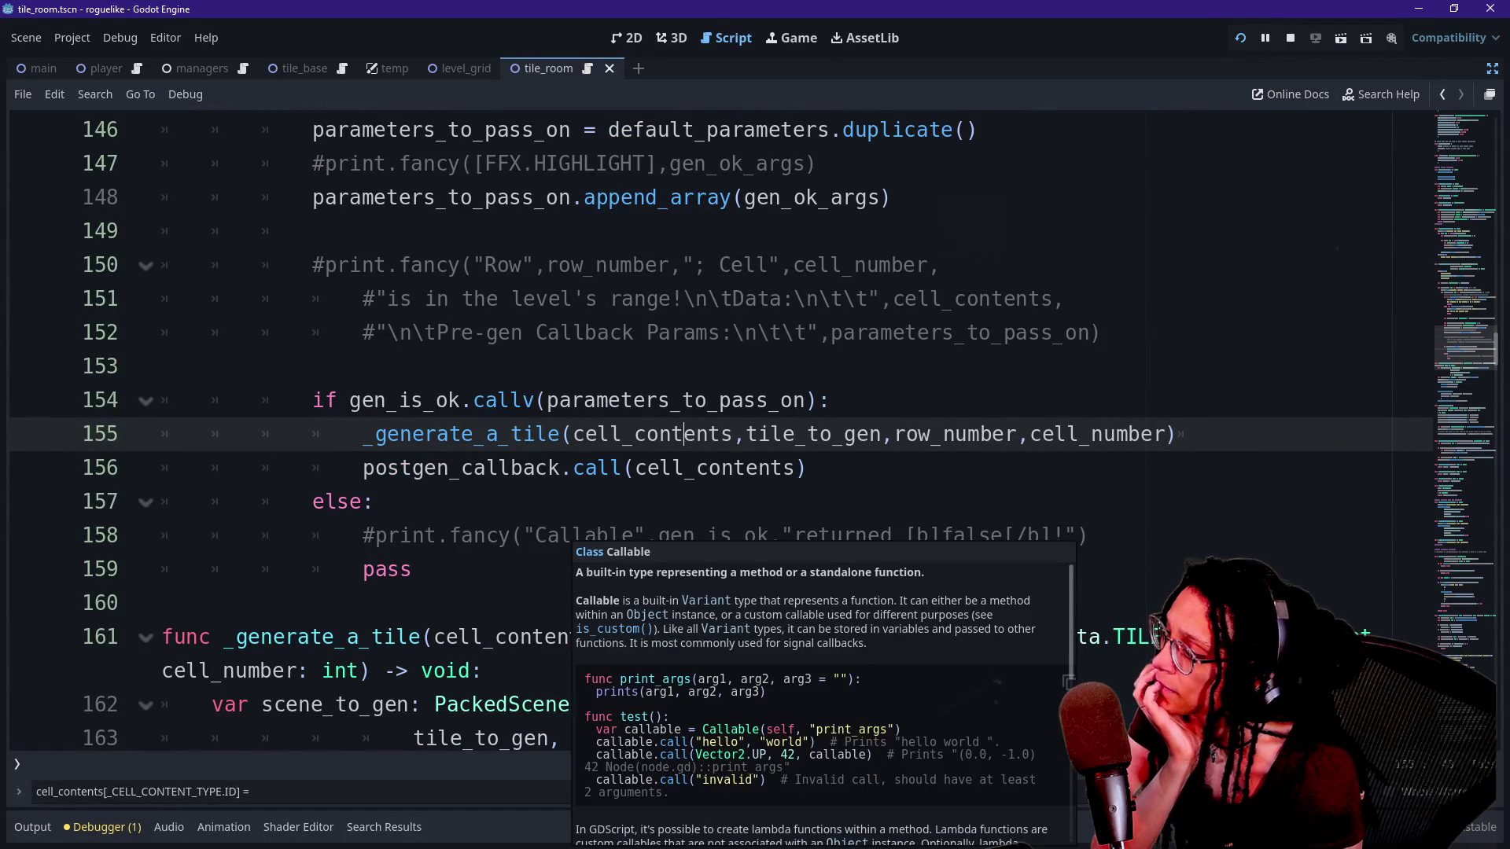
click(460, 536)
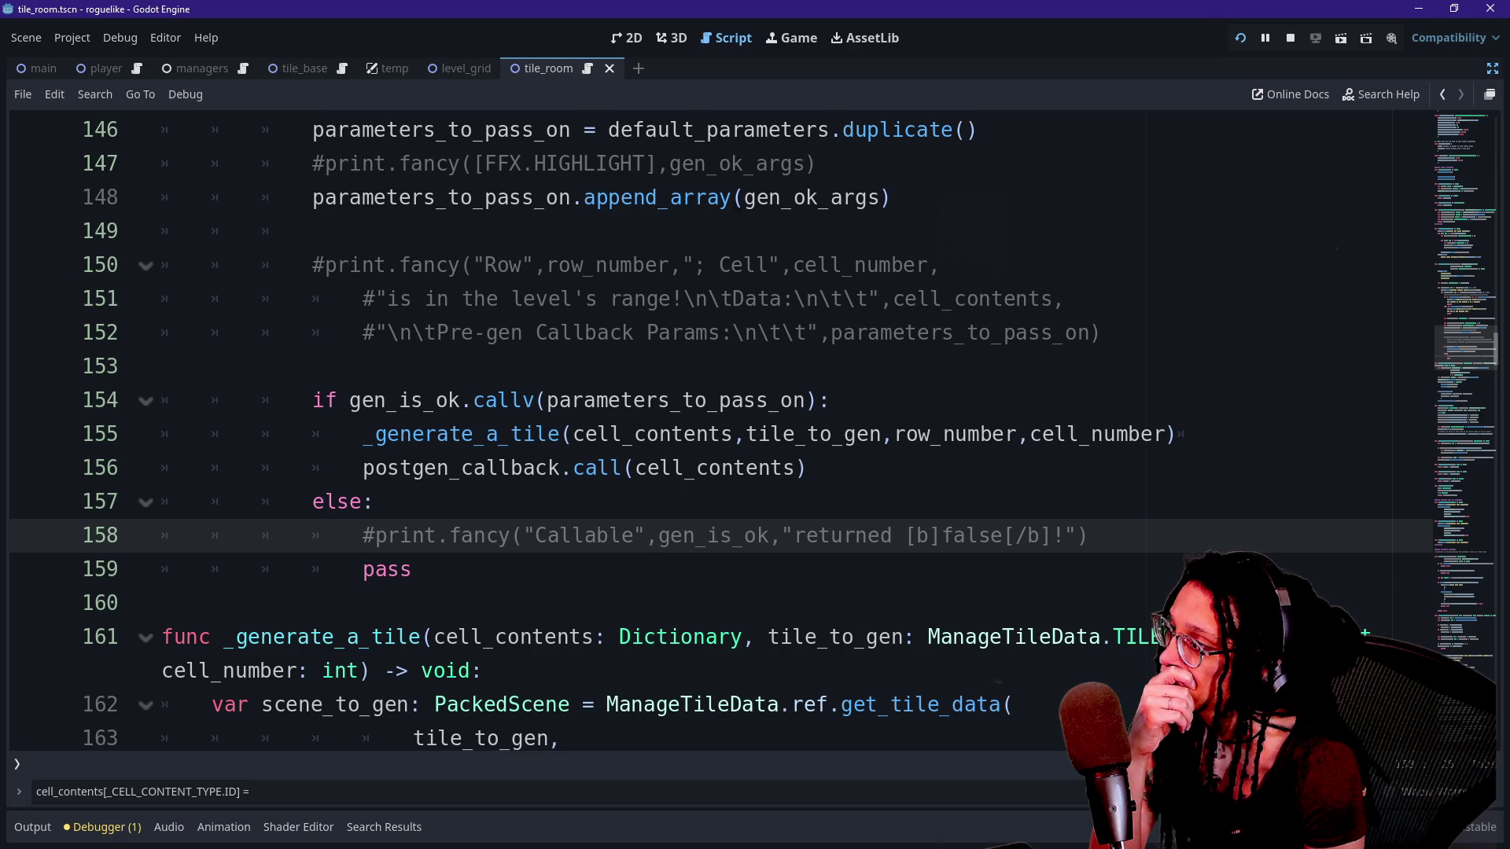
click(387, 569)
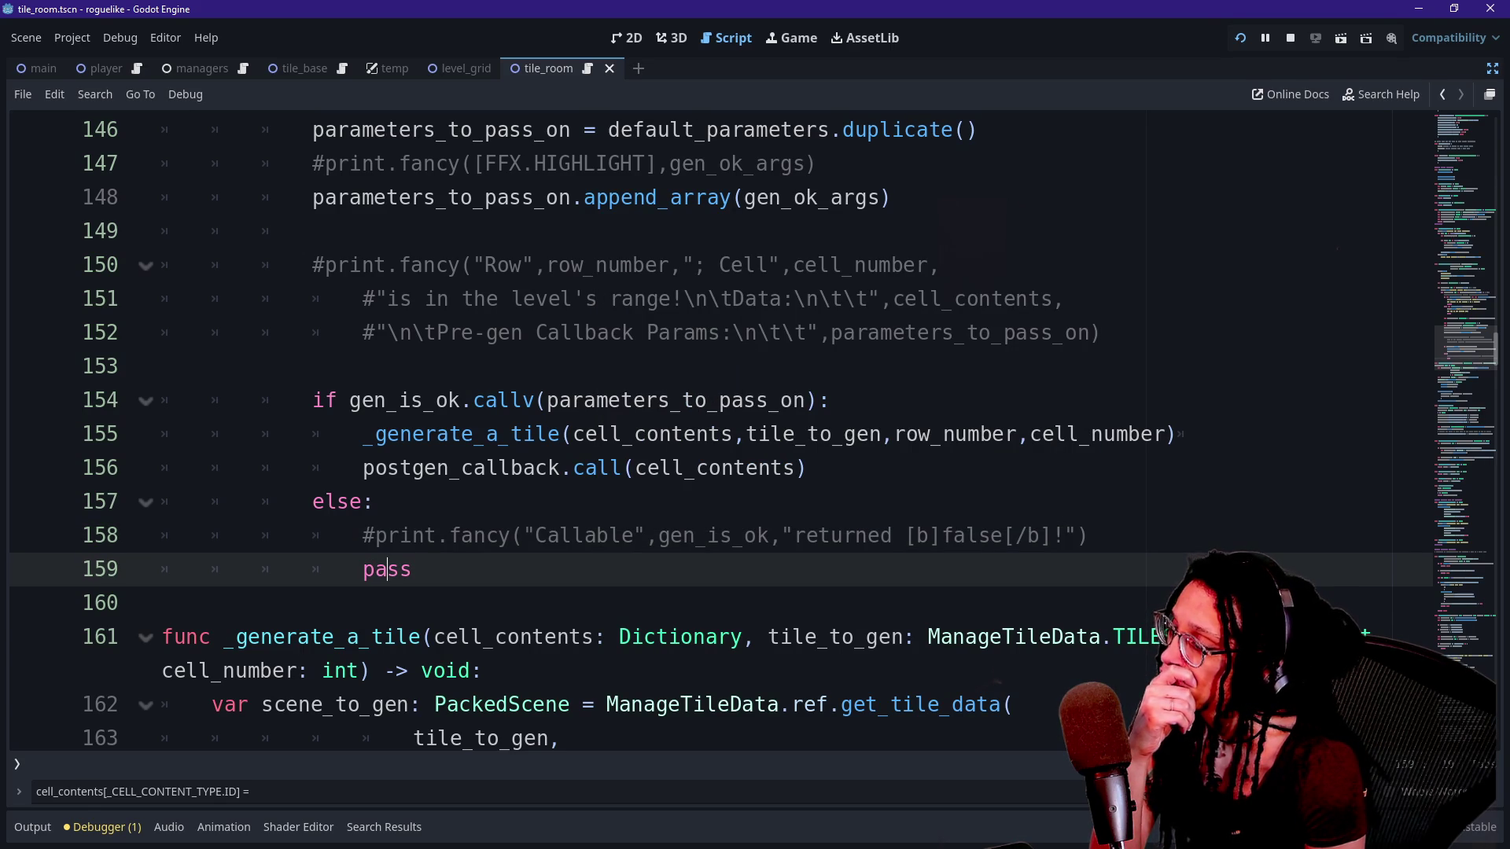
key(Down)
key(Down)
key(Down)
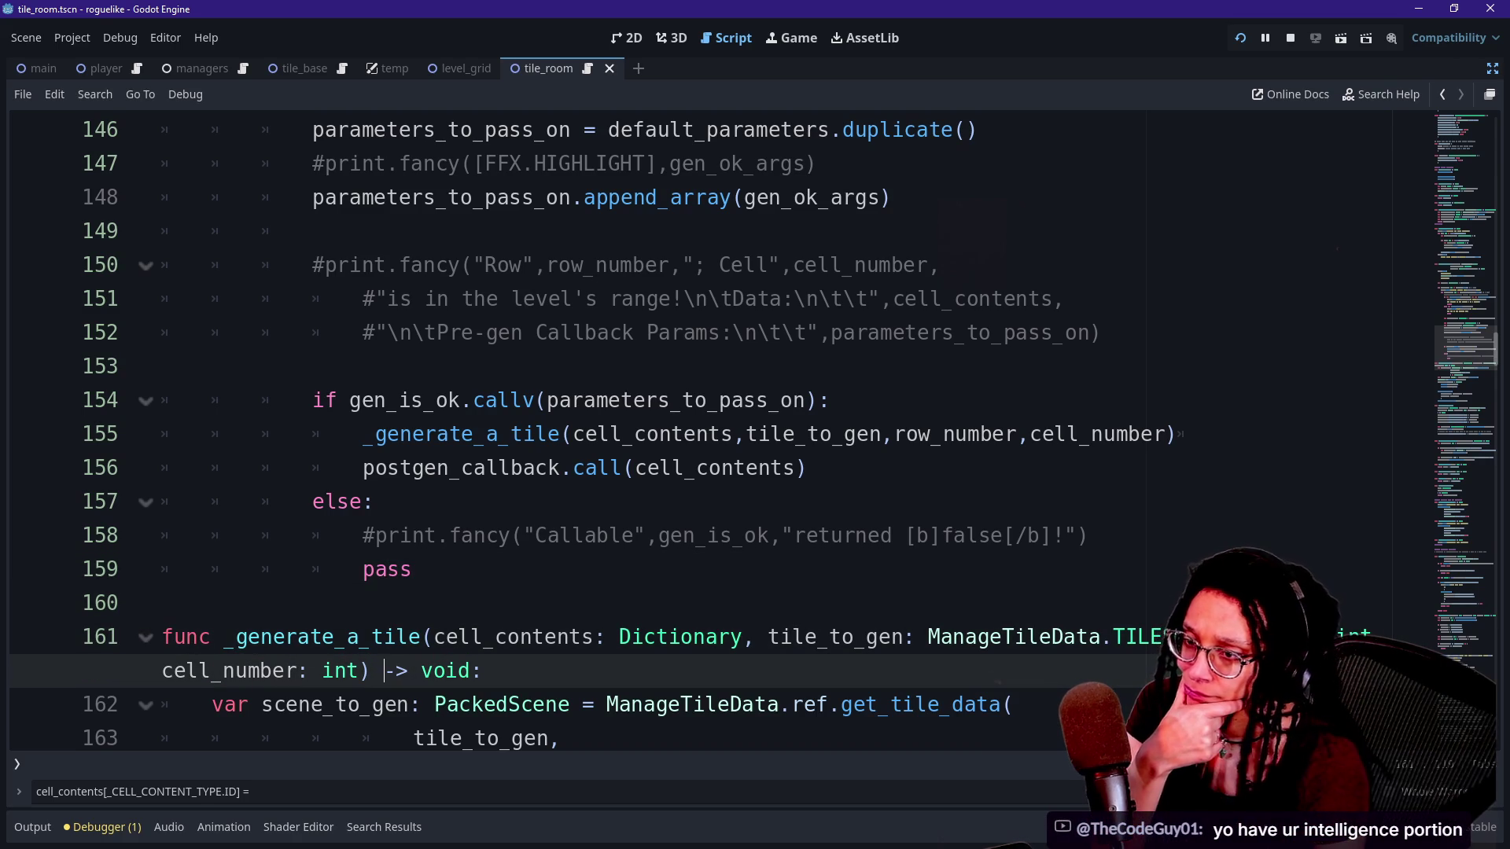
mouse_move(602, 469)
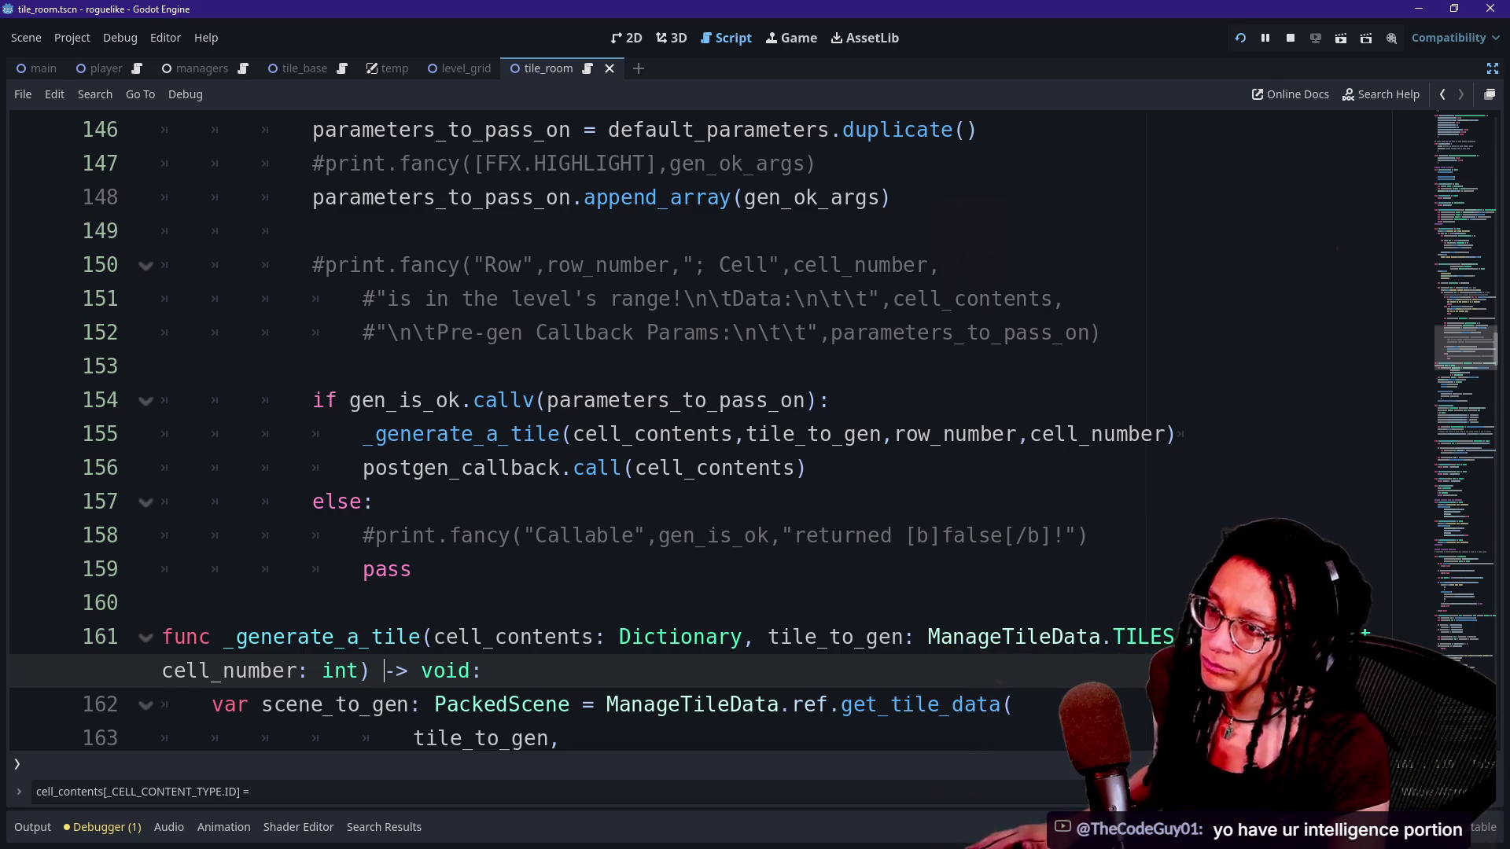
key(alt+Tab)
scroll(982, 403, up, 2)
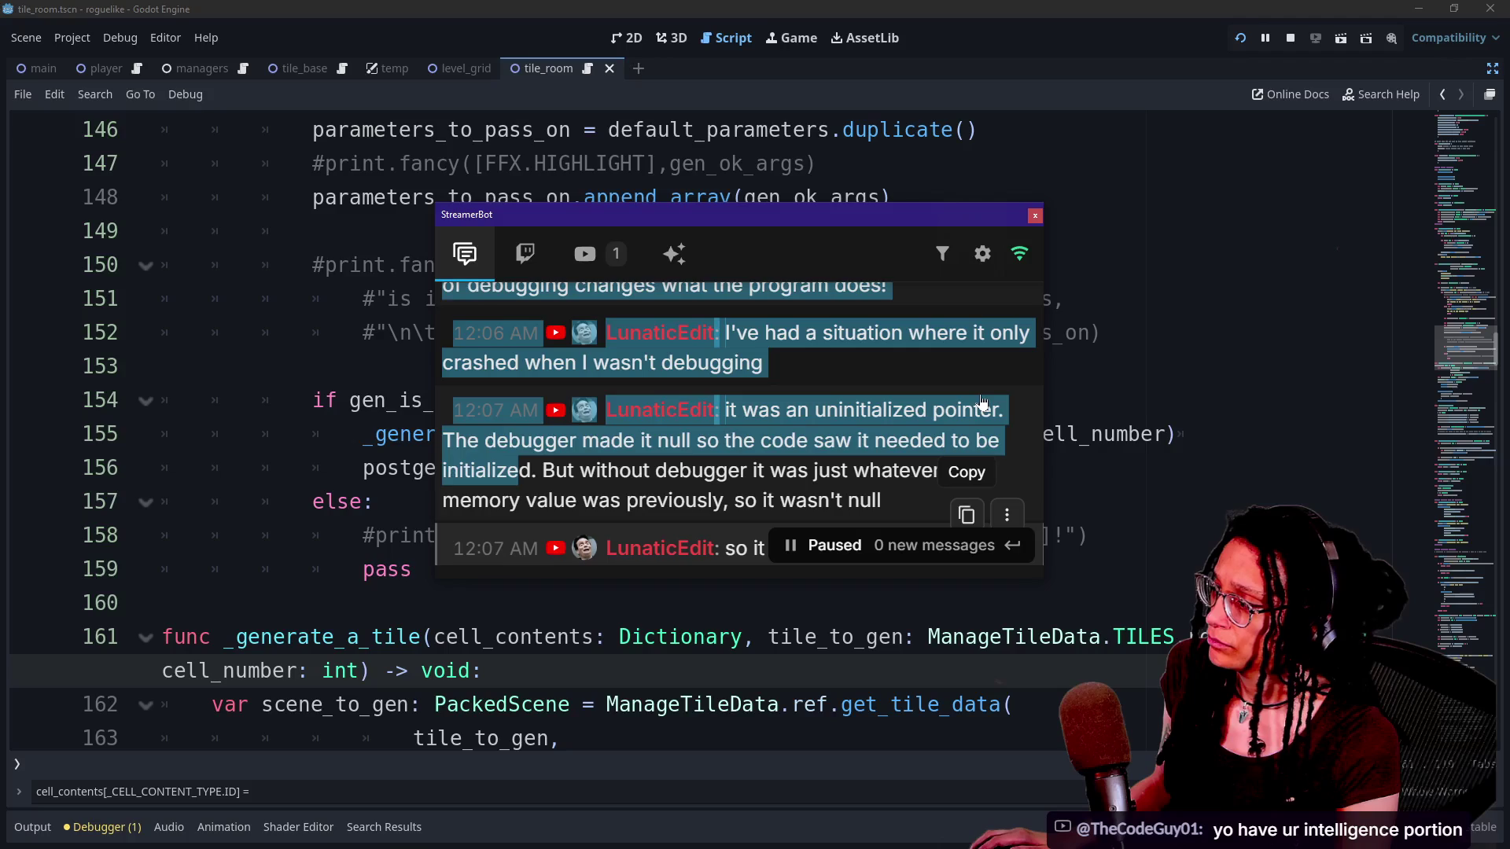
mouse_move(786, 410)
mouse_down()
mouse_move(865, 471)
mouse_move(964, 503)
mouse_up()
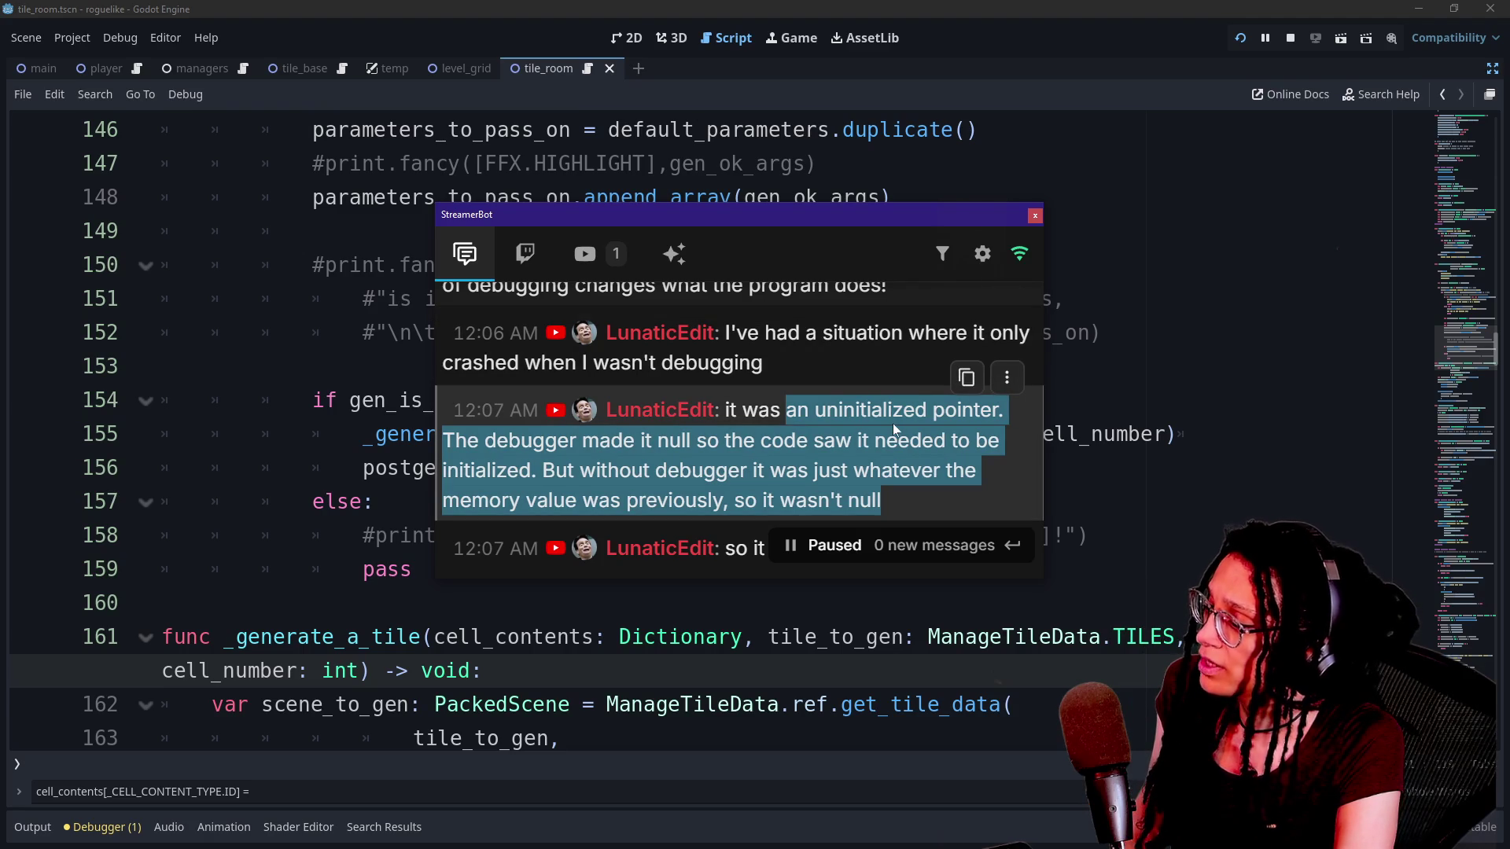
scroll(893, 423, down, 2)
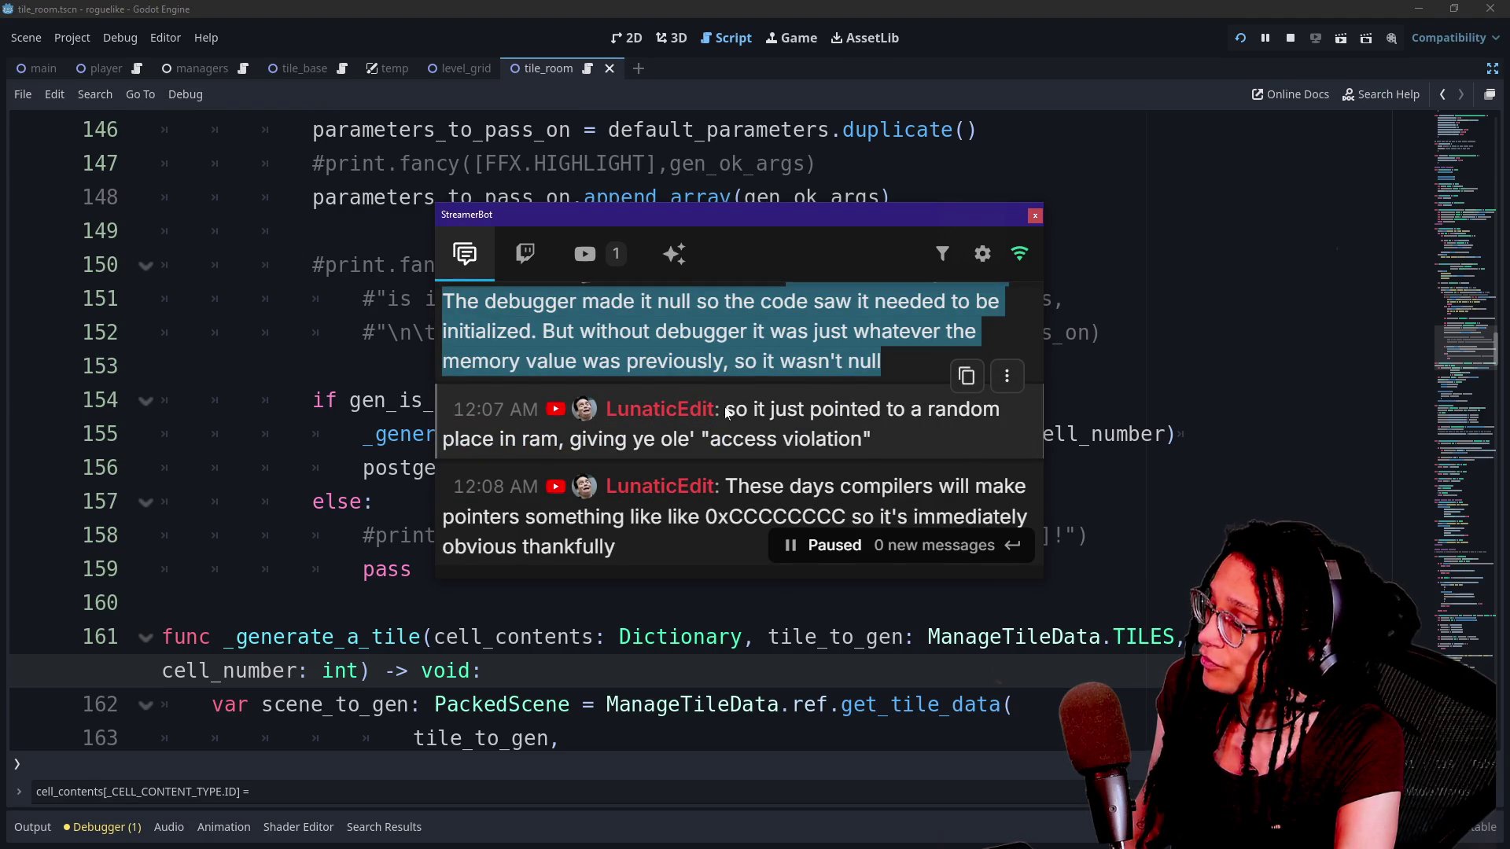
drag(727, 413, 957, 459)
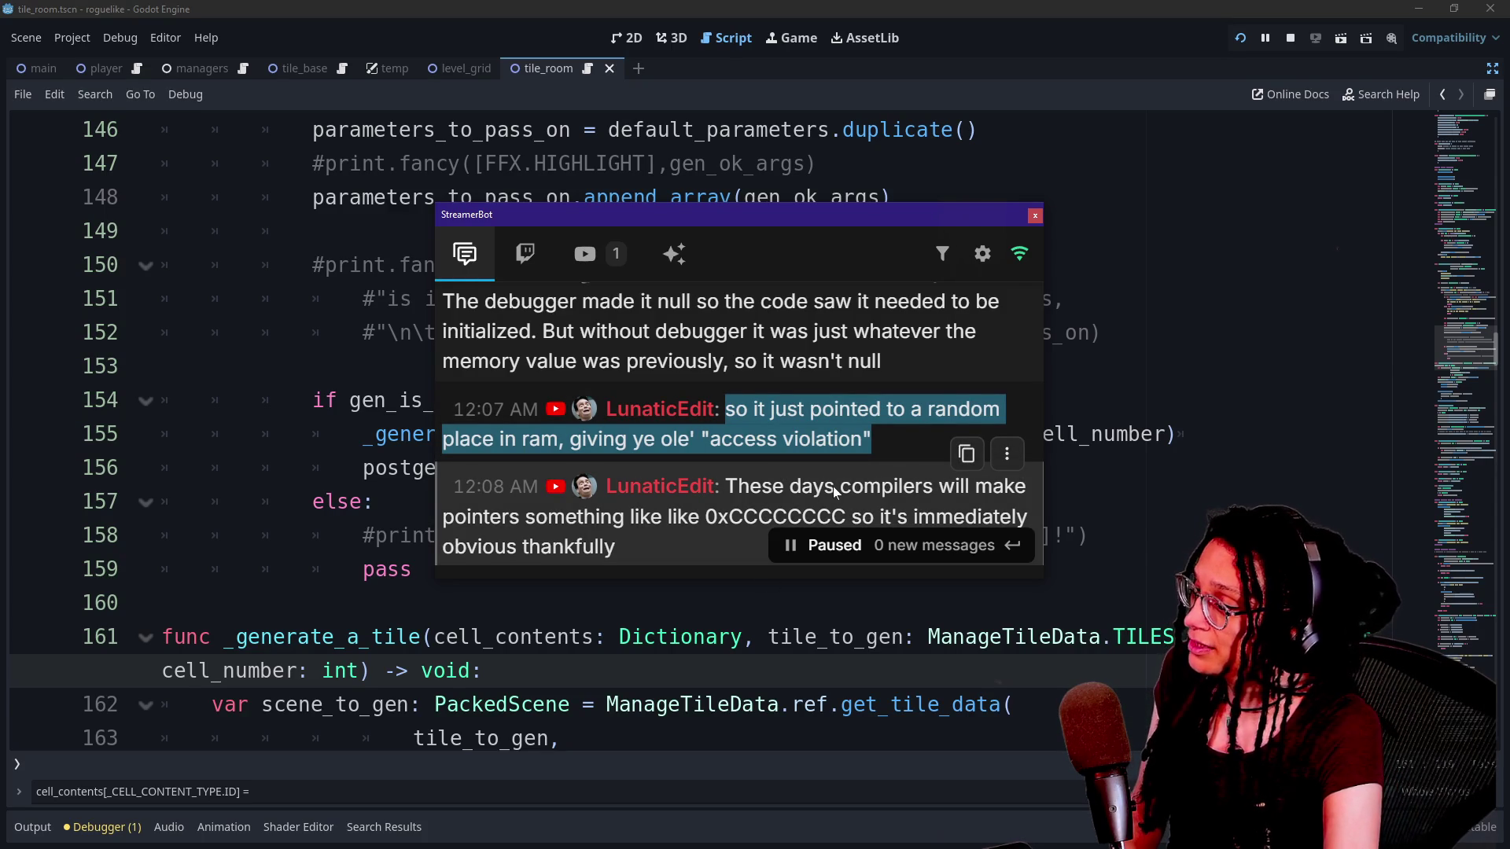
scroll(833, 486, down, 2)
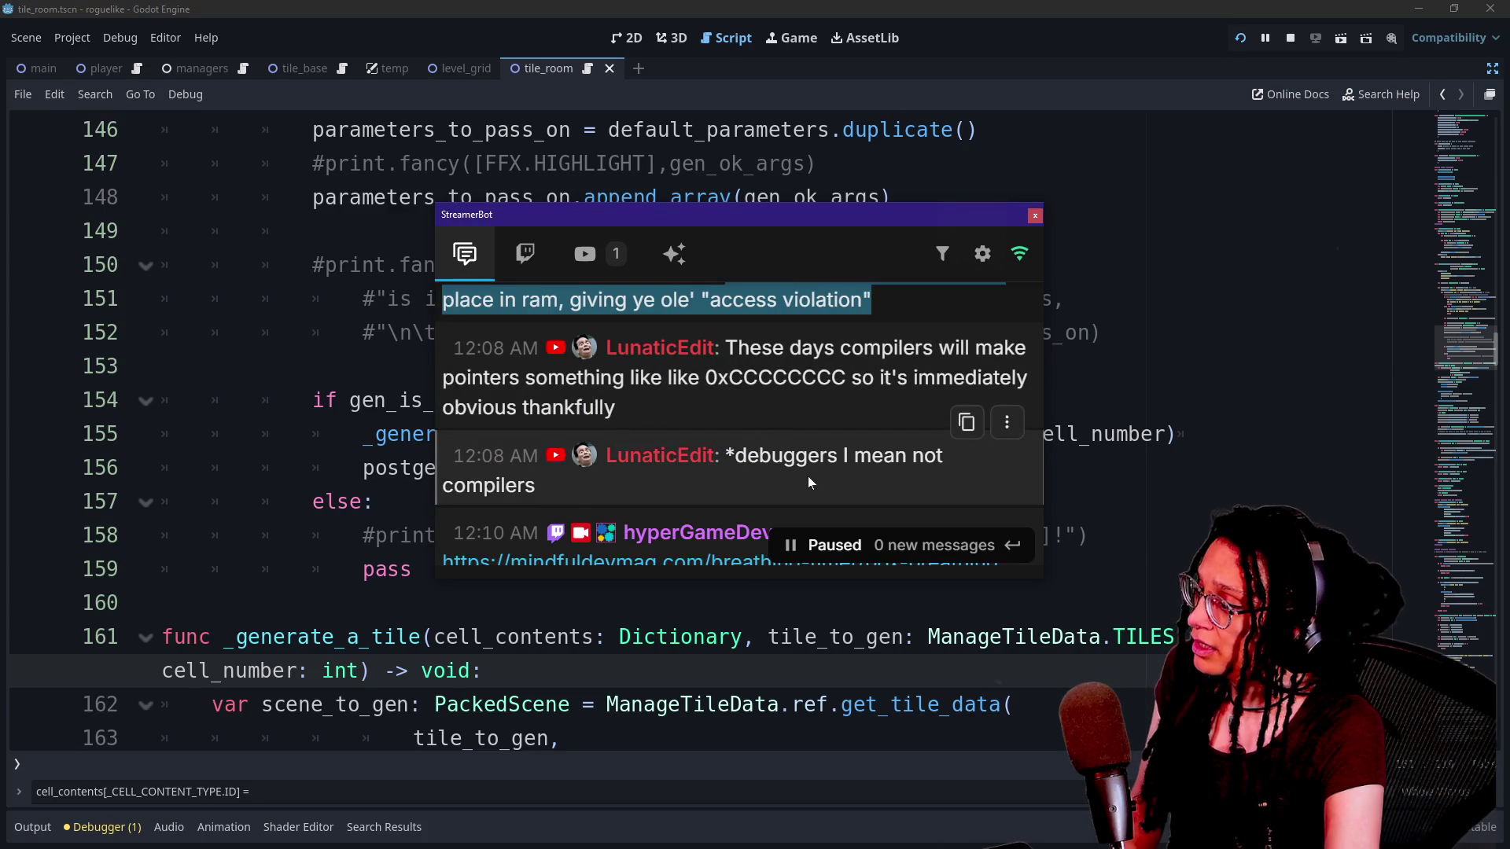
drag(702, 377, 870, 409)
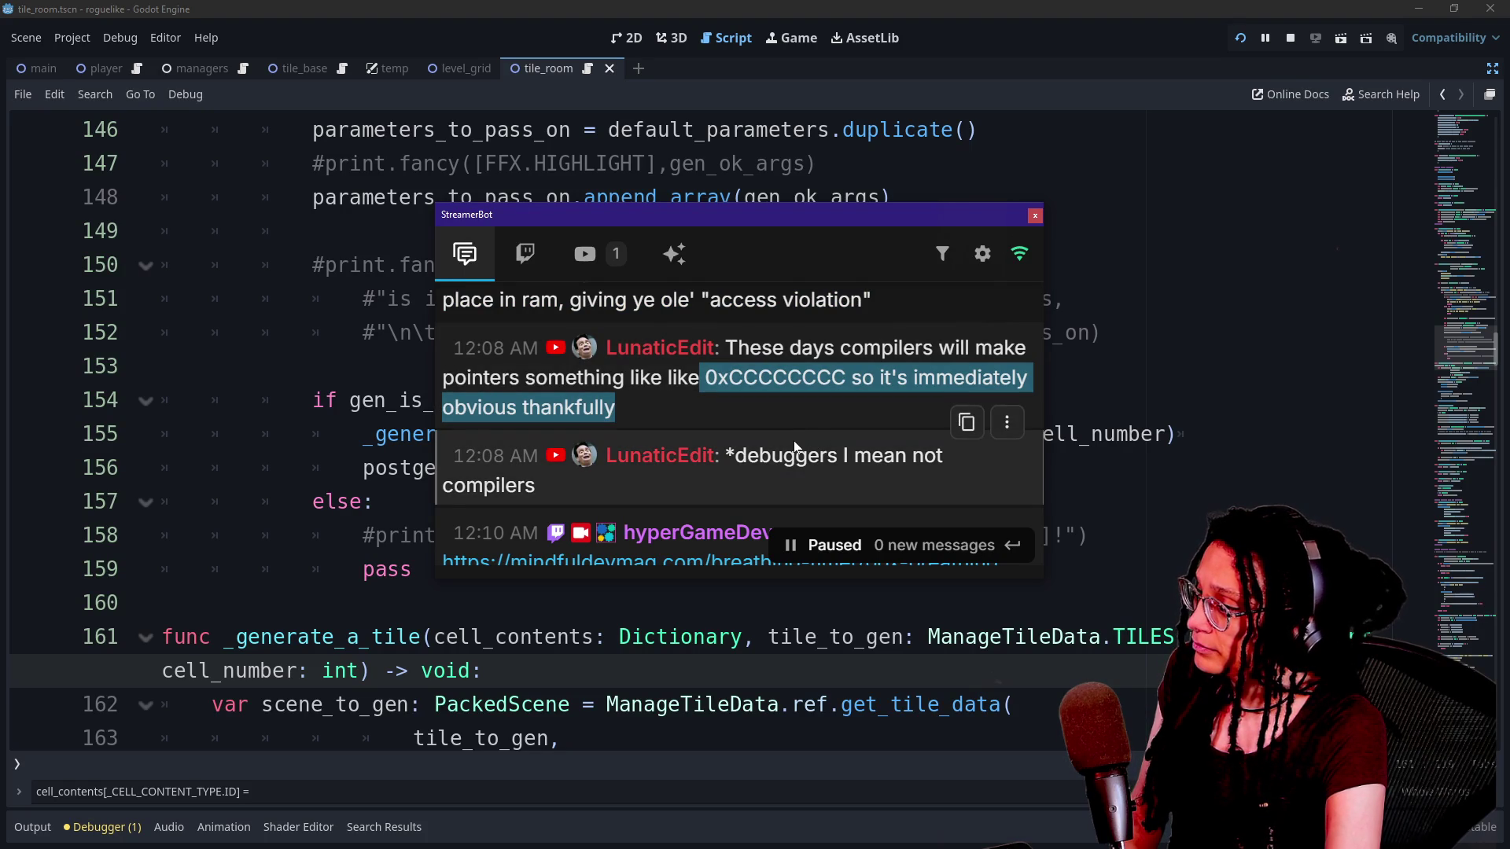
scroll(794, 447, down, 5)
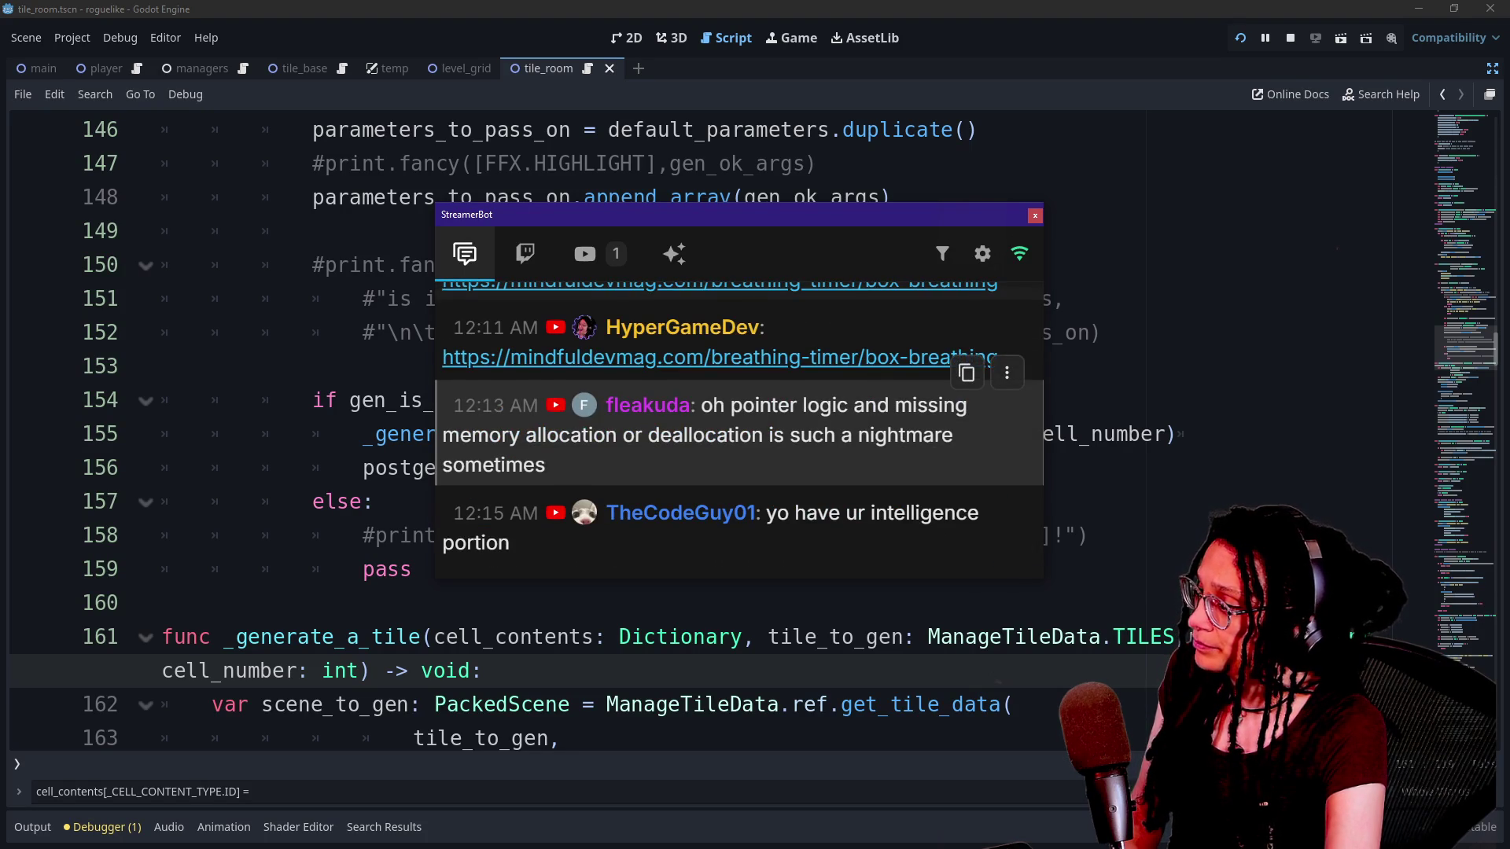
key(alt+Tab)
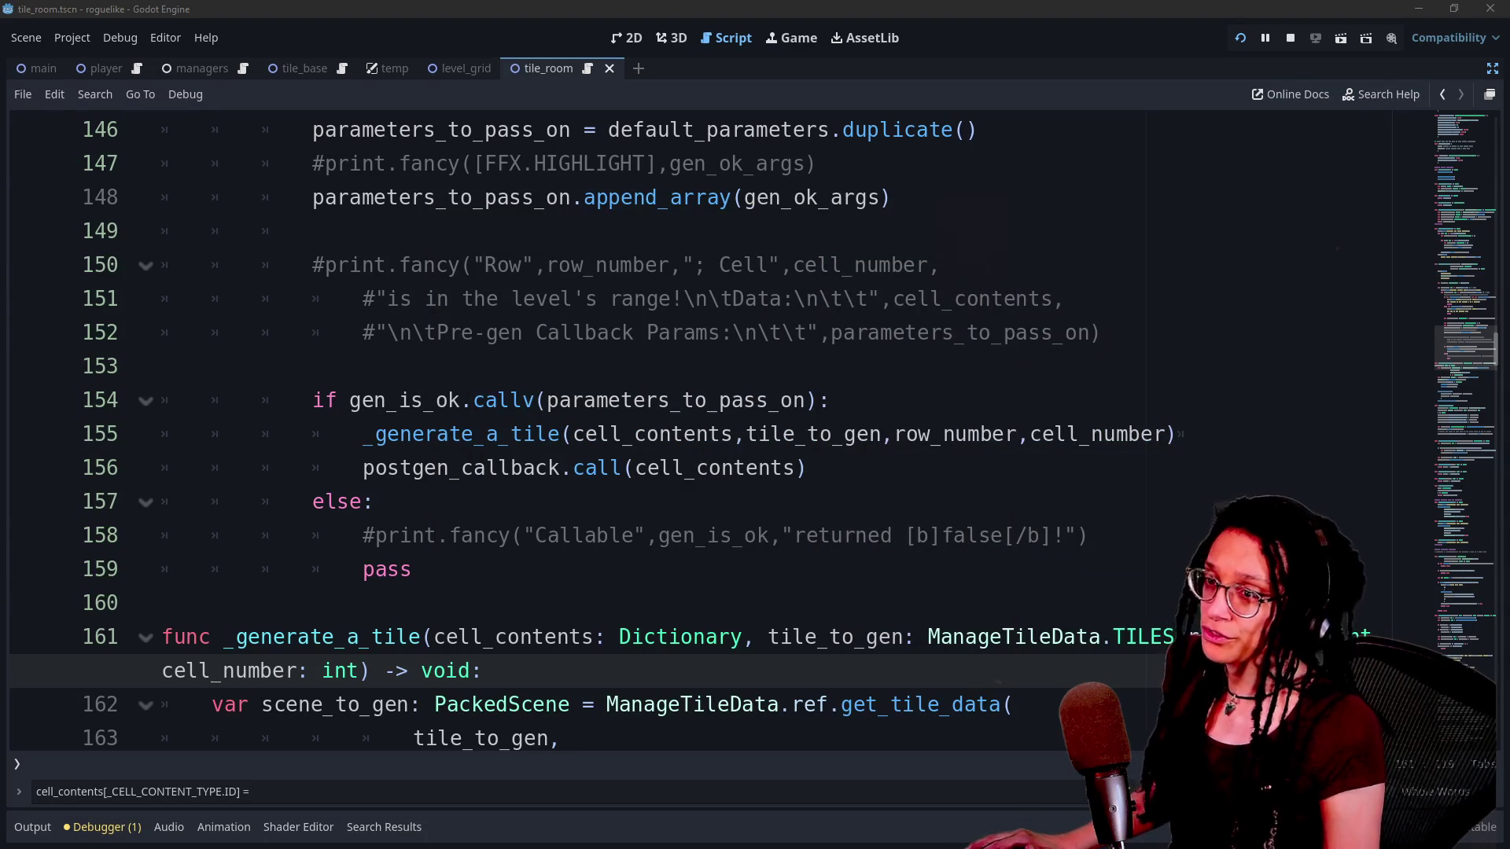
Move down through the tile generation code to _log_cell_contents and select the whole script.
click(708, 332)
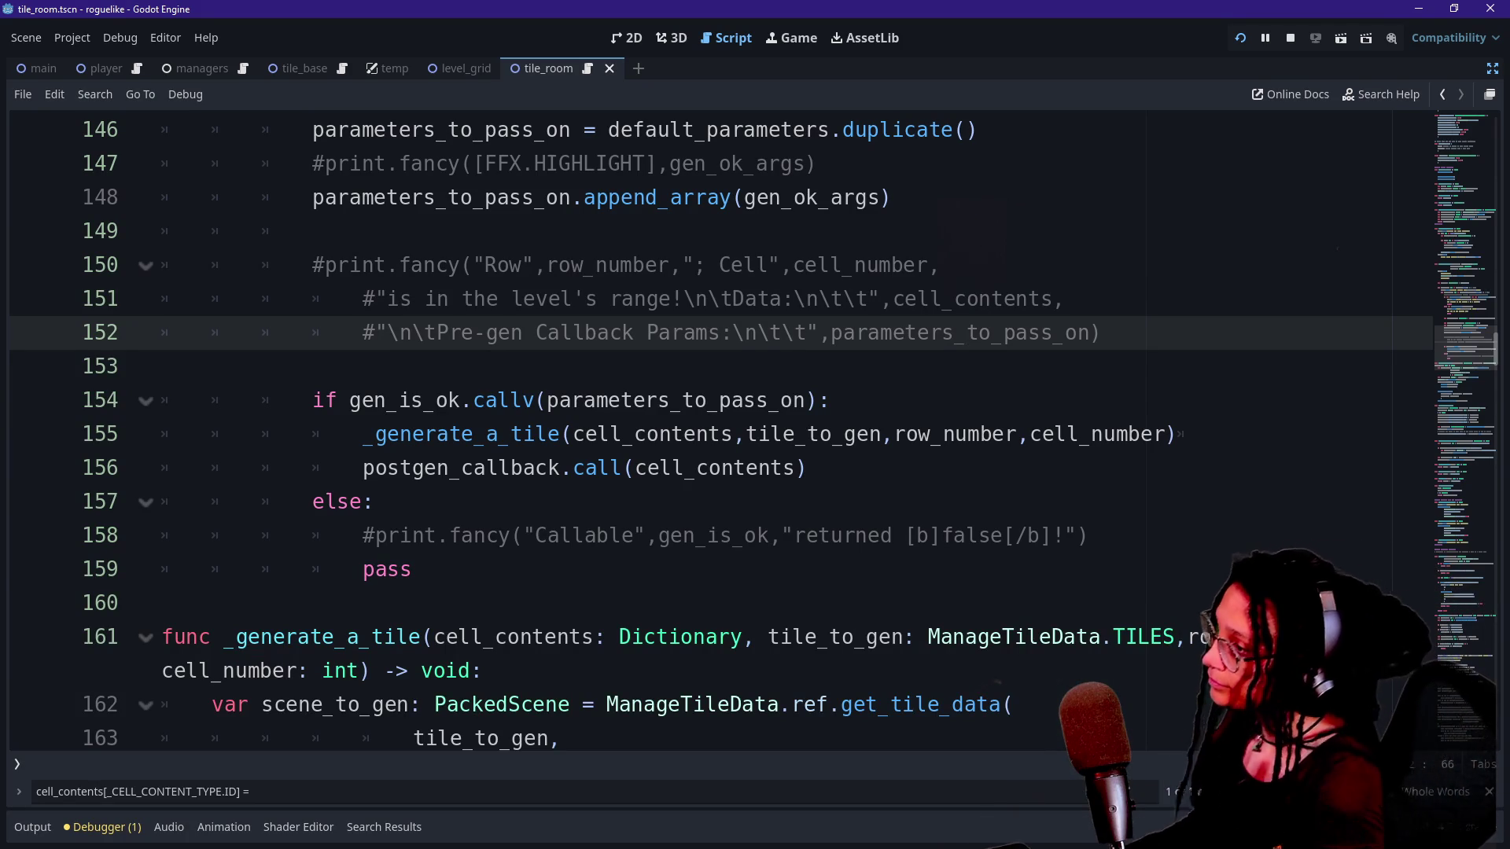
key(Down)
key(Down)
key(Down)
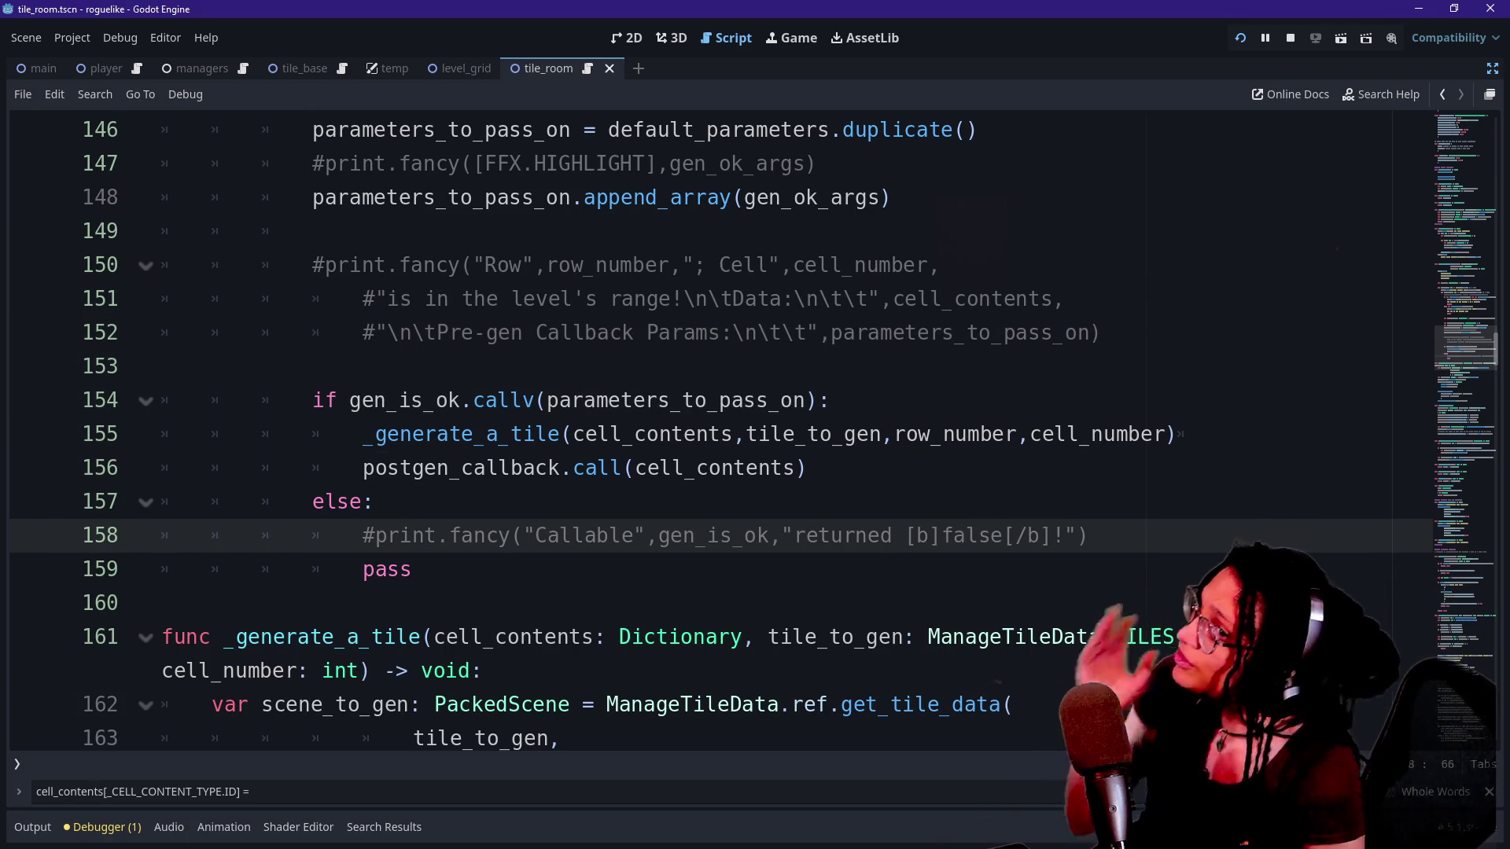
scroll(720, 428, down, 2)
scroll(720, 428, down, 7)
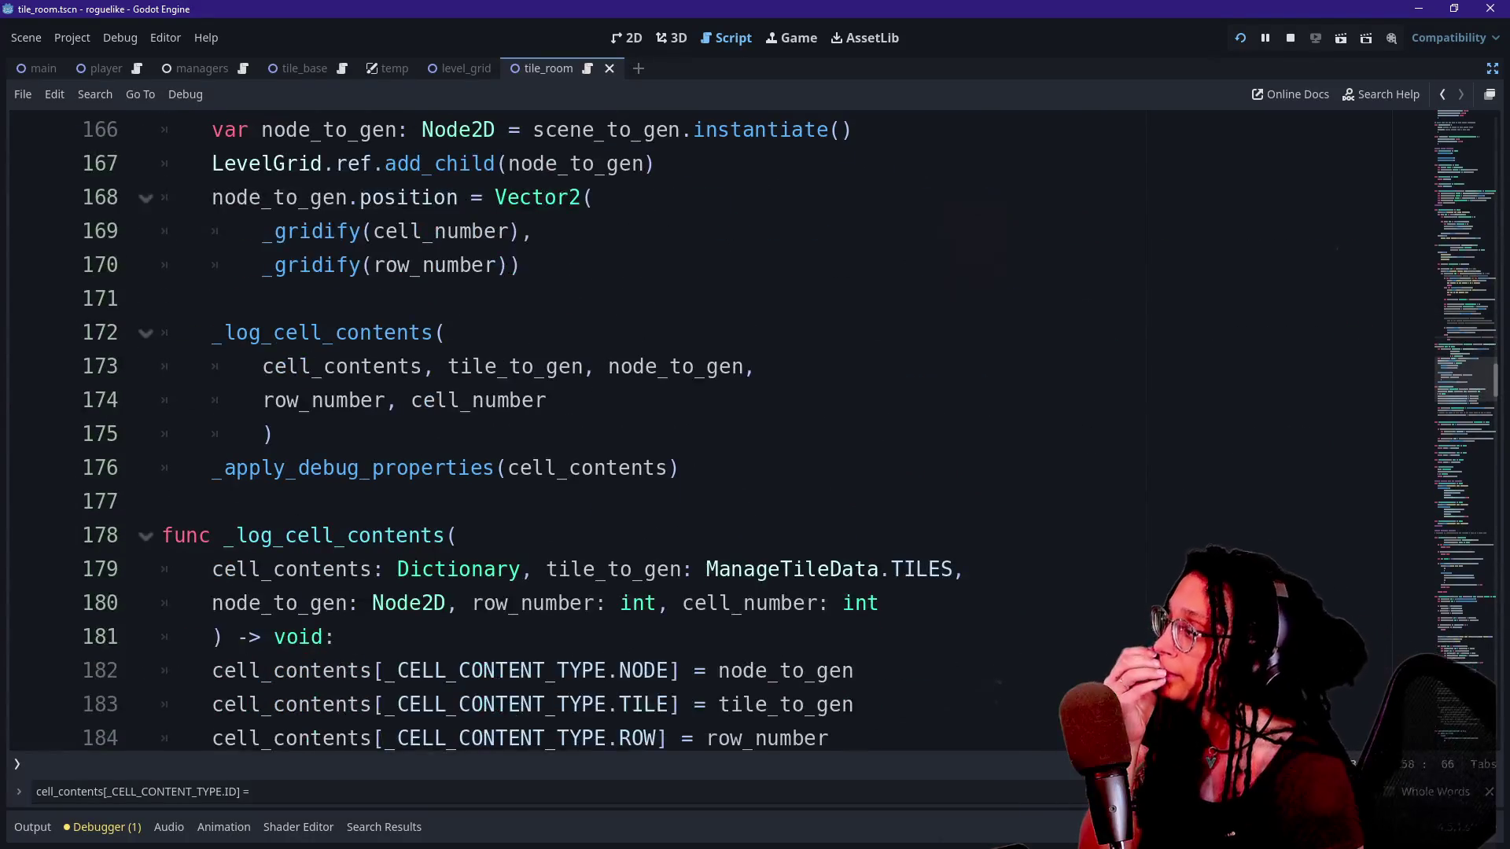
scroll(720, 428, down, 3)
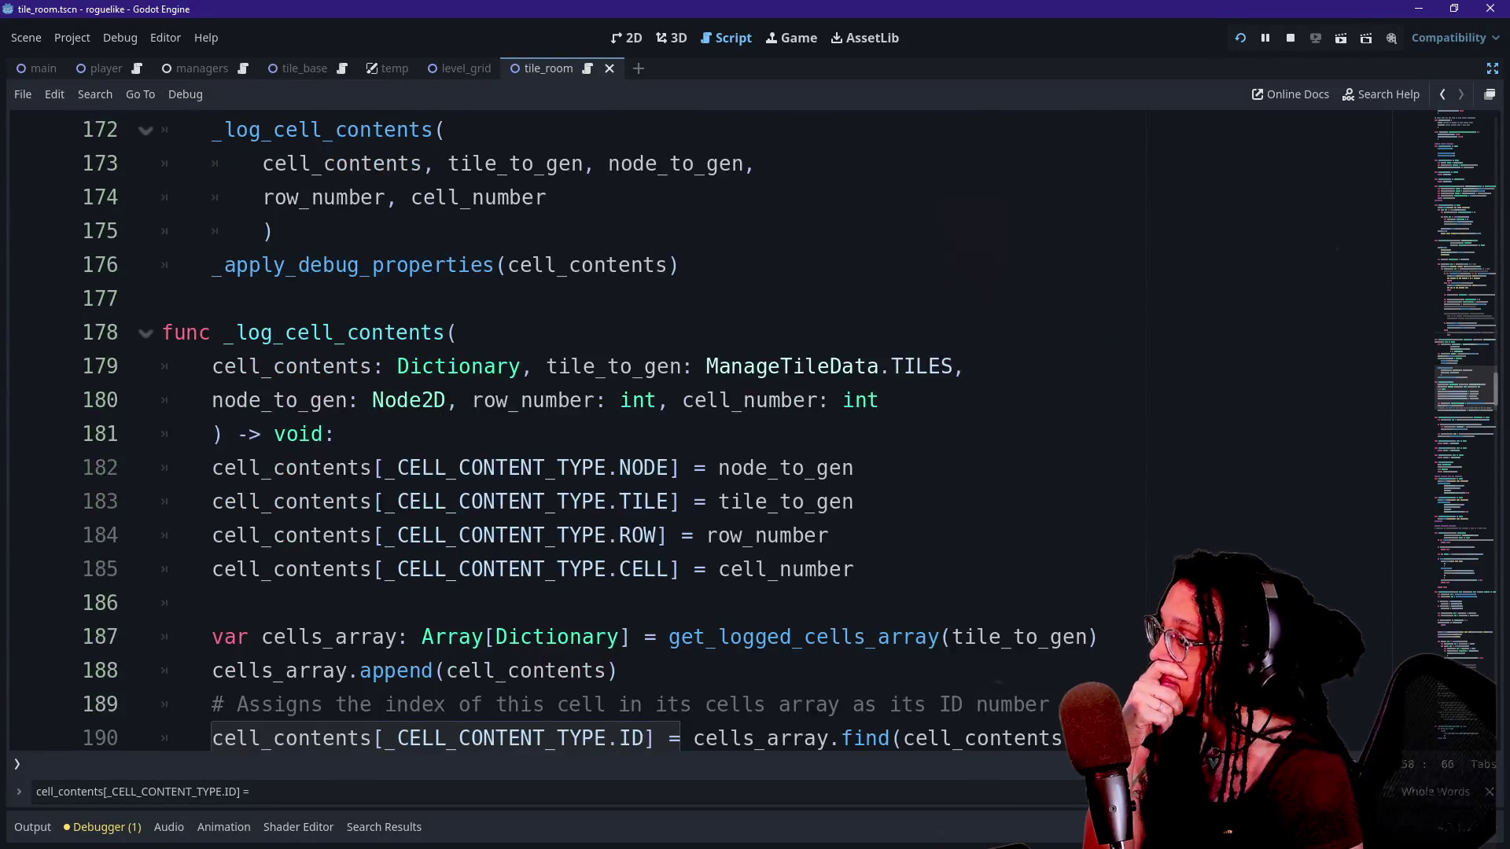
click(720, 535)
key(ctrl+a)
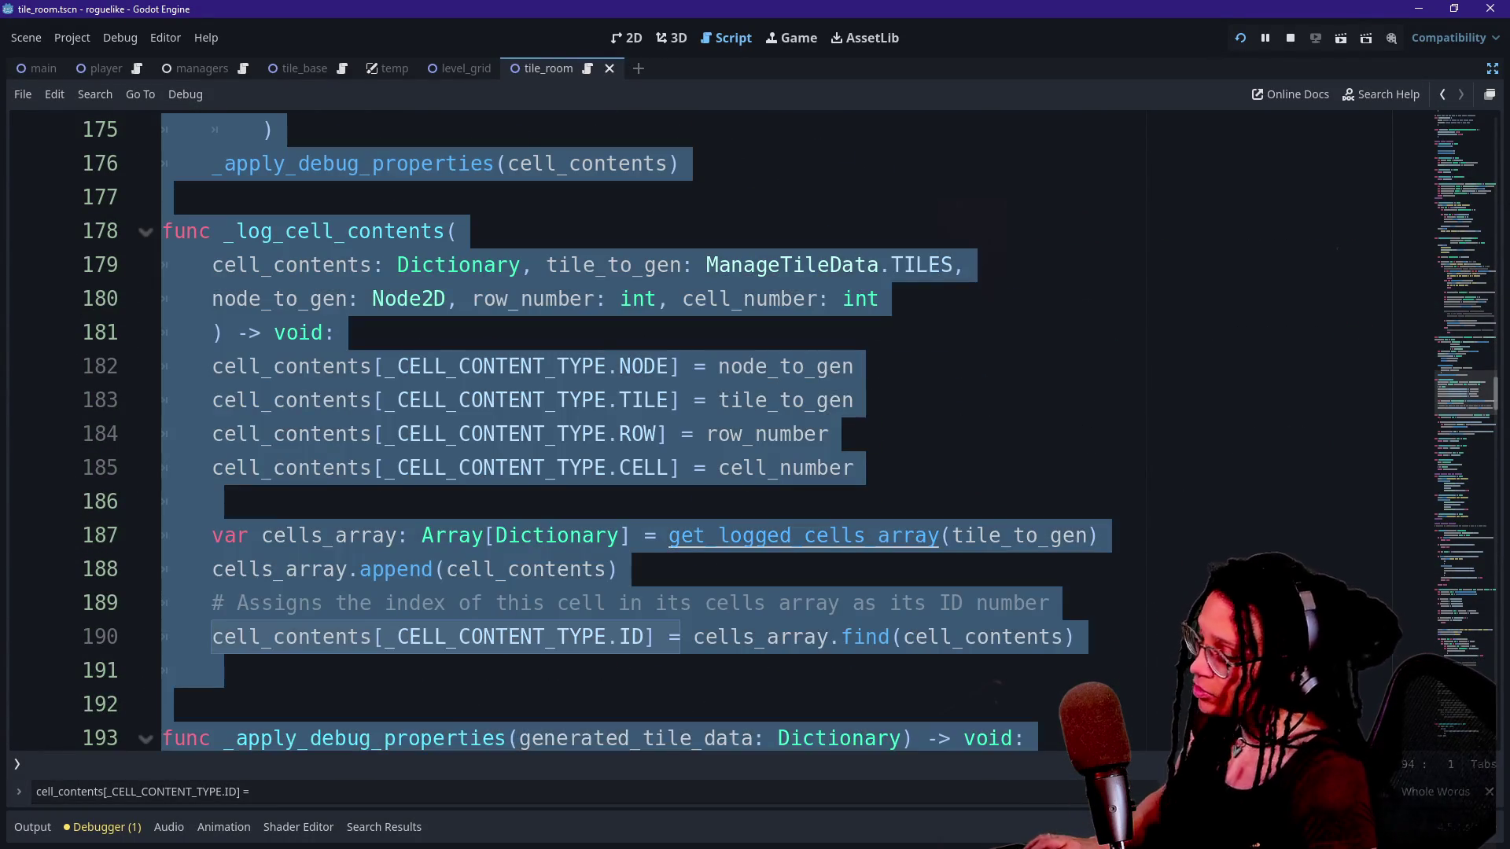
Undo the print.fancy changes, partial IS_ room seed check, room seed print and moved generated_id line.
key(ctrl+z)
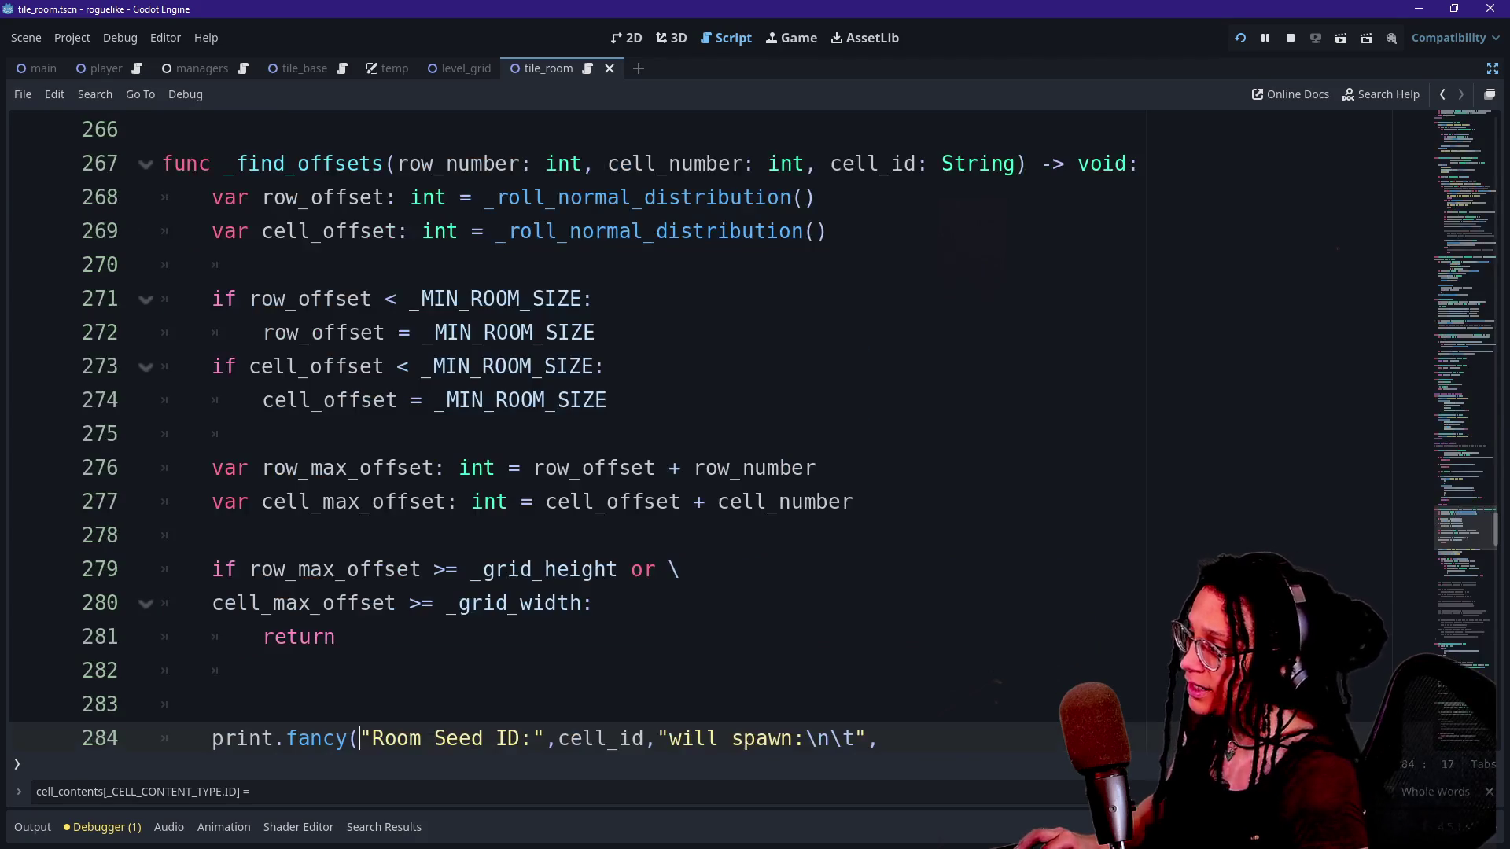
key(ctrl+z)
key(ctrl+z)
key(ctrl+z)
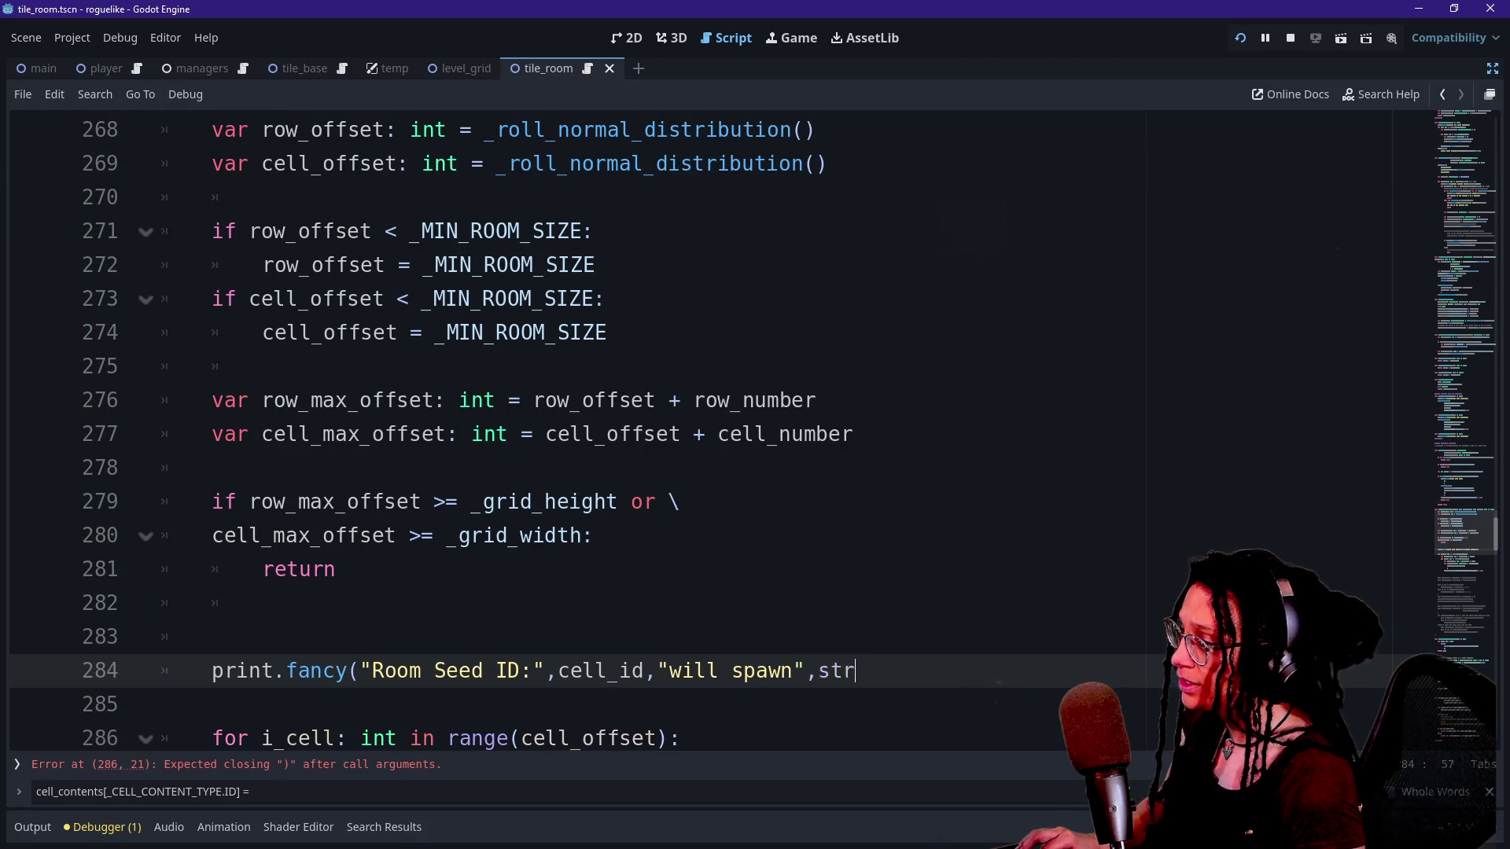
key(ctrl+z)
key(ctrl+z)
key(ctrl+z)
key(ctrl+z)
key(ctrl+z)
key(ctrl+z)
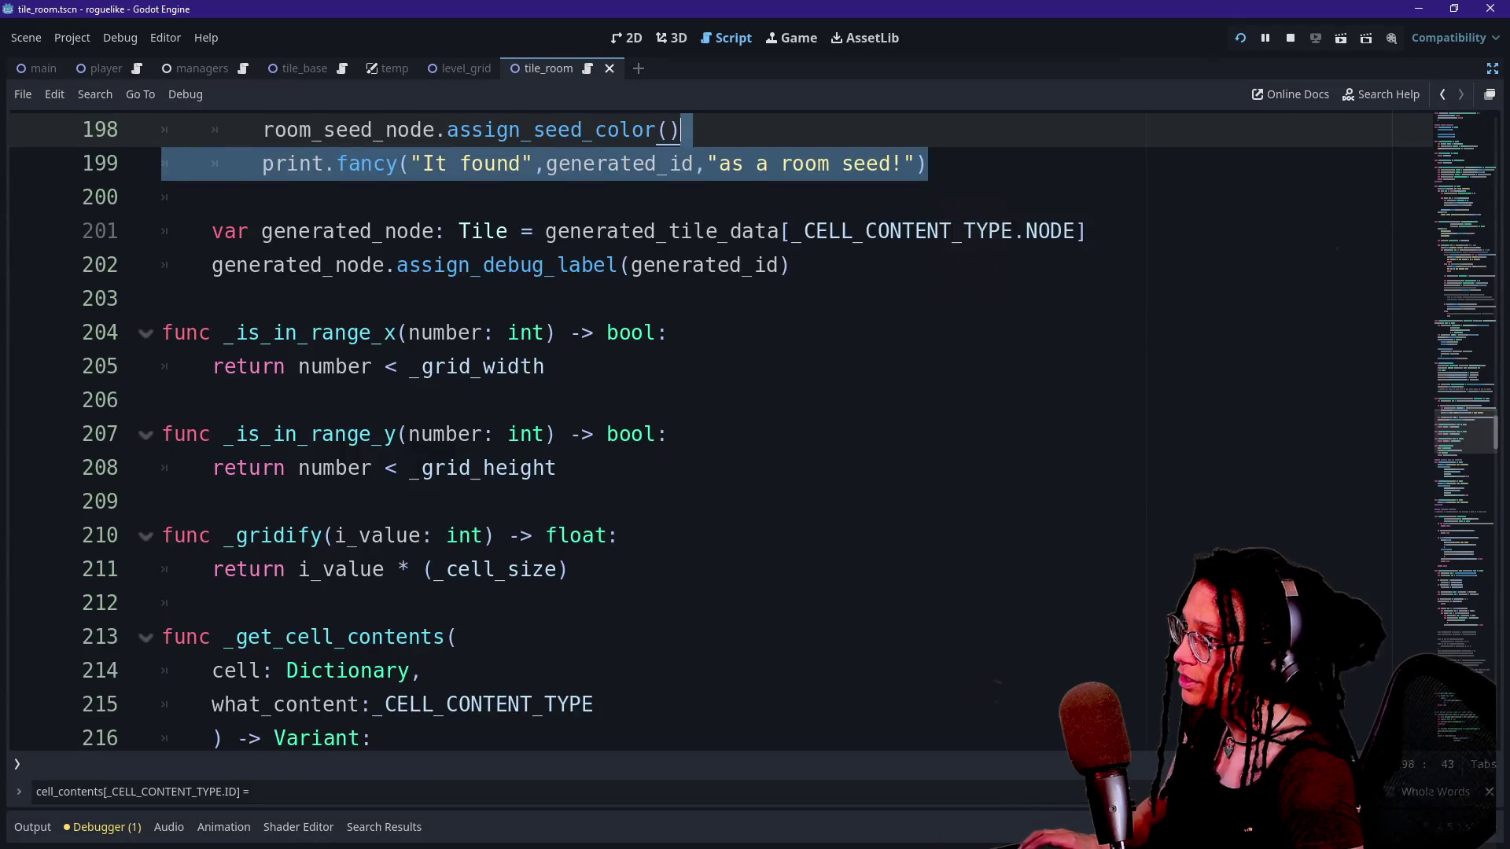
key(ctrl+z)
key(ctrl+z)
key(ctrl+z)
key(ctrl+z)
key(ctrl+z)
key(ctrl+z)
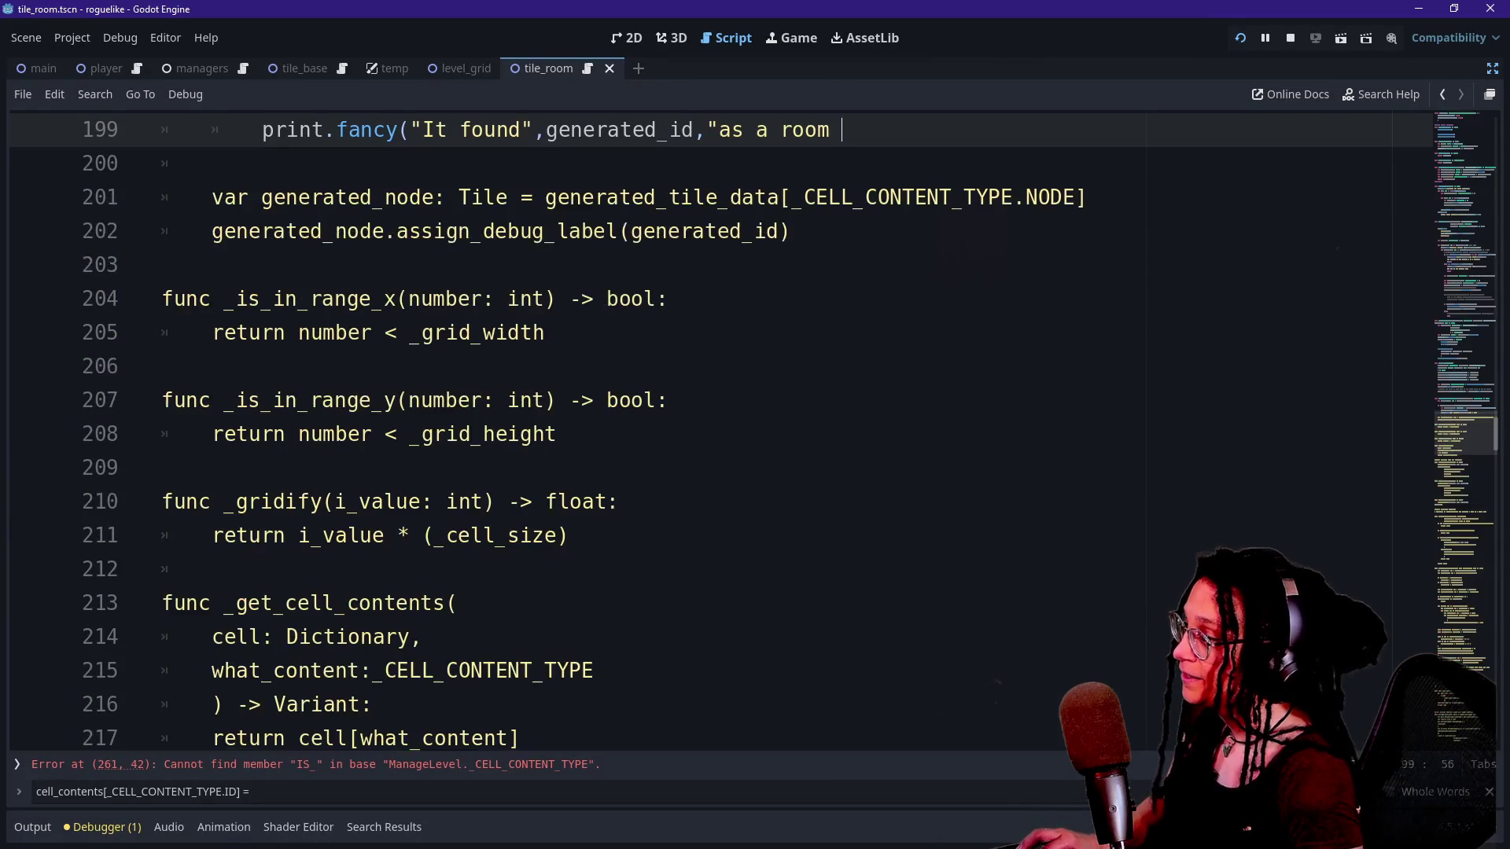
key(ctrl+z)
key(ctrl+z)
key(ctrl+z)
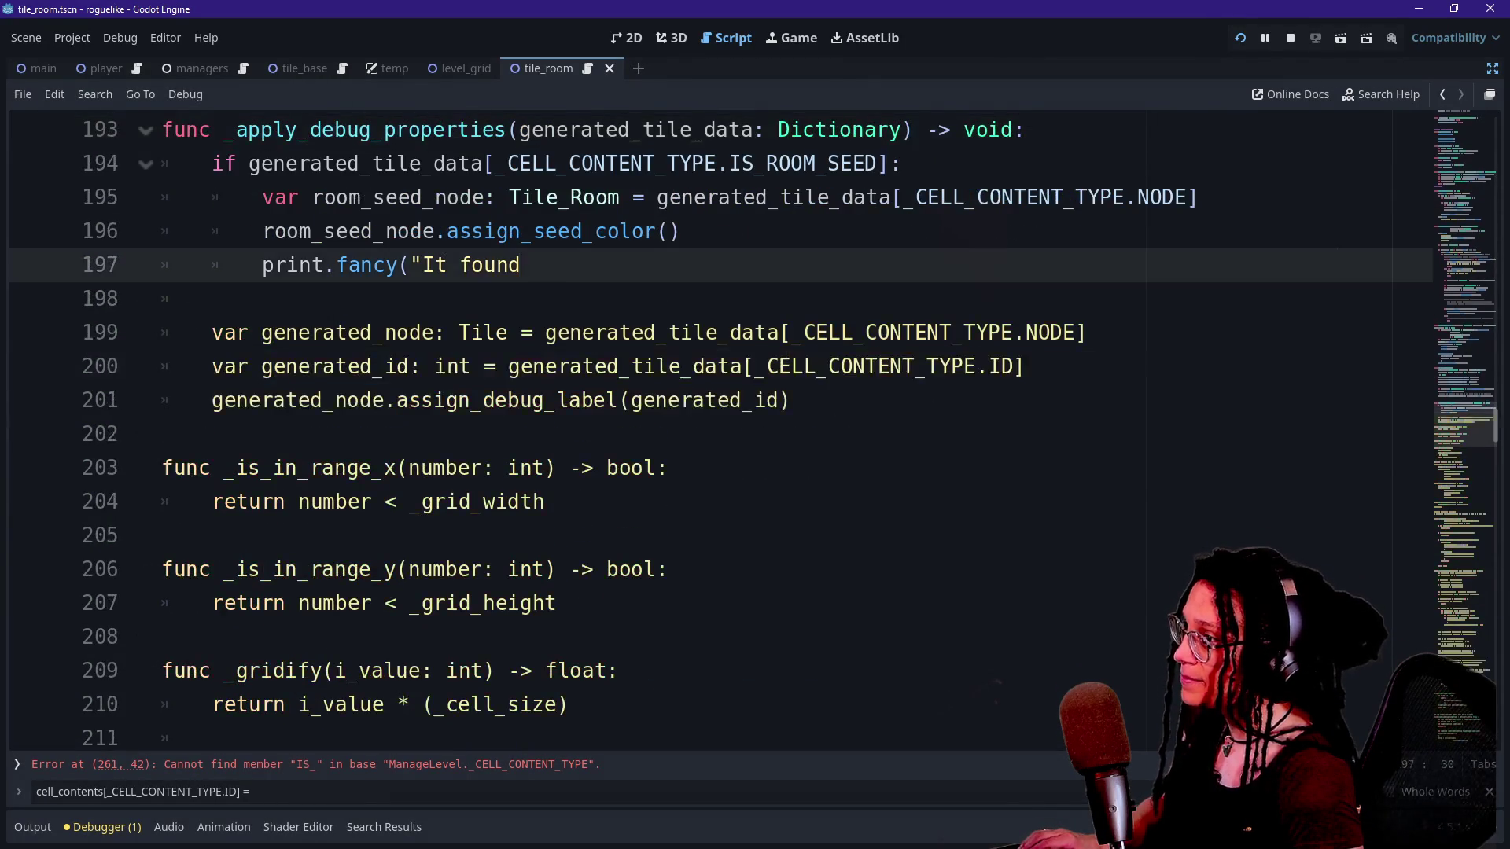
key(ctrl+z)
key(ctrl+z)
key(ctrl+z)
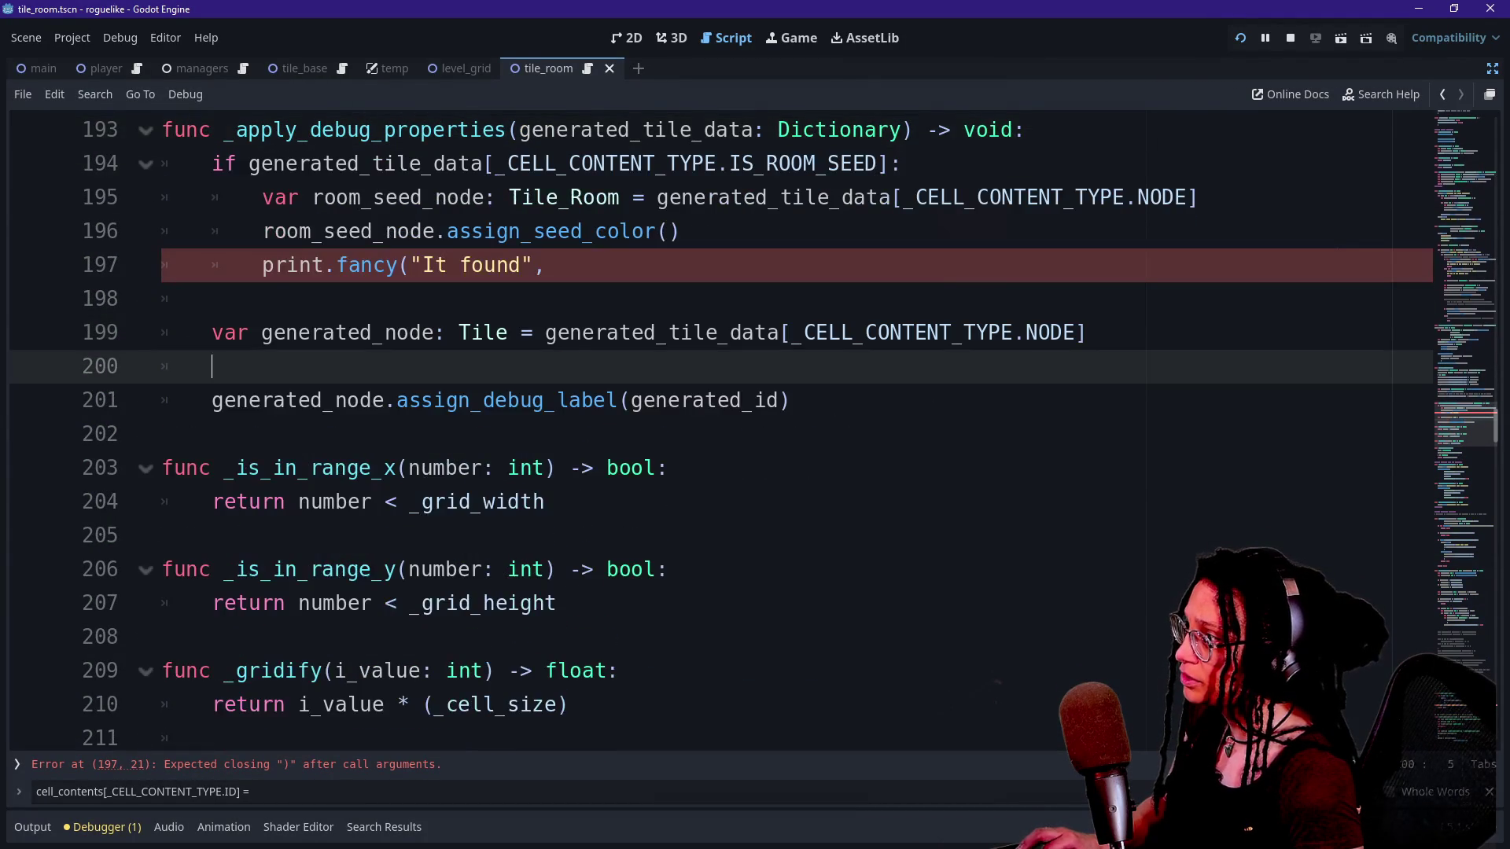
key(ctrl+z)
key(ctrl+z)
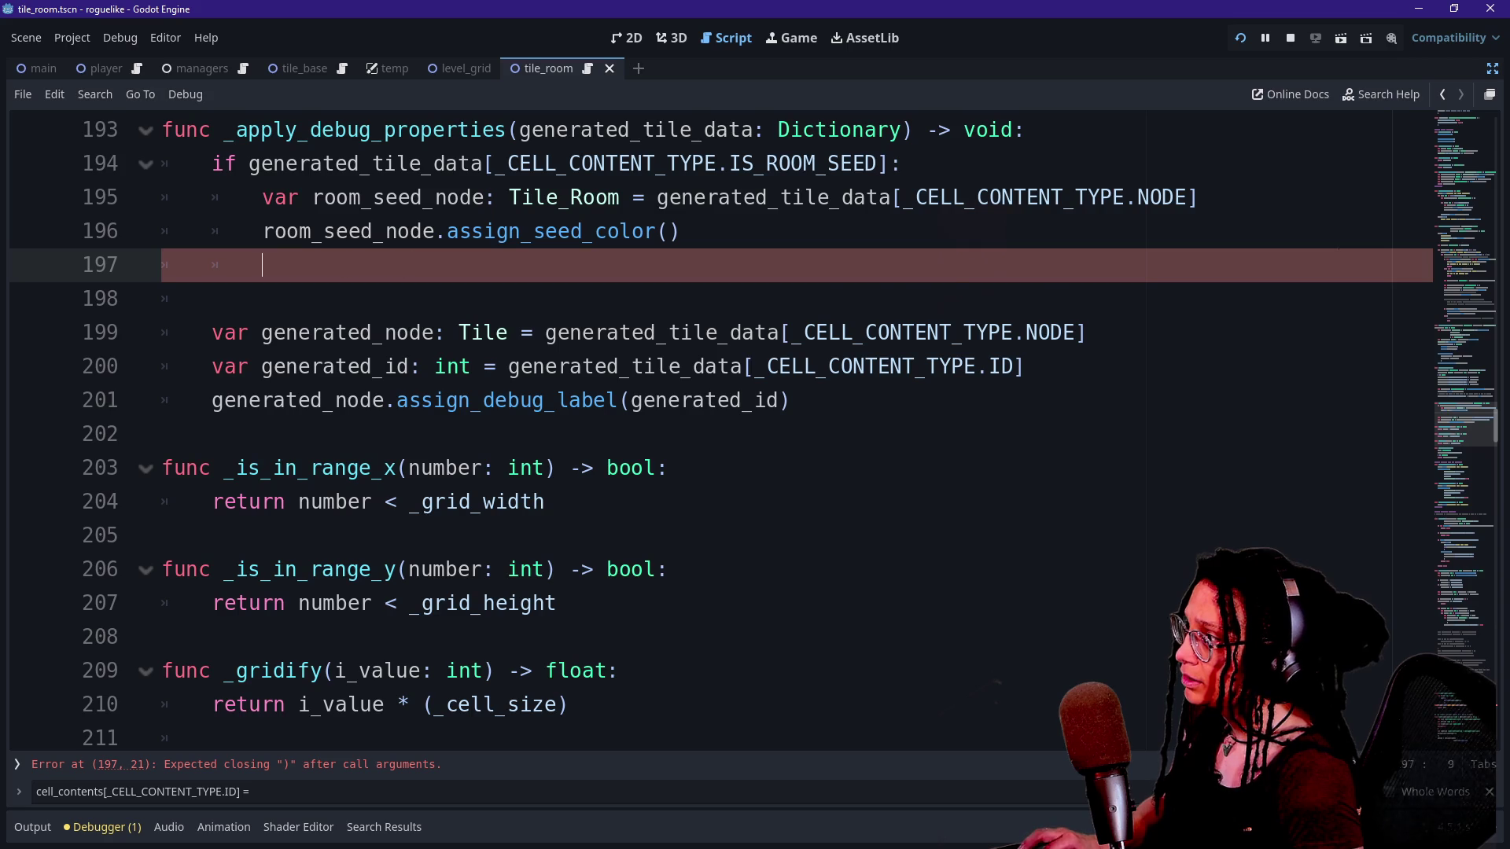
key(ctrl+z)
key(ctrl+z)
key(ctrl+z)
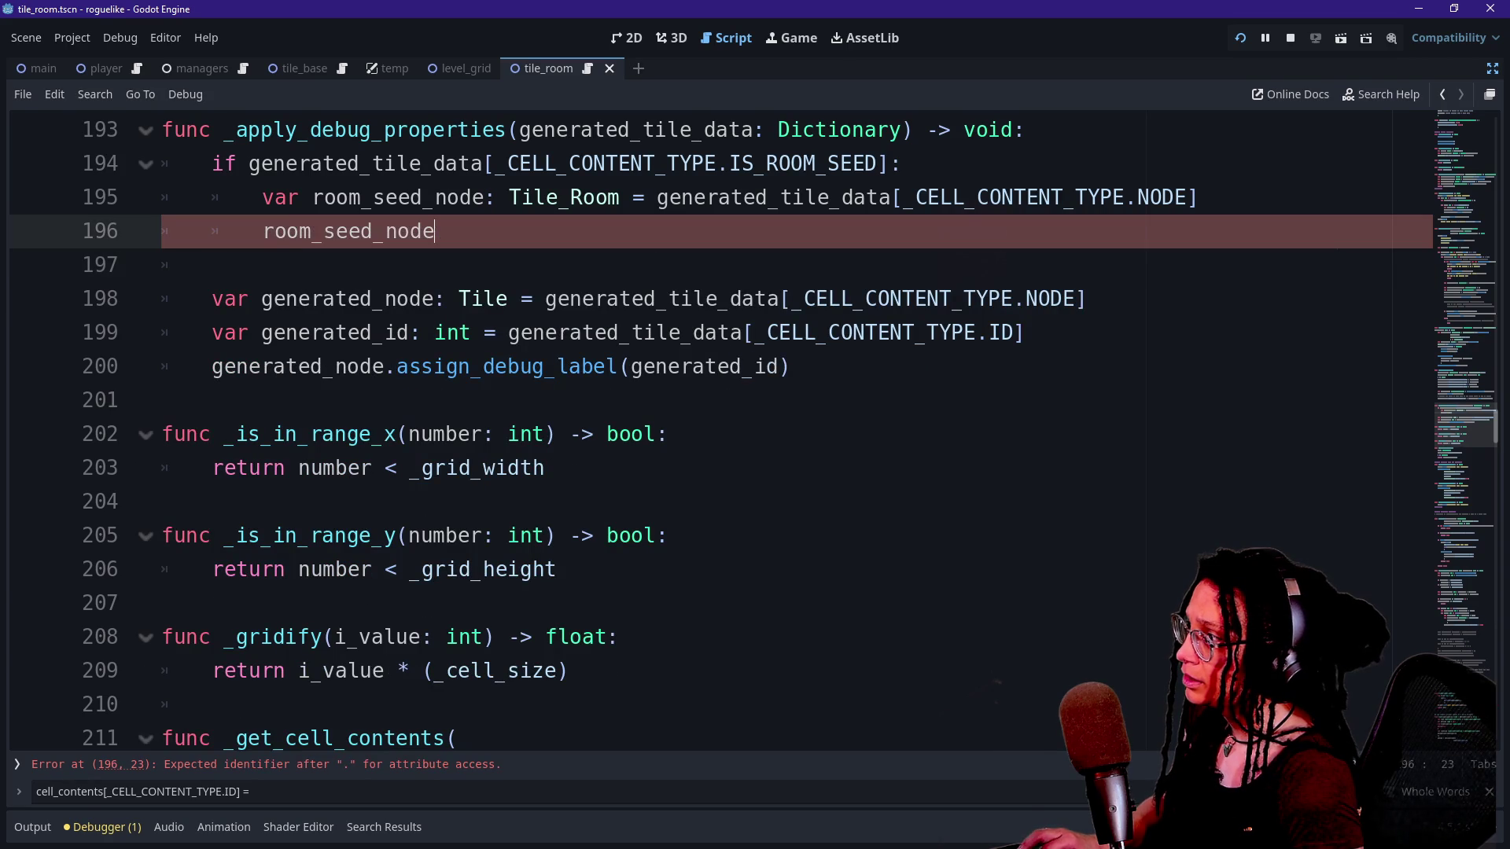
Add and discard a 'room_' line, then undo and redo the IS_ROOM_SEED condition.
scroll(1117, 505, up, 3)
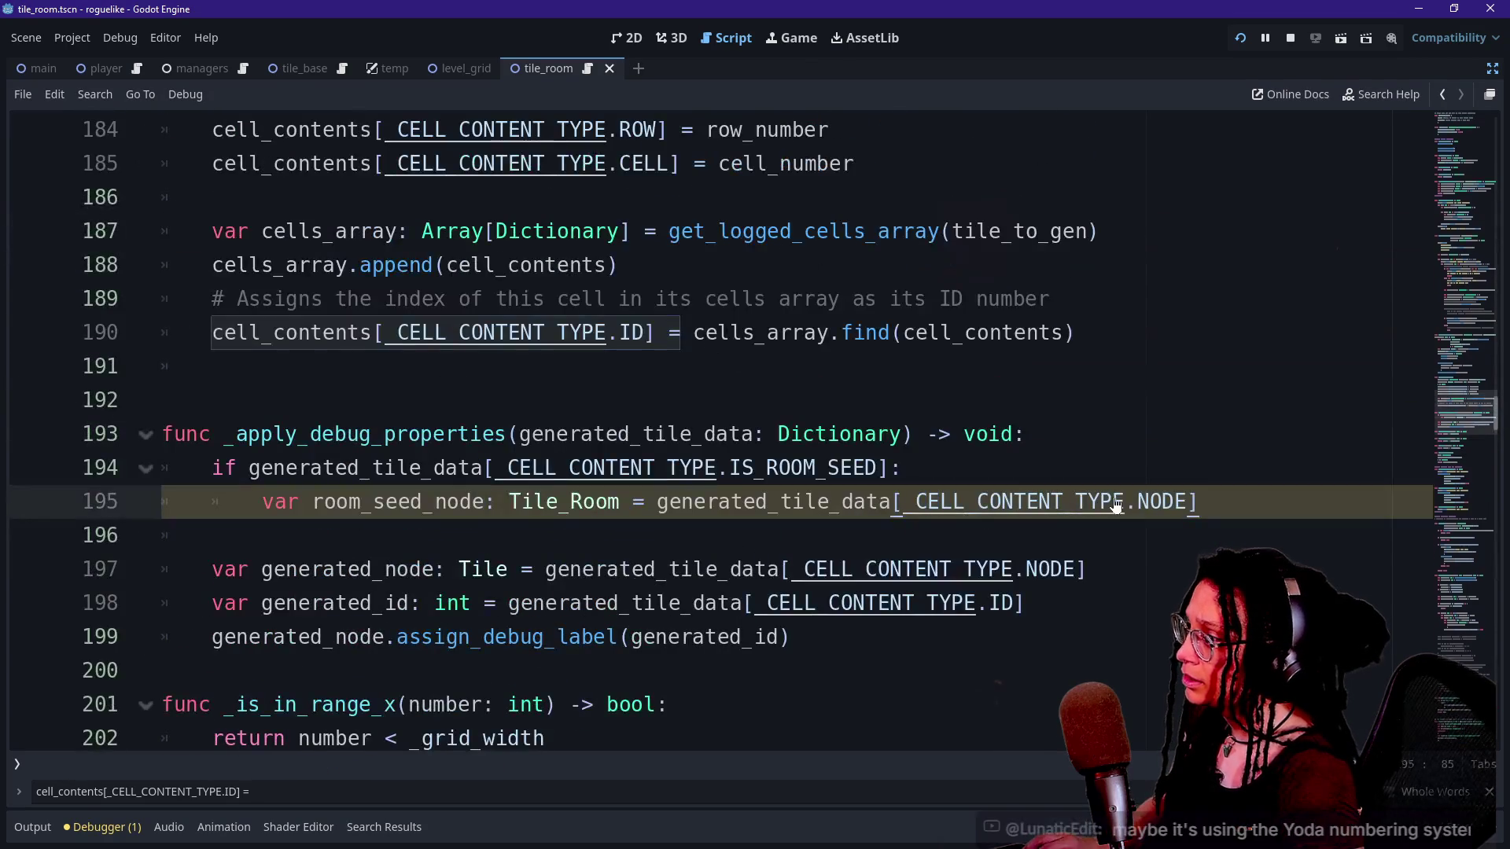
key(Return)
text(room_)
key(ctrl+z)
key(ctrl+z)
key(ctrl+z)
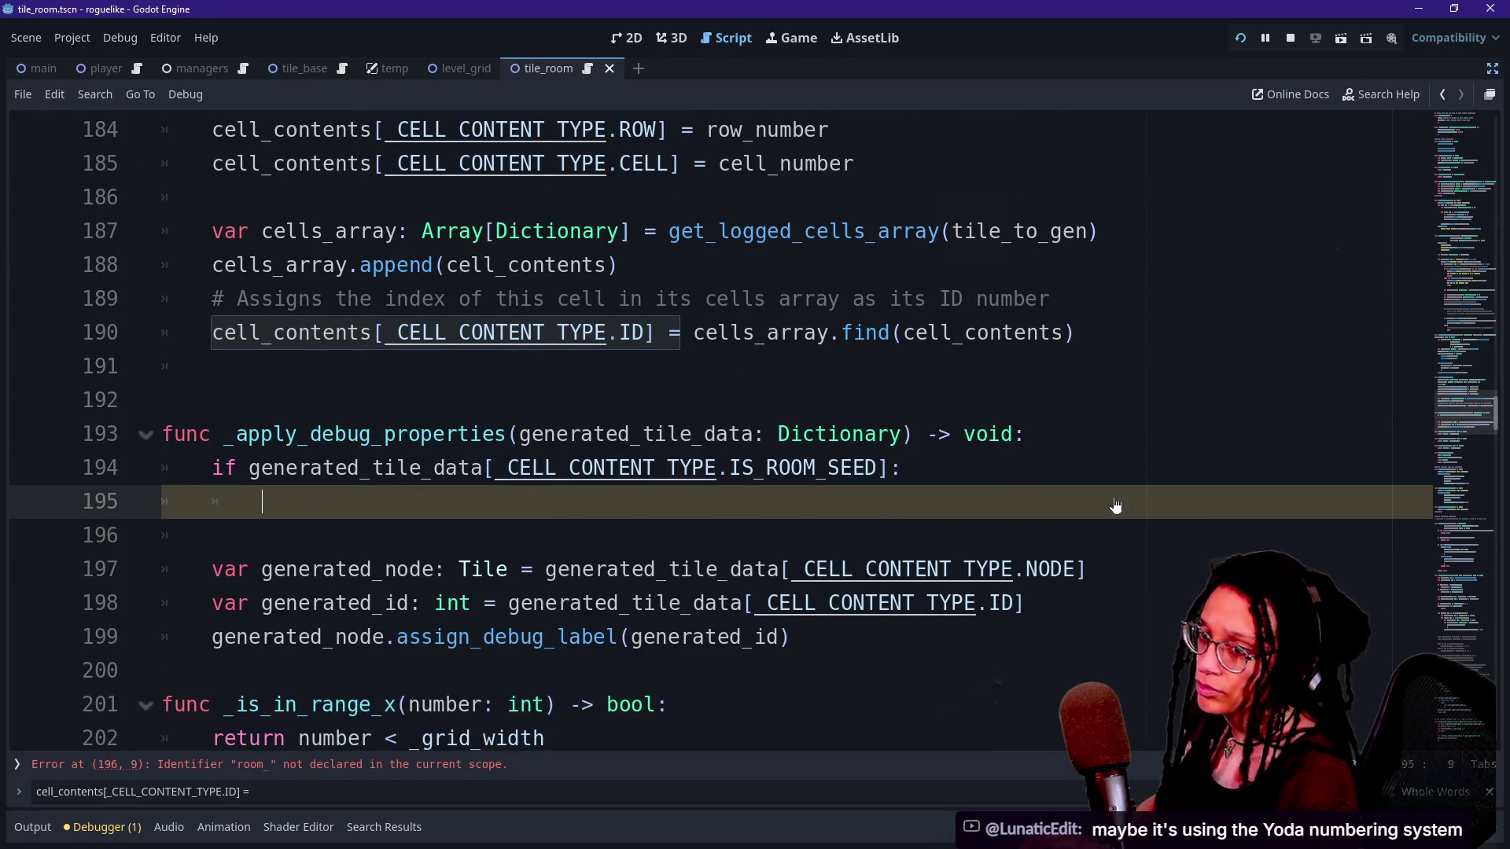
key(ctrl+z)
key(ctrl+z)
key(ctrl+z)
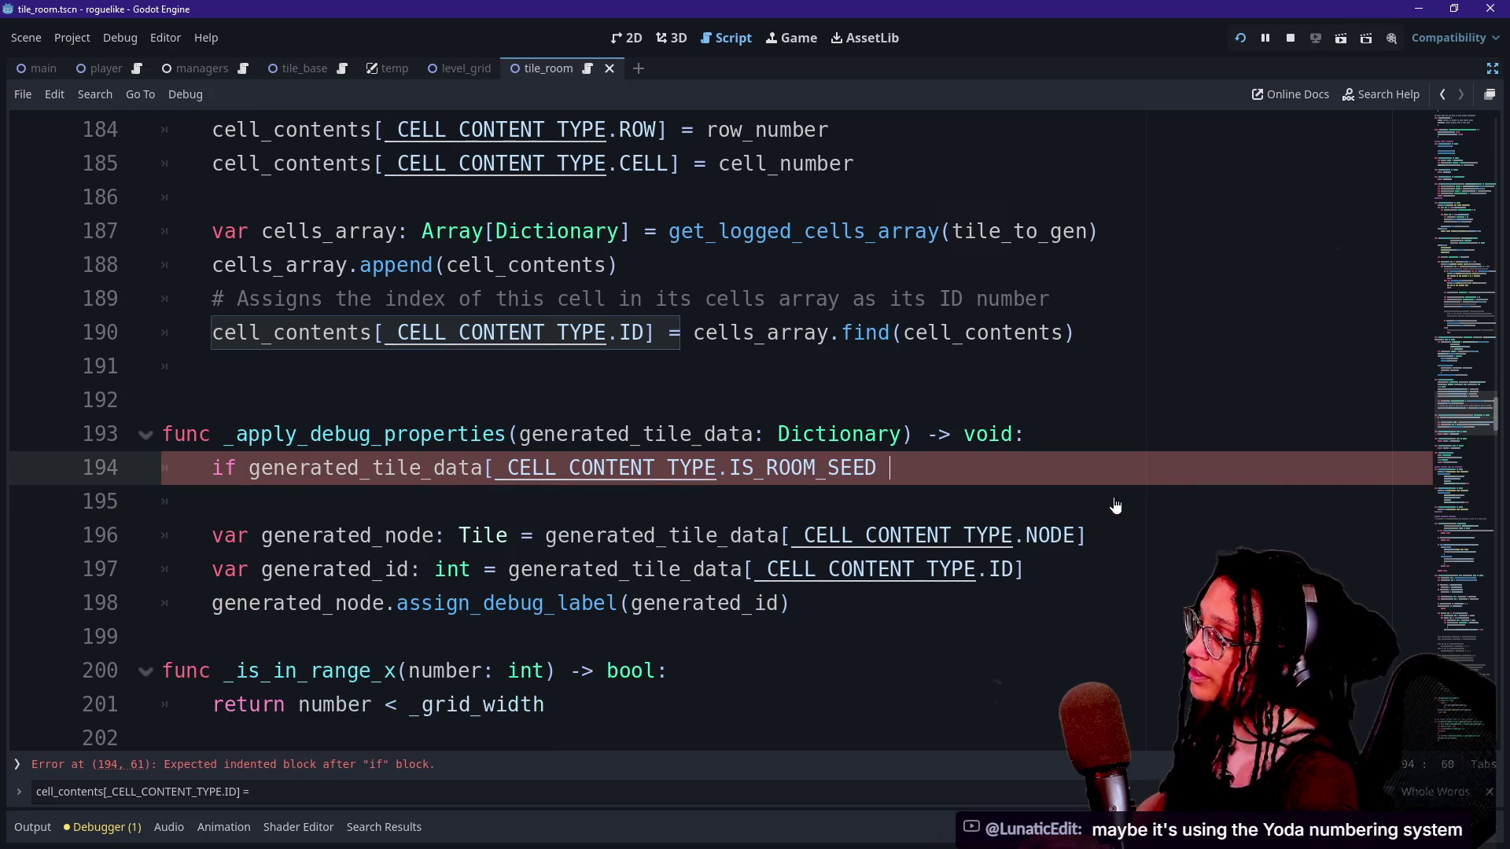
key(ctrl+z)
key(ctrl+y)
key(ctrl+y)
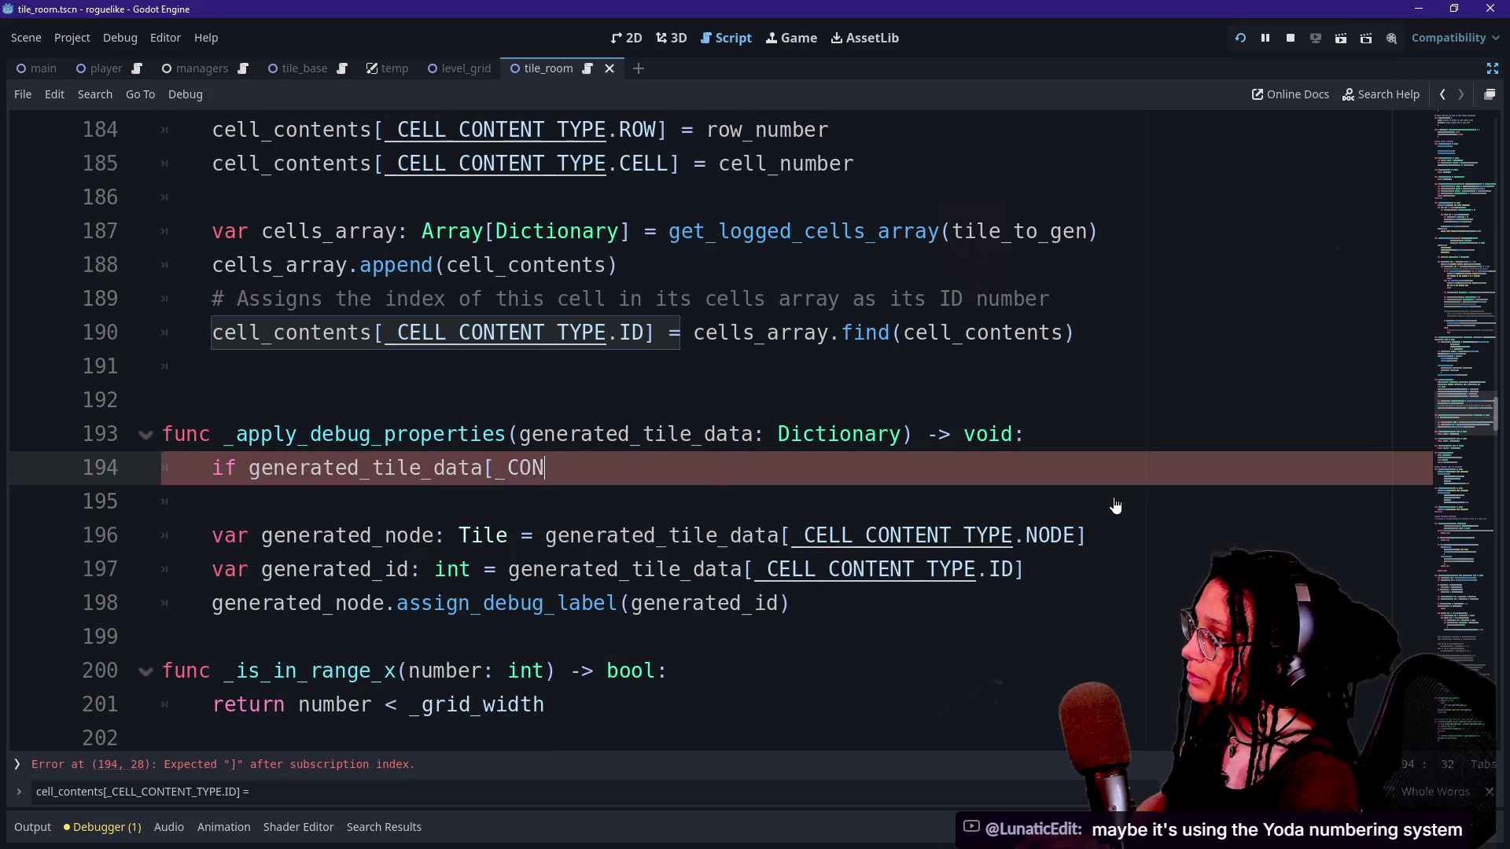
Undo the Tile_Room check and IS_ROOM_SEED enum rename, restoring _get_cell_id_and_assign_label.
key(ctrl+y)
key(ctrl+y)
key(ctrl+z)
key(ctrl+z)
key(ctrl+z)
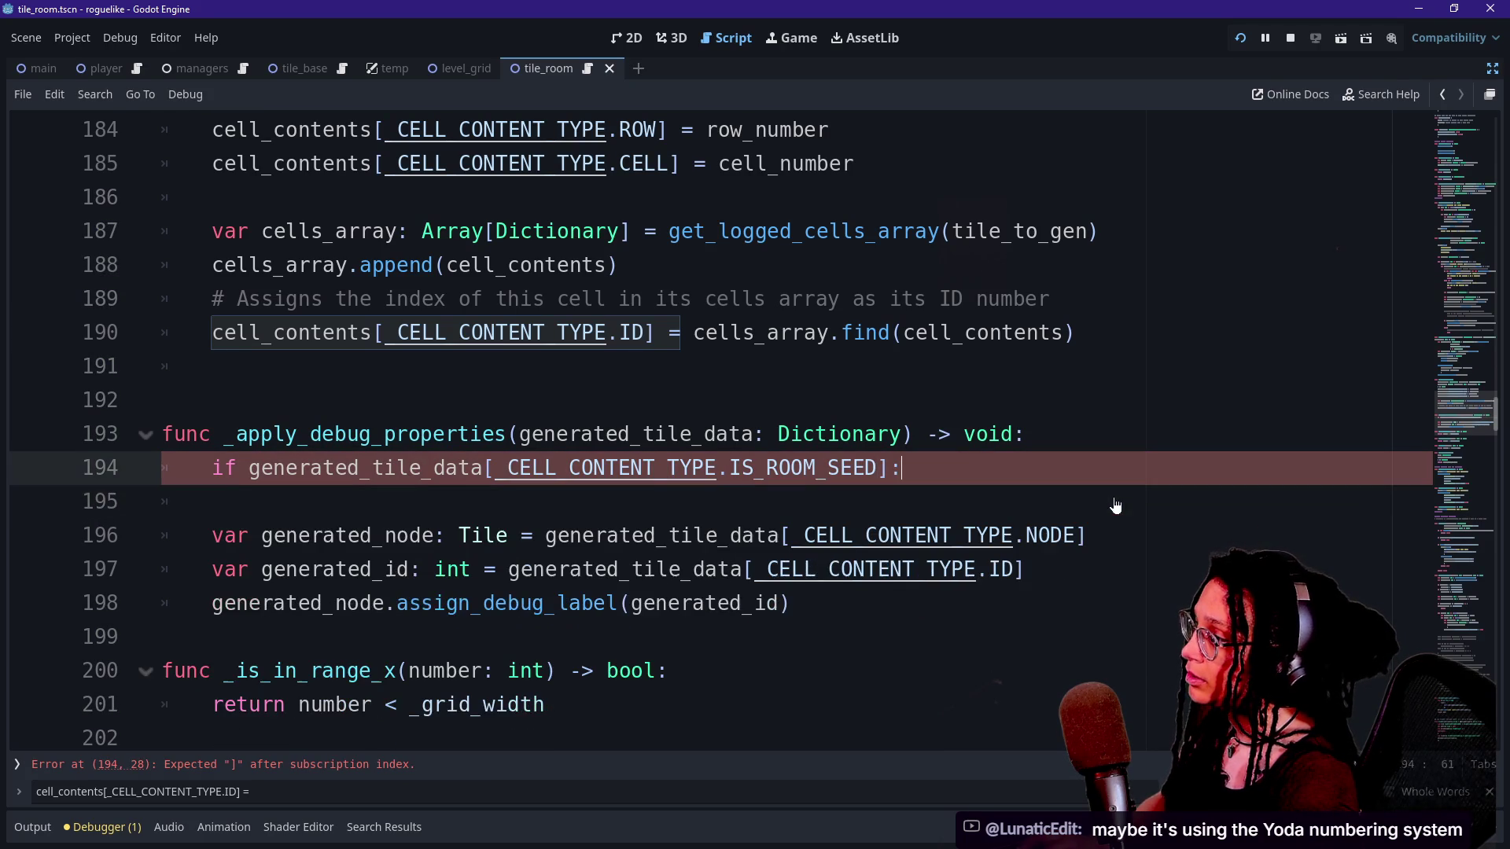
key(ctrl+z)
key(ctrl+z)
key(ctrl+z)
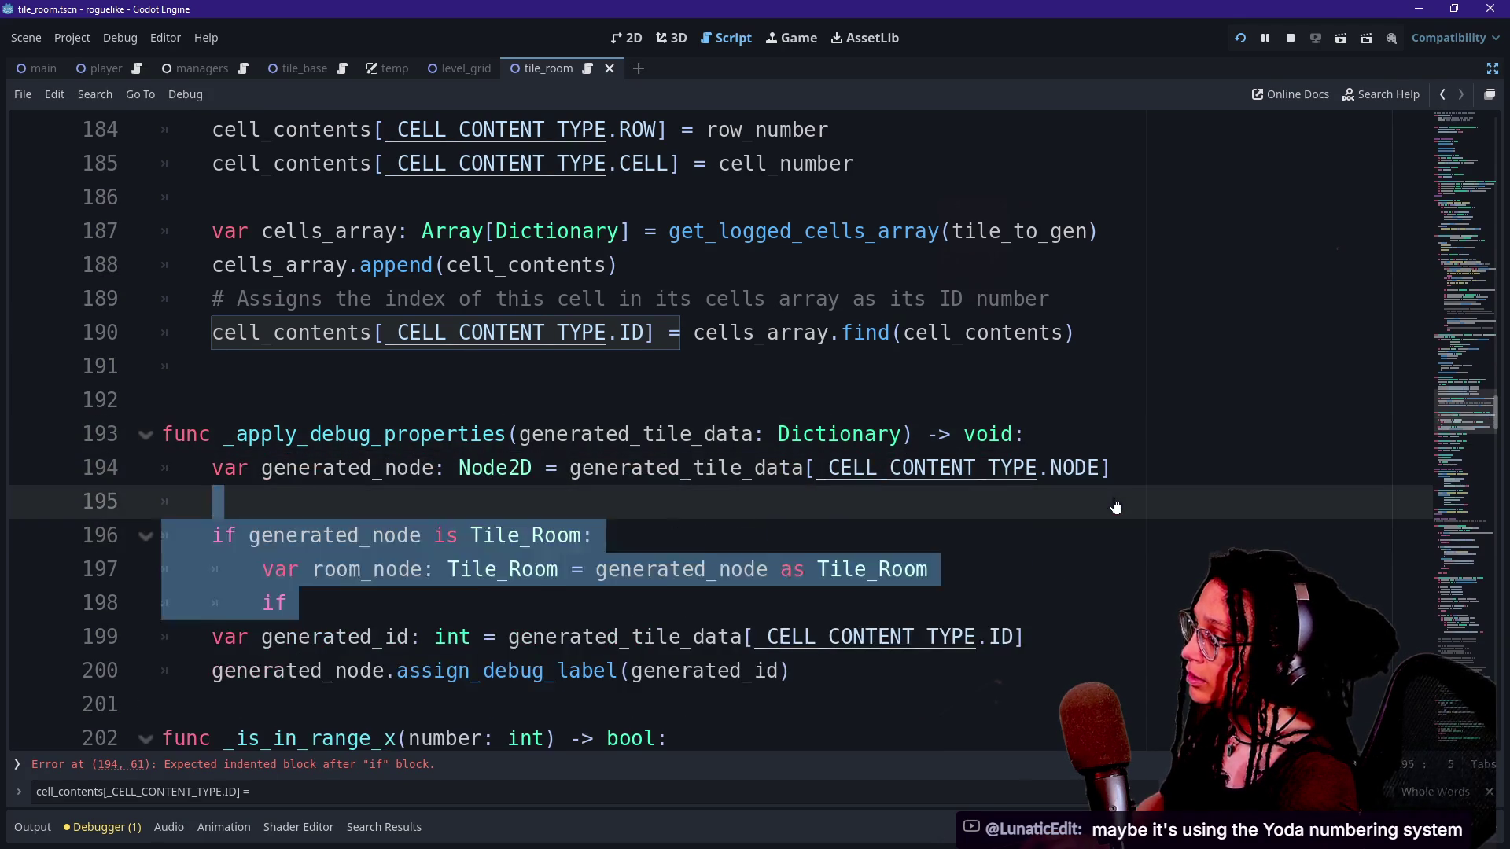
key(ctrl+z)
key(ctrl+z)
key(ctrl+z)
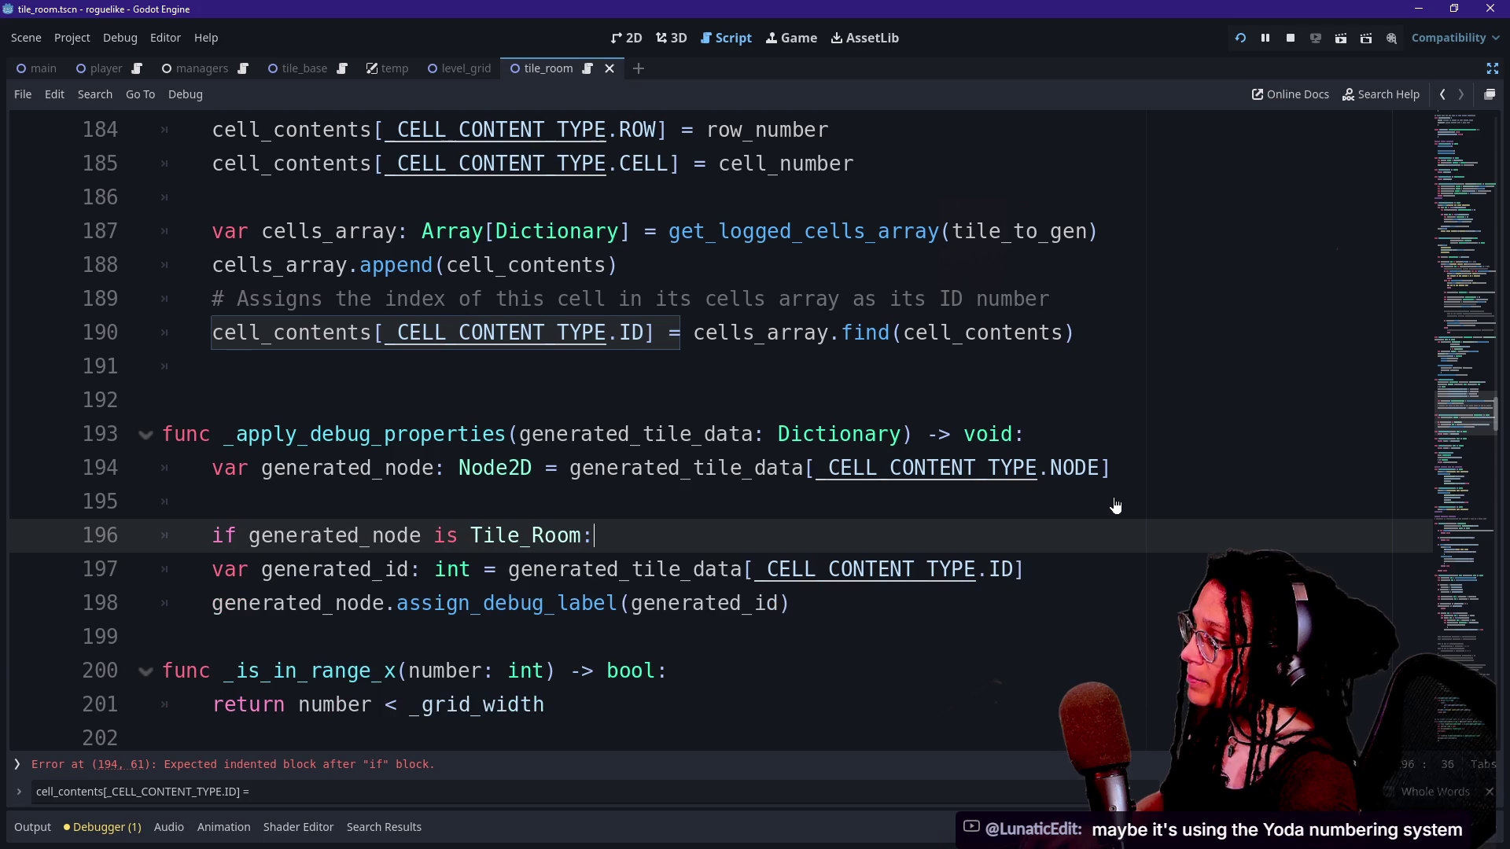
key(ctrl+z)
key(ctrl+z)
key(ctrl+z)
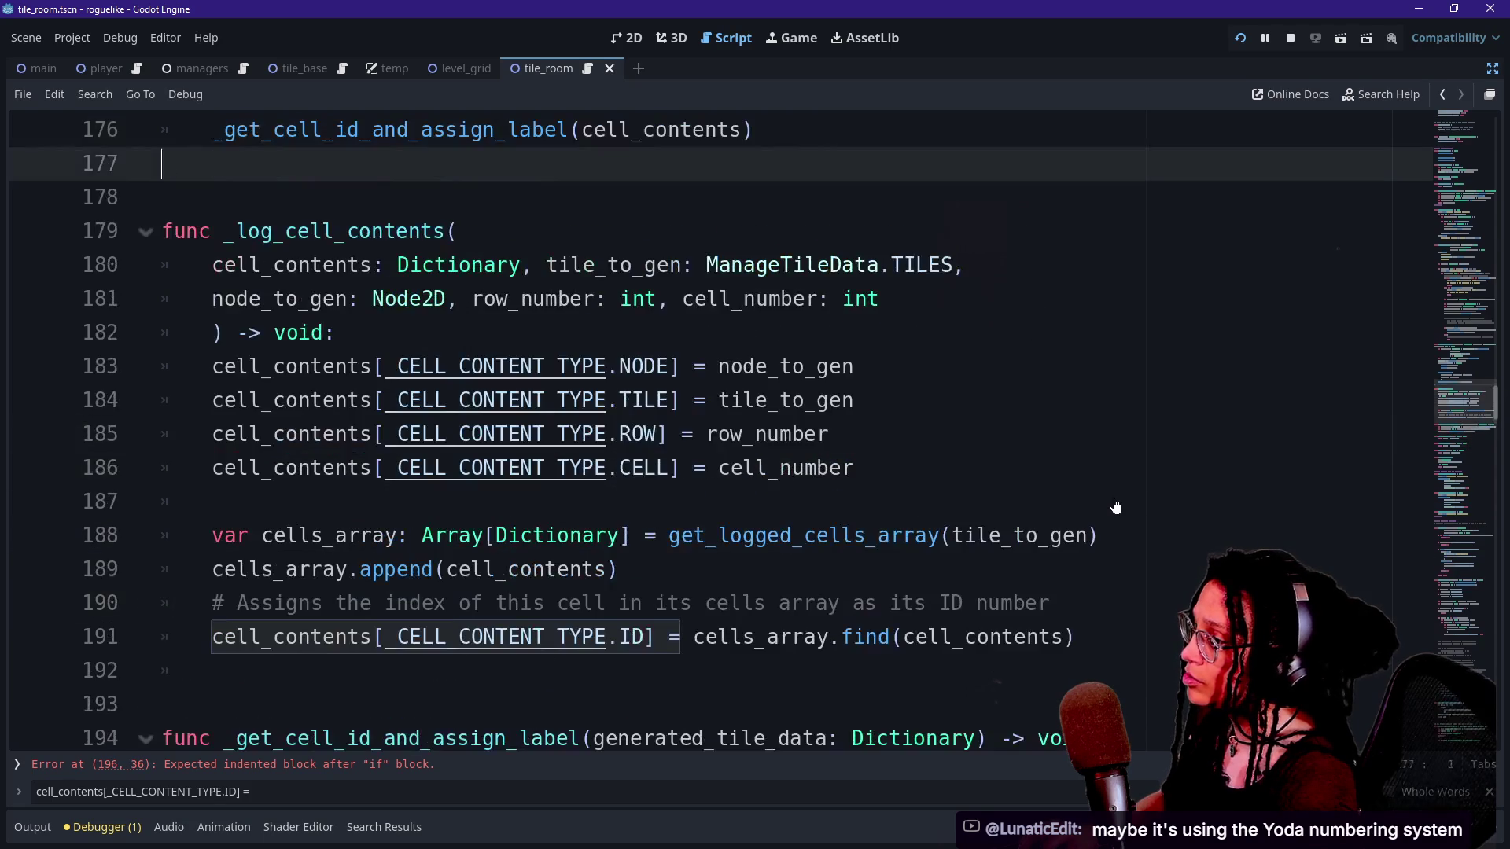
key(ctrl+z)
key(ctrl+z)
key(ctrl+z)
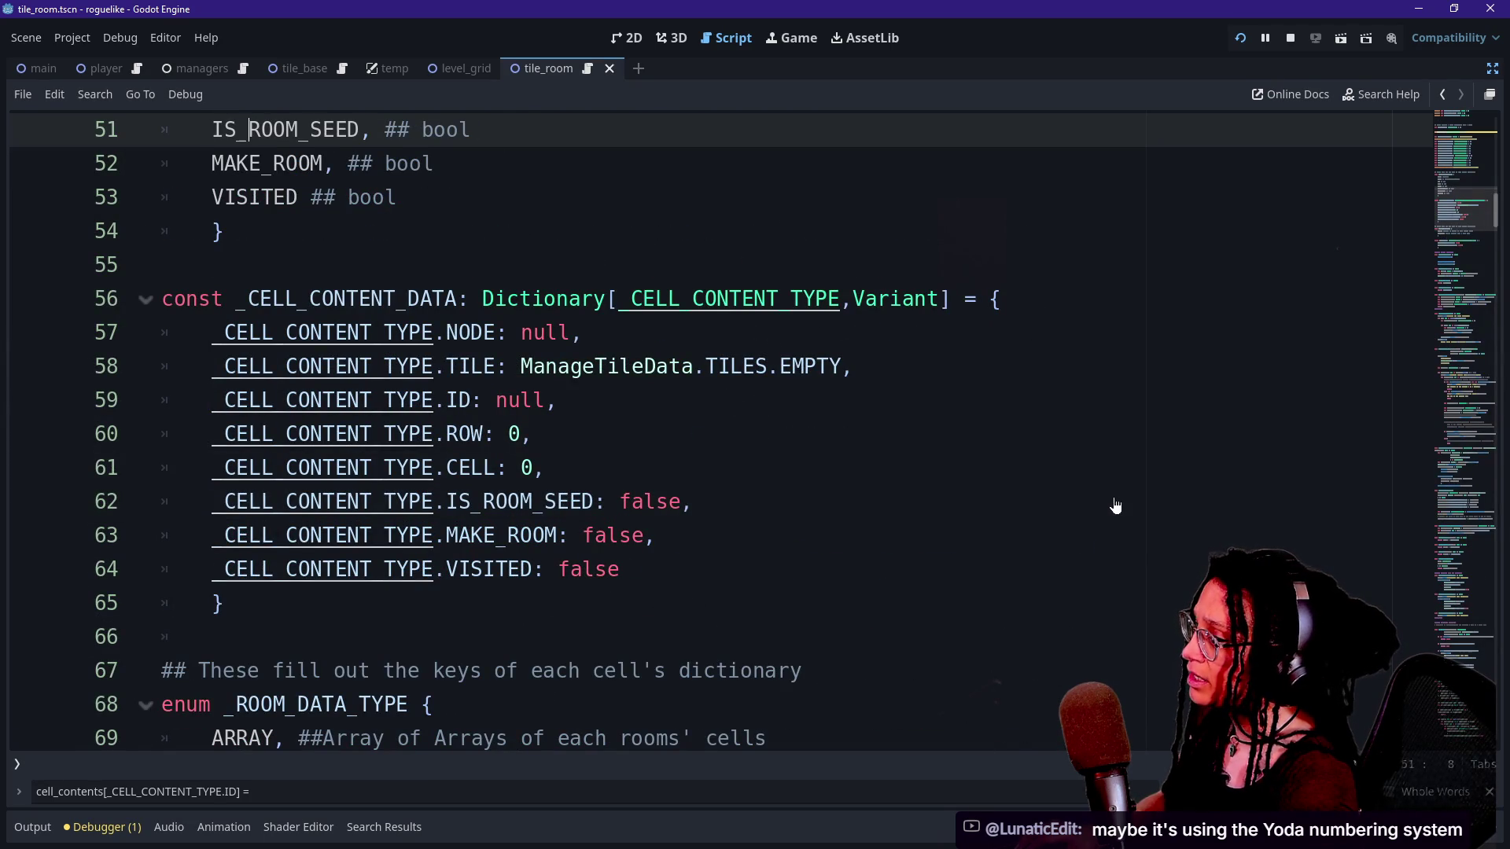
key(ctrl+z)
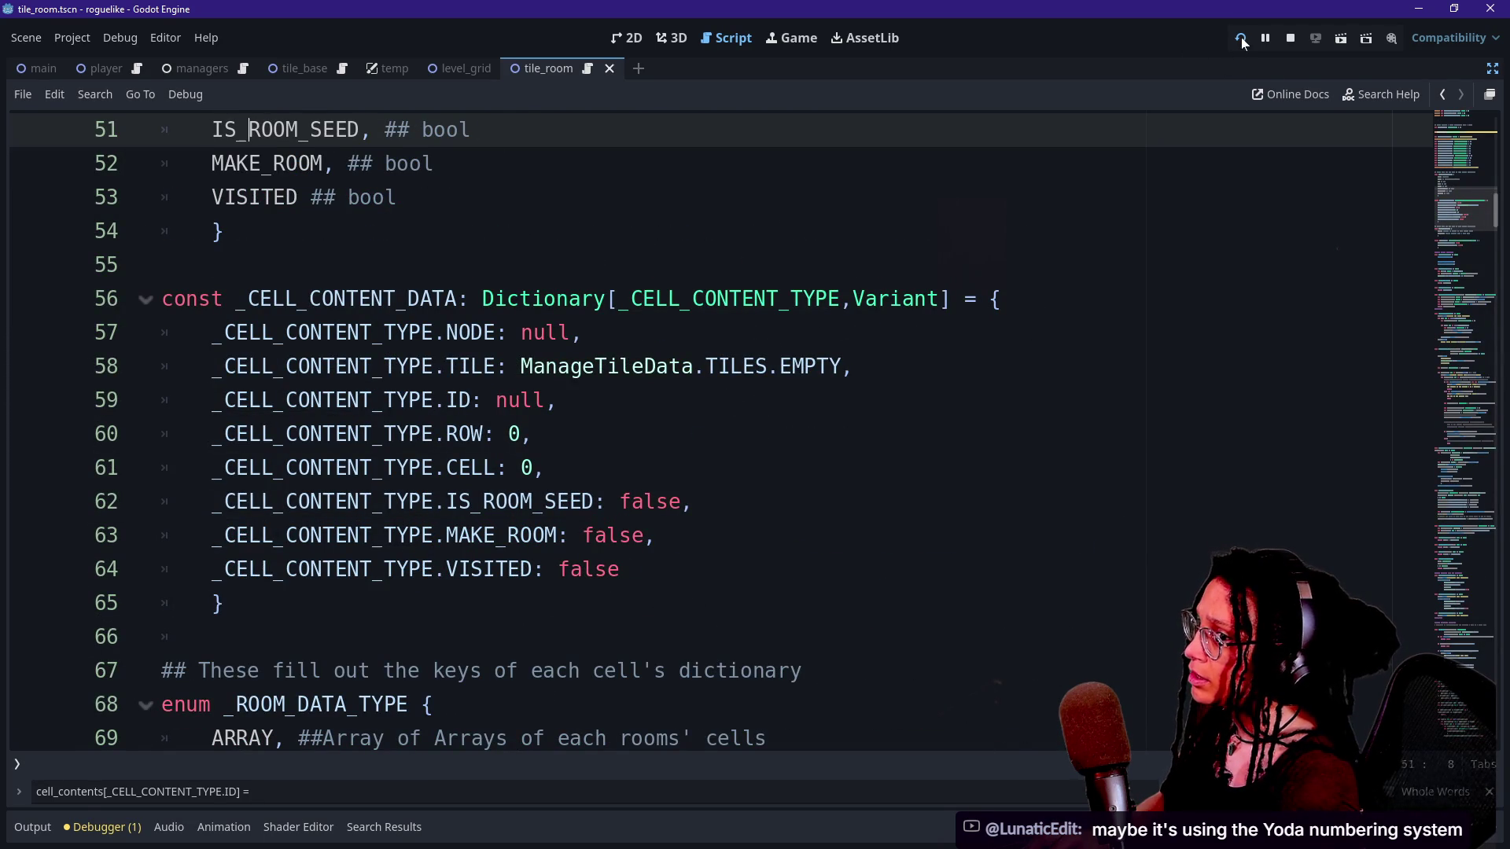
Restart the game, then draft and discard an 'if cell_contents[' condition line.
click(1240, 37)
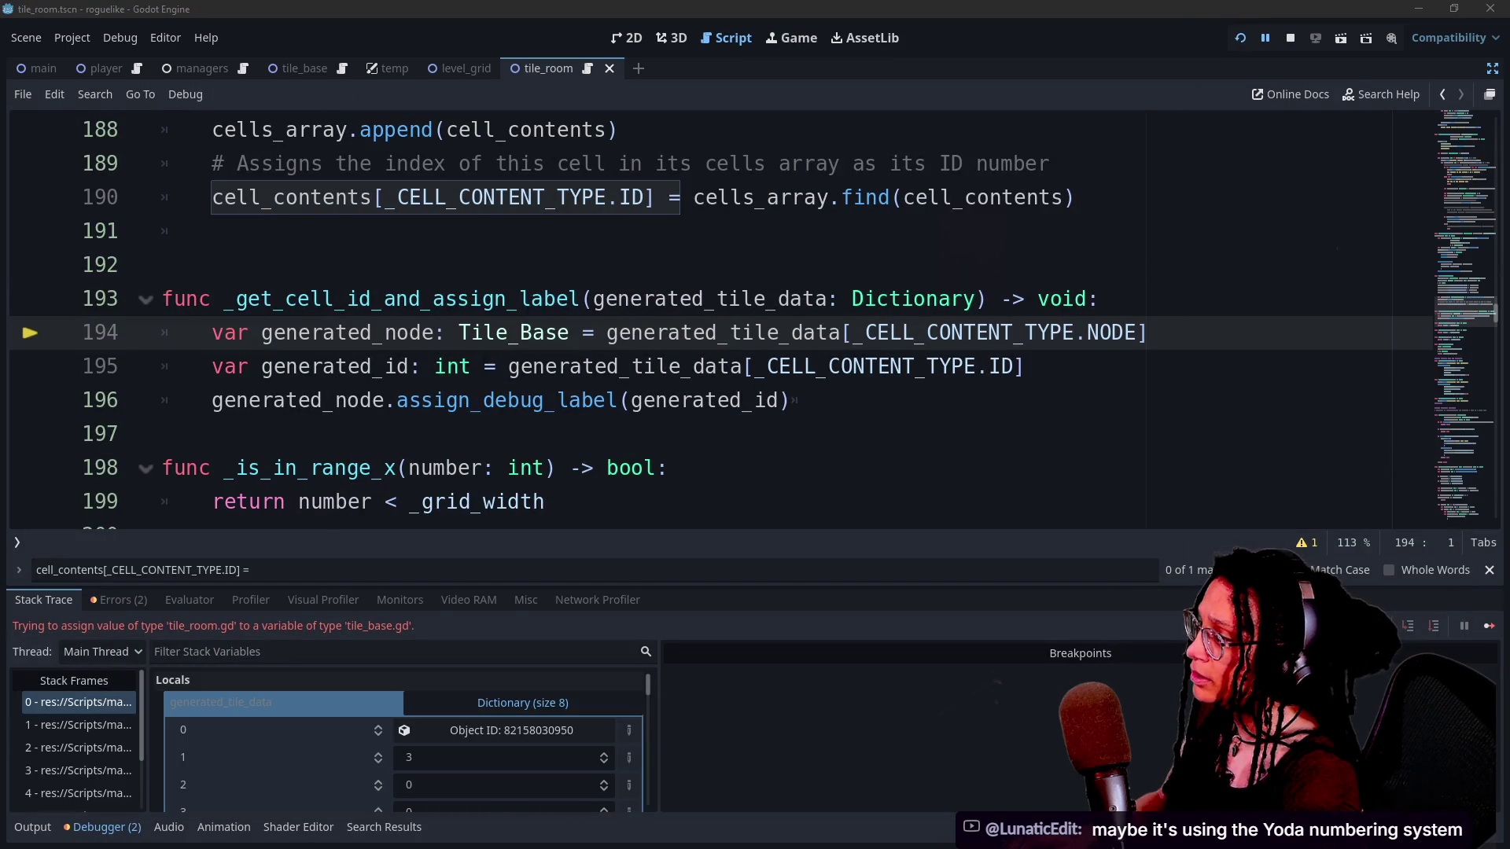
key(super+v)
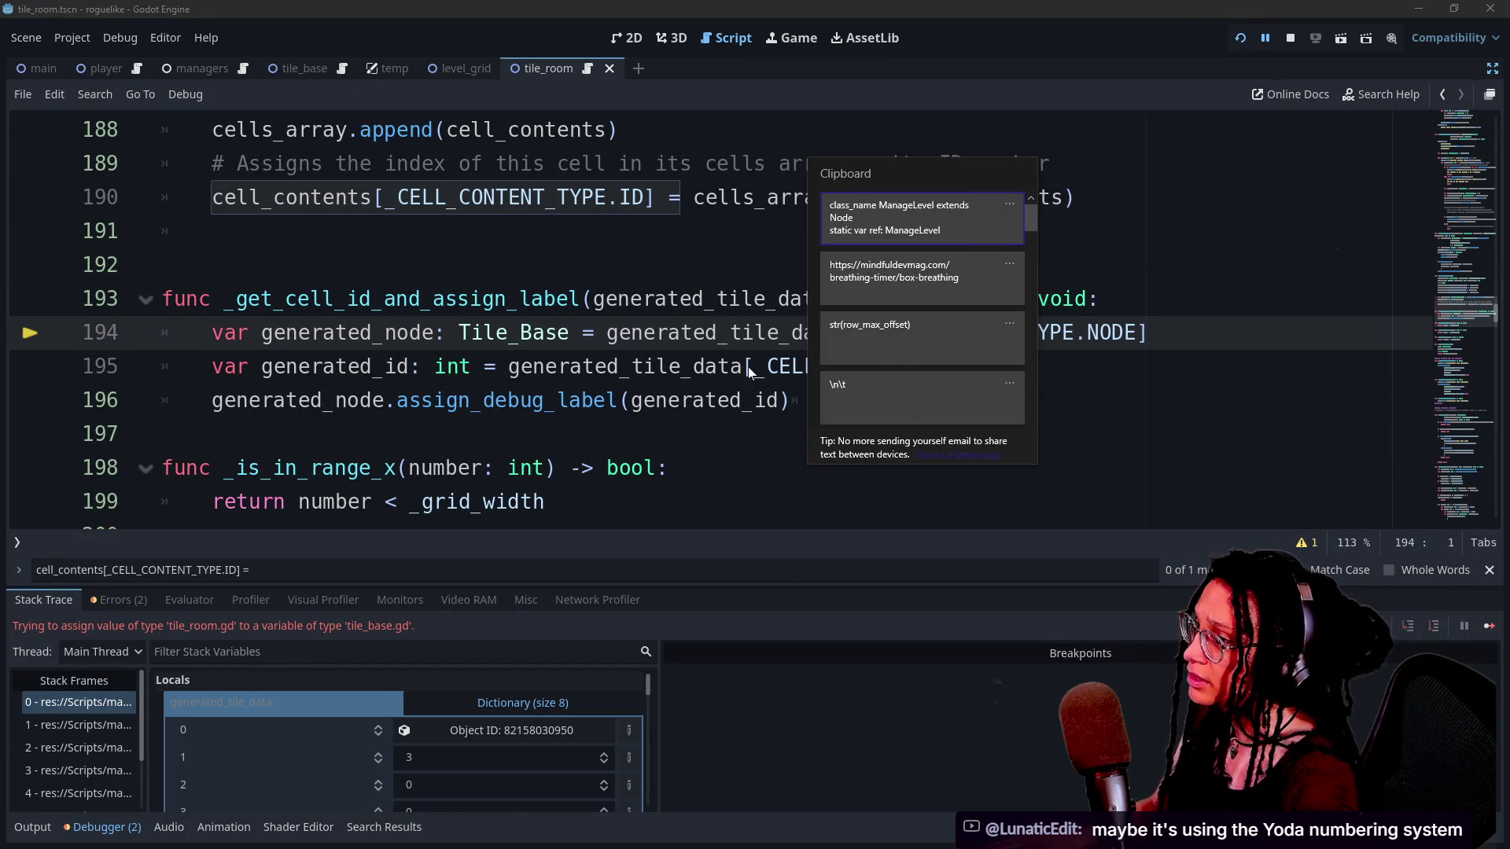
key(Escape)
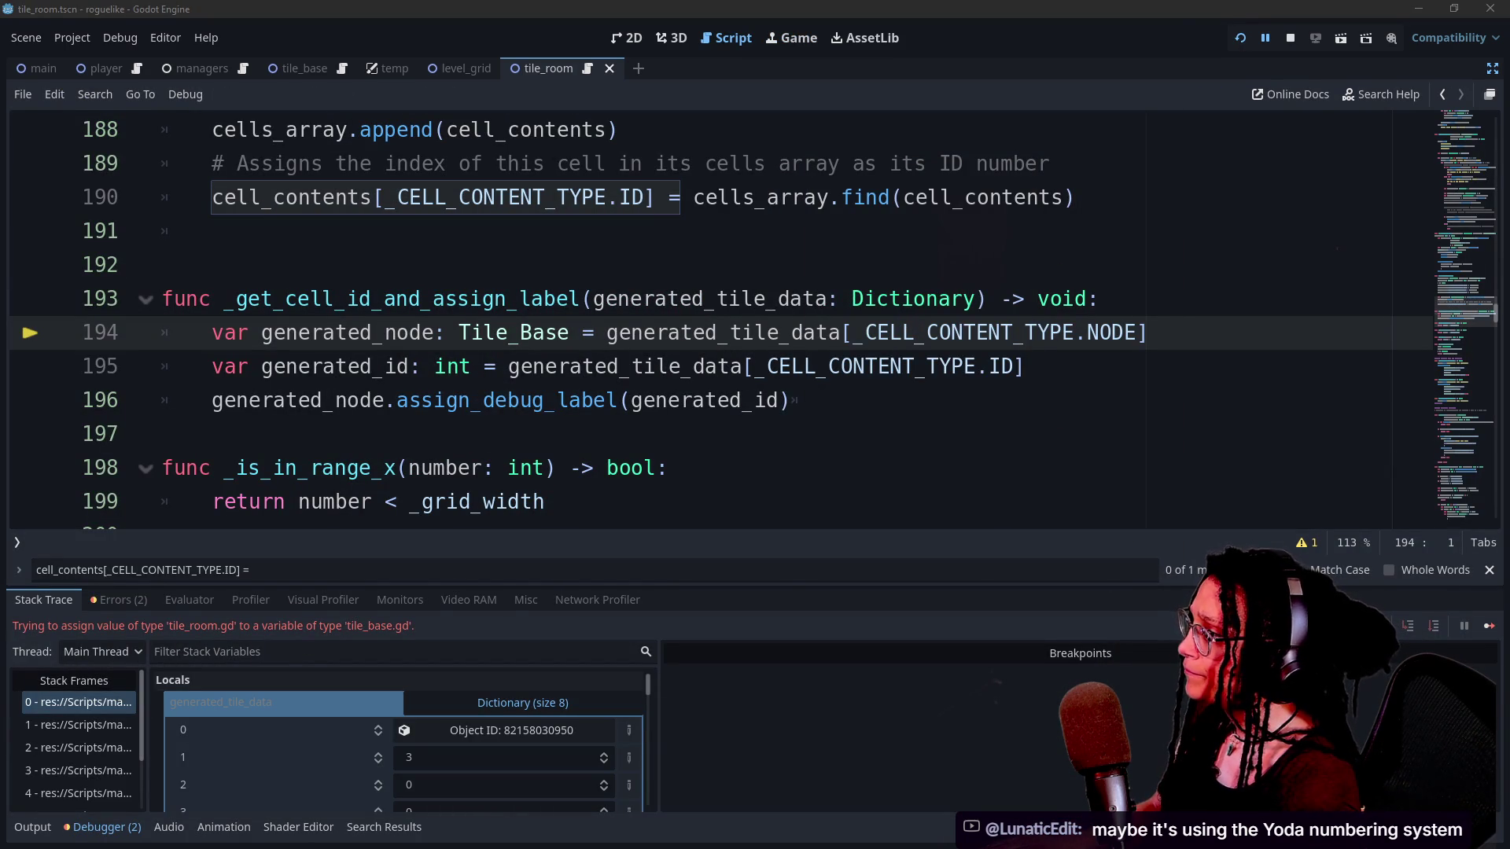
key(ctrl+z)
key(ctrl+z)
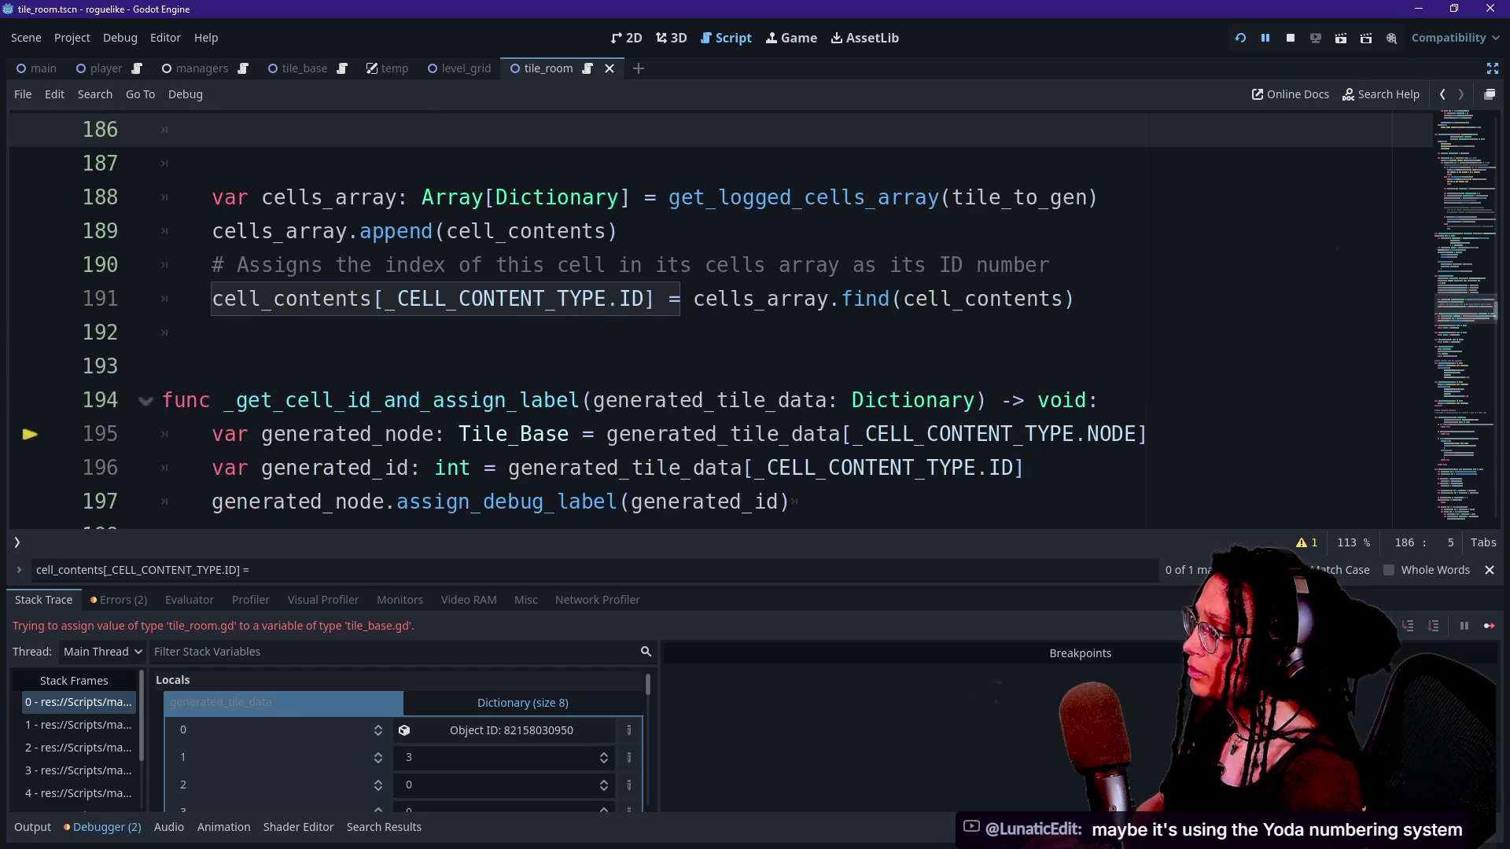
key(Return)
text(if cell_contents[)
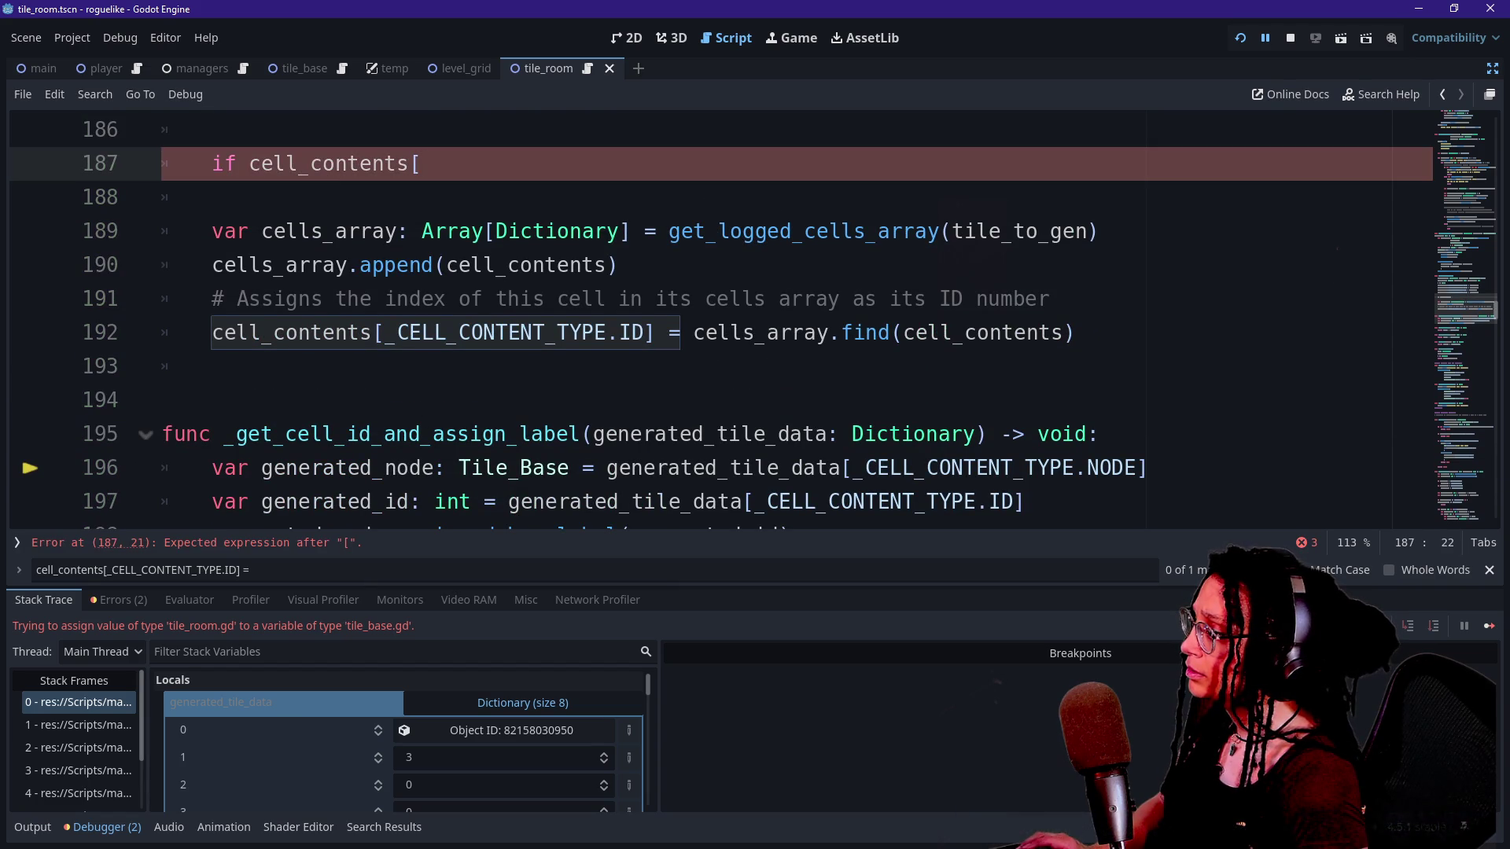
key(ctrl+z)
key(ctrl+z)
key(ctrl+z)
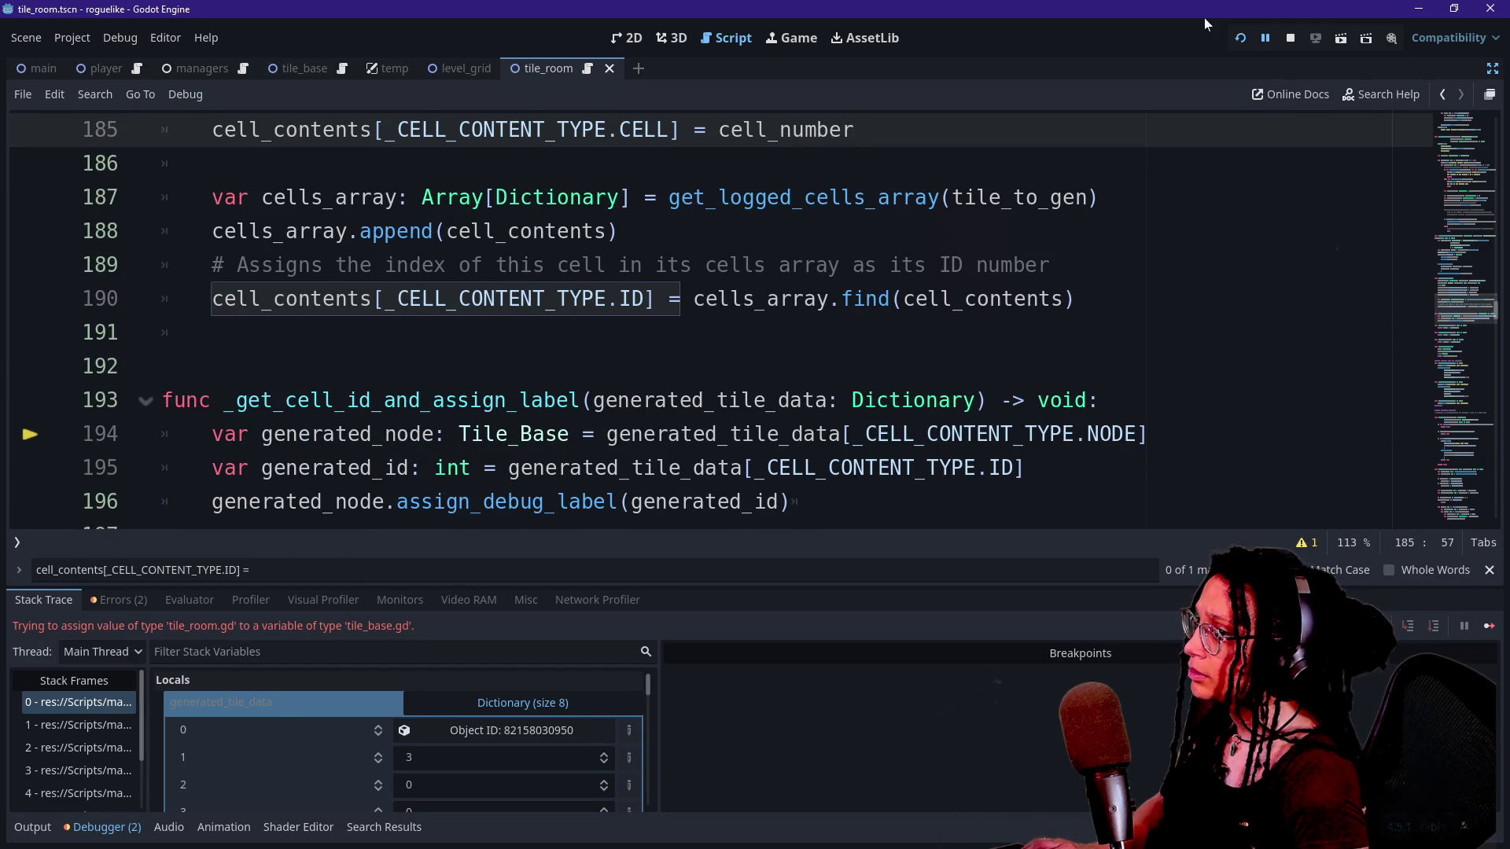
Revert the label call to _apply_debug_properties, run the project, and stop the halted debug session.
click(1242, 36)
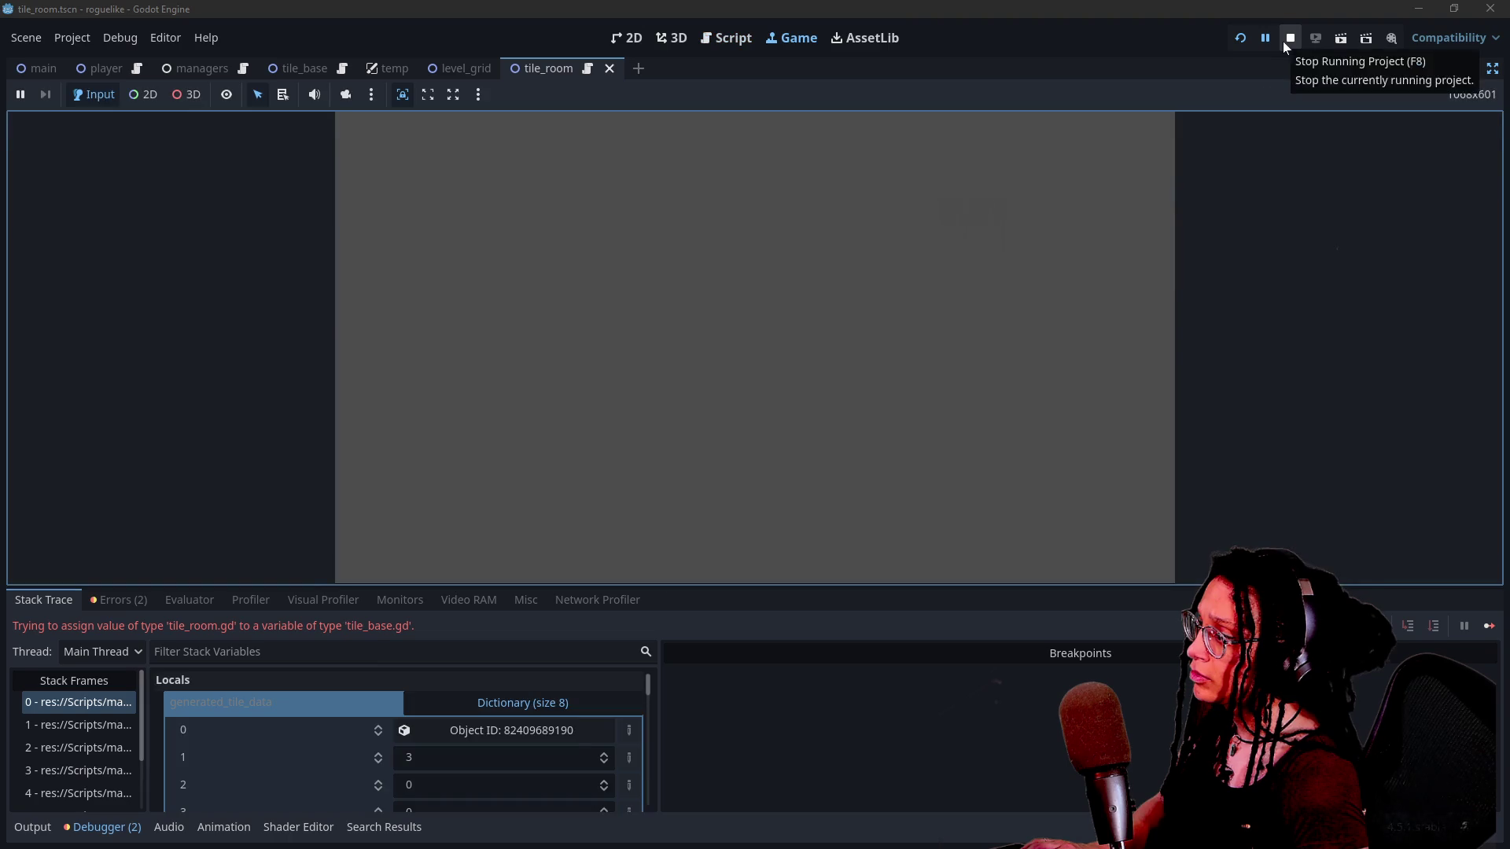
click(1283, 39)
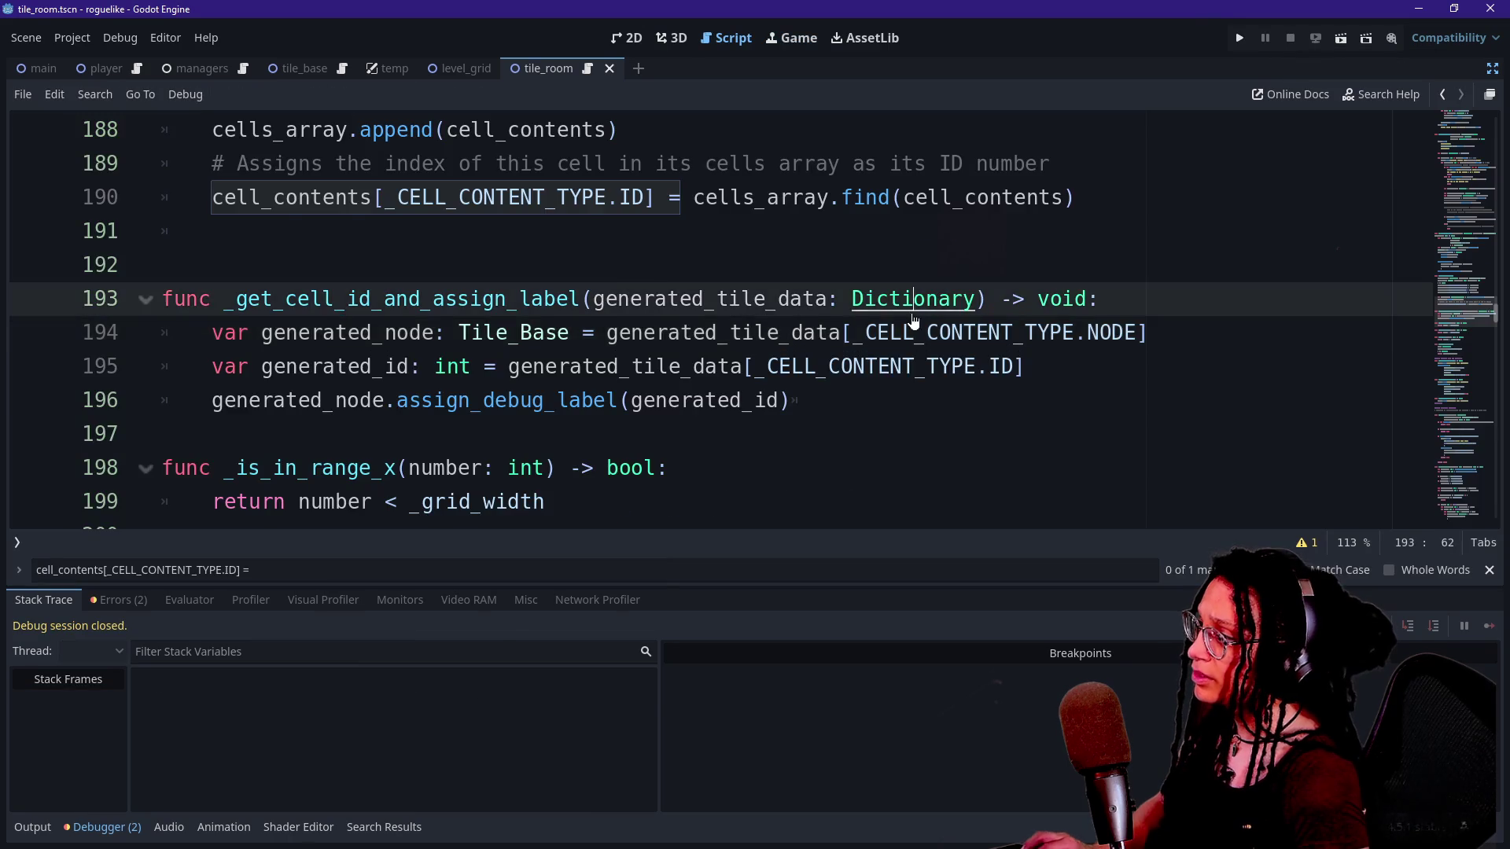
text(\)
key(BackSpace)
key(BackSpace)
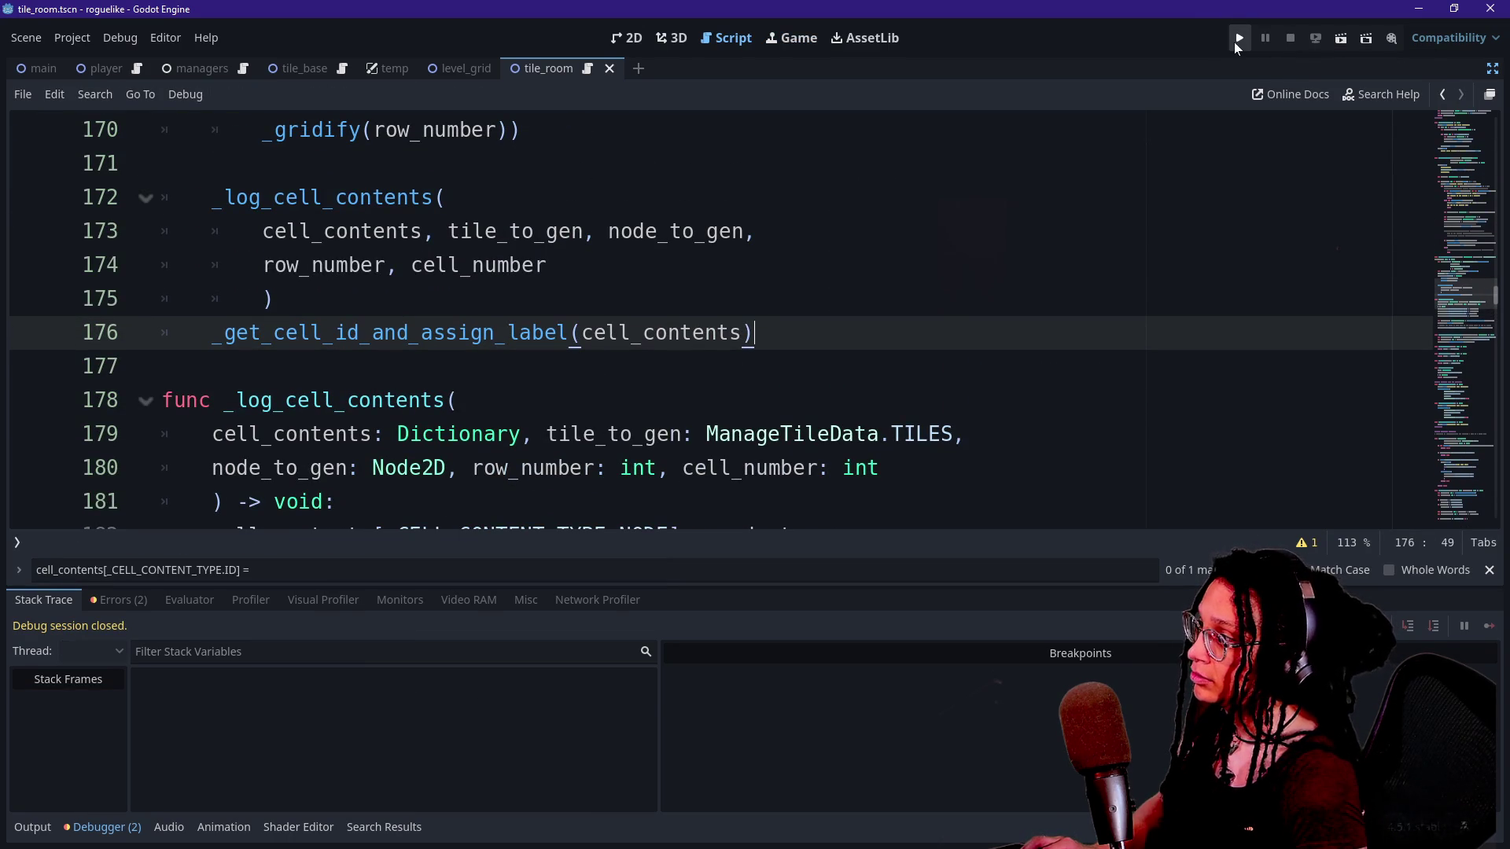
key(ctrl+z)
key(ctrl+z)
key(ctrl+z)
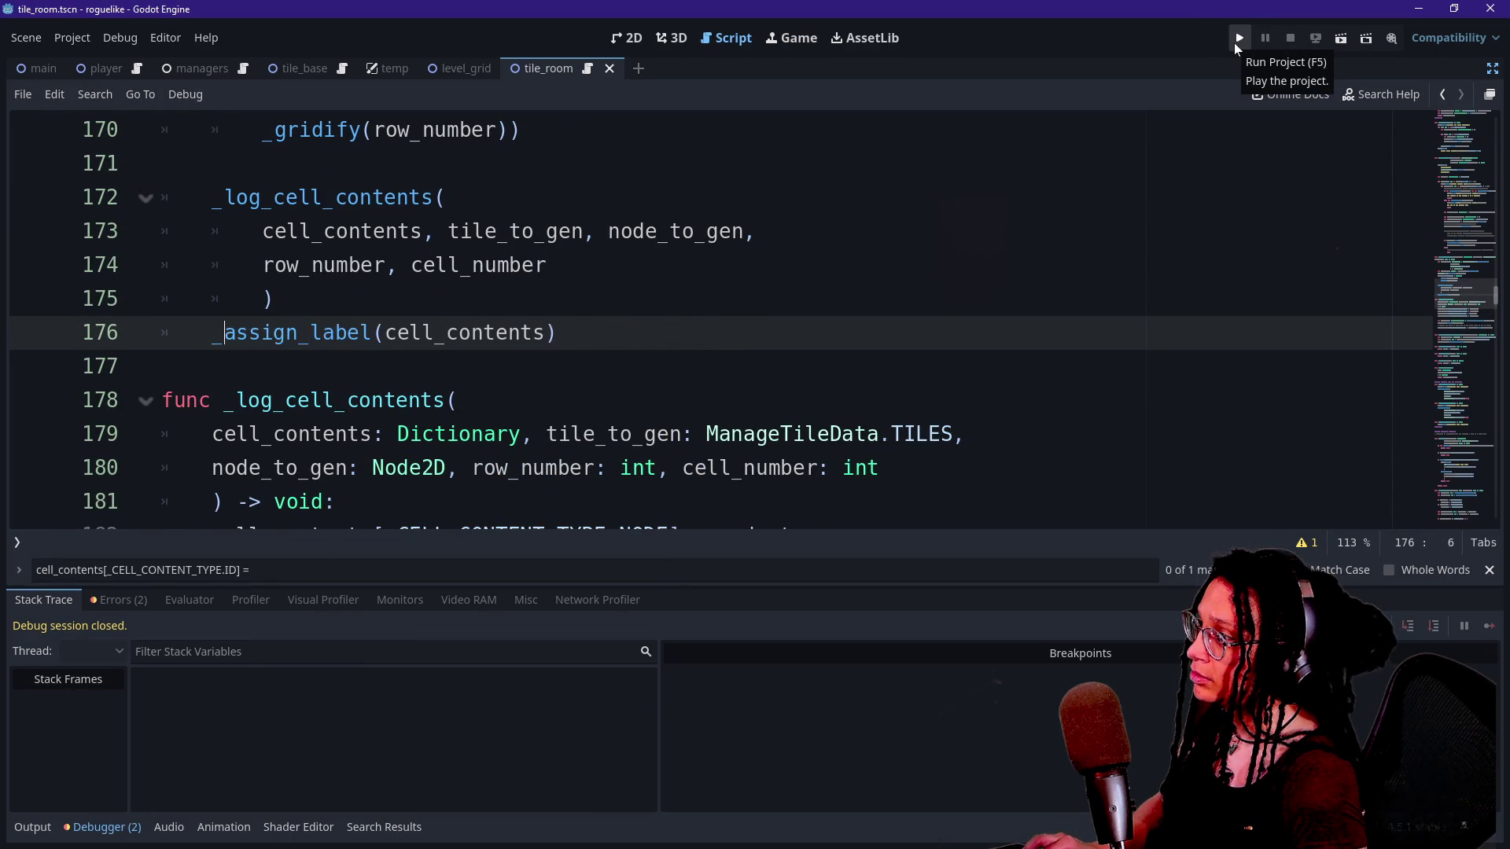
key(ctrl+z)
key(ctrl+z)
key(ctrl+z)
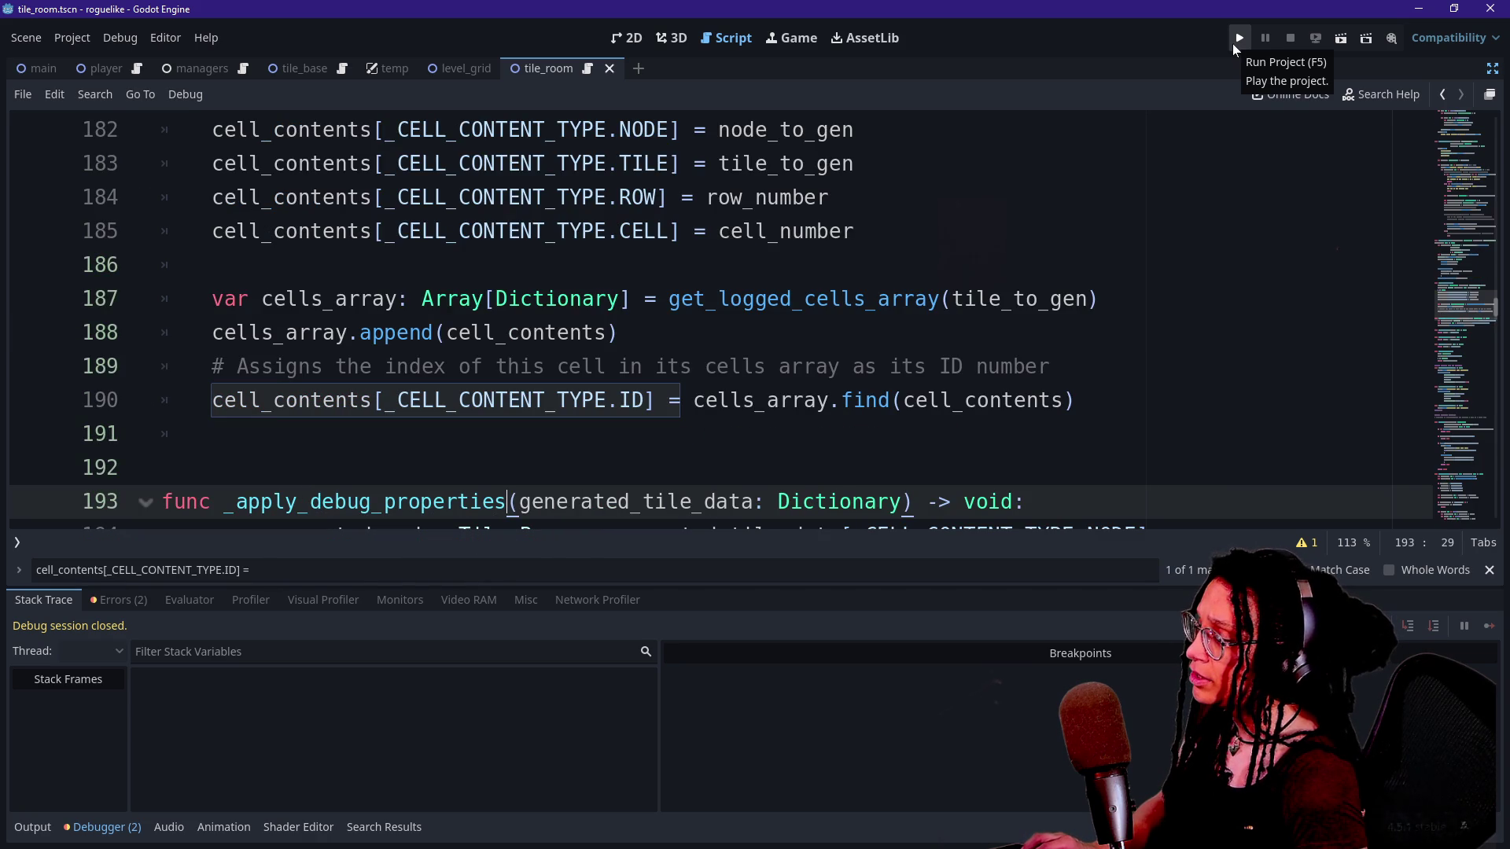
click(1233, 44)
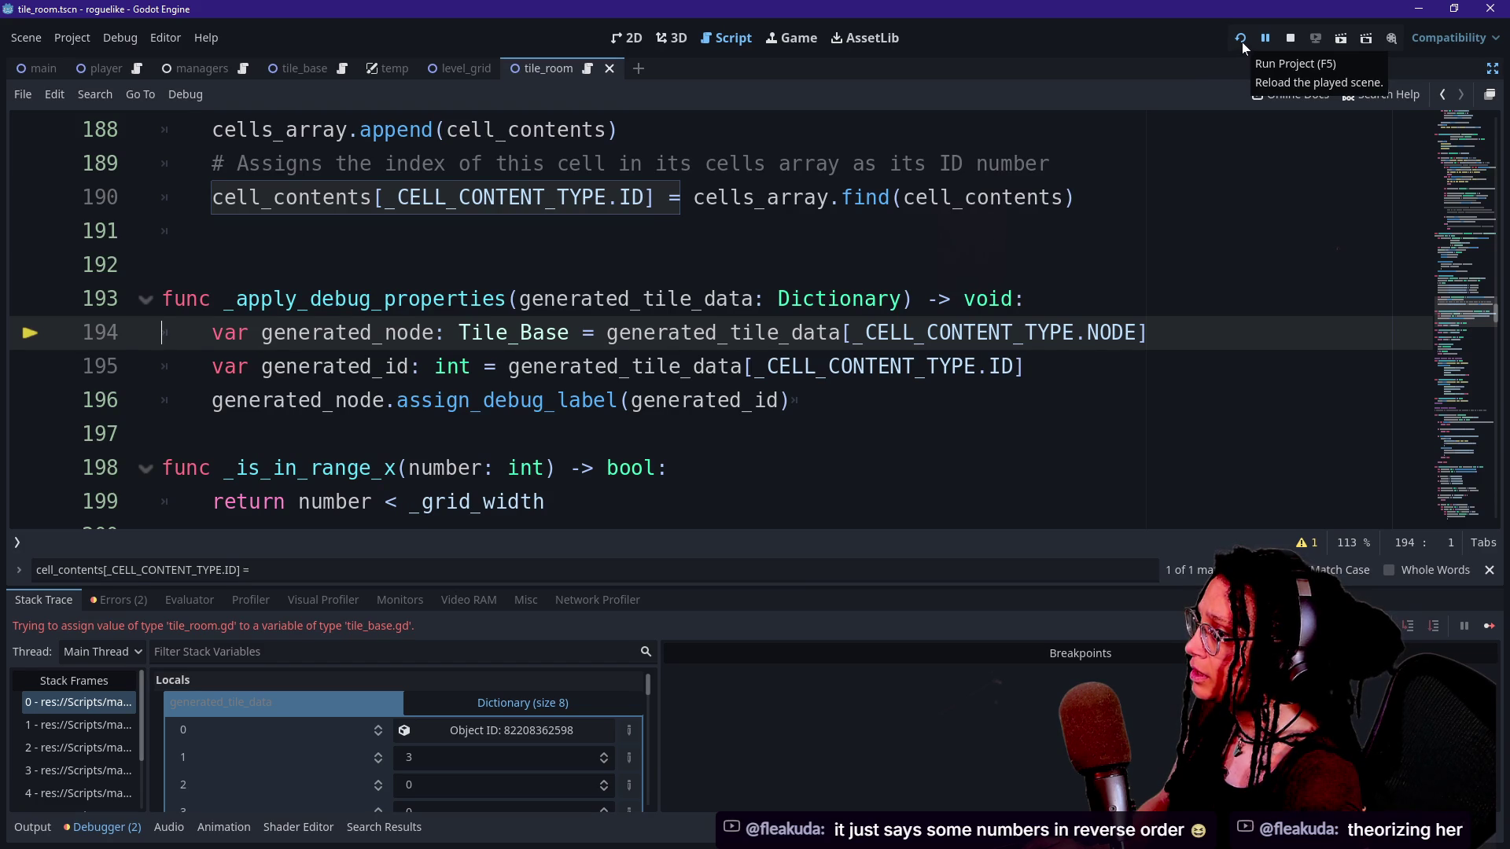
click(1290, 39)
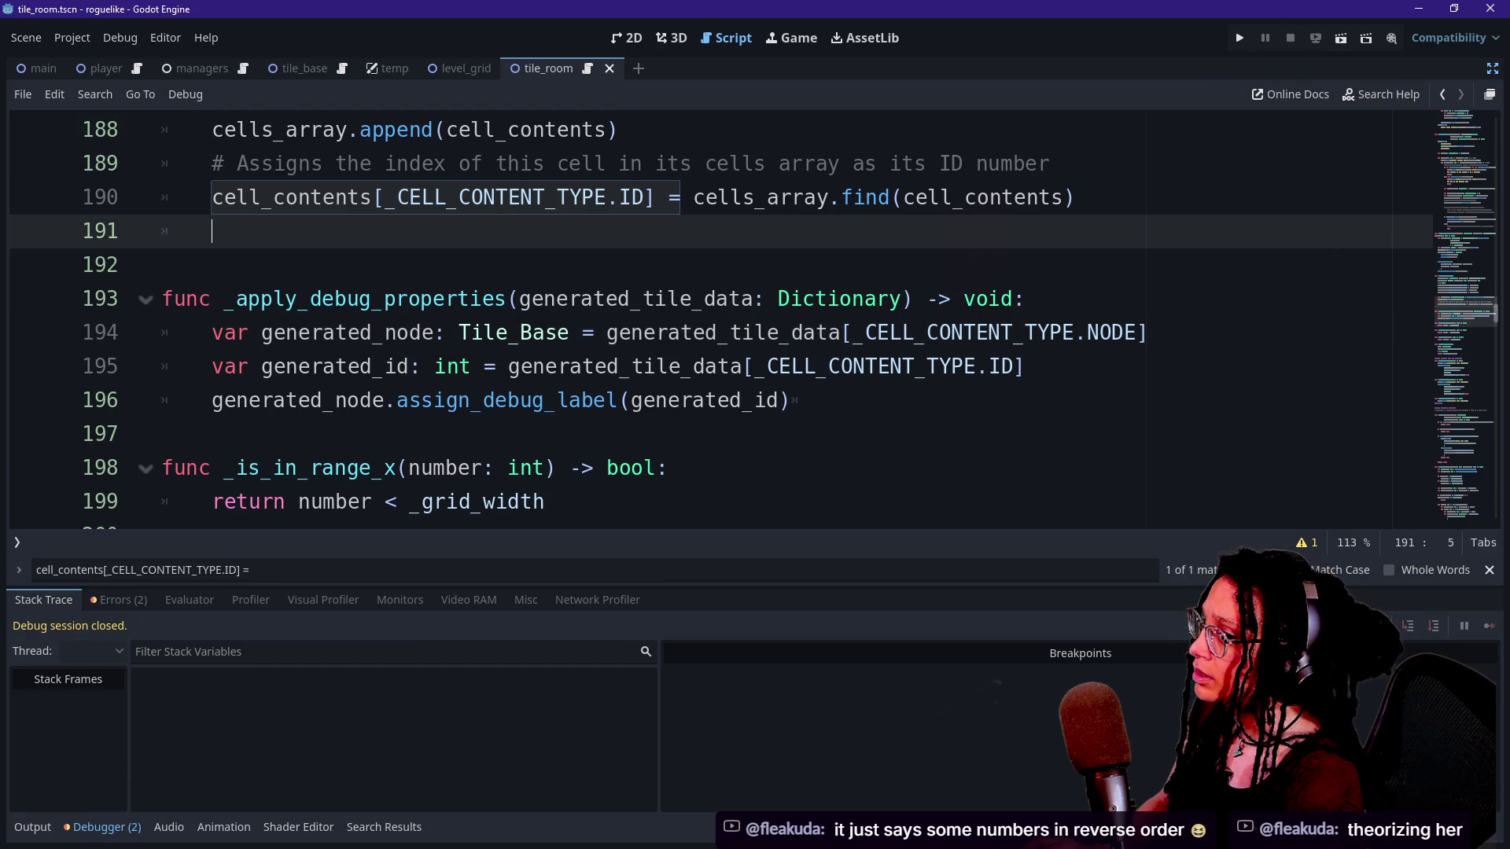
Start a line after the label assignment, then undo back to the Node2D node variable.
click(793, 400)
key(Return)
key(Return)
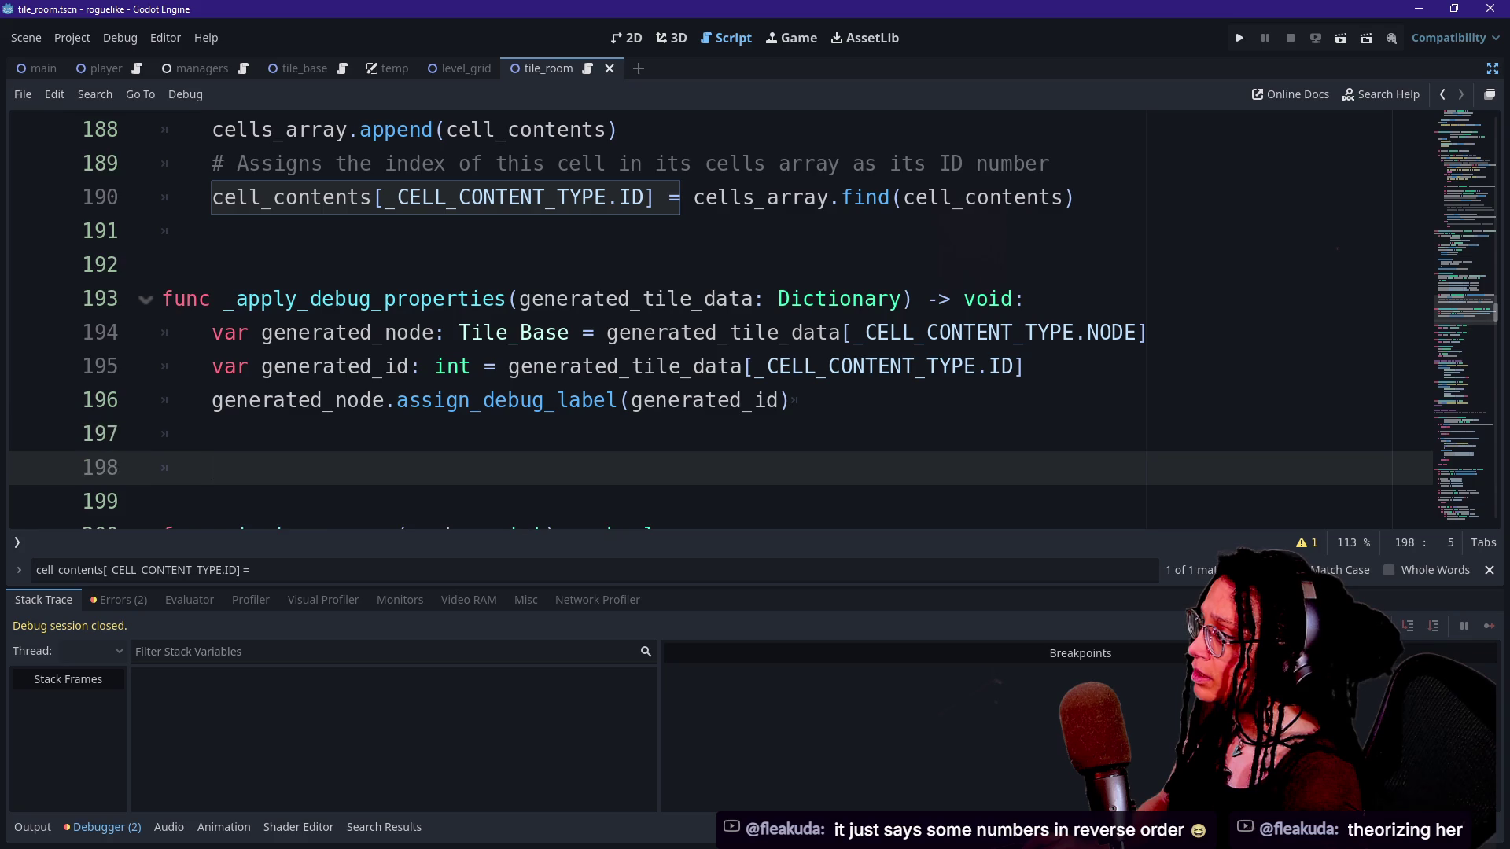
text(var)
key(ctrl+z)
key(ctrl+z)
key(ctrl+z)
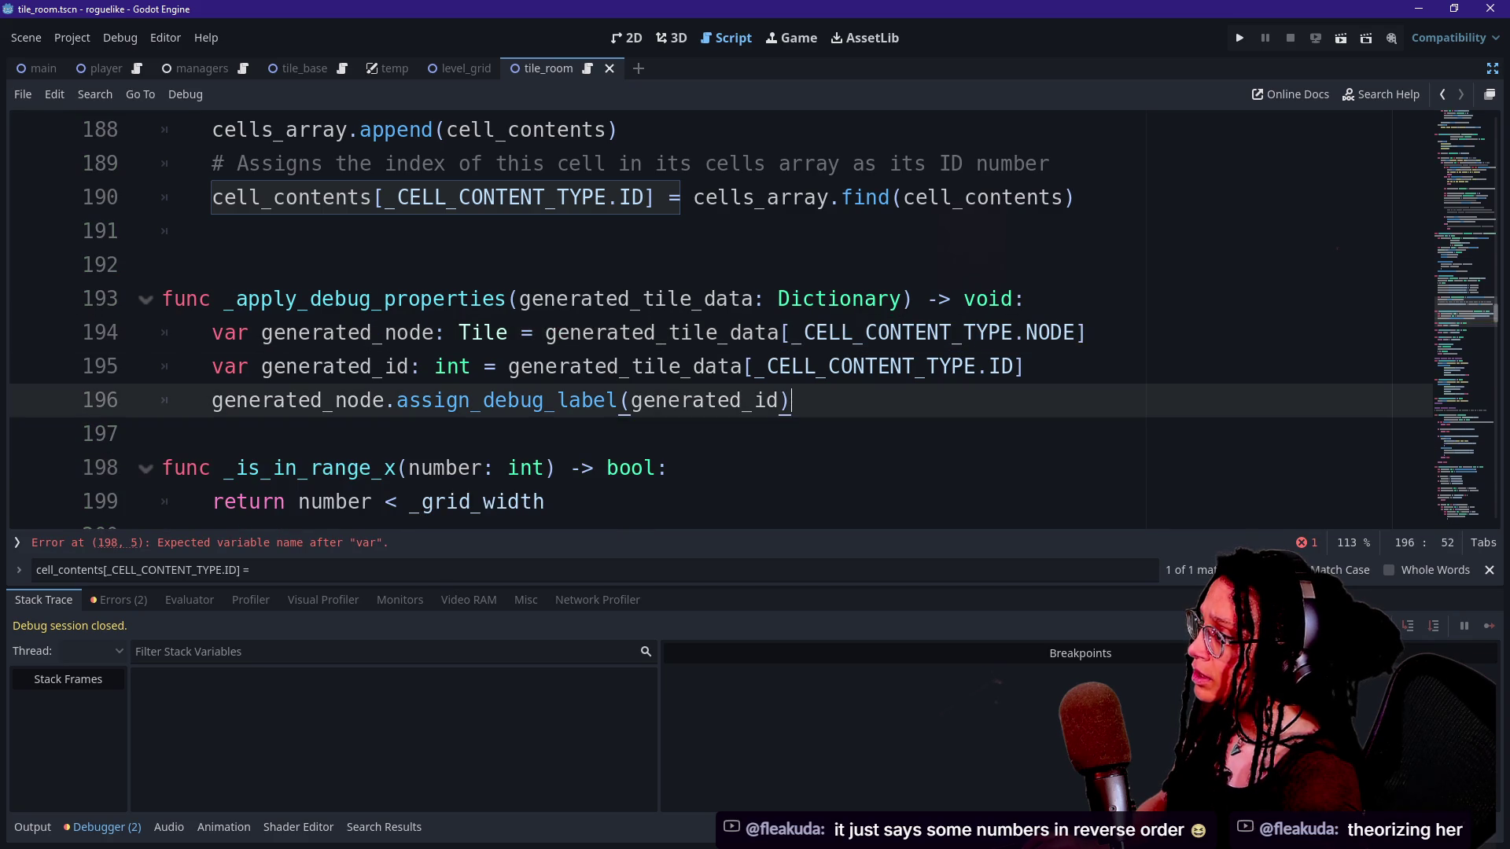
key(ctrl+z)
key(End)
key(Return)
key(Return)
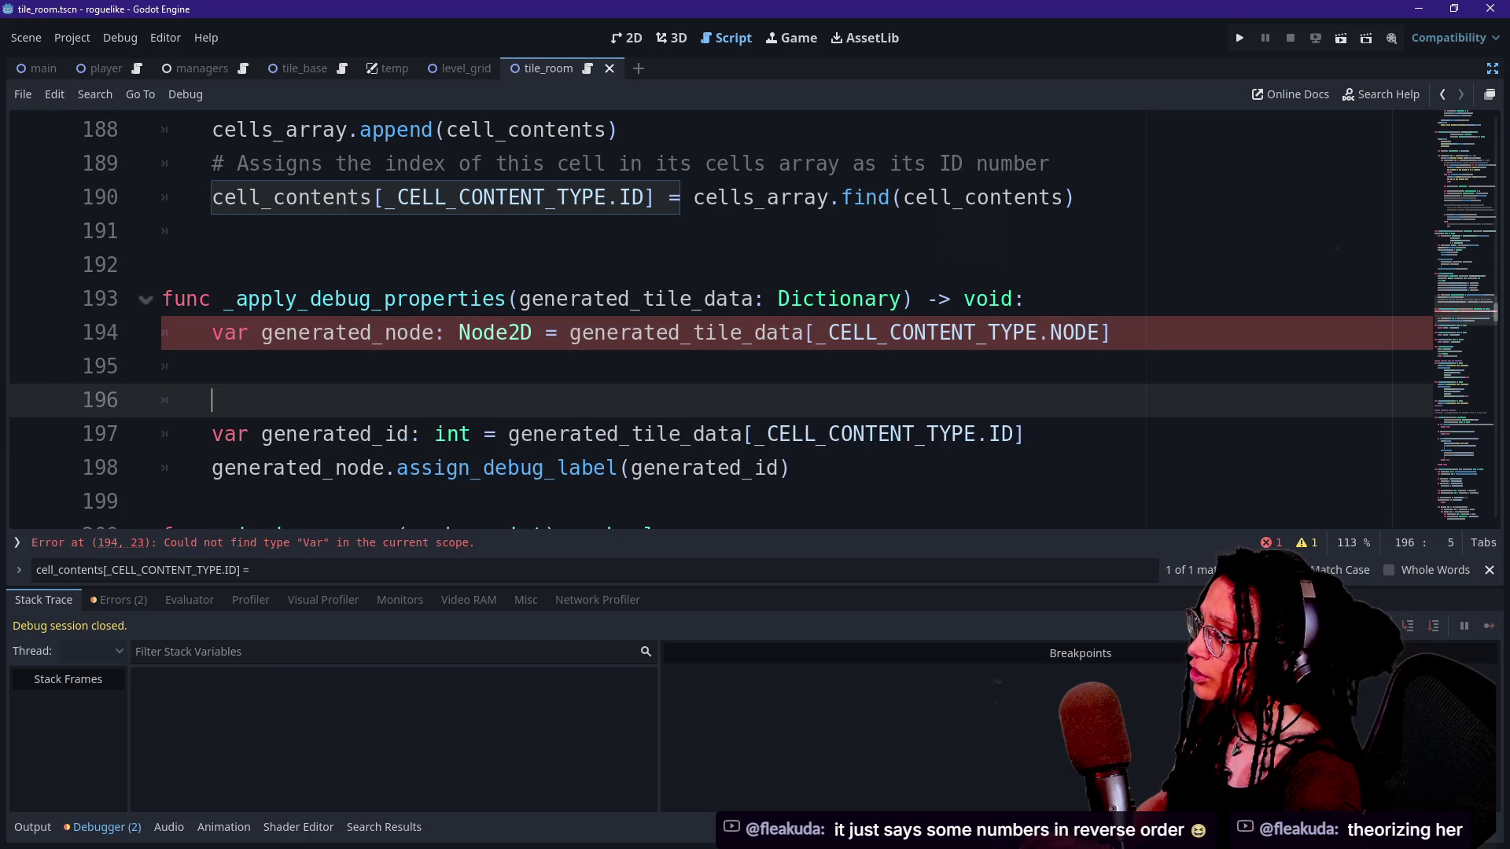
Draft an 'if generated_node is Tile_Room:' block with a room_node cast, then undo it.
text(if generated_node is Tile_Room =)
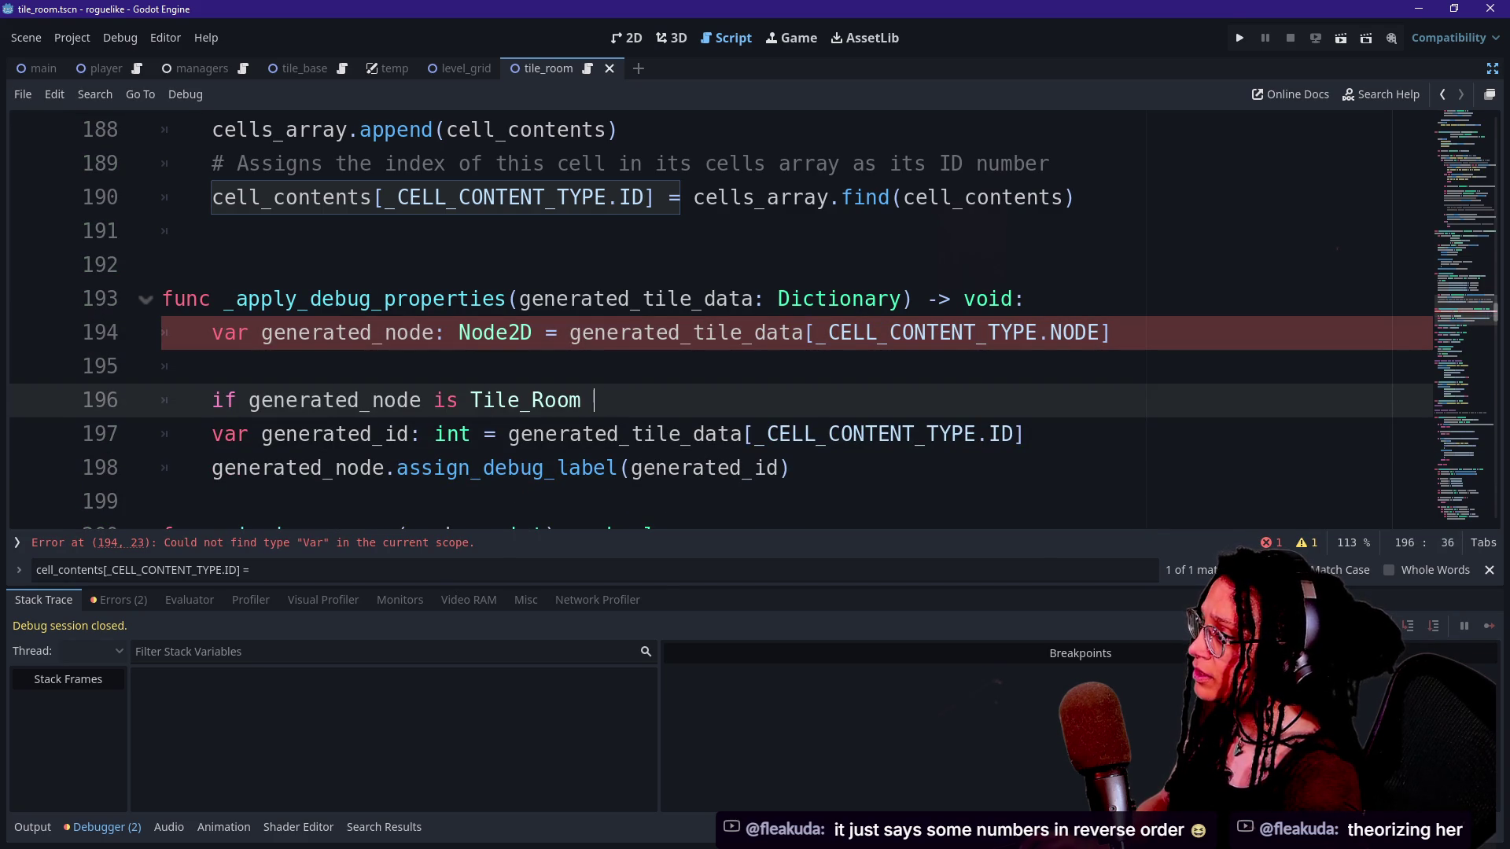
key(BackSpace)
text(:)
key(Return)
text(var room_node: Tile_Room = generated as Tile_Room)
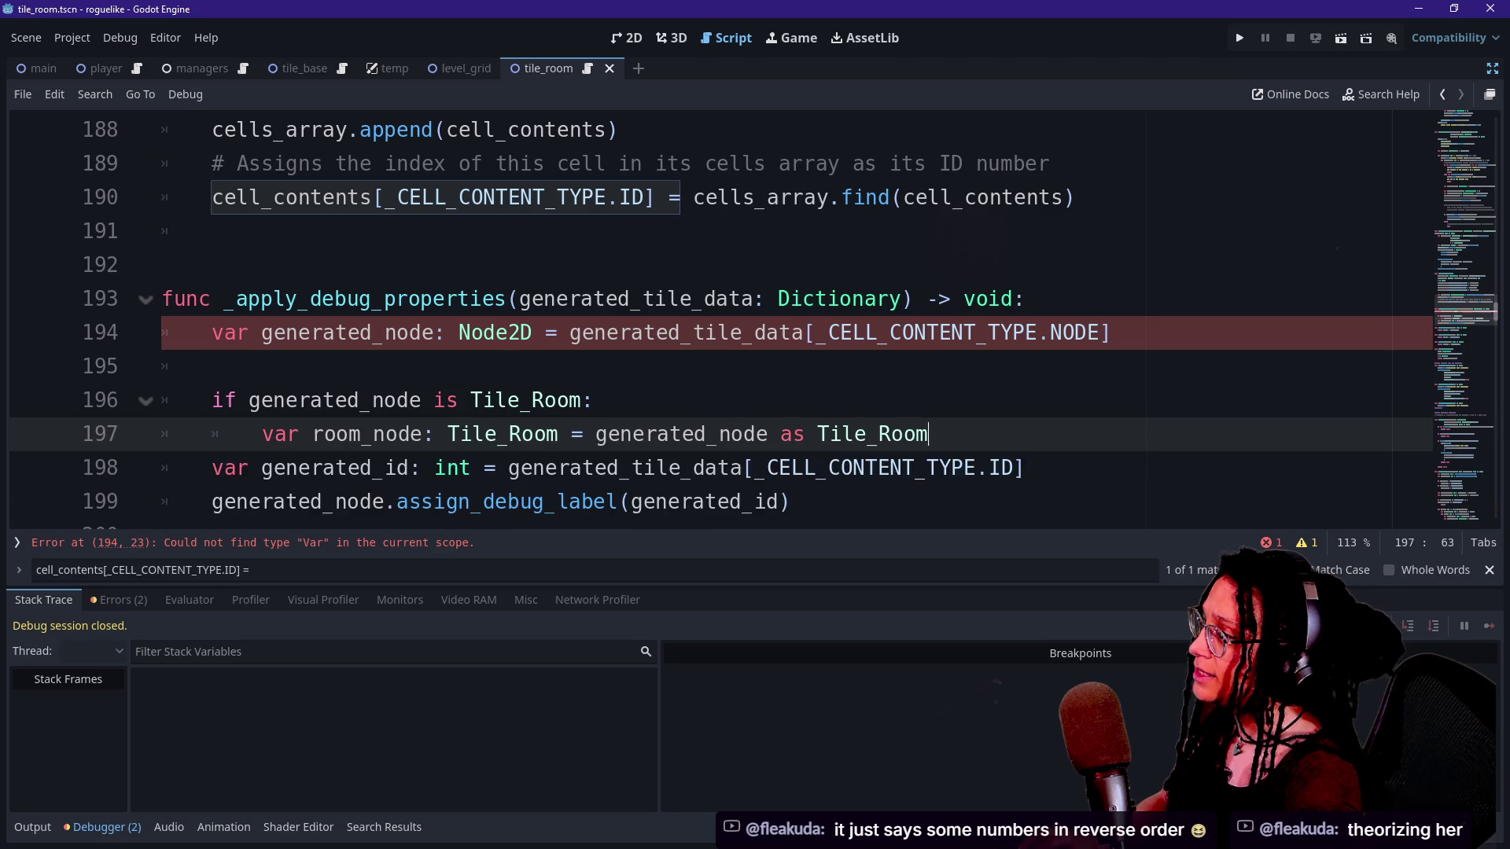
key(Return)
text(if)
key(ctrl+z)
key(ctrl+z)
key(ctrl+z)
key(ctrl+z)
key(ctrl+z)
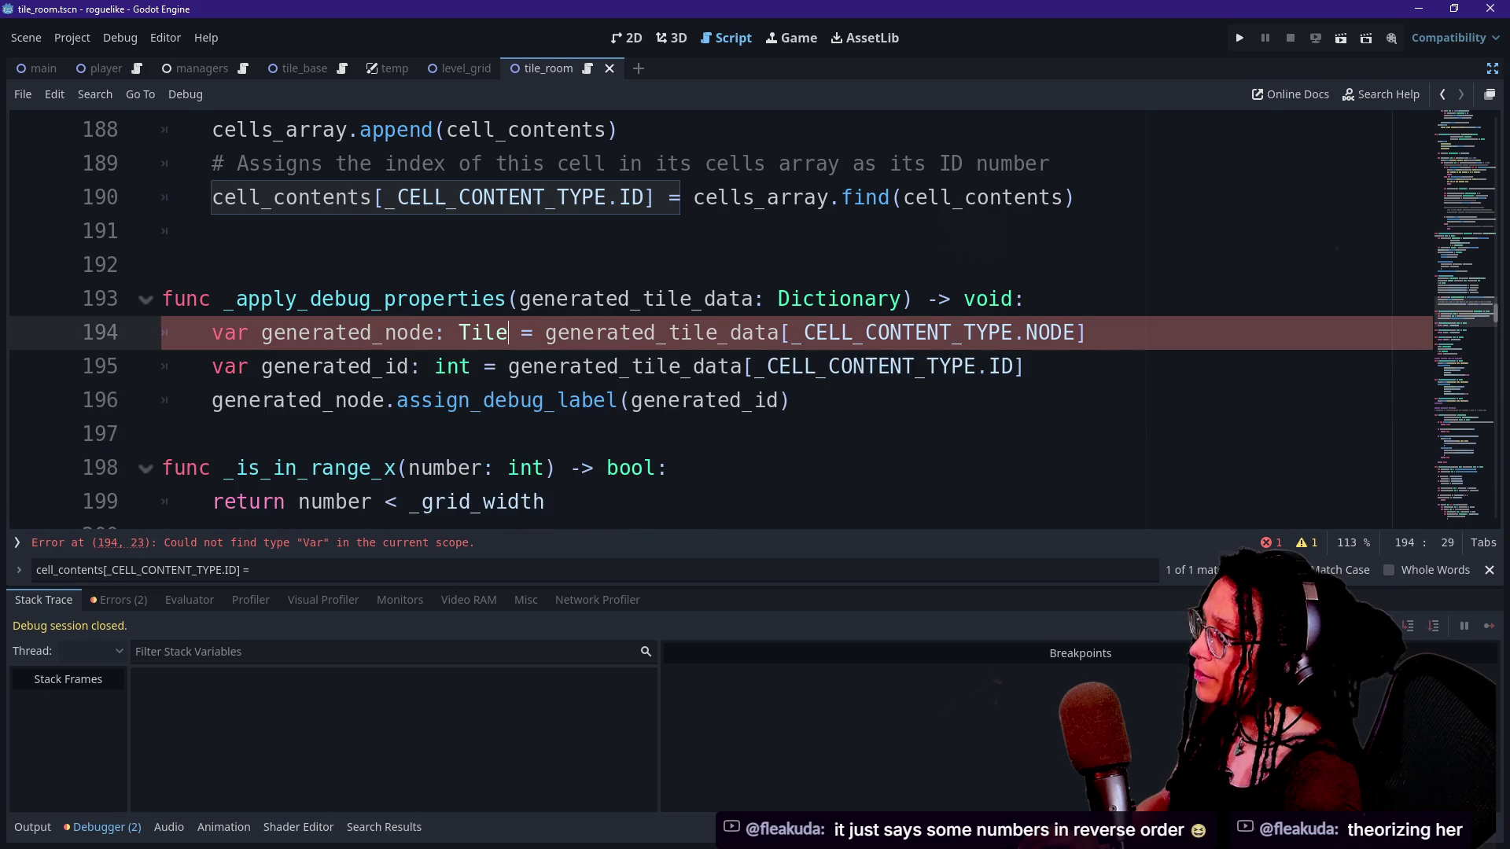
key(Return)
key(Return)
key(Up)
Write an IS_ROOM_SEED if-block that gets room_seed_node, calls assign_seed_color() and starts print.fancy.
text(if generated_tile_data[_CON)
key(Return)
text(.IS_ROOM_SEED)
key(Return)
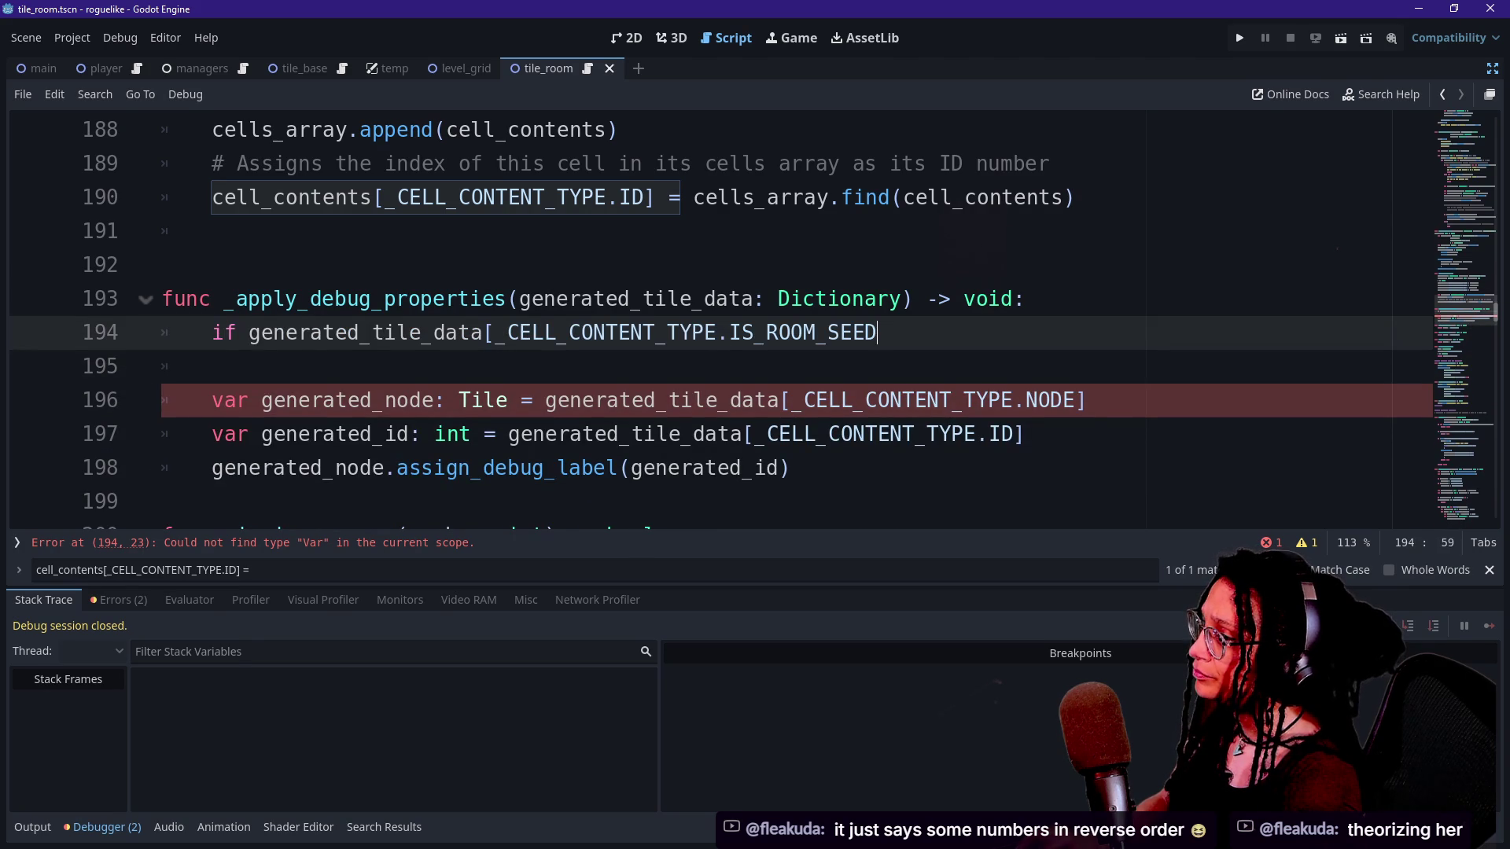
text(]:)
key(Return)
text(var room_seed_node: Tile_Room = generated_tile_data[_CELL_CONTENT_TYPE.NODE])
key(Return)
text(room_seed_node)
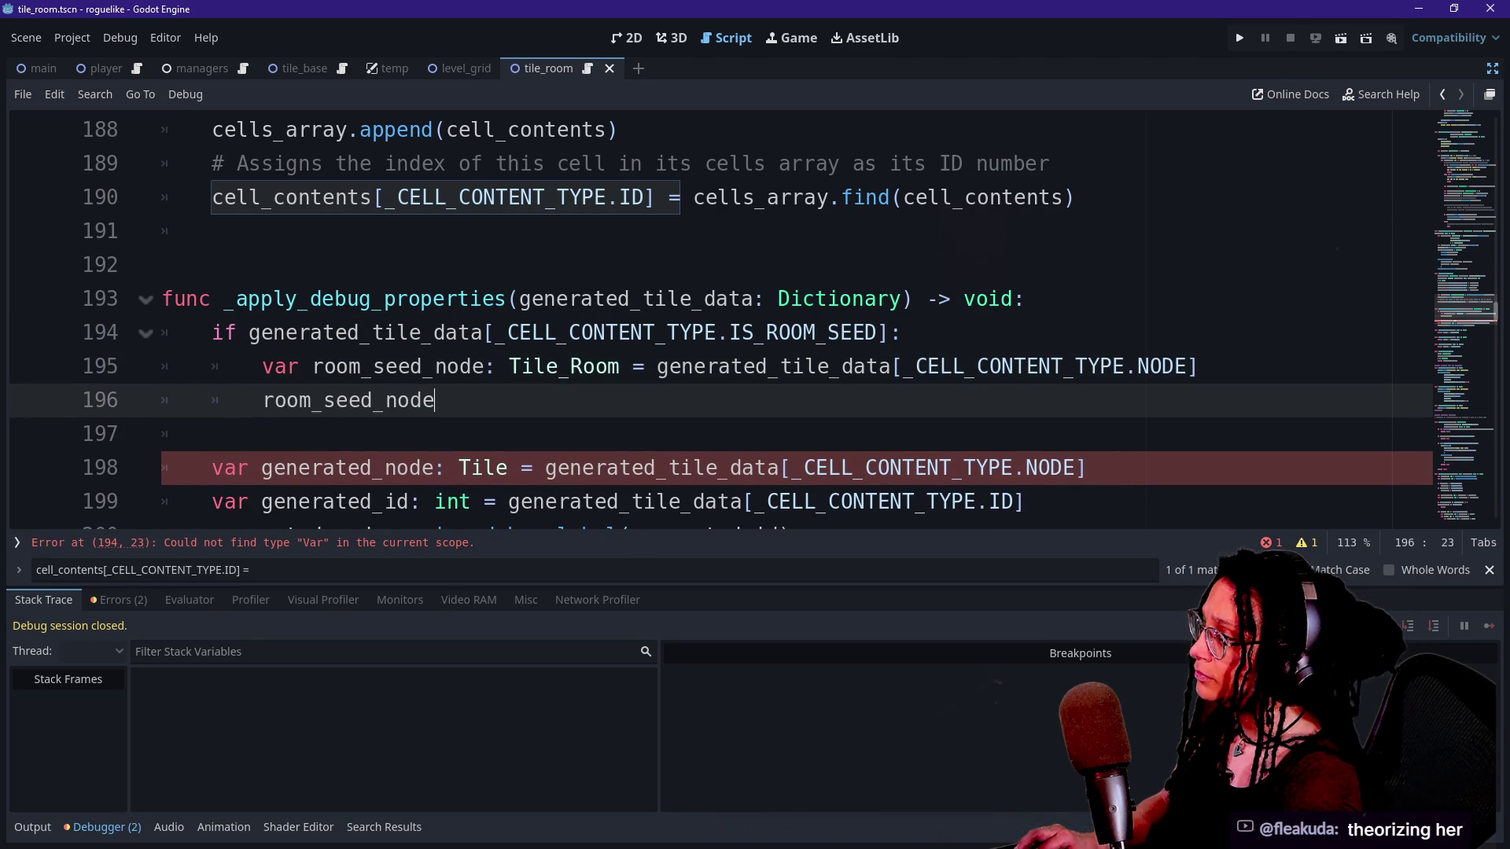
text(.assign_seed_color())
Declare generated_id from _CELL_CONTENT_TYPE.ID and finish the print: 'It found', generated_id, 'as a room seed!'.
key(Return)
text(print.fancy("It found",)
click(1024, 298)
key(Return)
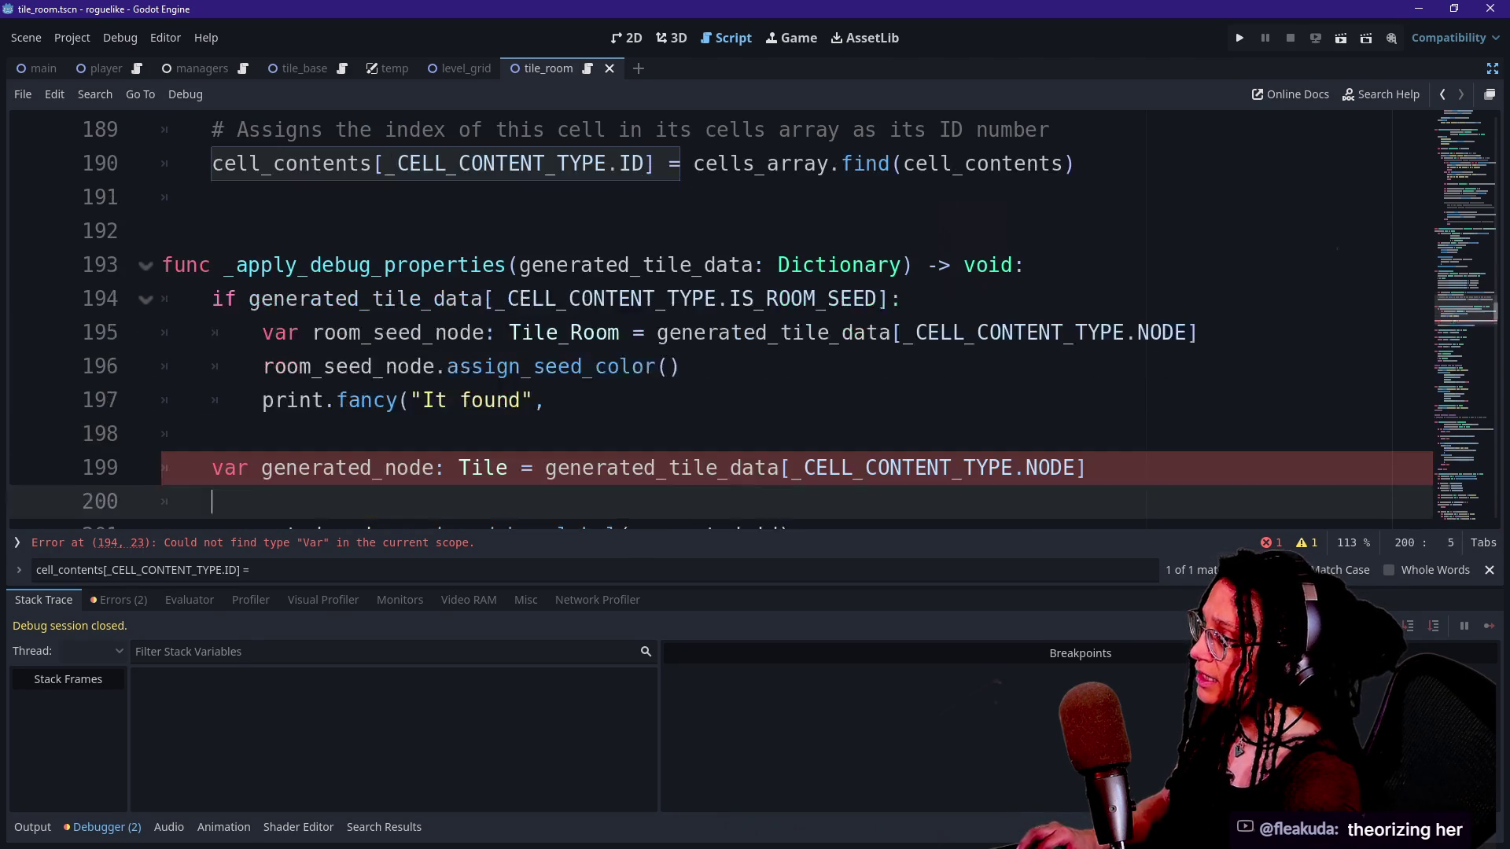
text(var generated_id: int = generated_tile_data[_CELL_CONTENT_TYPE.ID])
key(Return)
click(545, 467)
text(generated_id")
key(BackSpace)
text(,"as a room seed!"))
scroll(707, 314, down, 15)
click(312, 129)
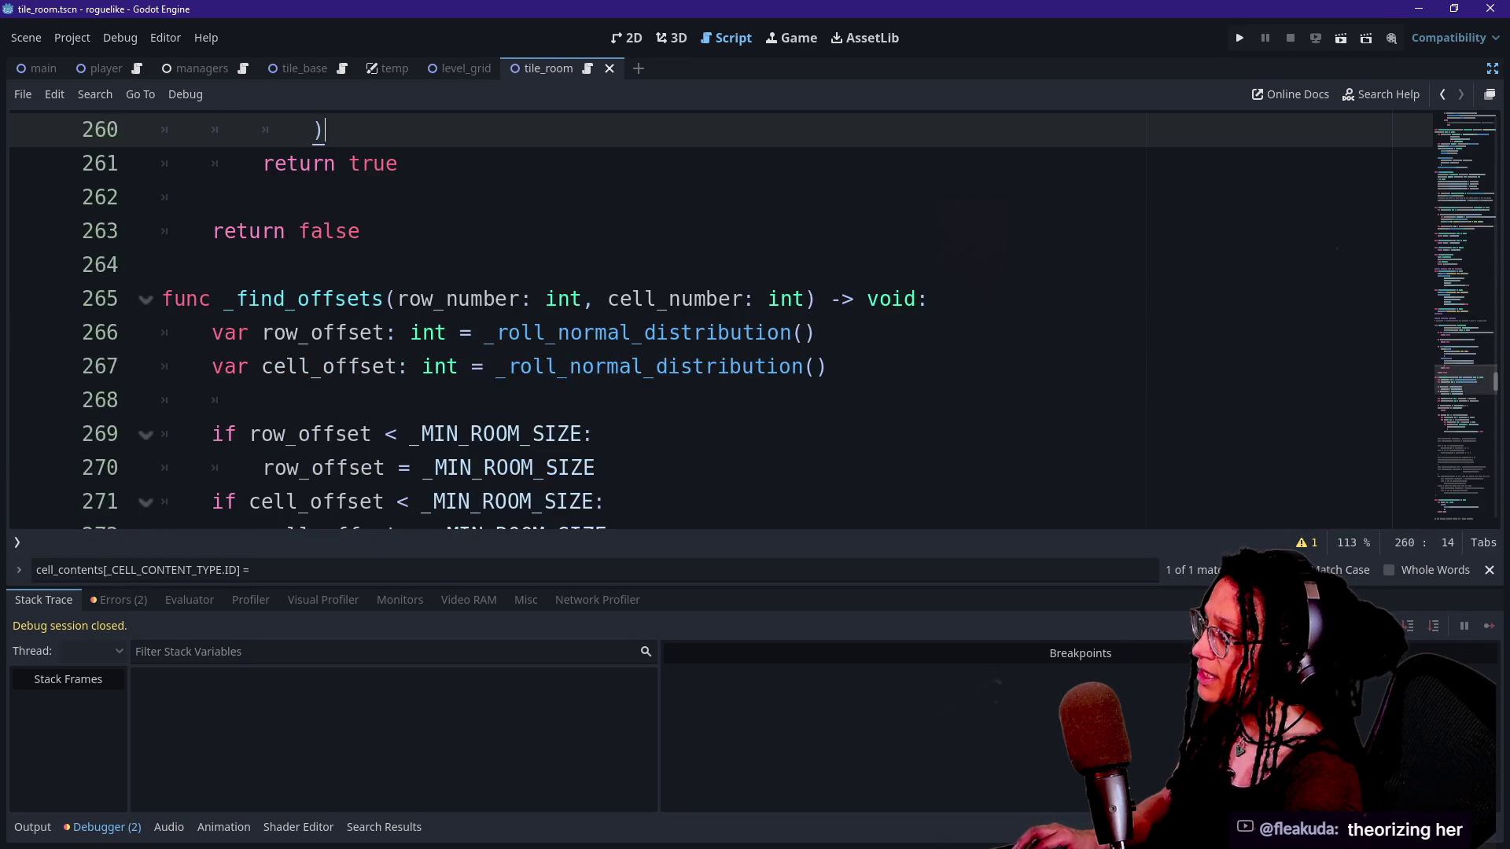
Undo earlier offset-code edits, run the project to view the numbered grid, stop it, and keep undoing.
key(ctrl+z)
key(ctrl+z)
key(ctrl+y)
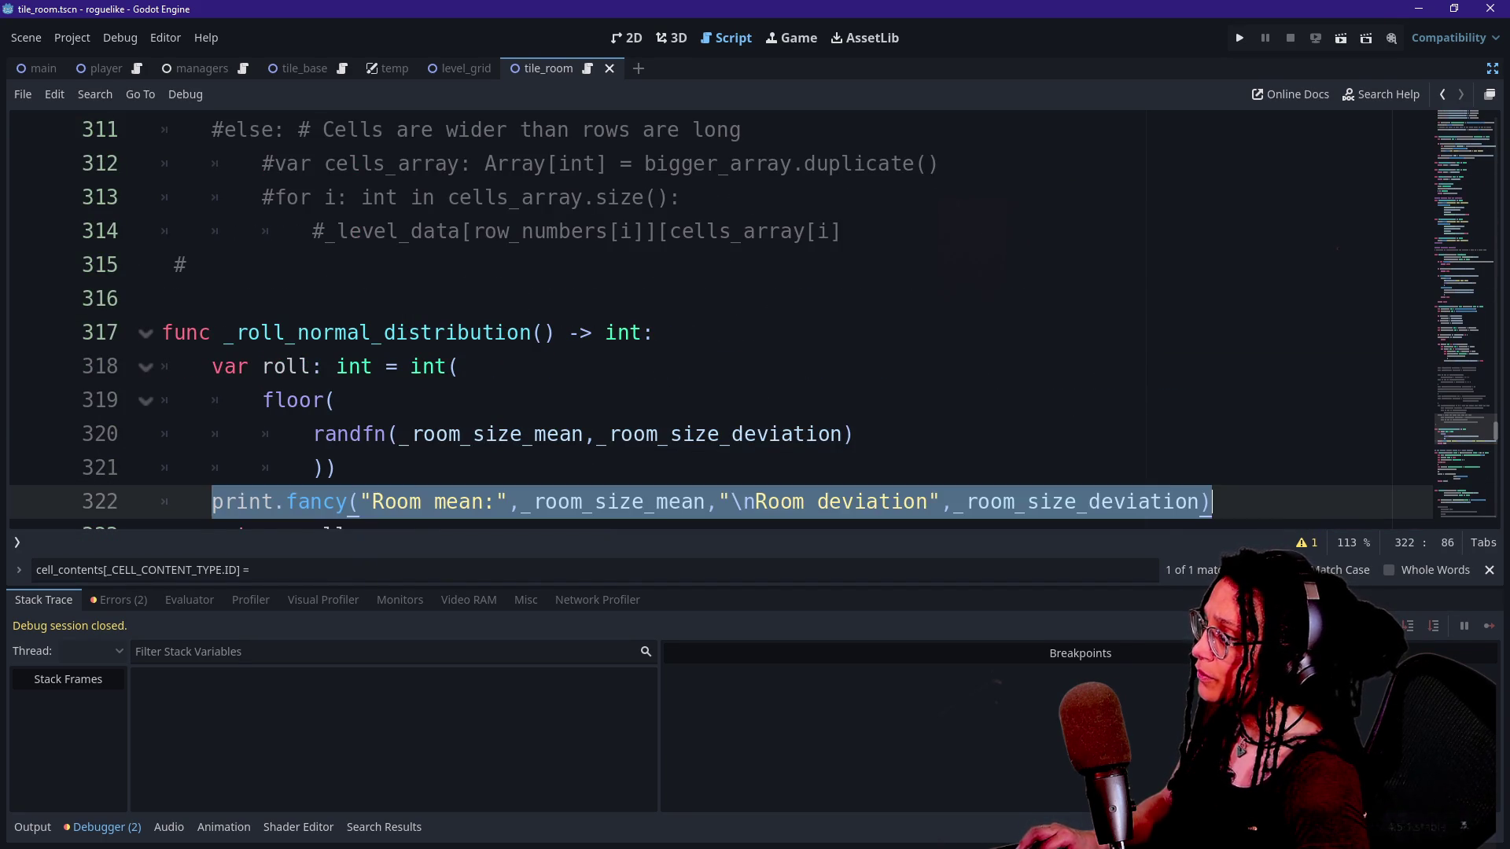
key(shift+Page_Up)
key(shift+Page_Up)
key(shift+Page_Up)
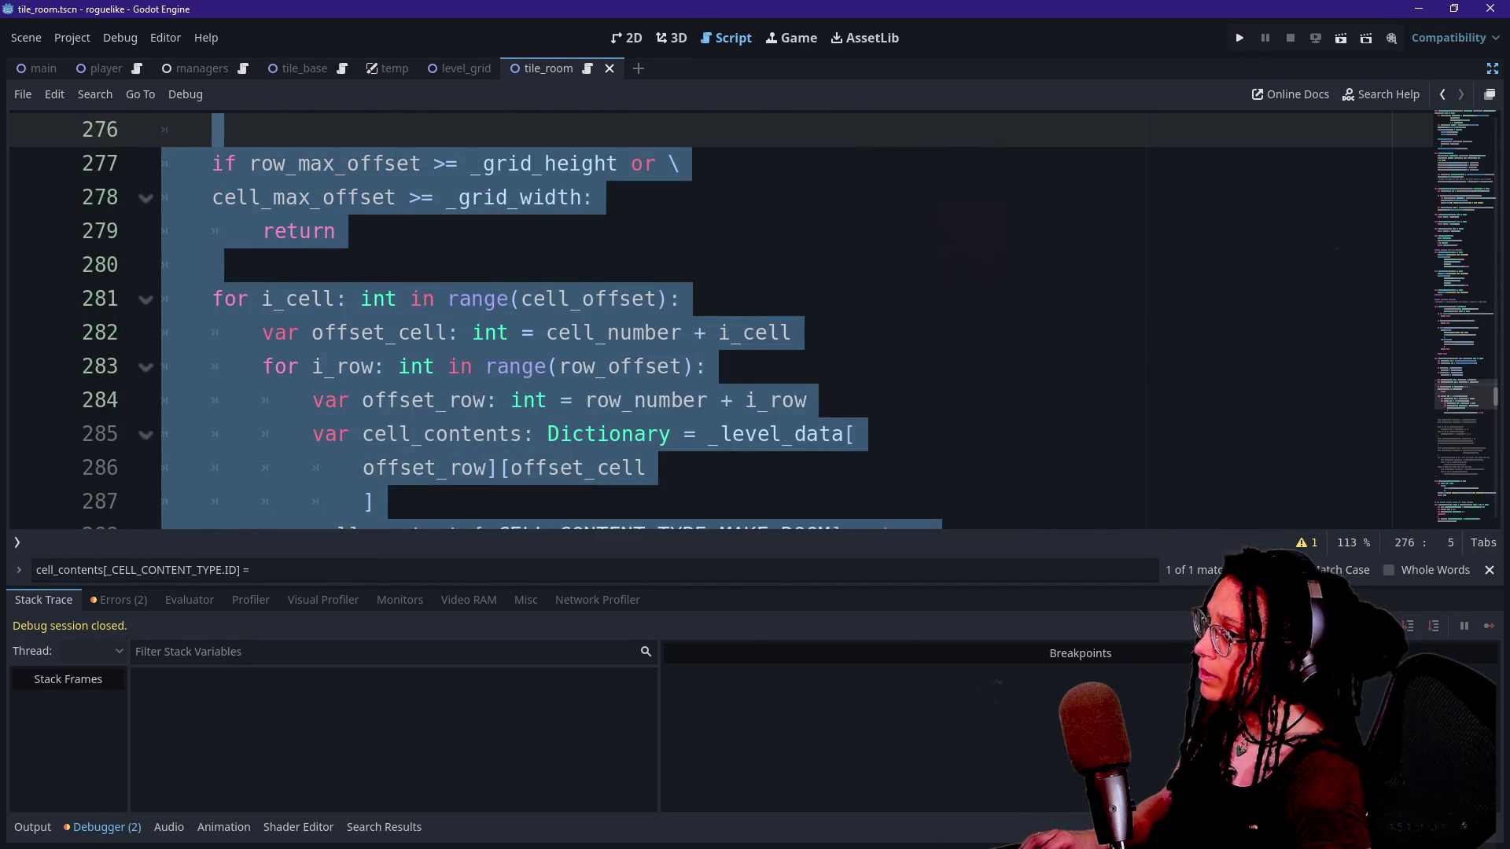
click(1241, 36)
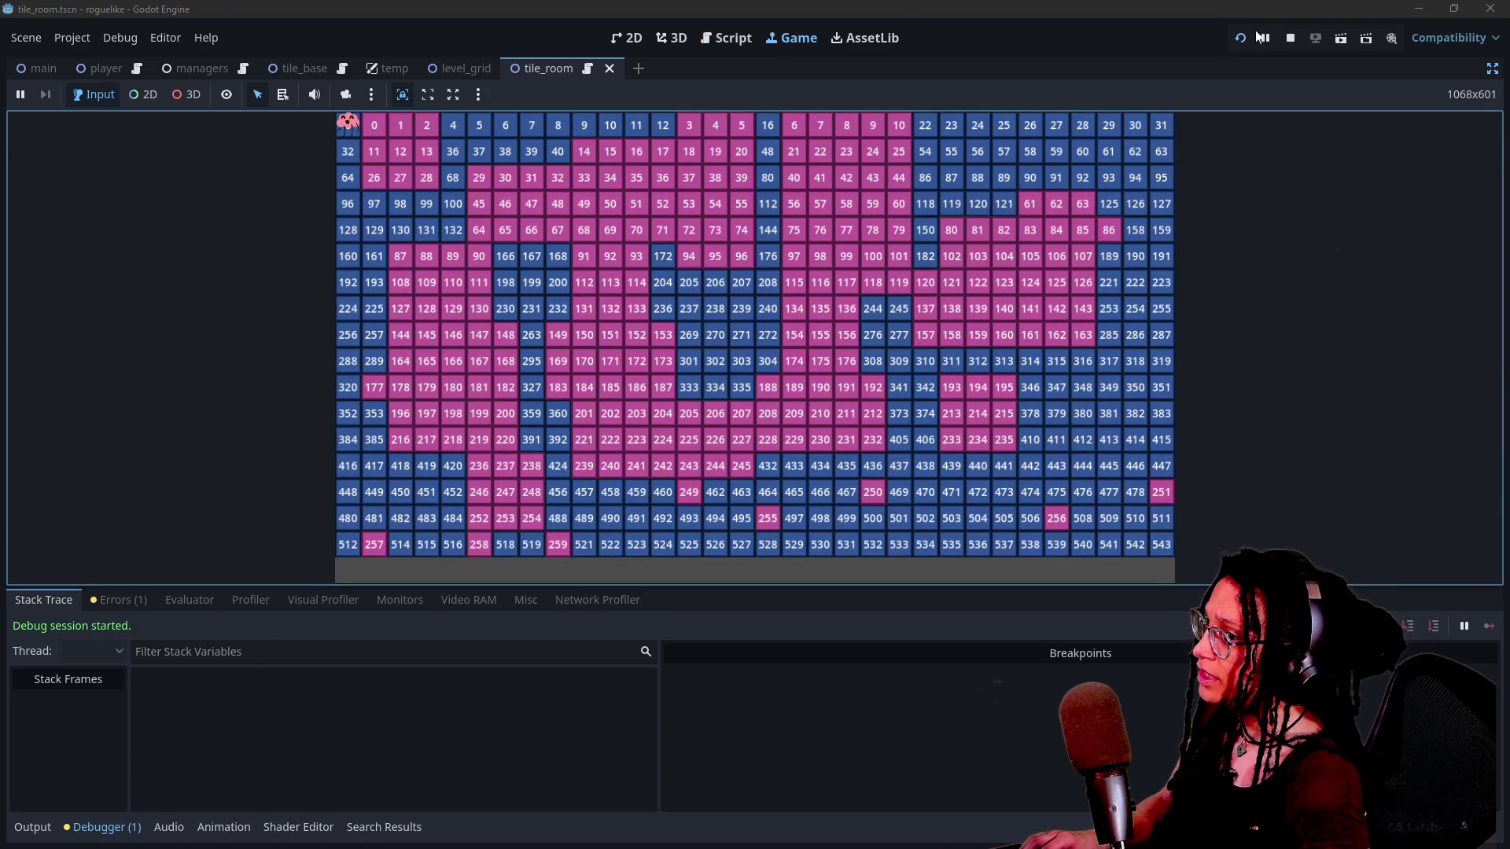
click(1290, 38)
key(ctrl+z)
key(ctrl+z)
key(ctrl+z)
key(ctrl+z)
key(ctrl+z)
key(ctrl+z)
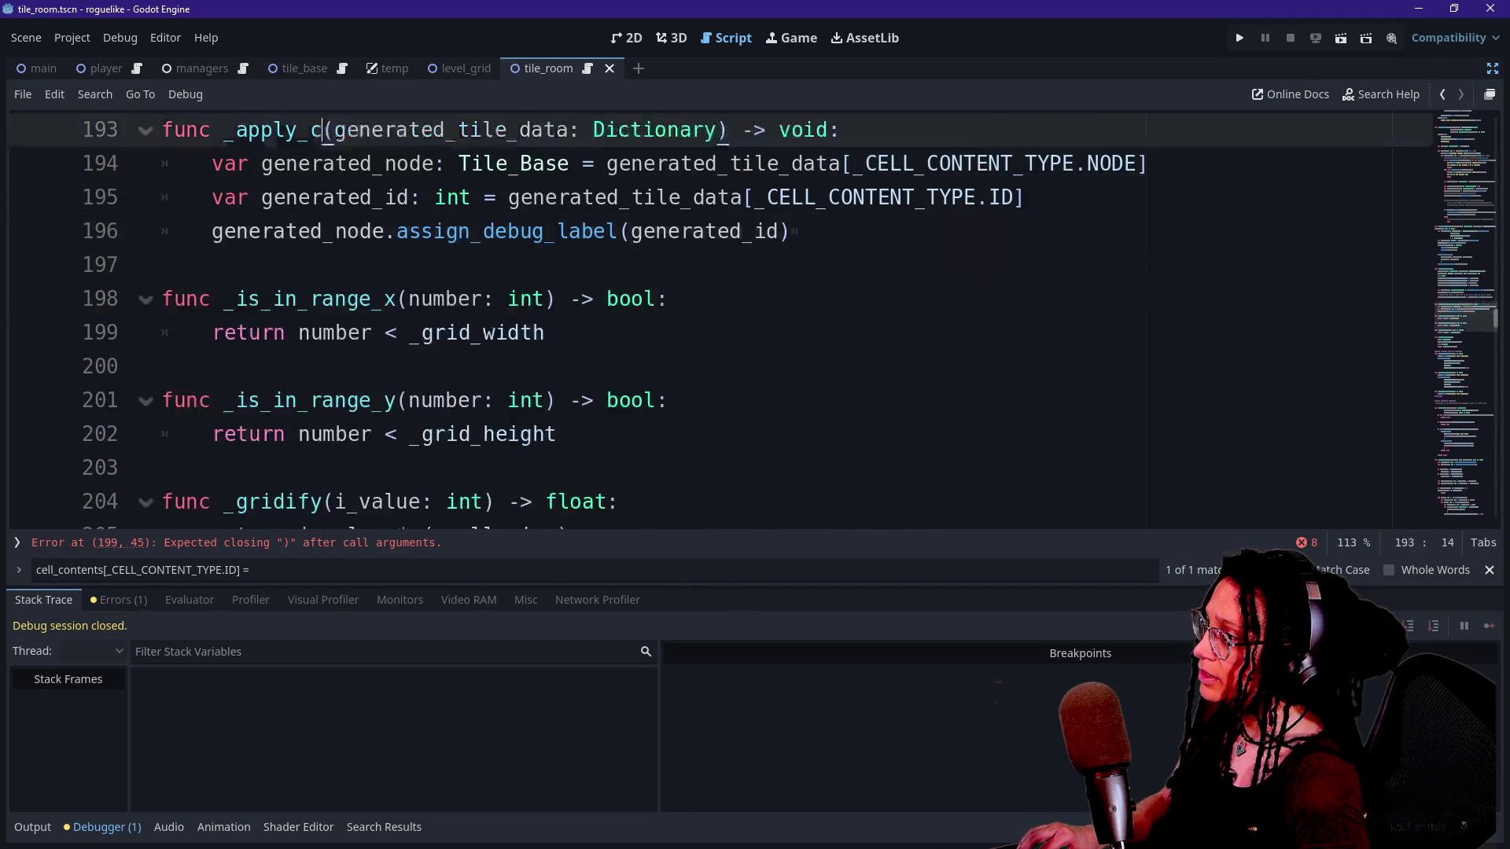
Step back through the room roll check edits and undo the _spawn_rooms condition.
key(ctrl+z)
key(ctrl+z)
key(ctrl+z)
key(ctrl+z)
key(ctrl+shift+z)
key(ctrl+shift+z)
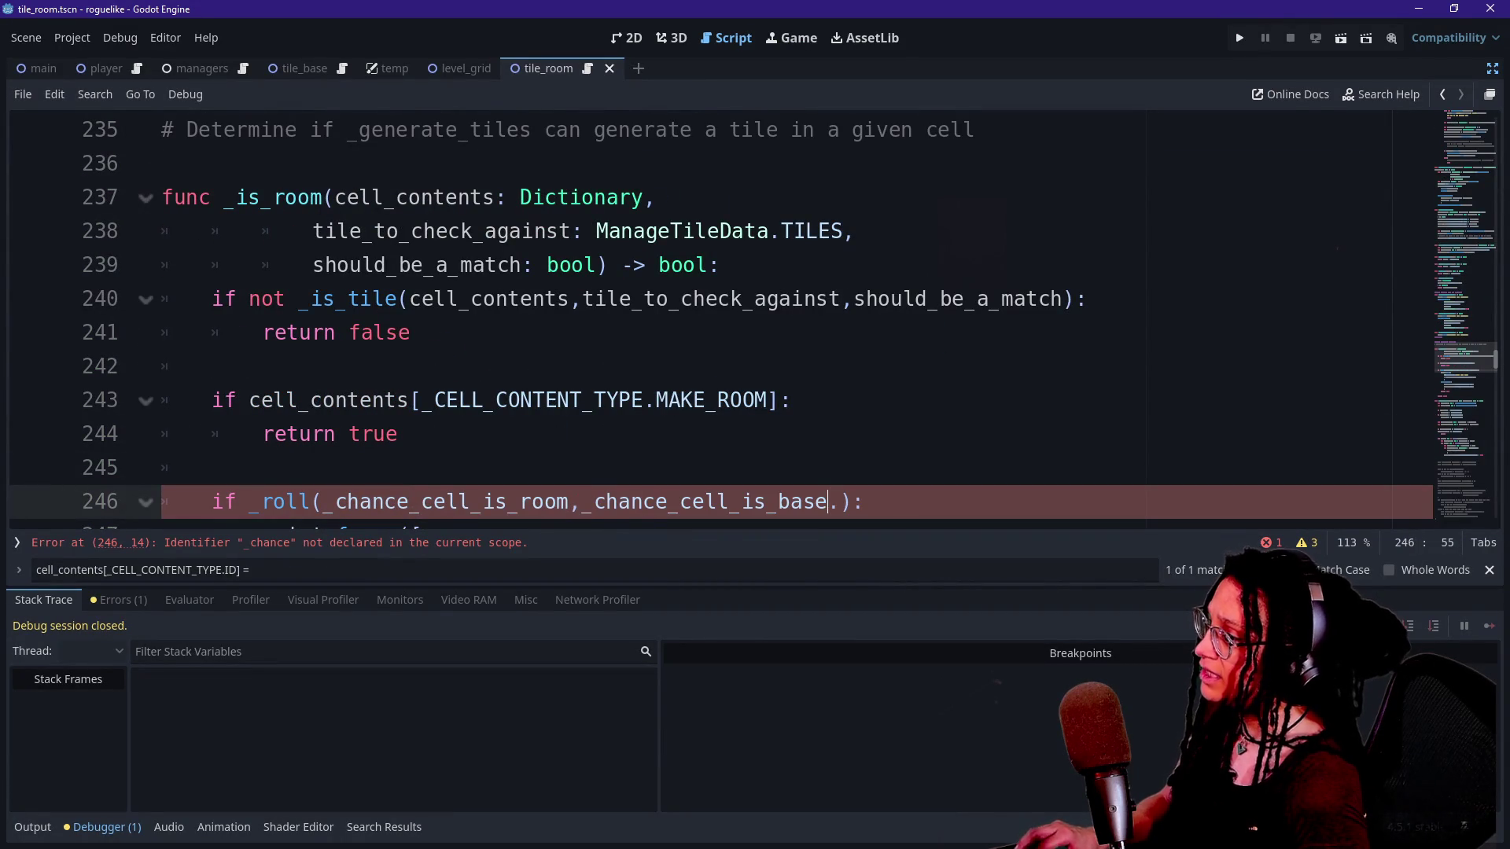
key(ctrl+shift+z)
key(ctrl+shift+z)
key(ctrl+shift+z)
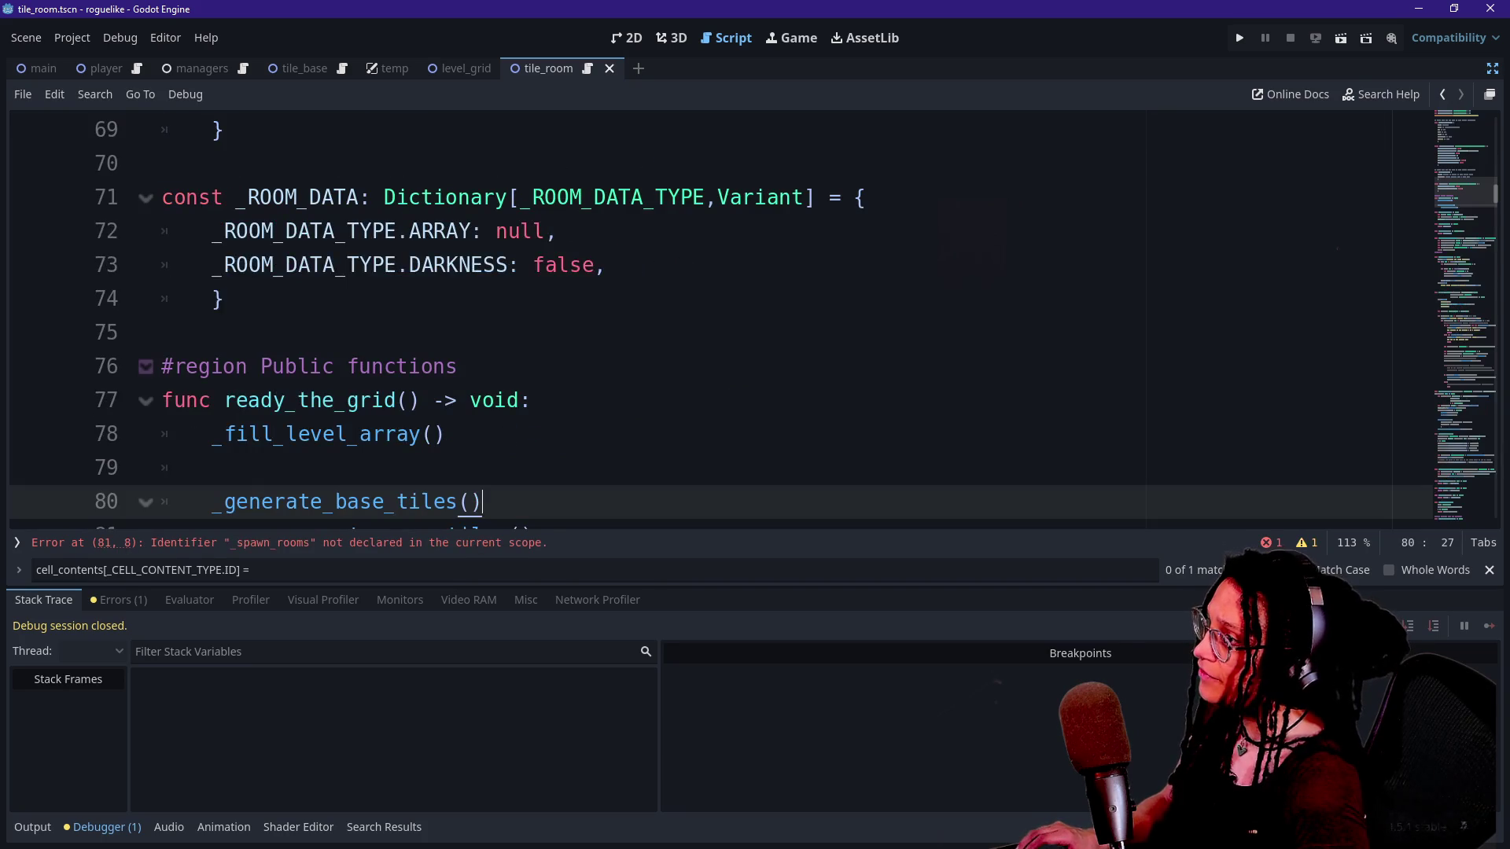
key(ctrl+shift+z)
key(ctrl+z)
key(ctrl+shift+z)
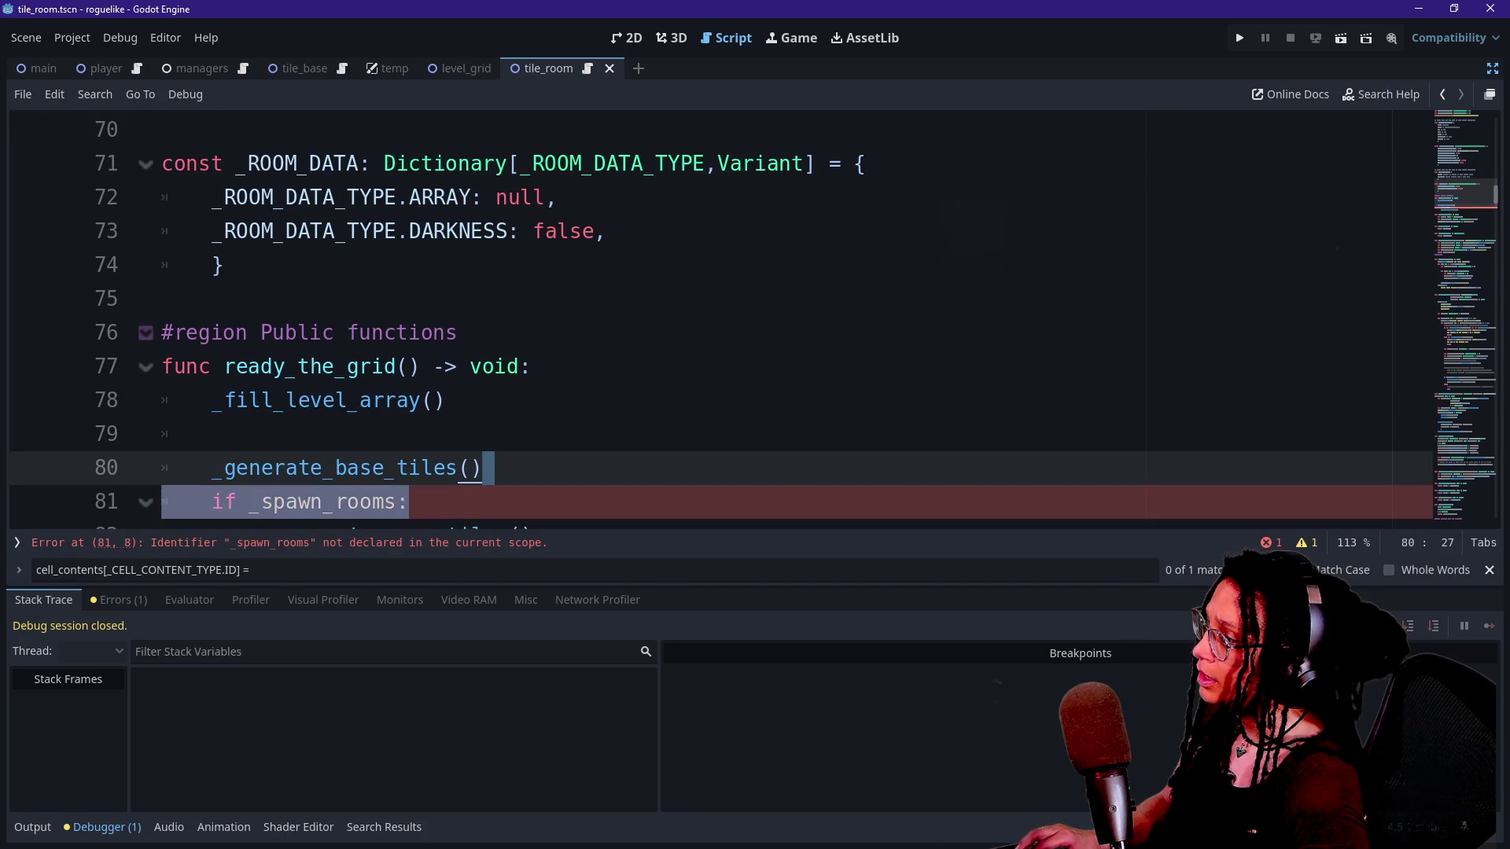
key(ctrl+z)
Undo the base and room chance value edits and the room_seed log array rename.
key(ctrl+z)
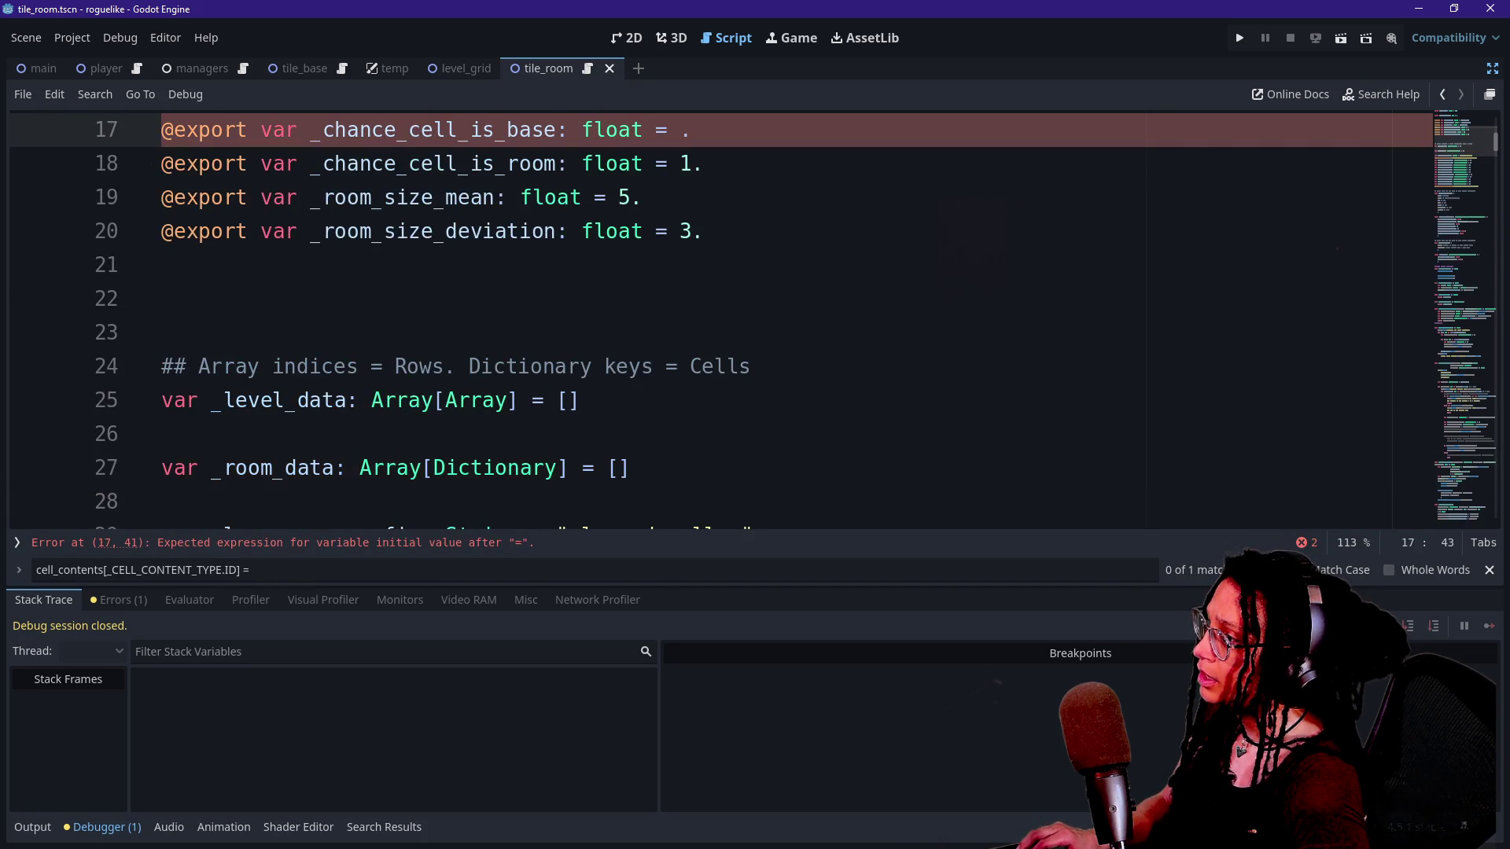
key(ctrl+z)
key(ctrl+z)
key(ctrl+z)
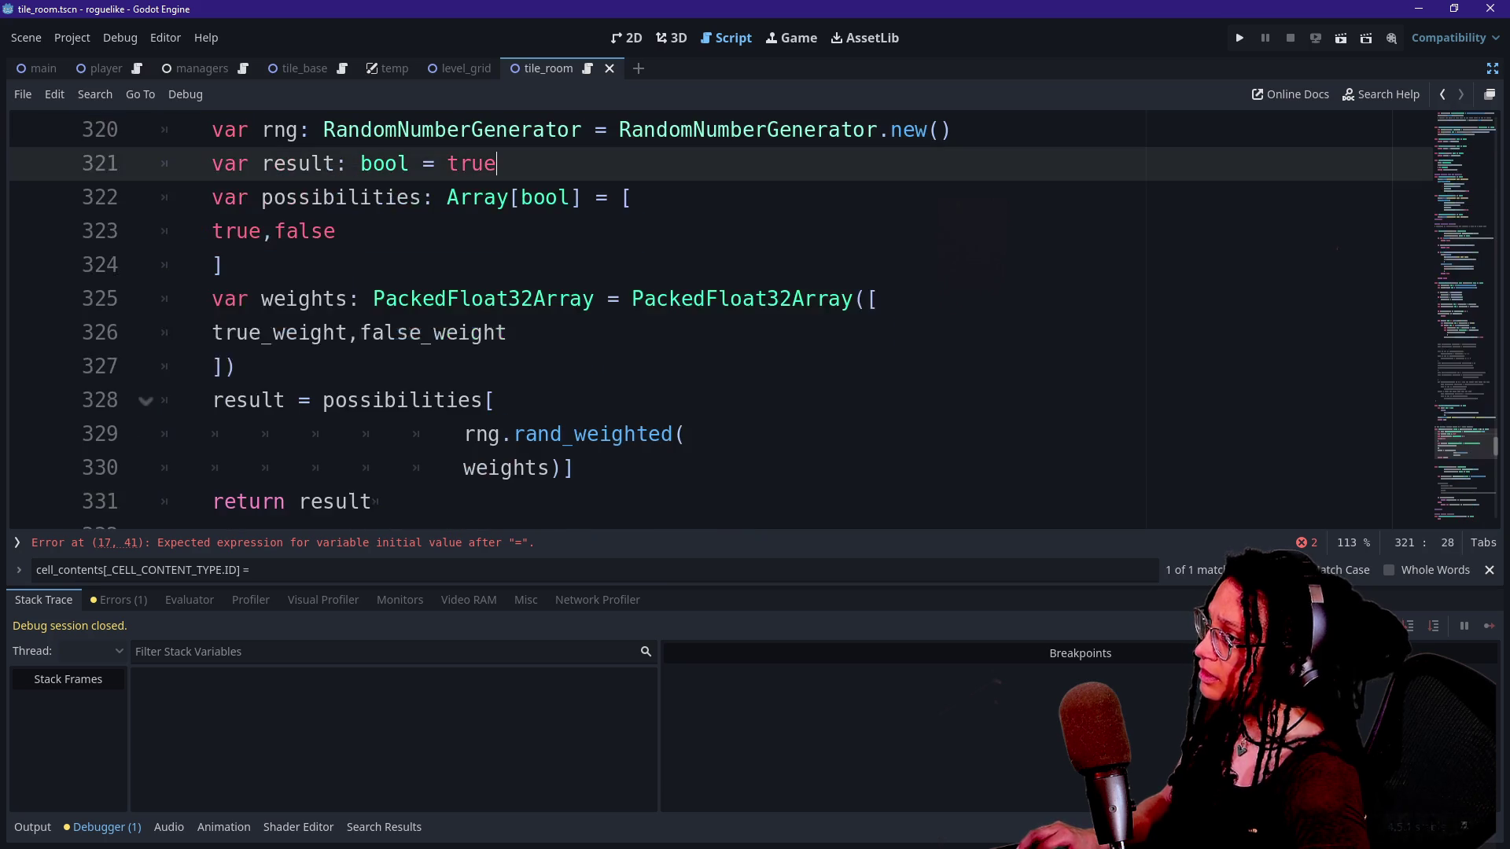
key(ctrl+z)
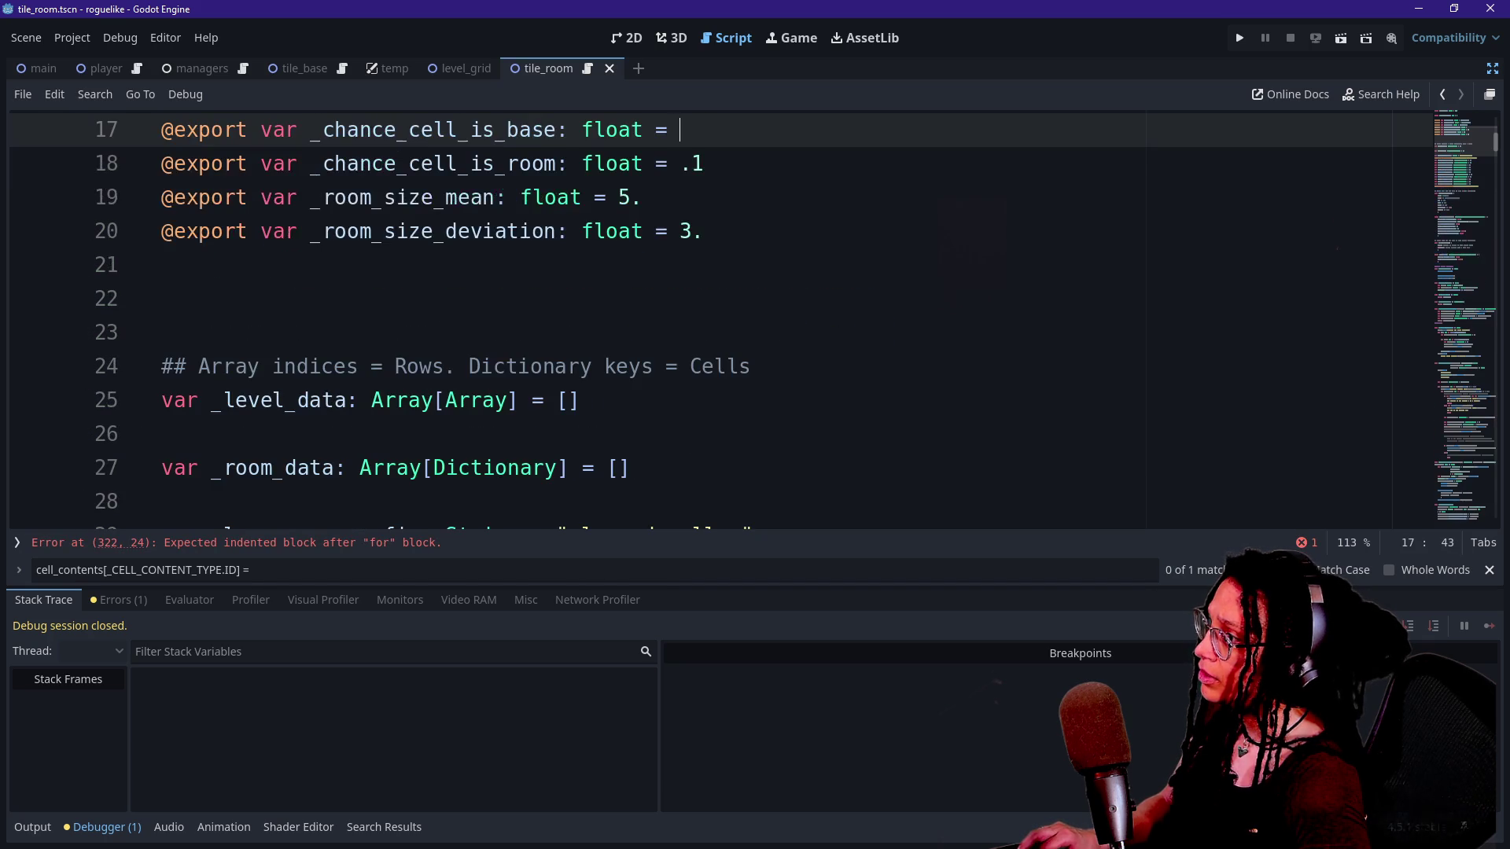
key(ctrl+z)
key(ctrl+z)
key(ctrl+z)
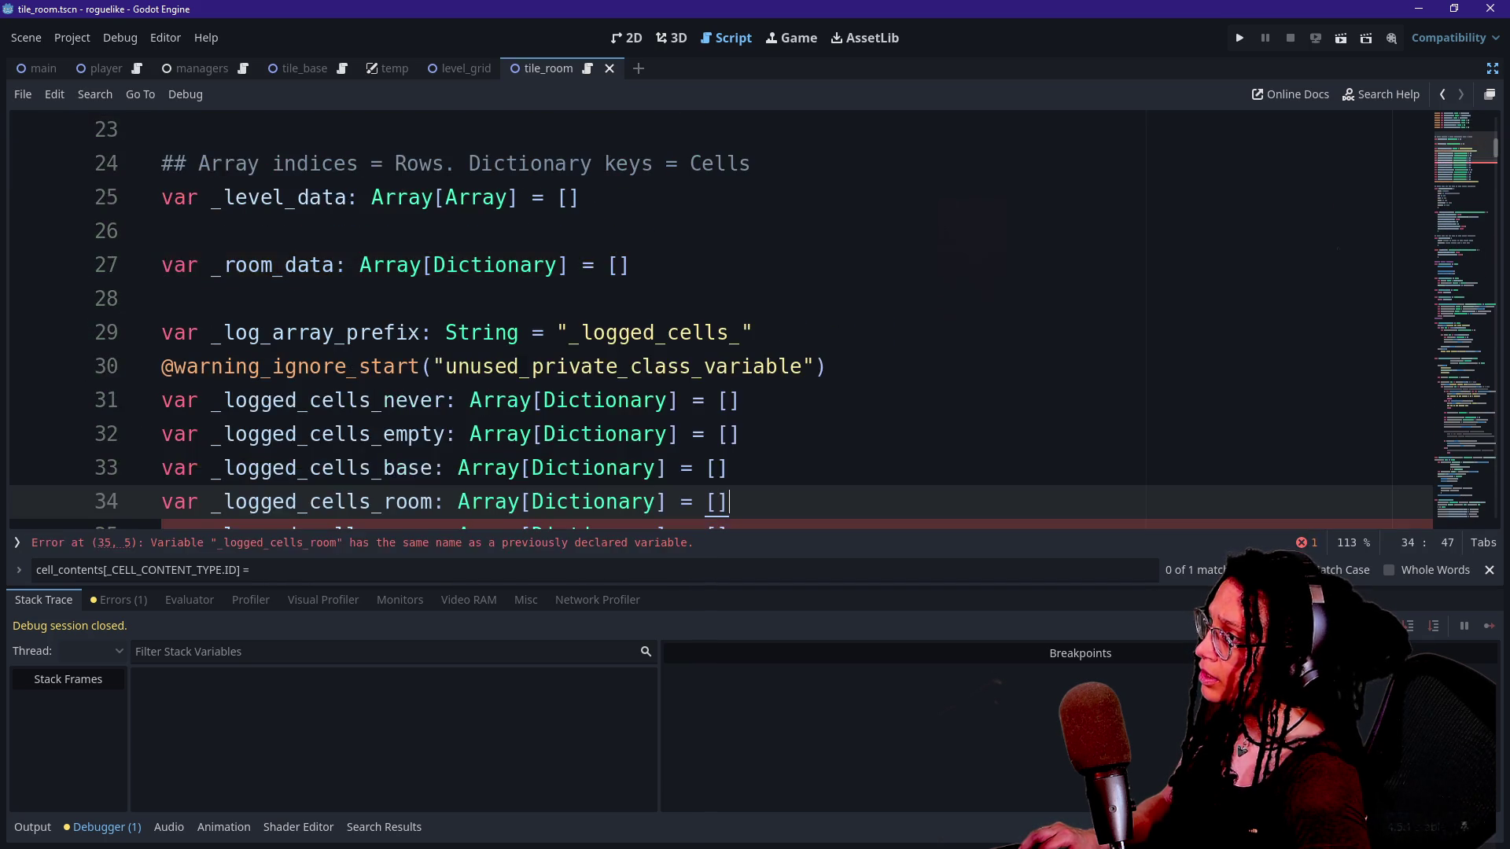
key(ctrl+z)
key(ctrl+z)
key(ctrl+z)
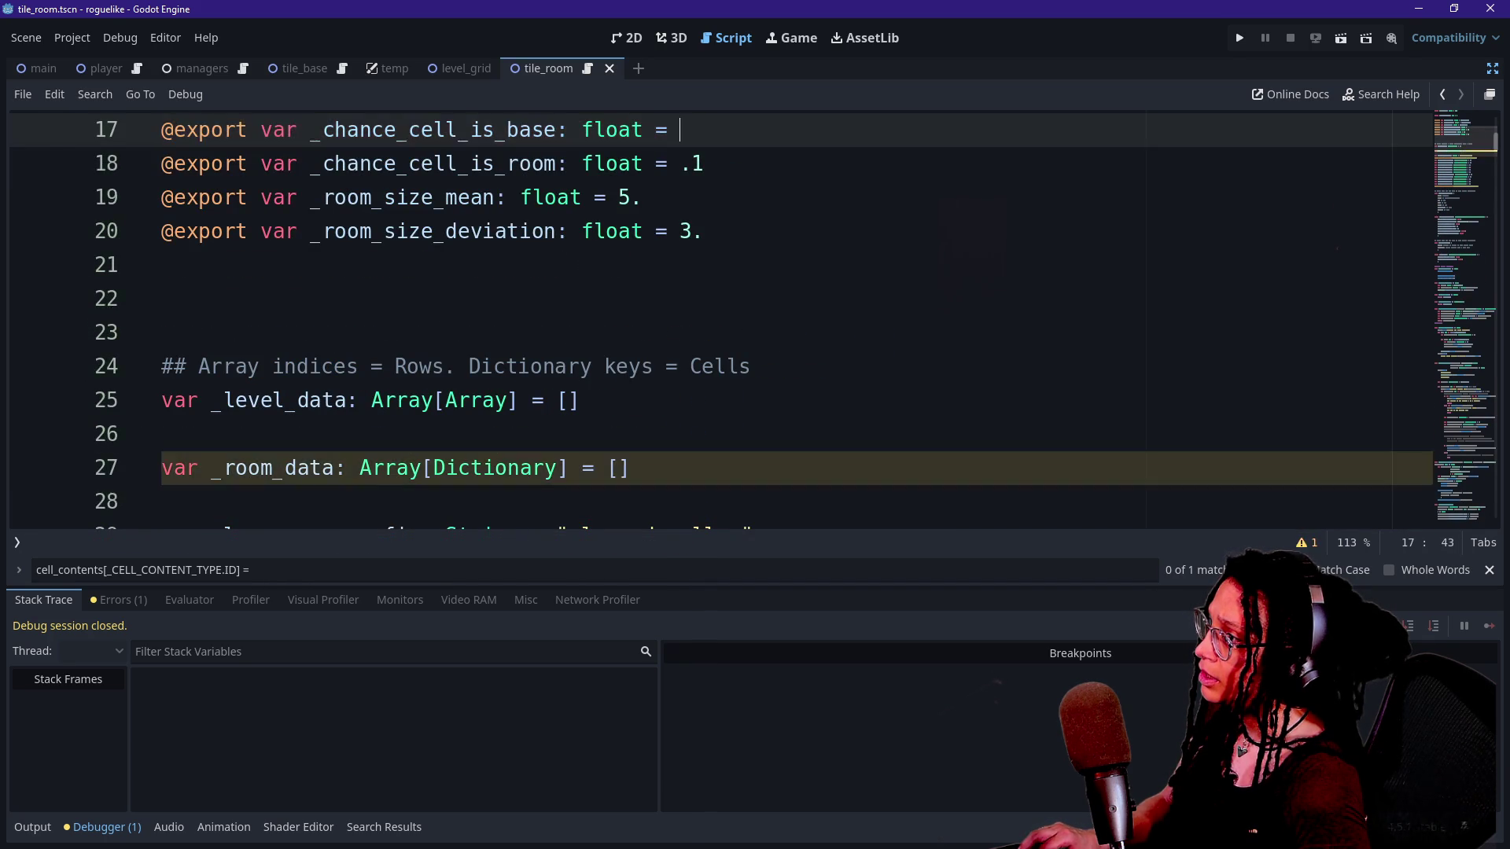
key(ctrl+z)
key(ctrl+z)
key(ctrl+z)
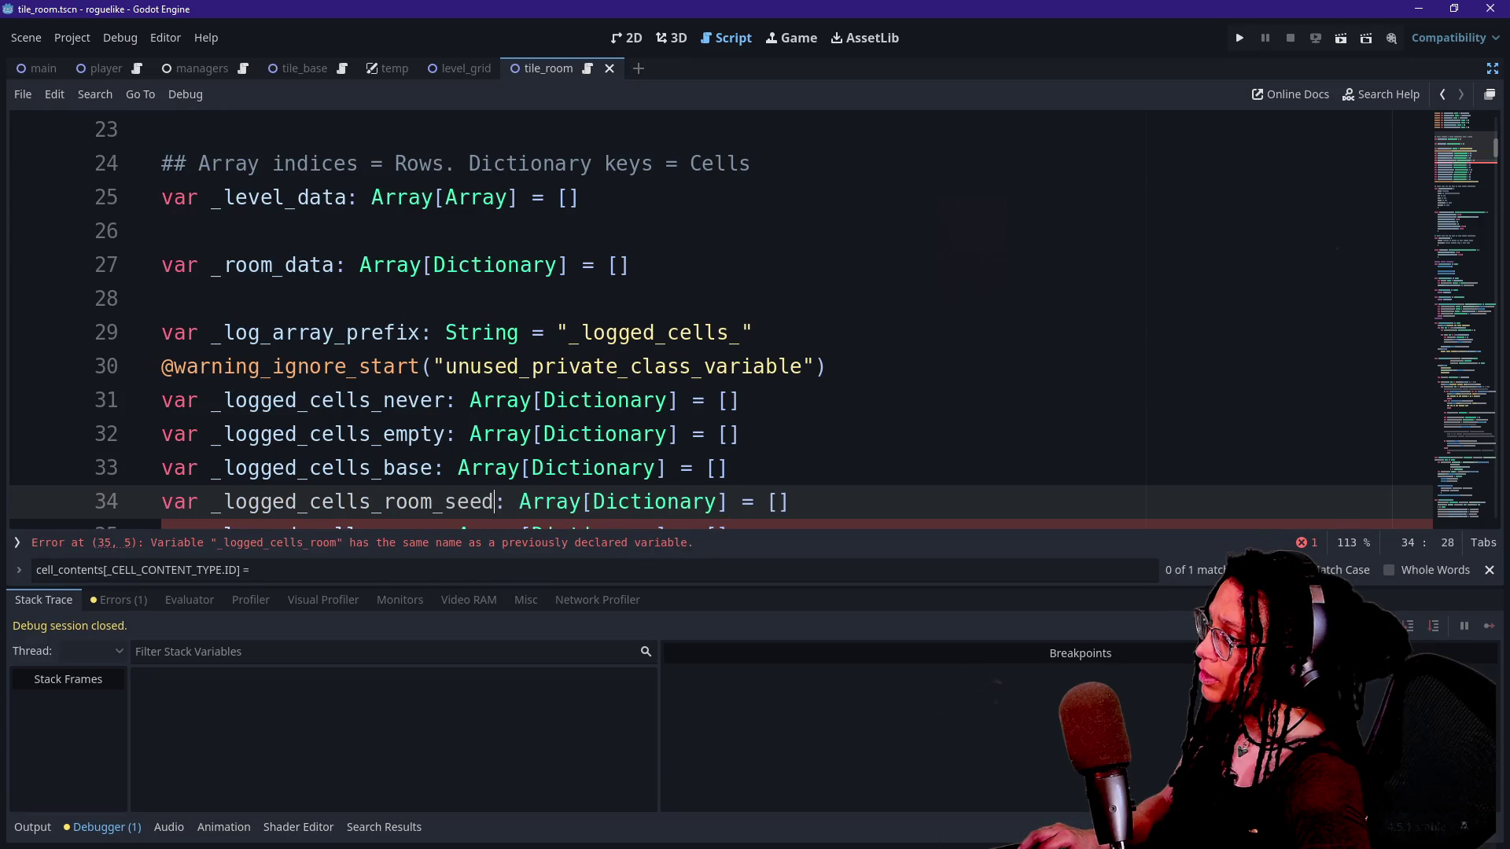
key(ctrl+z)
key(ctrl+z)
key(ctrl+z)
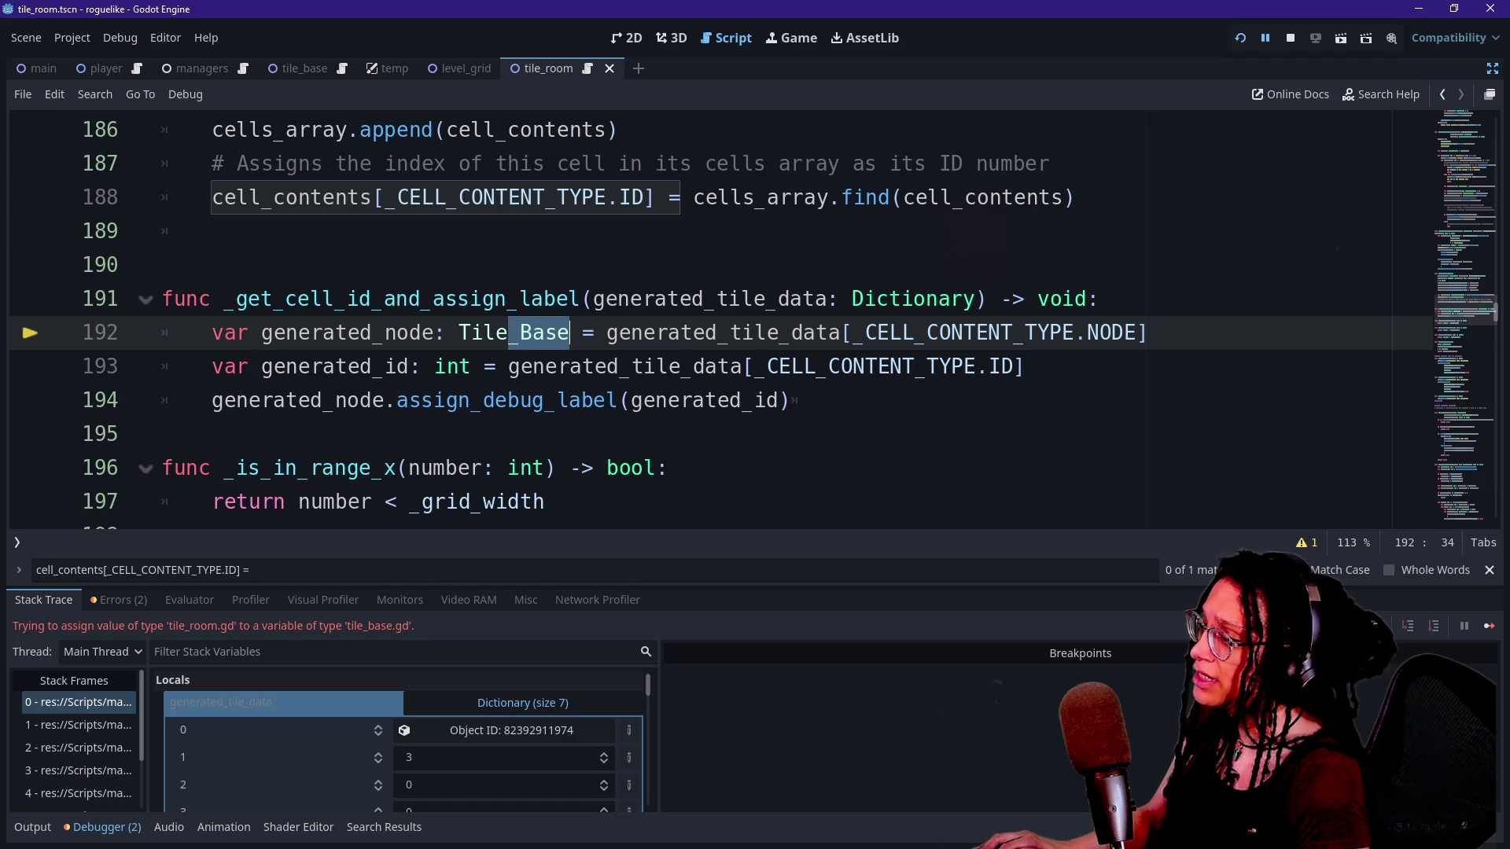
Change the node type from Tile_Base to Tile, rerun the game, then switch to Discord's live_text channel.
key(BackSpace)
click(1240, 44)
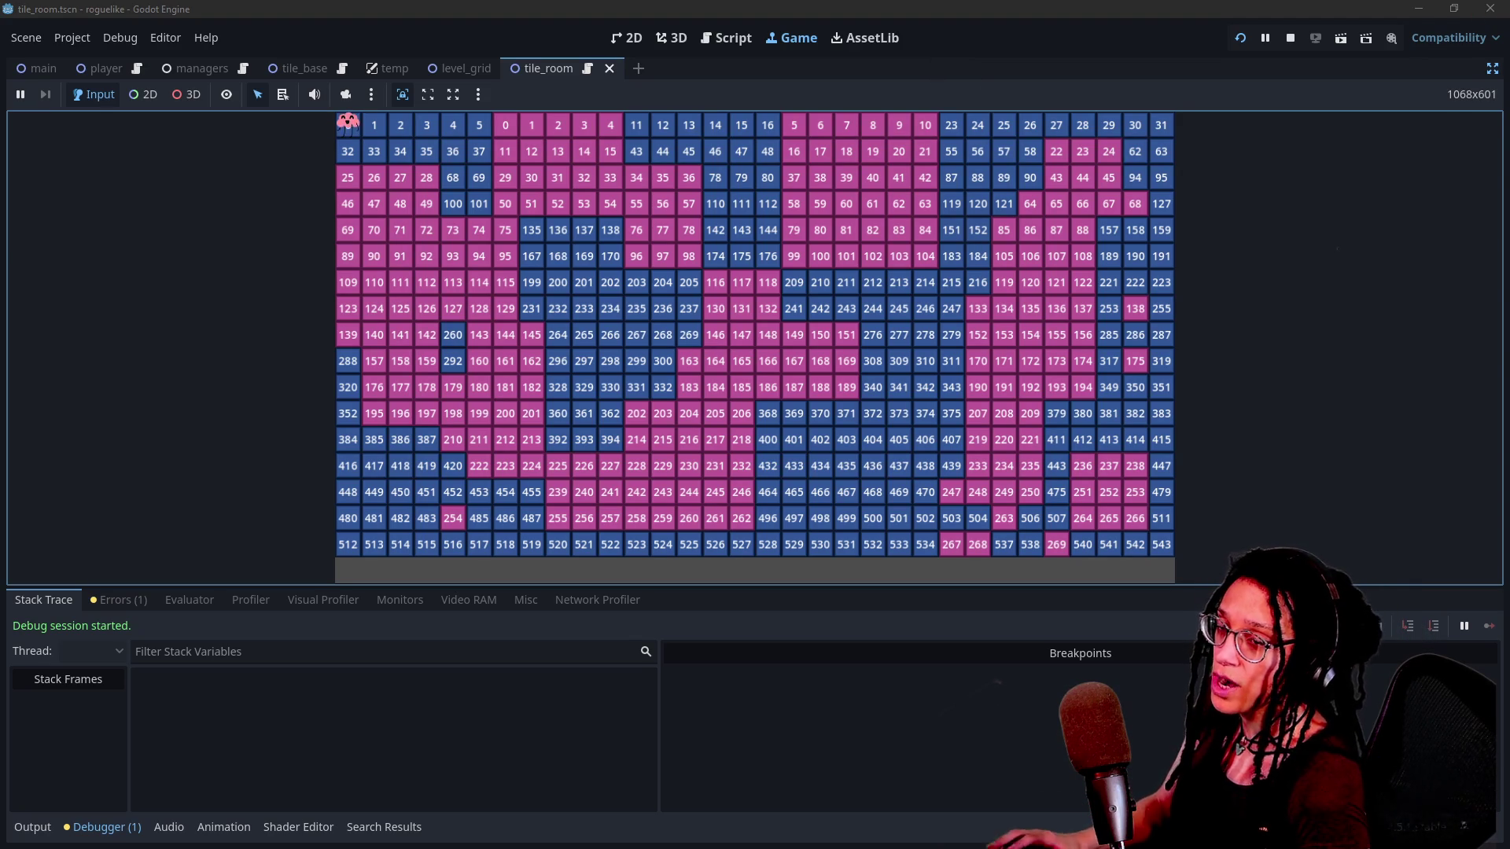
key(alt+Tab)
key(alt+Tab)
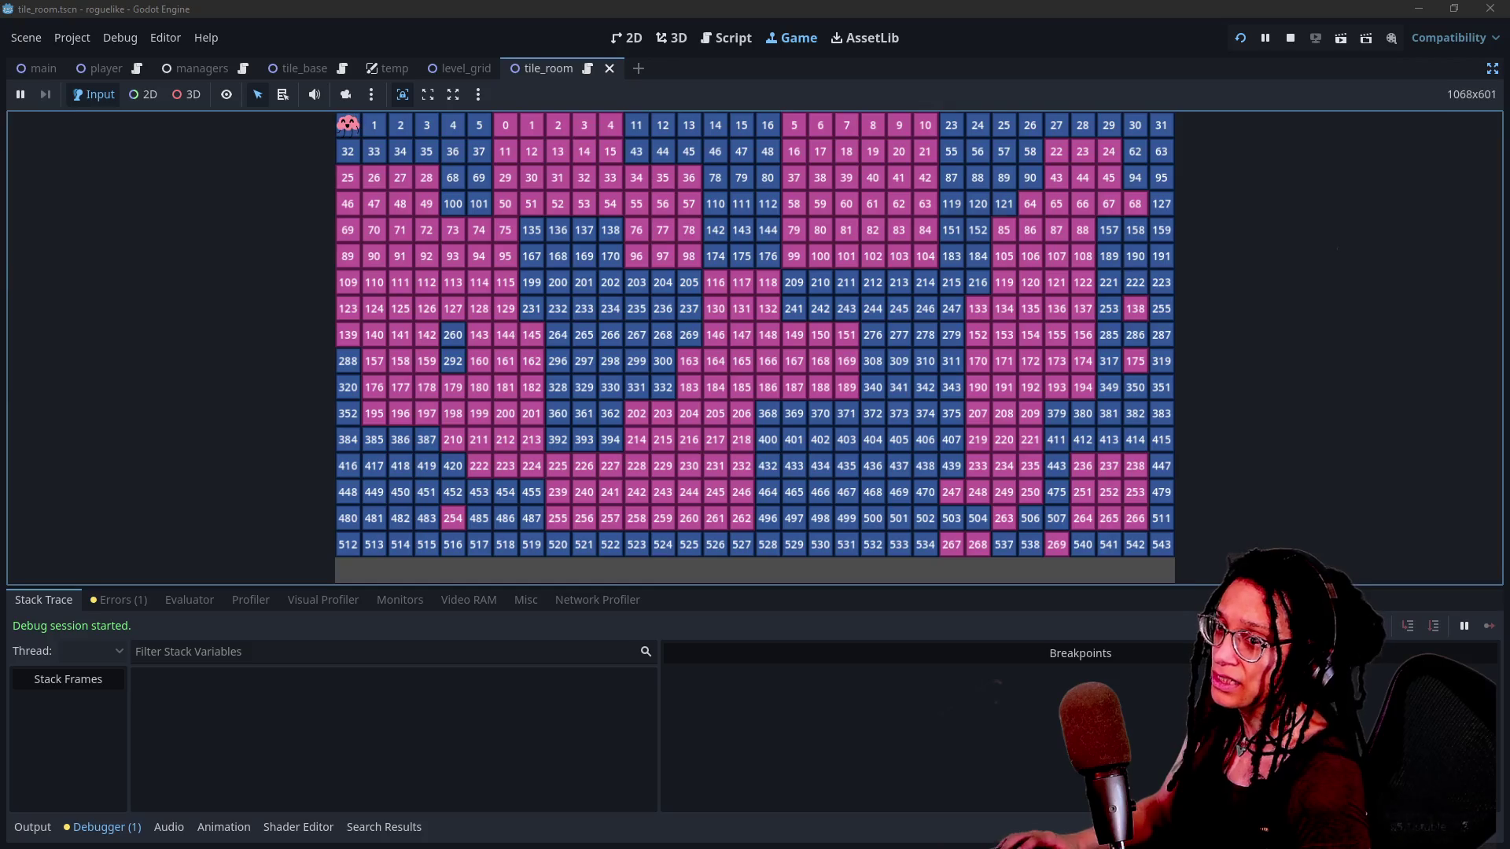
key(alt+Tab)
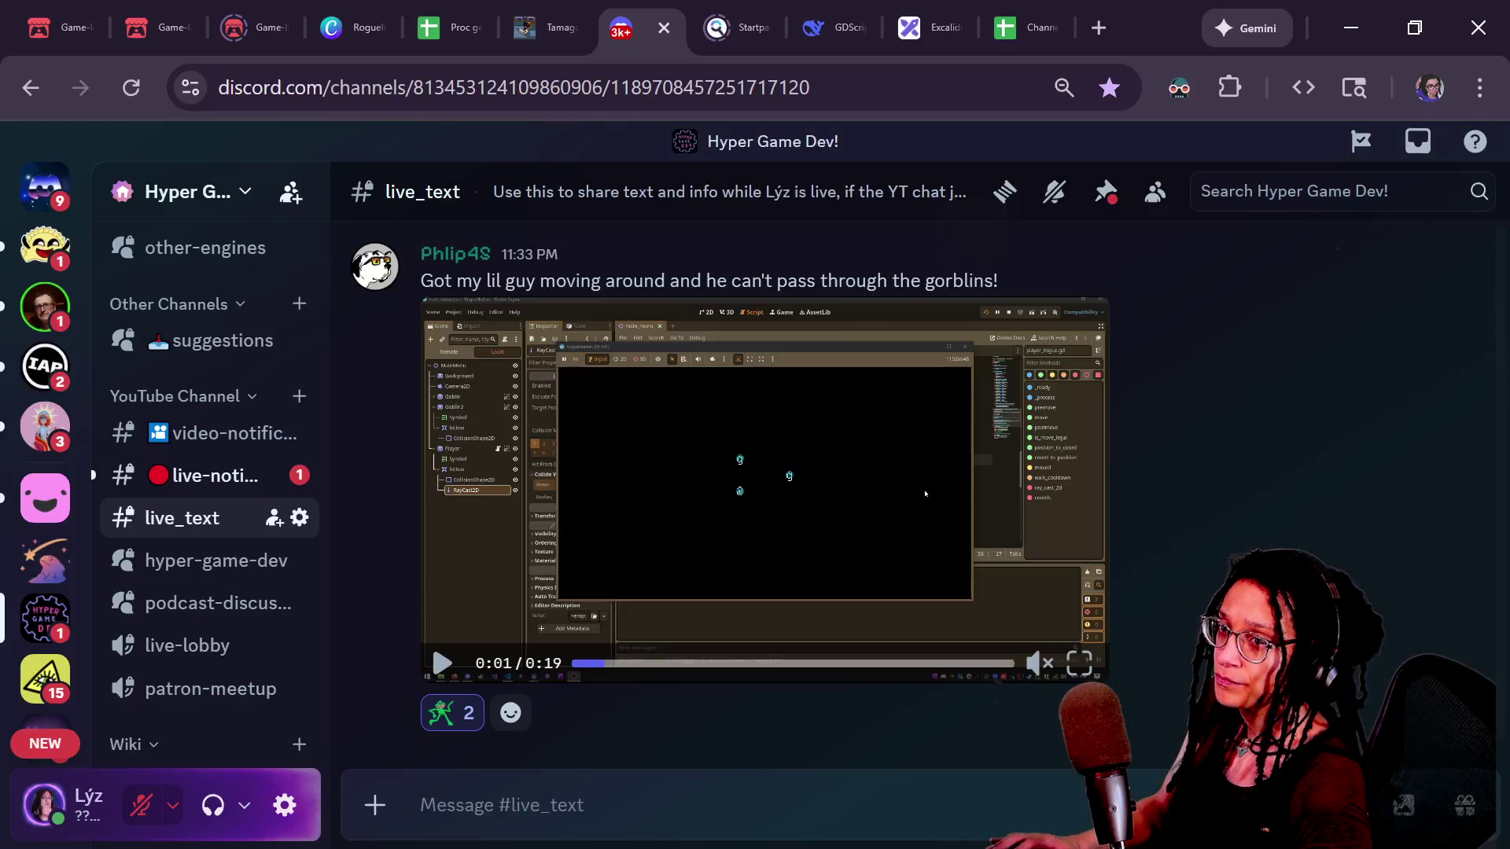
key(alt+Tab)
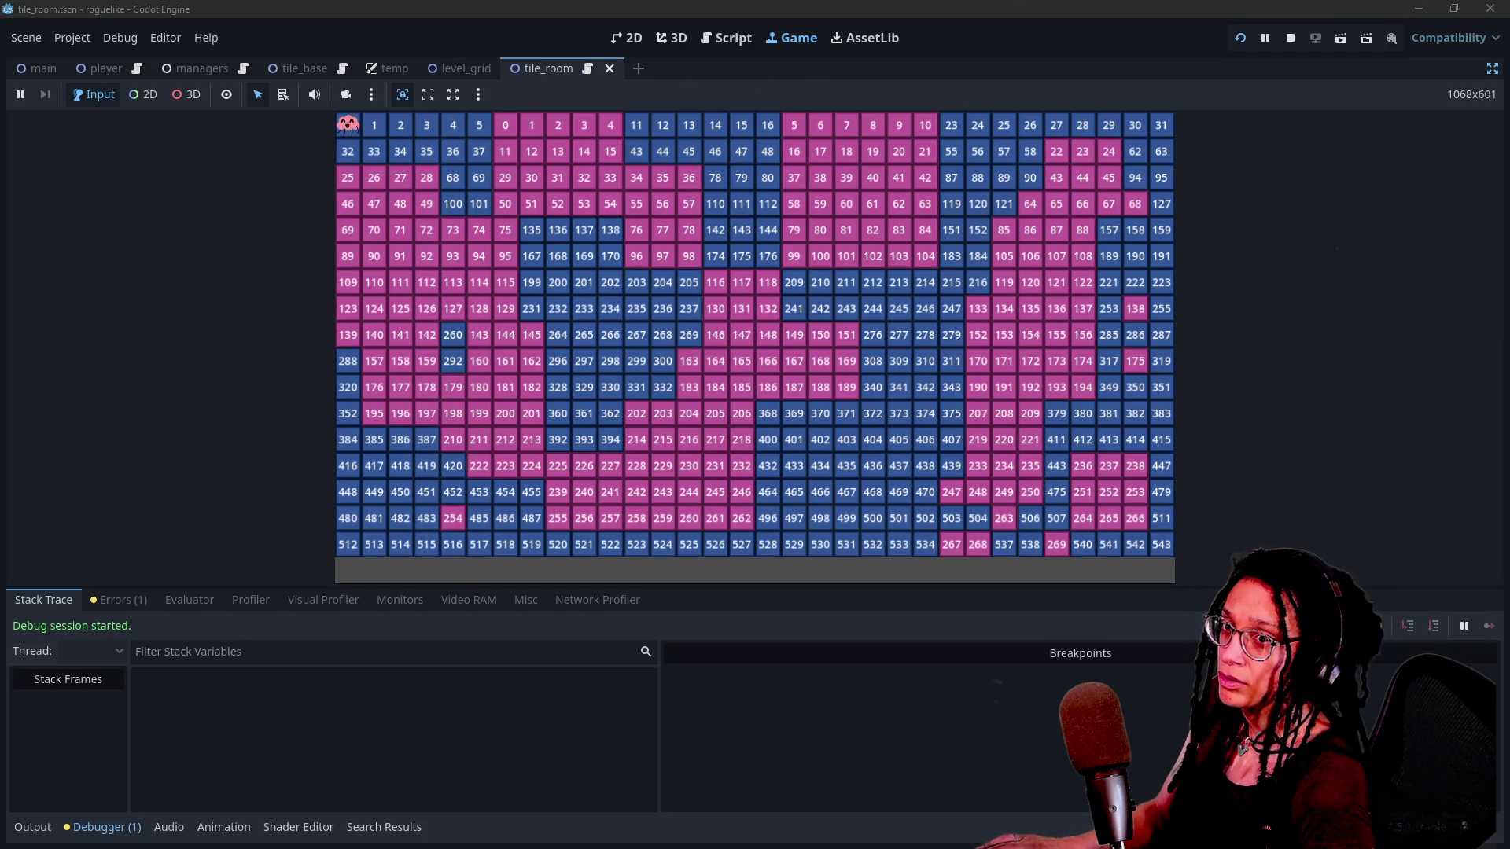
Switch to YouTube Studio, resume the stream from its break, and make the preview full screen.
key(alt+Tab)
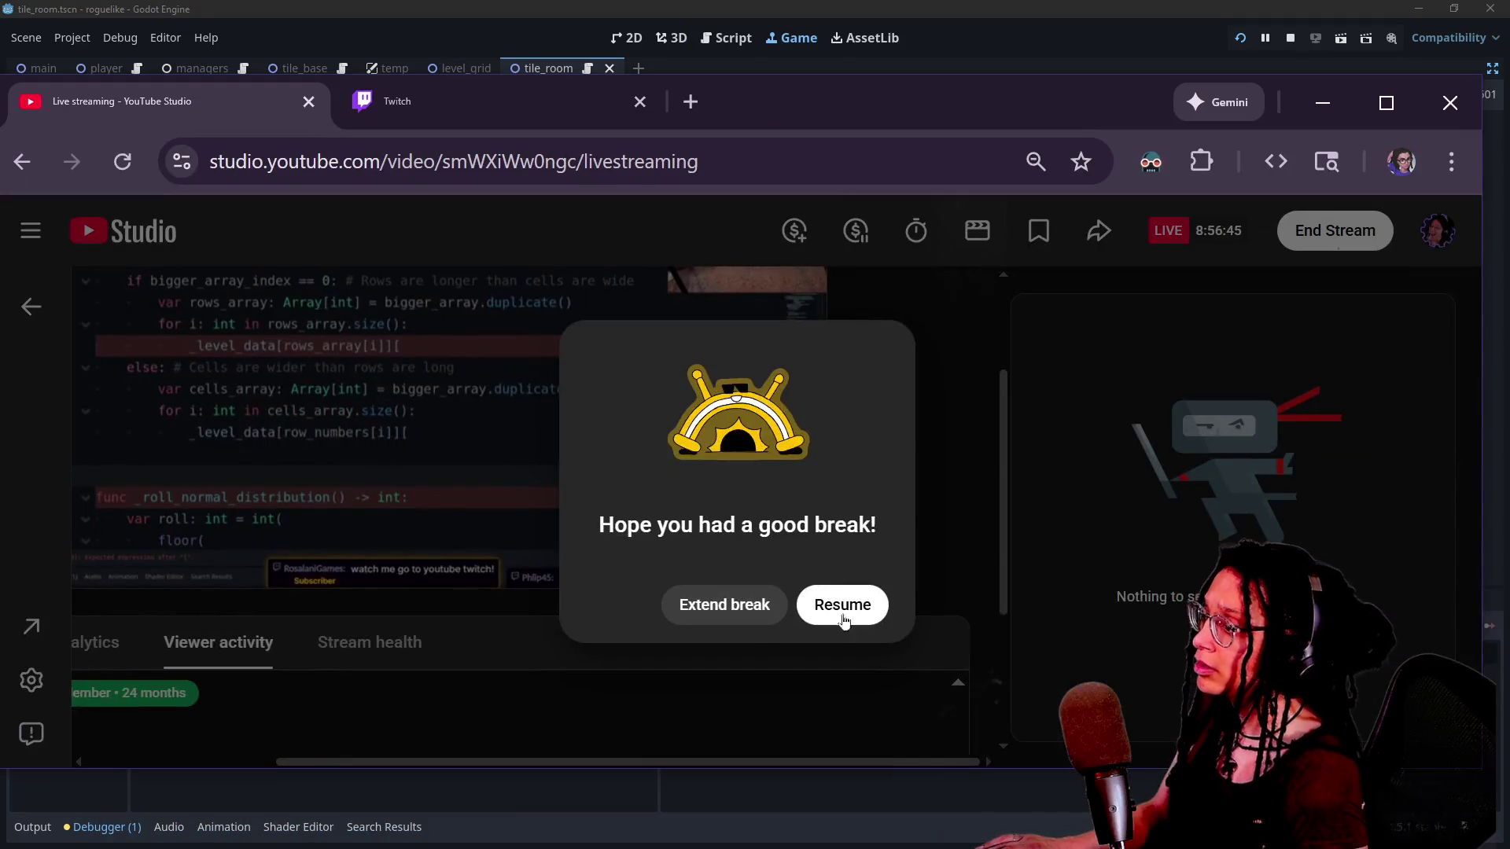
click(839, 605)
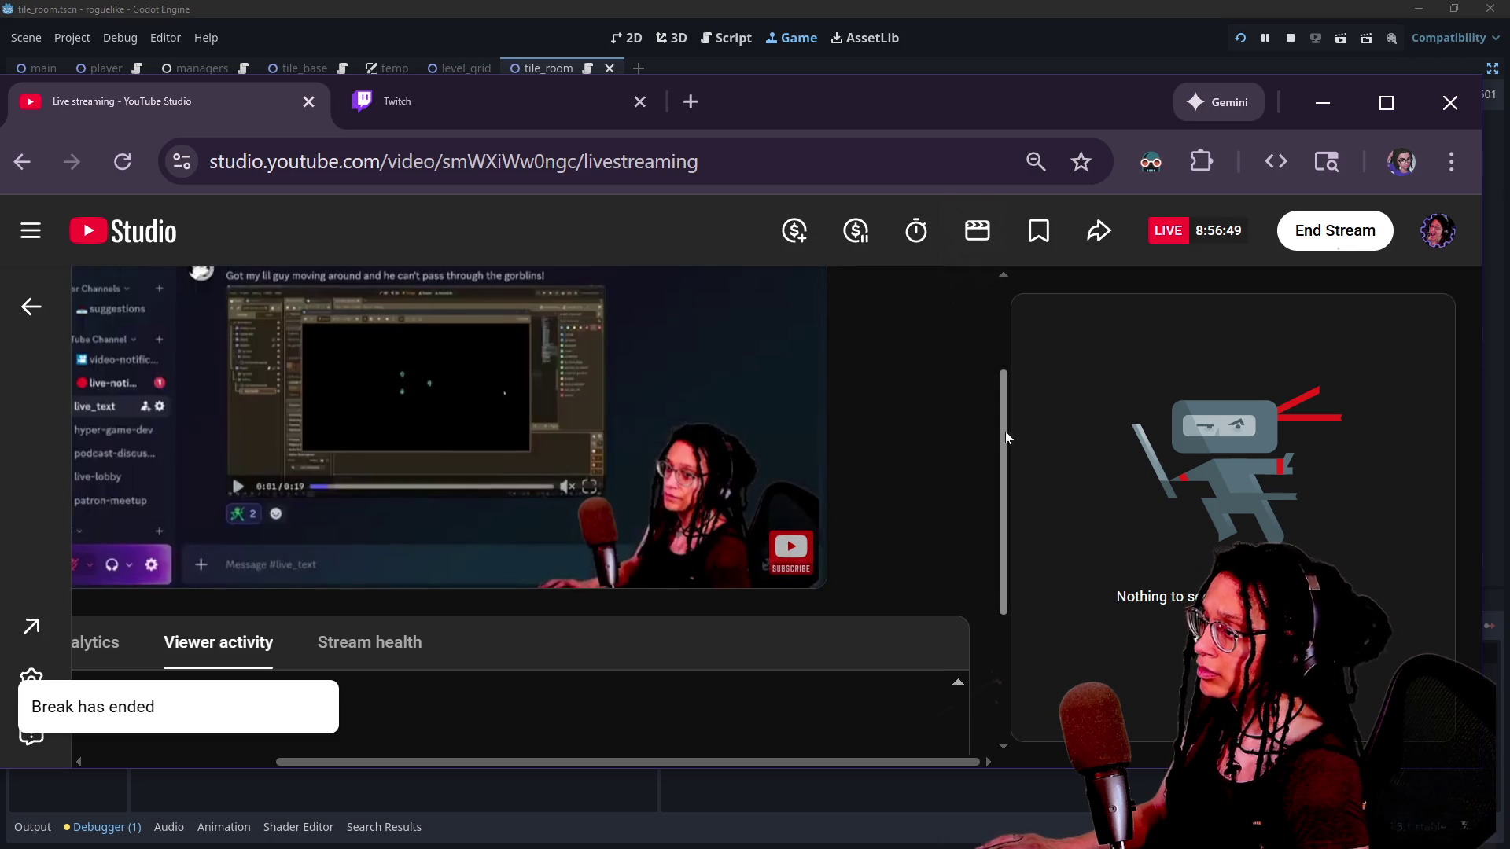
click(786, 588)
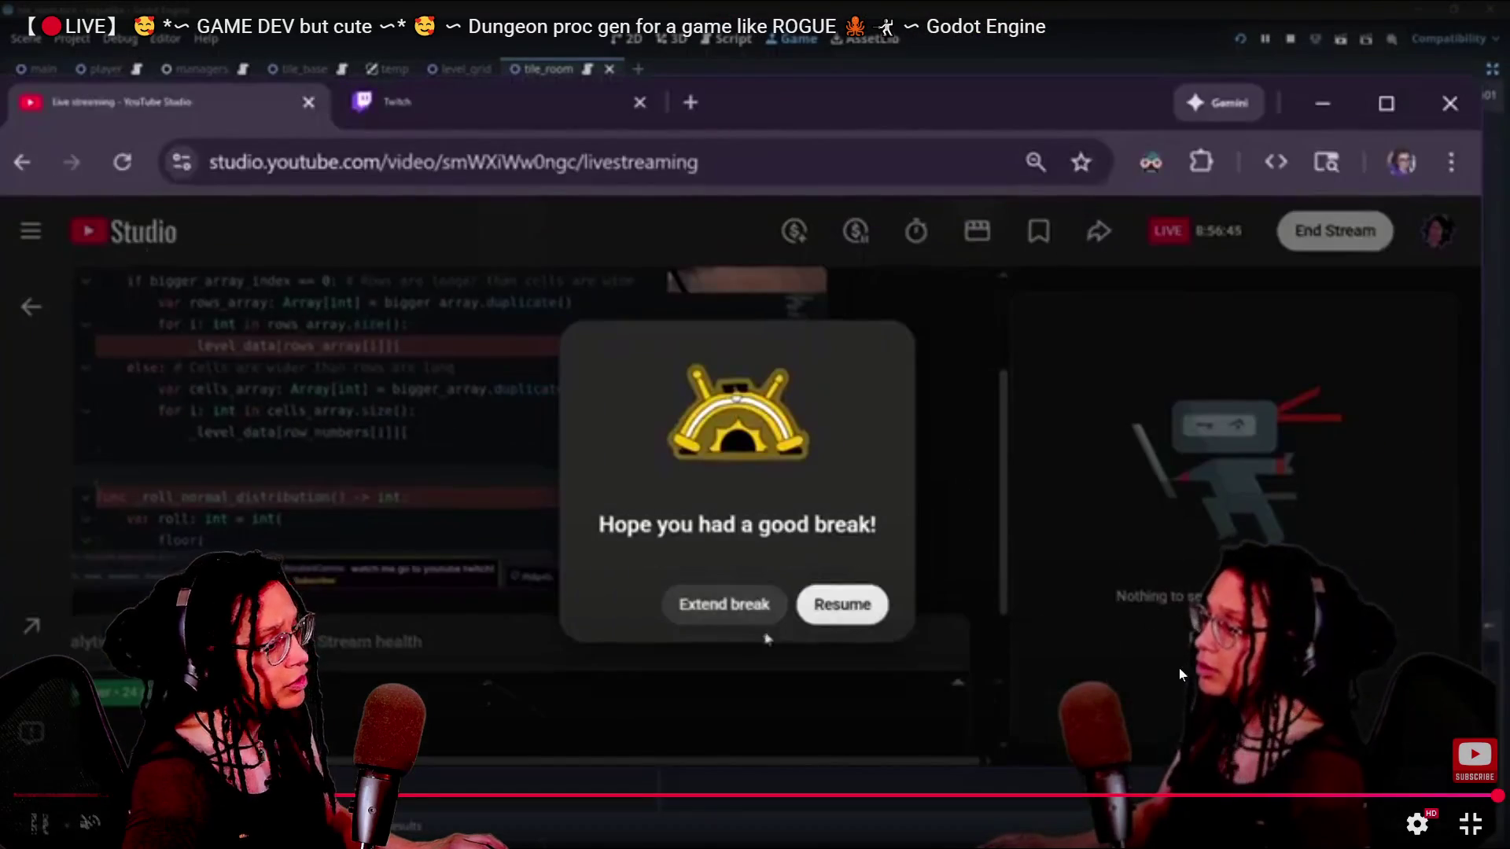
Scrub the stream replay back to earlier debugging and skip five seconds forward and back.
click(1276, 795)
drag(1278, 796, 1321, 794)
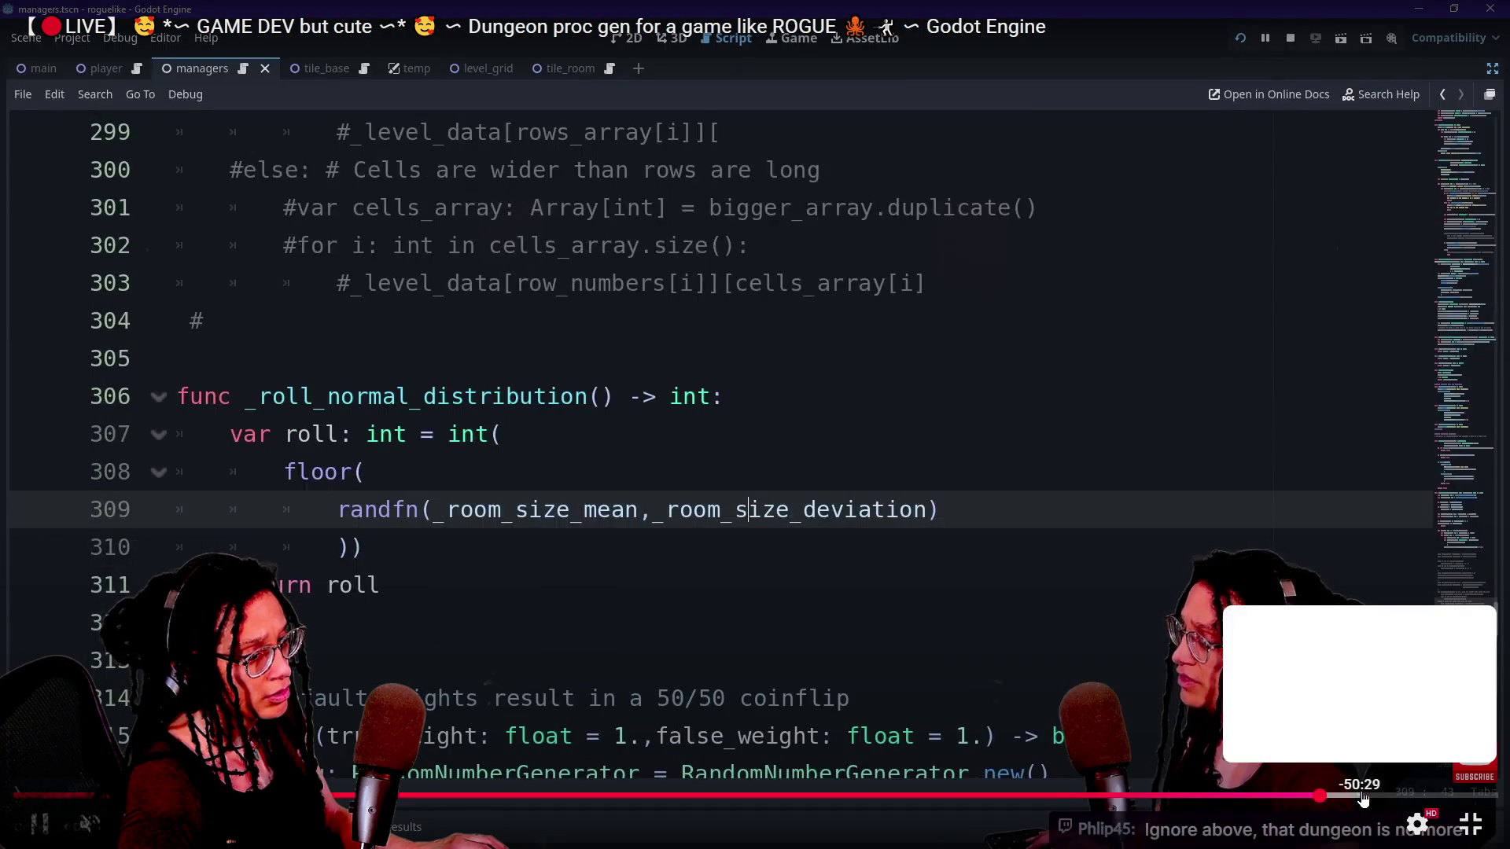
click(1386, 797)
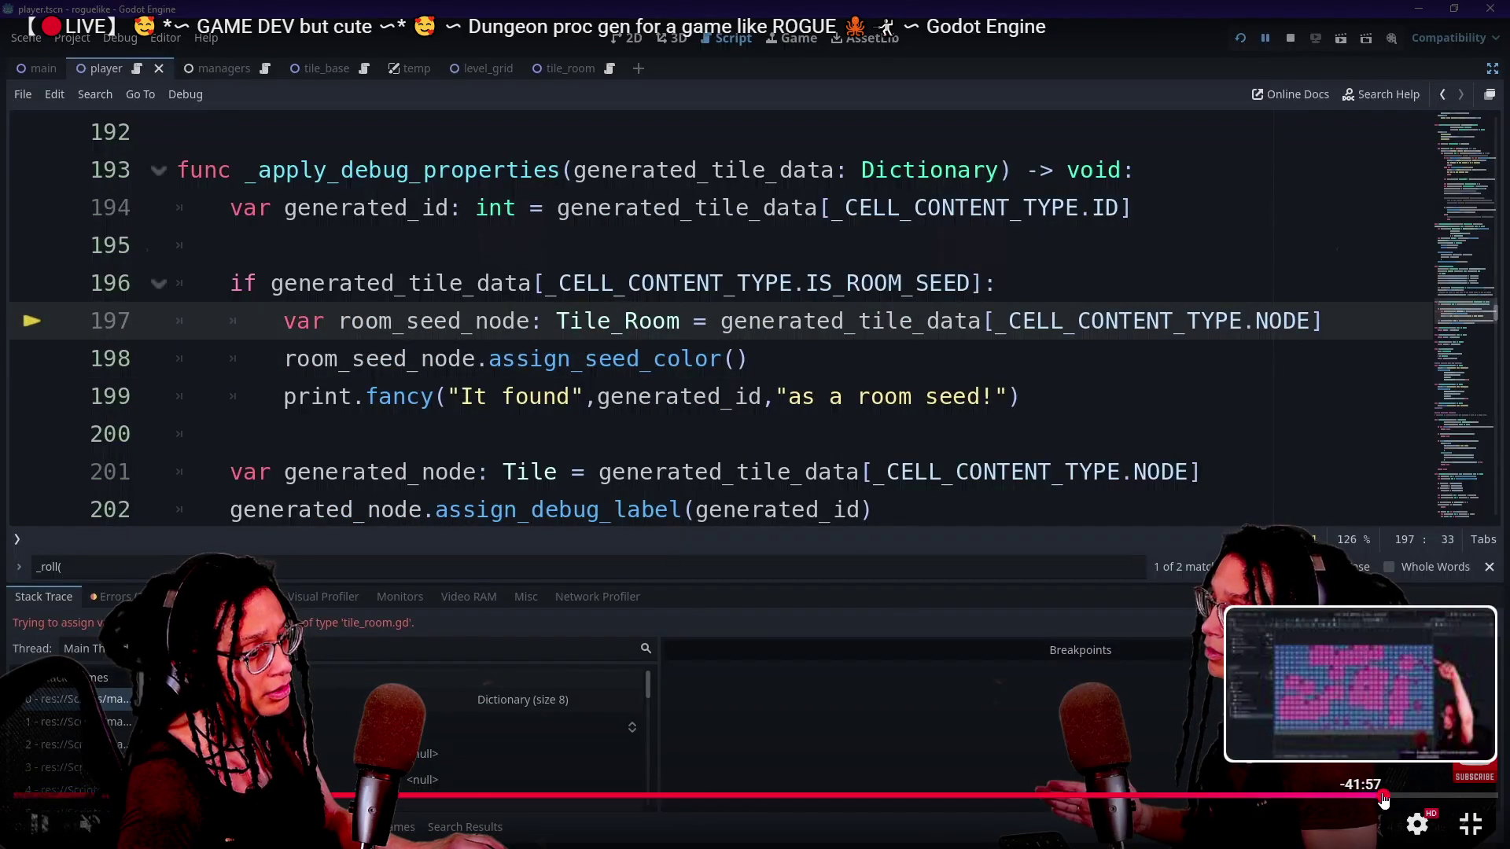
key(Right)
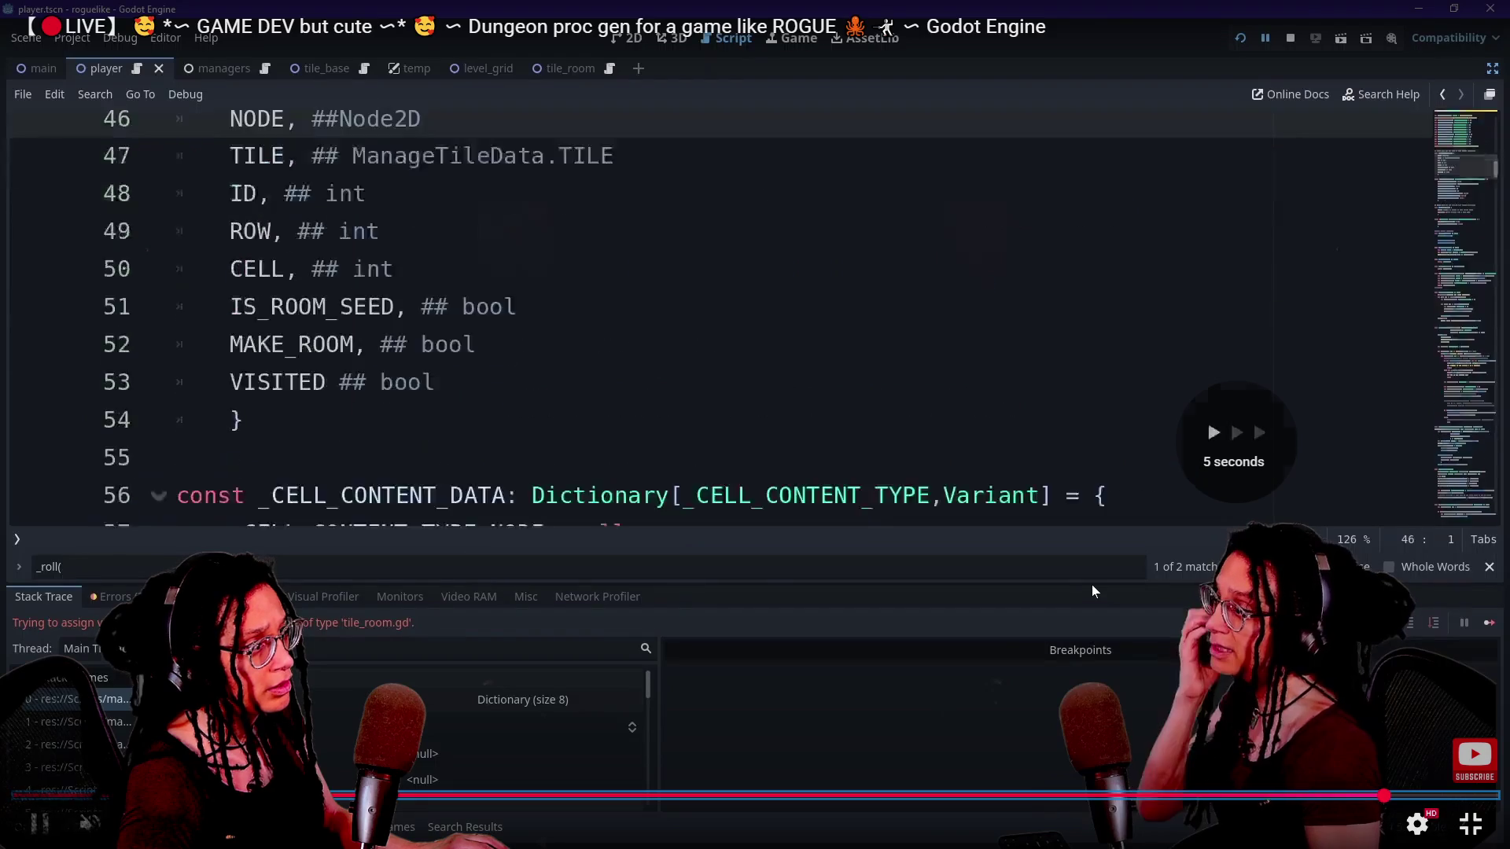
key(Left)
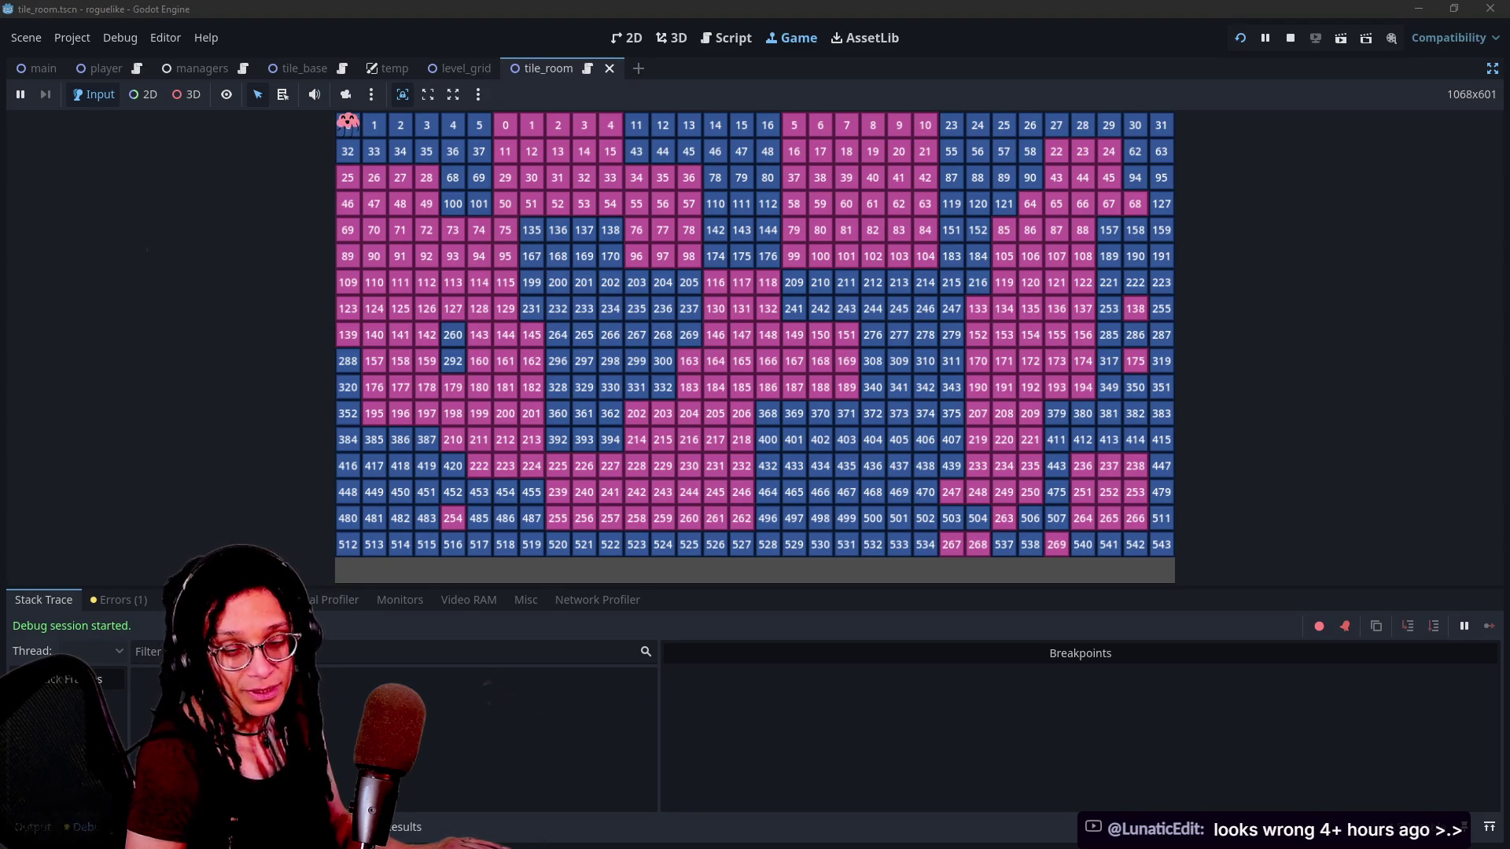
Pop the YouTube Studio live chat into its own window, move it aside, and make the preview full screen.
mouse_move(1509, 118)
mouse_down()
mouse_move(1338, 323)
mouse_move(893, 204)
mouse_up()
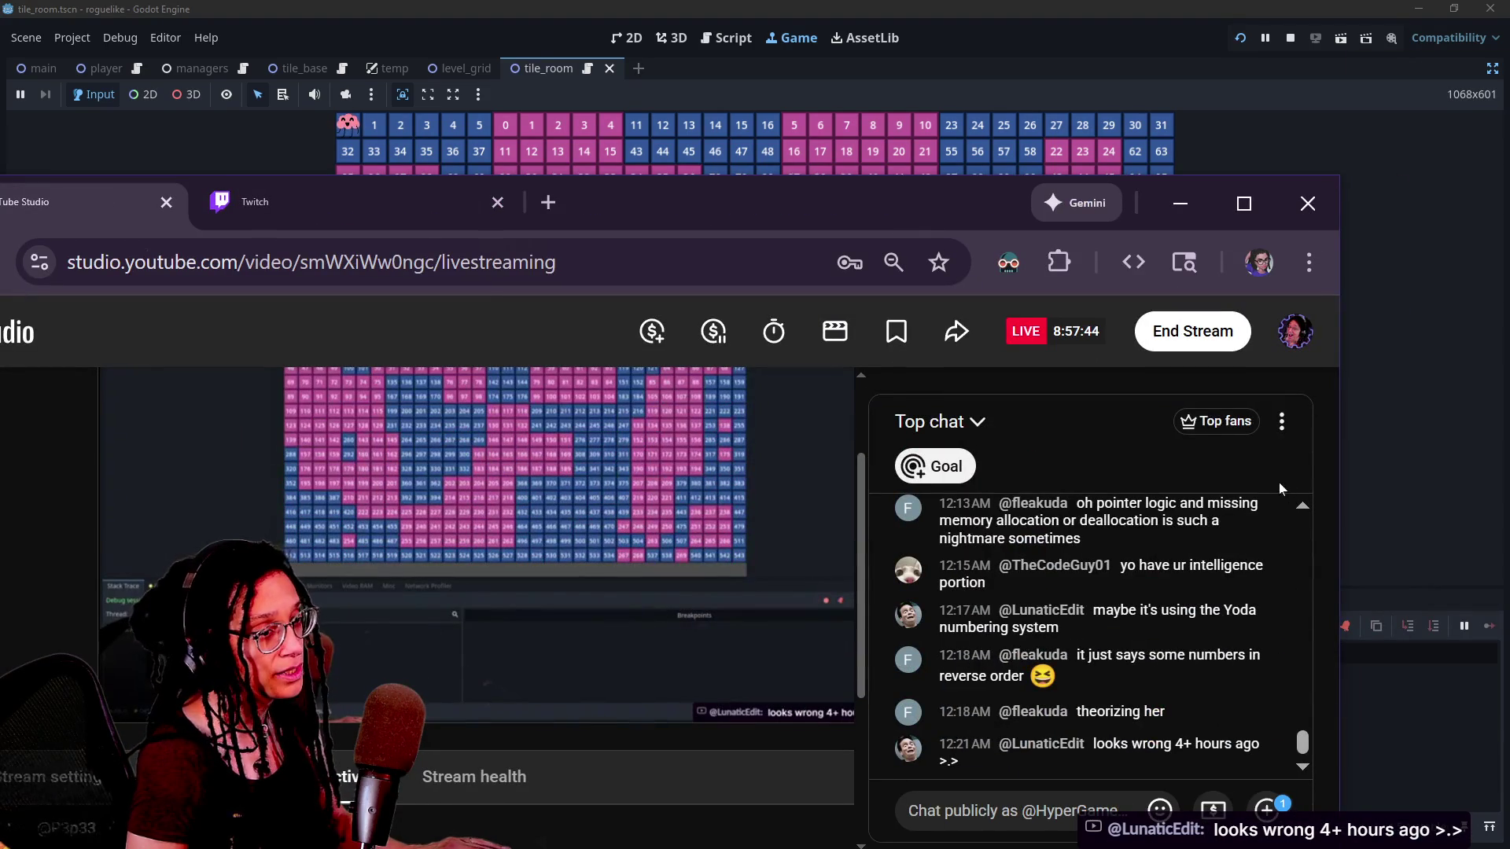
click(1281, 422)
click(1198, 649)
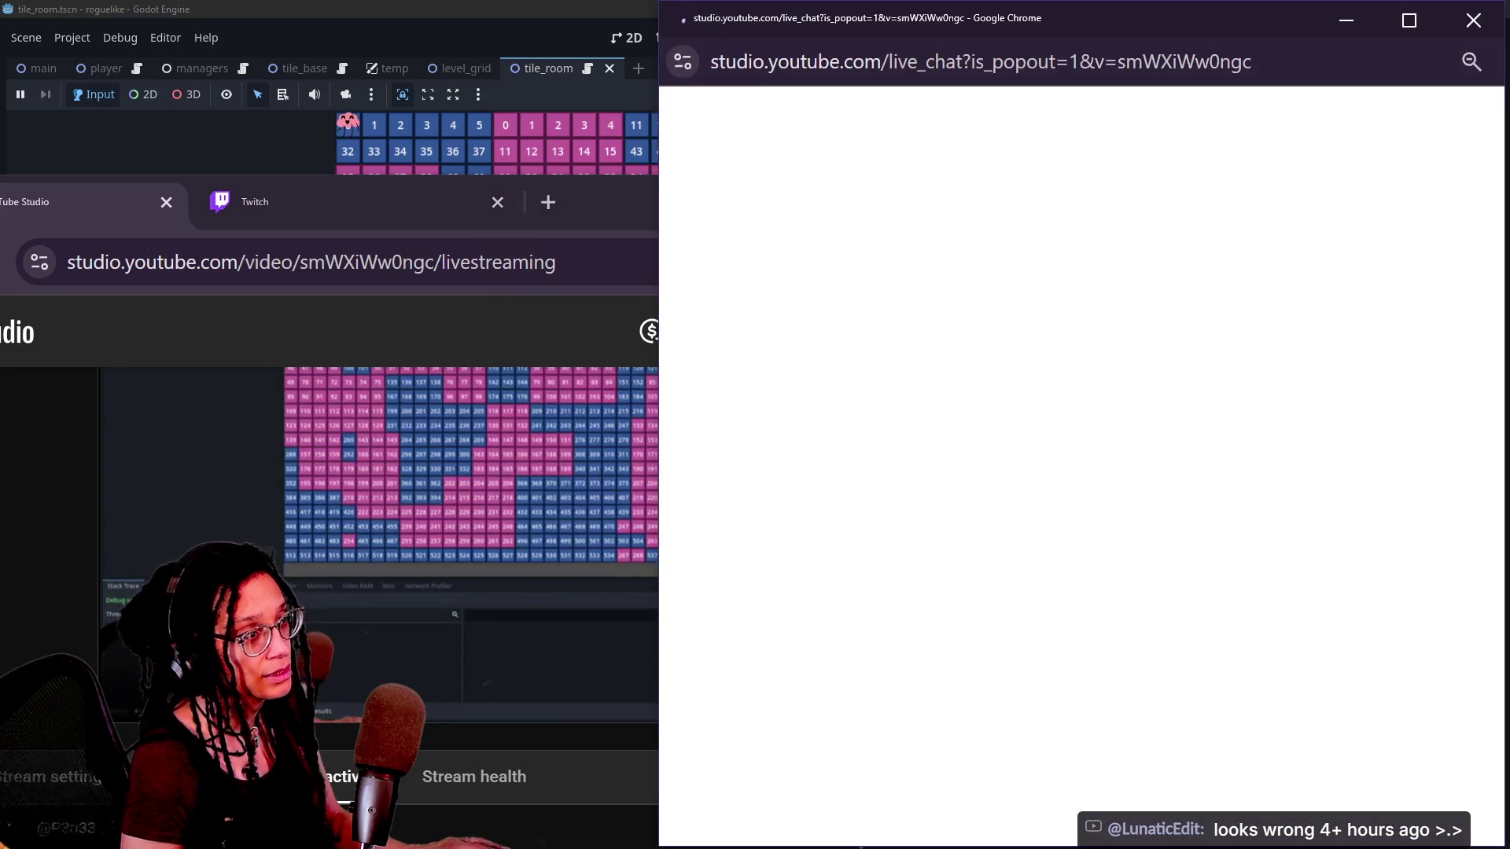
drag(943, 10, 1504, 182)
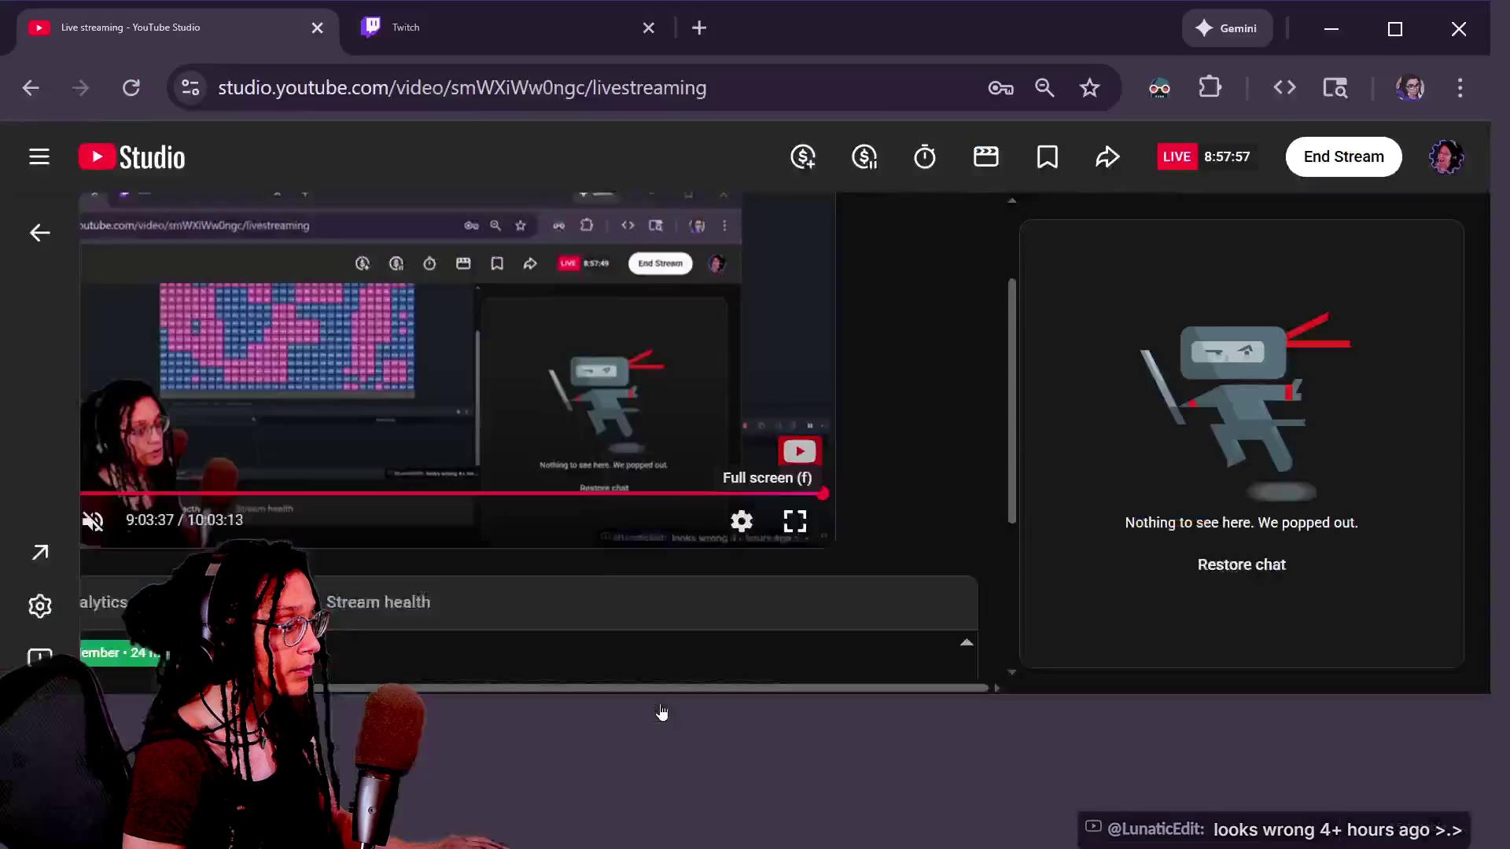
click(795, 522)
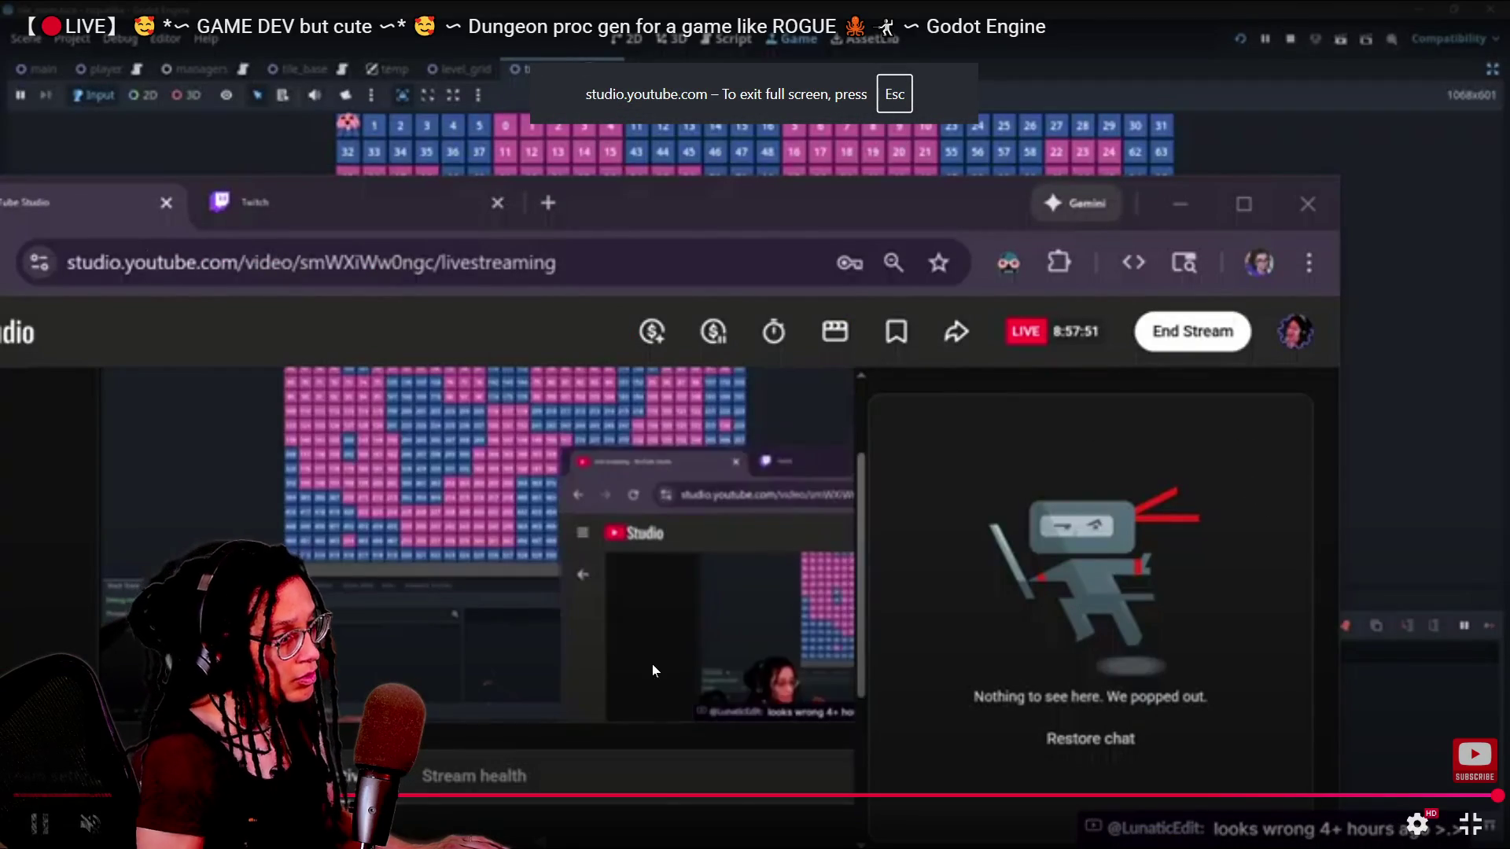
Seek the replay through the Godot code to the export variables section.
click(1023, 796)
click(1052, 795)
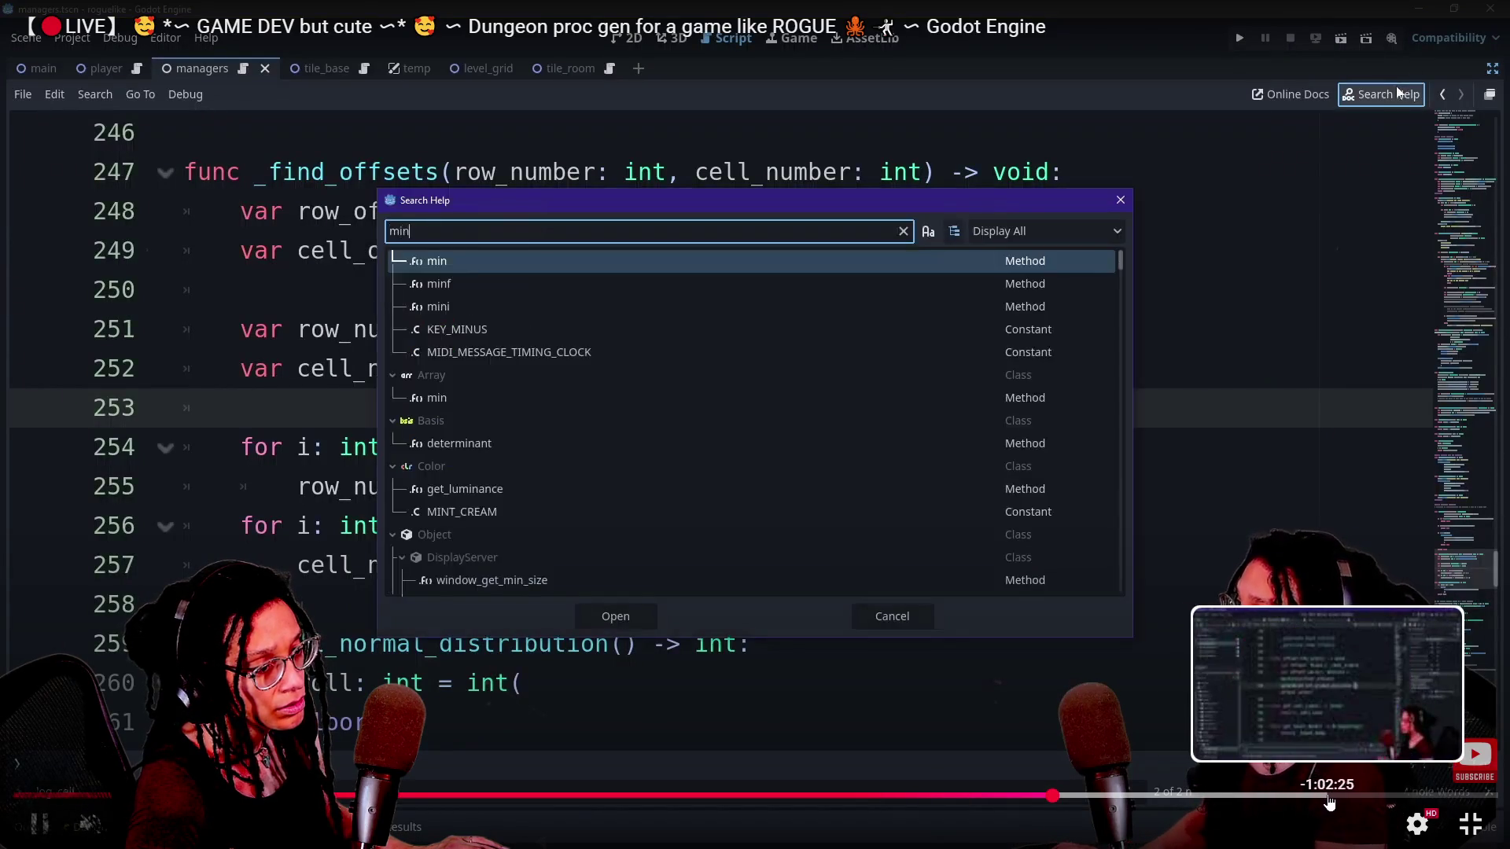
click(1322, 796)
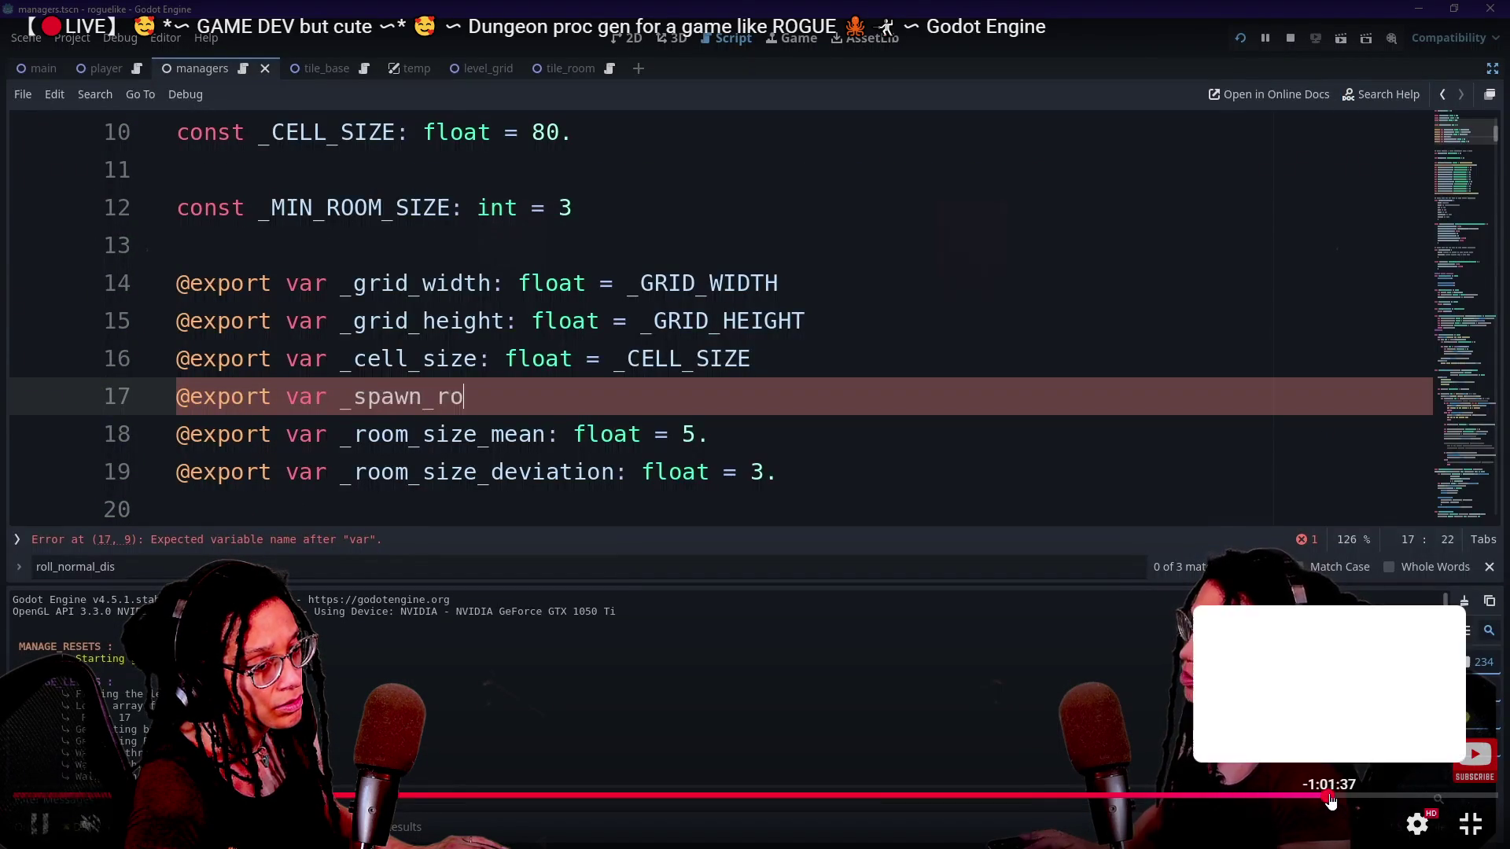
key(Right)
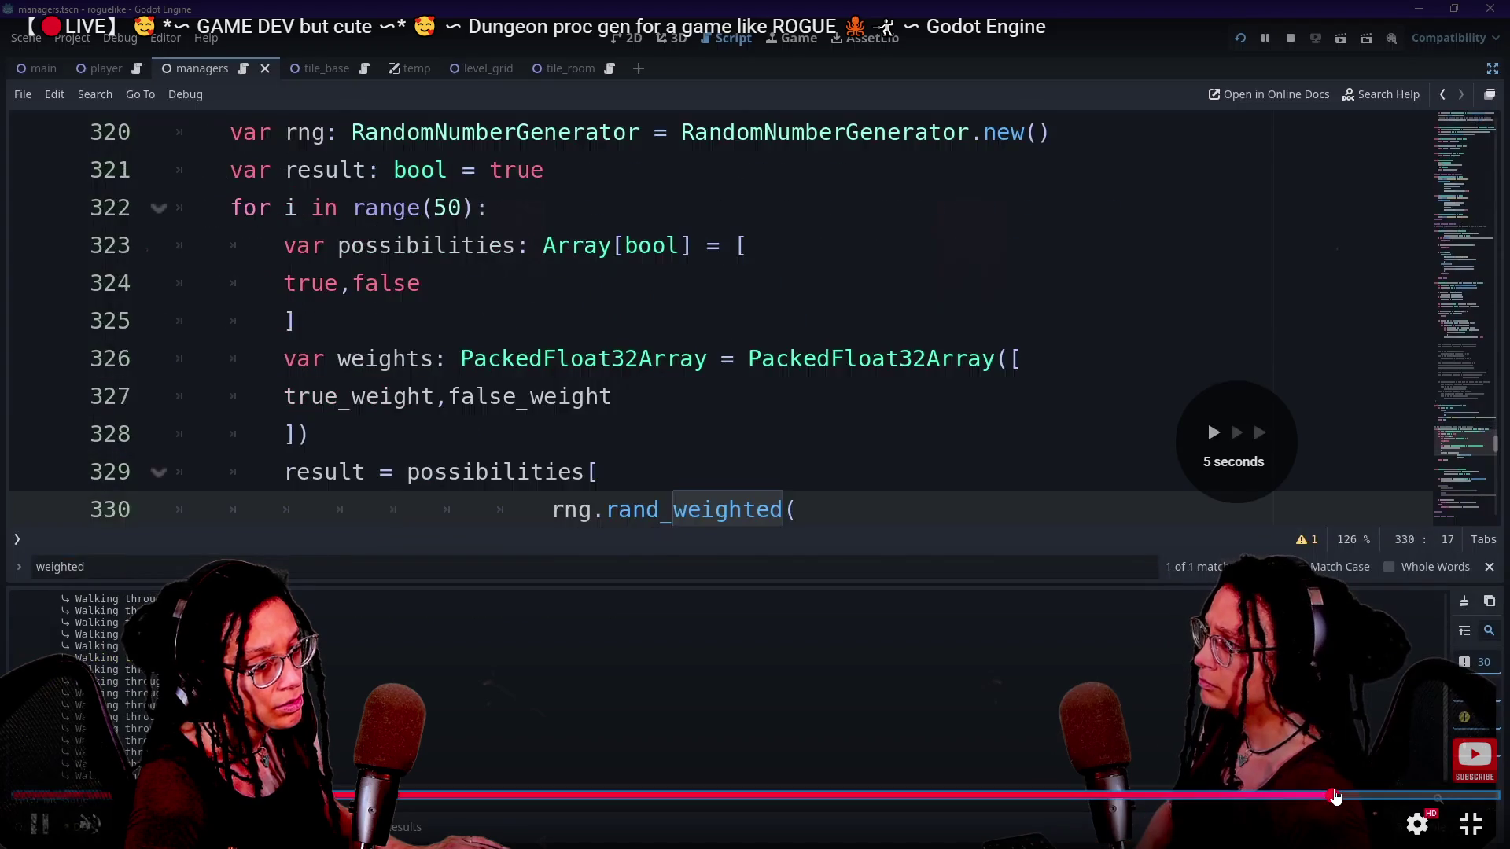
key(Left)
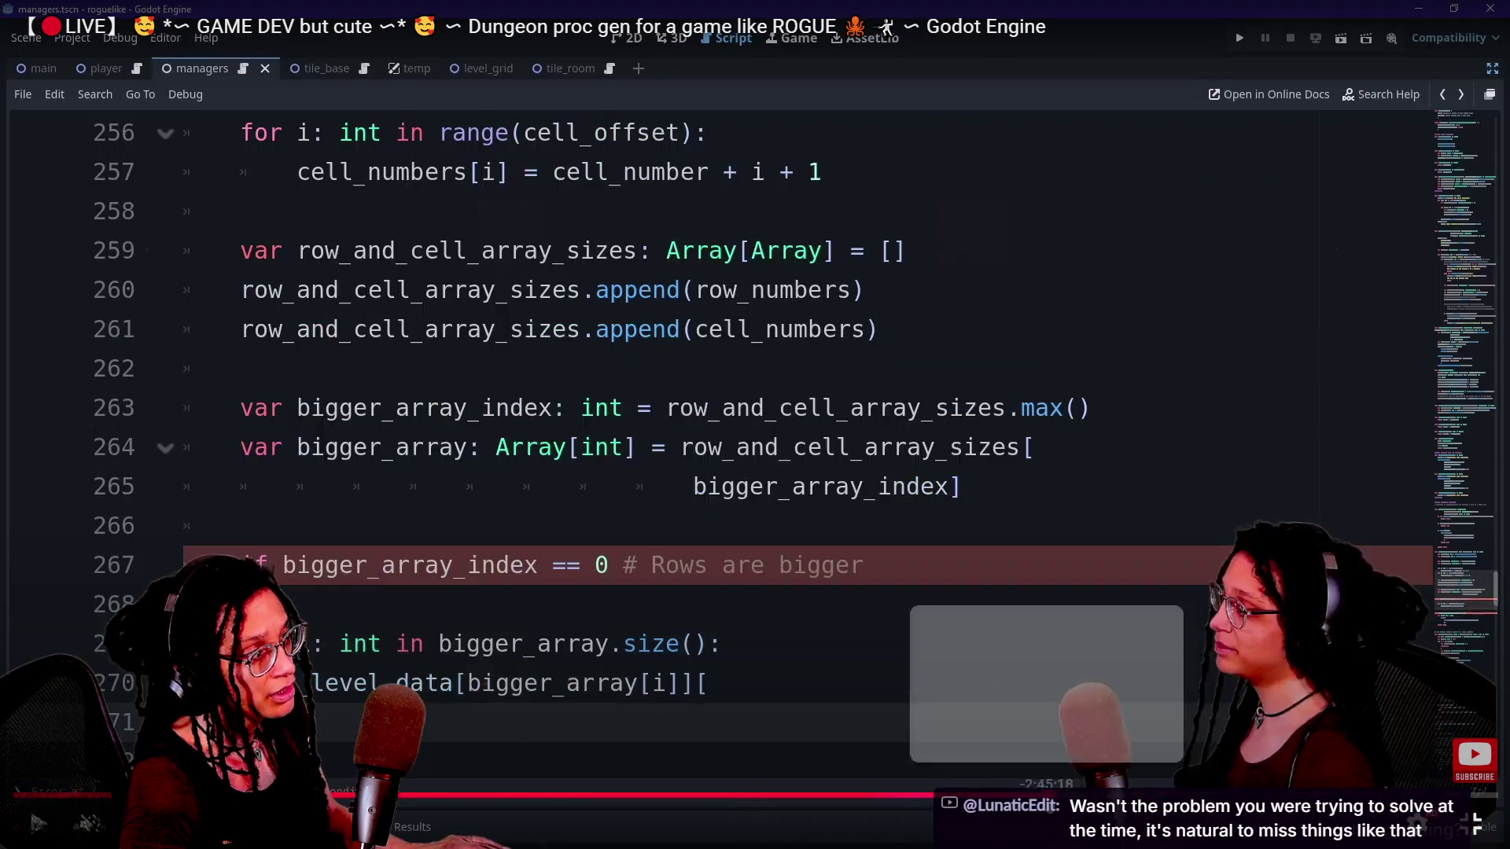
Scrub the replay back past the enum code and Excalidraw planning to the numbered grid.
click(1030, 794)
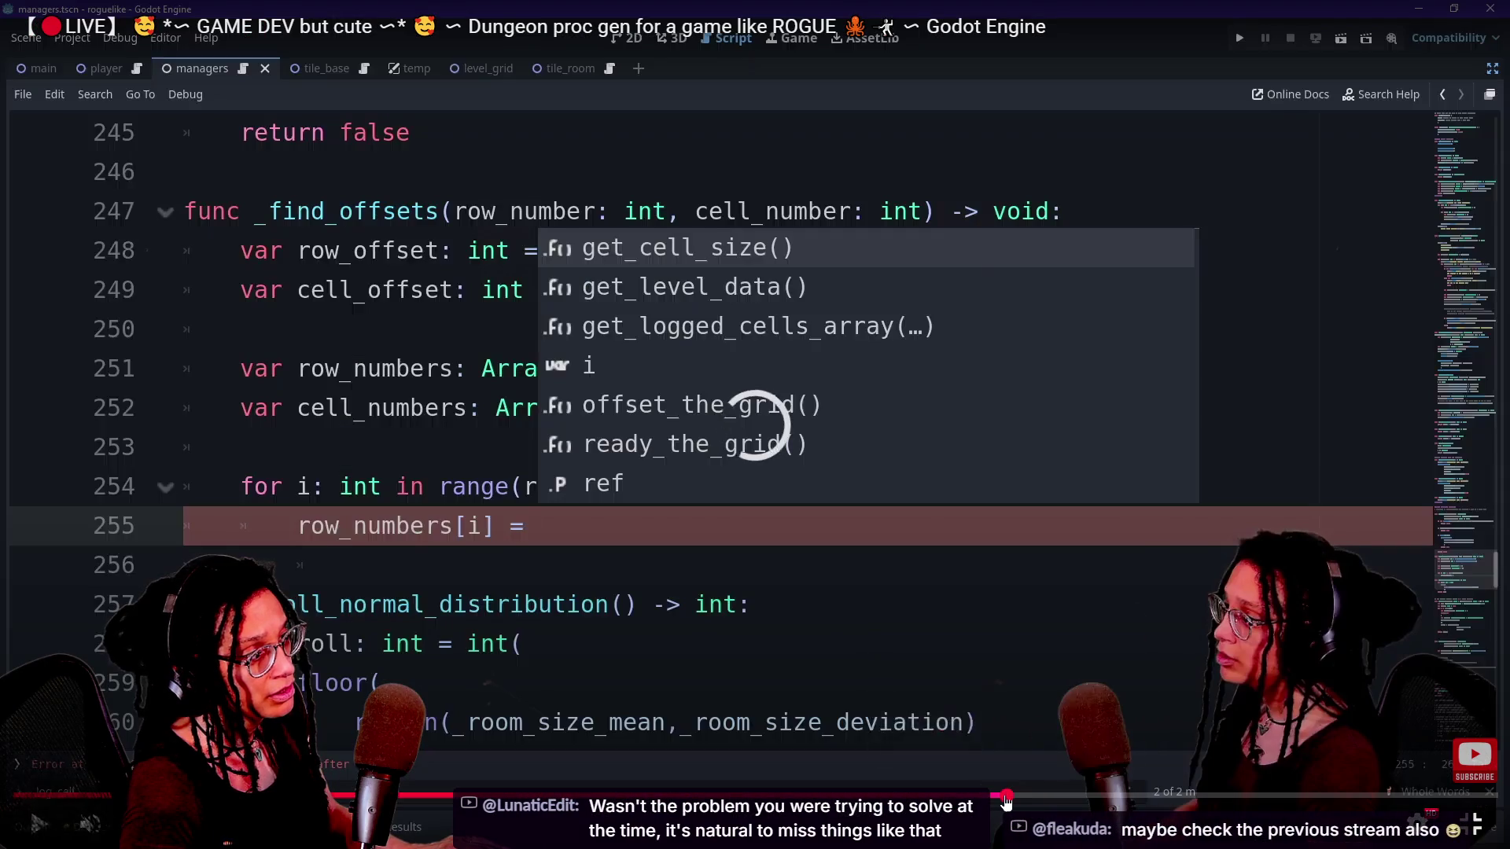
click(1000, 799)
drag(1000, 799, 973, 799)
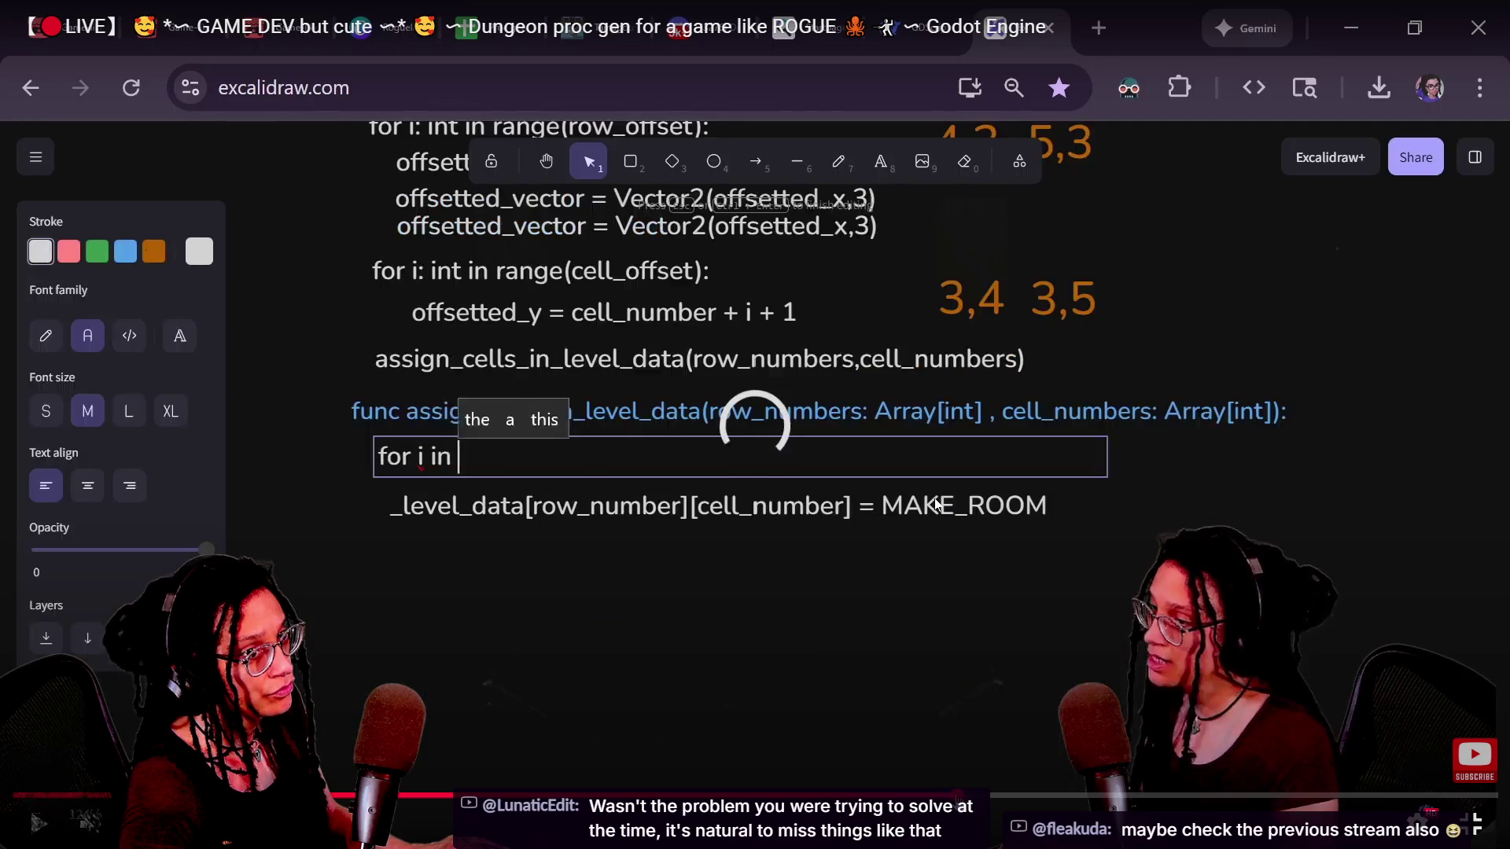
drag(928, 795, 887, 796)
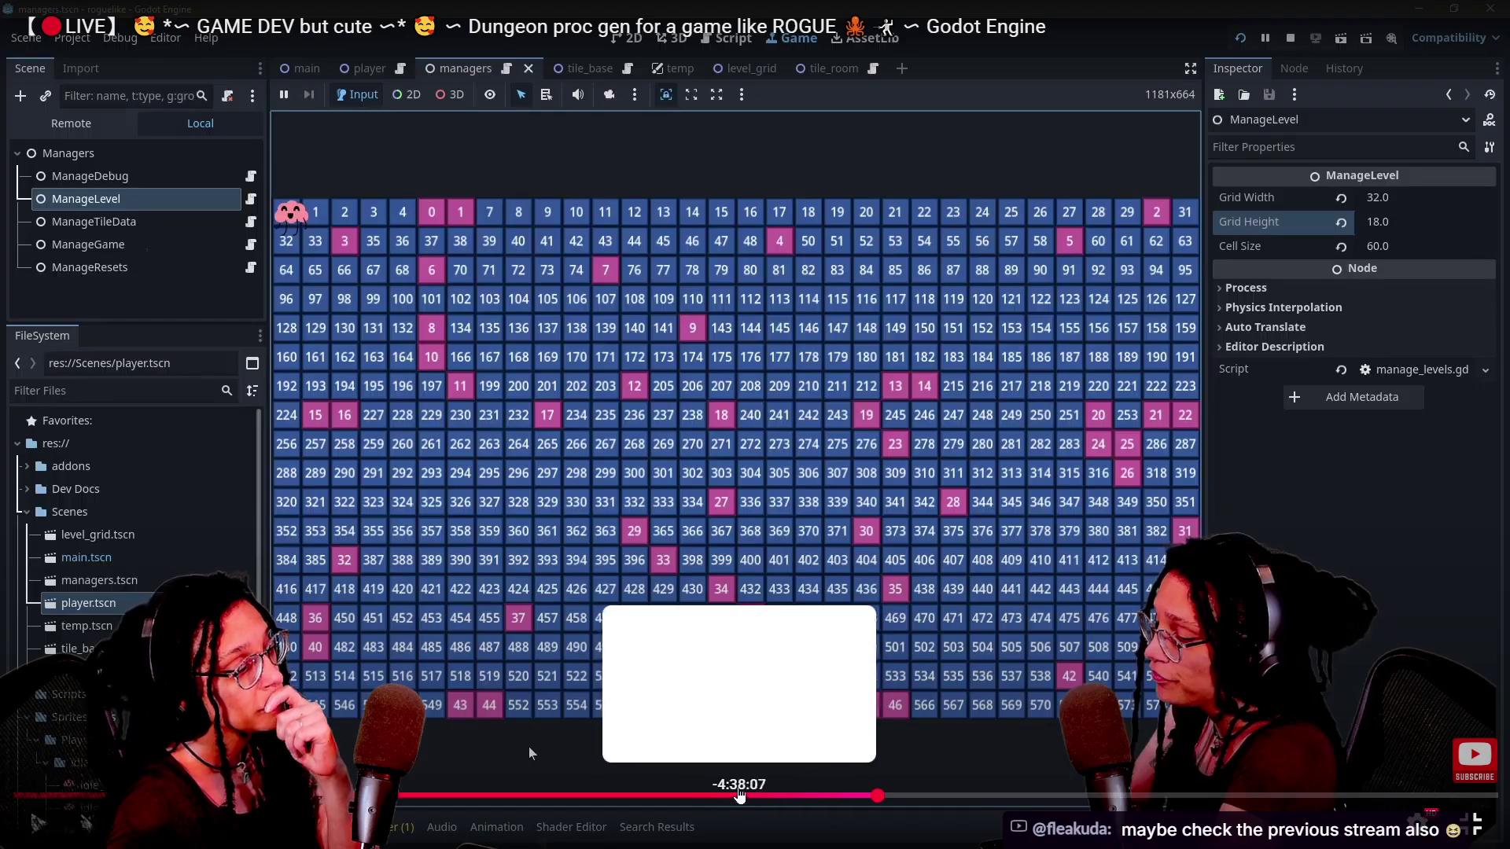
Exit full-screen and step the replay in five-second jumps to the _logged_cells arrays.
click(701, 794)
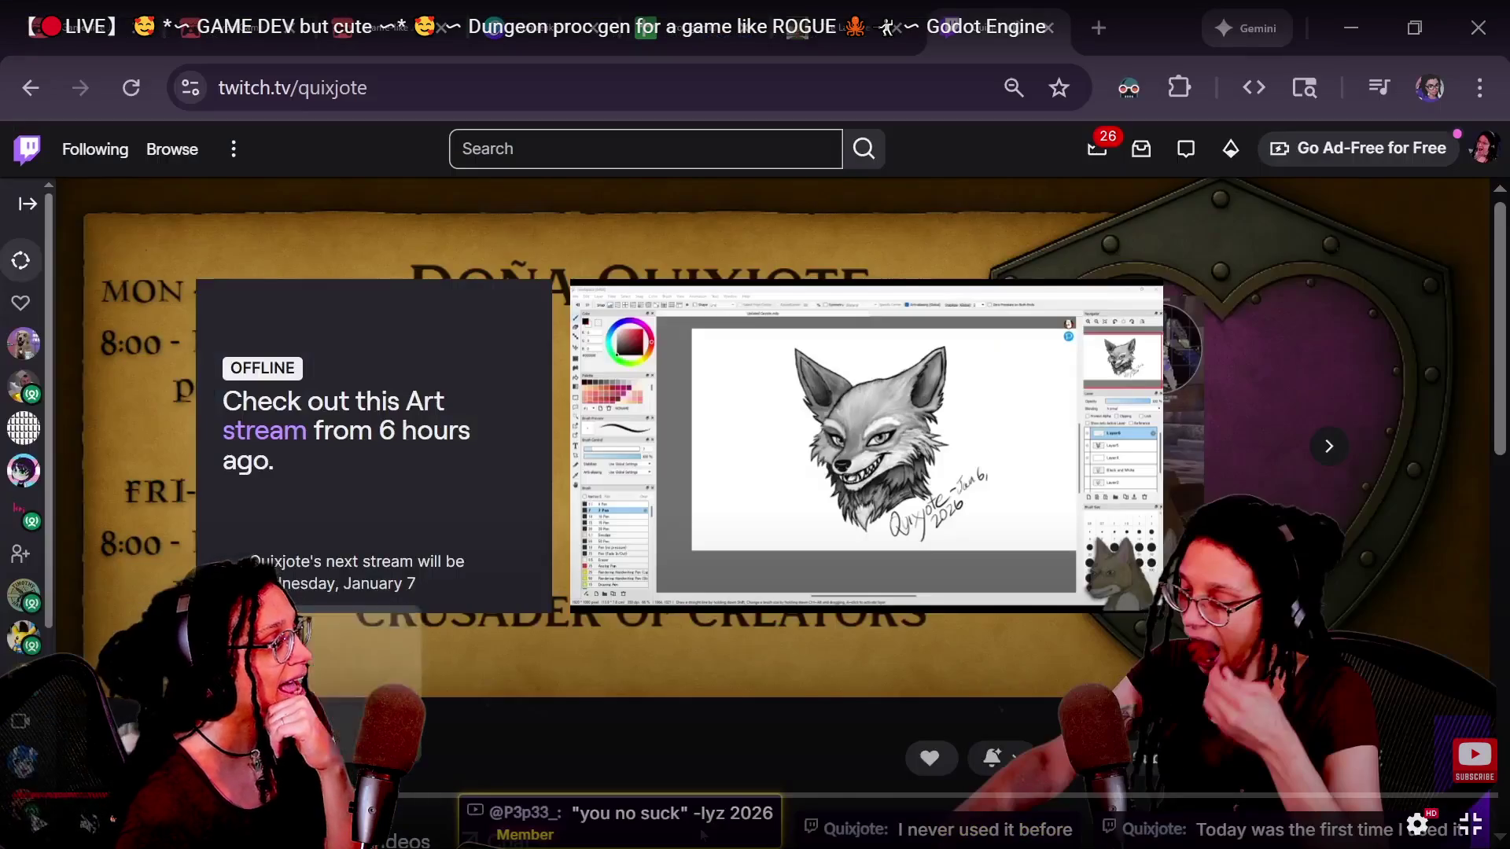
key(Escape)
key(Left)
key(Left)
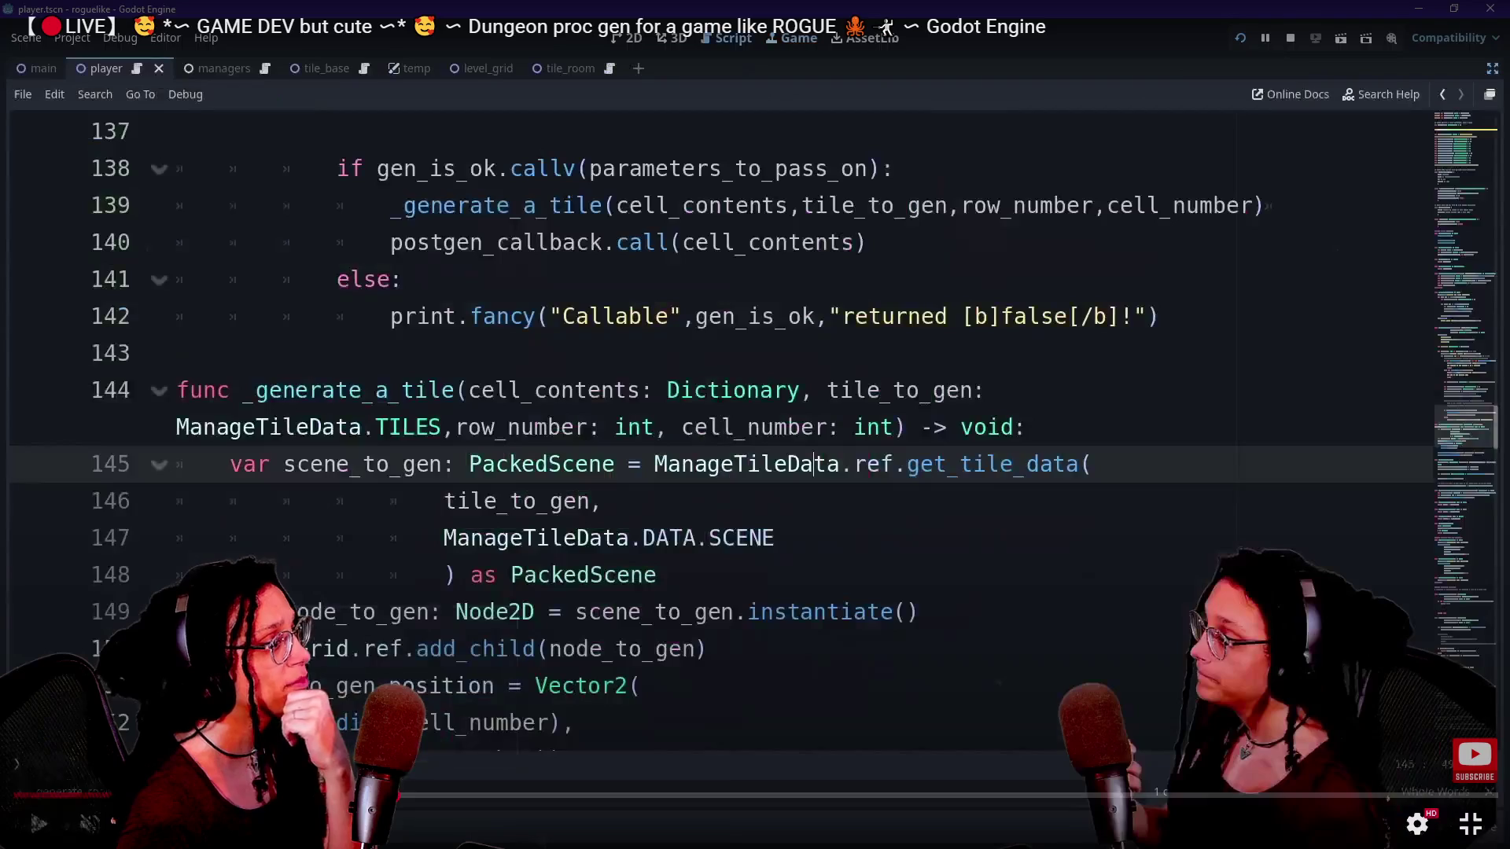
key(Left)
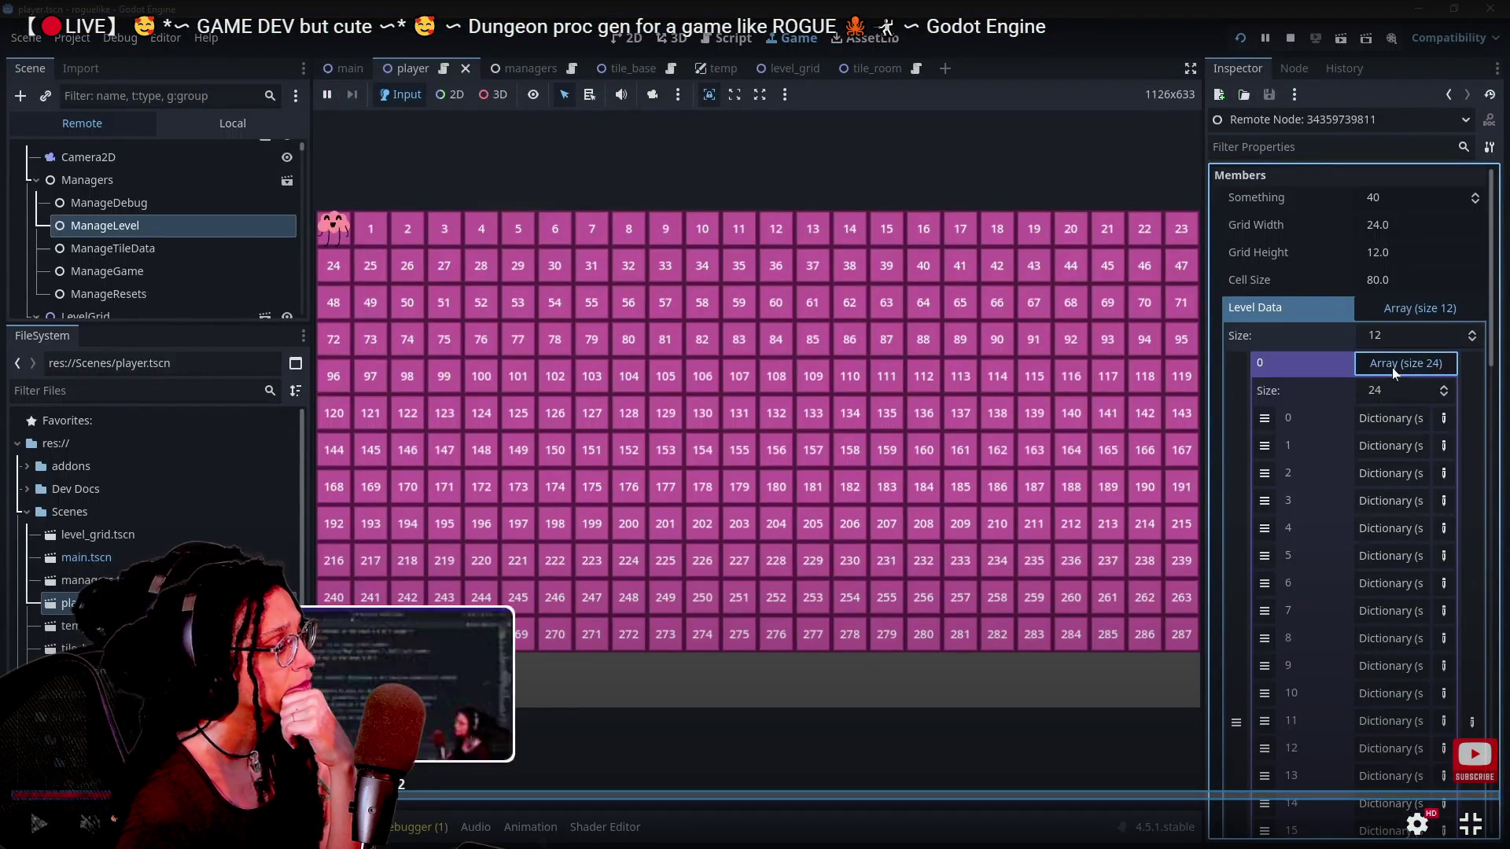
key(Left)
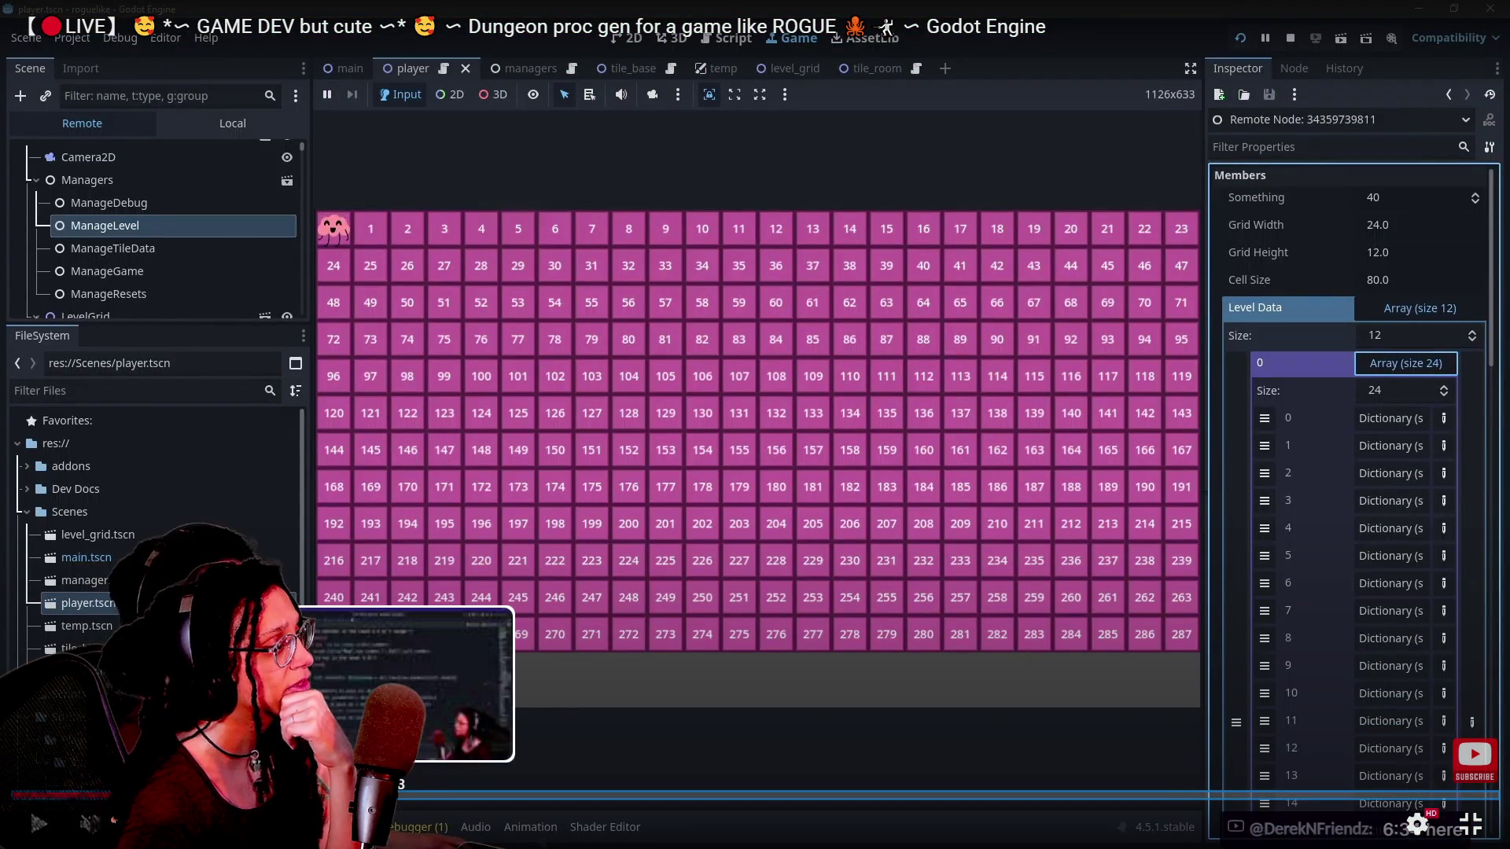
key(Right)
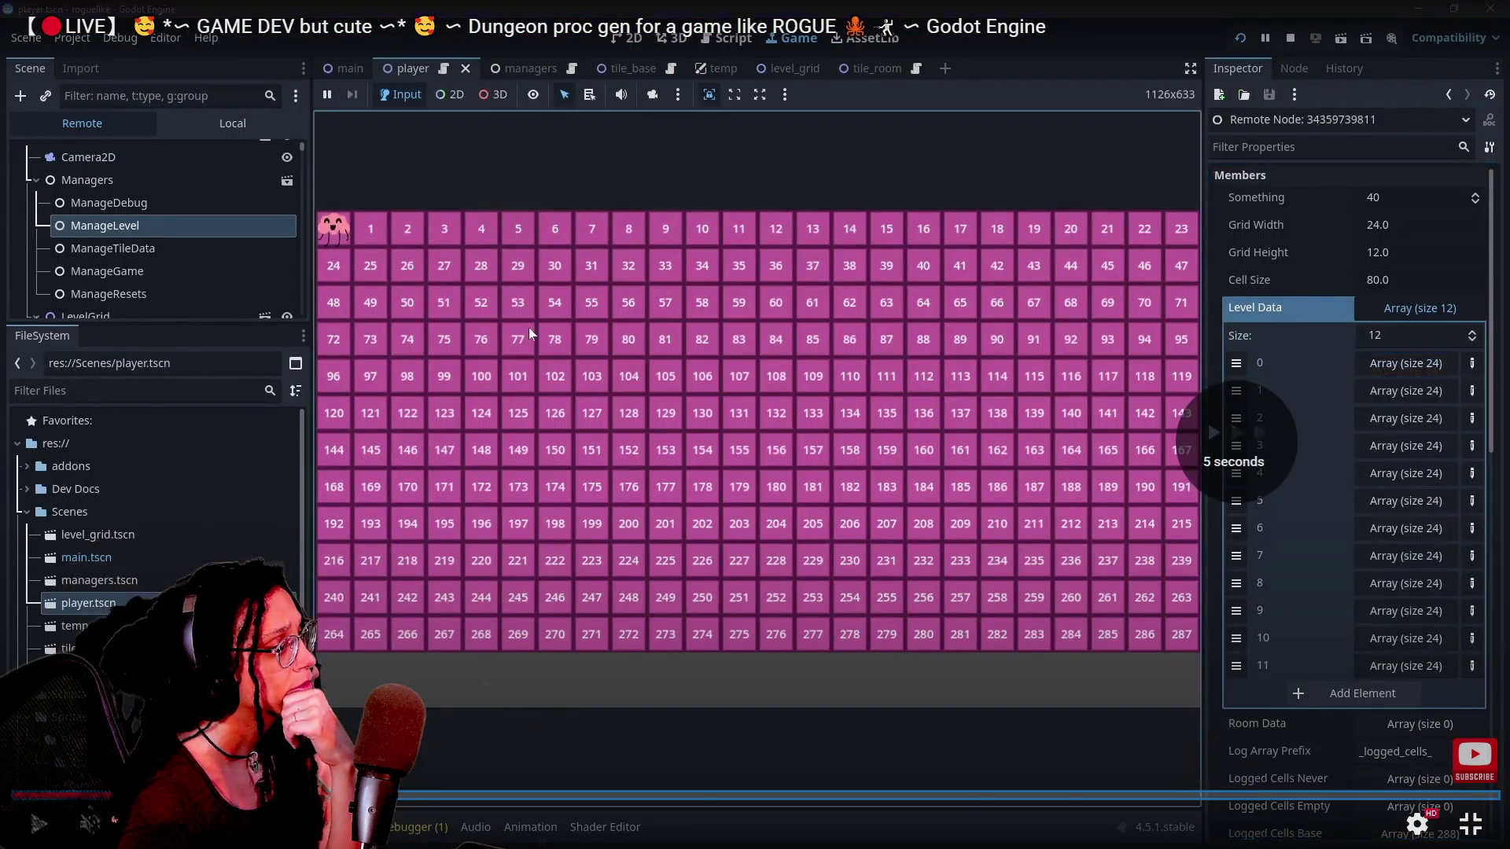
key(Right)
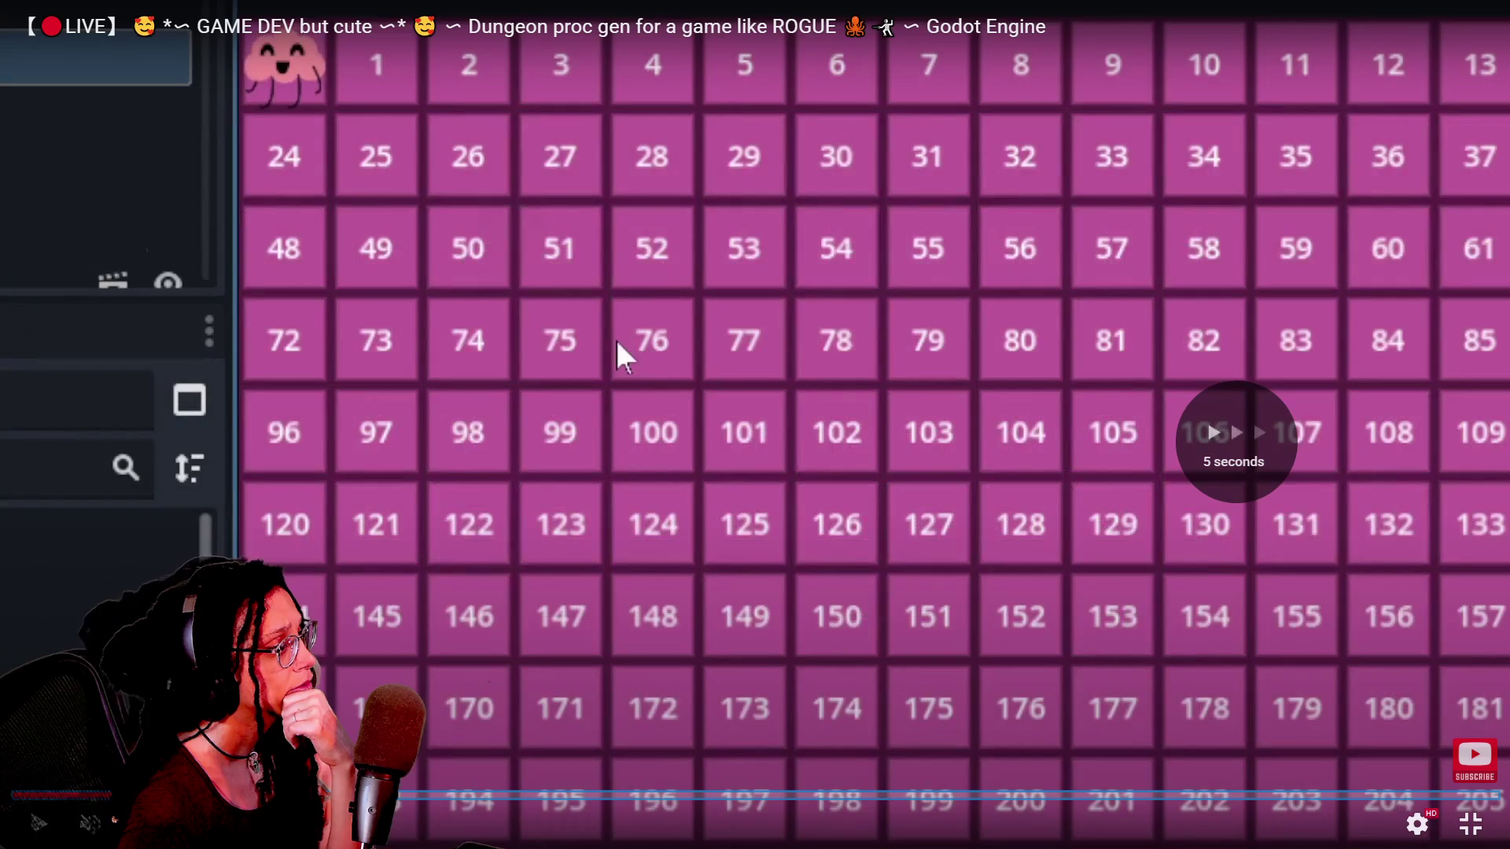
key(Right)
key(Left)
key(Left)
key(Left)
key(Left)
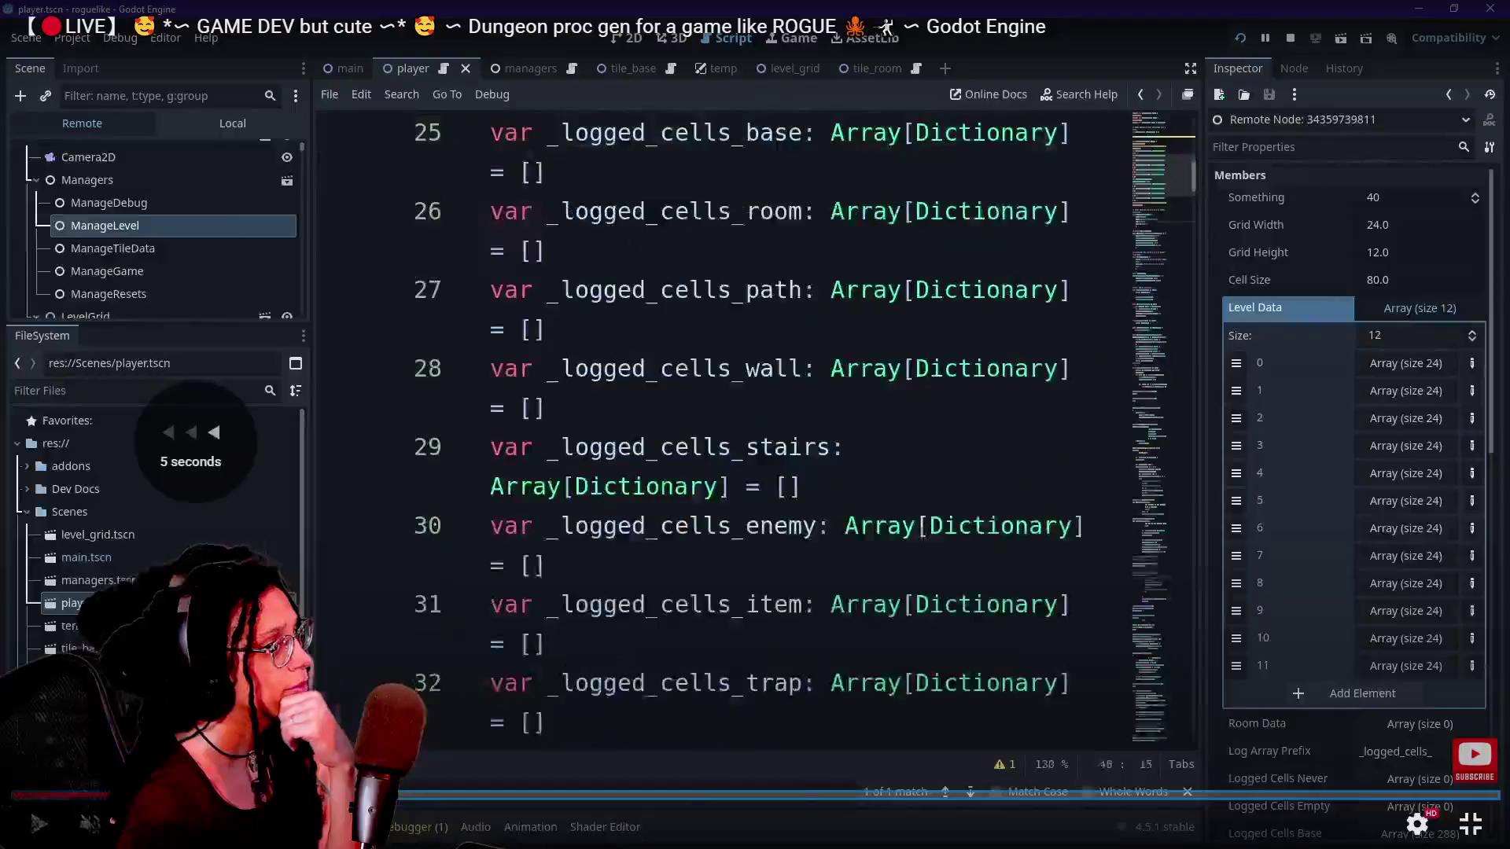
key(Left)
key(Left)
key(Left)
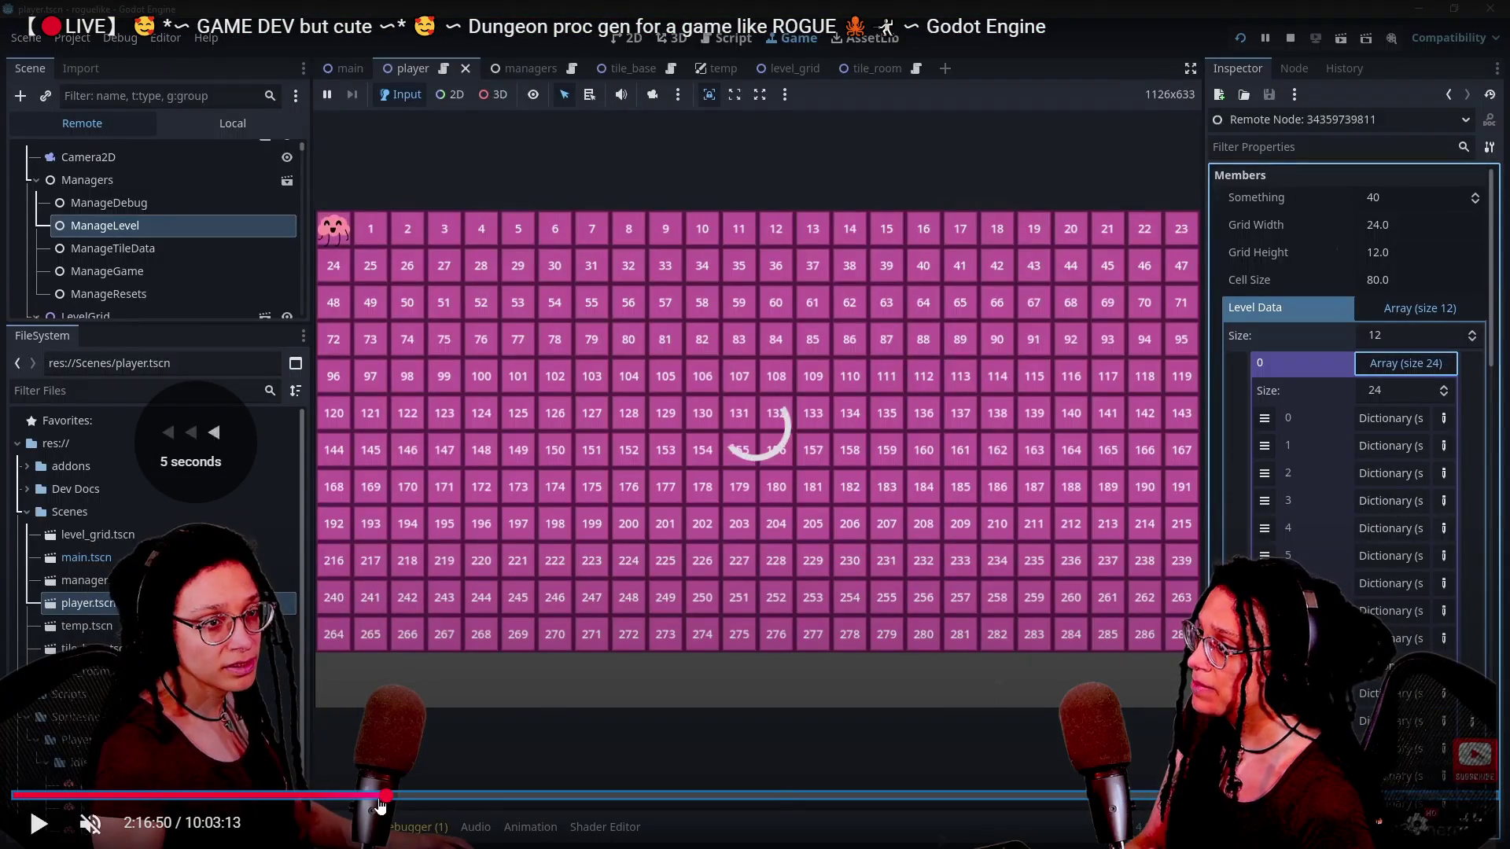
Rewind past 2:15:40, then scrub to the Proc gen idea spreadsheet at 2:30:14.
key(Left)
key(Left)
key(Left)
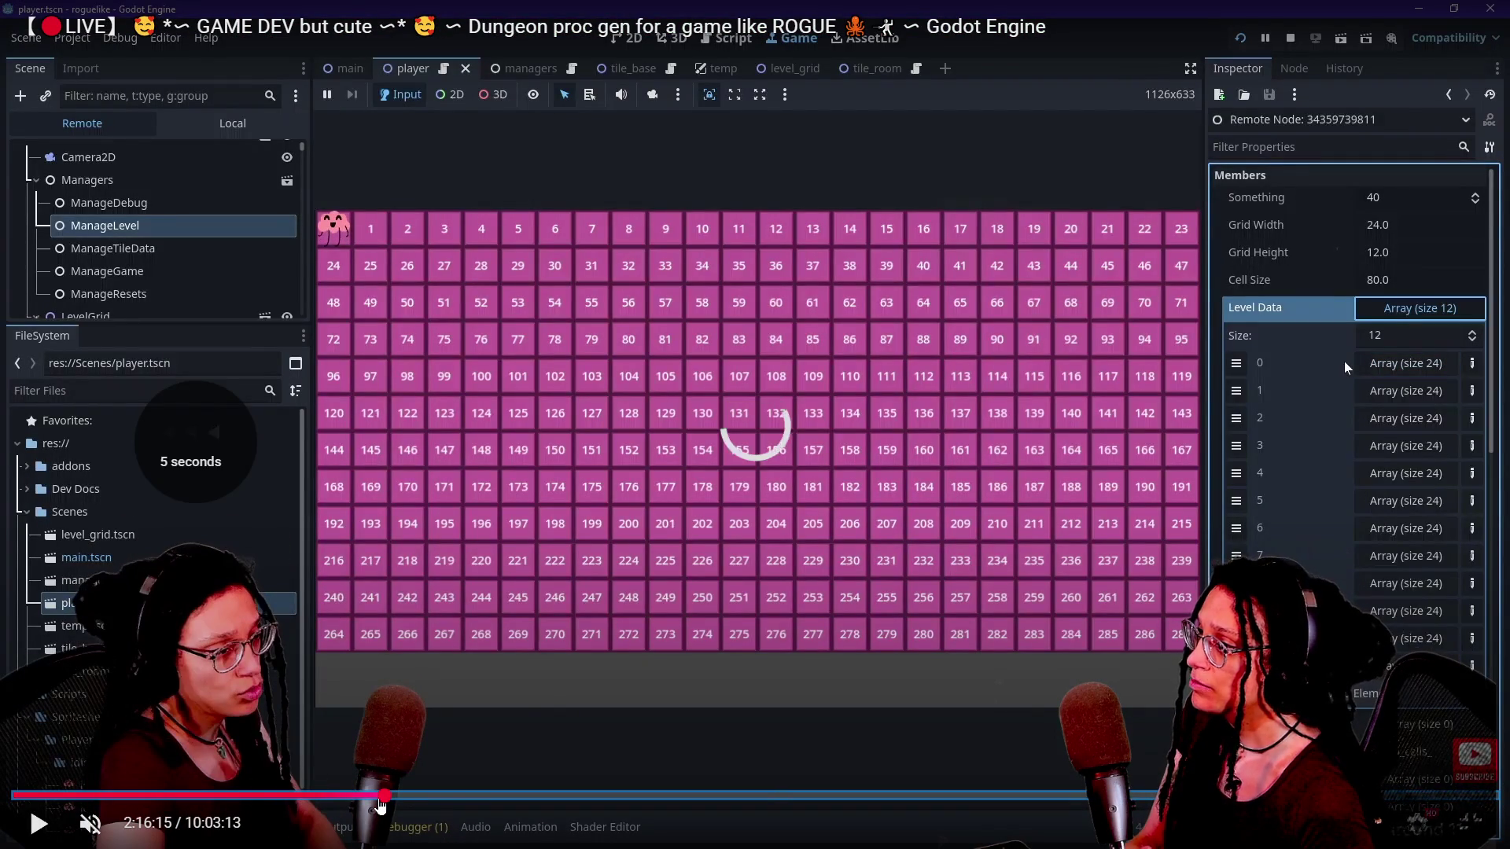
key(Left)
key(Left)
key(Left)
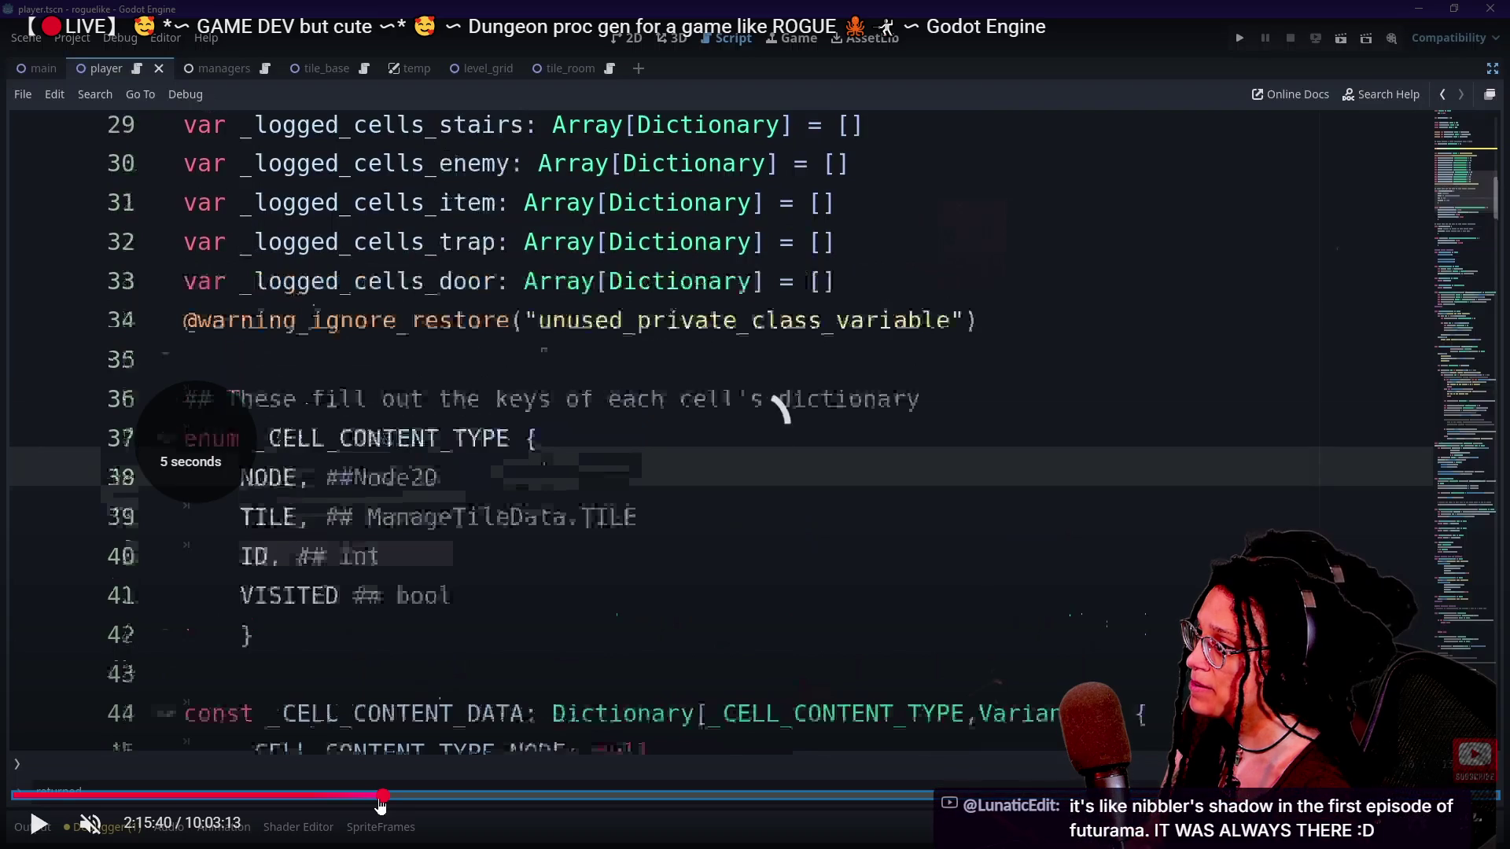
key(Left)
key(Left)
key(Left)
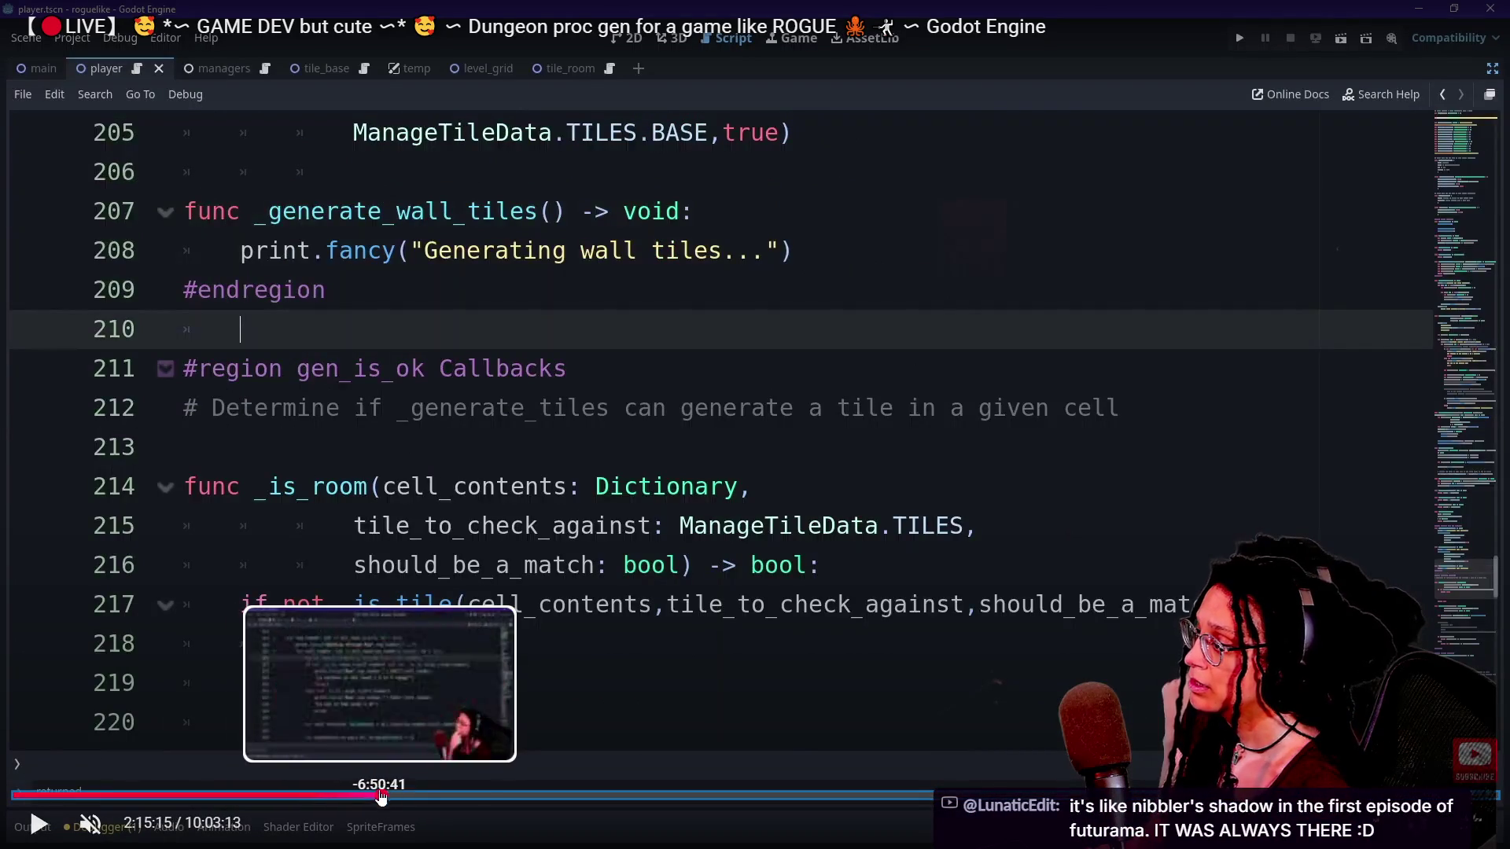
click(375, 797)
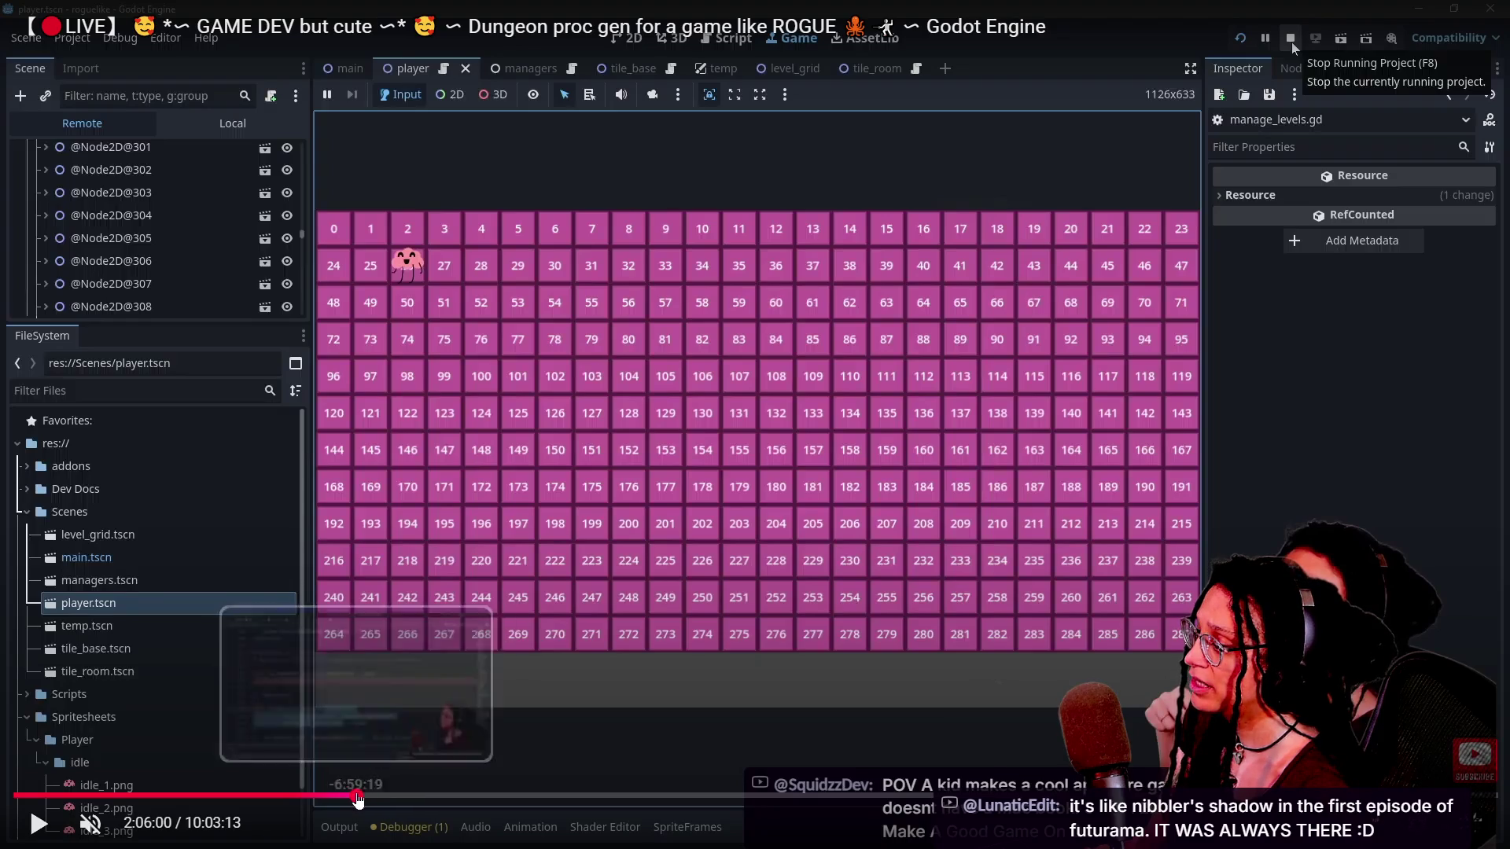
mouse_move(358, 798)
mouse_down()
mouse_move(336, 799)
mouse_move(450, 801)
mouse_move(333, 800)
mouse_move(423, 797)
mouse_up()
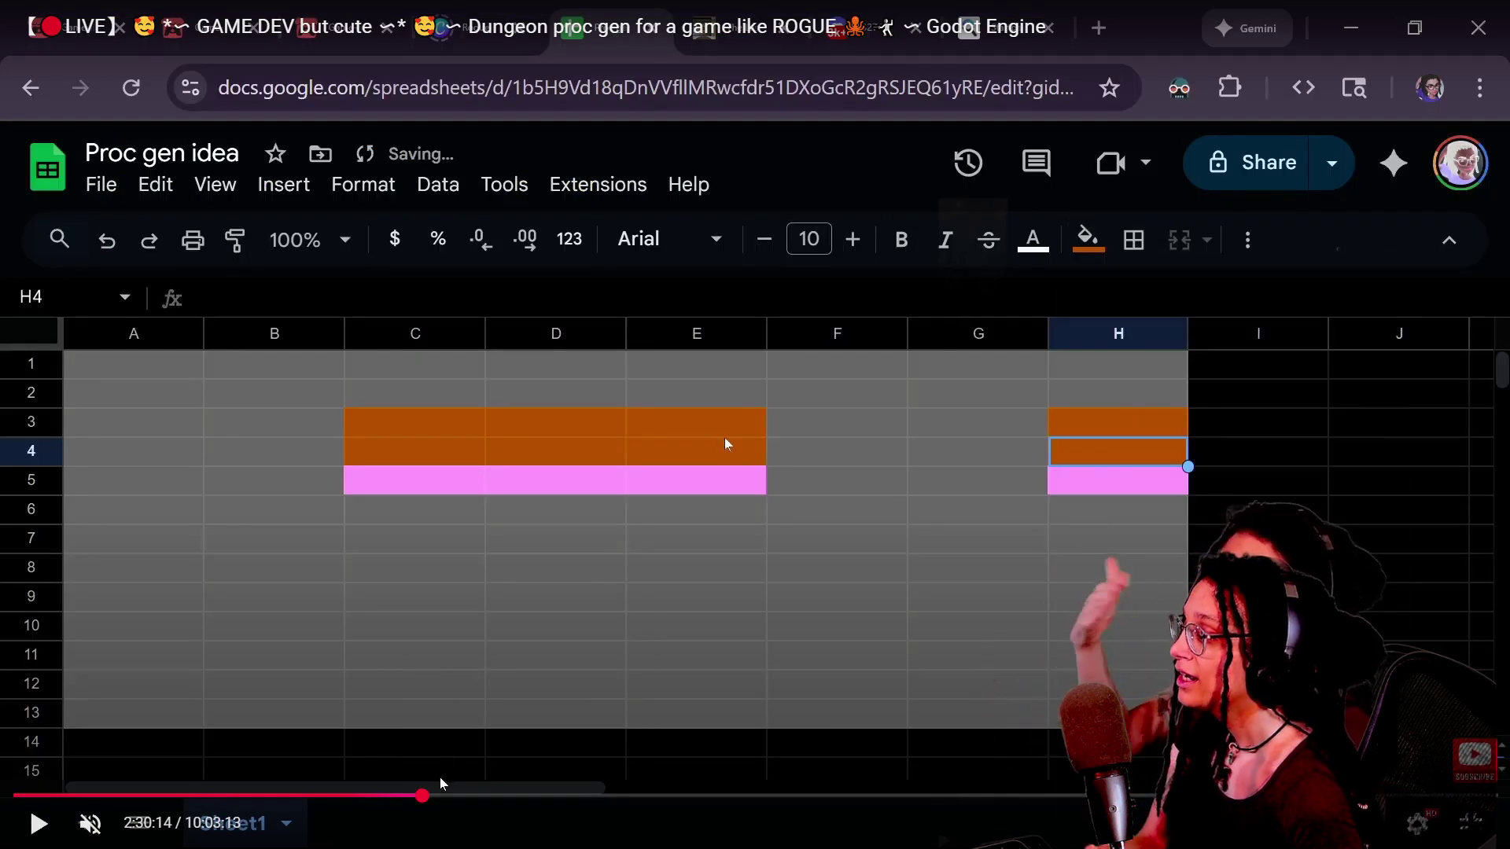
Drag the playhead forward to 2:41:05, where the _roll function is being written.
mouse_move(422, 796)
mouse_down()
mouse_move(496, 799)
mouse_move(327, 800)
mouse_move(451, 797)
mouse_up()
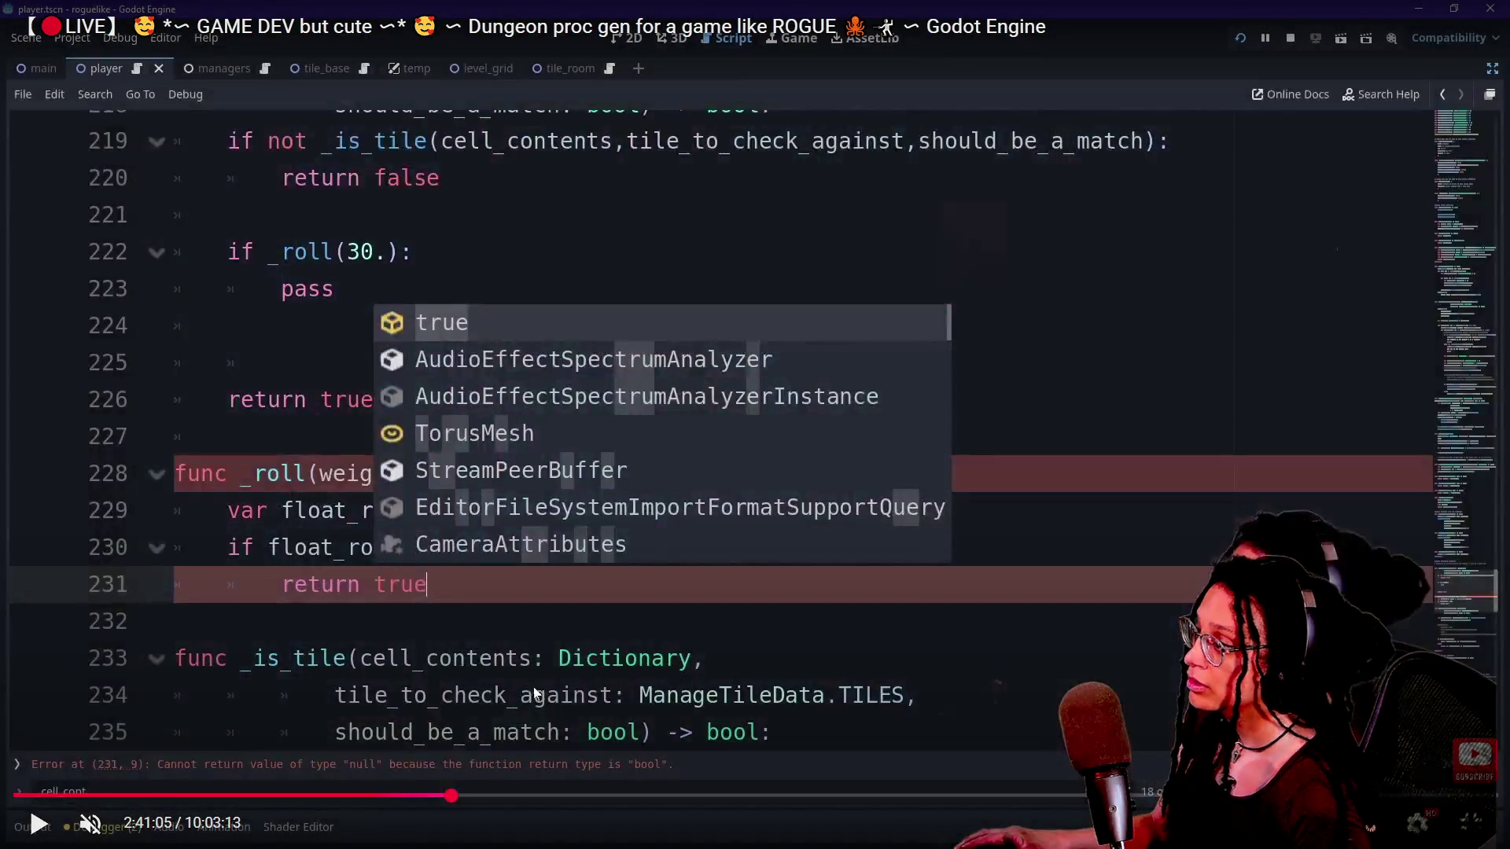
Nudge the replay in five-second steps around the finished _roll function.
key(Left)
key(Right)
key(Right)
key(Right)
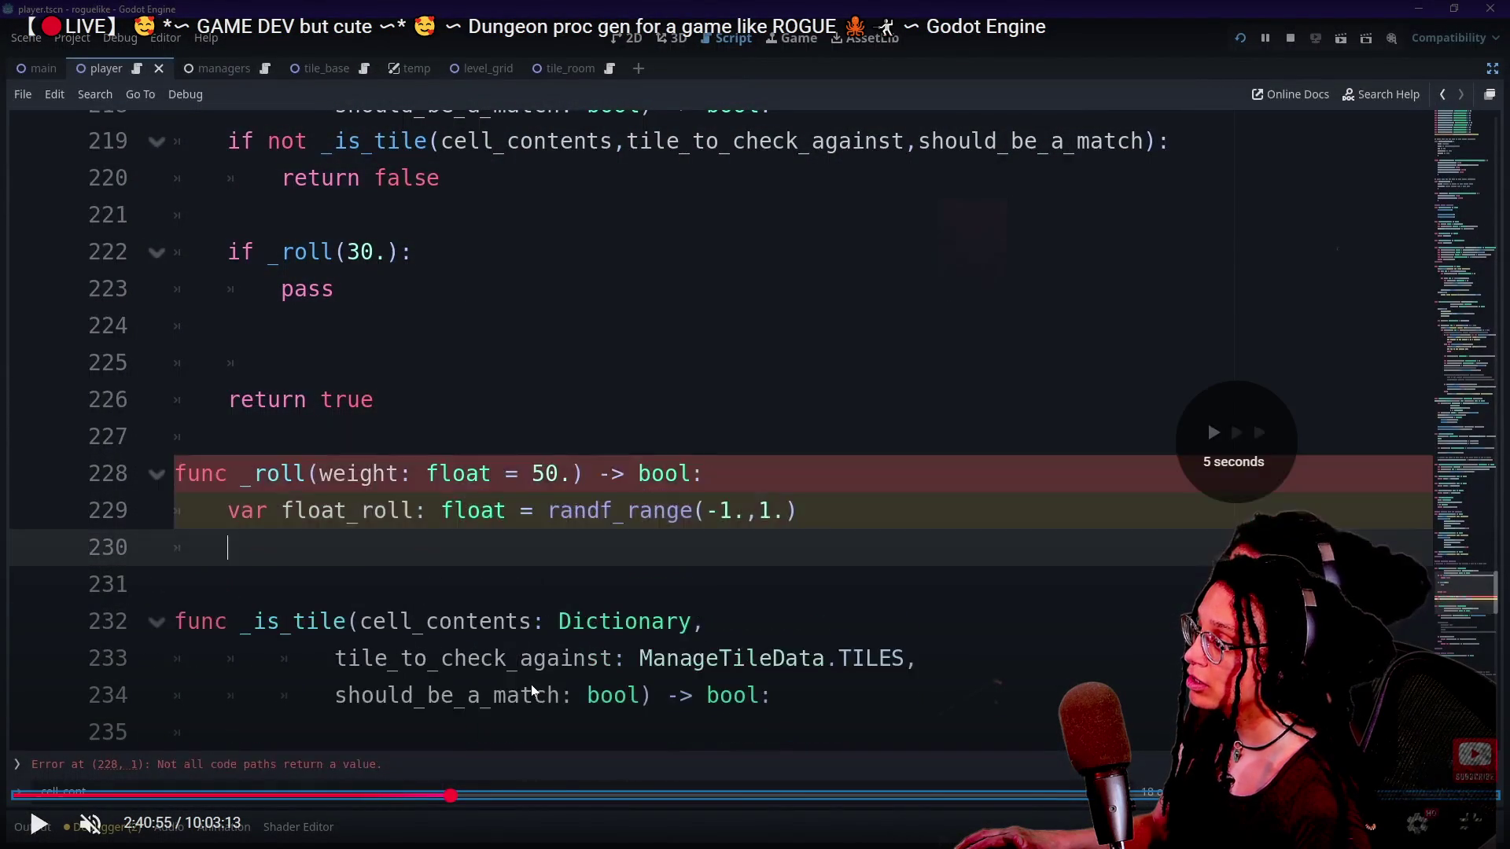
key(Right)
key(Right)
key(Right)
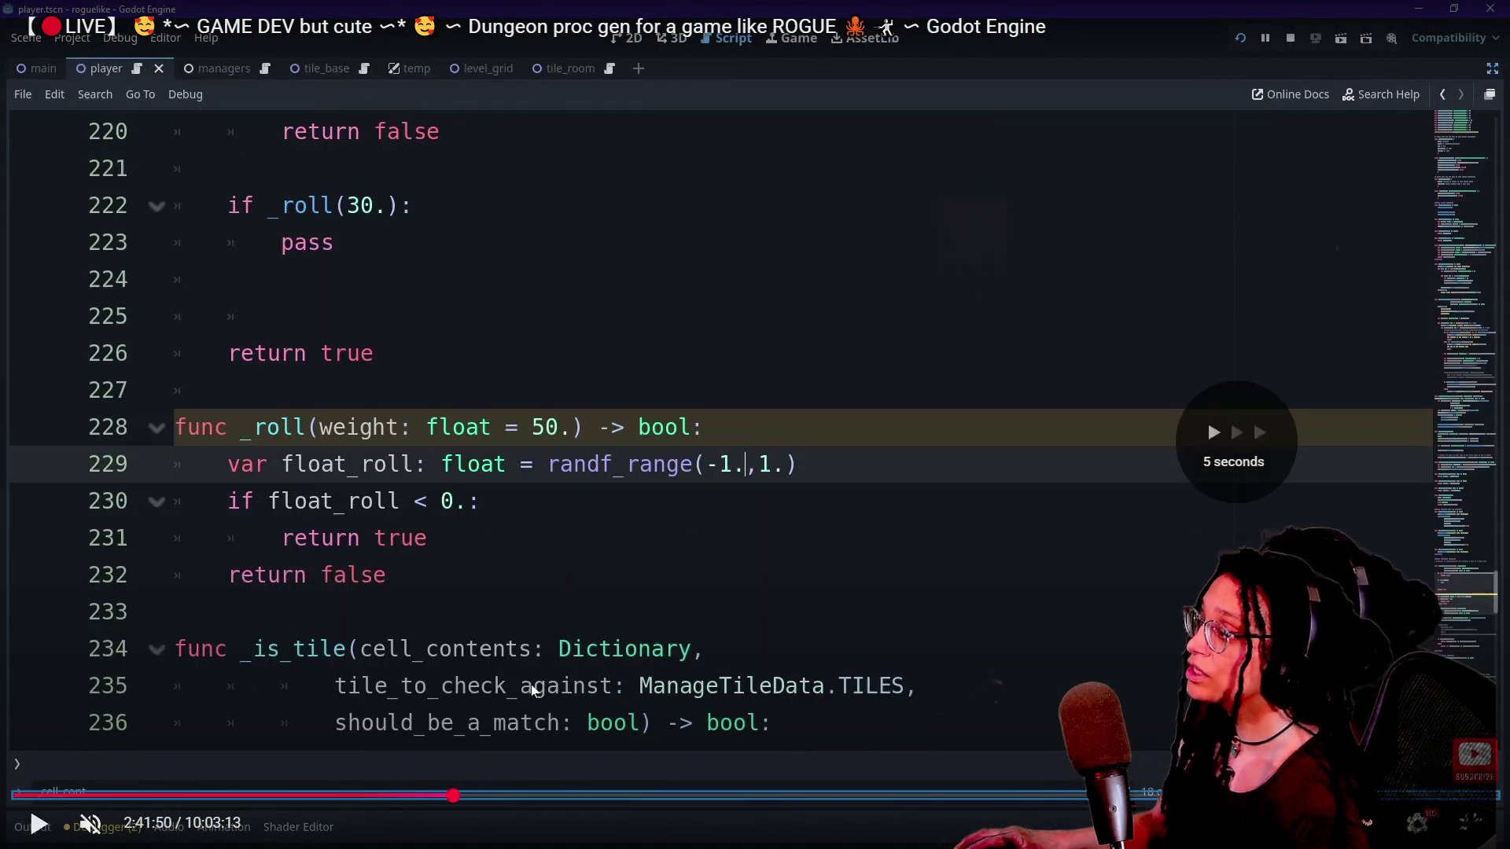
key(Left)
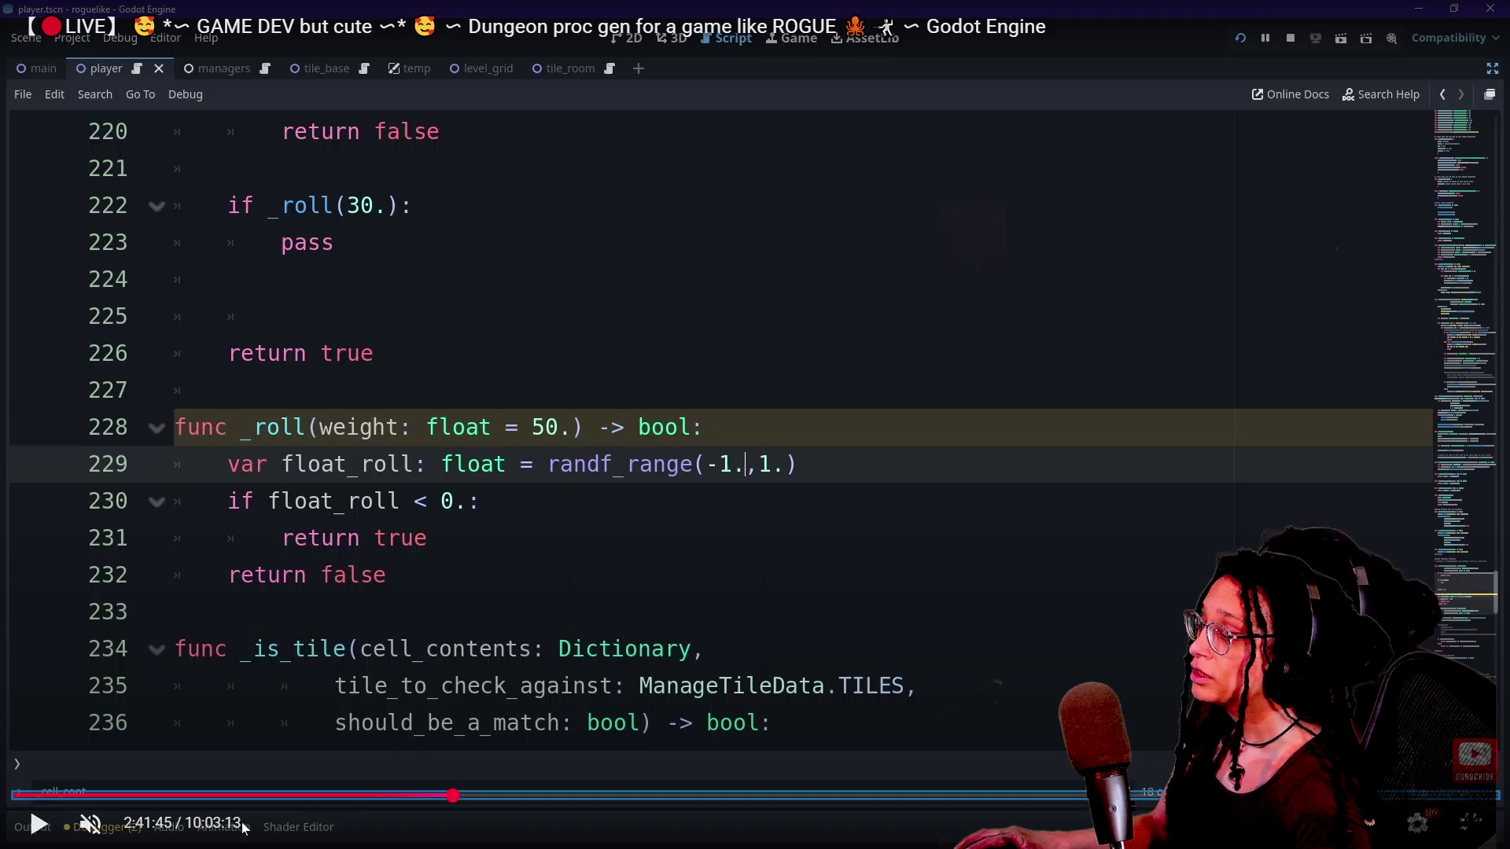
Scrub the replay back toward 1:52 and pause on the colored tile grid.
click(444, 797)
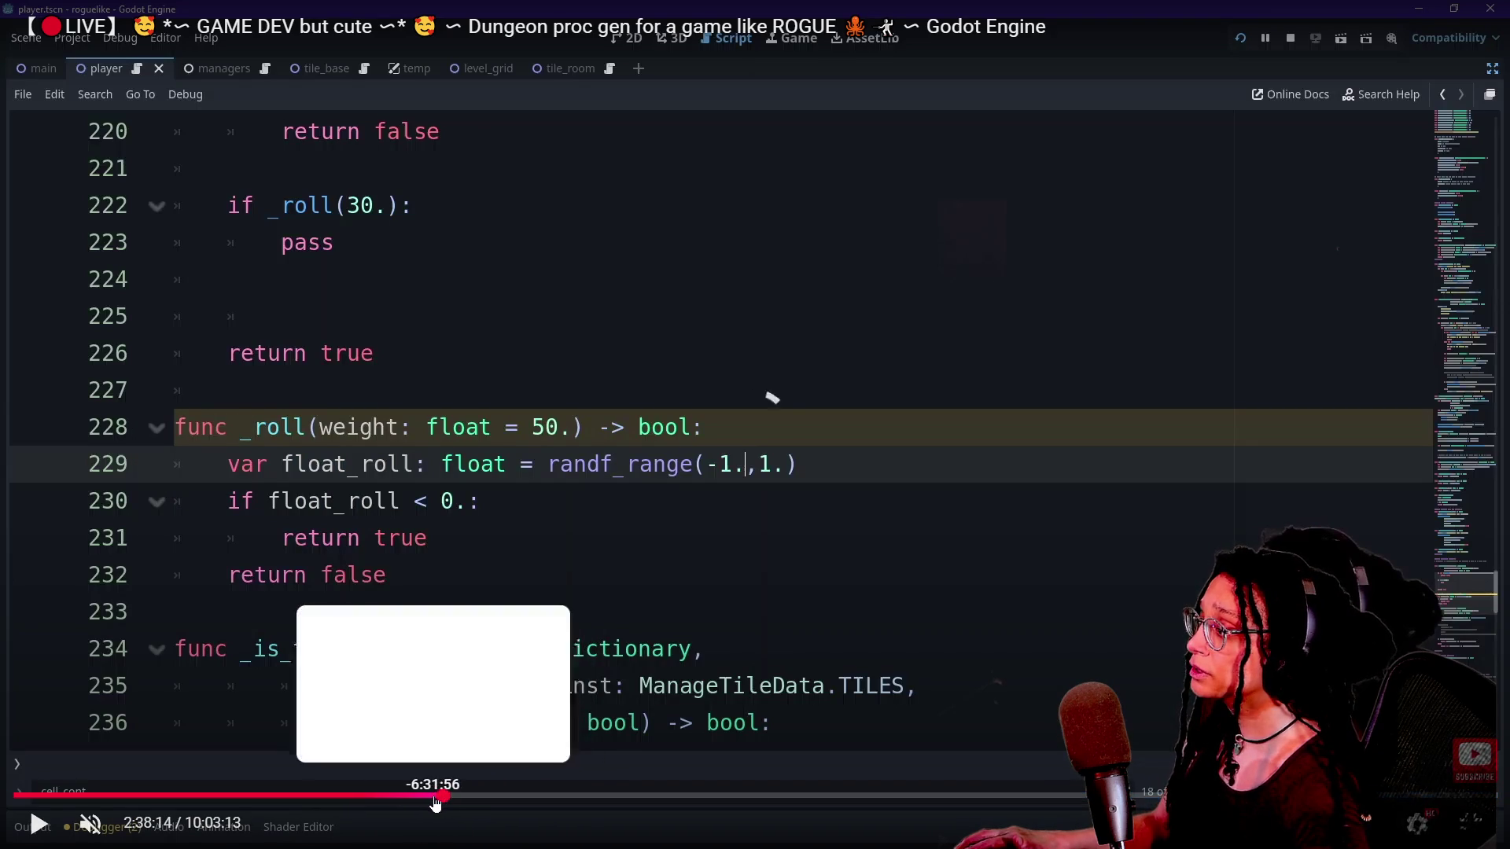
drag(416, 802, 381, 797)
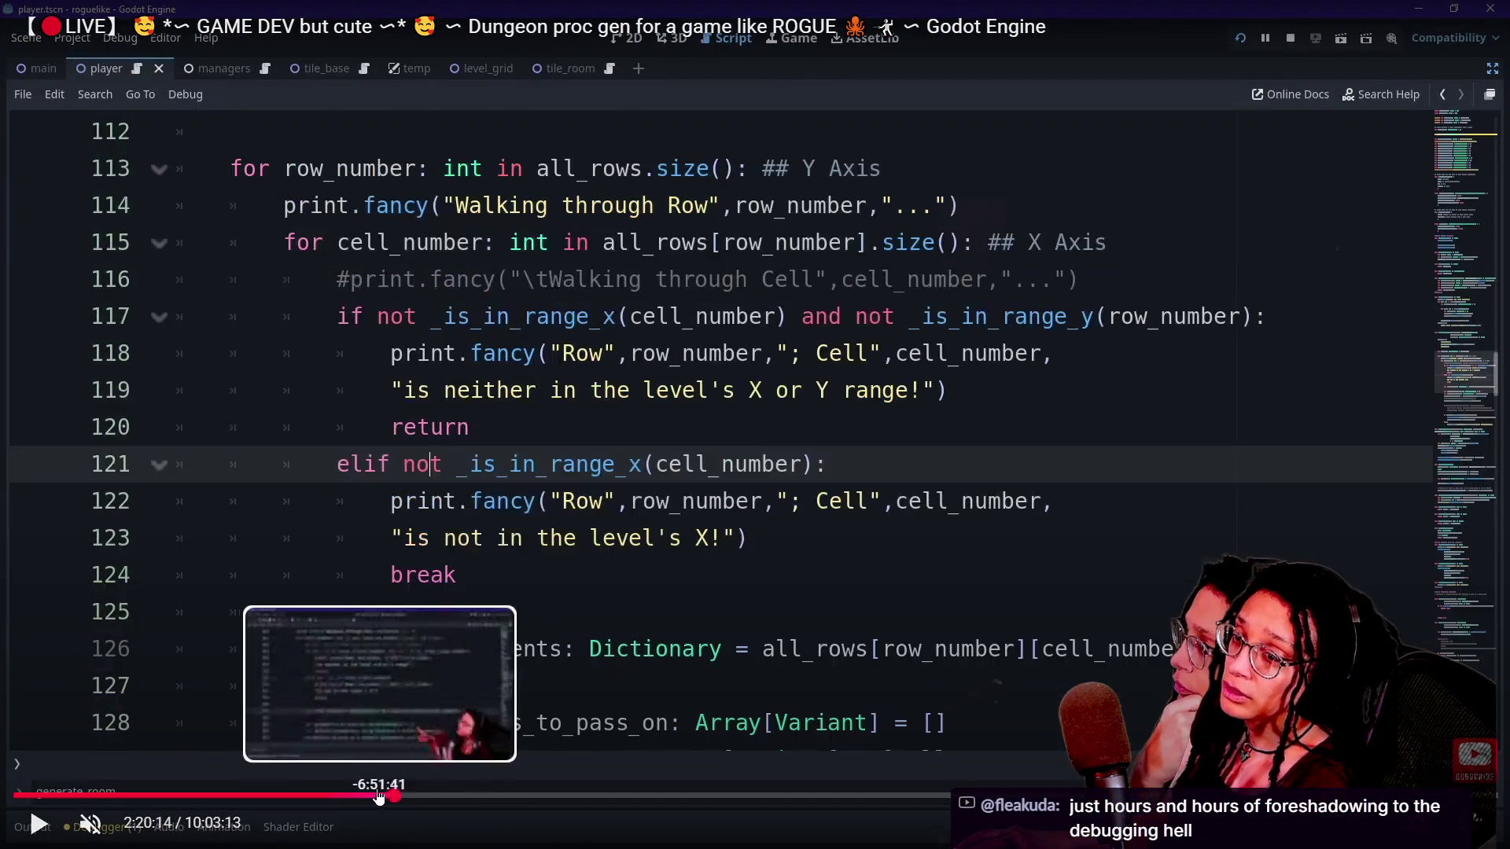
click(354, 795)
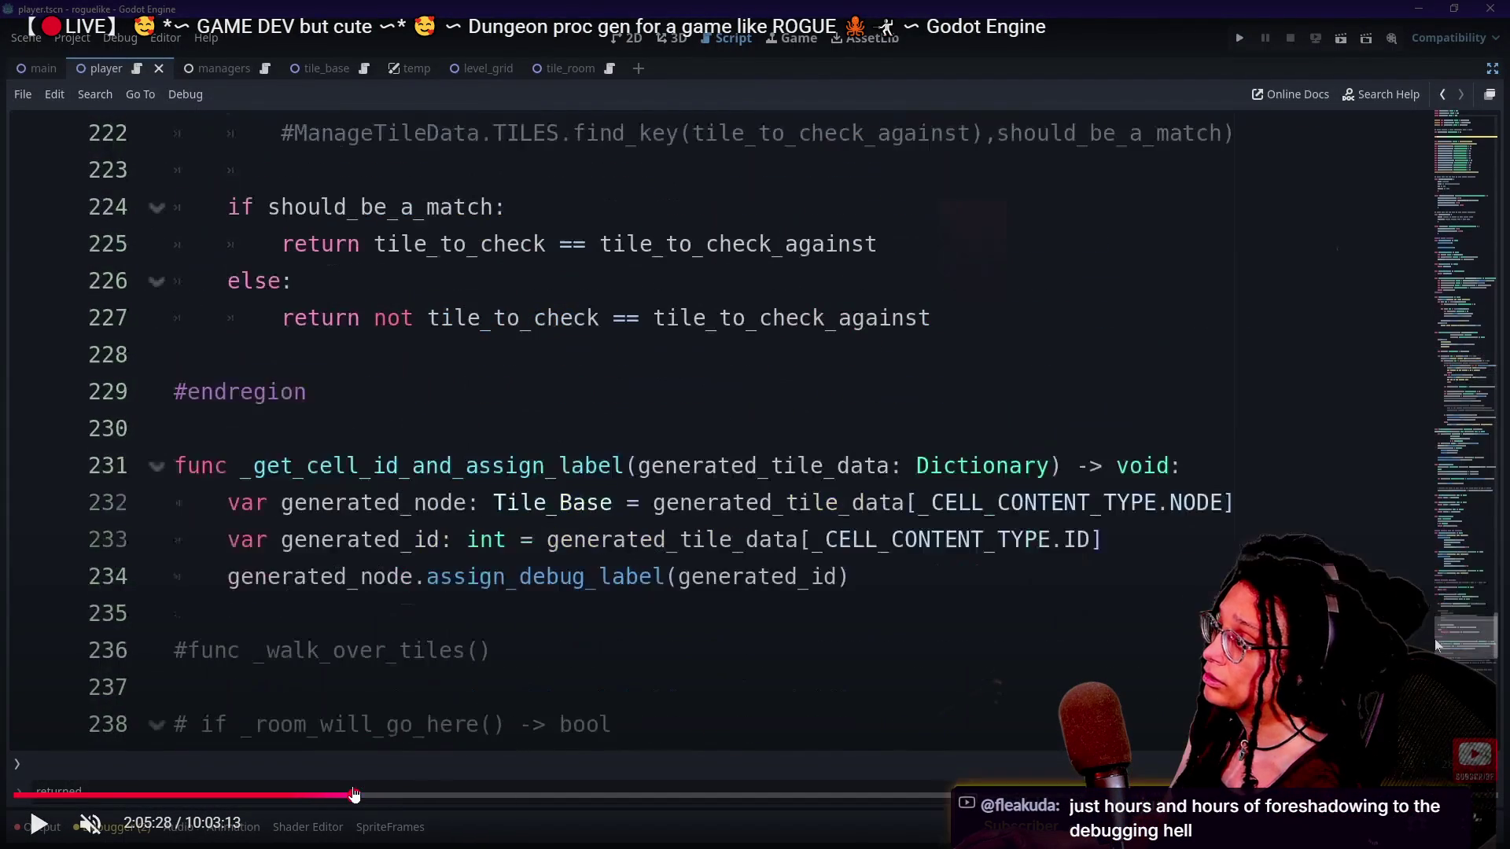
mouse_move(354, 795)
mouse_down()
mouse_move(283, 813)
mouse_move(469, 795)
mouse_up()
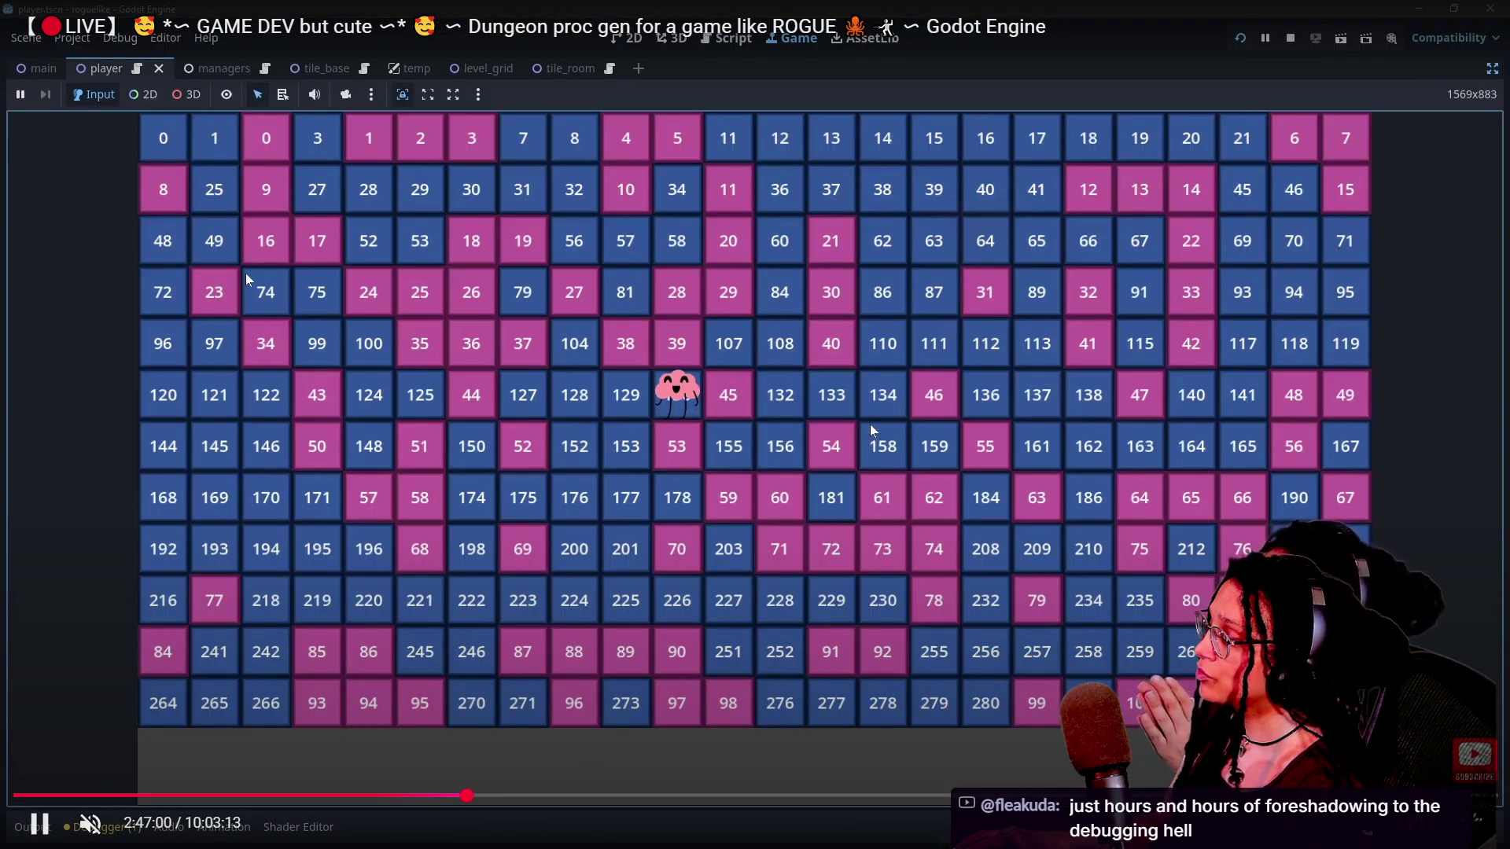
key(space)
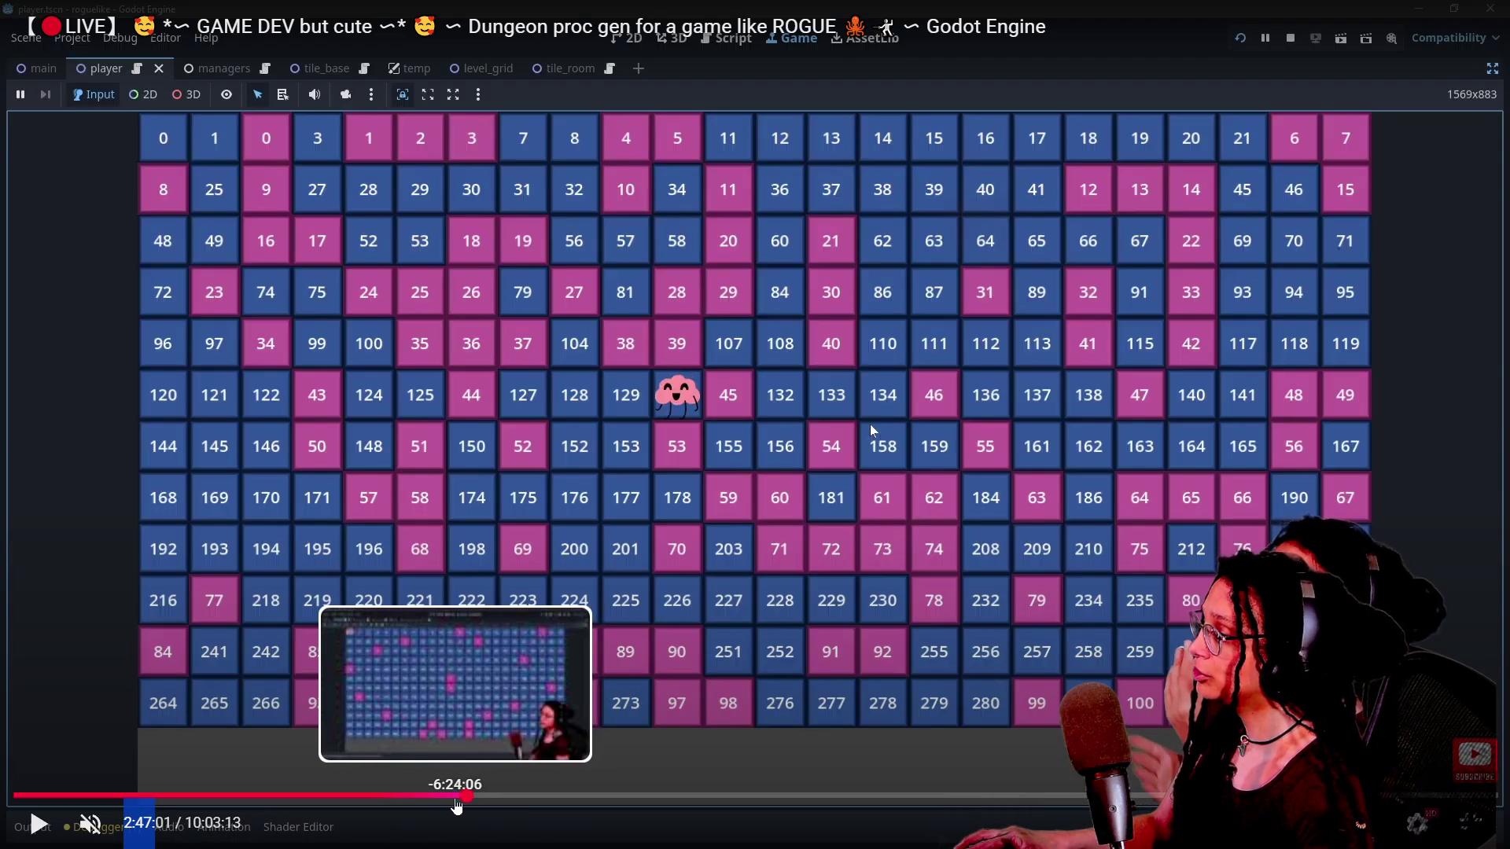
Step back along the progress bar past the spreadsheet planning to about 2:13:50.
click(456, 802)
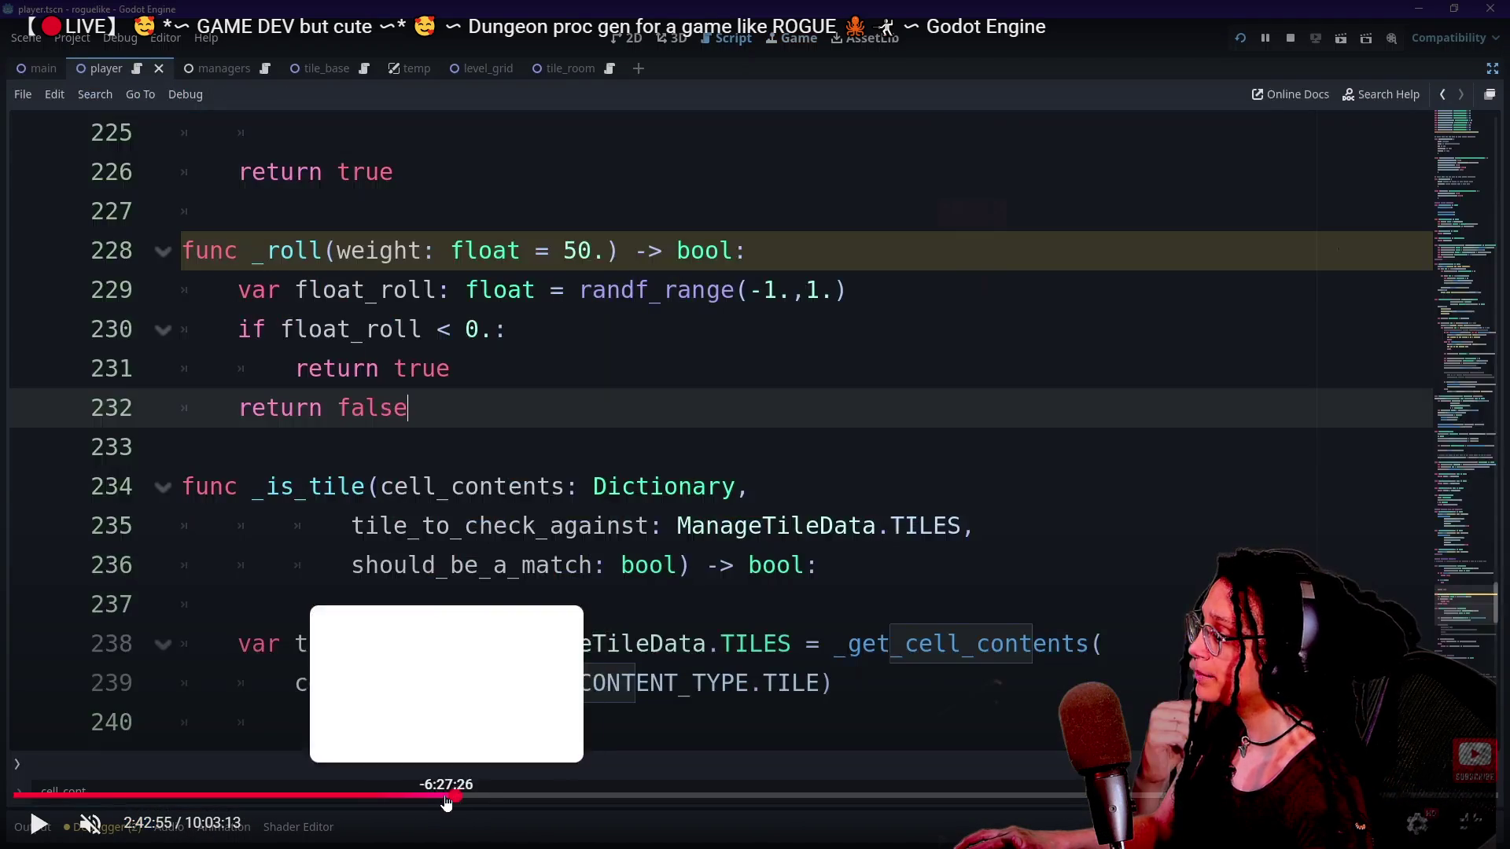
click(442, 802)
click(433, 802)
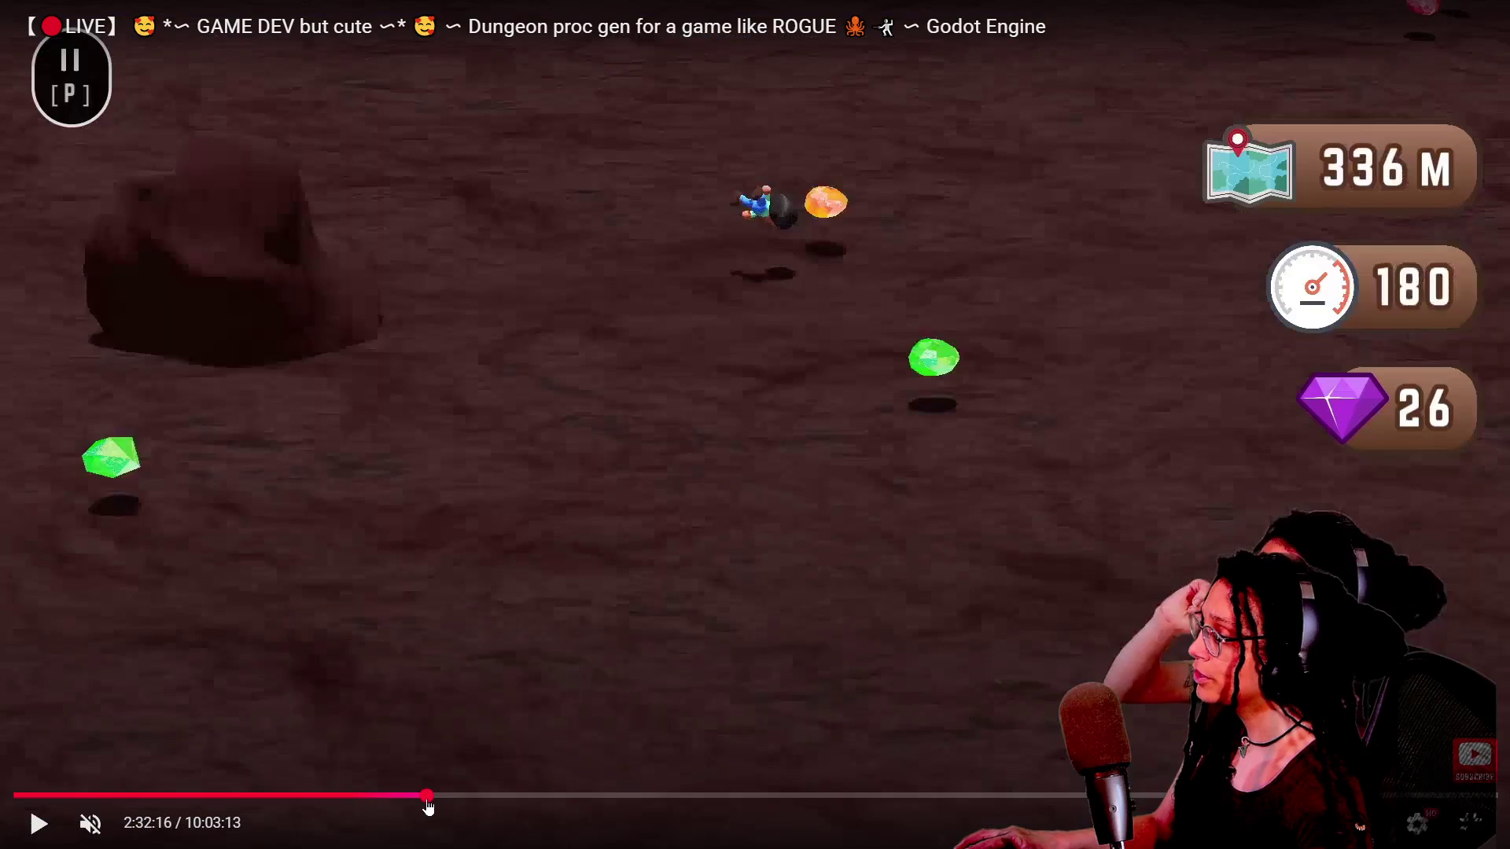
click(425, 802)
click(412, 802)
click(404, 802)
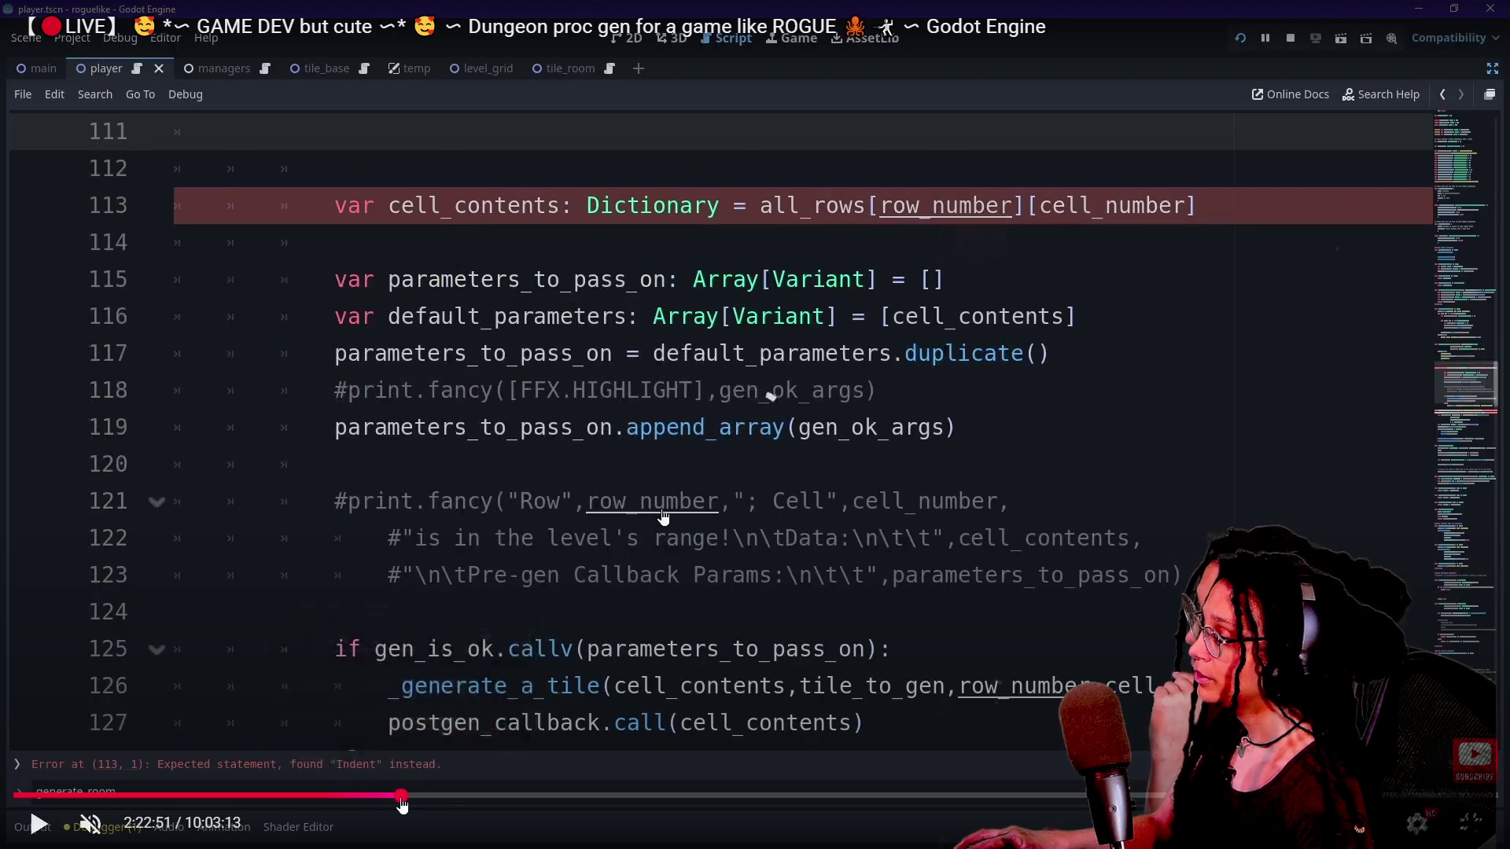
click(400, 802)
click(397, 802)
click(392, 802)
click(388, 802)
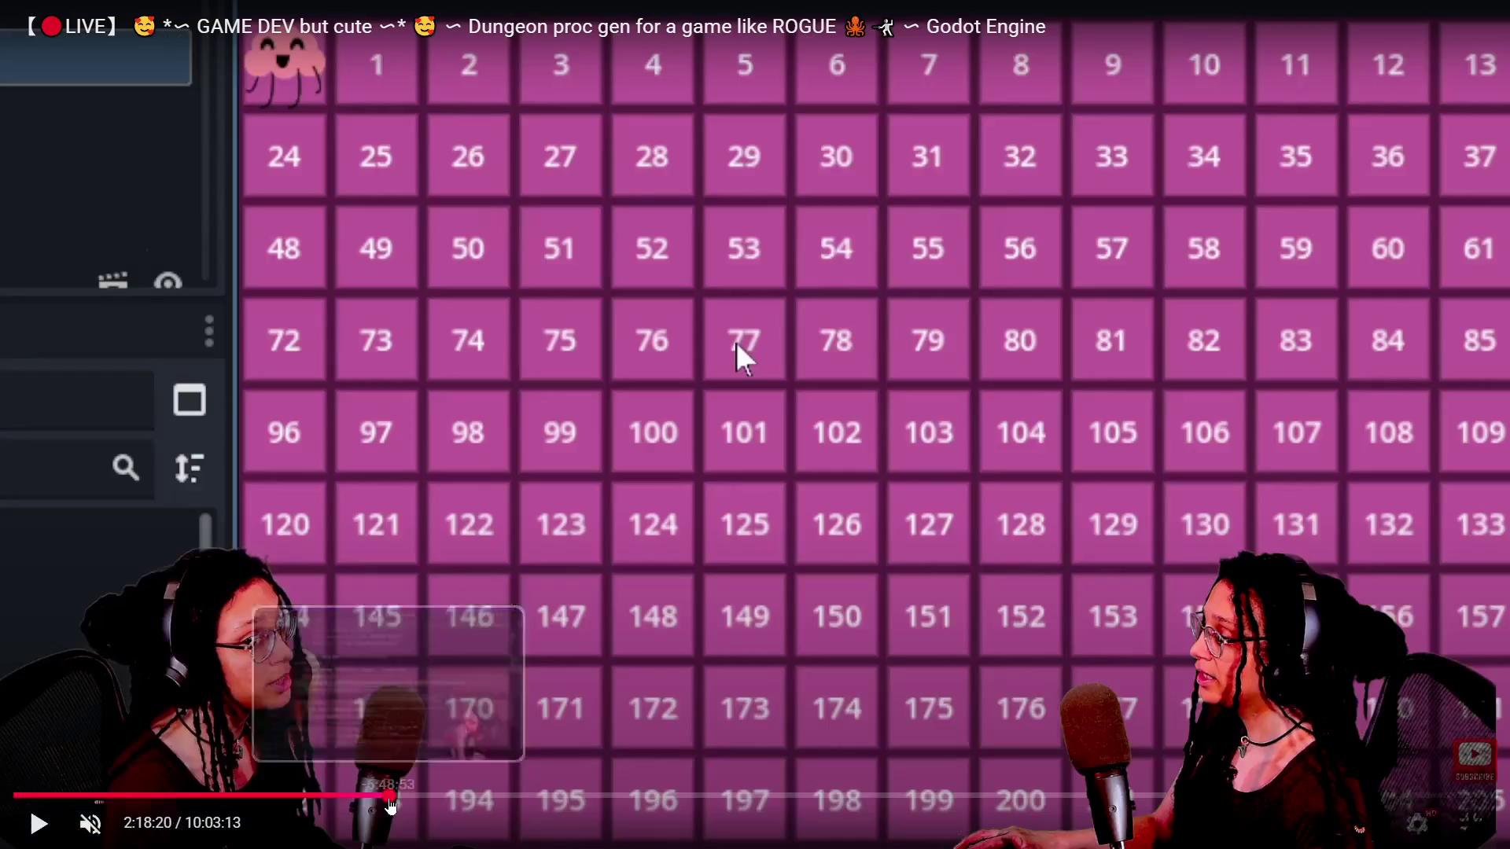
click(386, 802)
click(383, 802)
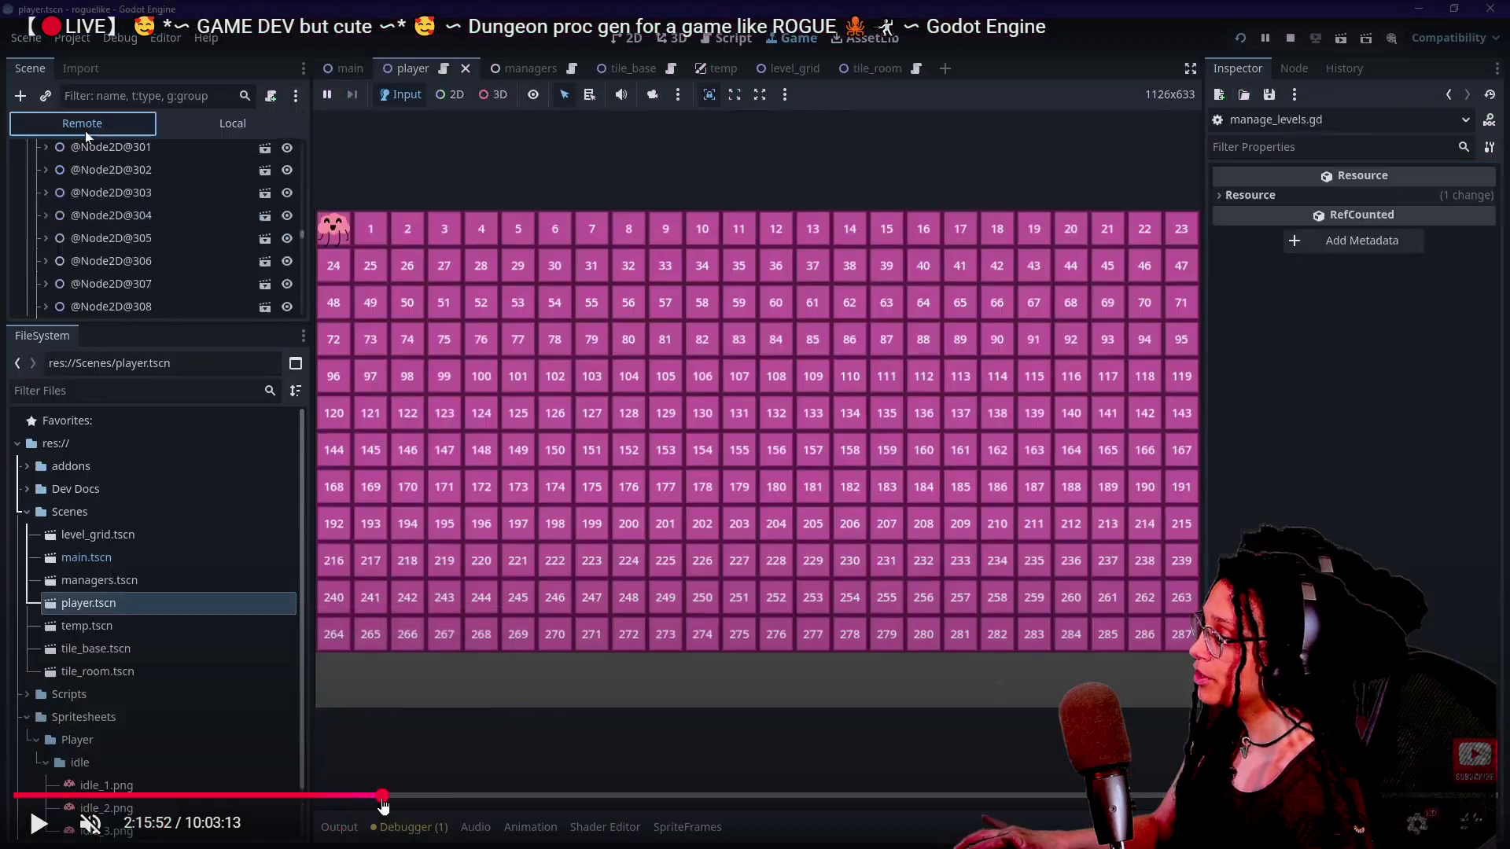
click(384, 802)
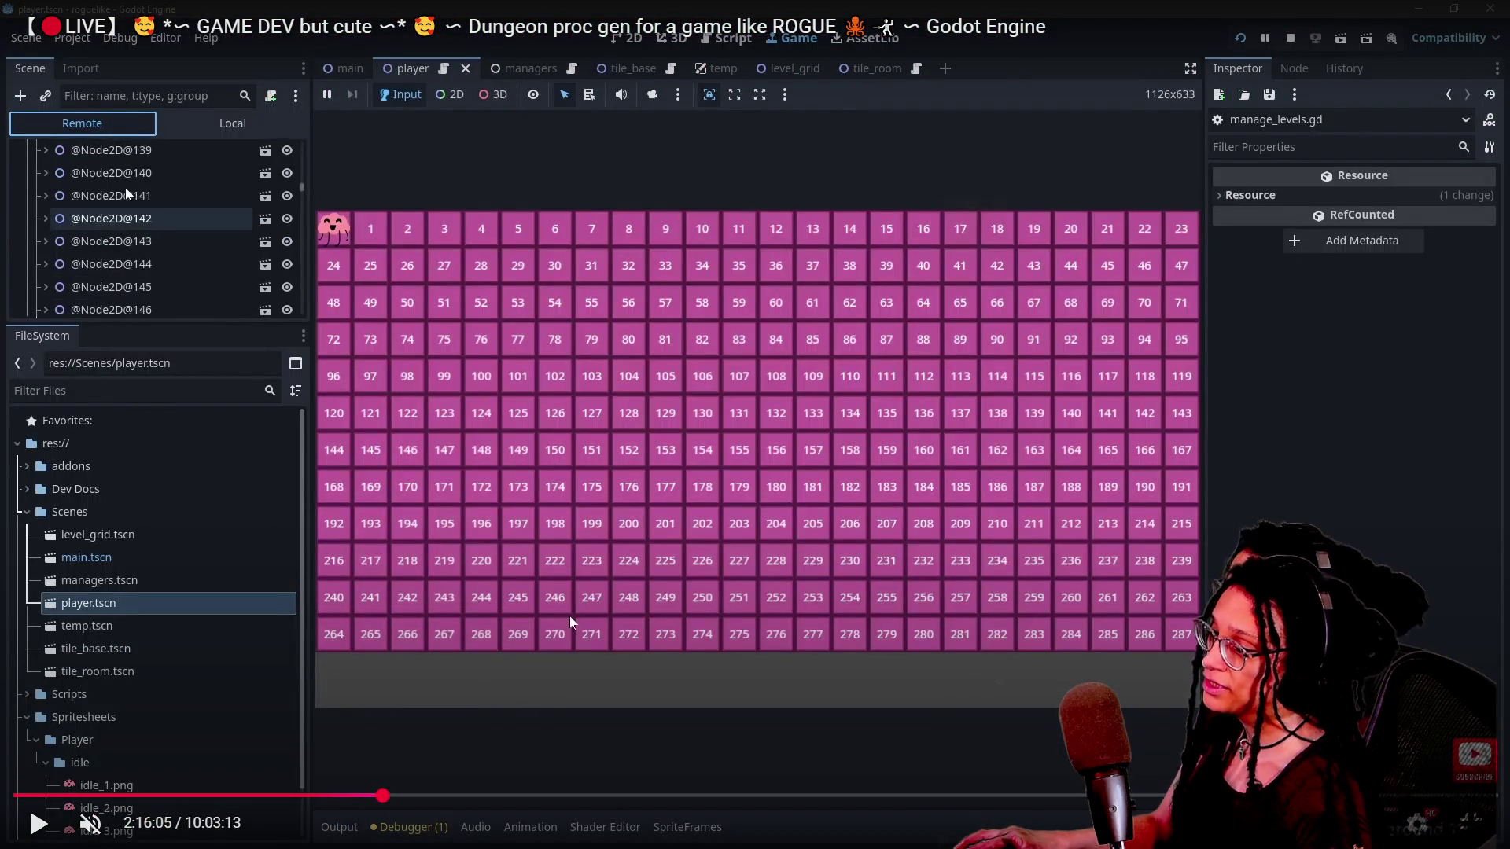
click(376, 802)
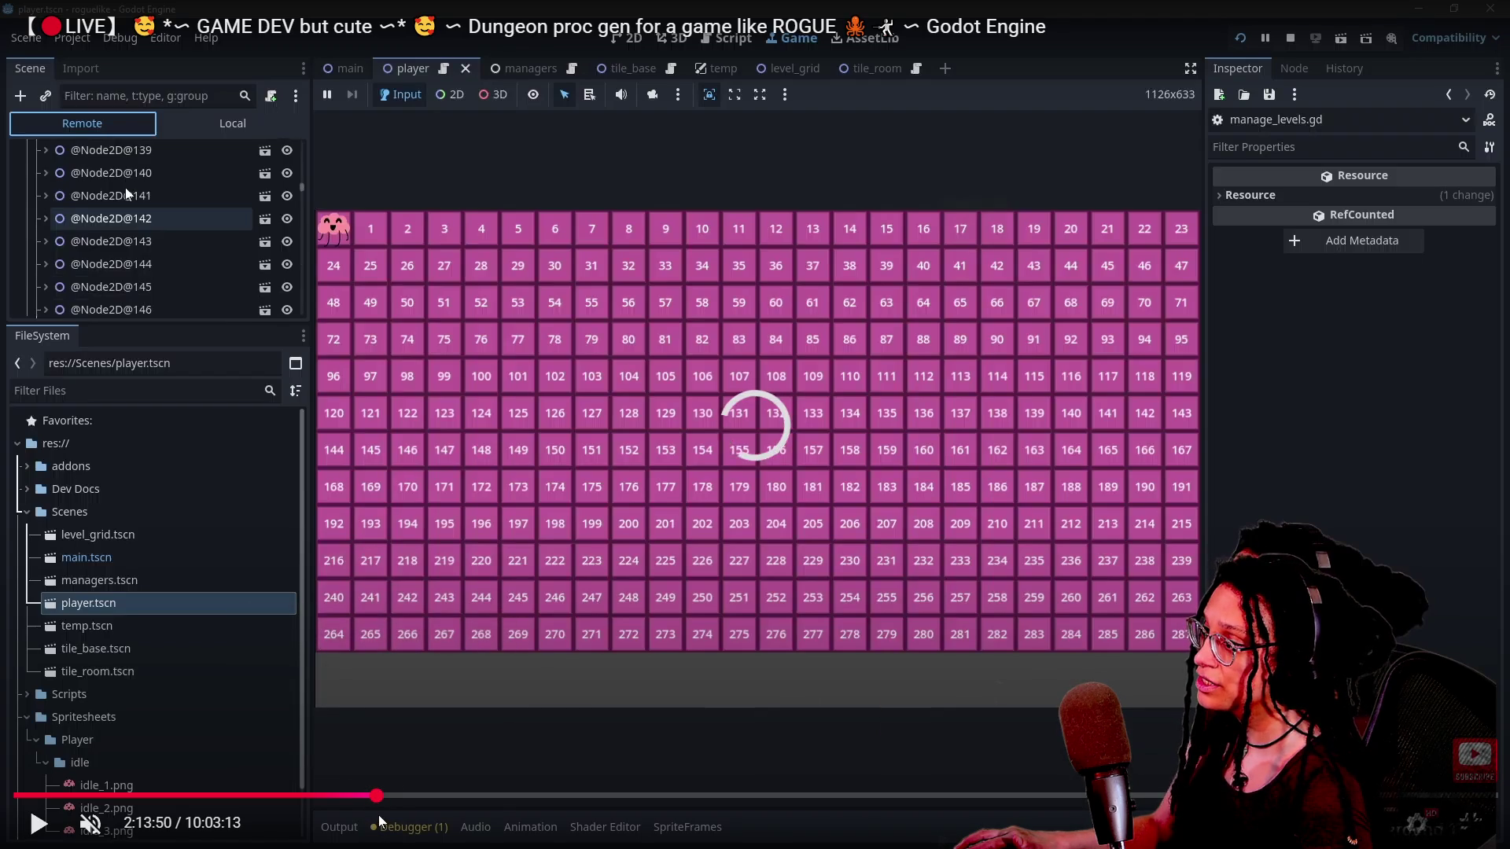
Fine-tune with five-second skips and pause the replay at 2:13:20.
key(Left)
key(Left)
key(Right)
key(Left)
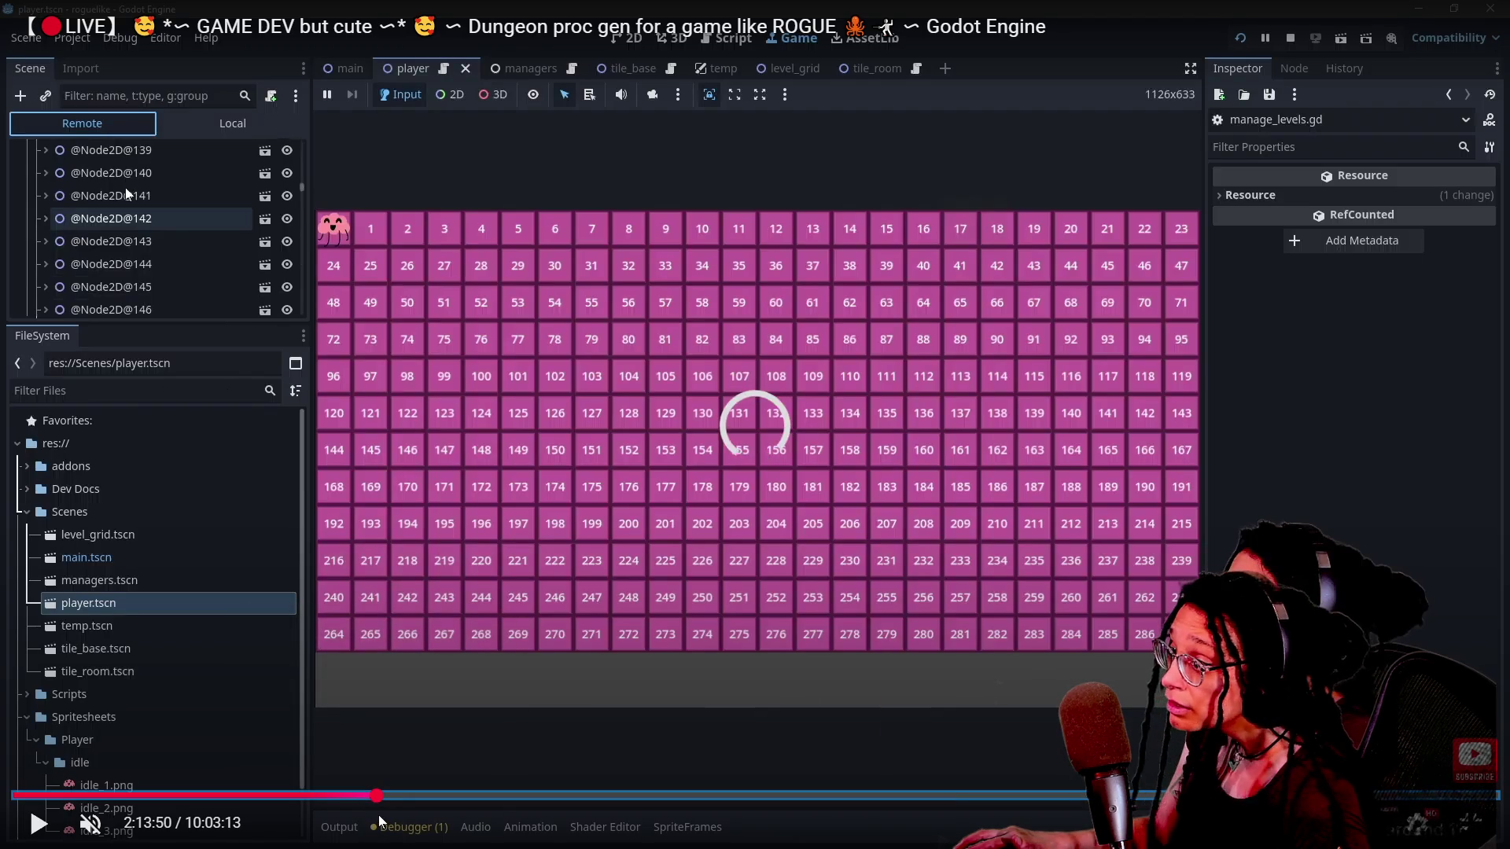
key(Left)
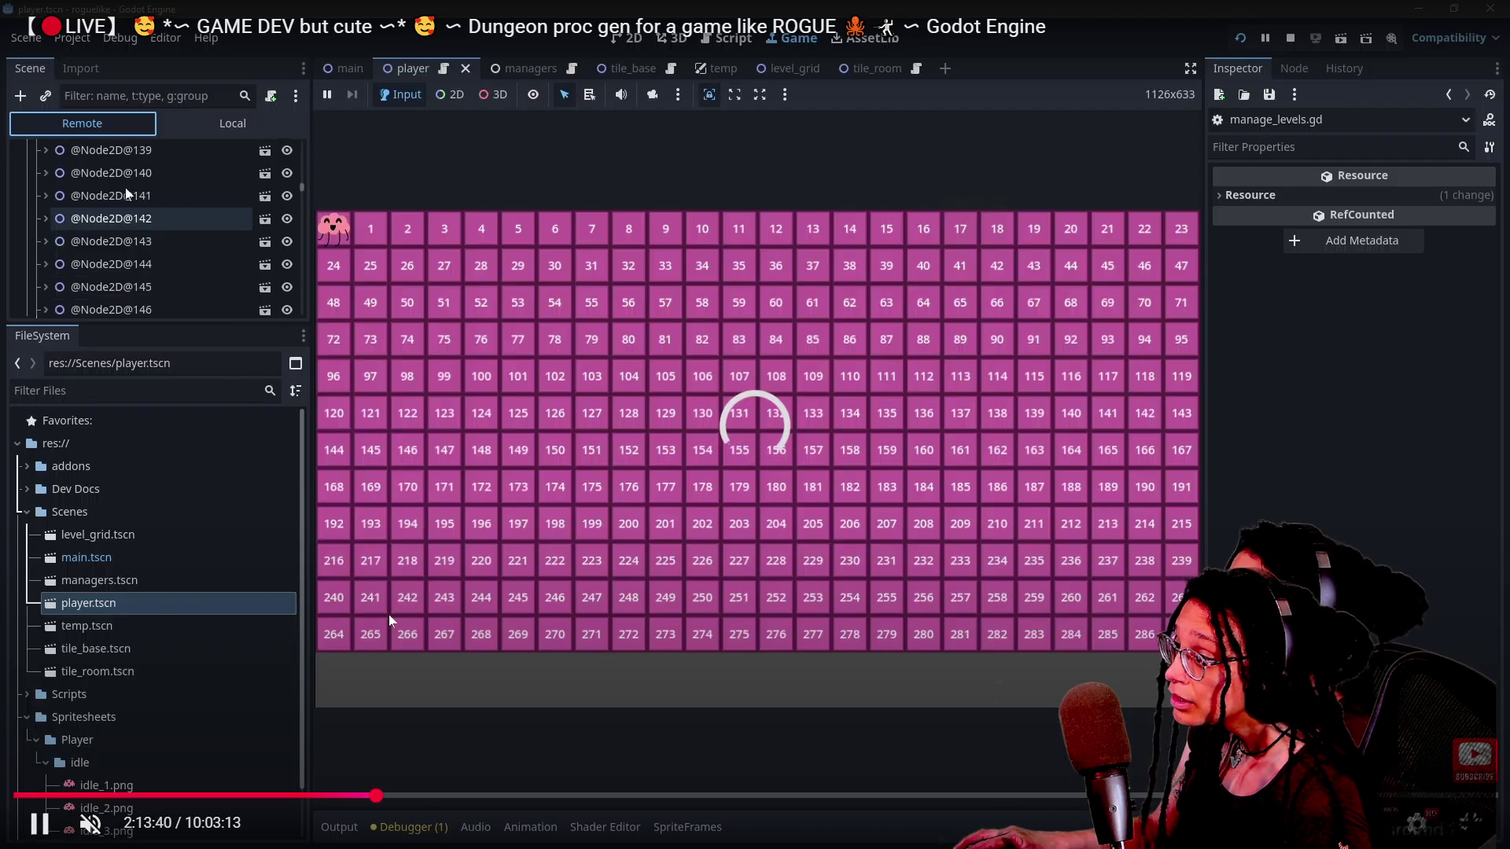
key(Left)
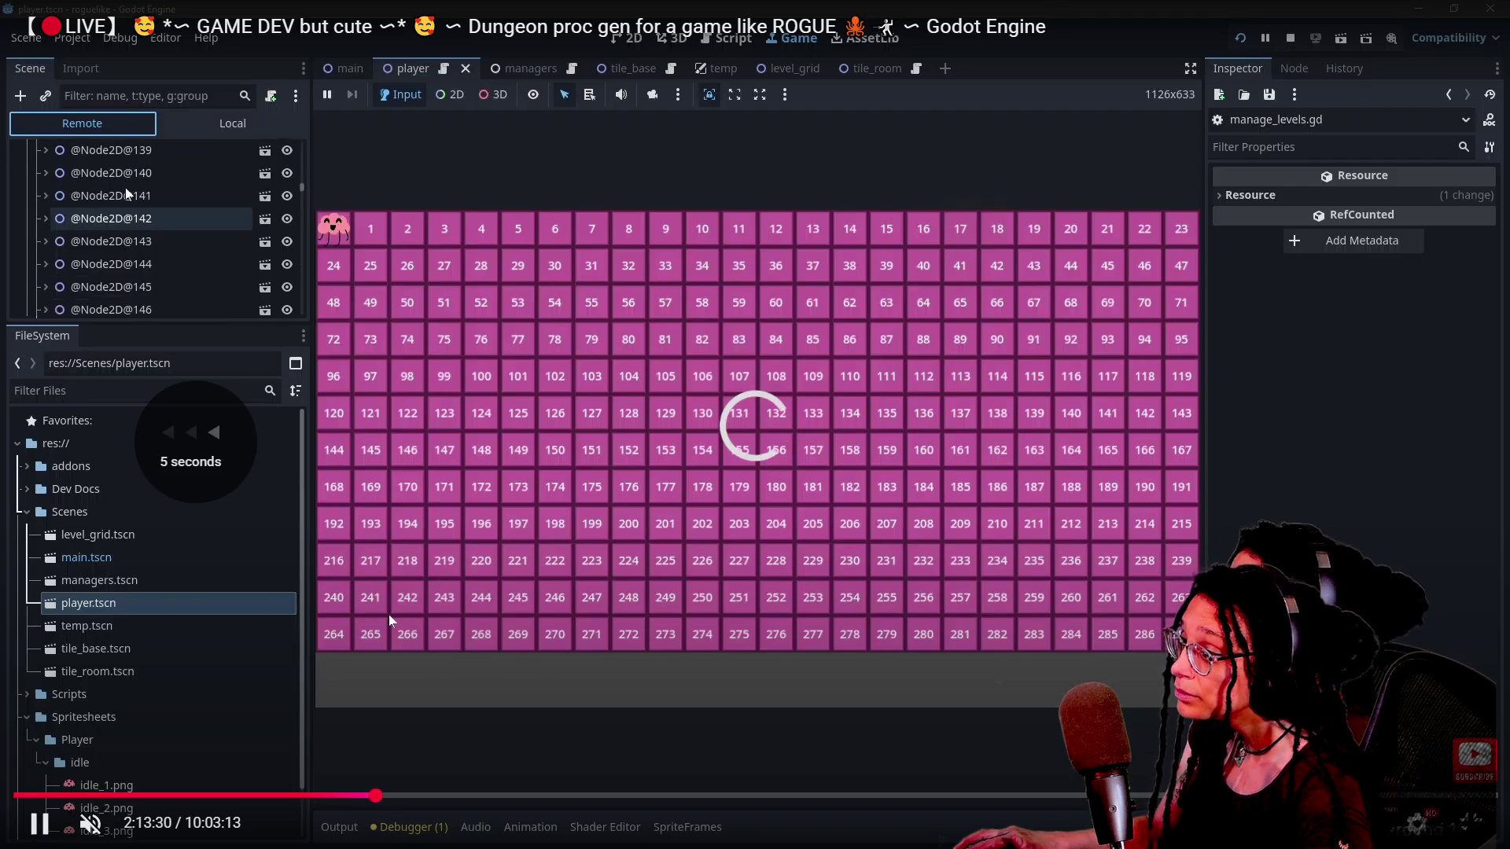
key(k)
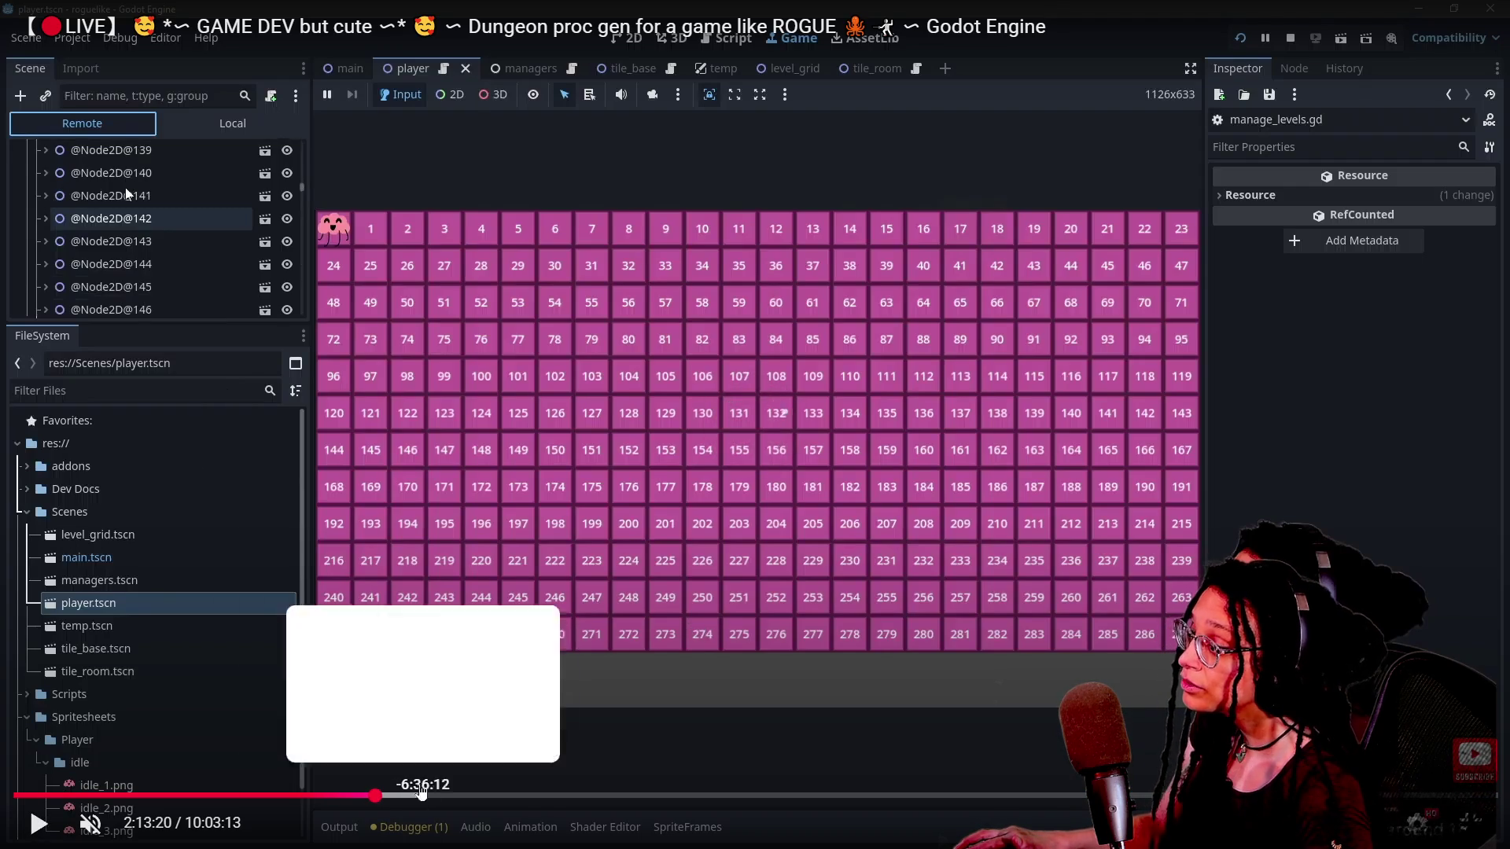
click(378, 799)
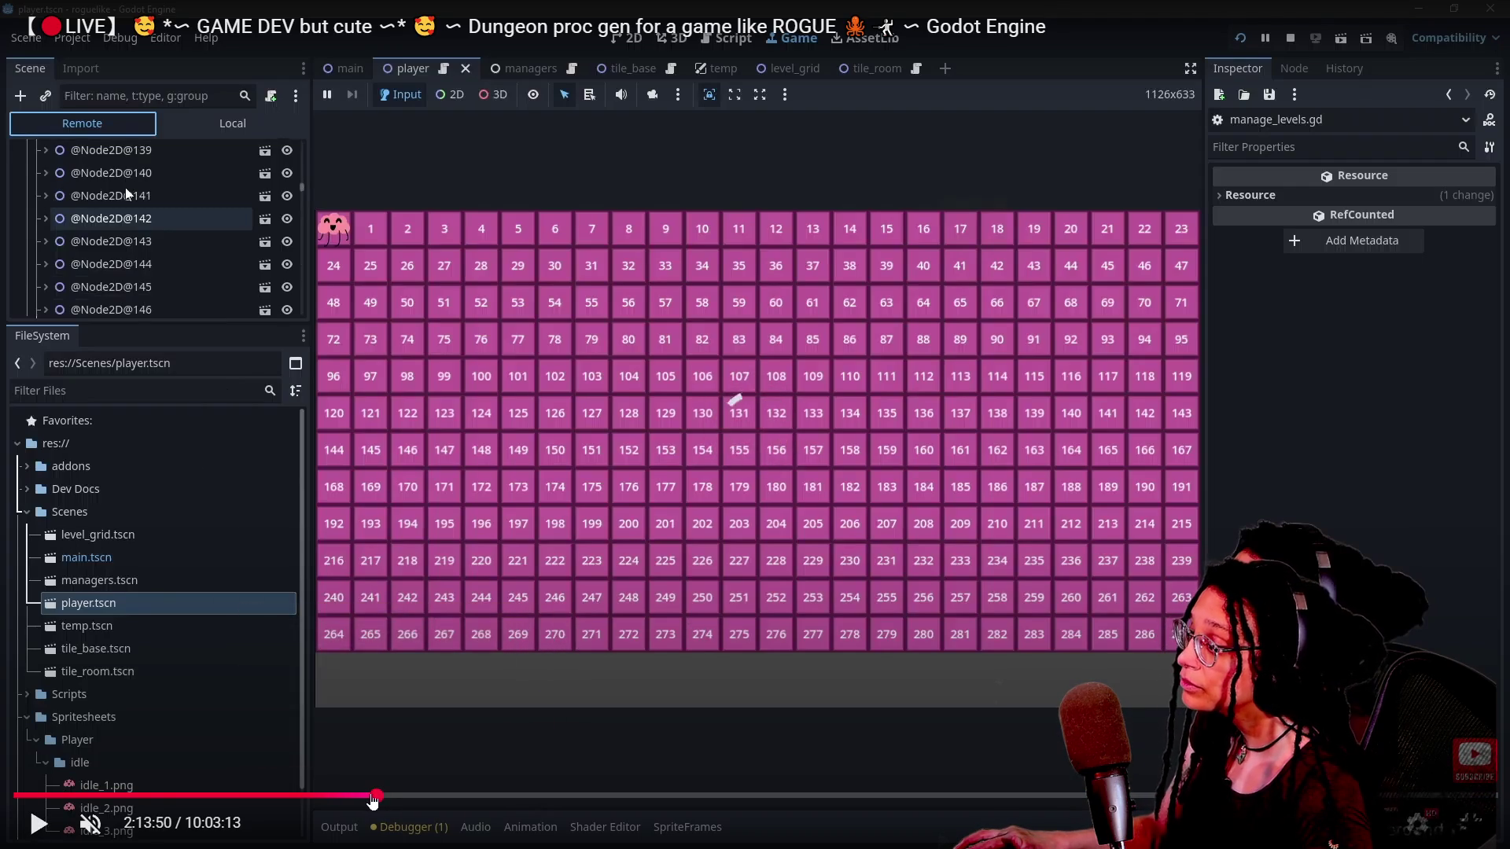
Scrub back to about 1:57 and skip through the chat discussion to the itch.io game page.
drag(373, 799, 315, 801)
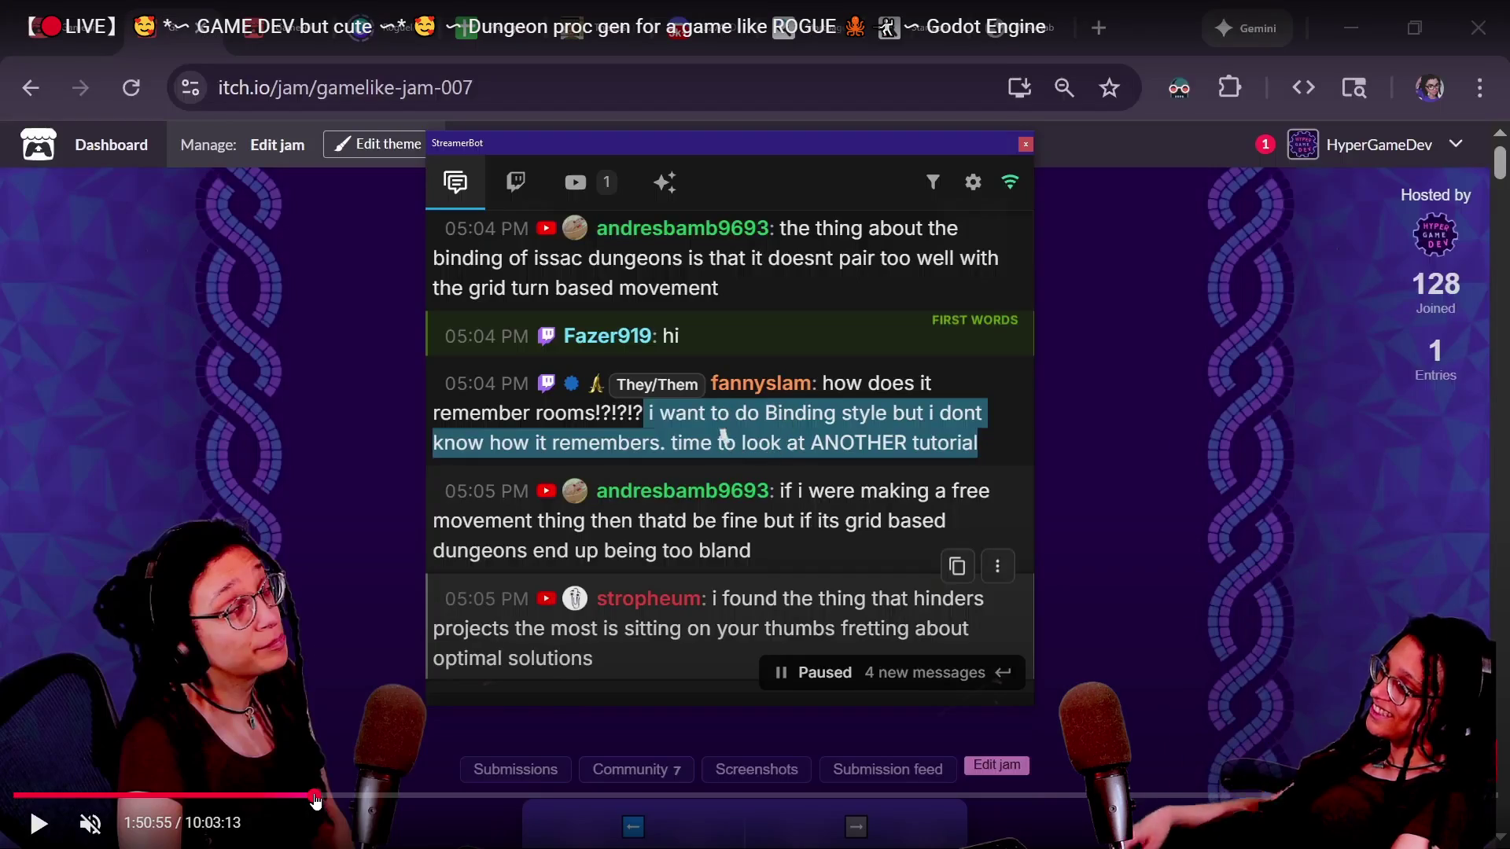
key(Right)
key(Right)
key(Right)
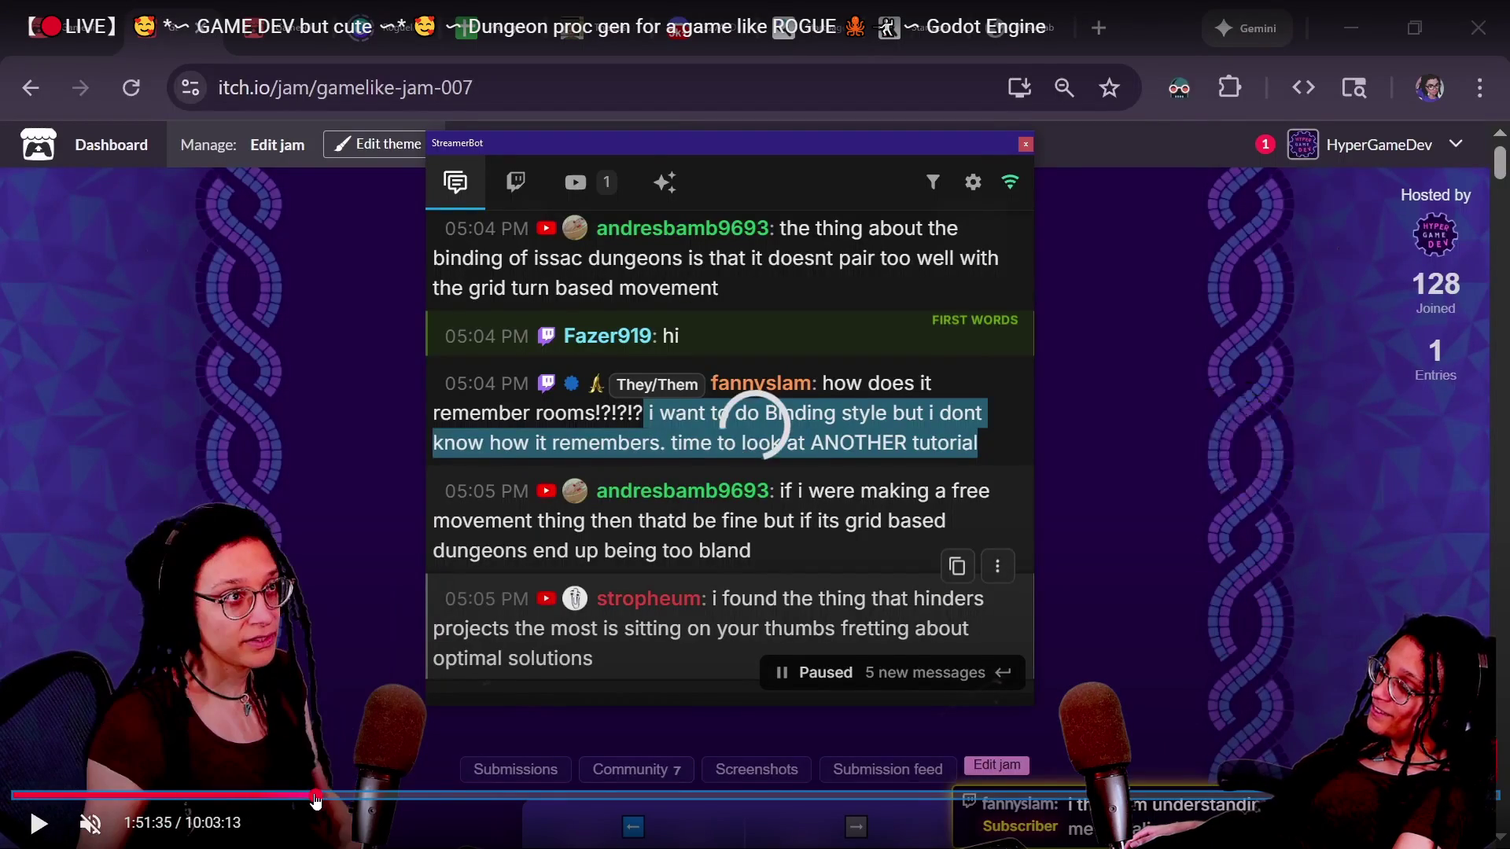
key(Right)
key(Right)
key(Right)
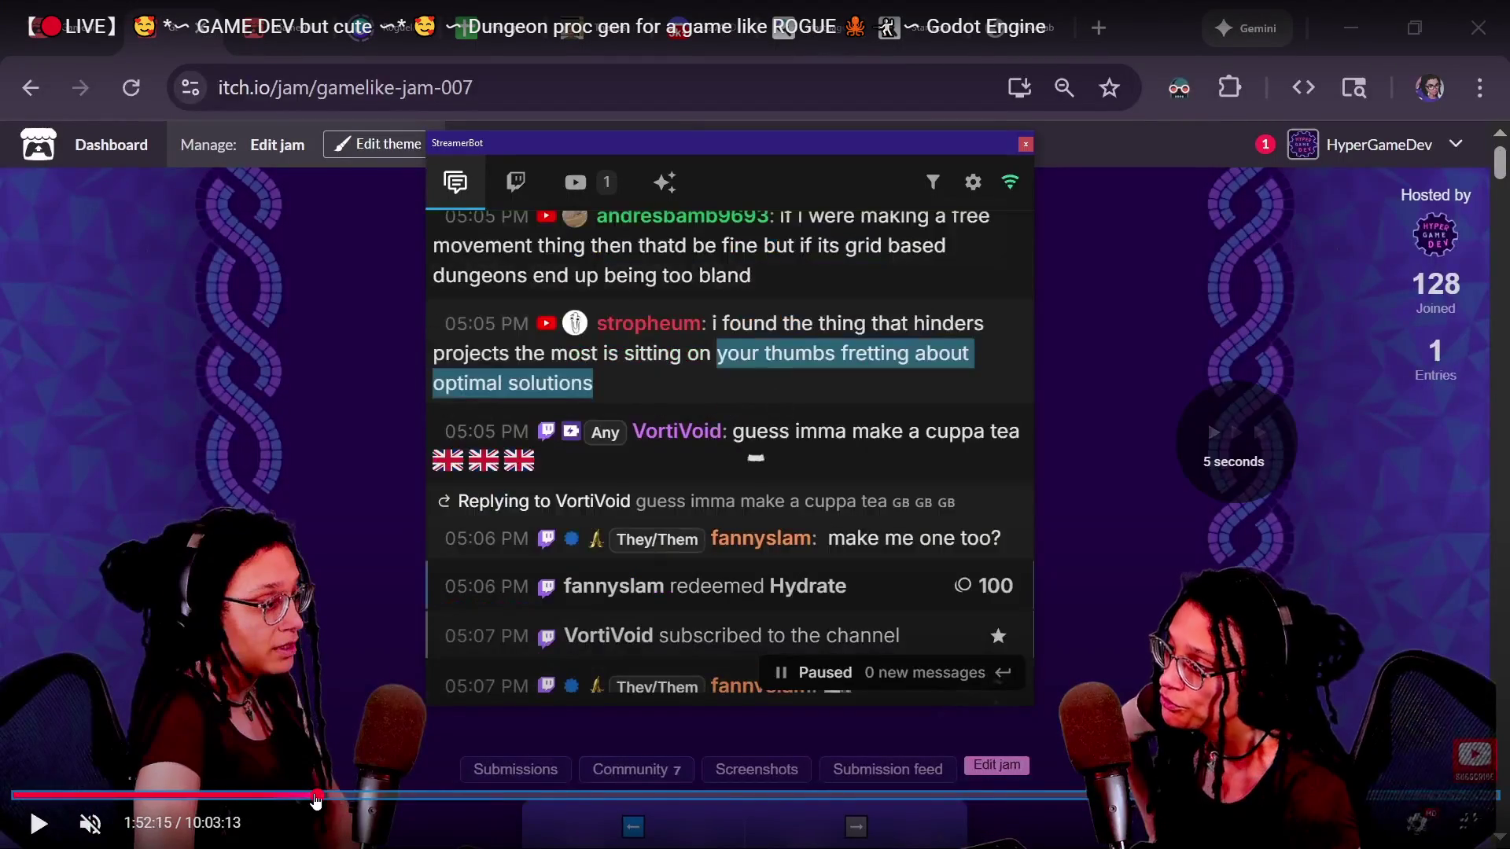
key(Right)
key(Right)
key(Right)
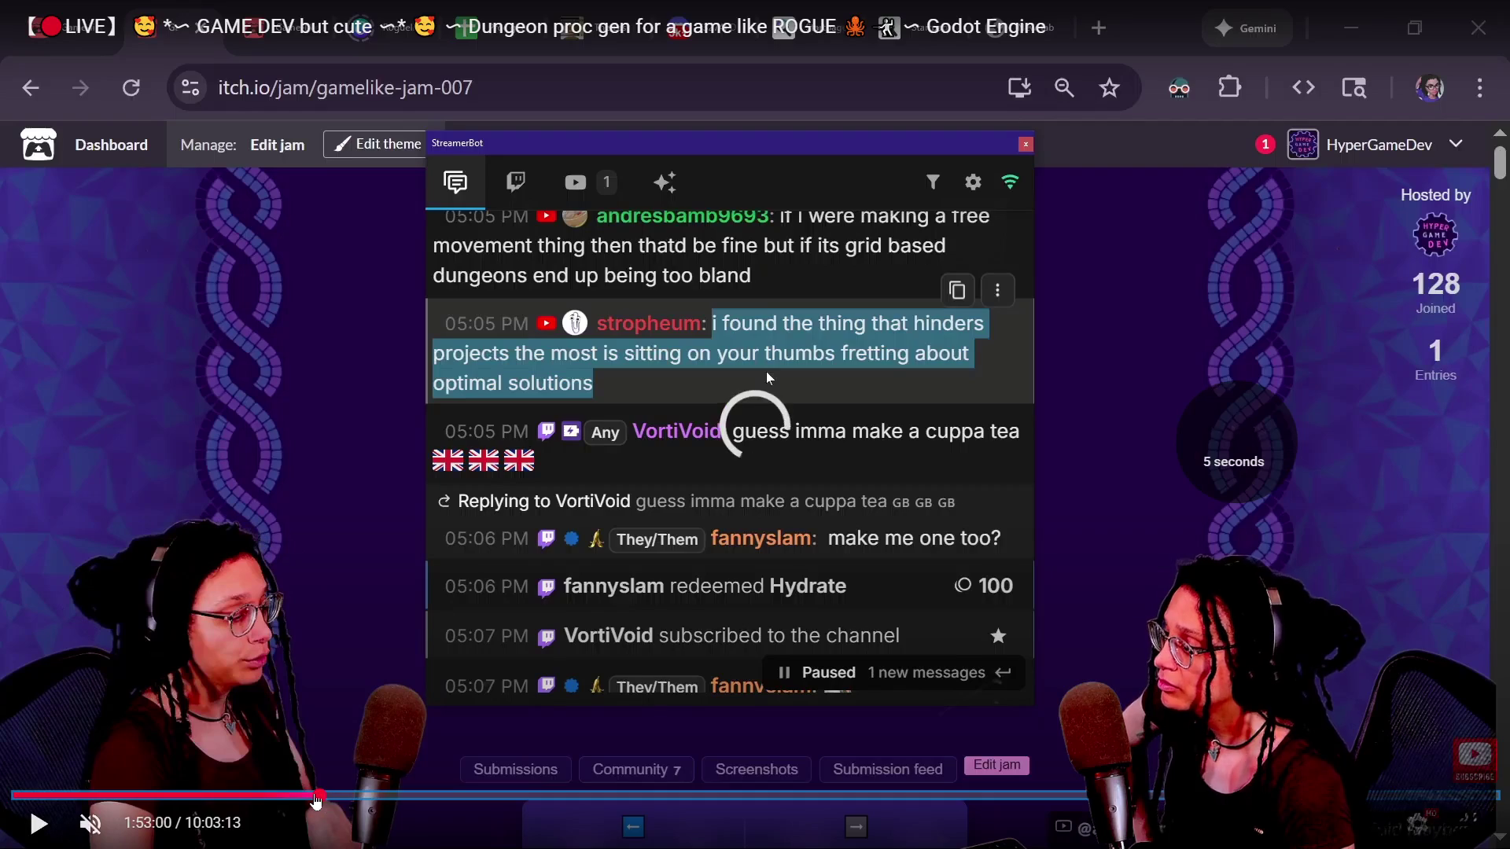
key(Right)
key(Right)
key(Right)
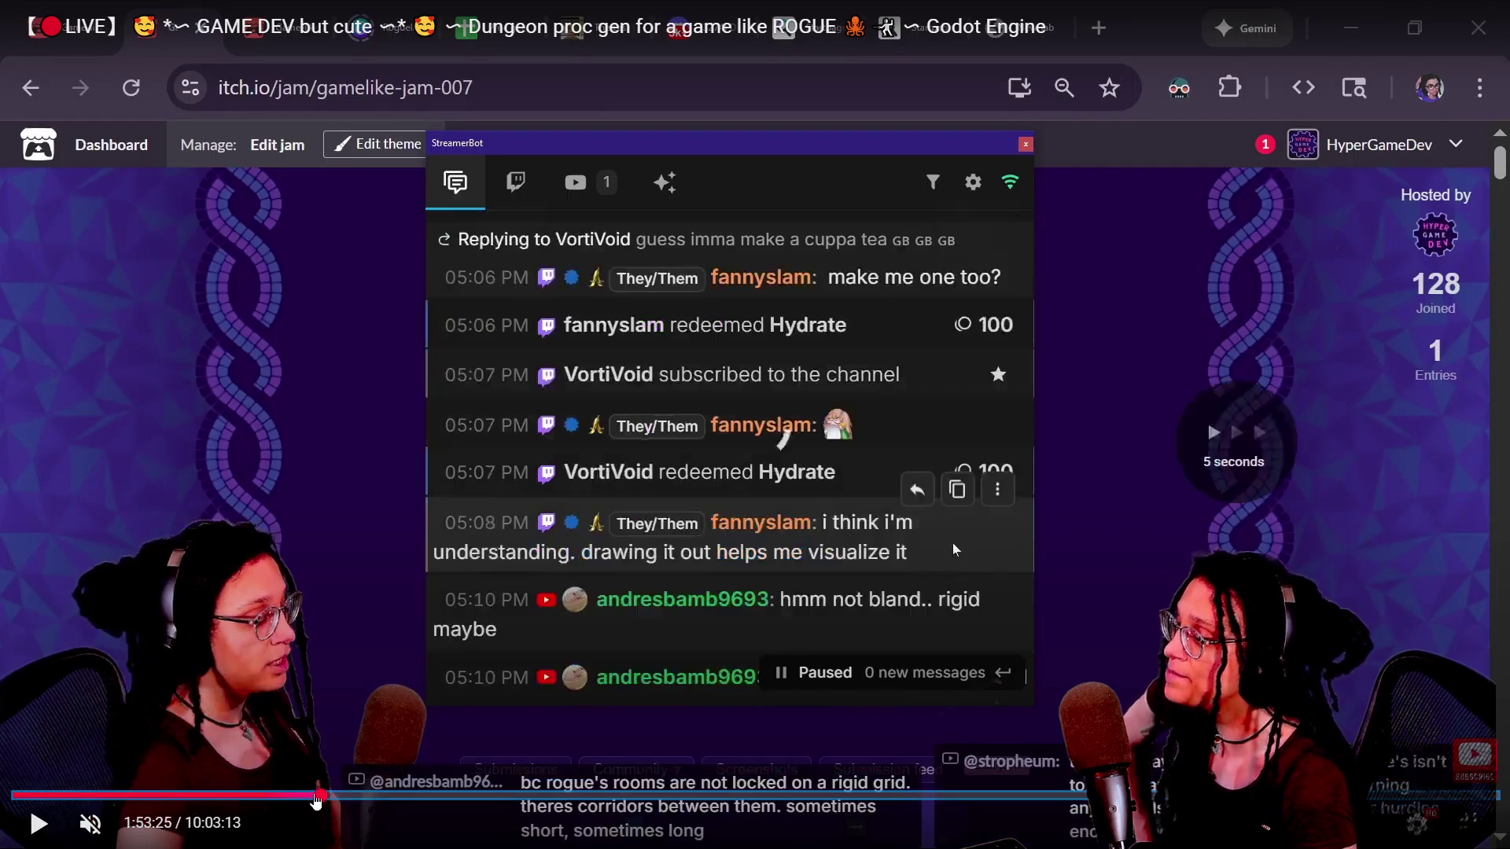
key(Right)
key(Right)
key(Right)
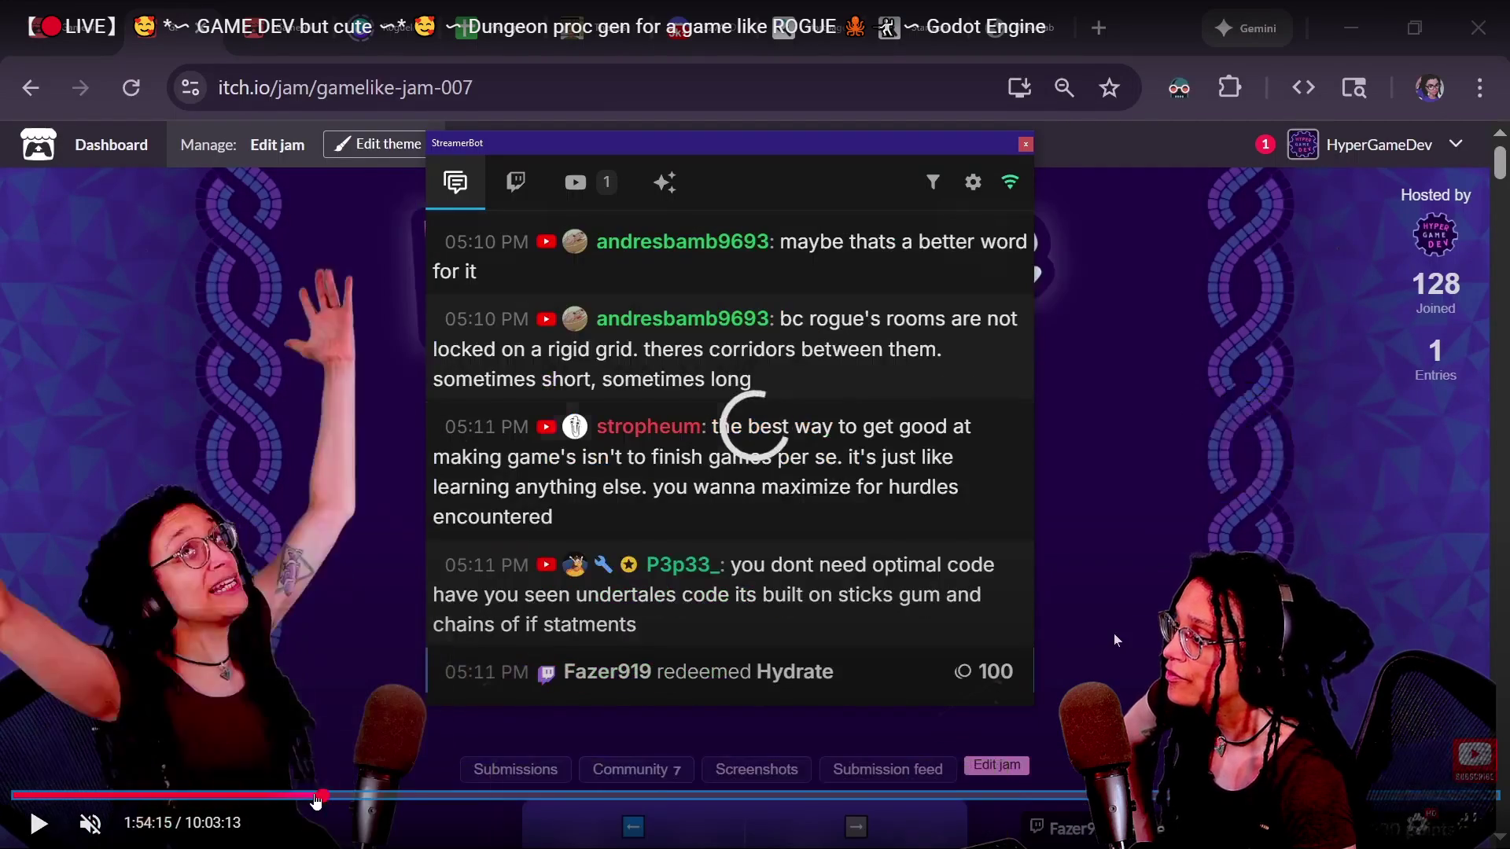
key(Right)
key(Right)
key(Right)
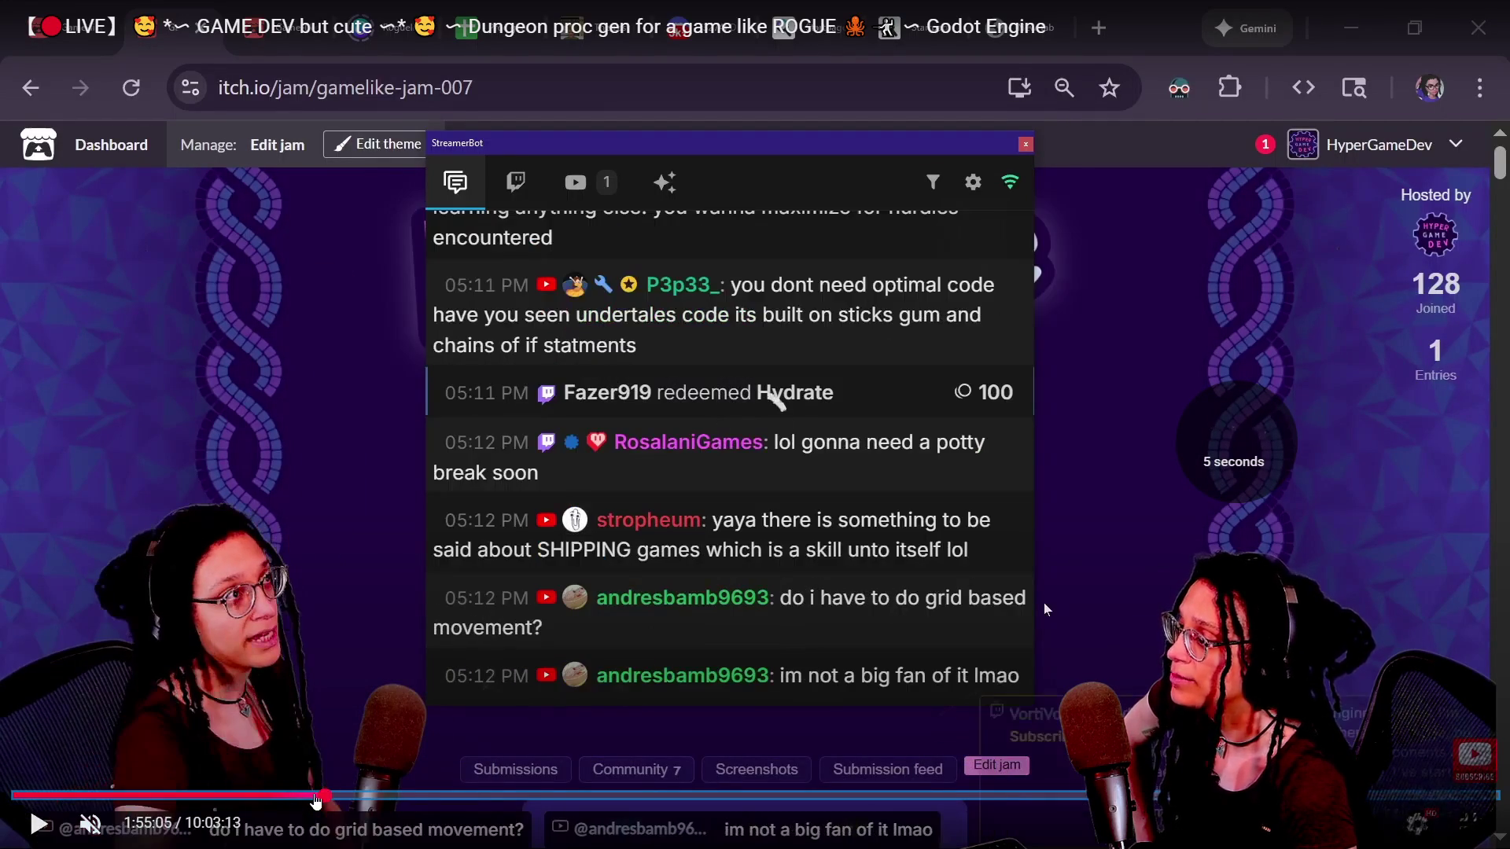
key(Right)
key(Right)
key(Right)
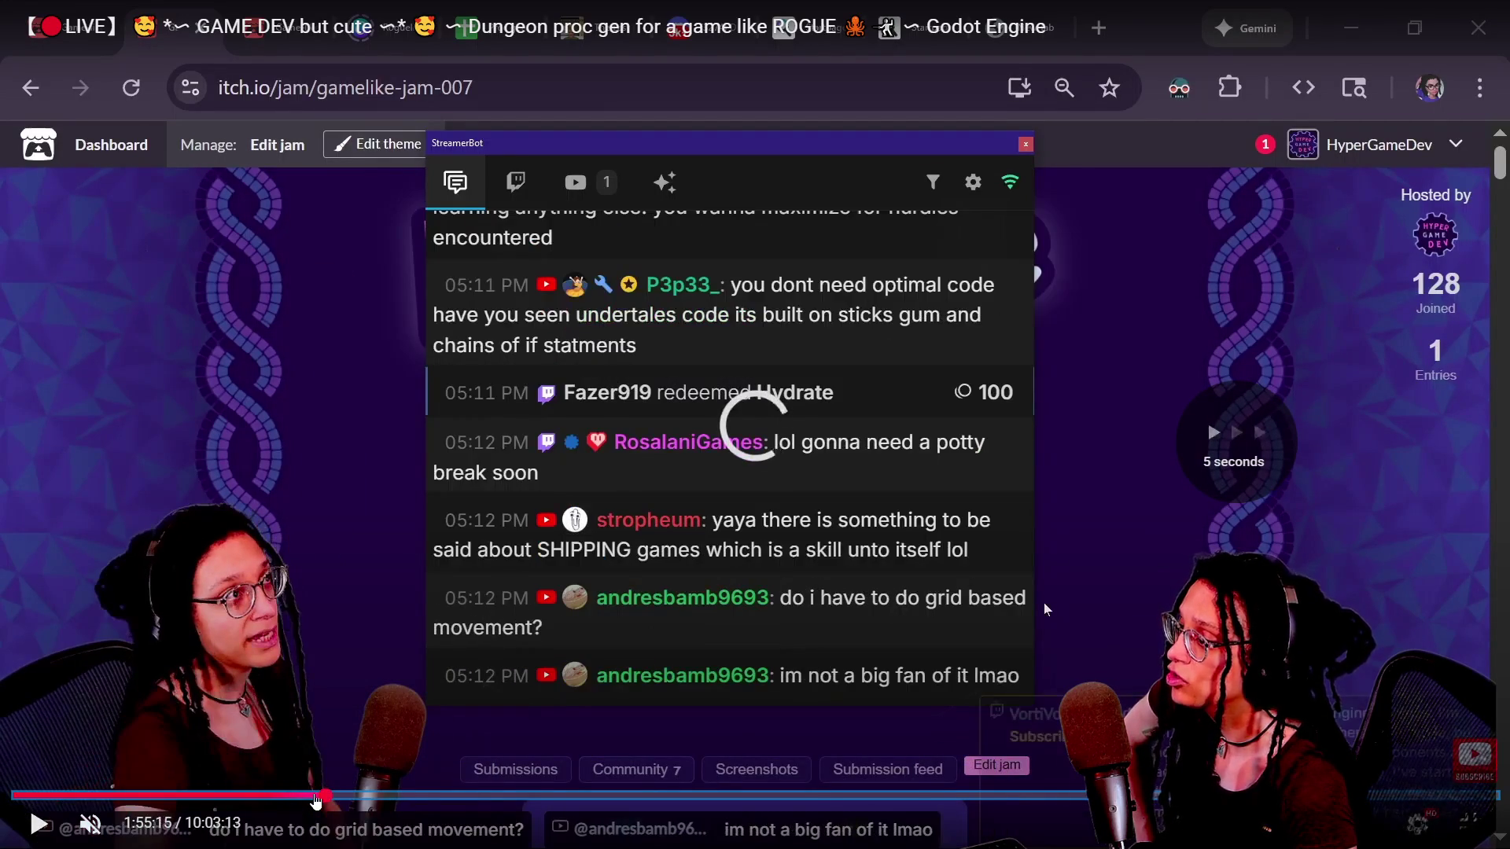
key(Right)
key(Right)
key(Right)
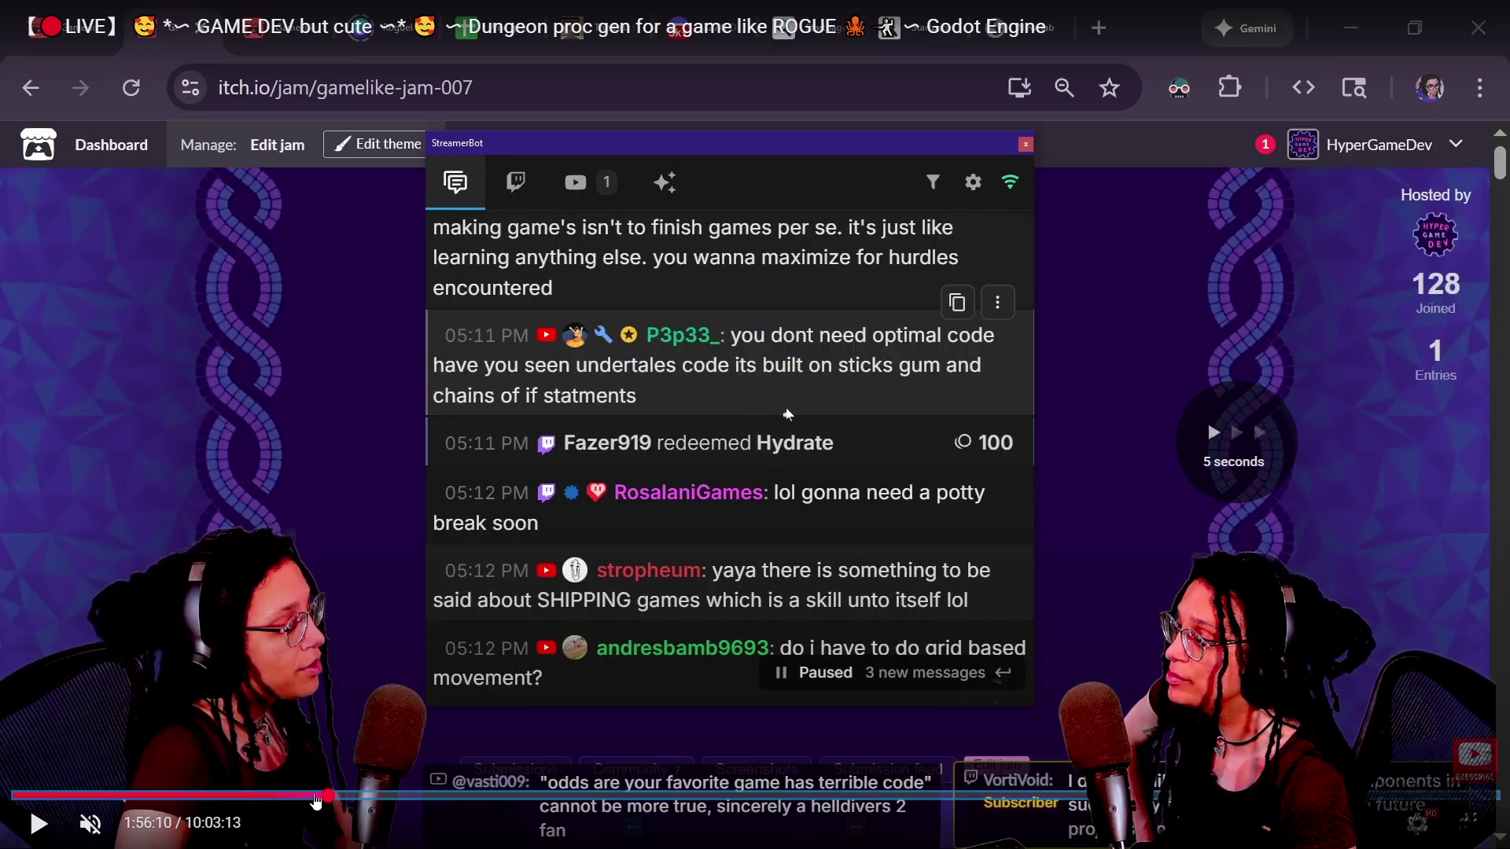
key(Right)
key(Right)
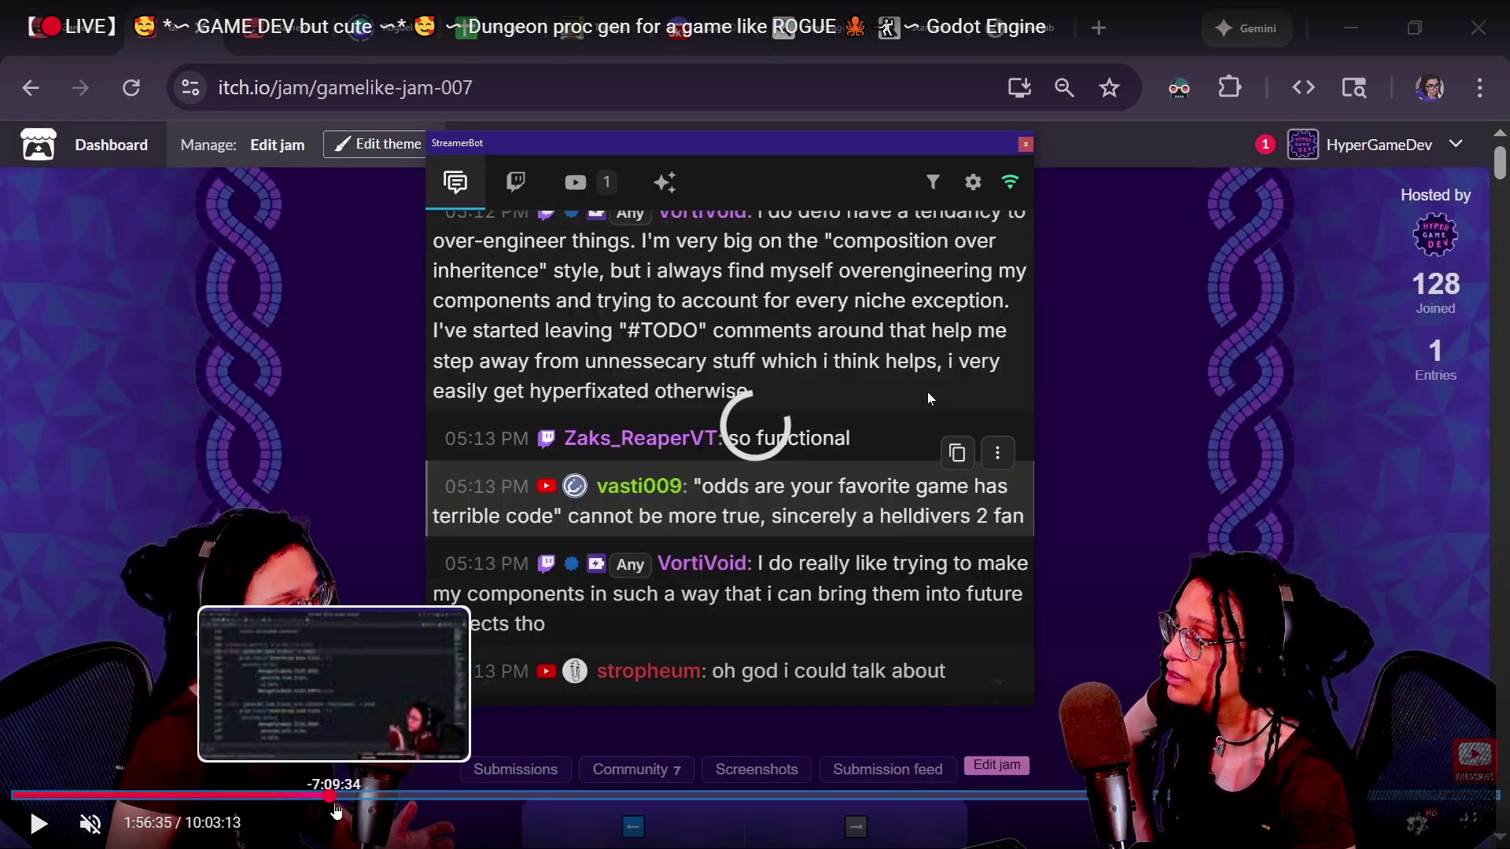
key(Right)
key(Right)
key(Right)
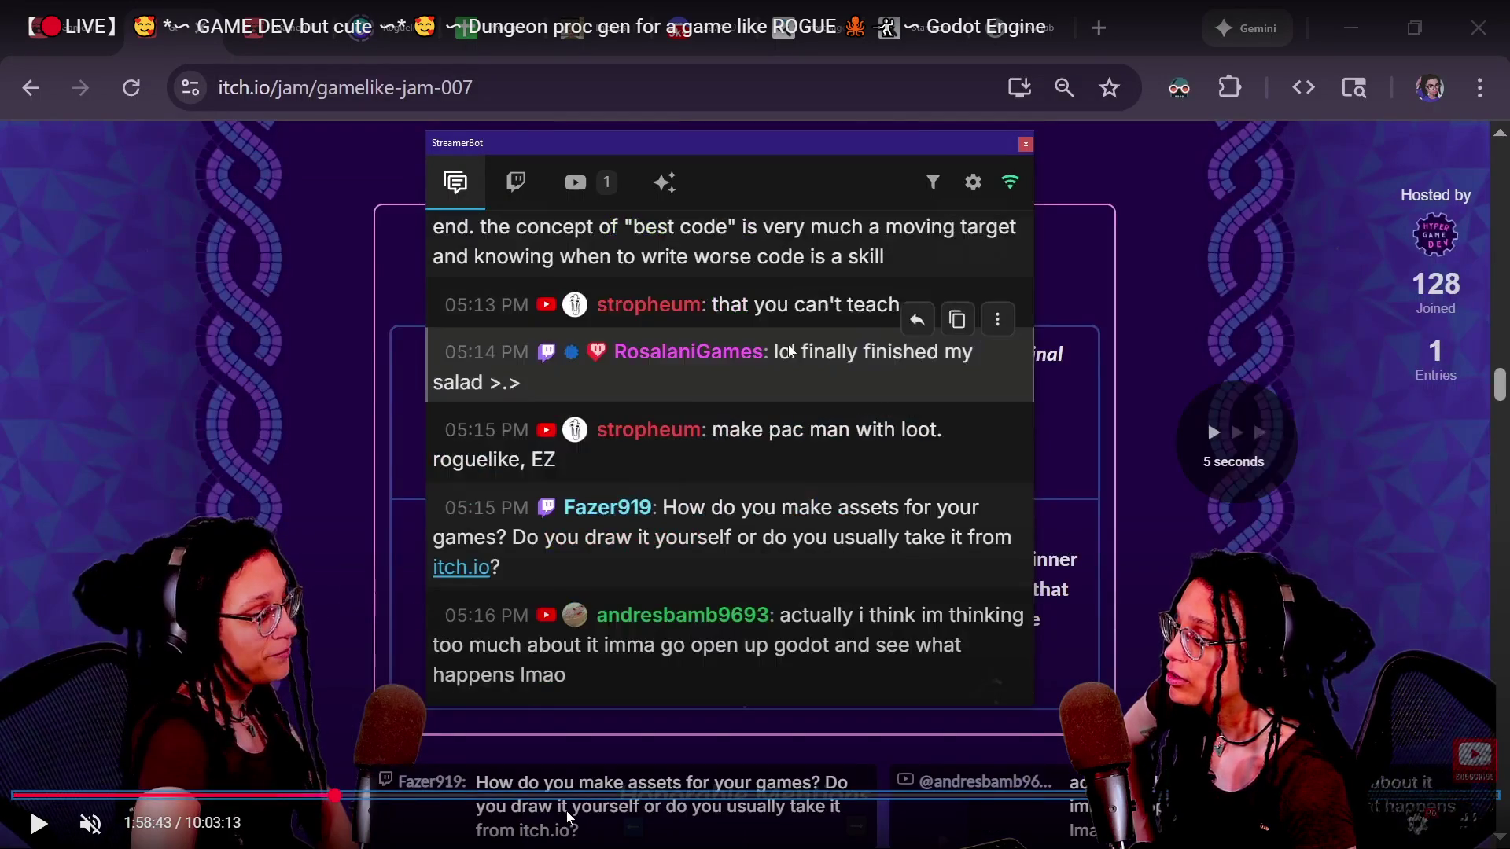
key(Right)
key(Right)
key(Right)
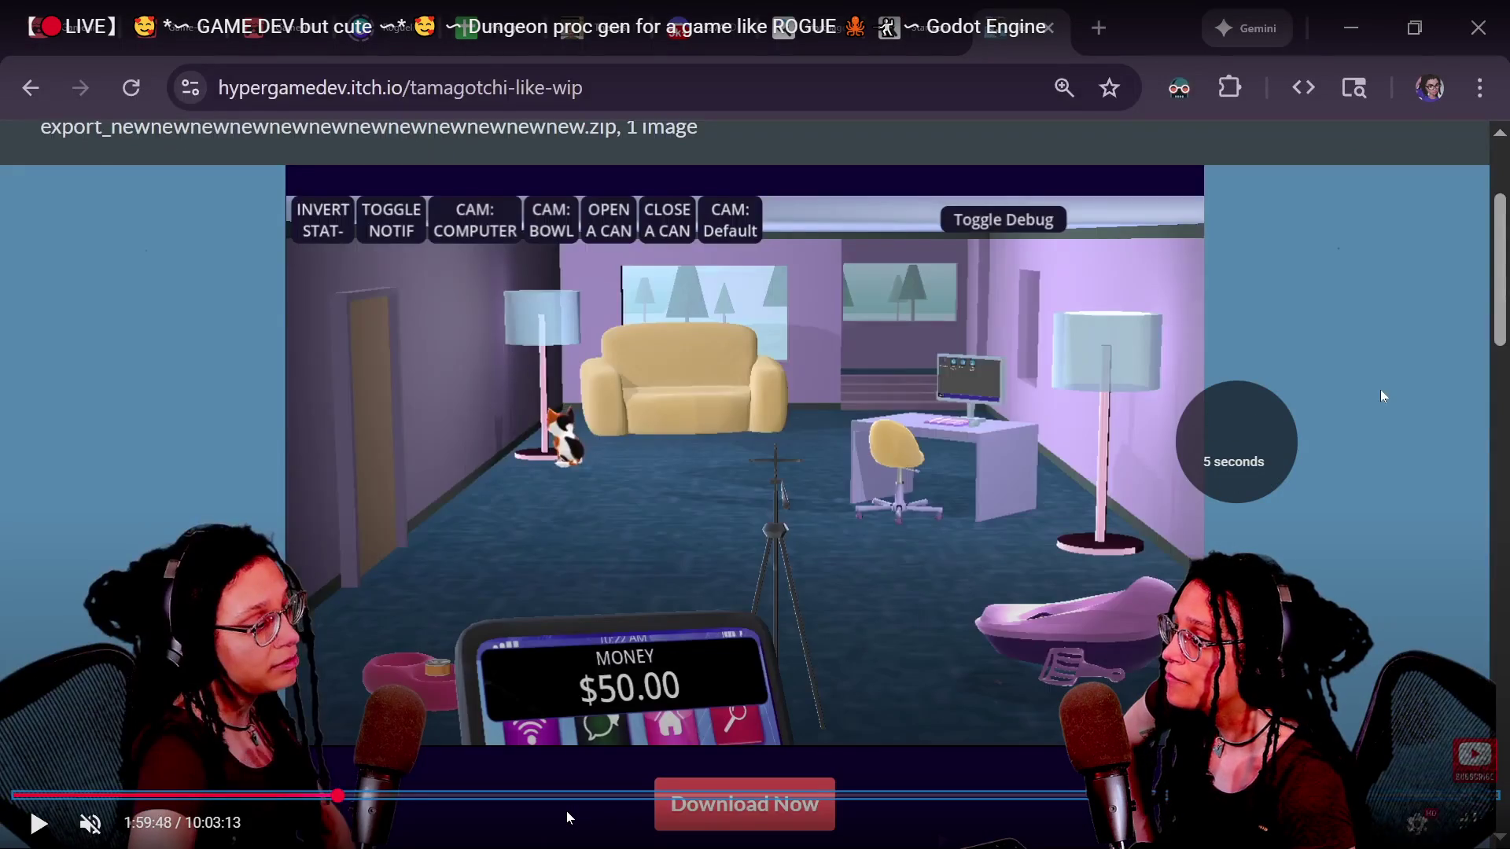
key(Right)
key(Right)
key(Right)
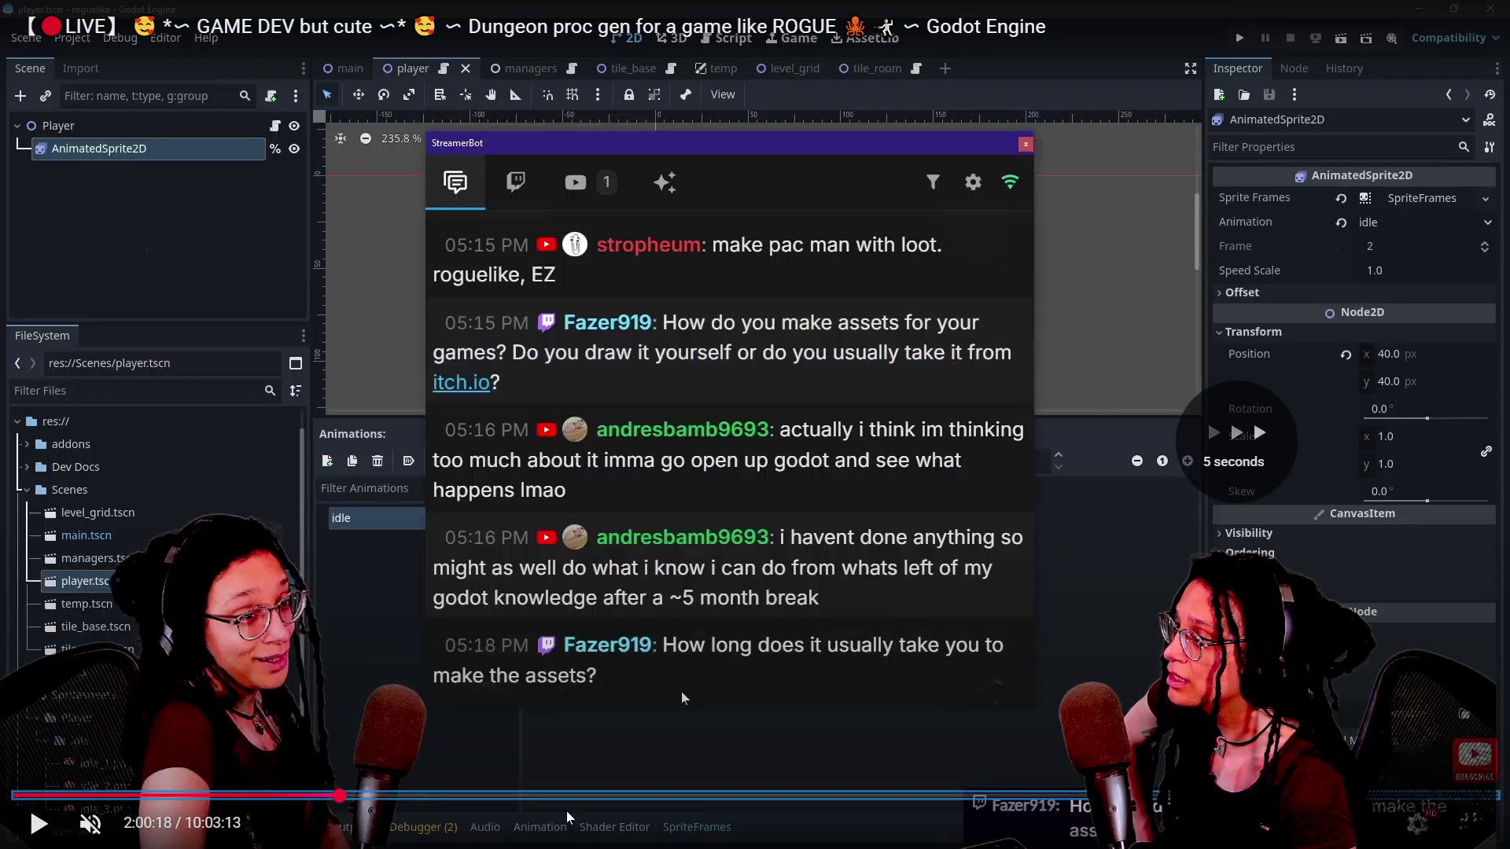
Skip past the loading screen and resume playback at the running tile_room grid.
key(Right)
key(Right)
key(Right)
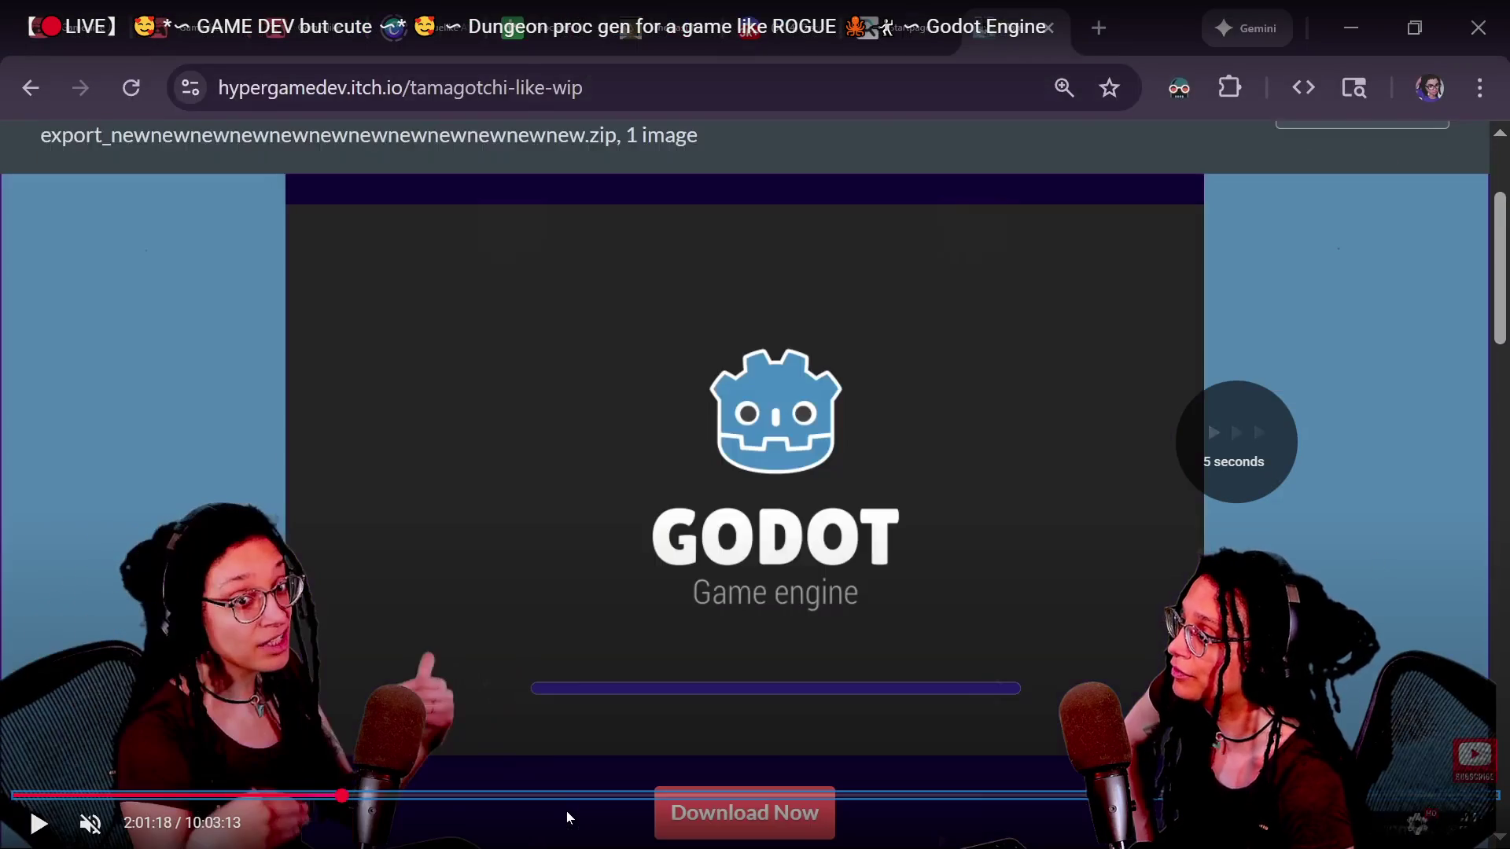
key(Right)
key(Right)
key(Right)
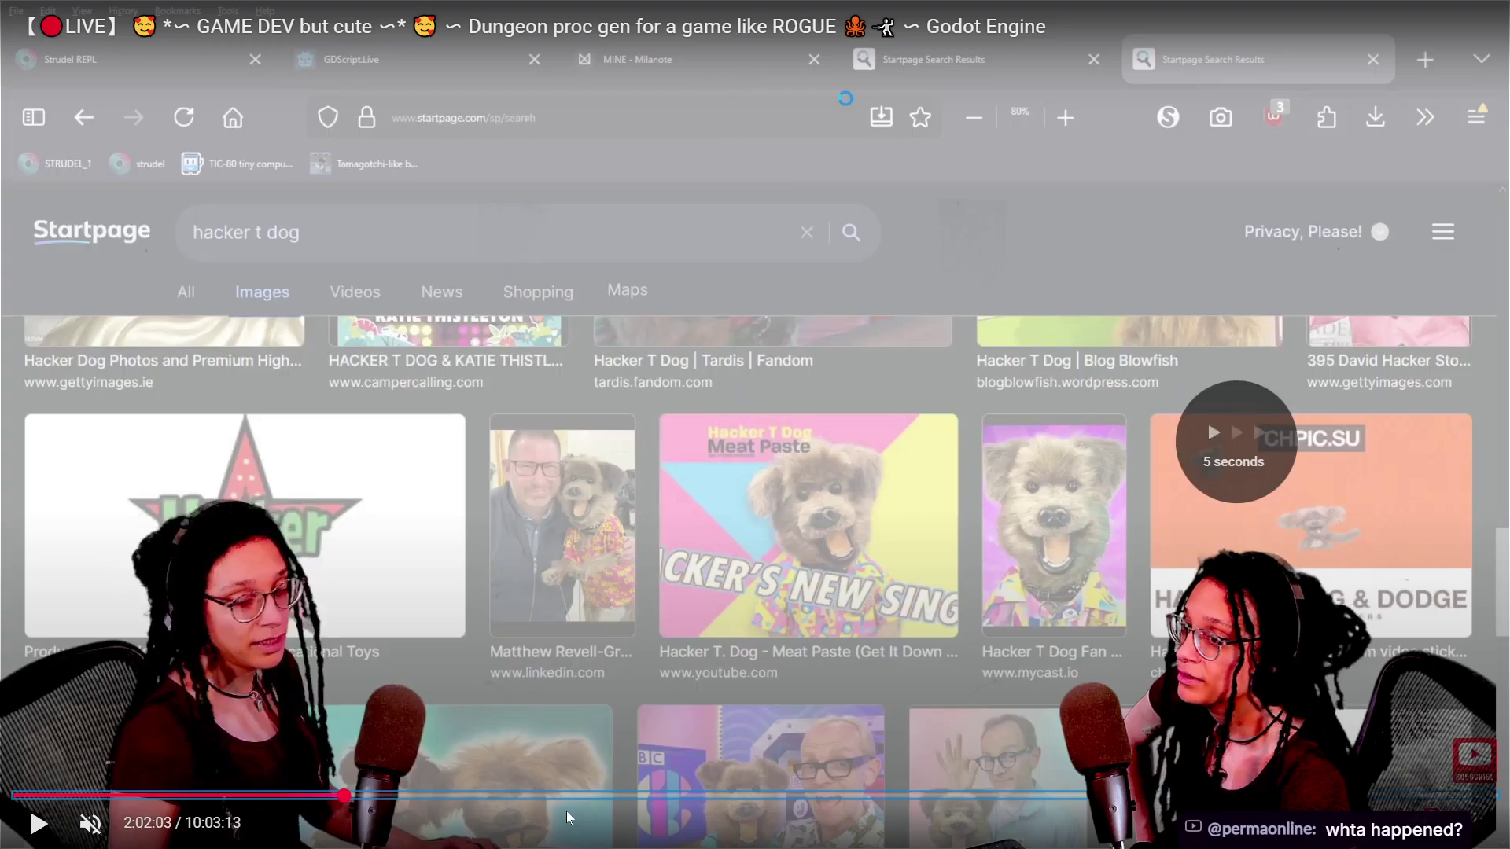
key(Right)
key(Right)
key(Right)
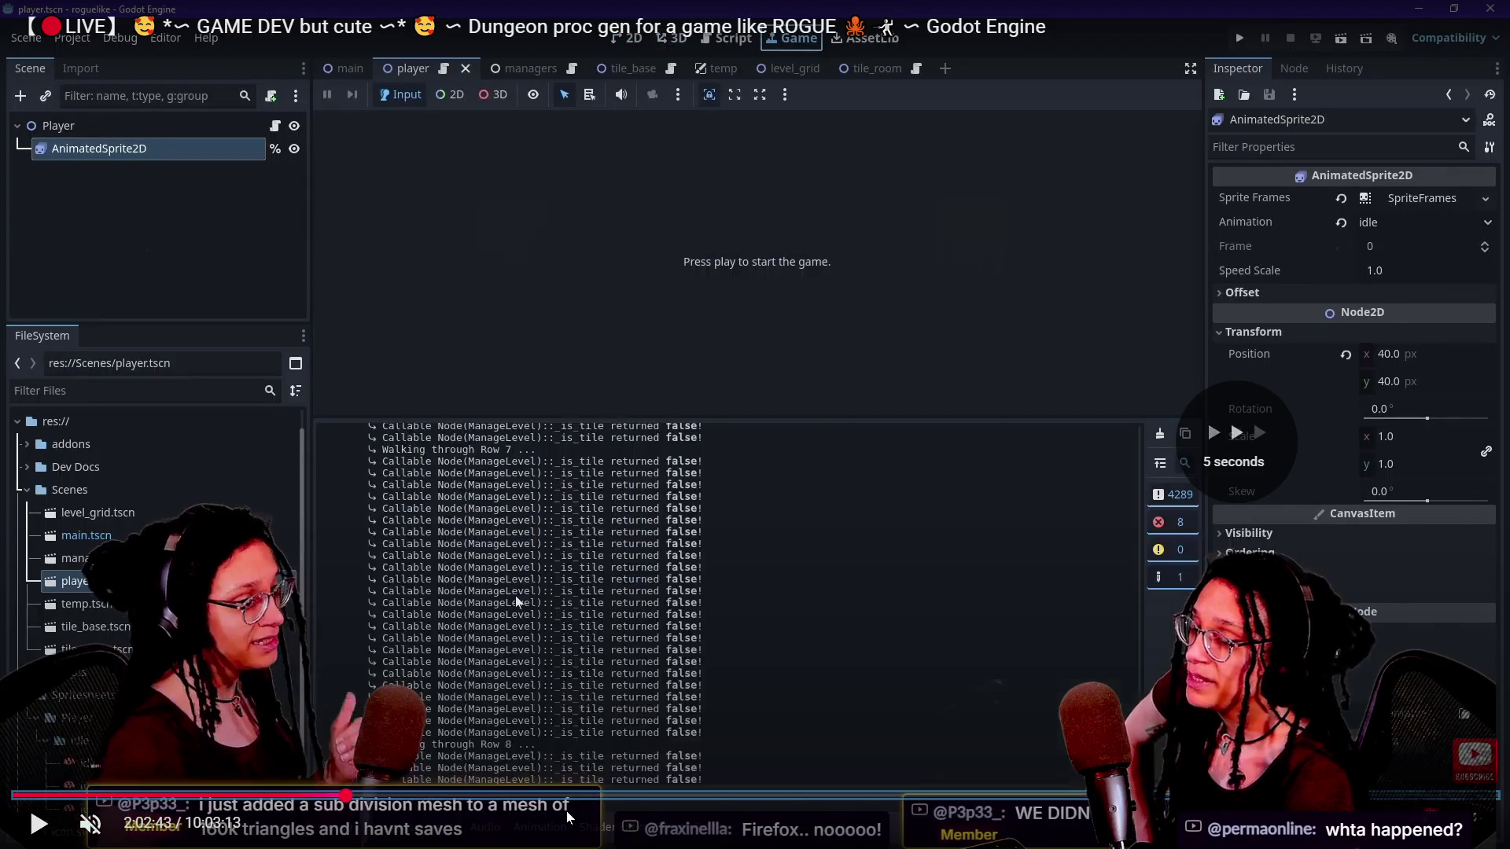
key(Right)
key(Right)
key(Right)
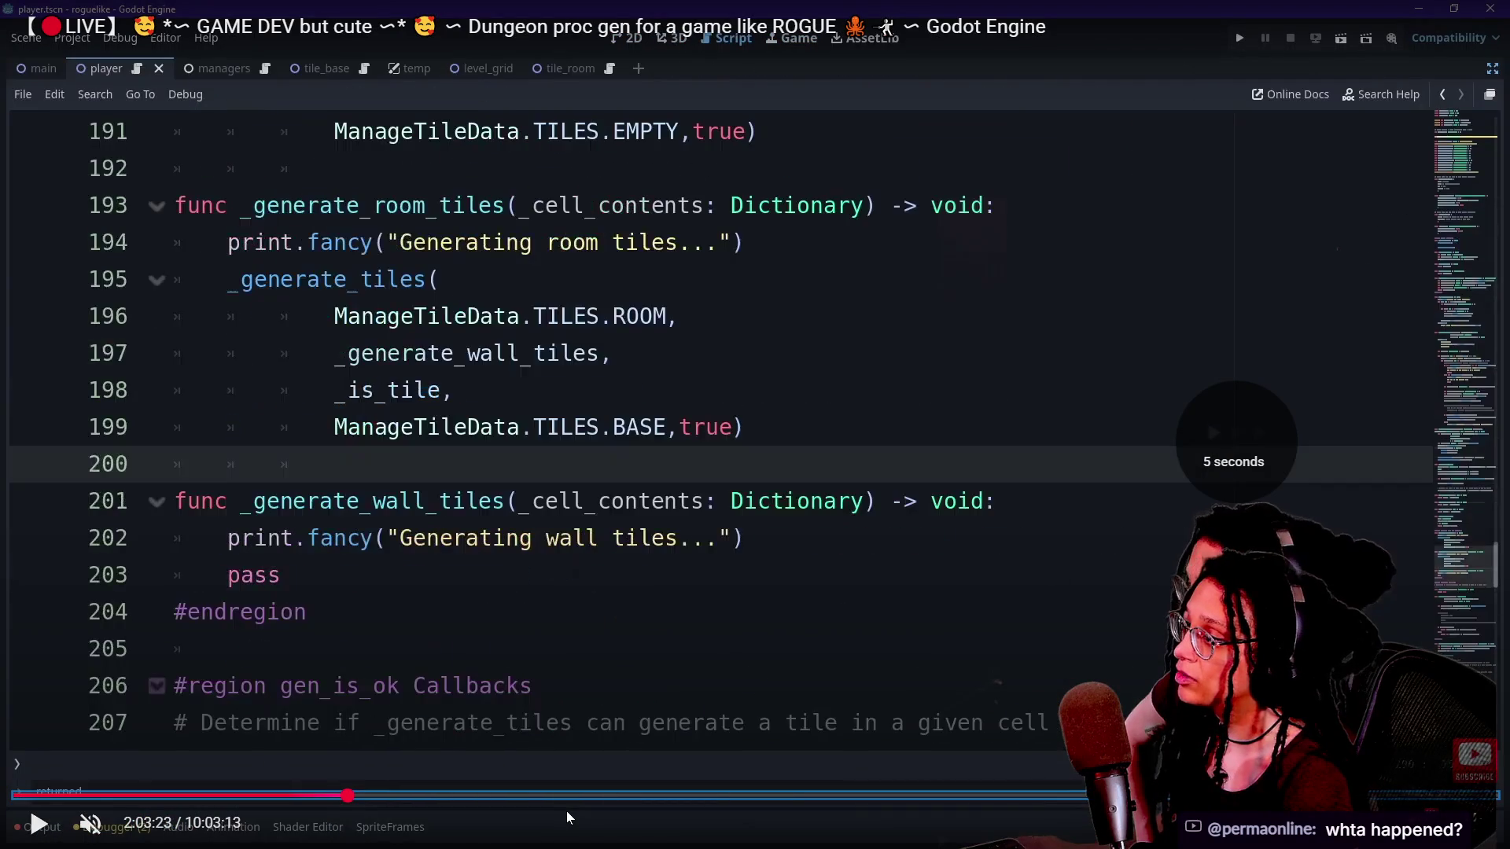
key(Right)
key(Right)
key(Right)
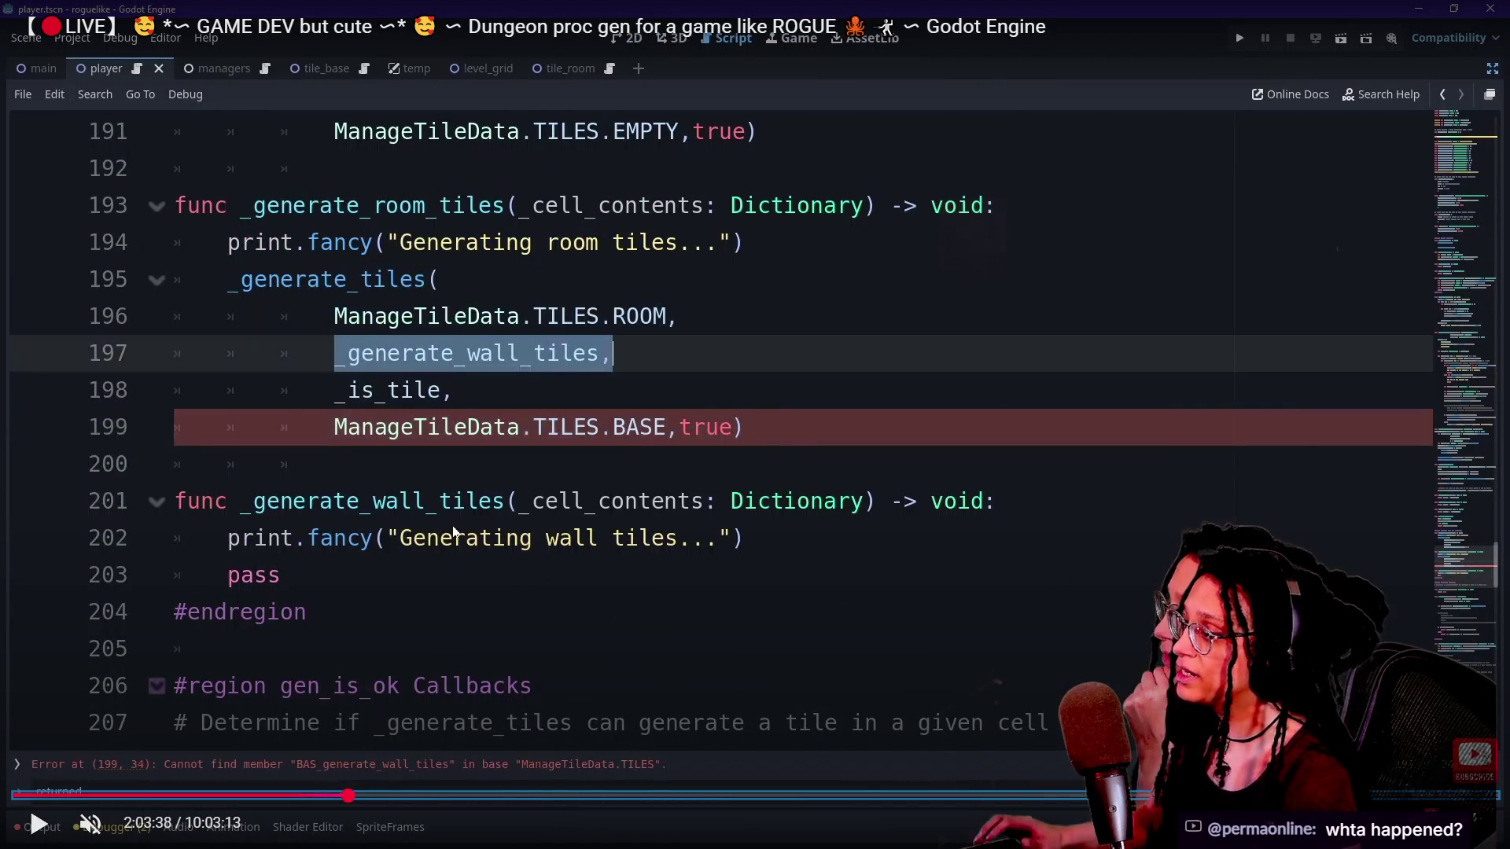
click(452, 523)
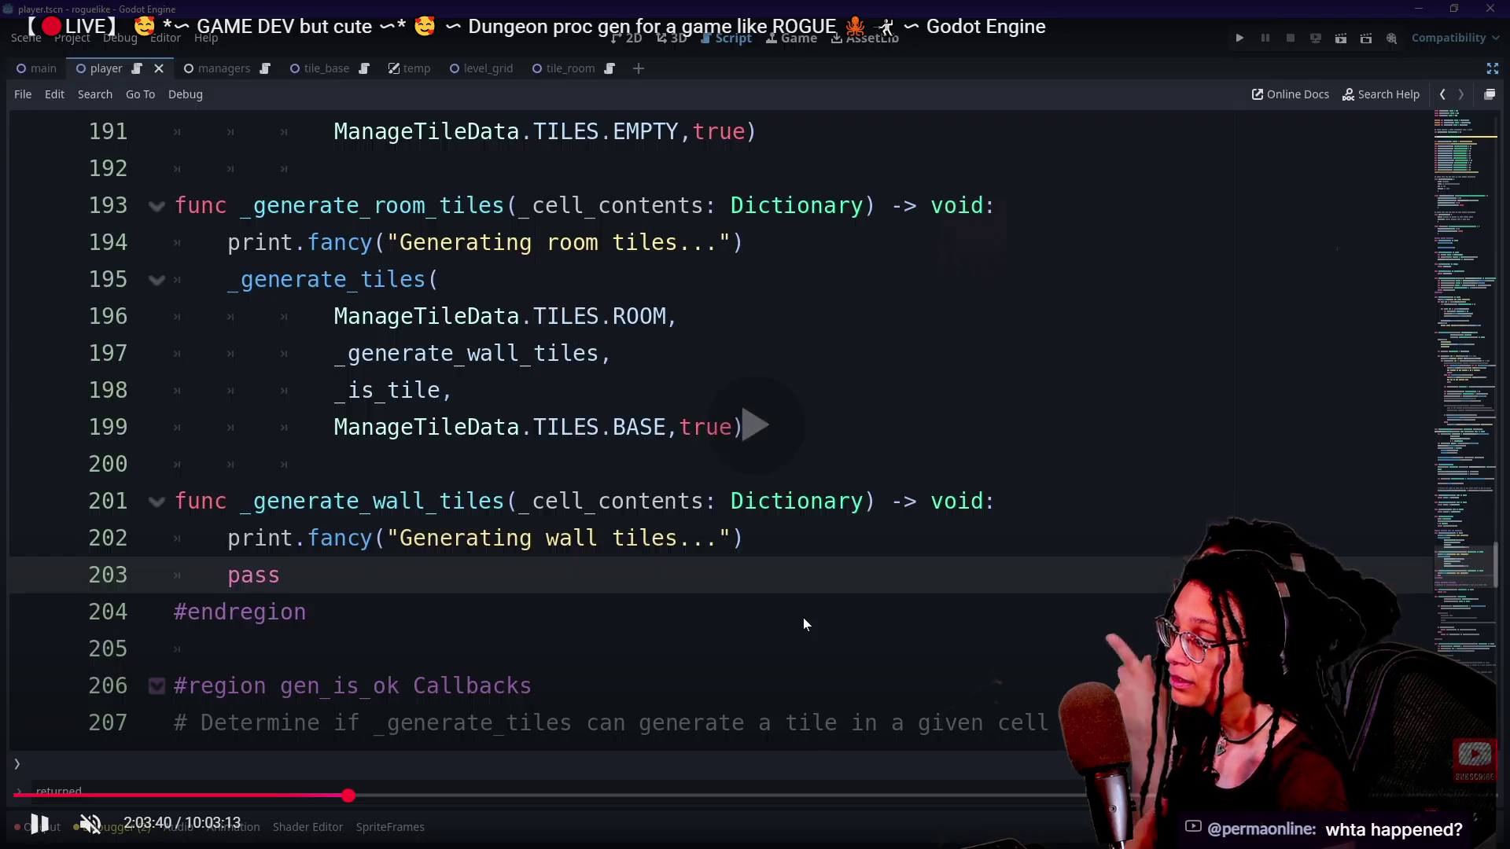
Skip through the code review and debugging to the new _postgen_placeholder function.
key(Right)
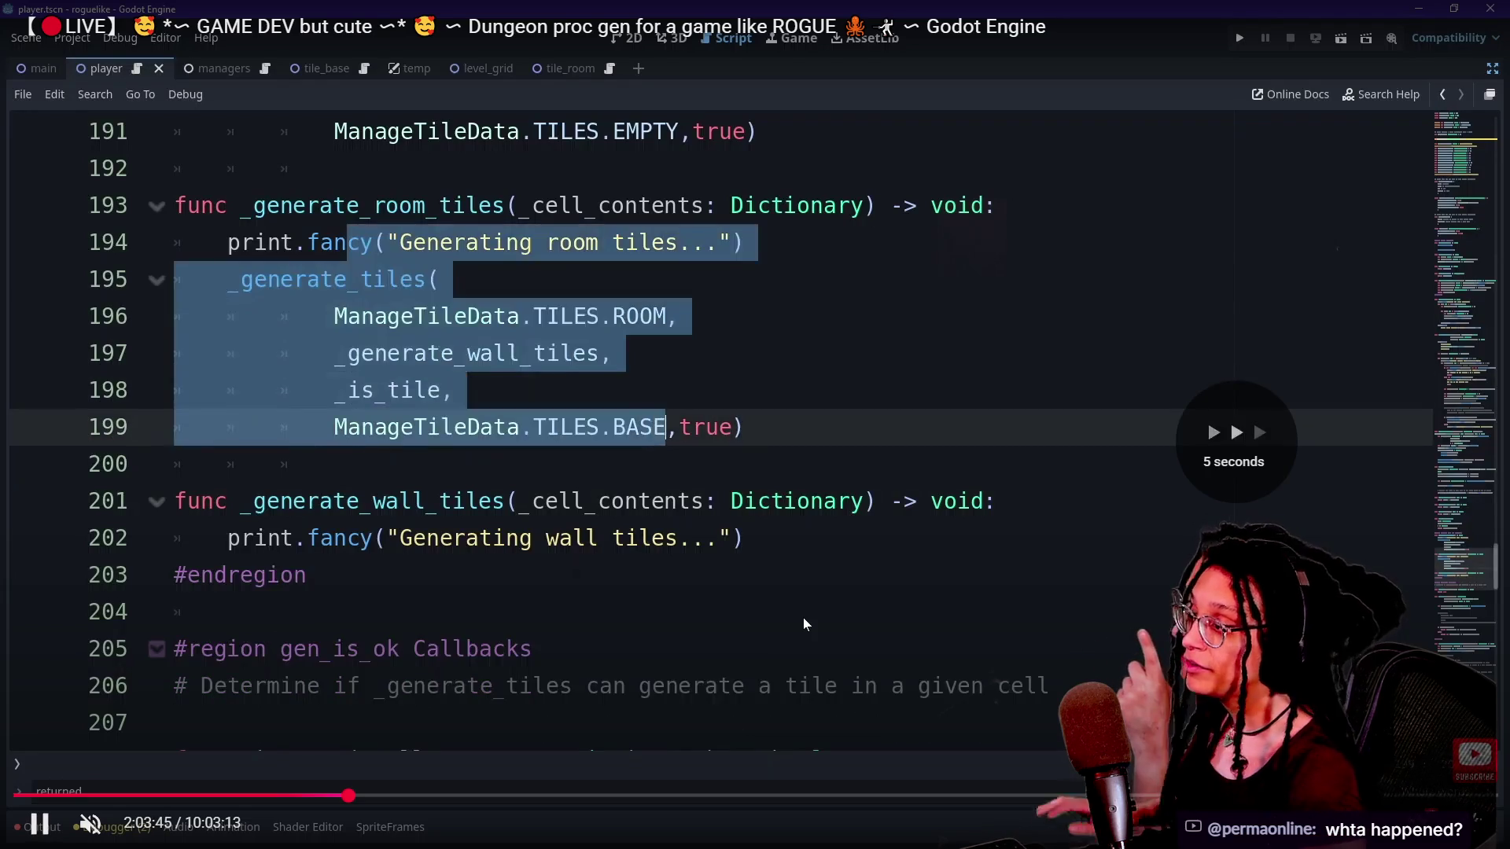
key(Right)
key(Right)
key(Right)
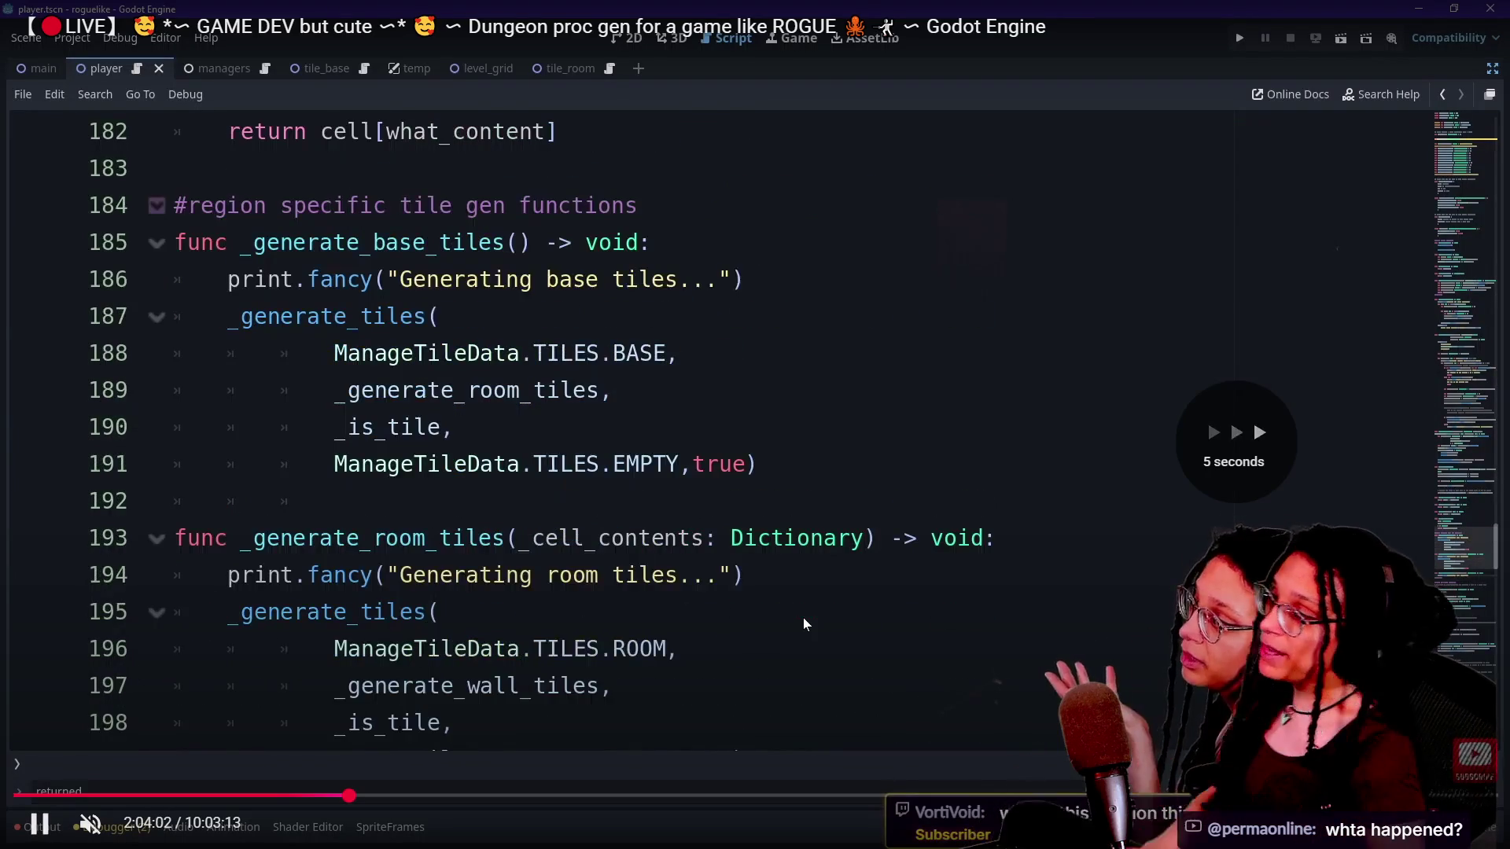
key(Right)
key(Right)
key(Right)
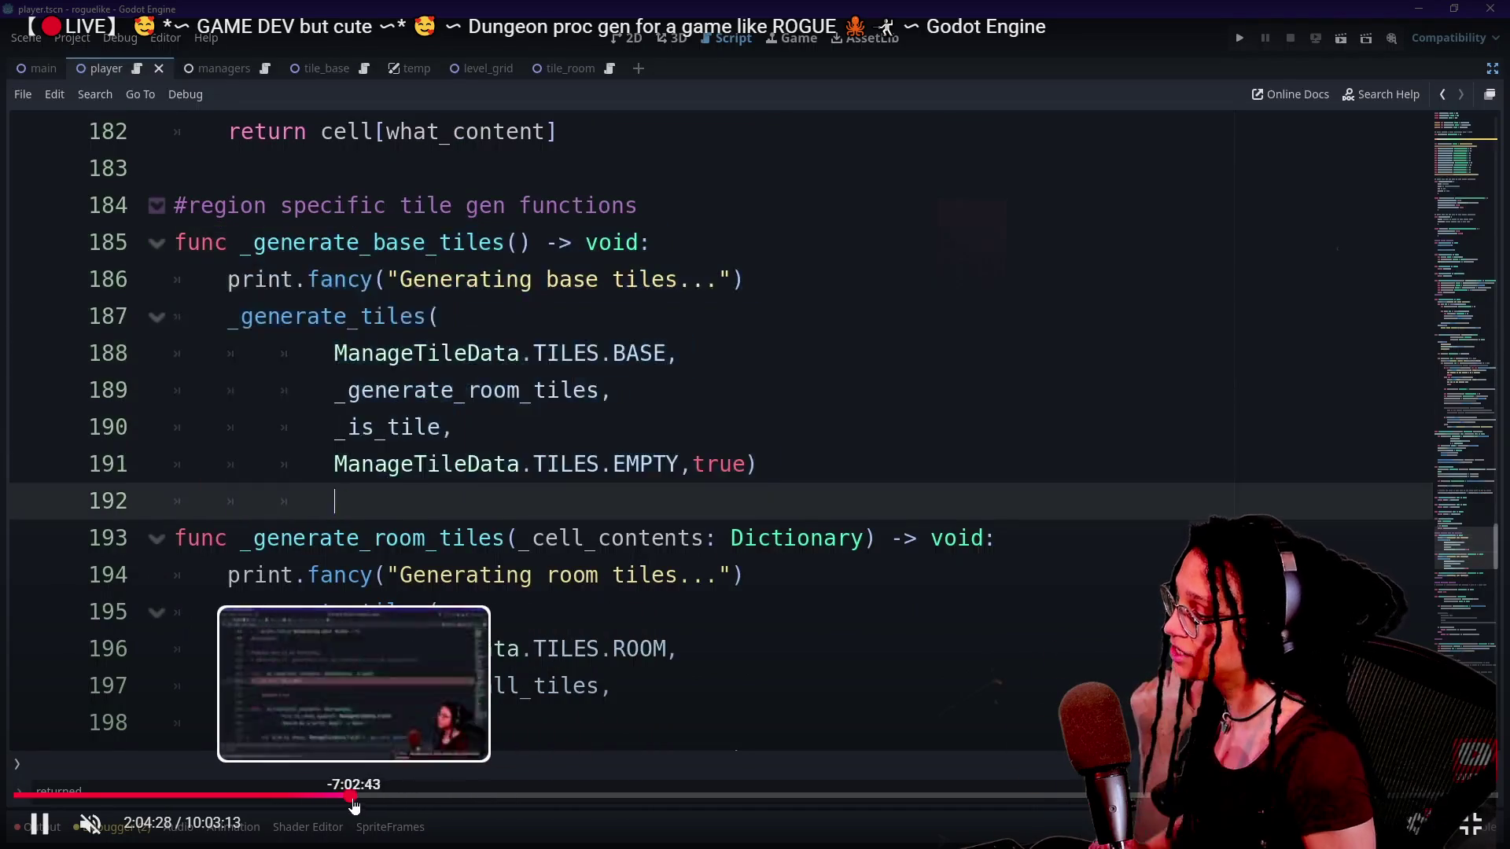
key(Right)
key(Right)
key(Right)
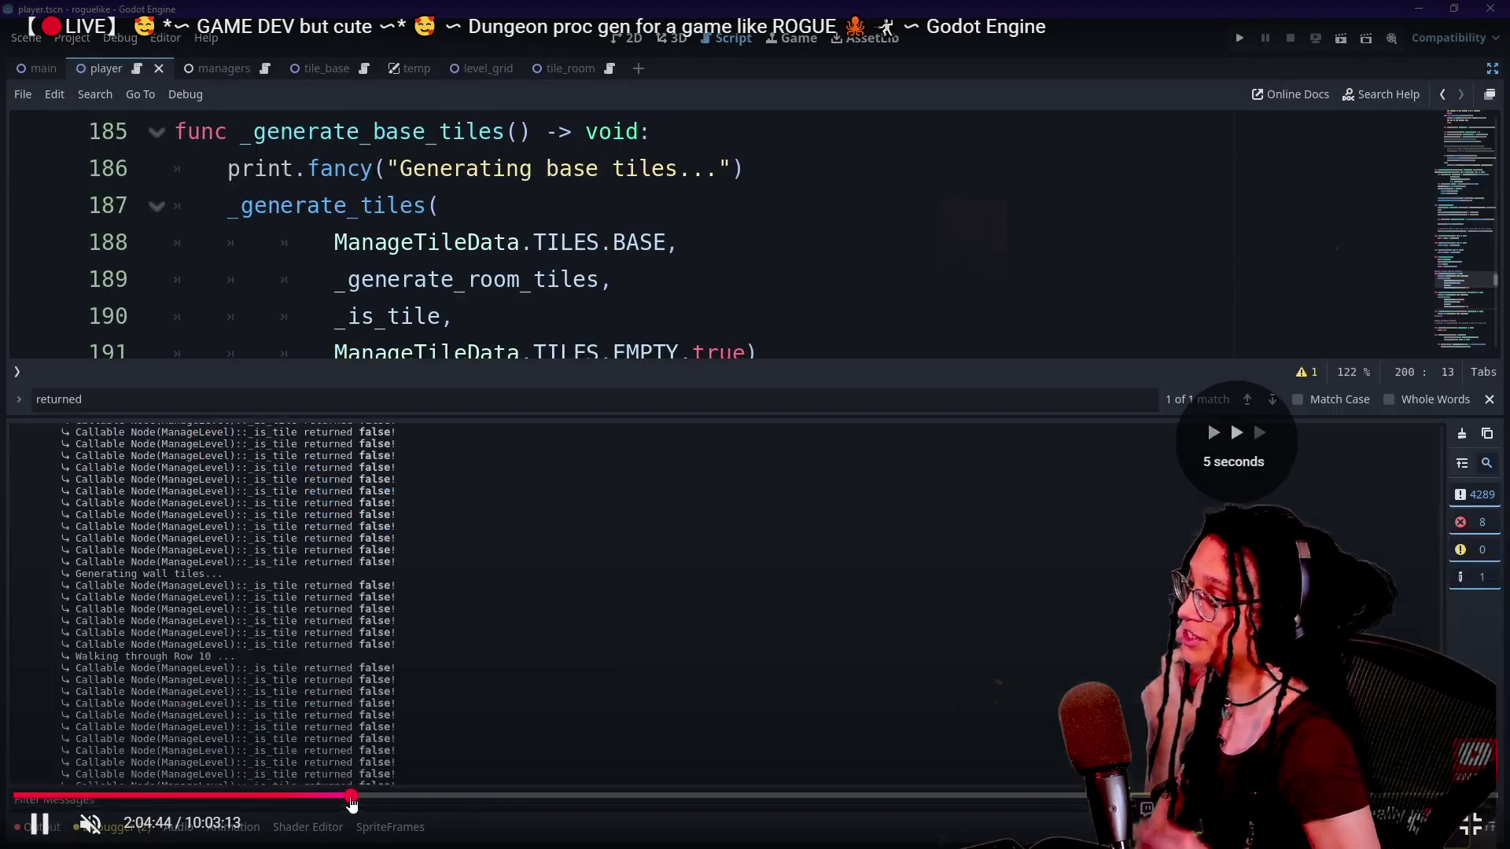
key(Right)
key(Right)
key(Right)
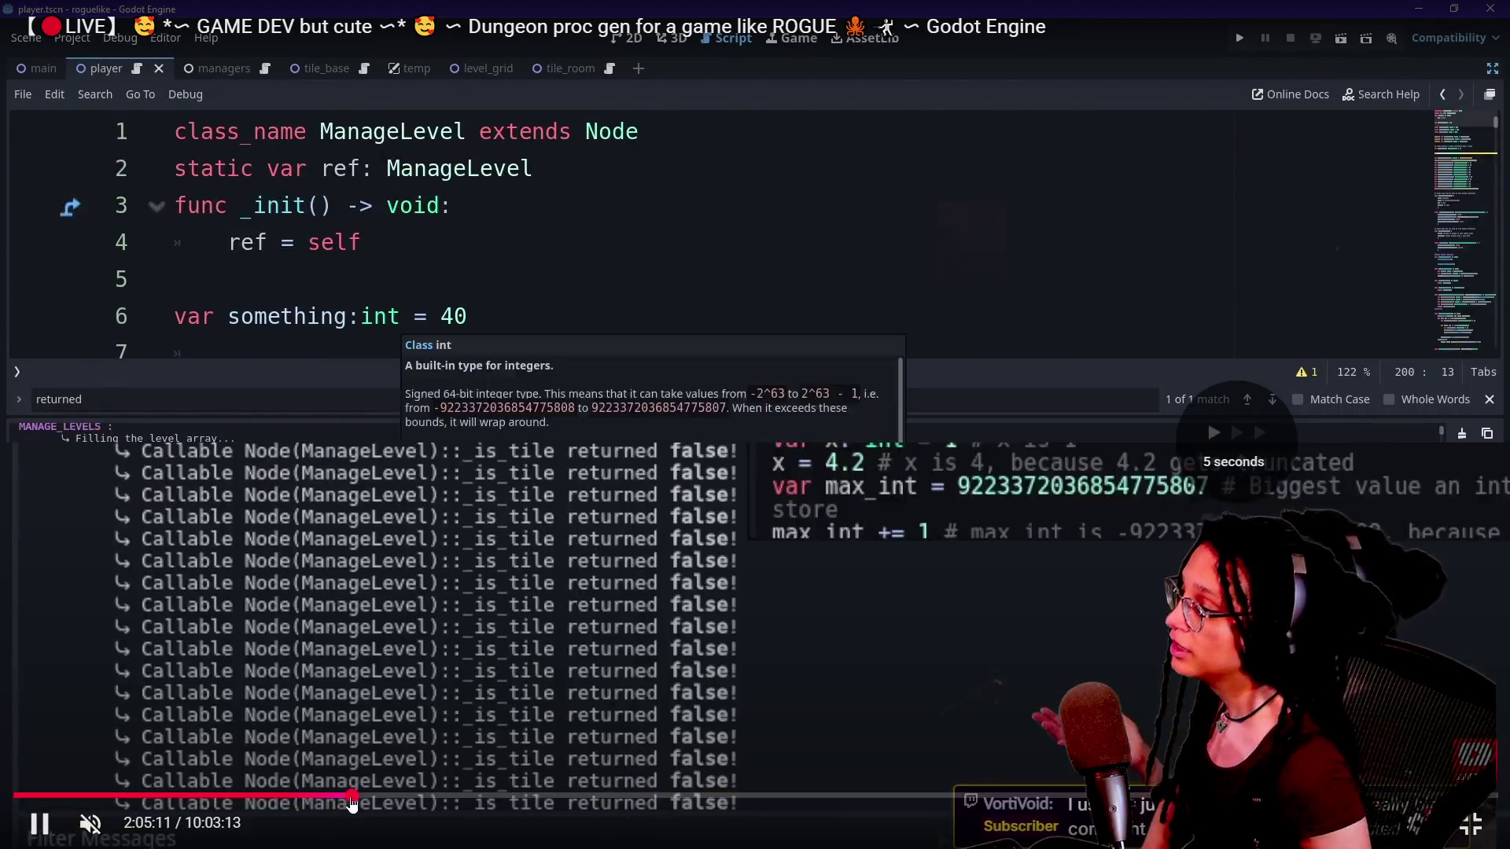
key(Right)
key(Right)
key(Right)
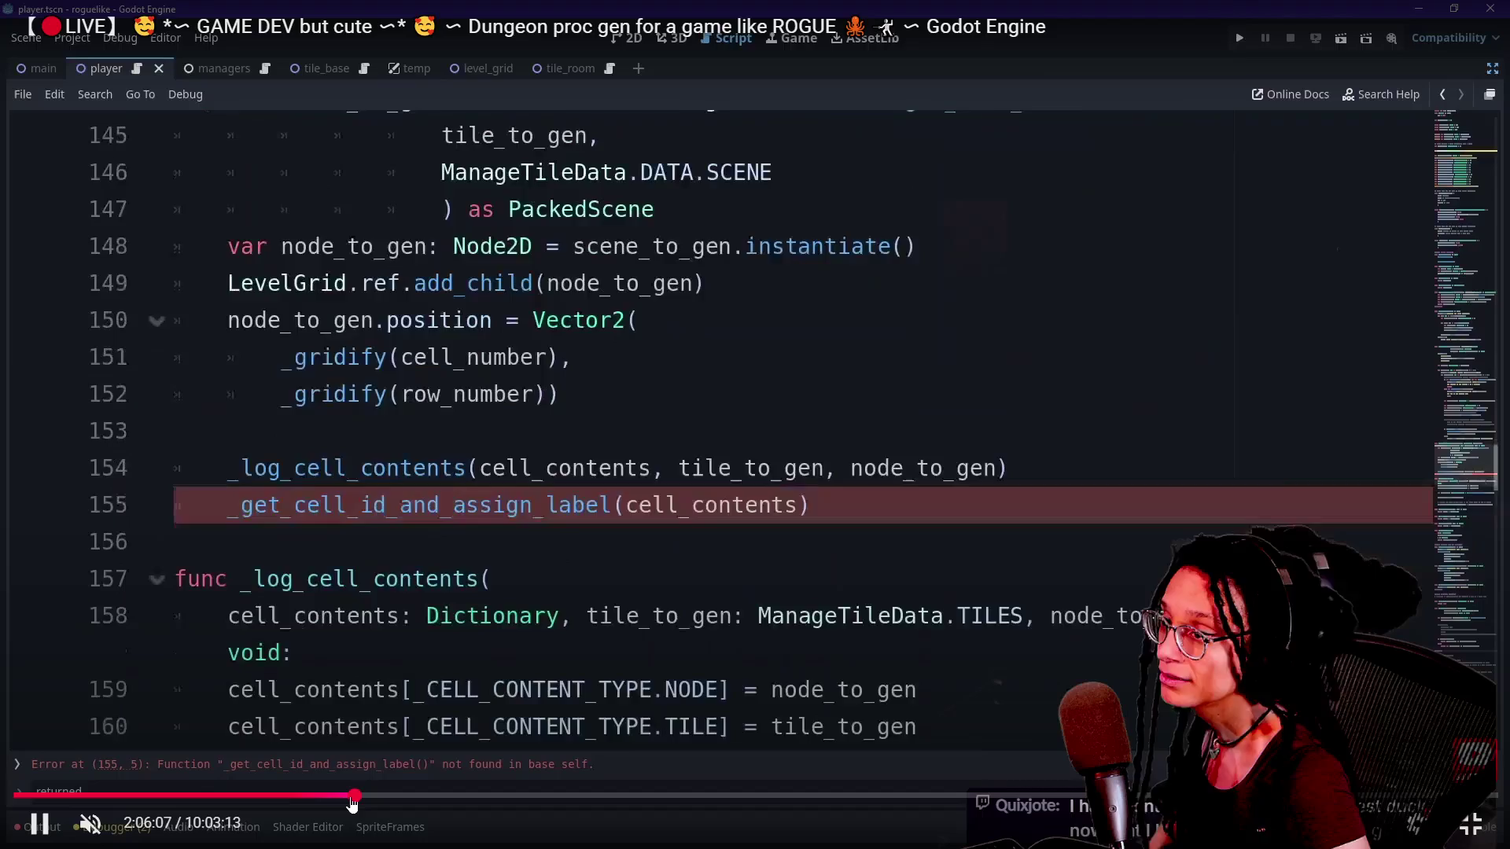
key(Right)
key(Right)
key(Right)
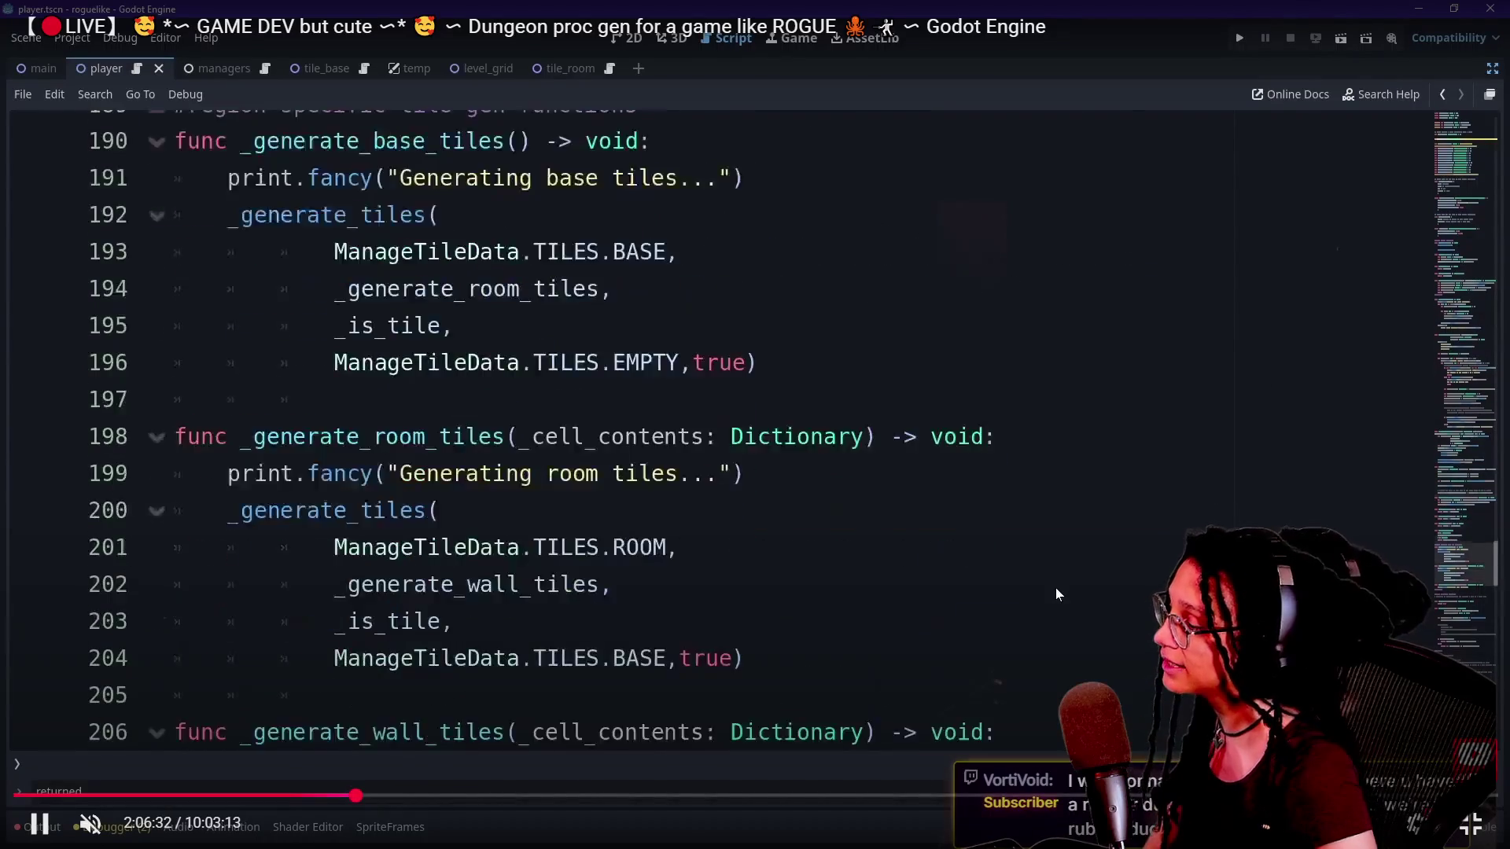
key(Right)
key(Right)
key(Right)
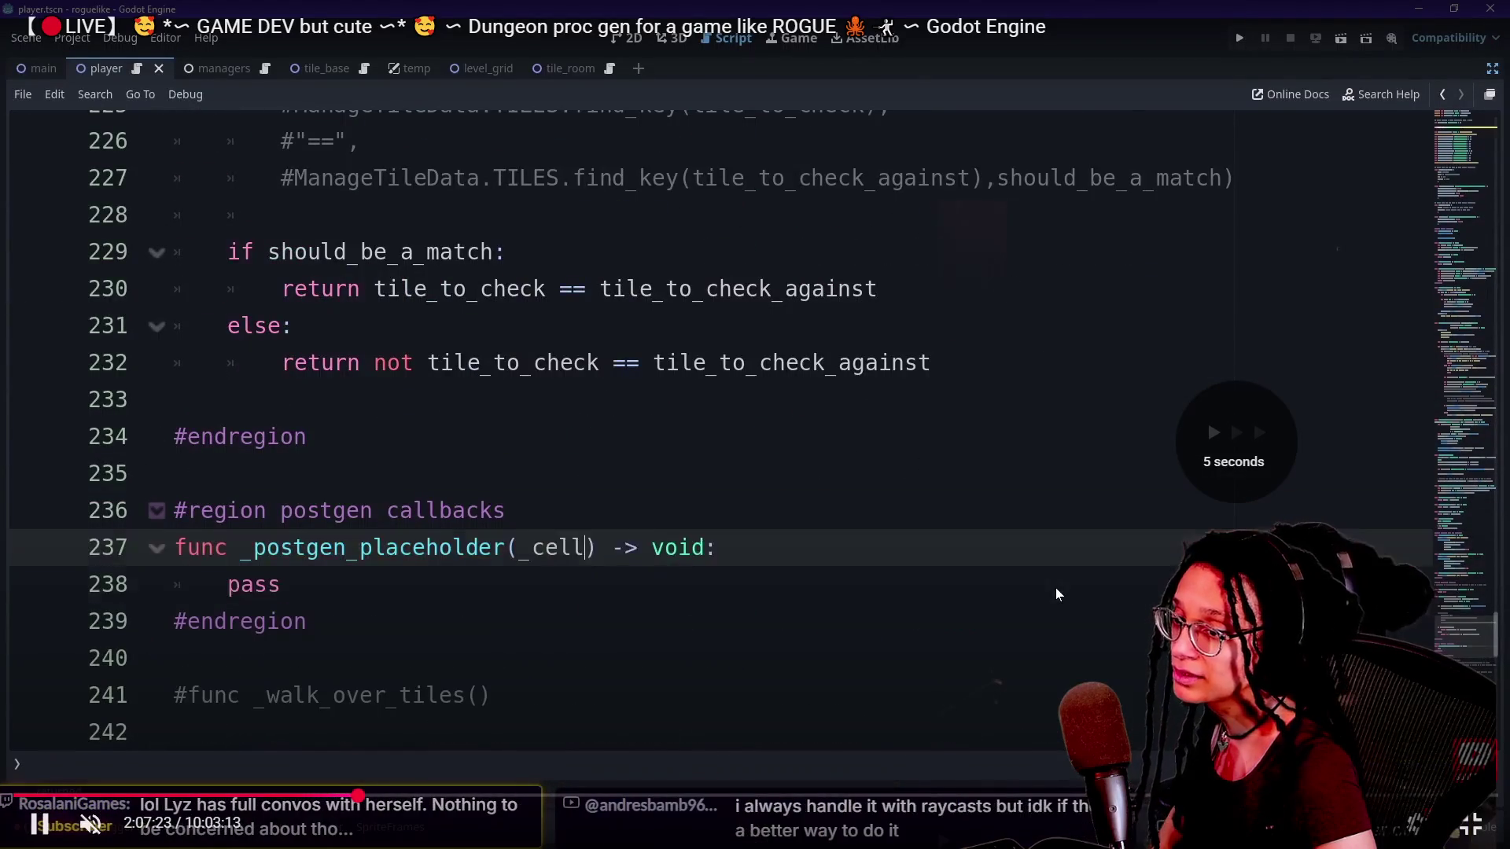
key(Right)
key(Right)
key(Right)
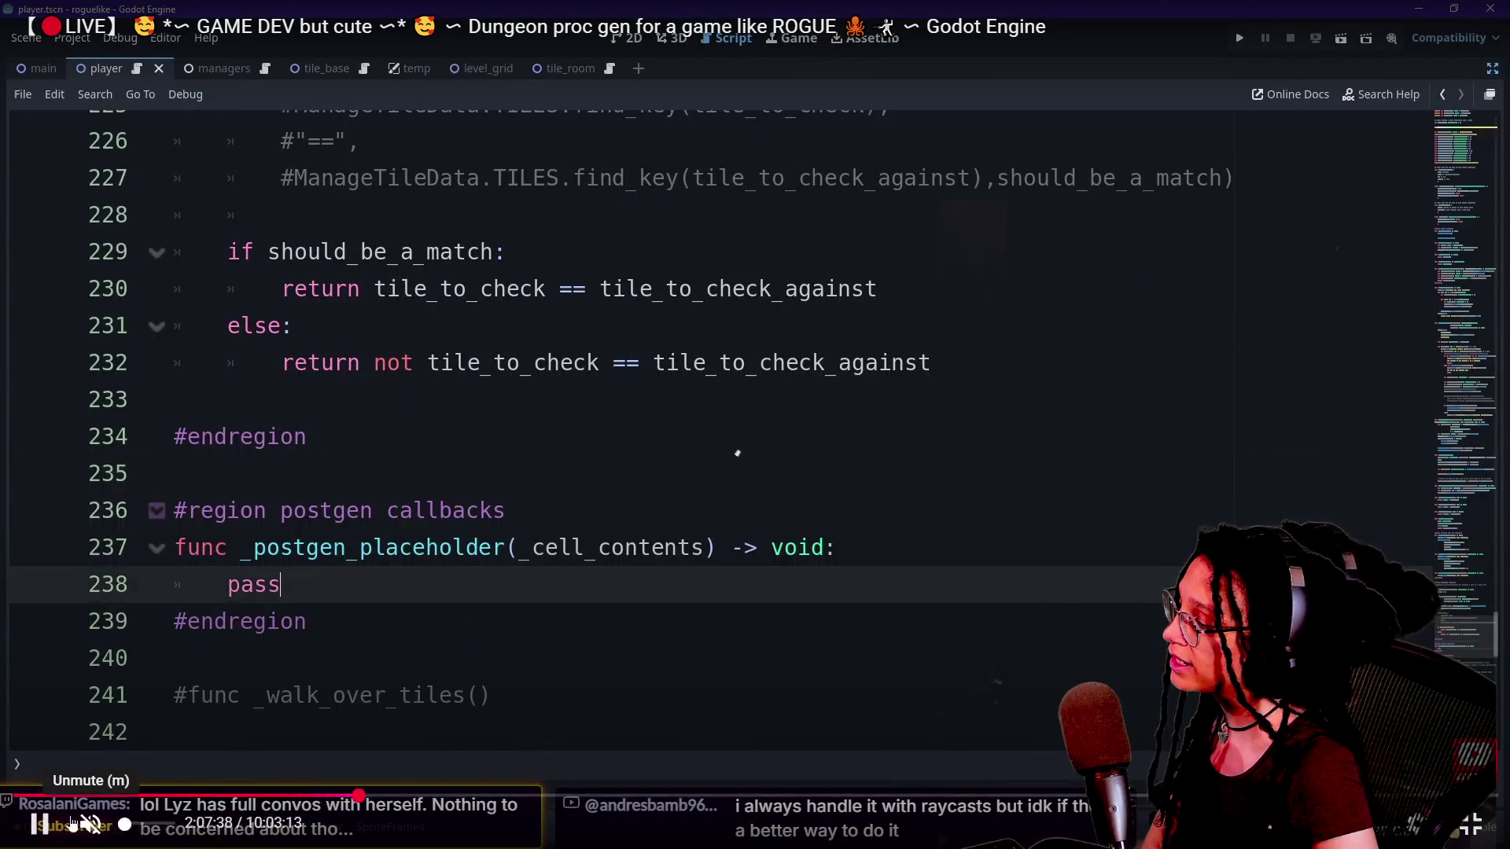
drag(242, 824, 310, 824)
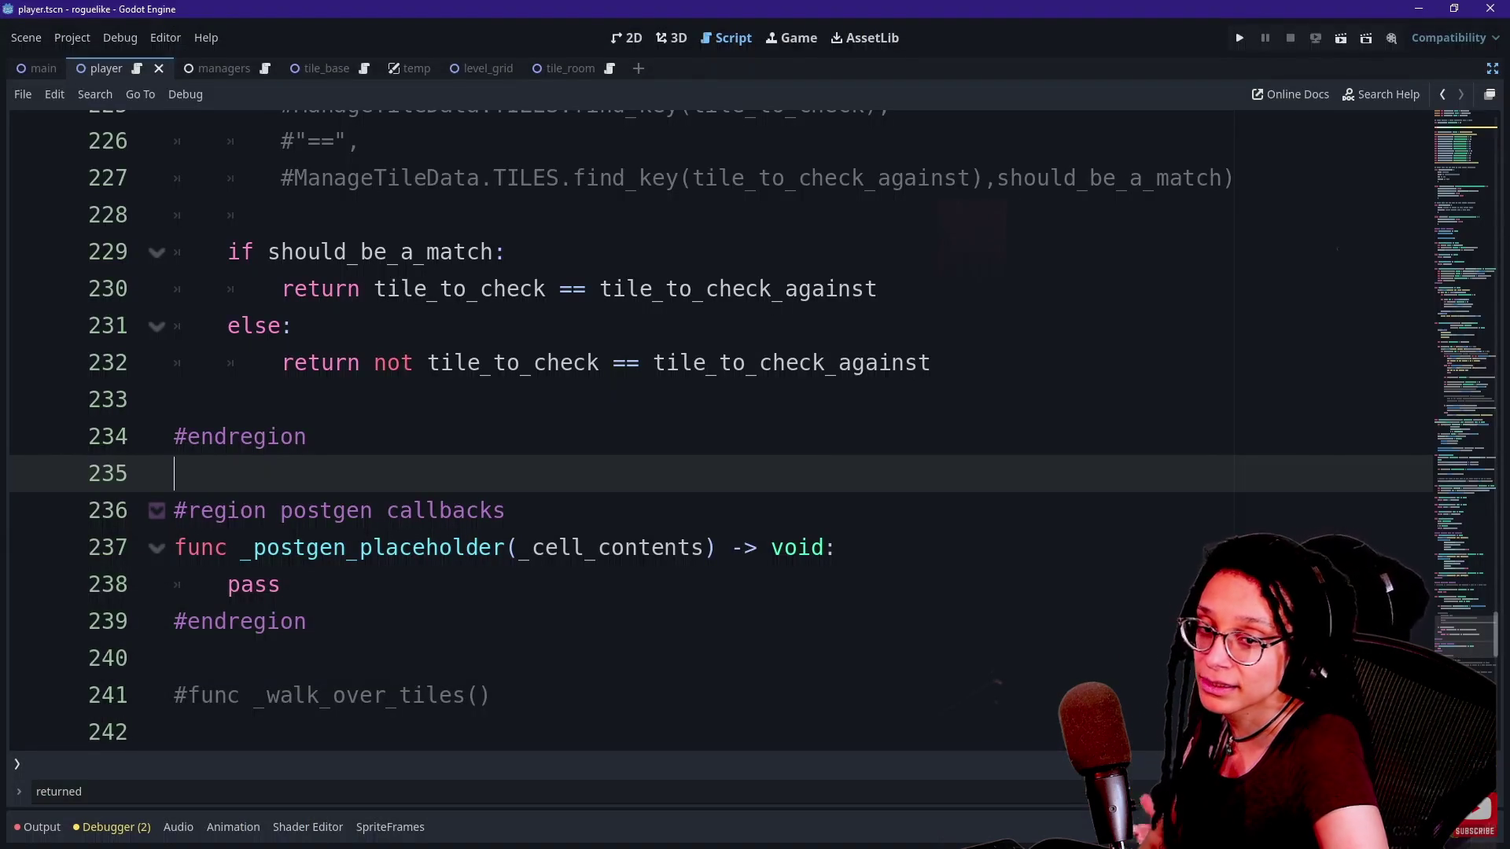
Watch the callbacks change to _postgen_placeholder, then jump back to 1:38:38.
mouse_move(320, 799)
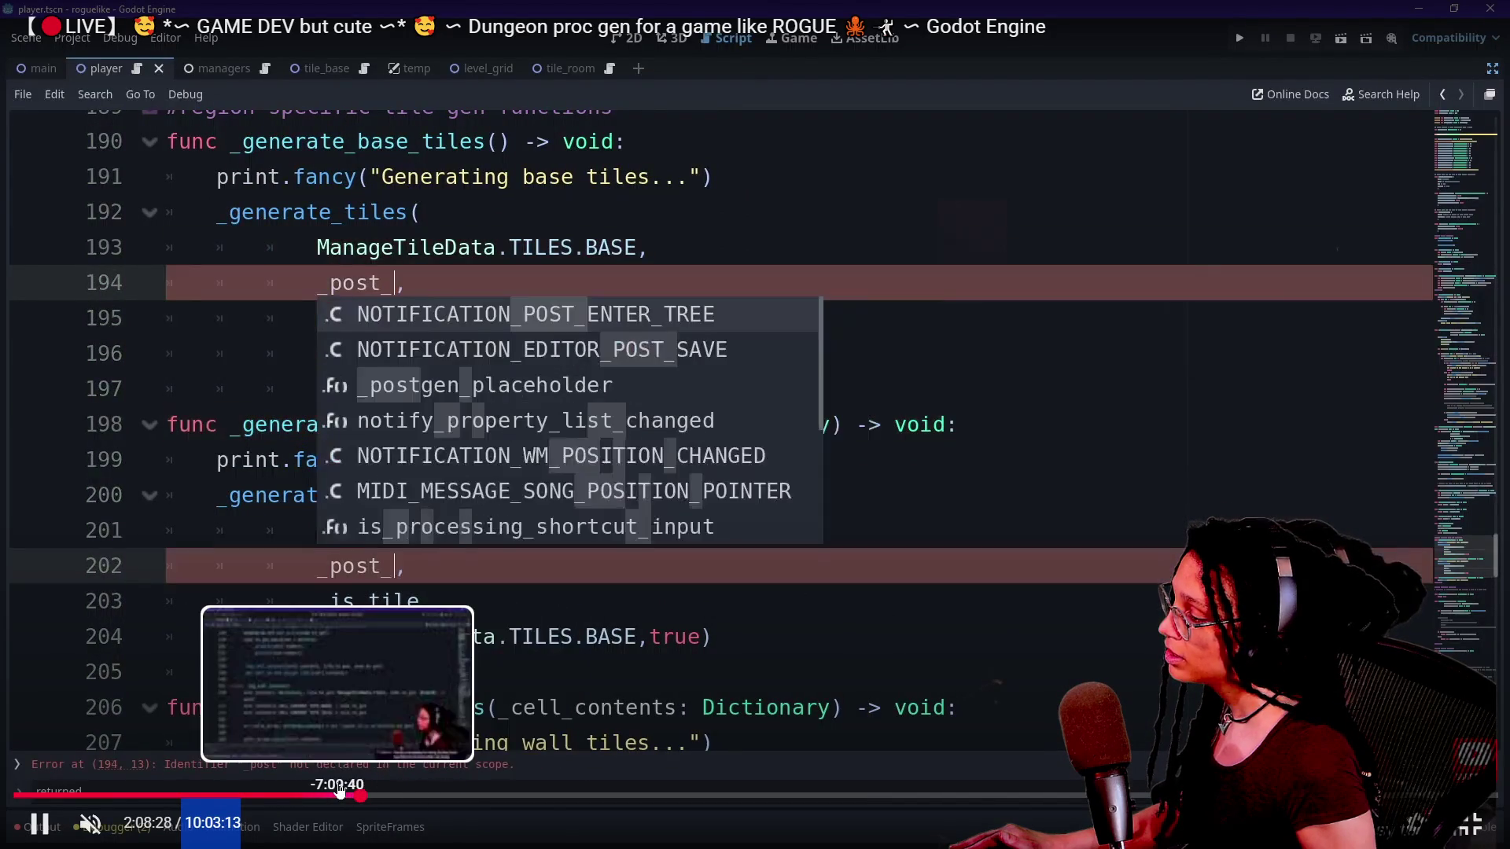
click(279, 796)
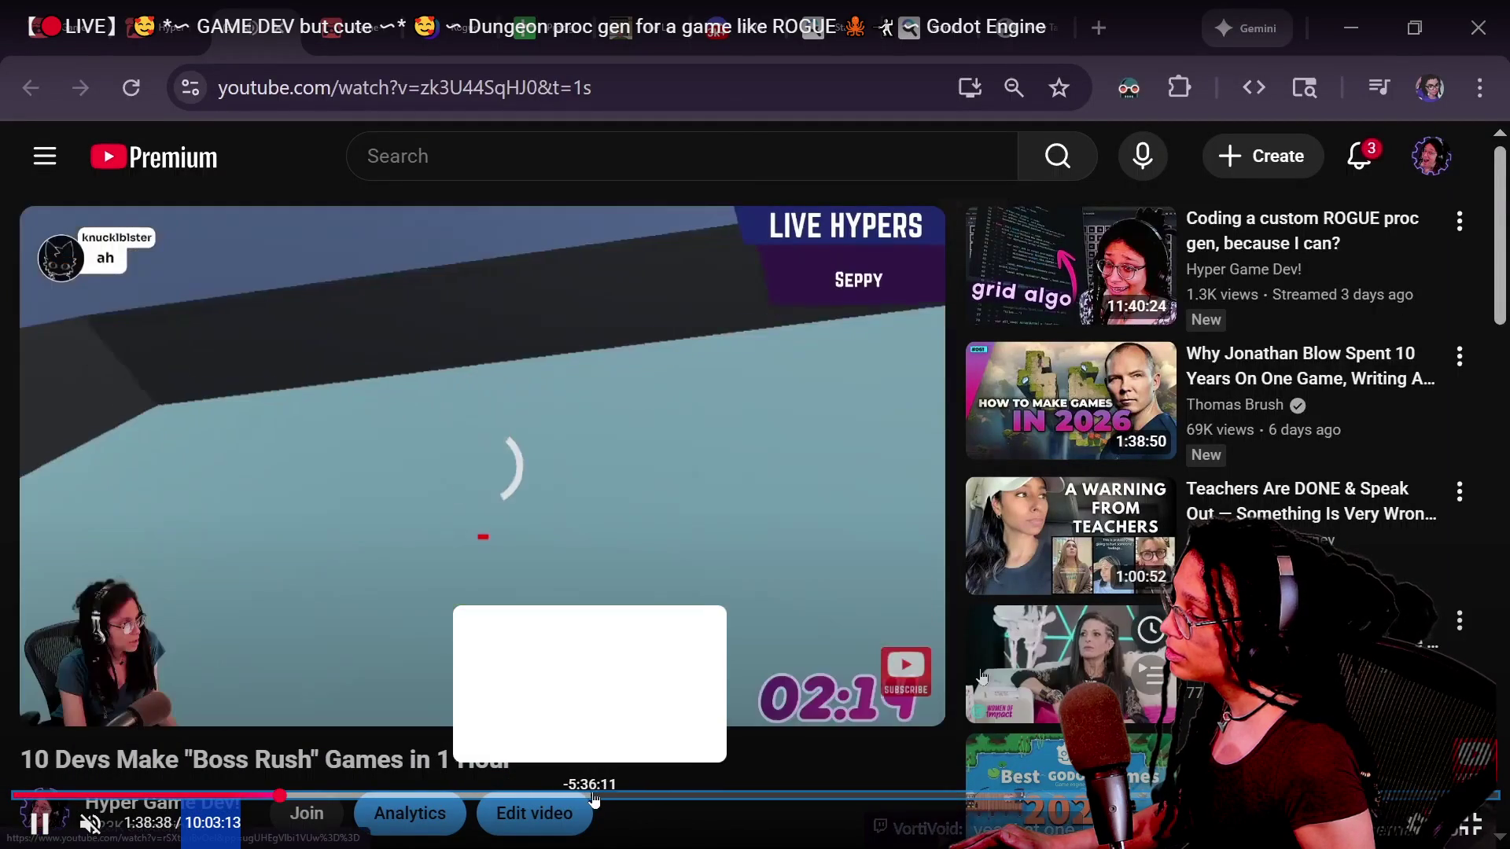
Step through the Discord thread's path-grid images, then return to the _generate_room_tiles callback code.
click(607, 796)
key(Left)
key(Right)
key(Right)
key(Right)
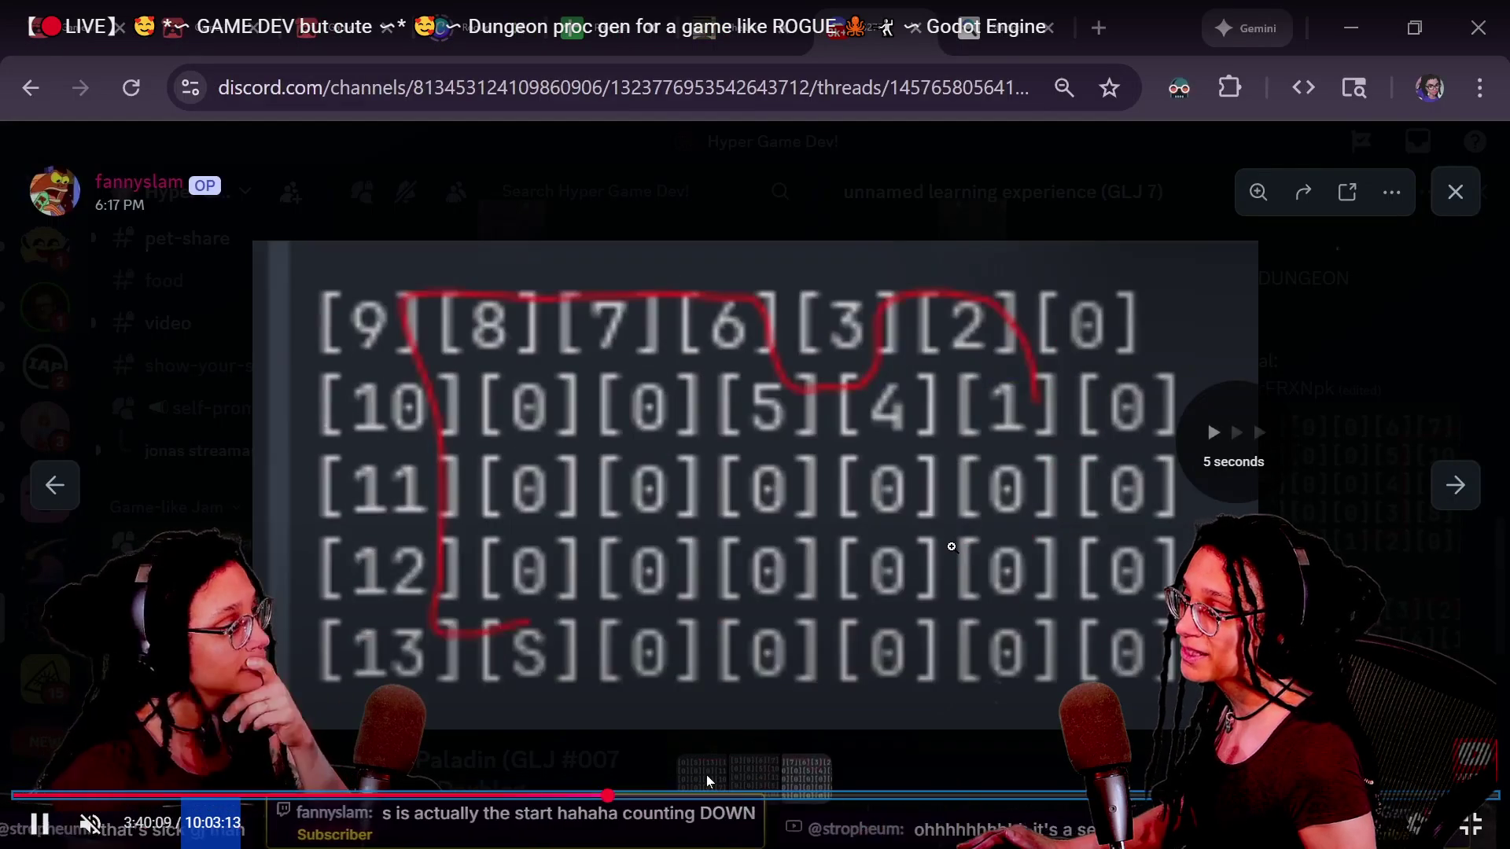
key(Right)
key(Right)
key(Right)
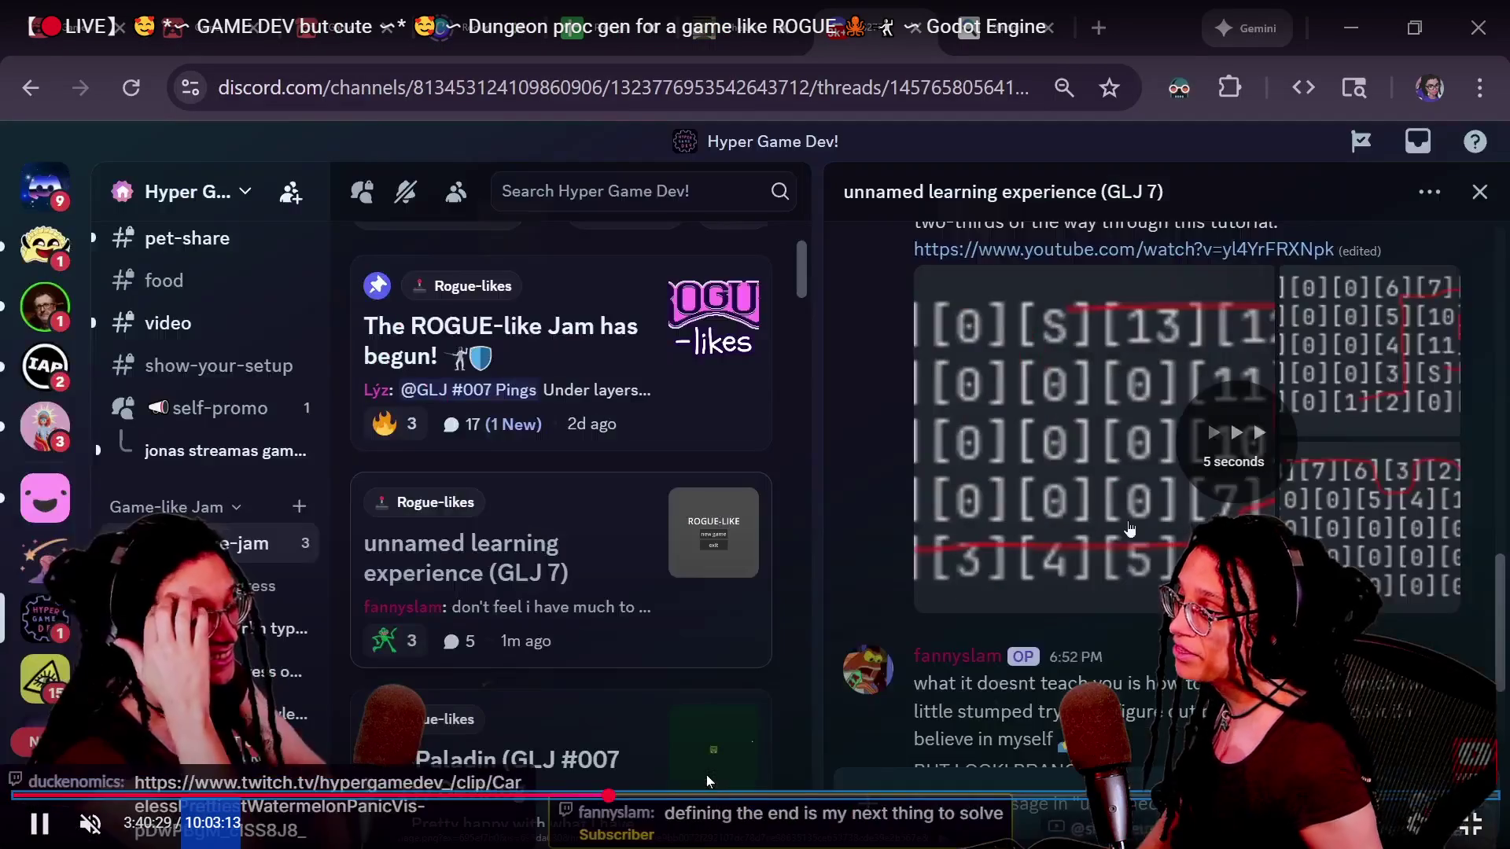
key(Right)
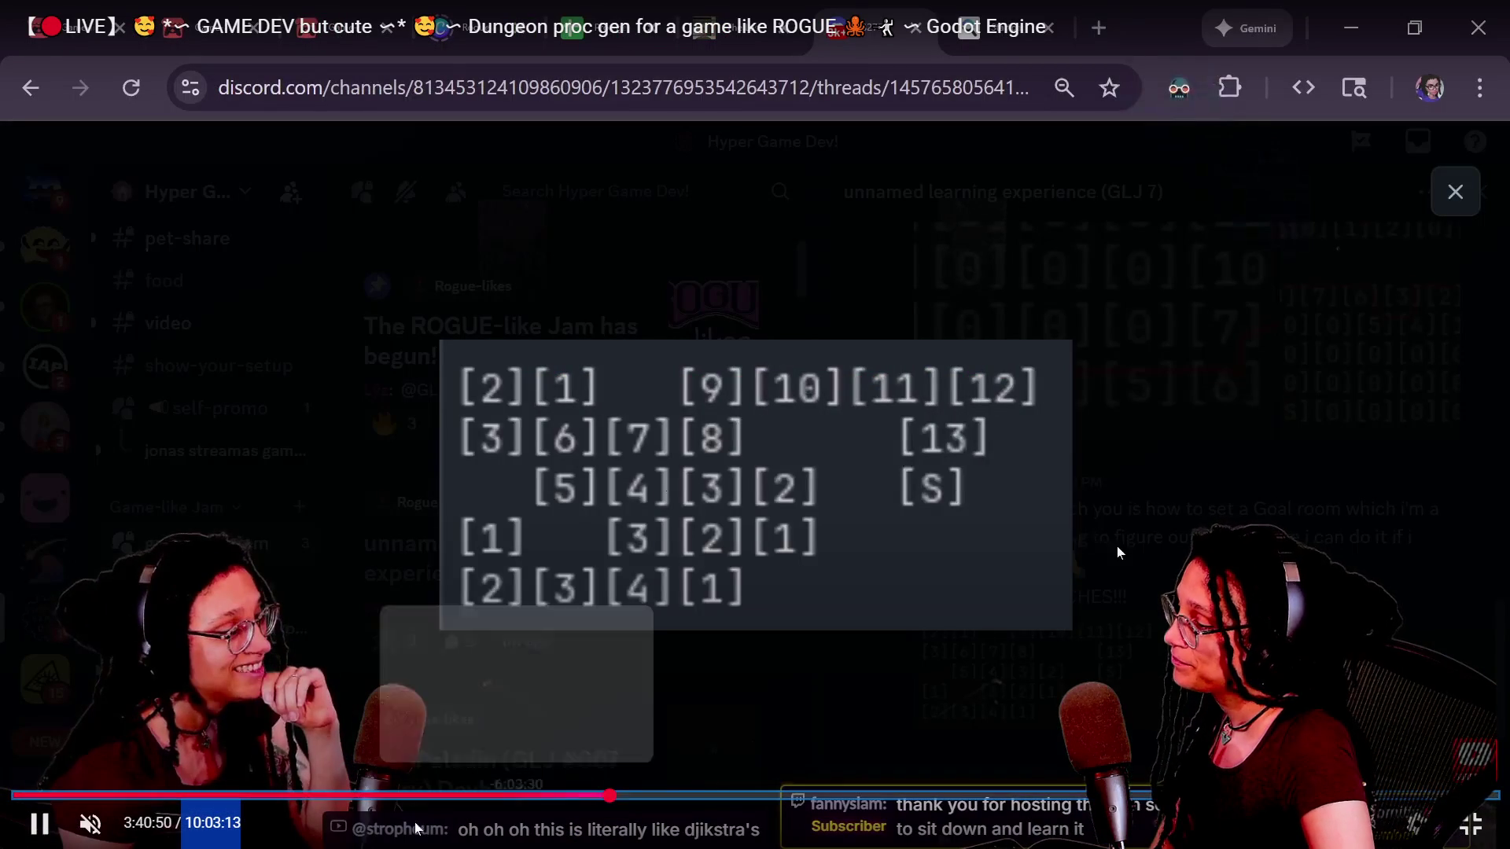
click(221, 782)
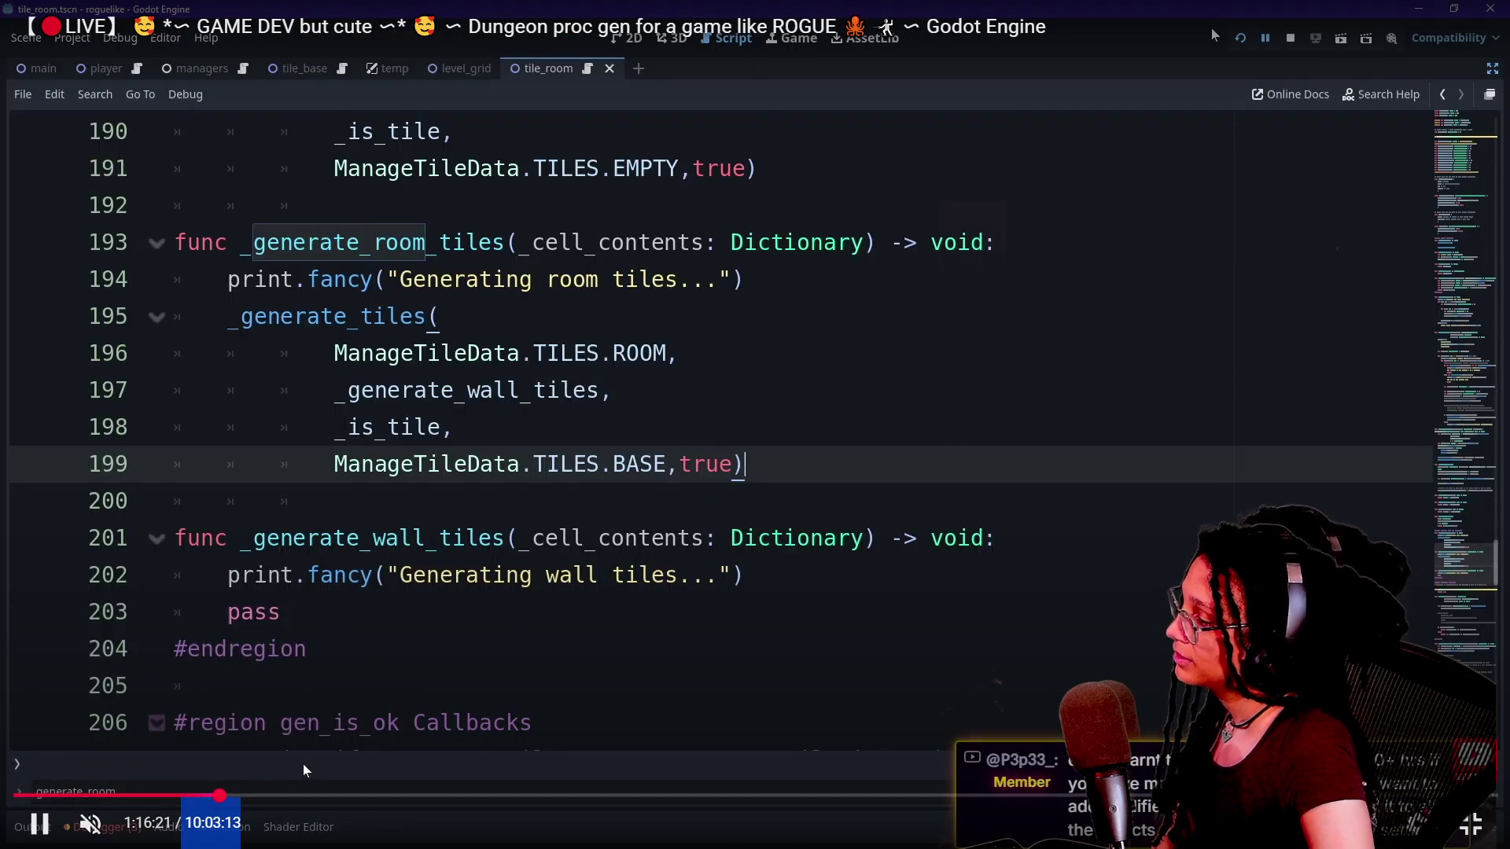
Seek the stream replay back to 1:15:30, where postgen_callback.call(cell_contents) follows _generate_a_tile.
key(Right)
key(Right)
key(Right)
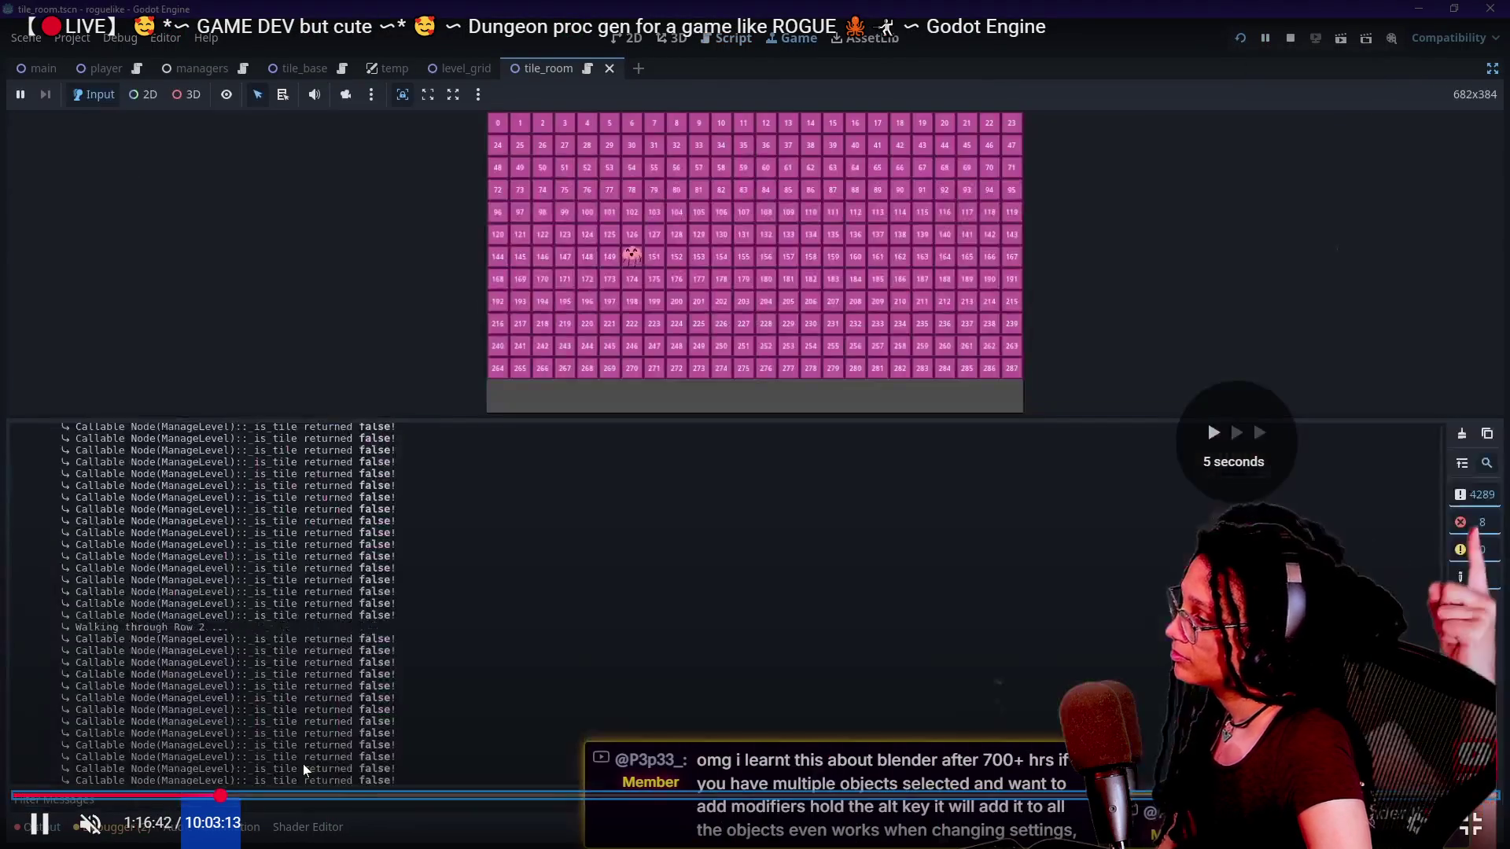
key(Left)
key(Left)
key(Left)
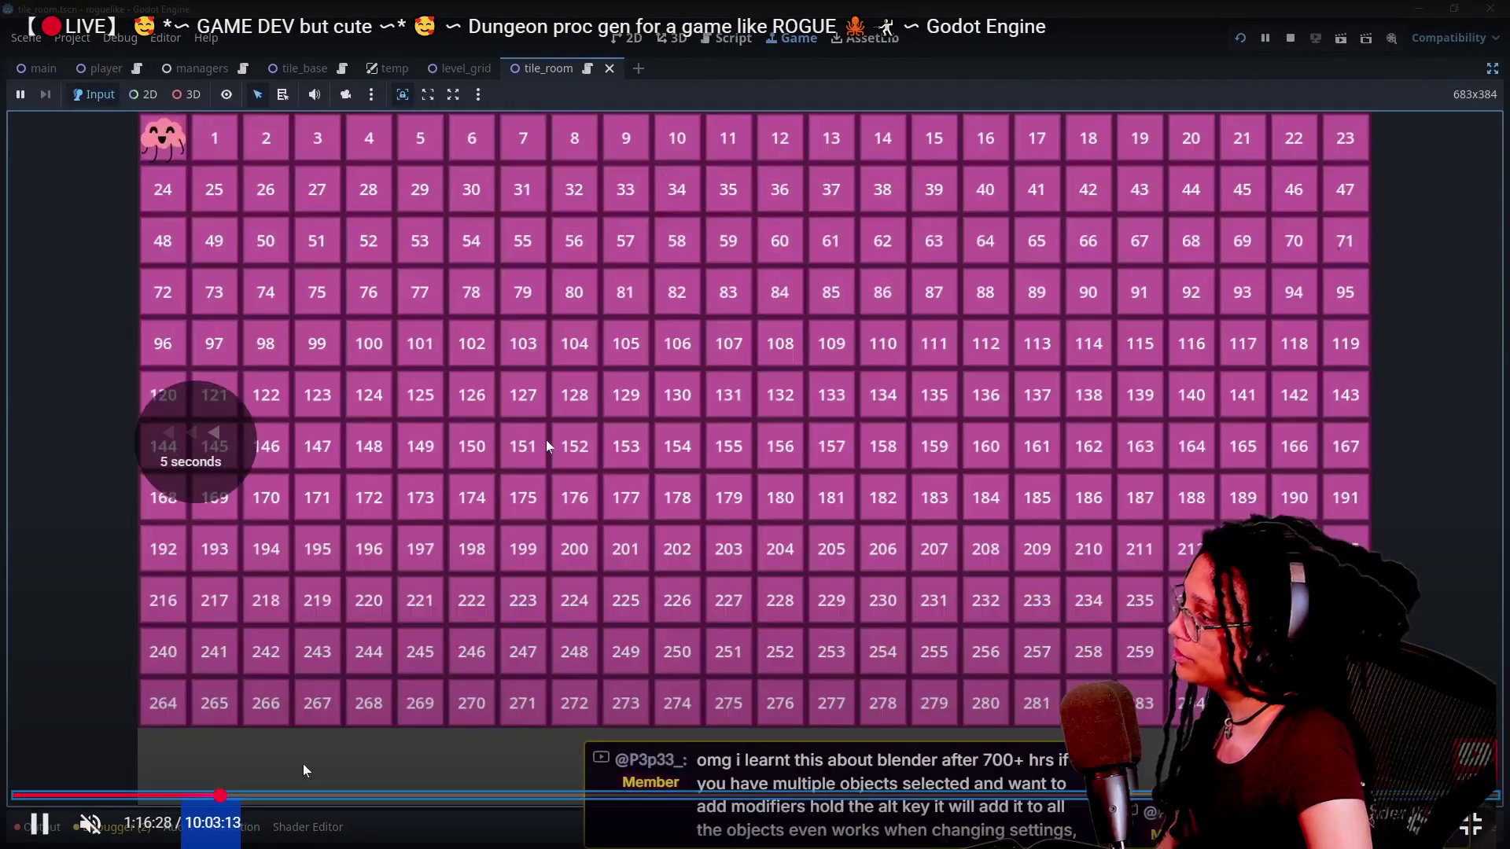
key(Right)
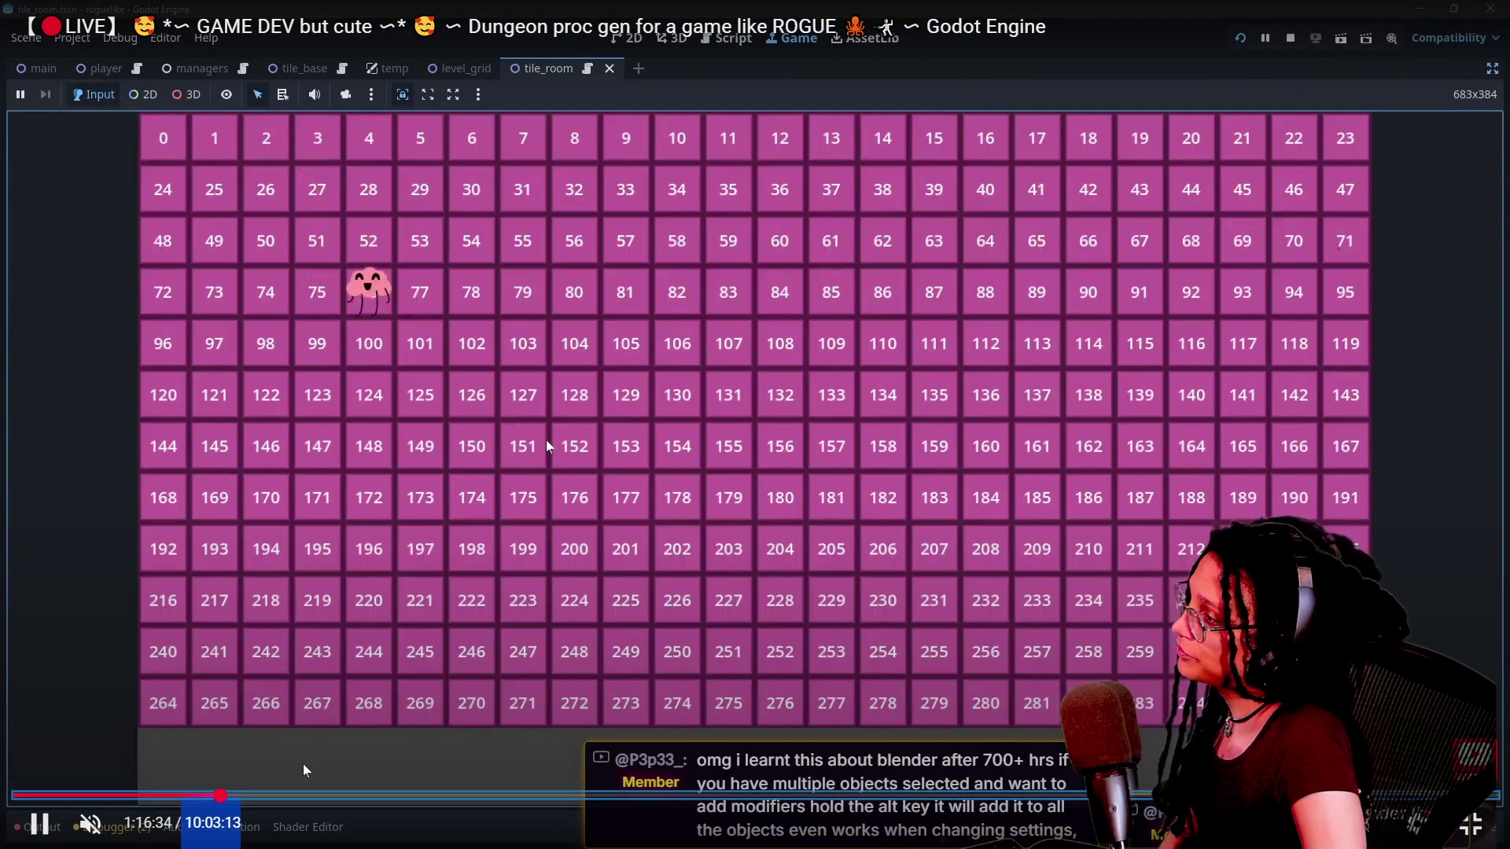
key(Left)
key(Left)
key(Left)
key(Left)
key(Left)
key(Left)
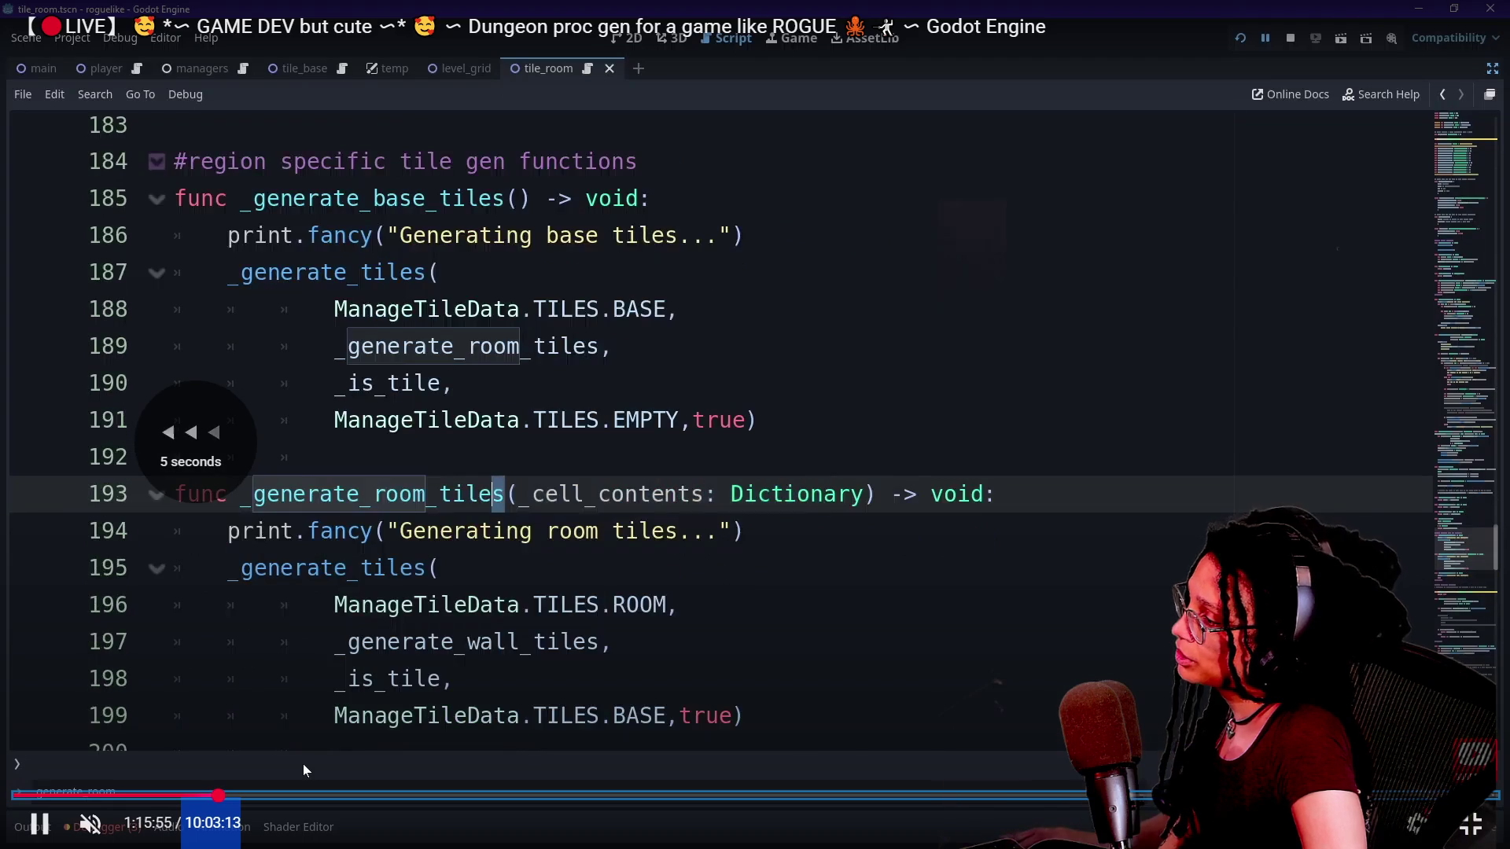
key(Left)
key(Left)
key(Left)
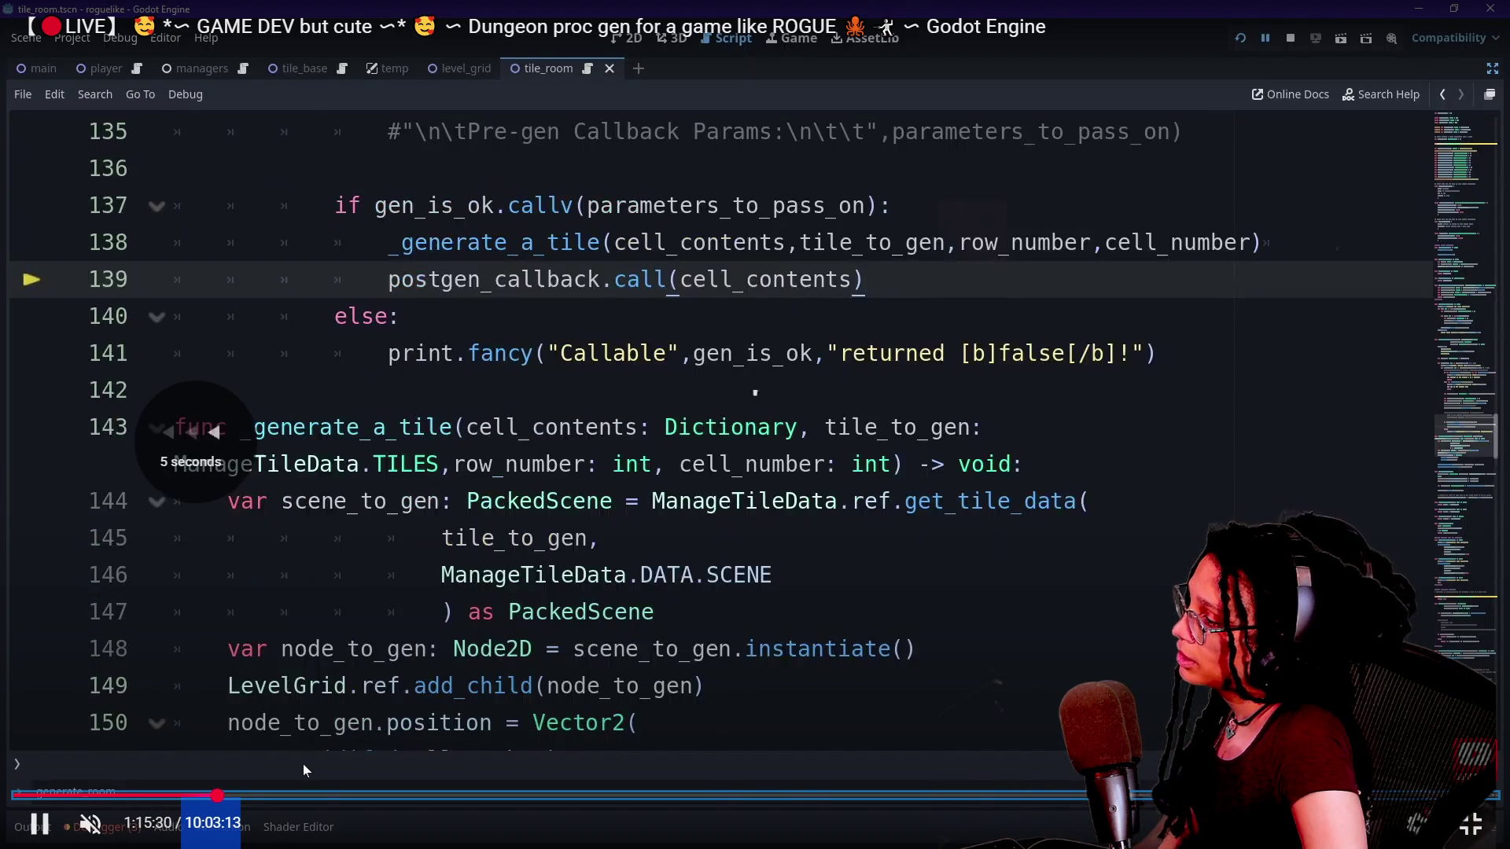
Seek back and forth through the replay across the running game grid and output log.
key(Left)
key(Left)
key(Left)
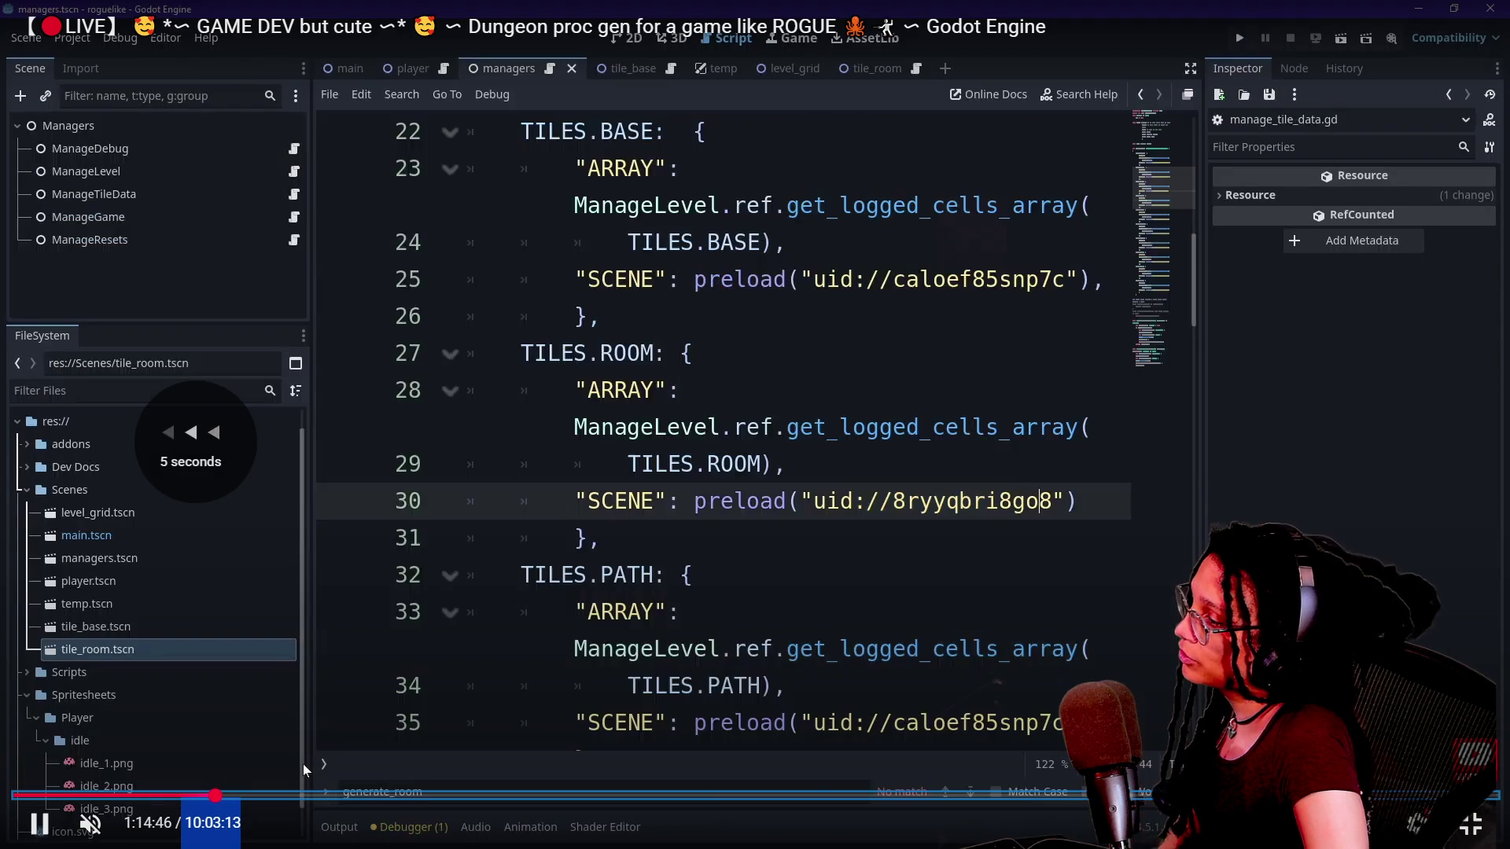
key(Left)
key(Left)
key(Left)
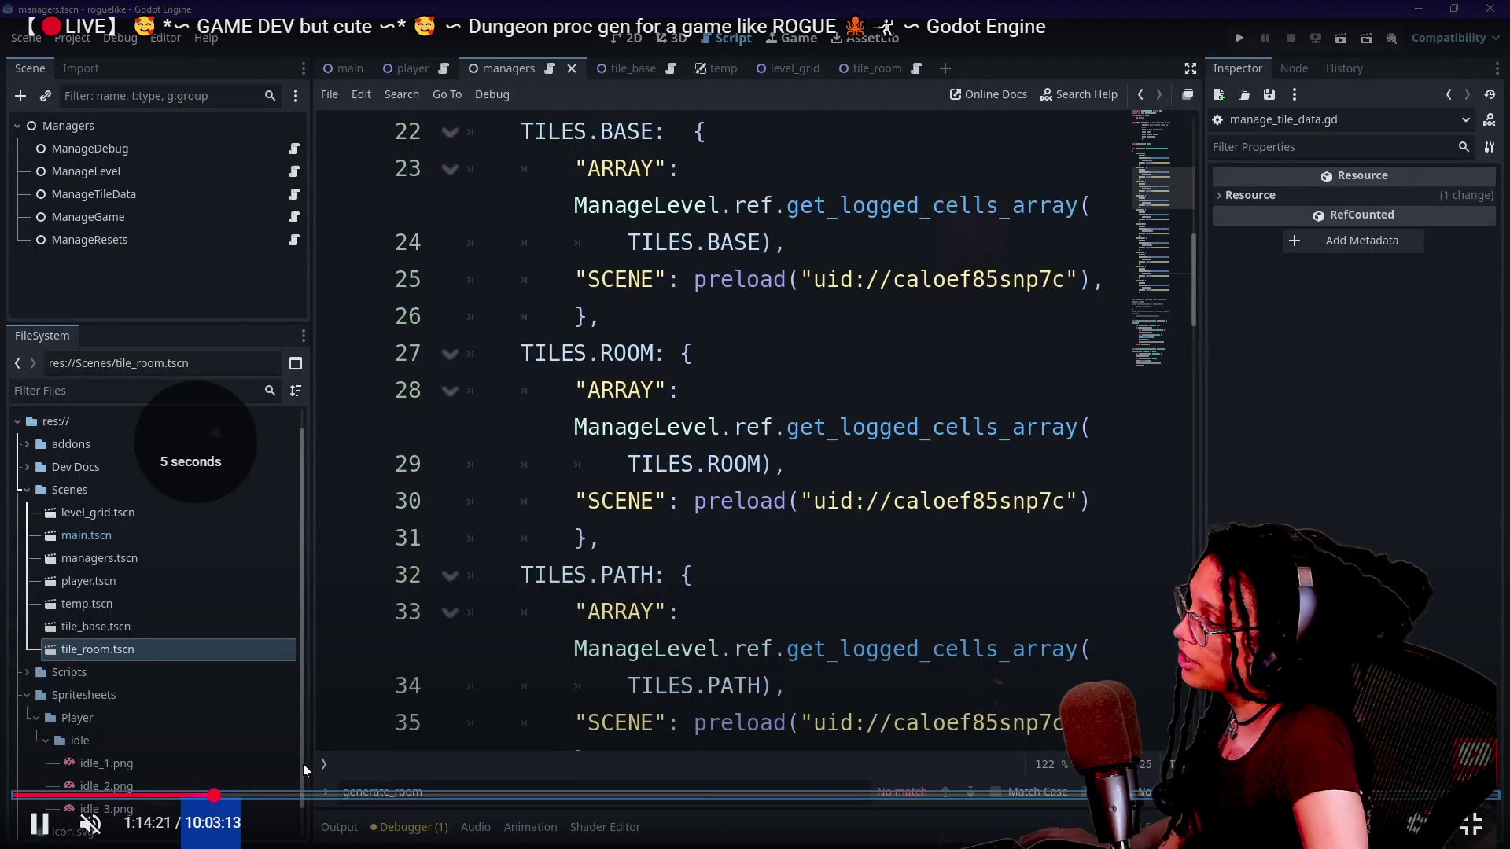
key(Right)
key(Right)
key(Right)
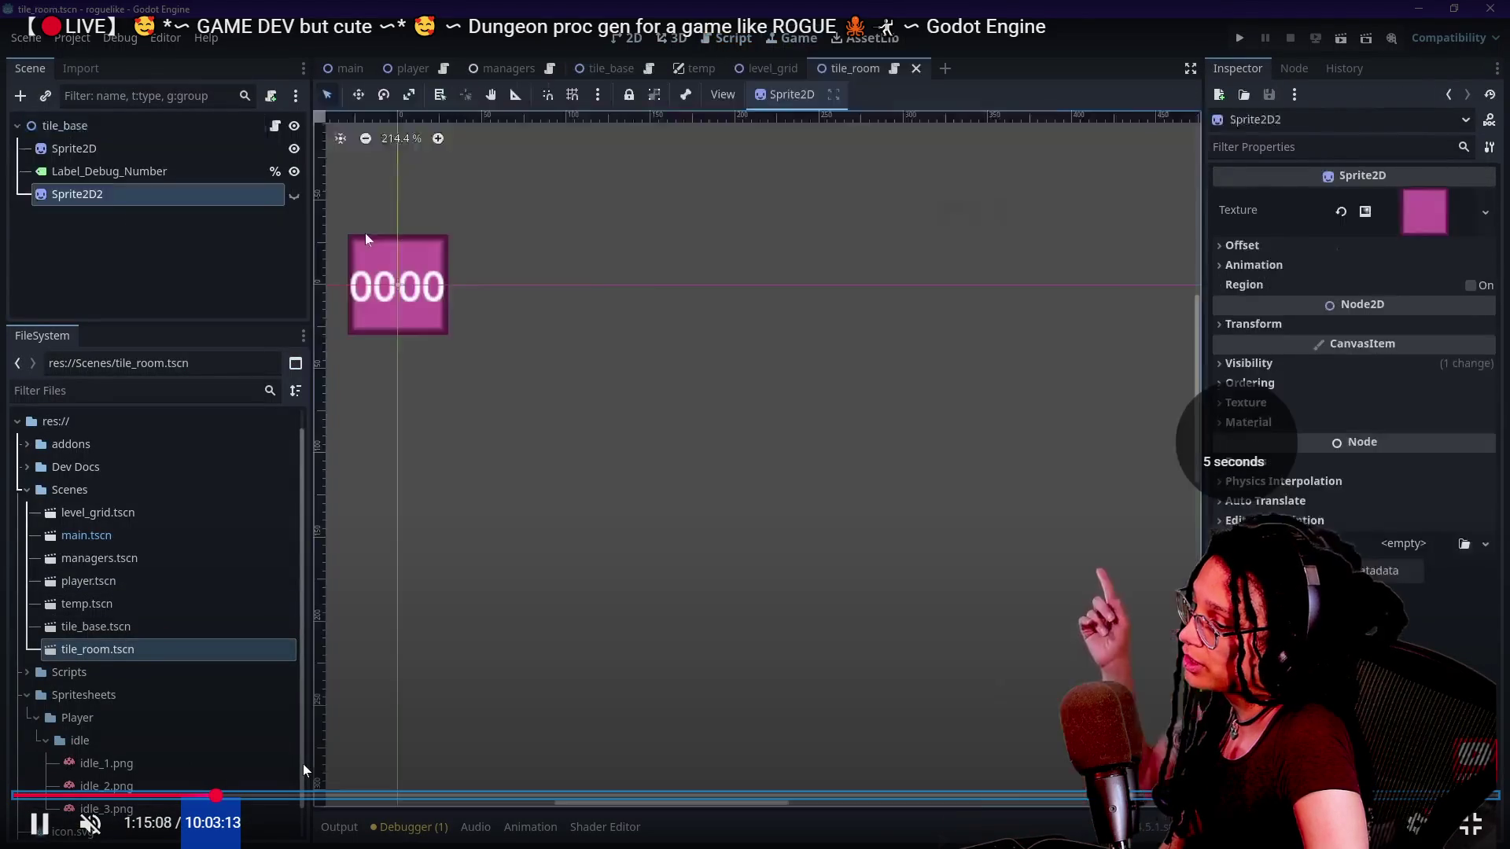
key(Right)
key(Right)
key(Right)
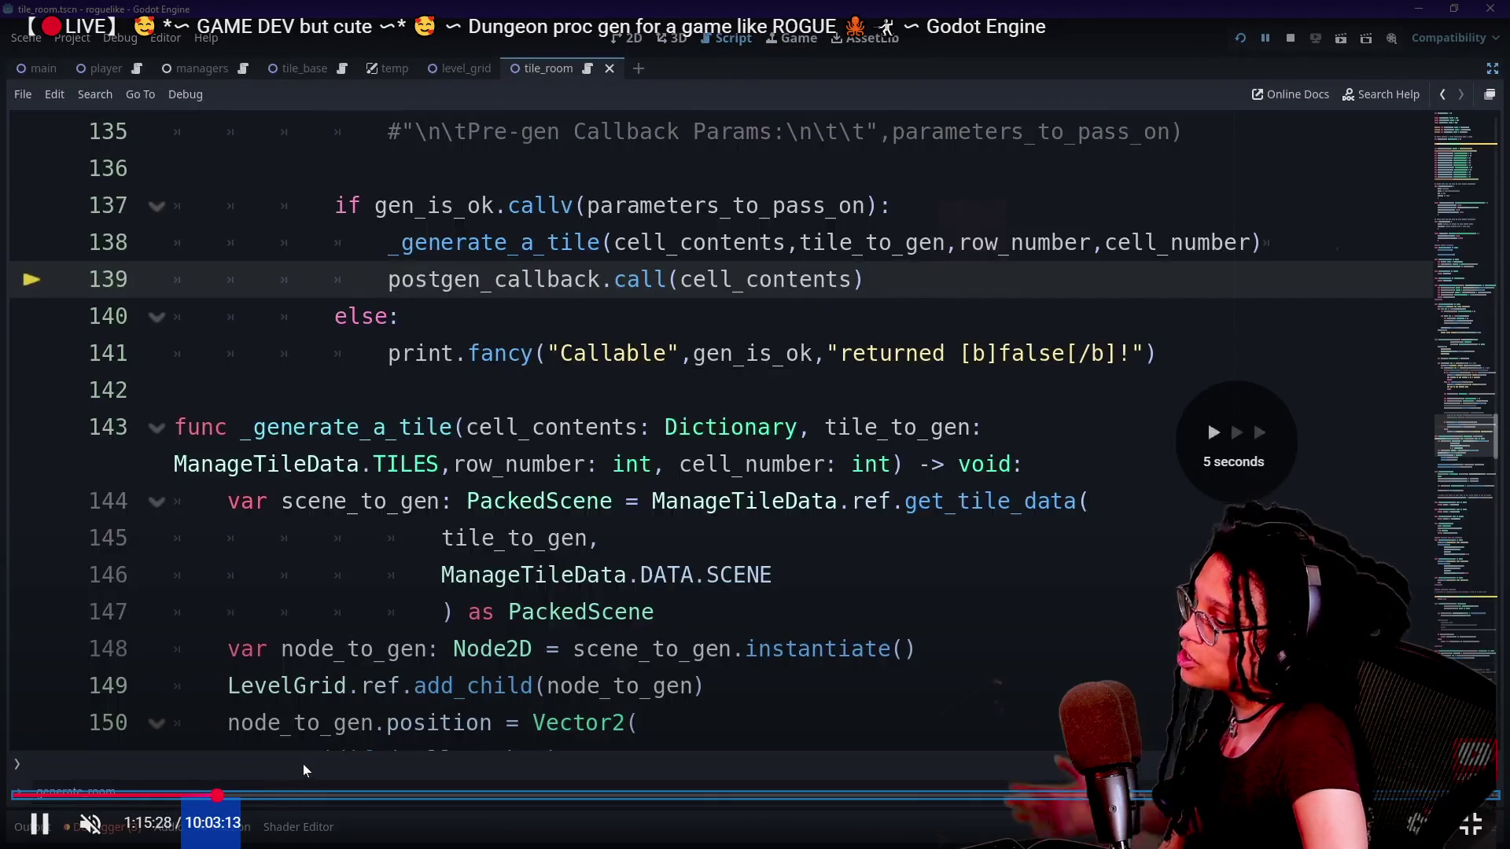
key(Right)
key(Right)
key(Right)
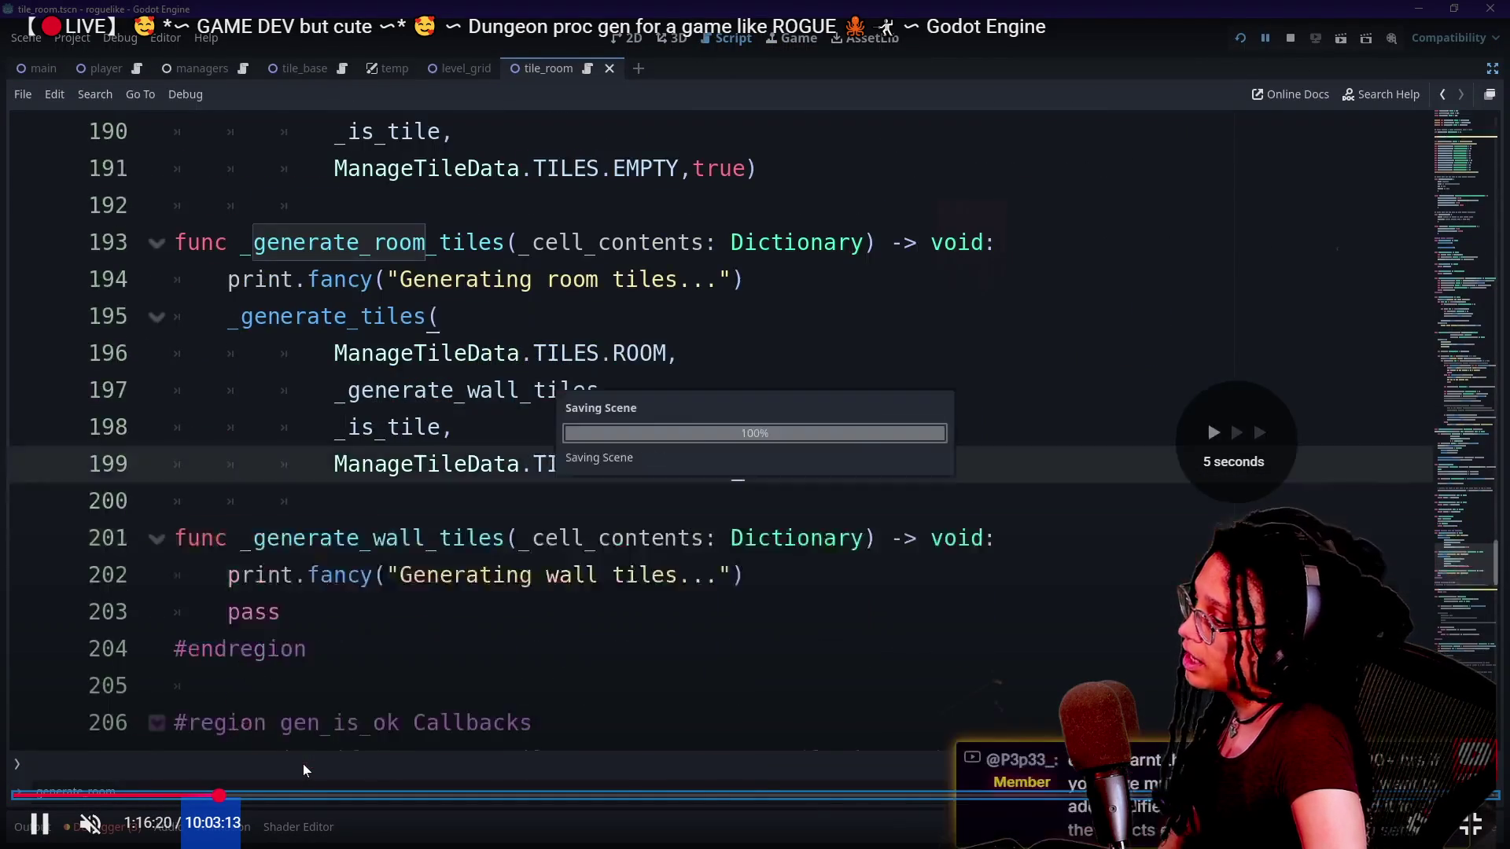
key(Right)
key(Right)
key(Right)
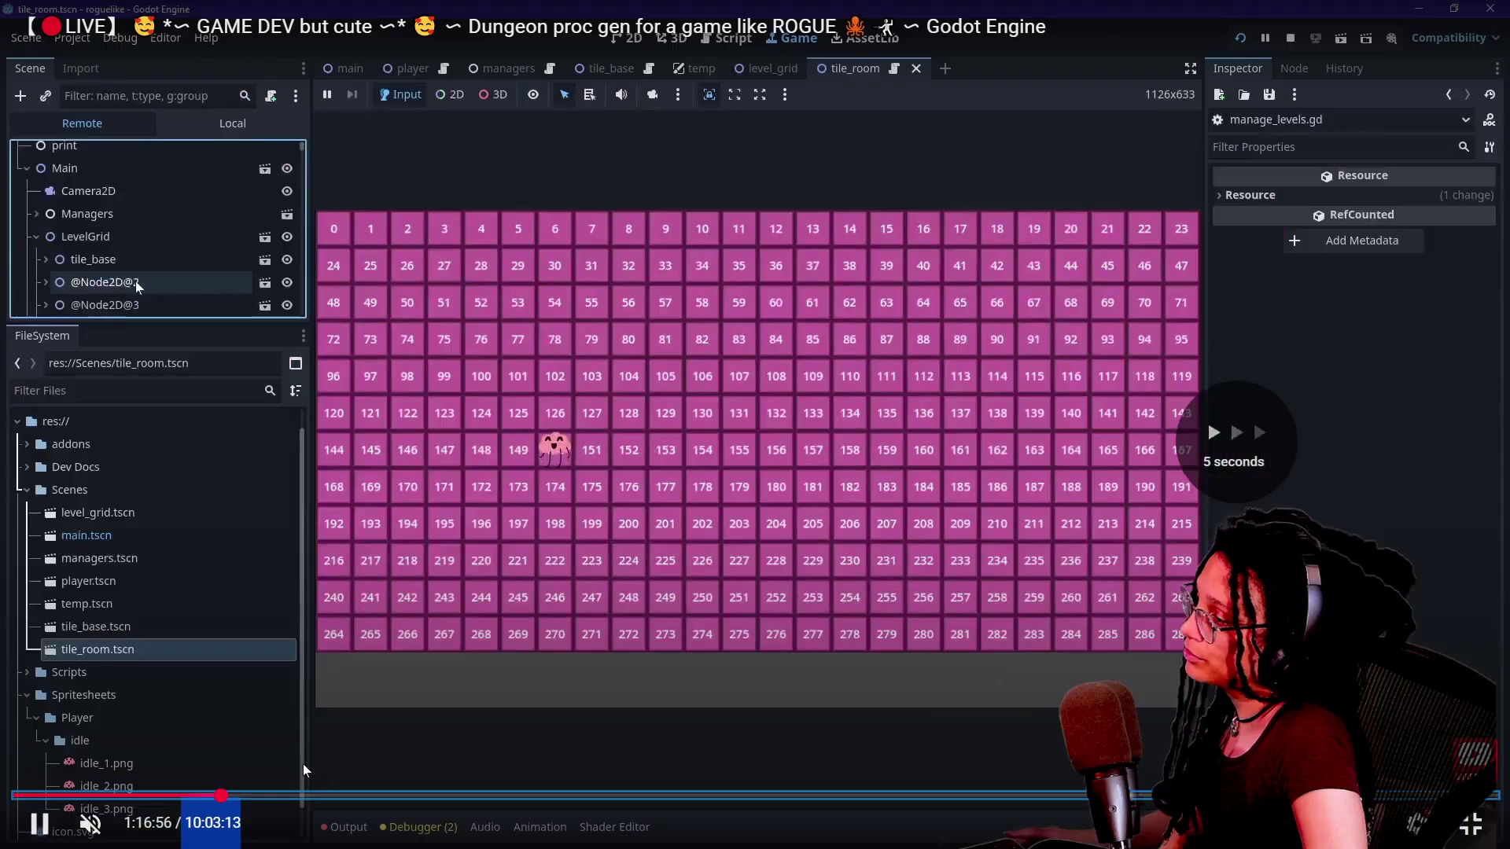
key(Right)
key(Right)
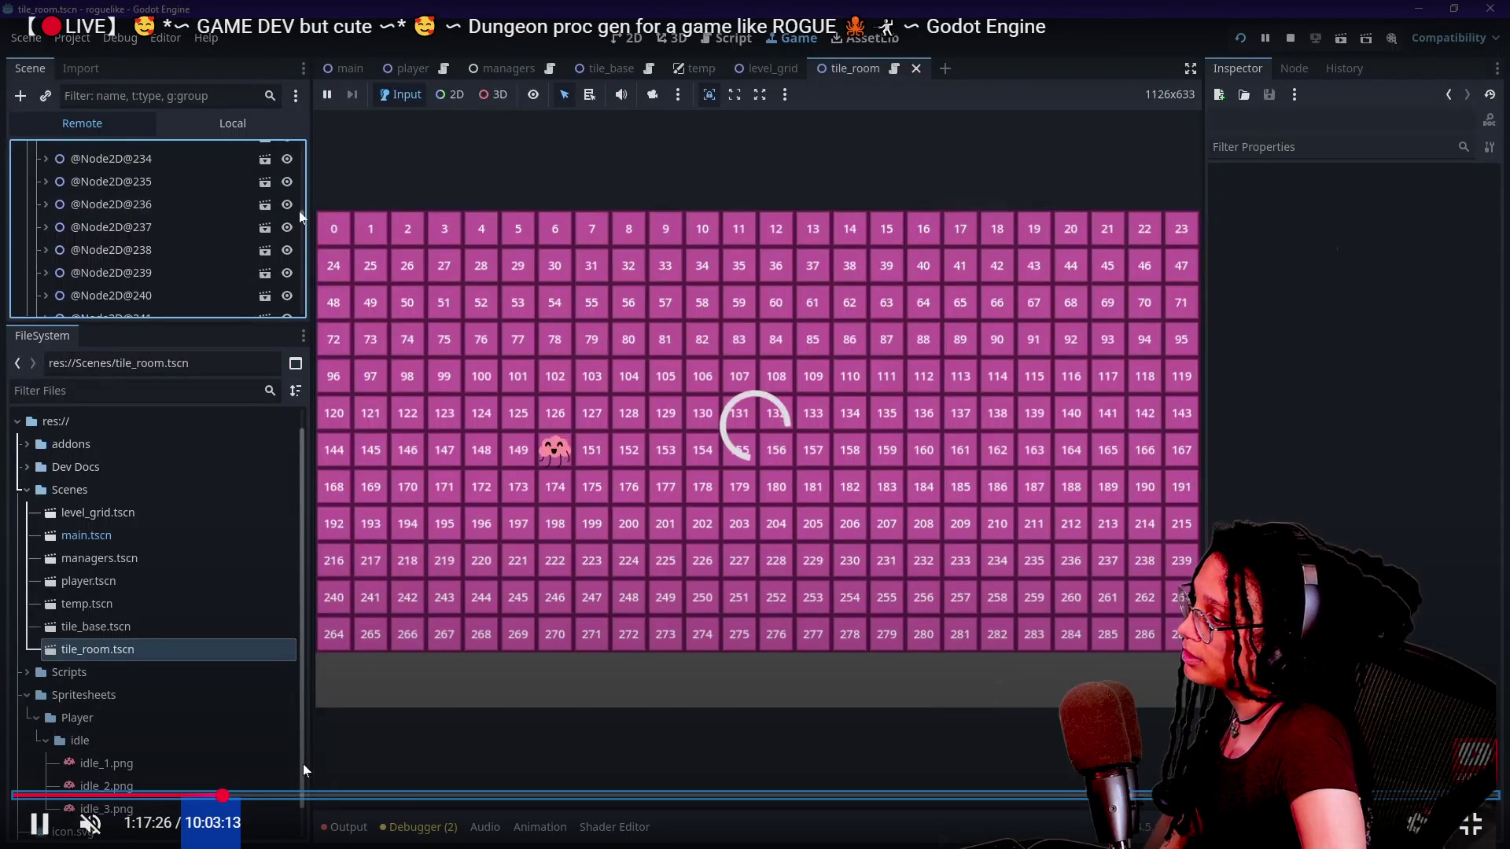
key(Right)
key(Right)
key(Right)
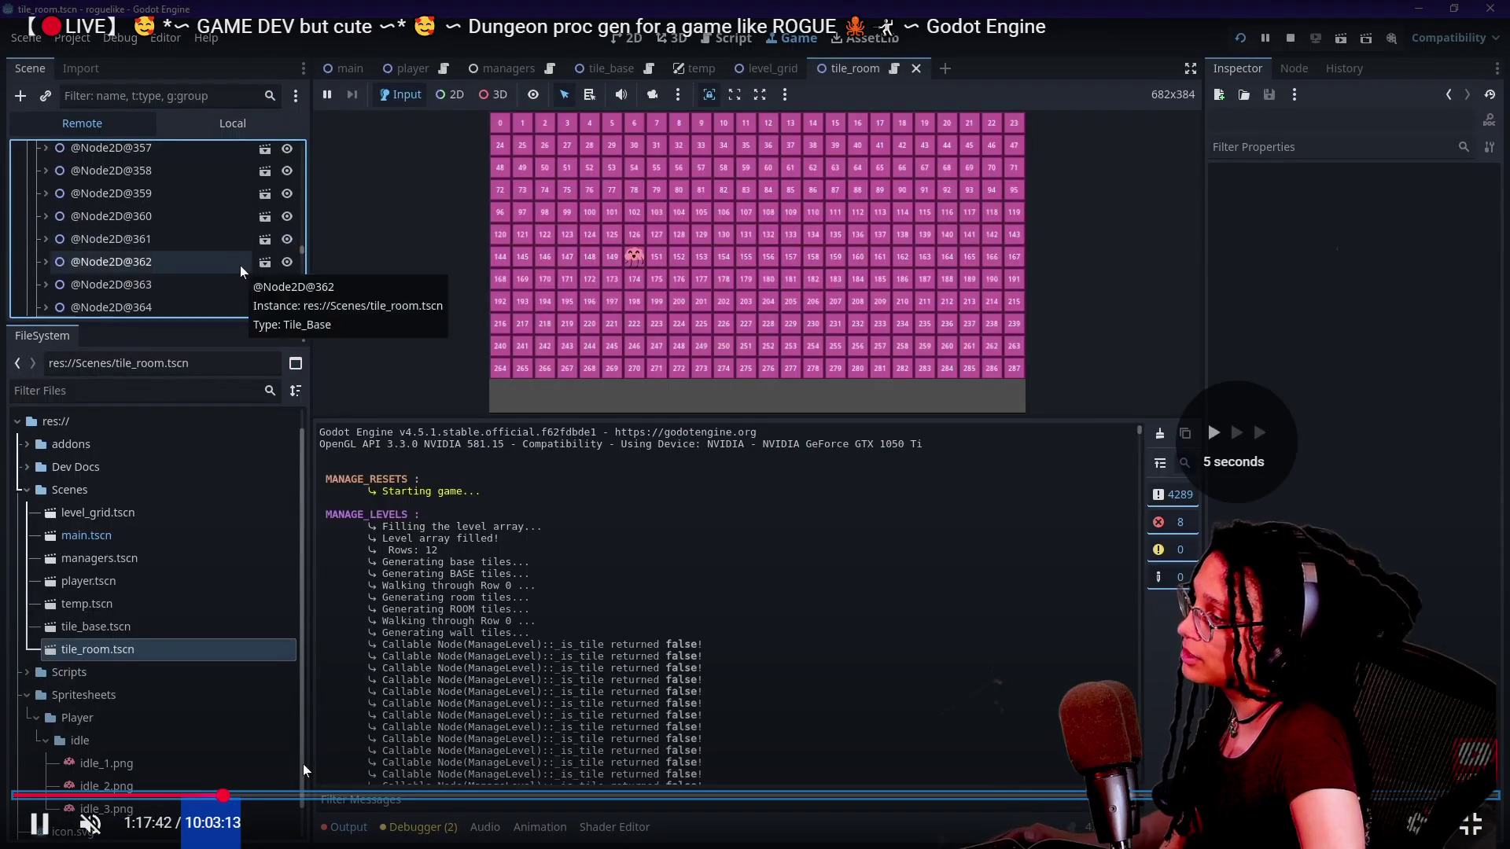
key(Left)
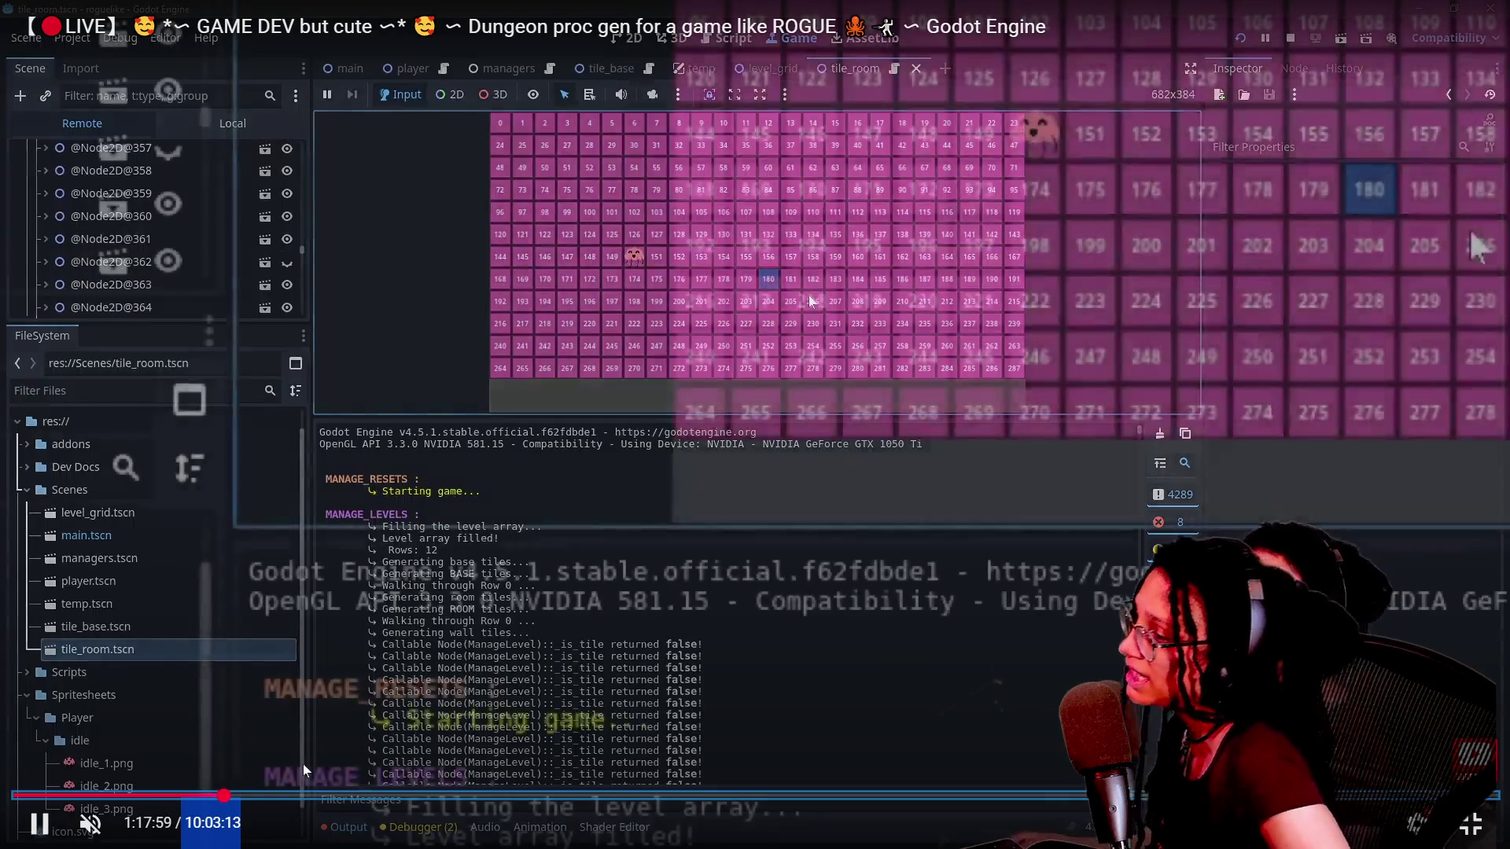
key(Left)
Pause the replay at 1:19:25 on the '_is_tile returned false!' log and leave fullscreen.
key(Right)
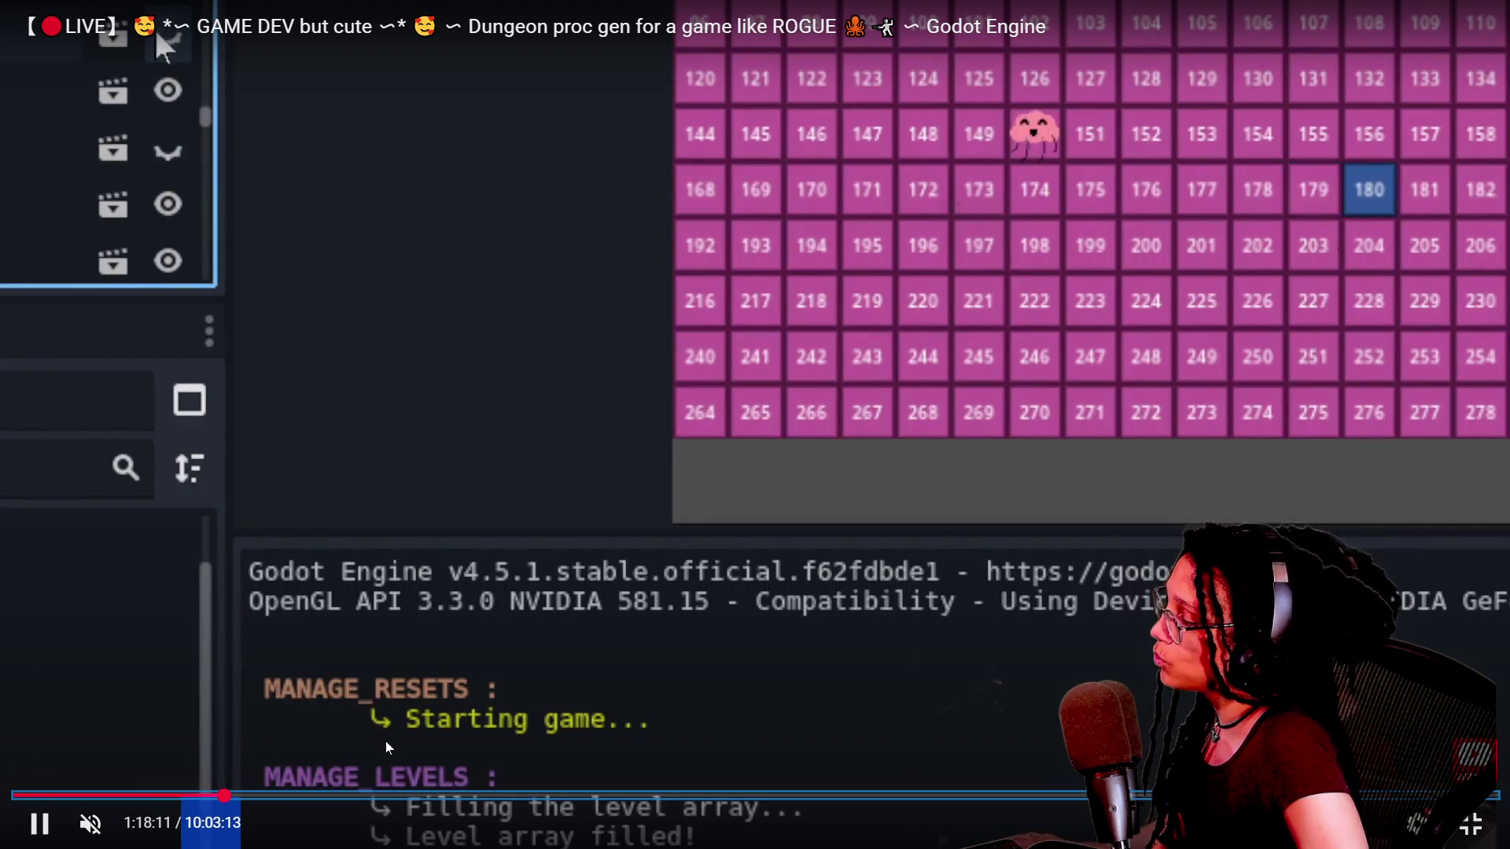
key(Right)
key(Right)
key(Right)
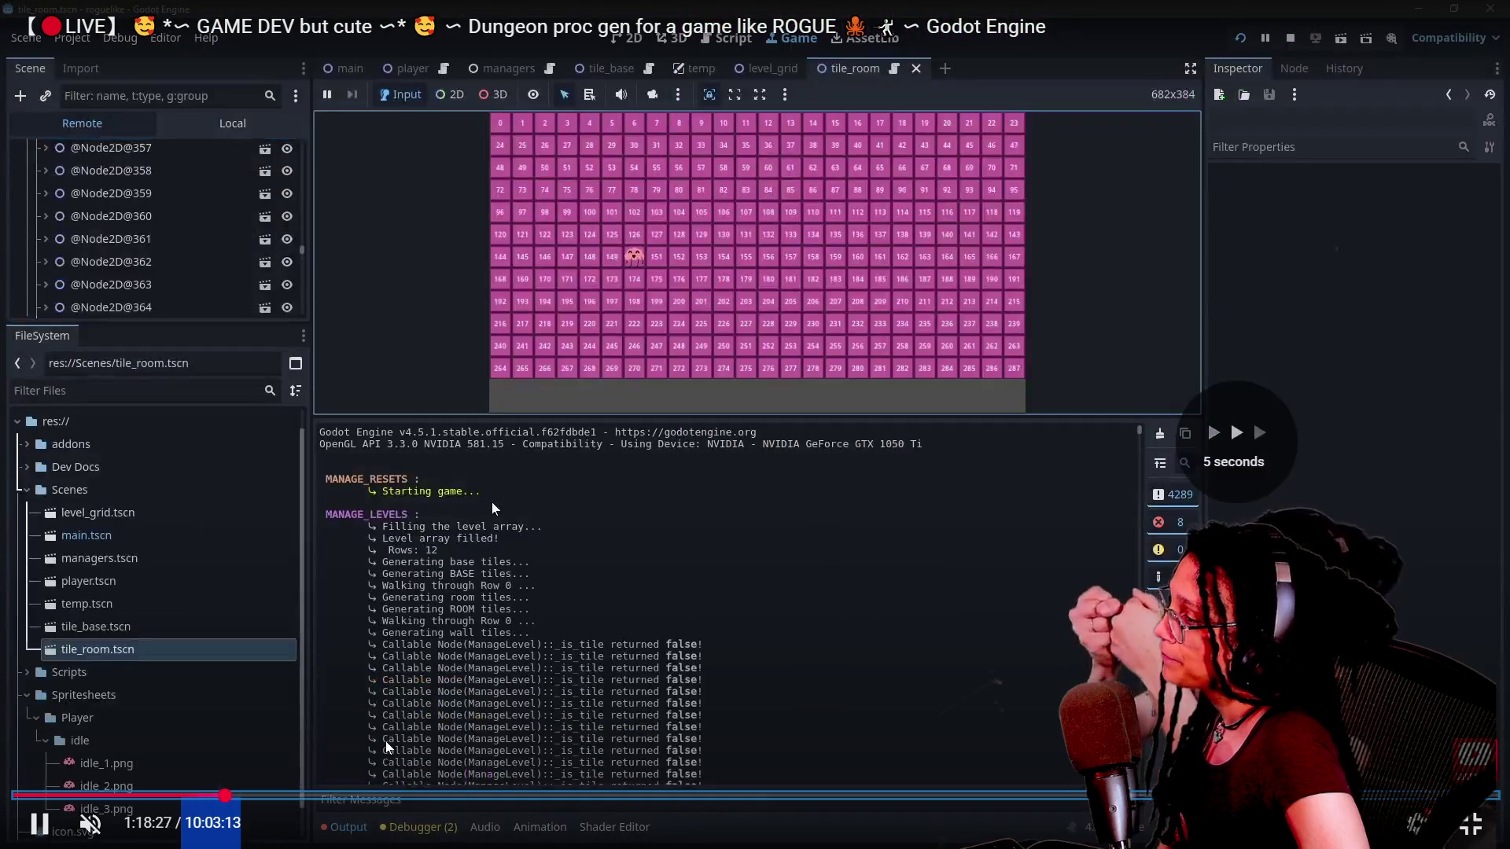
key(Right)
key(Right)
key(Right)
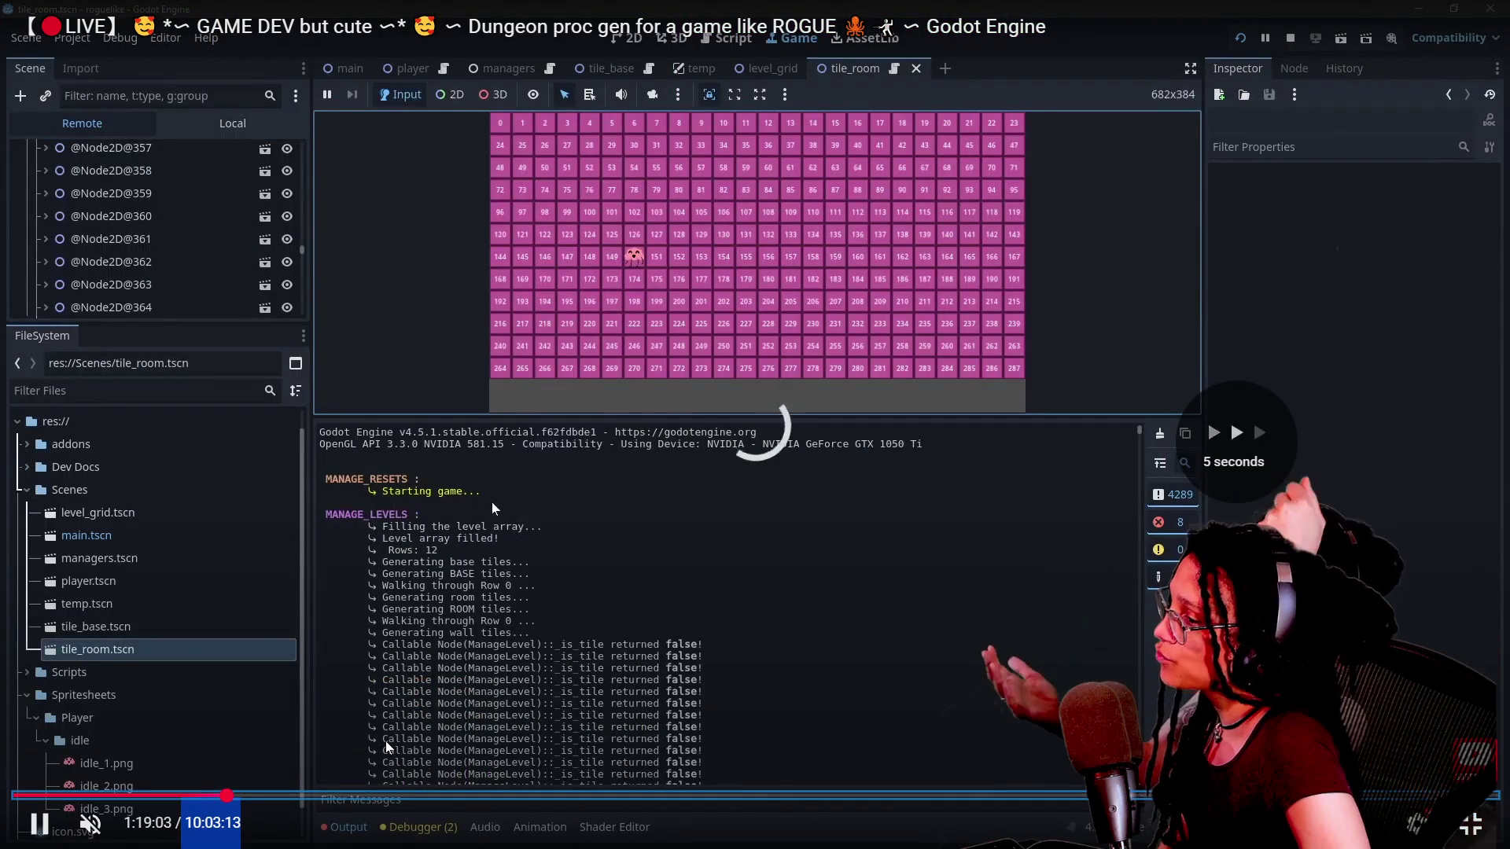
key(Right)
key(Right)
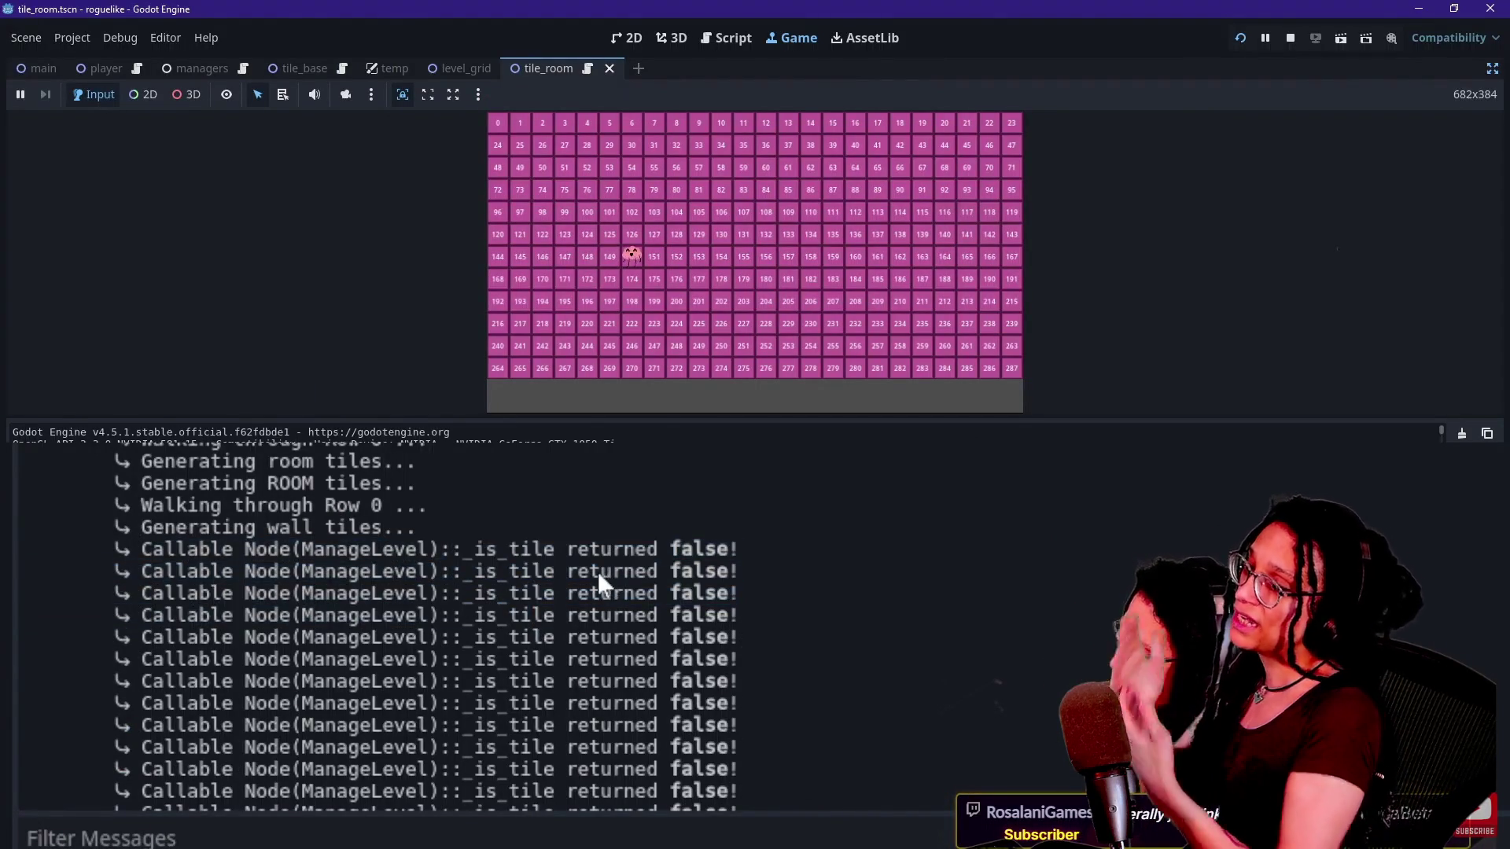
click(1248, 112)
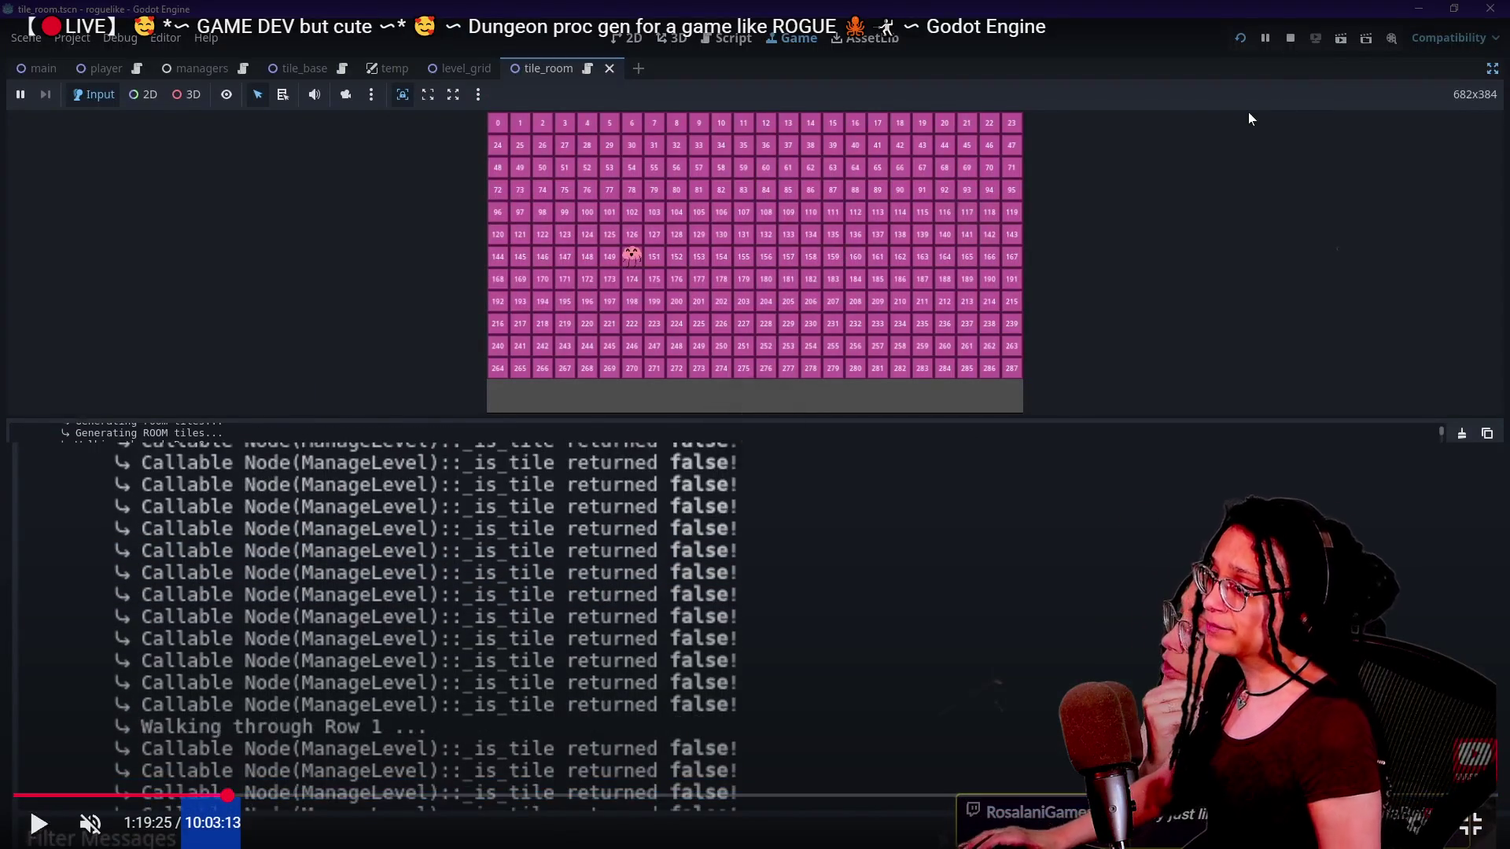
key(Escape)
Pause the stream preview and bring Godot's running tile_room game grid to the front.
click(503, 511)
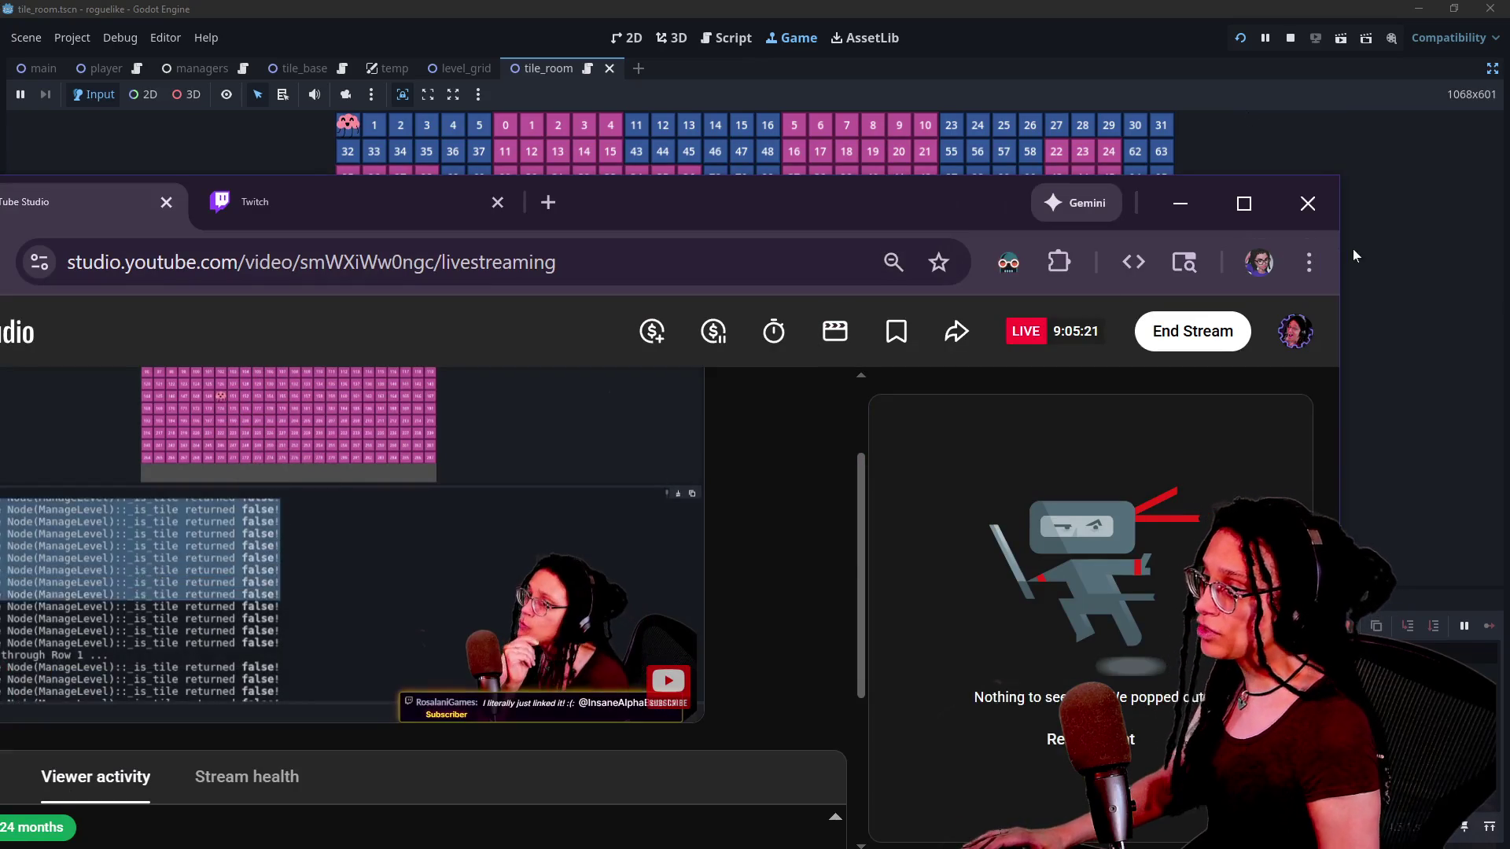
key(space)
click(1422, 119)
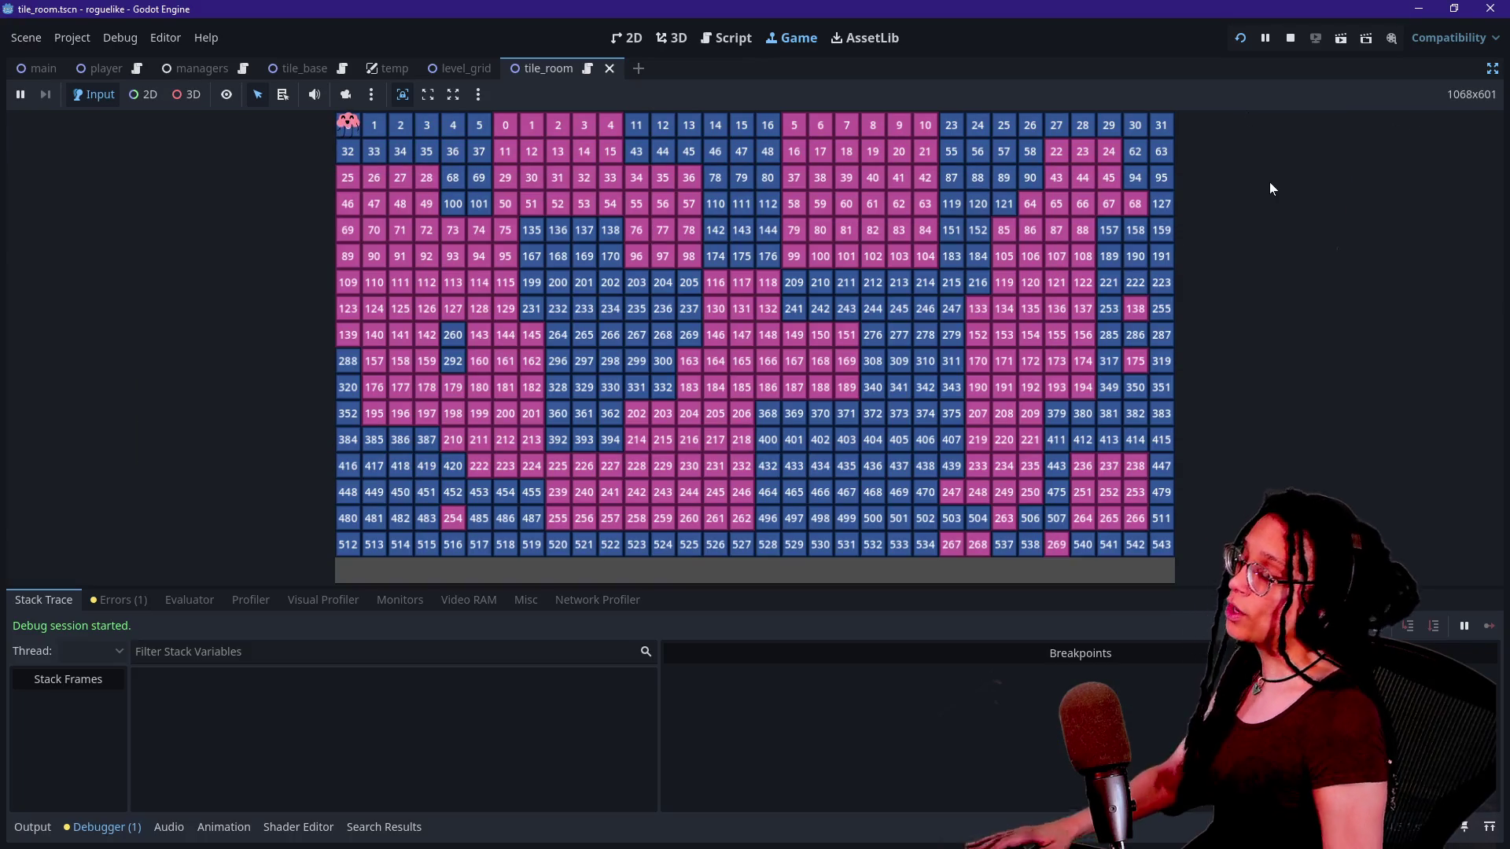
click(556, 337)
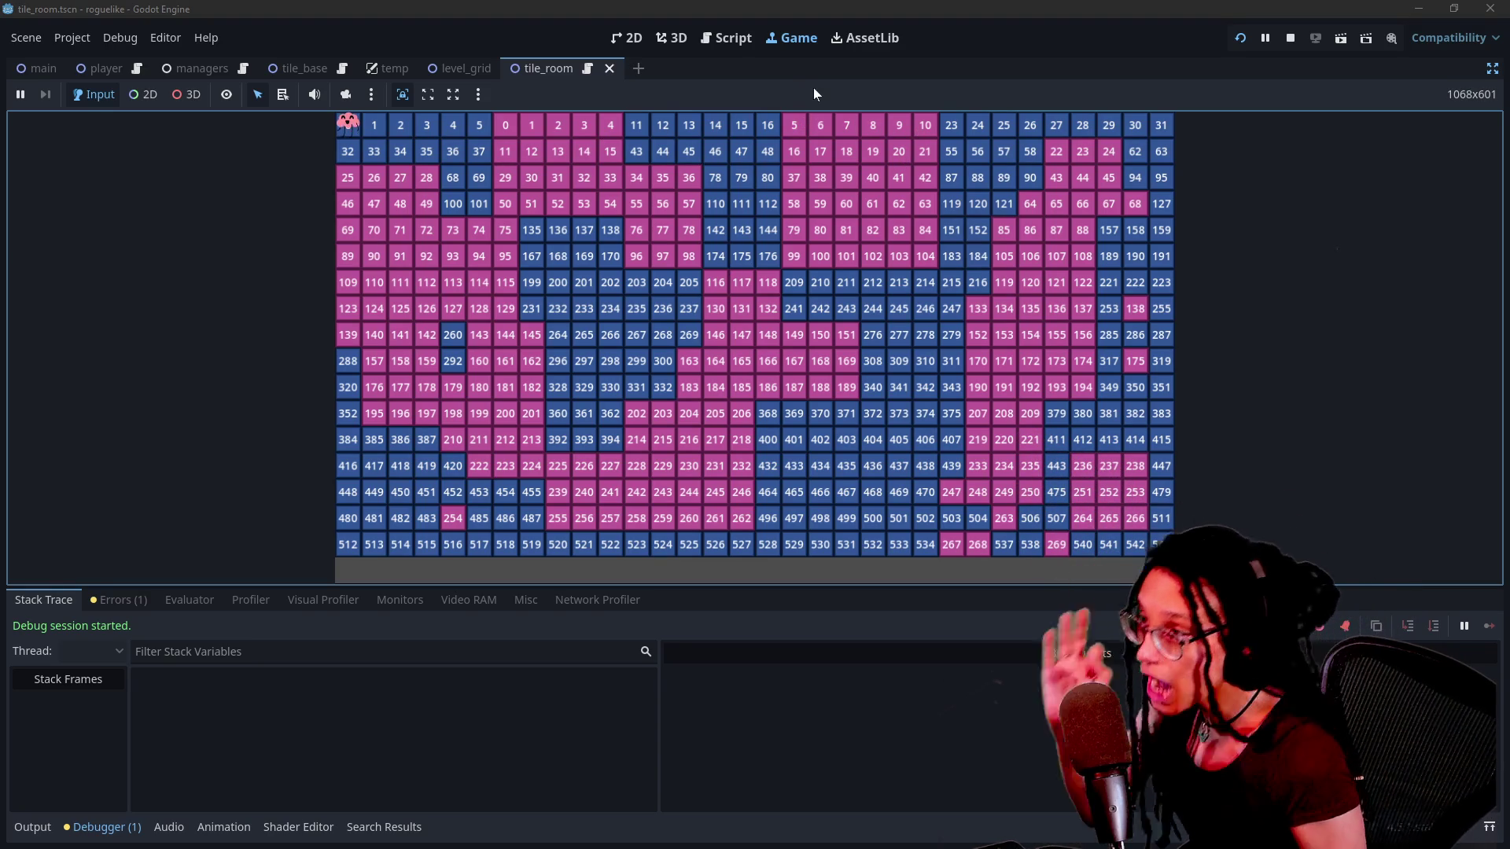
From the _is_tile function, open an empty Find in Files search over res:// gd and gdshader files.
click(719, 38)
click(1015, 164)
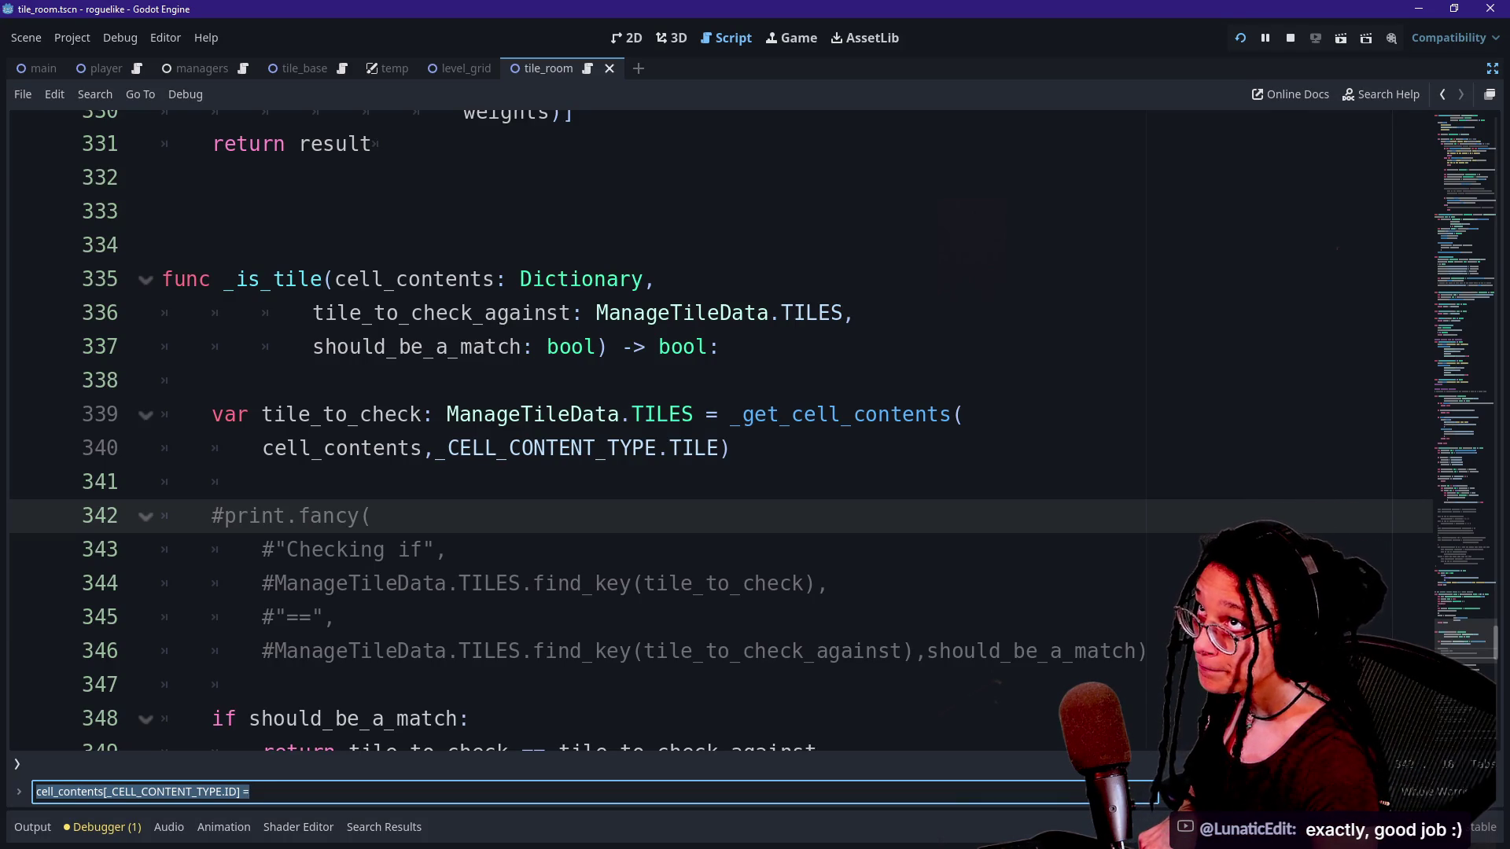
click(262, 481)
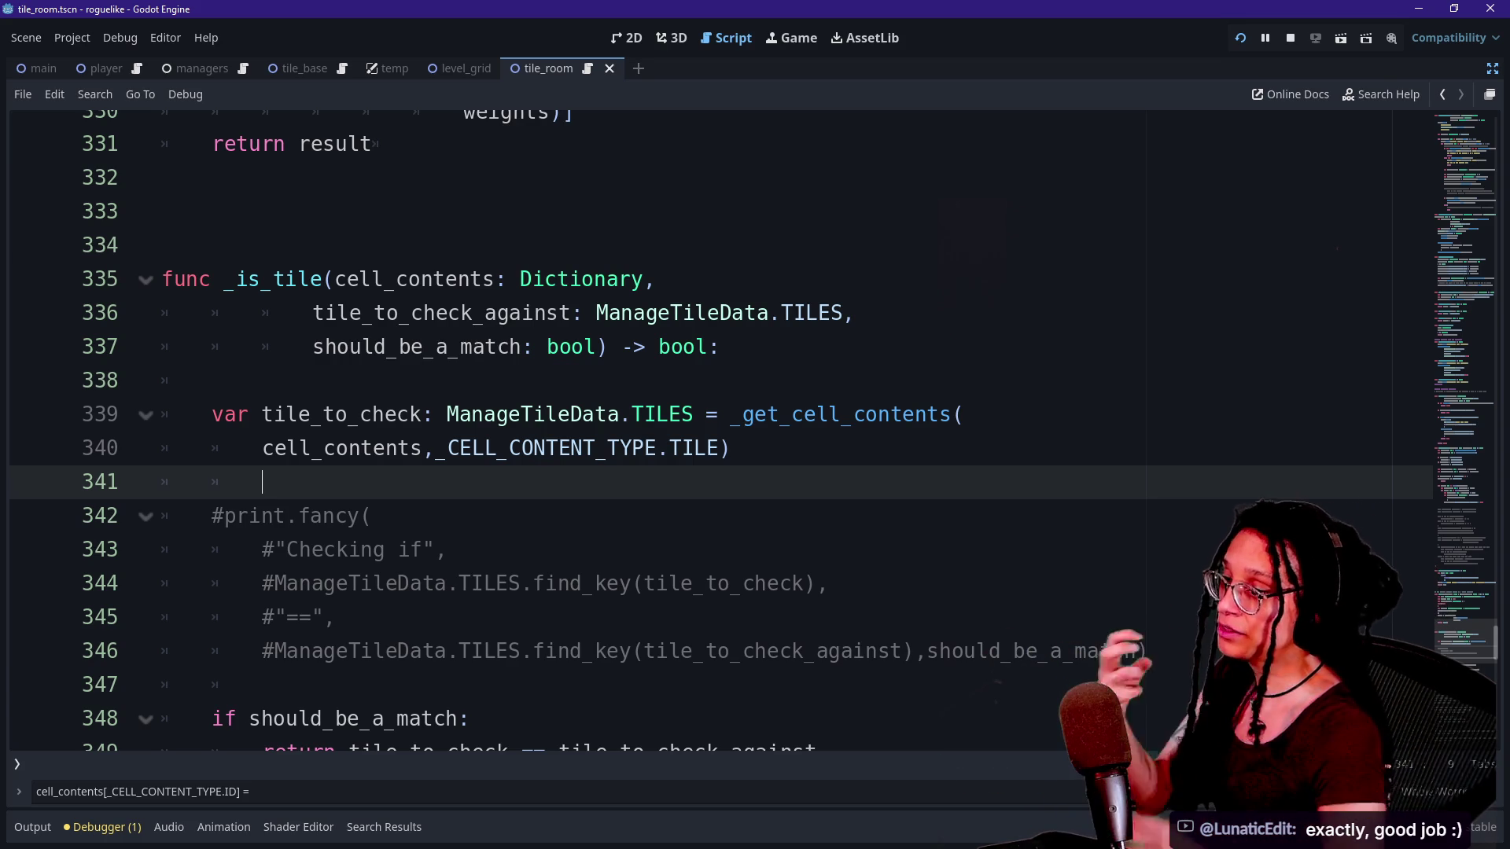
click(1158, 389)
key(ctrl+shift+f)
key(BackSpace)
key(BackSpace)
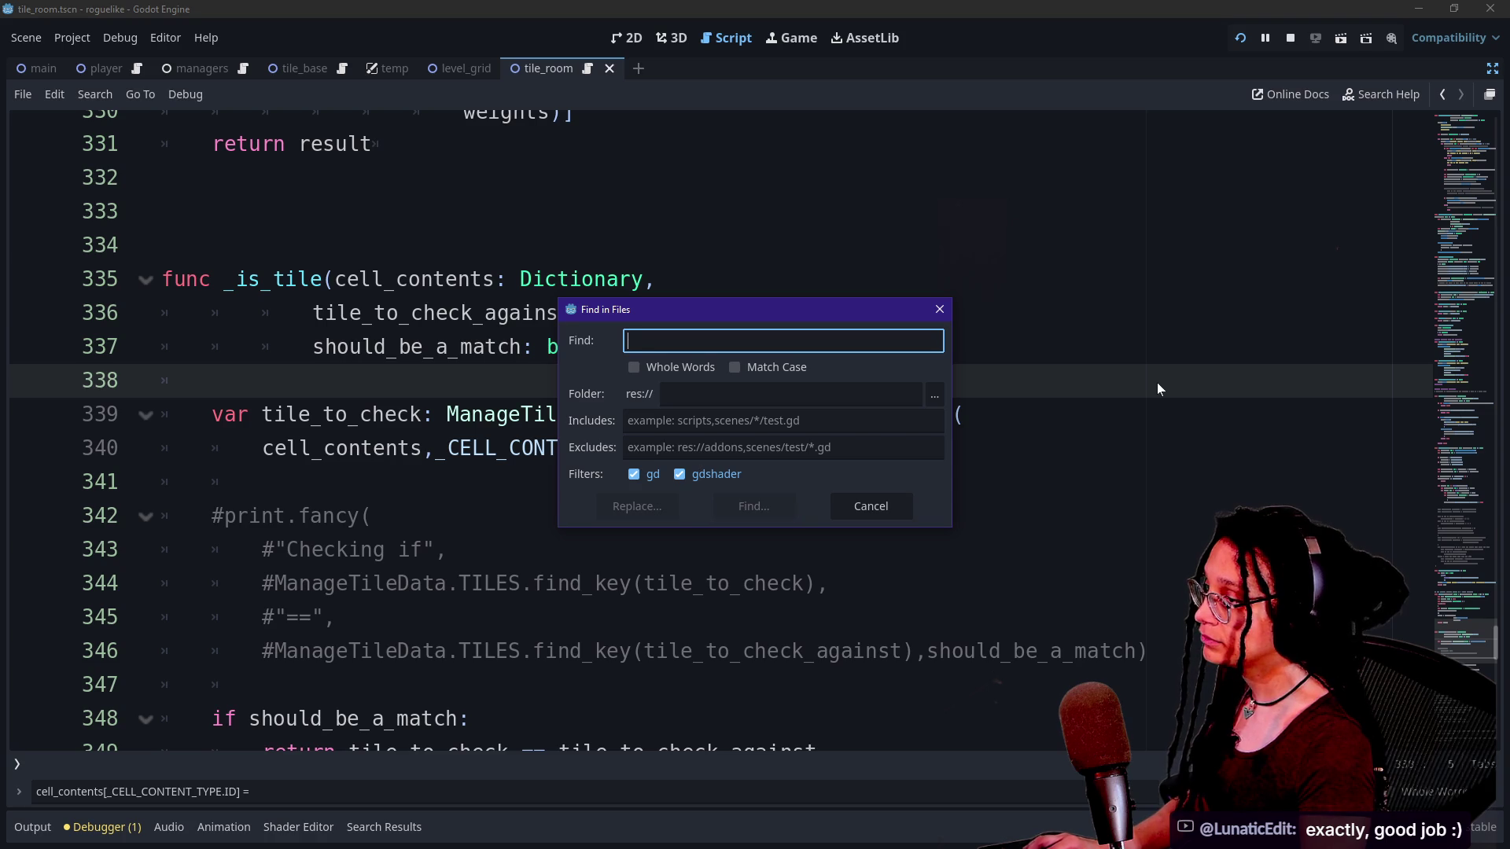
Search the project for '[ =' and jump to the ID assignment in manage_levels.gd.
text([)
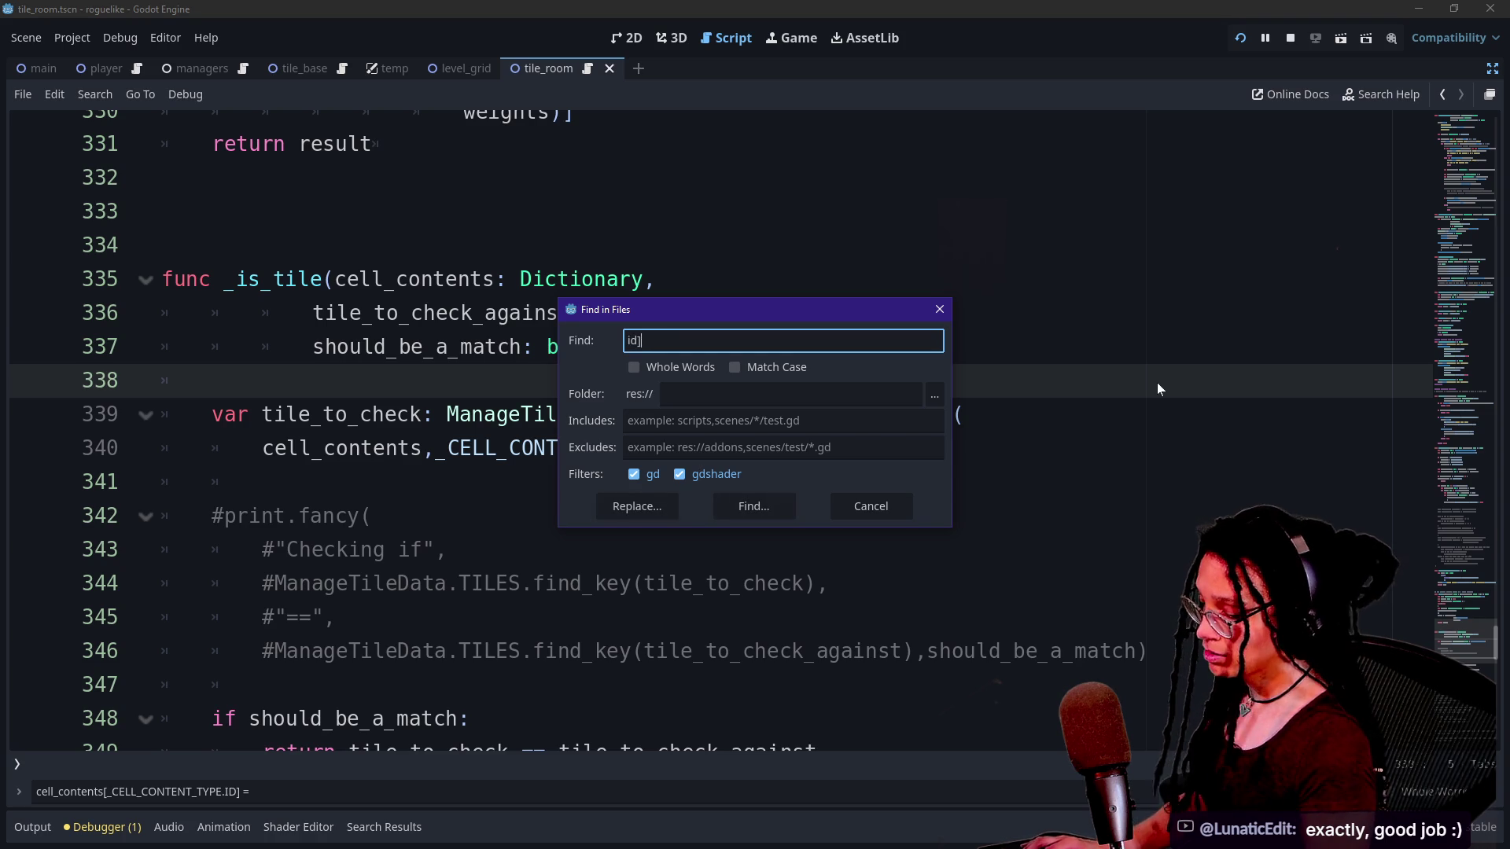
text( =)
key(Return)
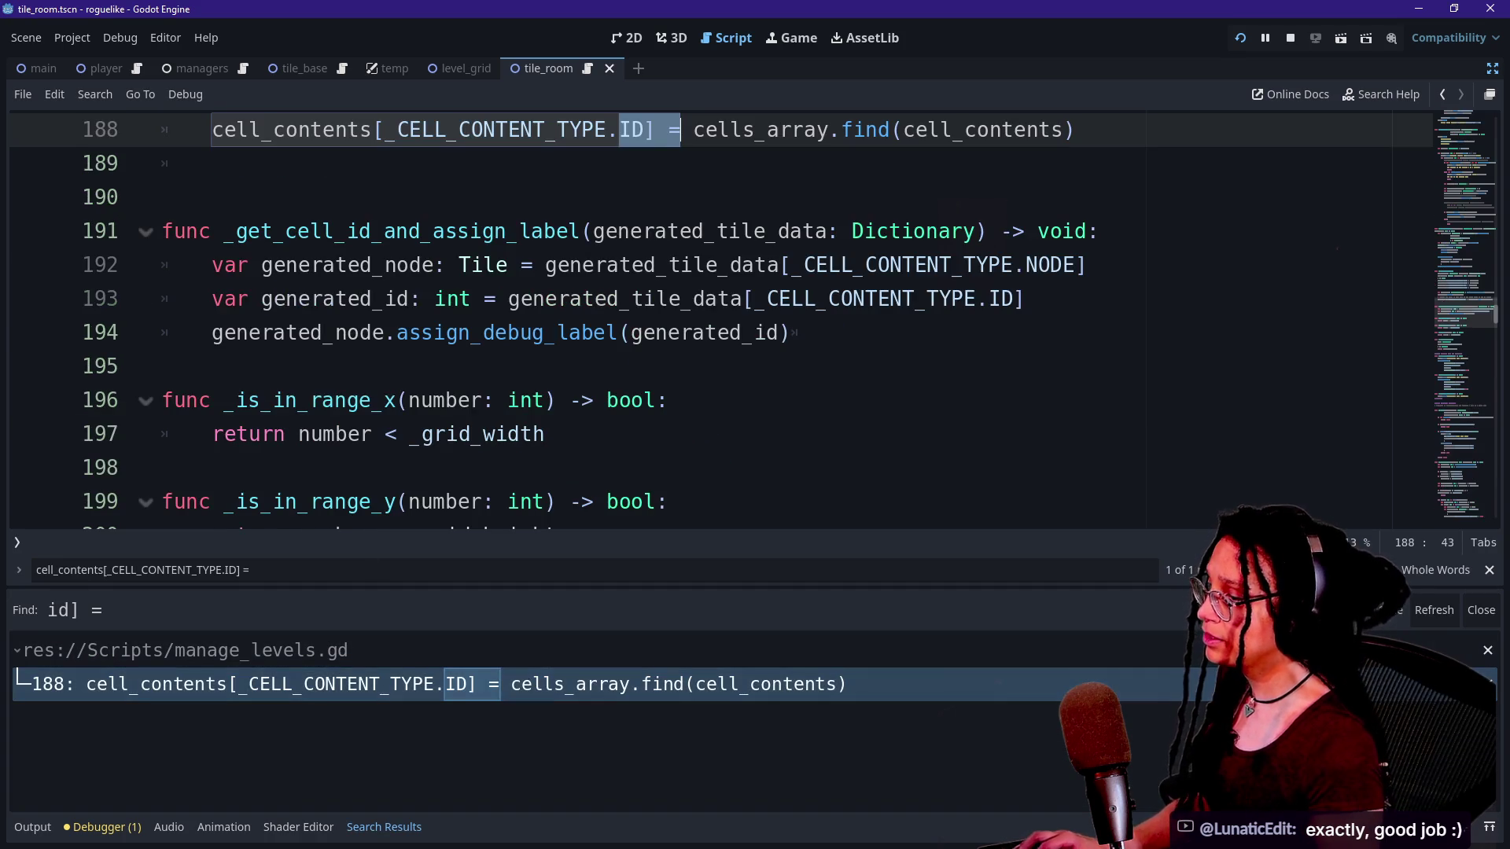
click(710, 299)
key(Escape)
scroll(708, 354, up, 1)
scroll(708, 354, up, 1)
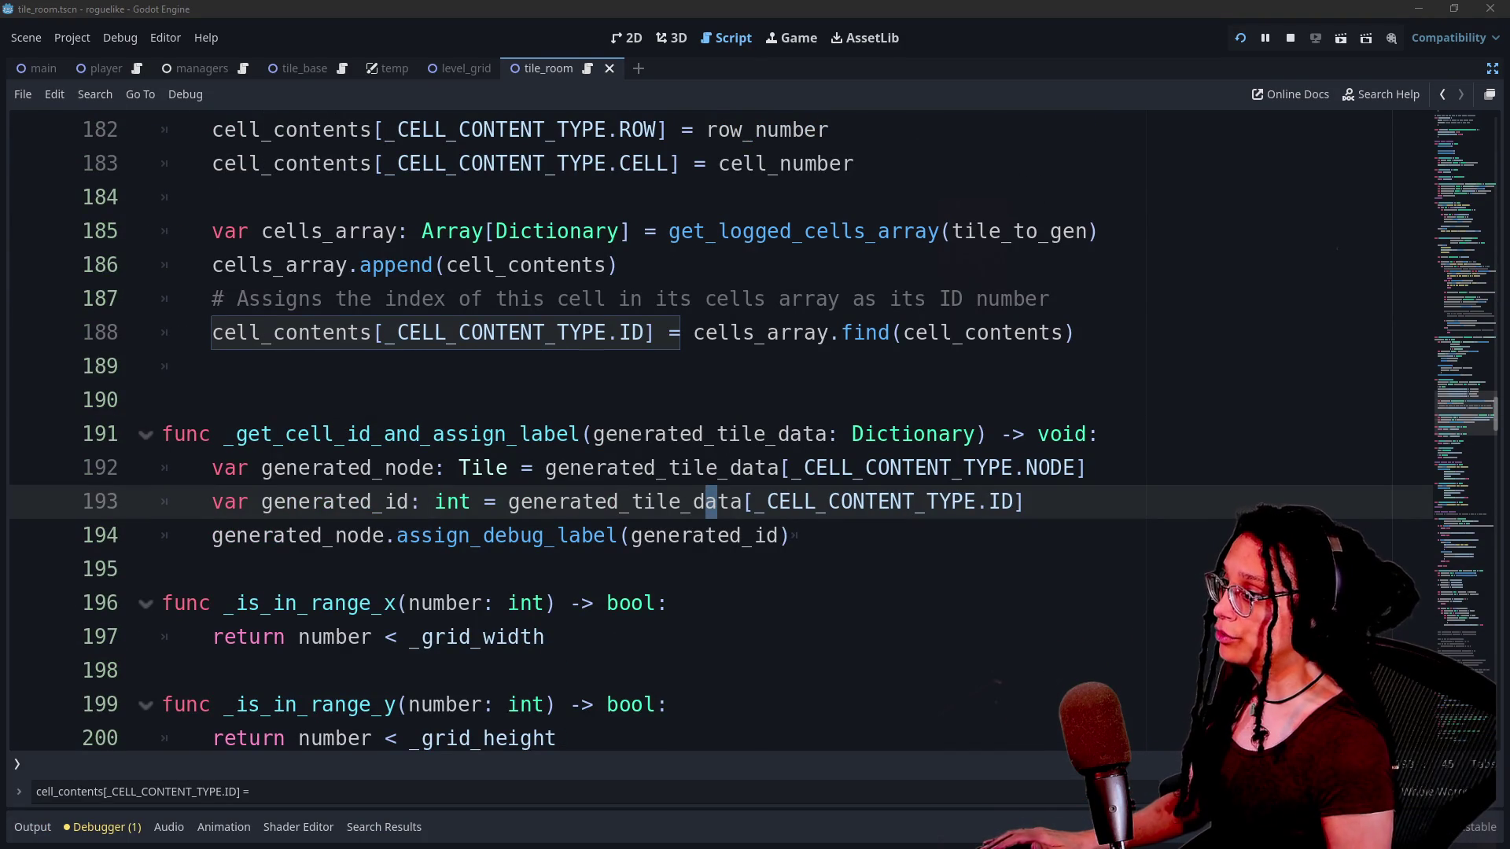
click(1051, 299)
Save the script, stop the running game, and undo edits to leave a blank line above the ID assignment.
key(ctrl+a)
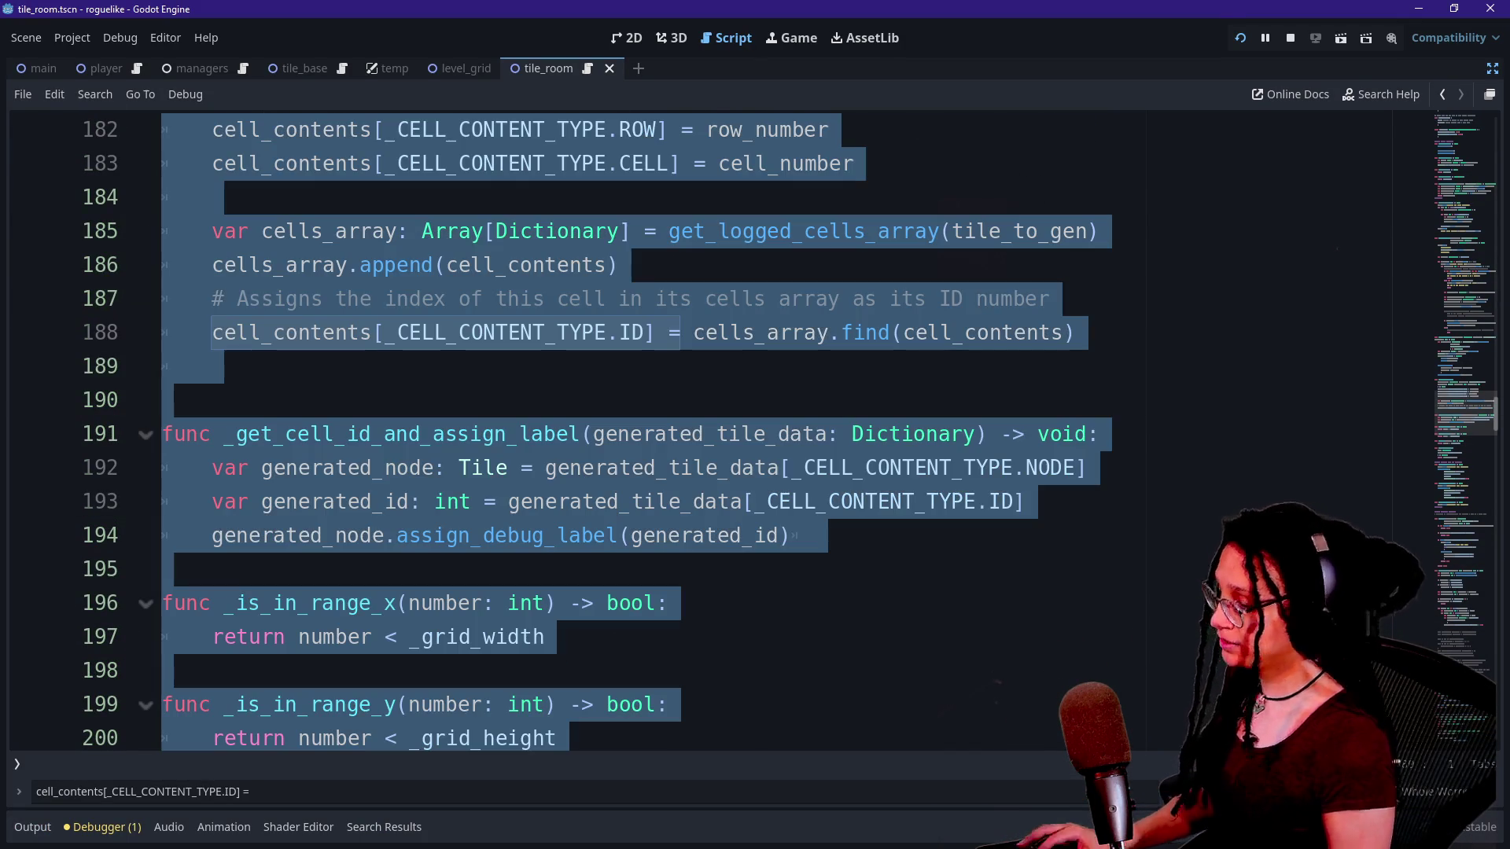
key(Right)
scroll(562, 432, up, 15)
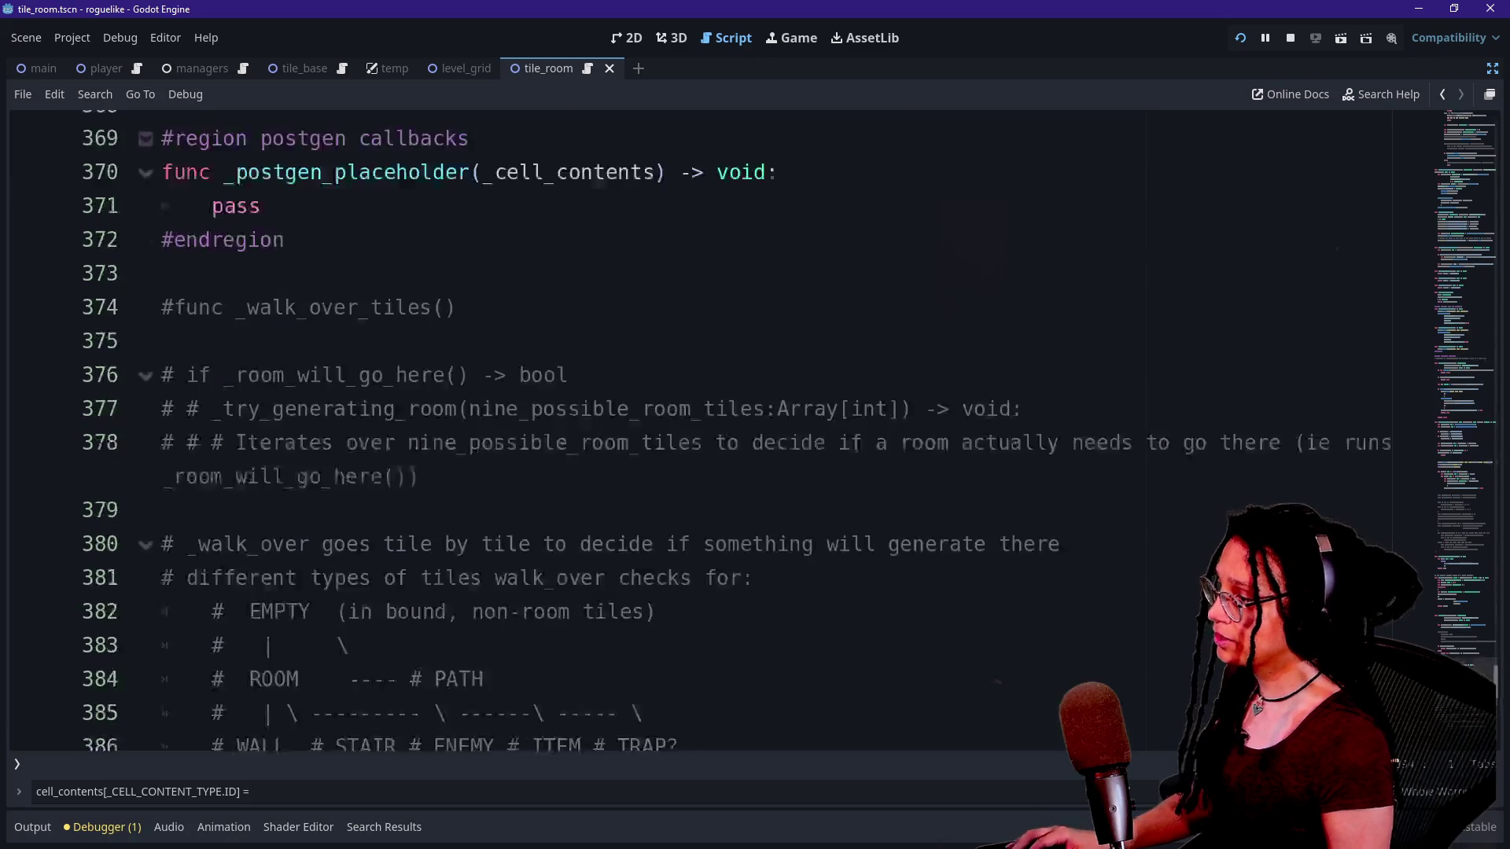
scroll(562, 432, up, 6)
key(ctrl+s)
key(ctrl+z)
key(ctrl+z)
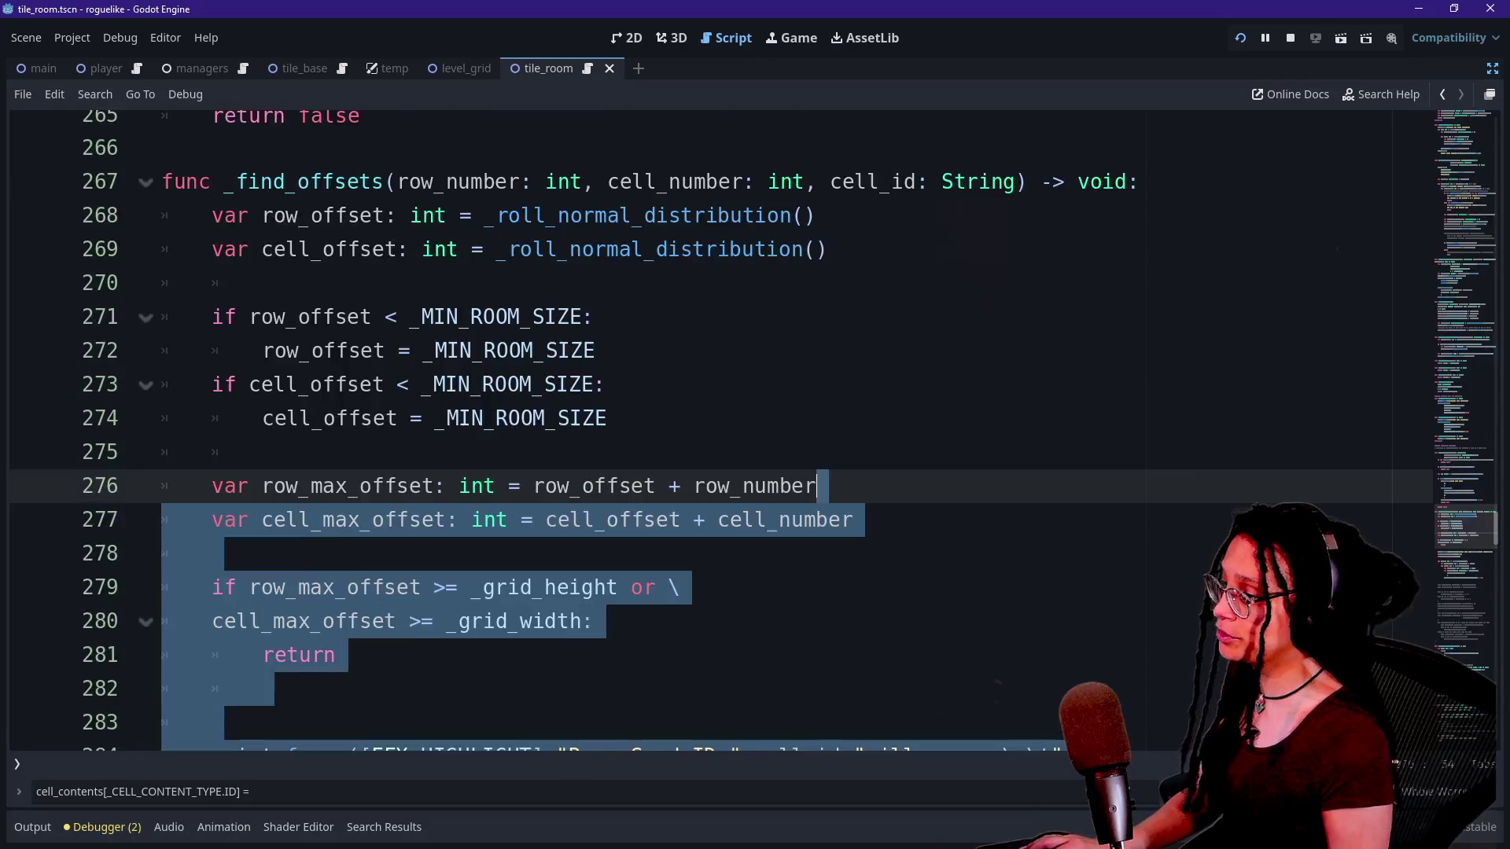
scroll(561, 432, down, 1)
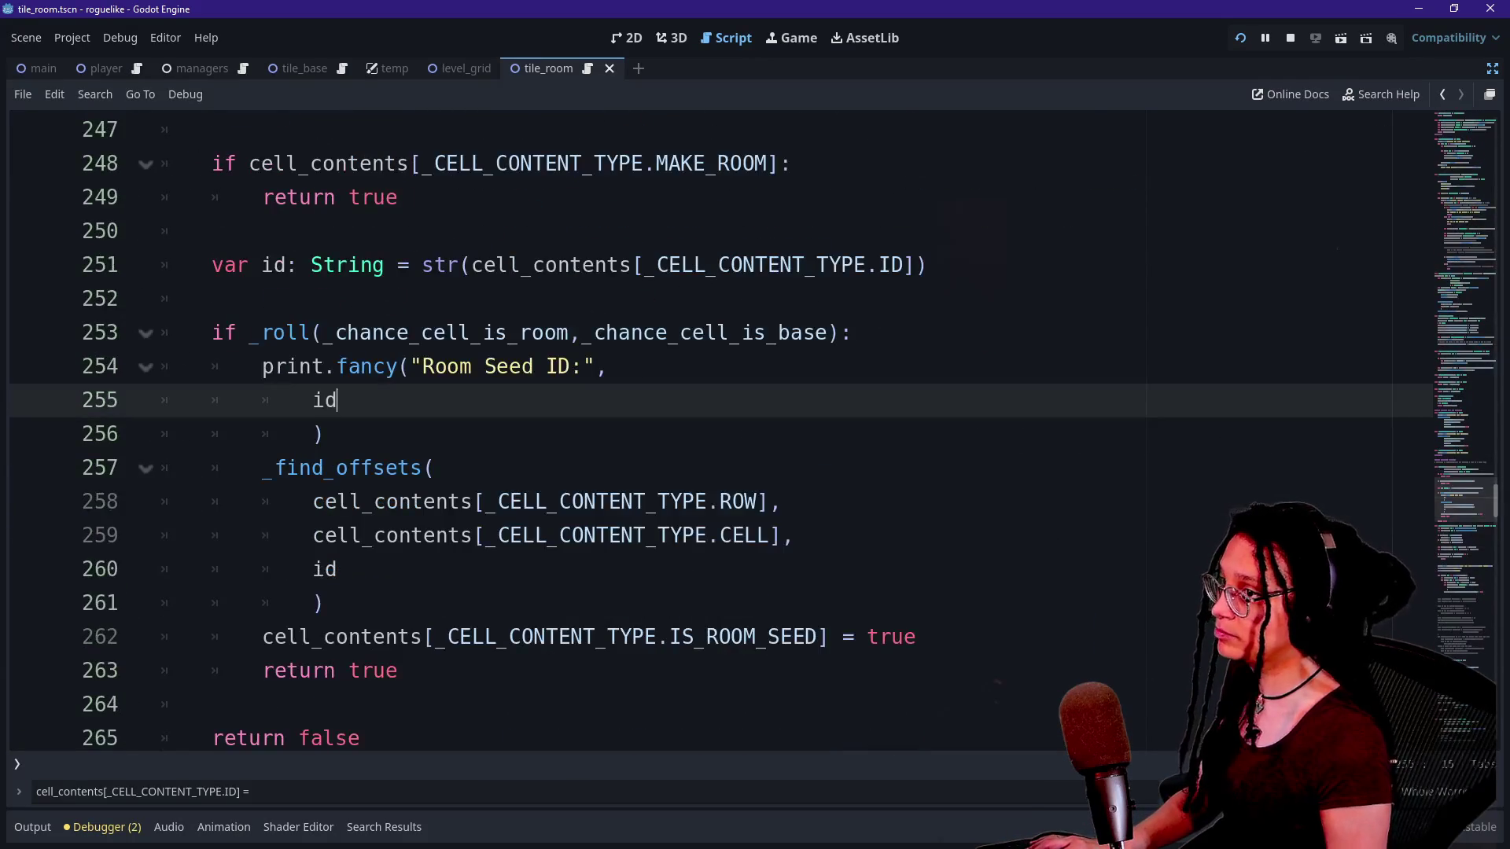
click(1290, 38)
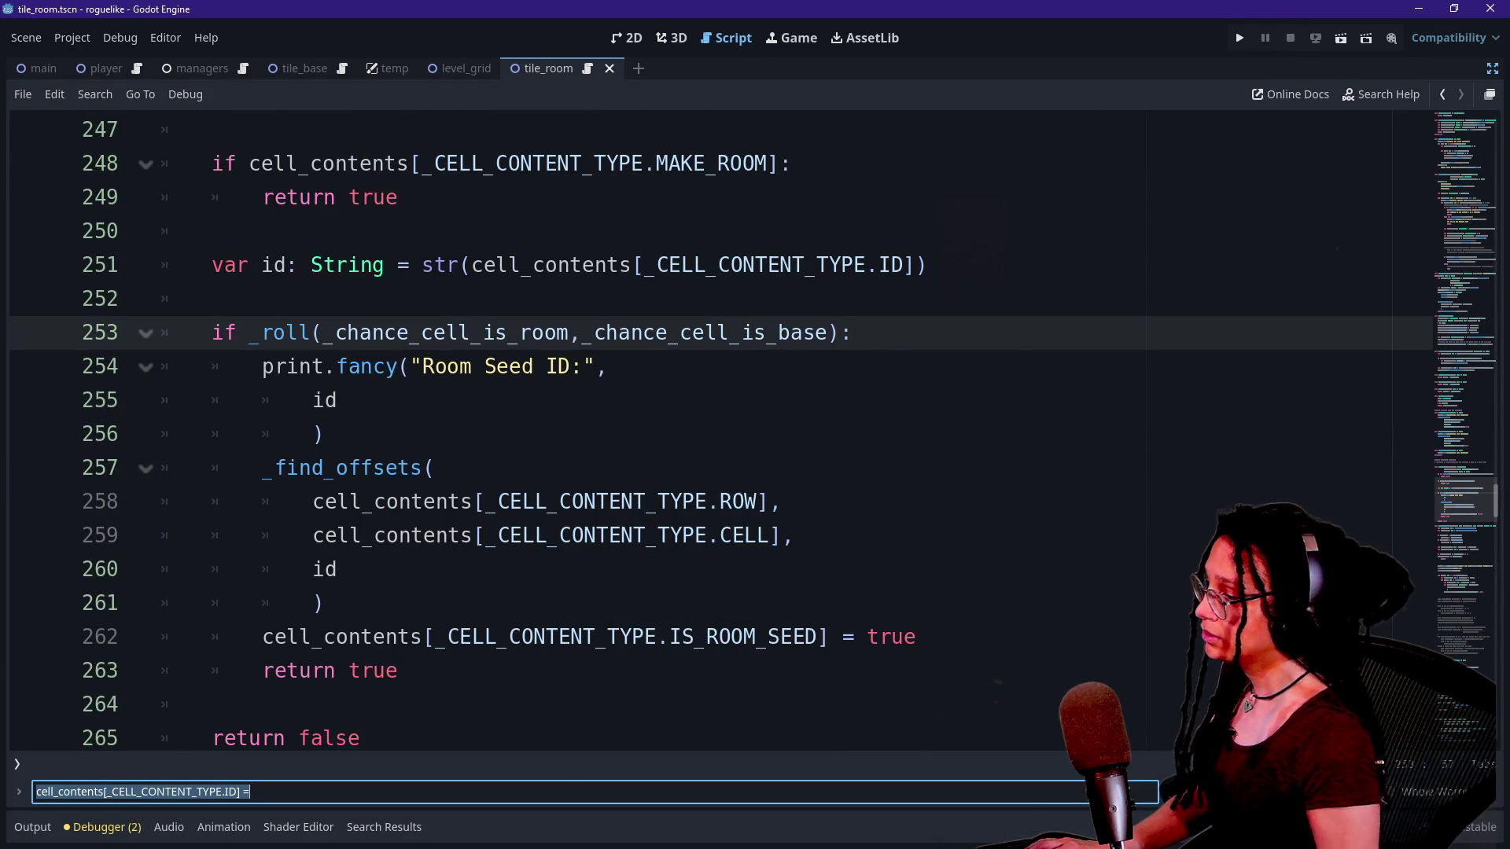
key(ctrl+z)
key(ctrl+z)
key(ctrl+z)
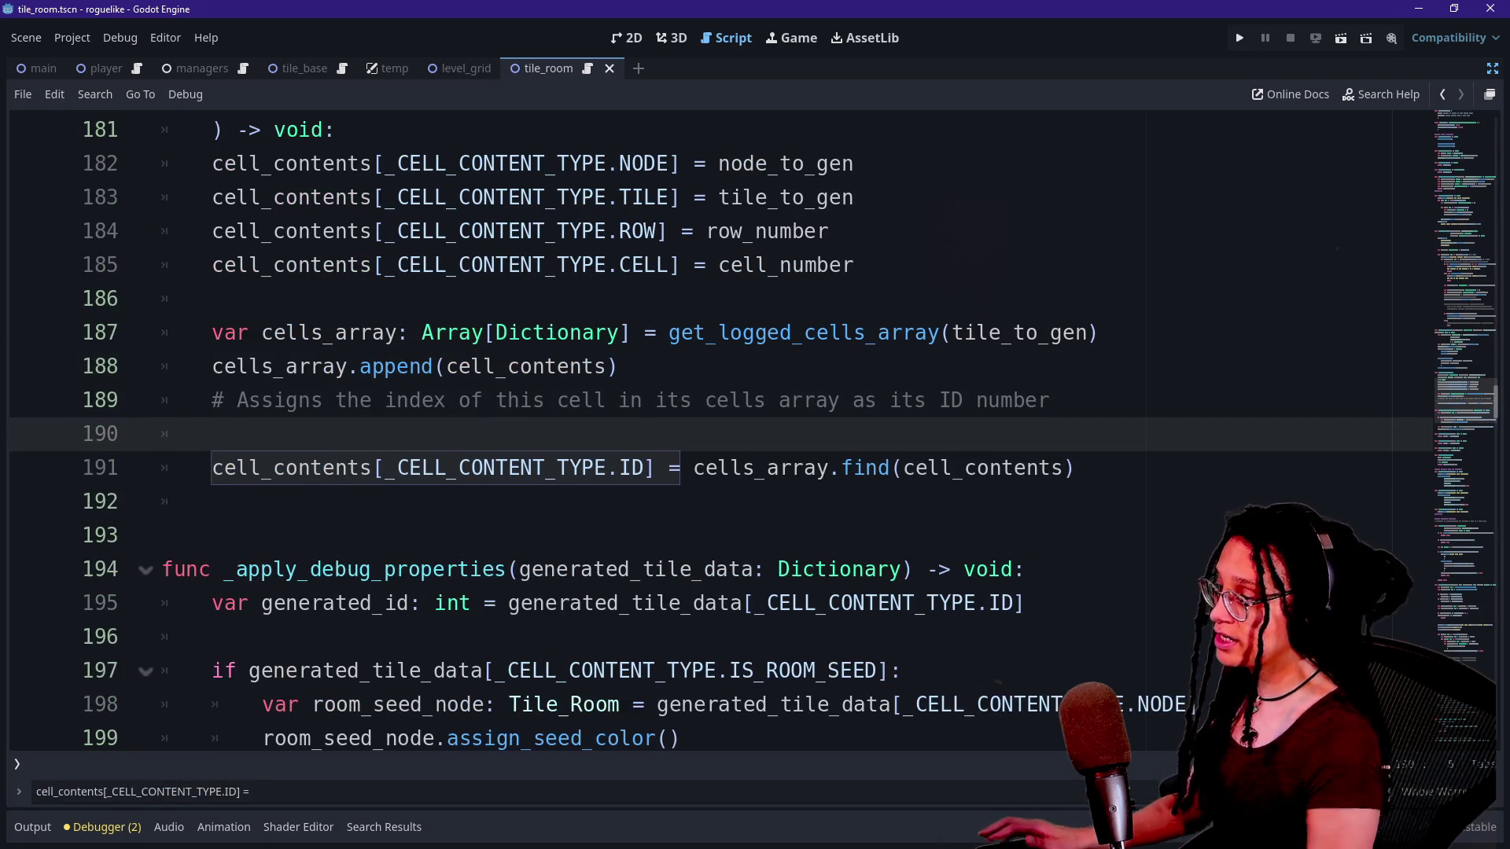
Start an if condition using the copied cell_contents[_CELL_CONTENT_TYPE.TILE] lookup.
text(if)
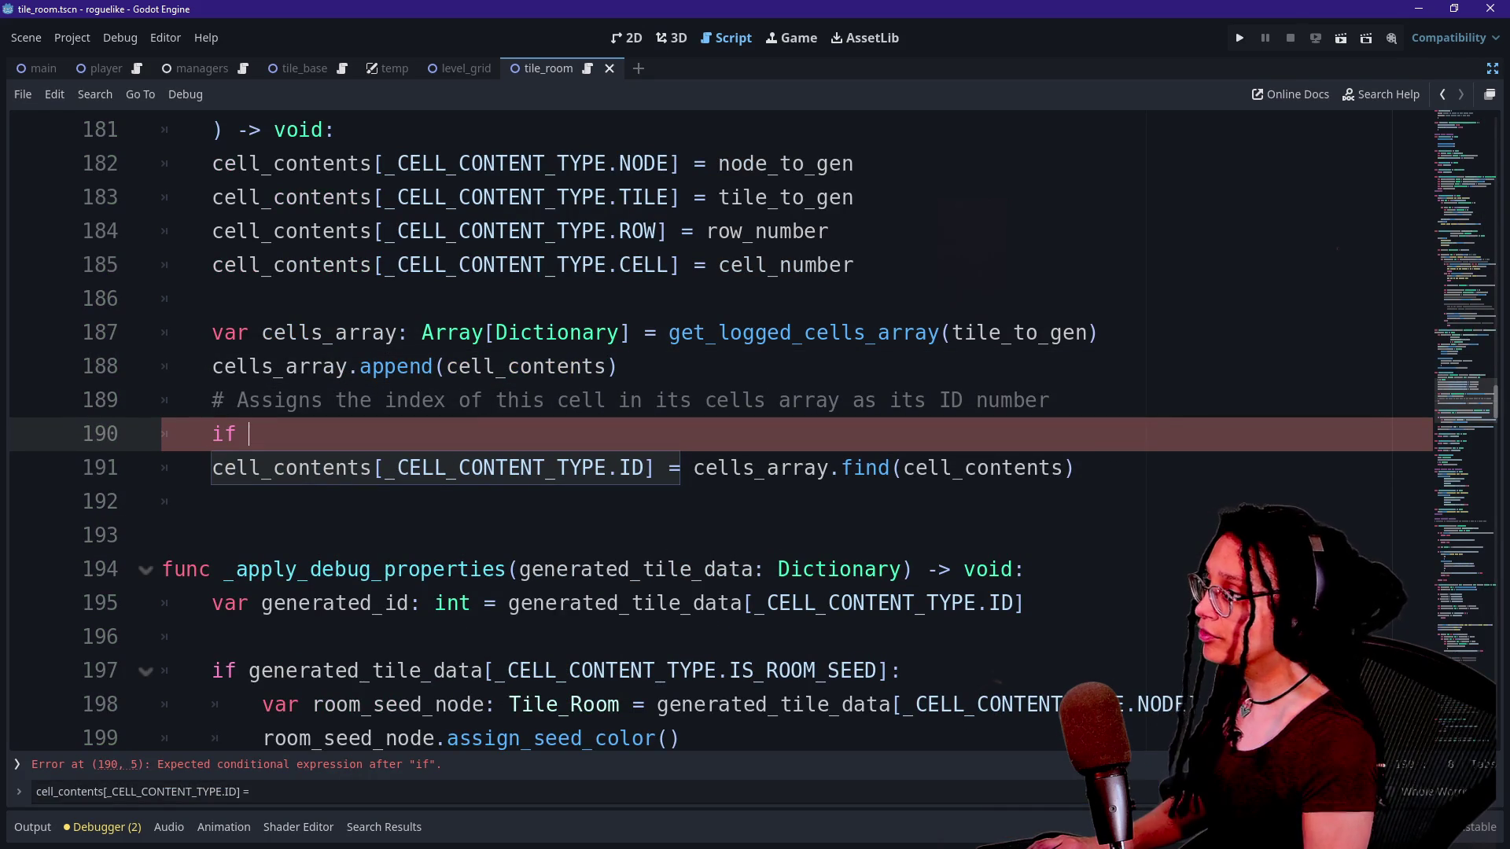
scroll(708, 433, up, 1)
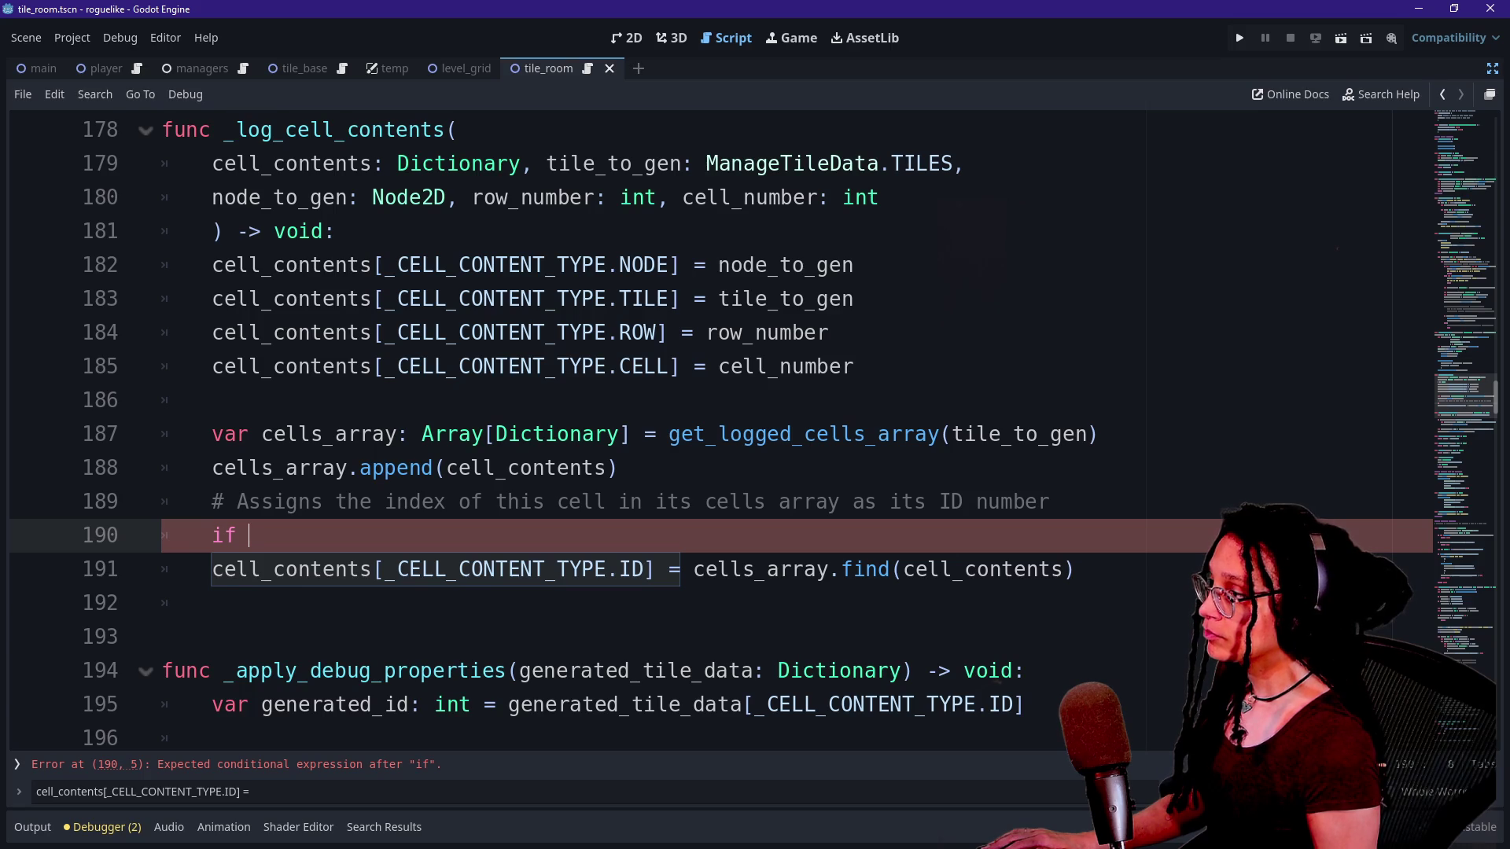
drag(212, 299, 681, 299)
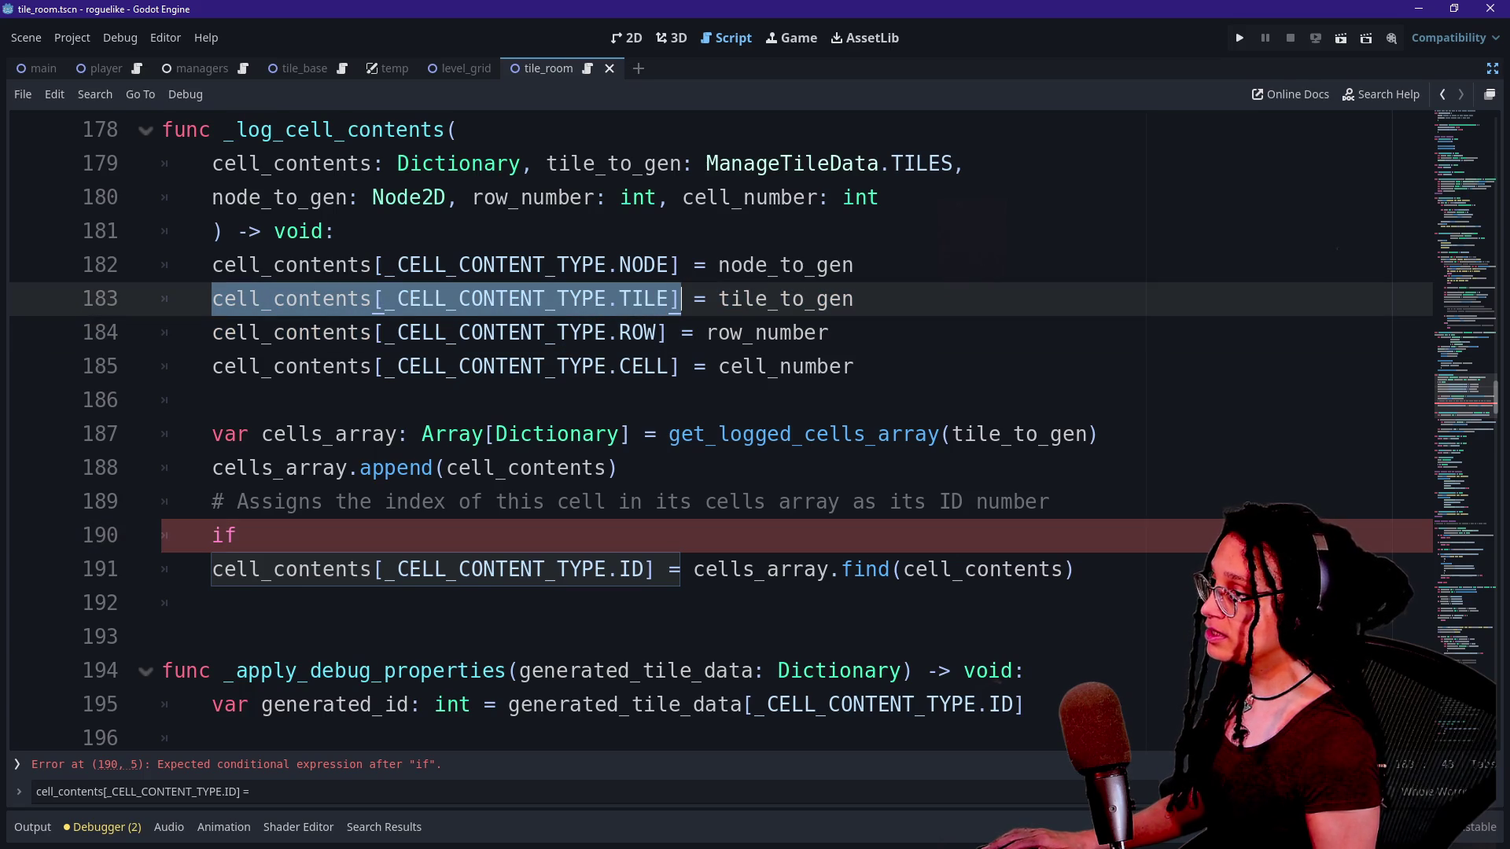
key(ctrl+c)
click(240, 534)
key(ctrl+v)
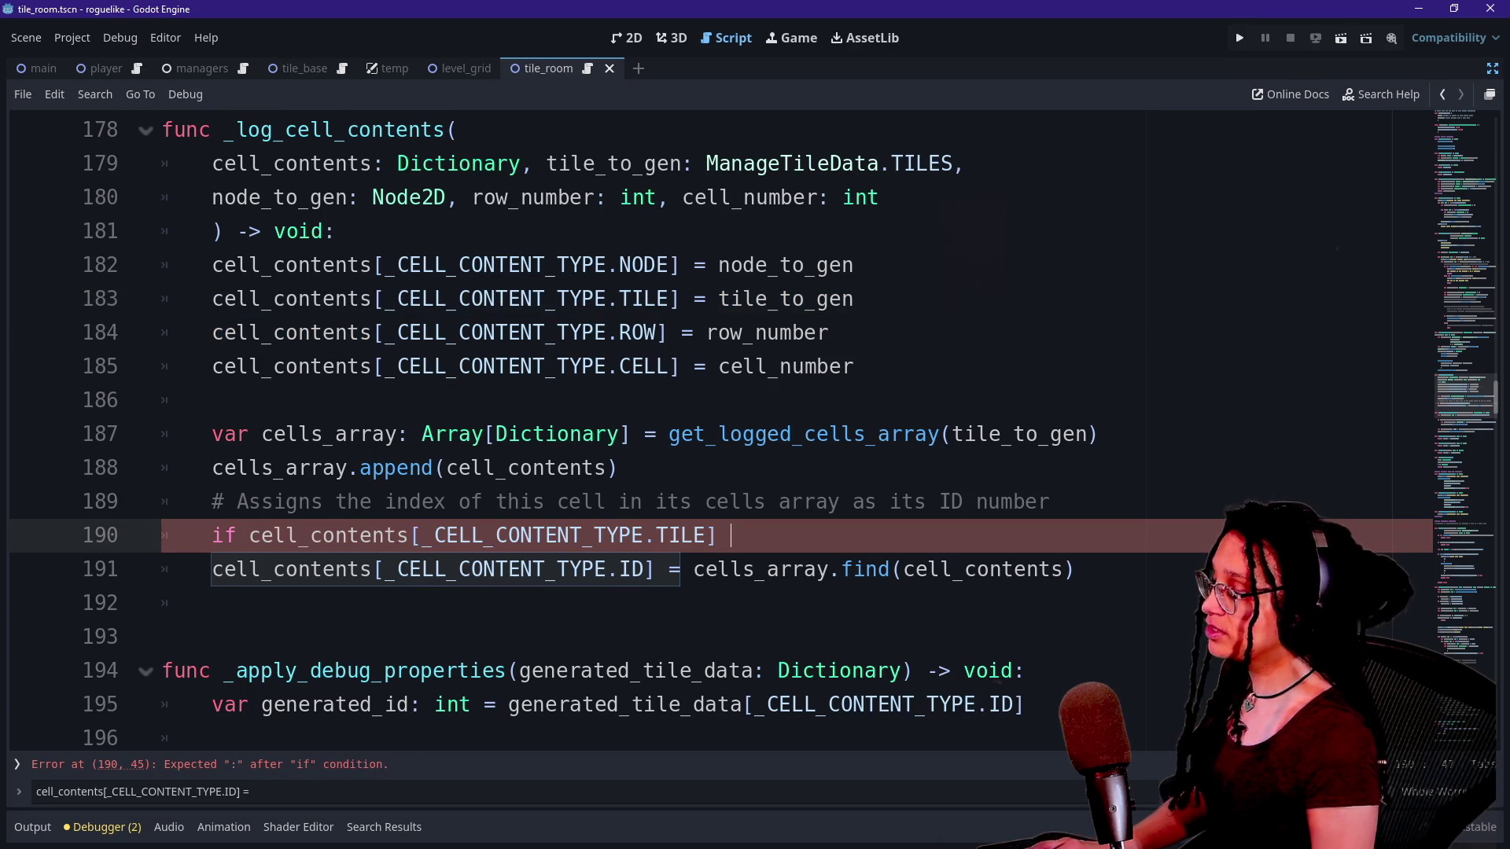
text(== )
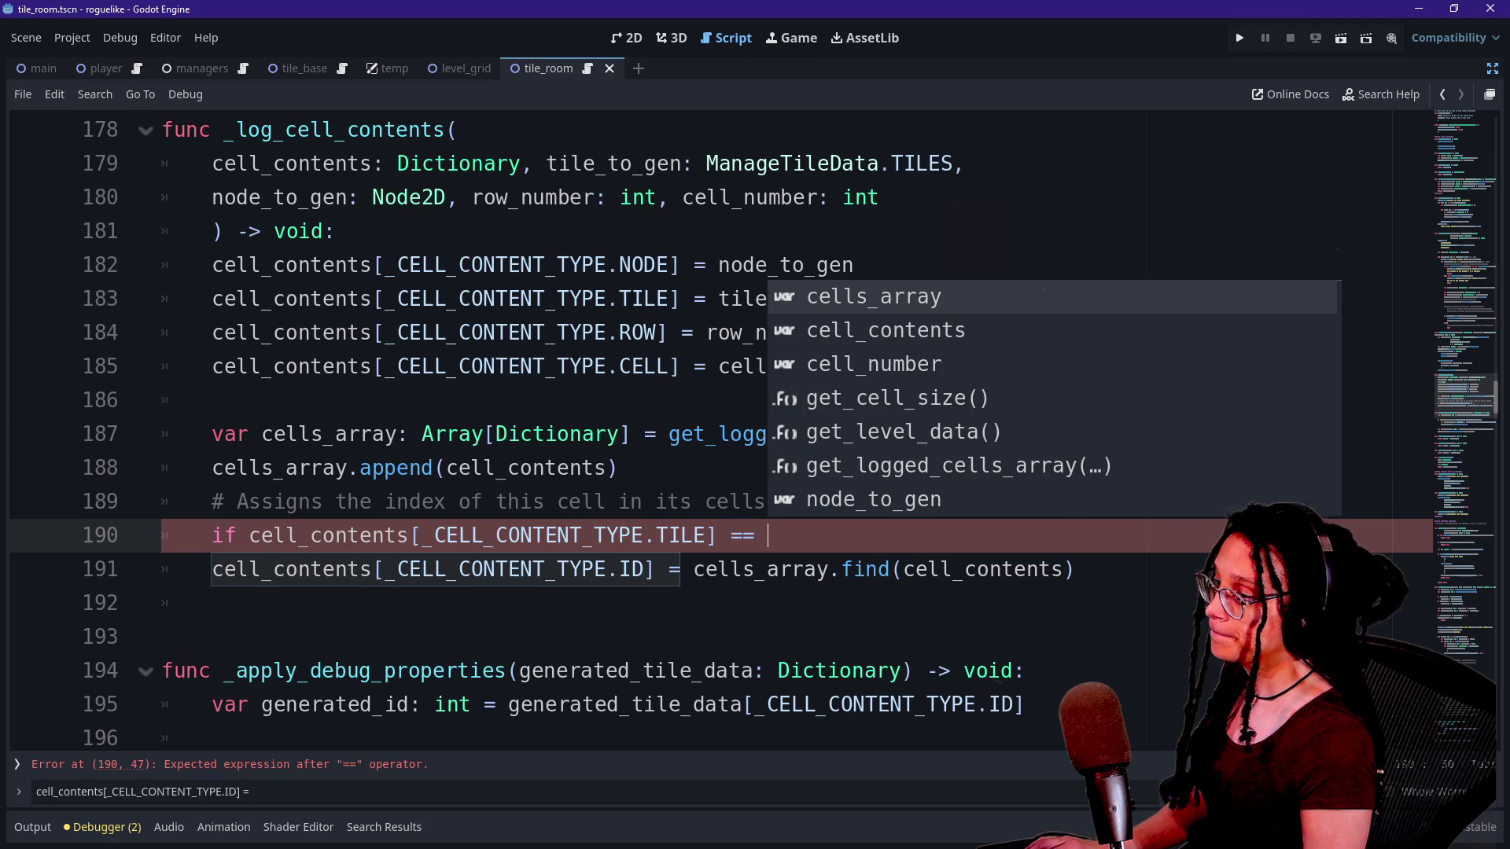
text(_CELL)
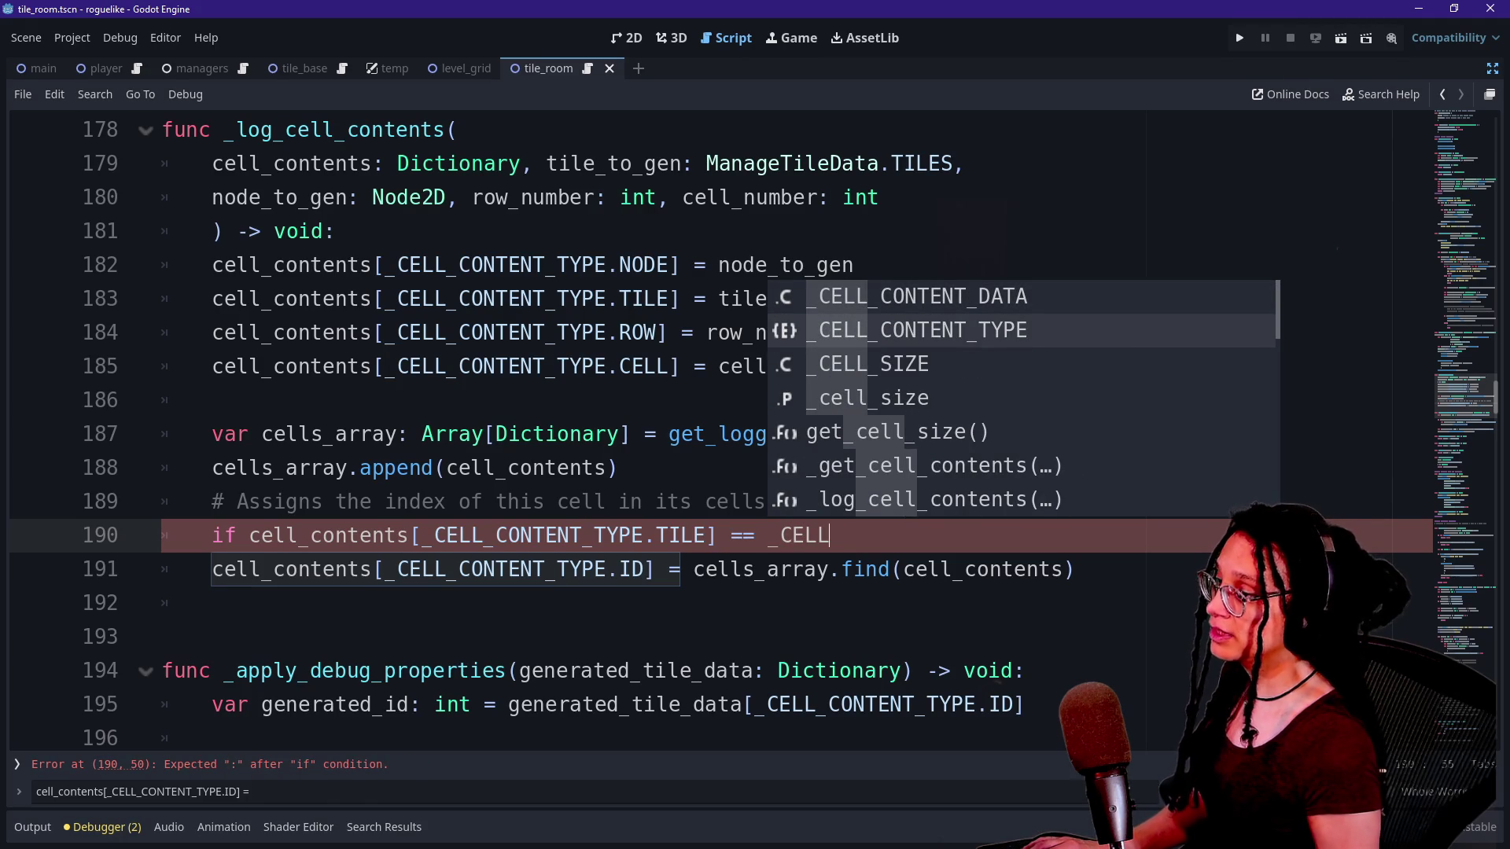
key(BackSpace)
key(BackSpace)
key(BackSpace)
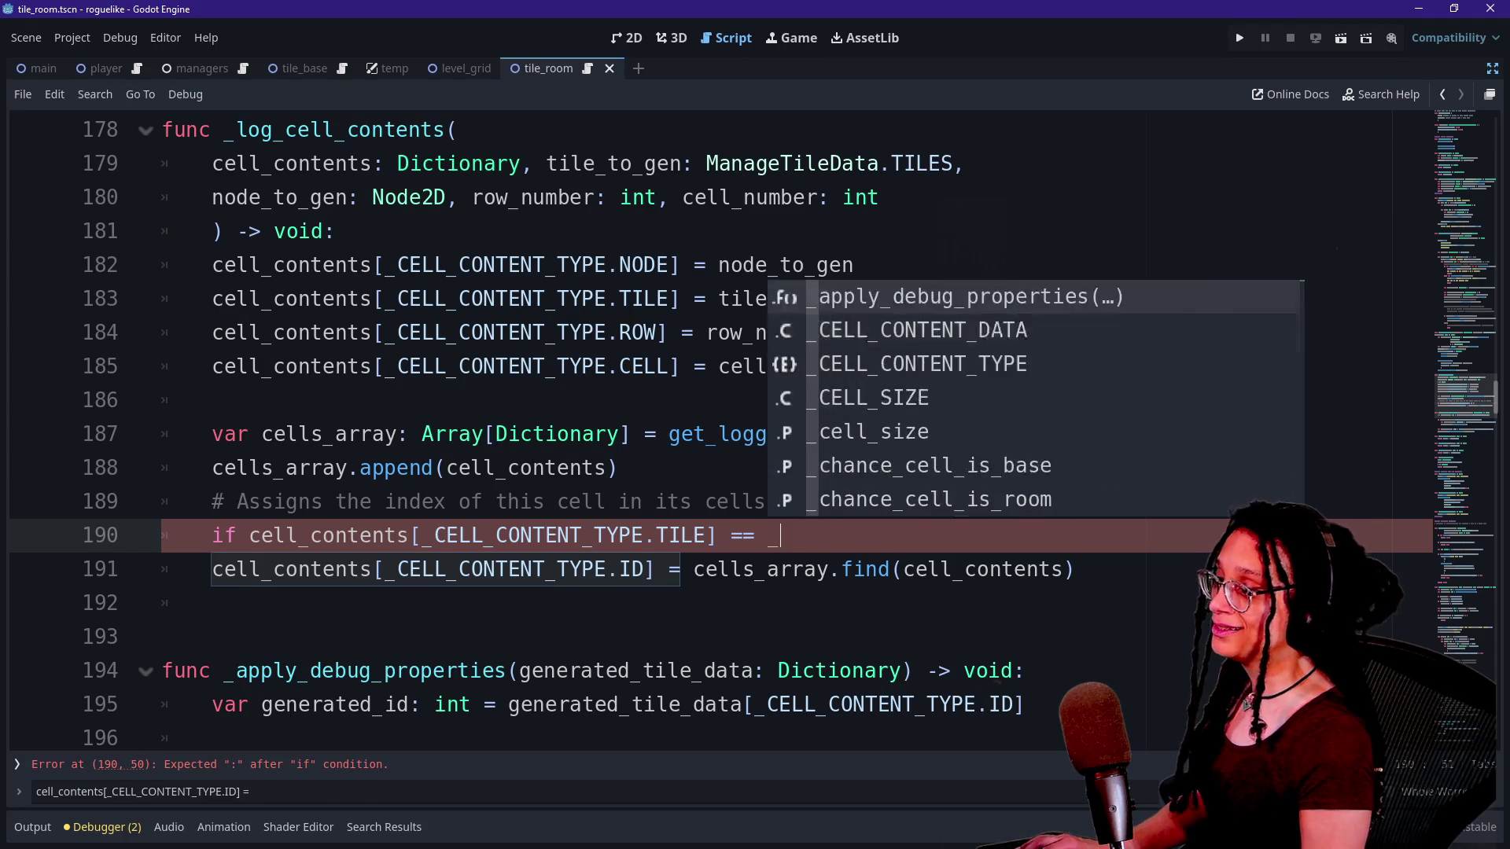
key(ctrl+shift+d)
Complete the condition as '== ManageTileData.TILES.BASE' via autocomplete.
text(+=)
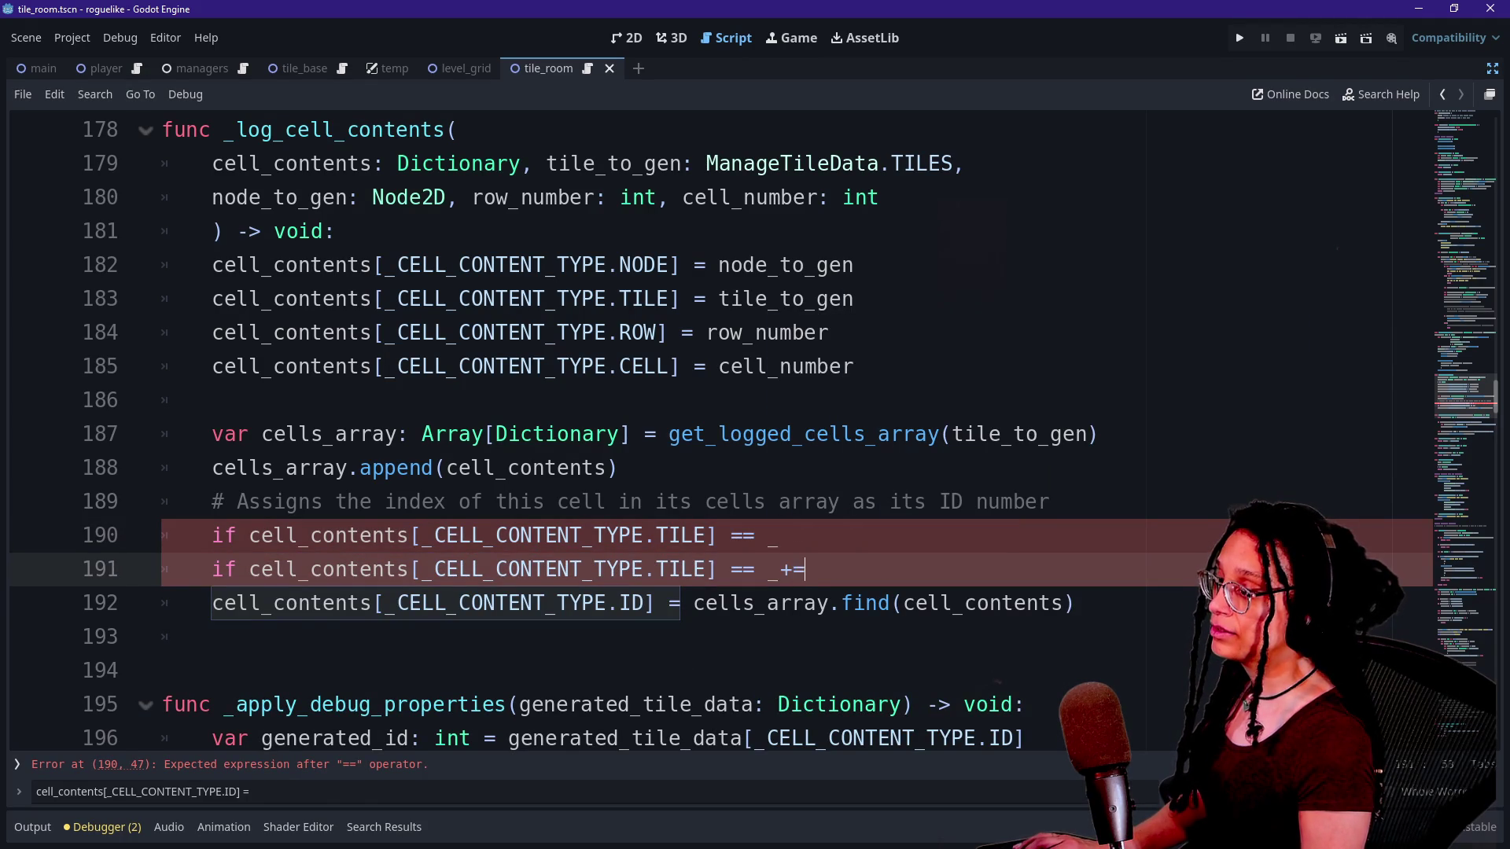
text(g)
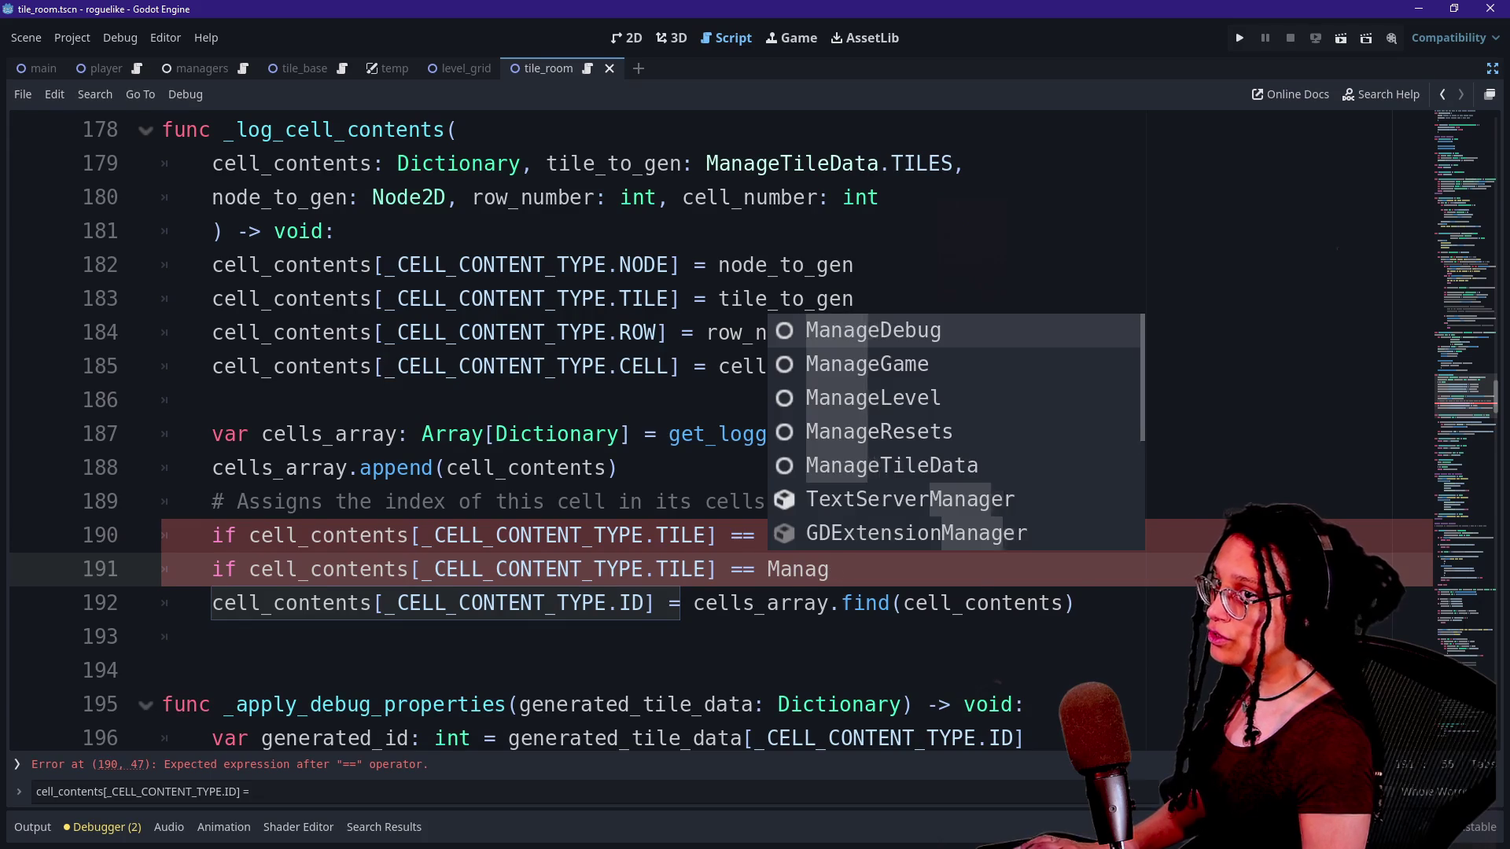
text(TileData.)
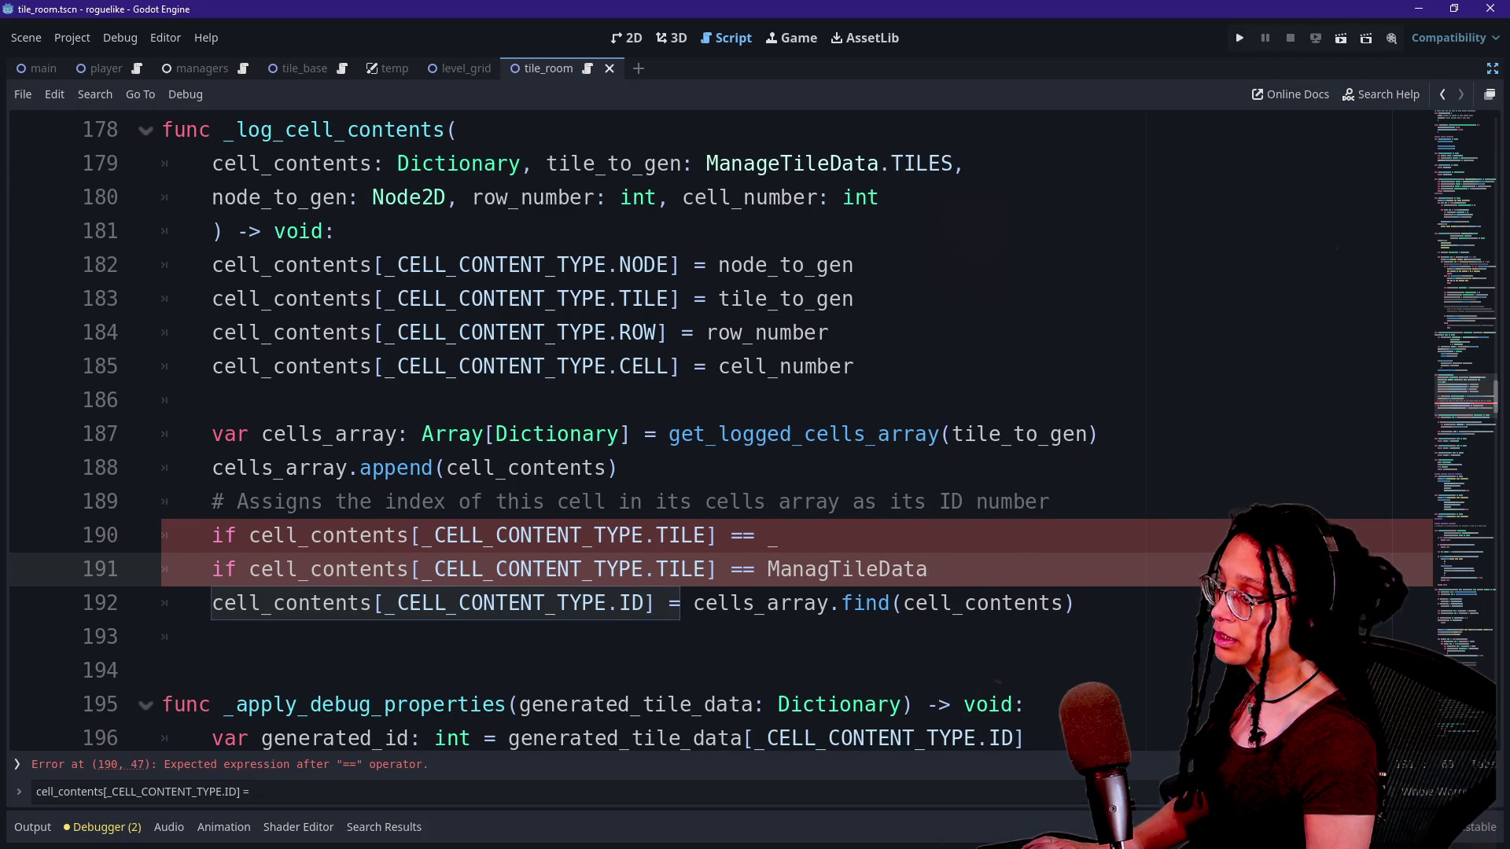
key(Left)
key(Left)
key(Left)
text(e)
key(End)
key(ctrl+space)
key(Down)
key(Down)
key(Down)
key(Return)
text(.)
key(Down)
key(Down)
key(Down)
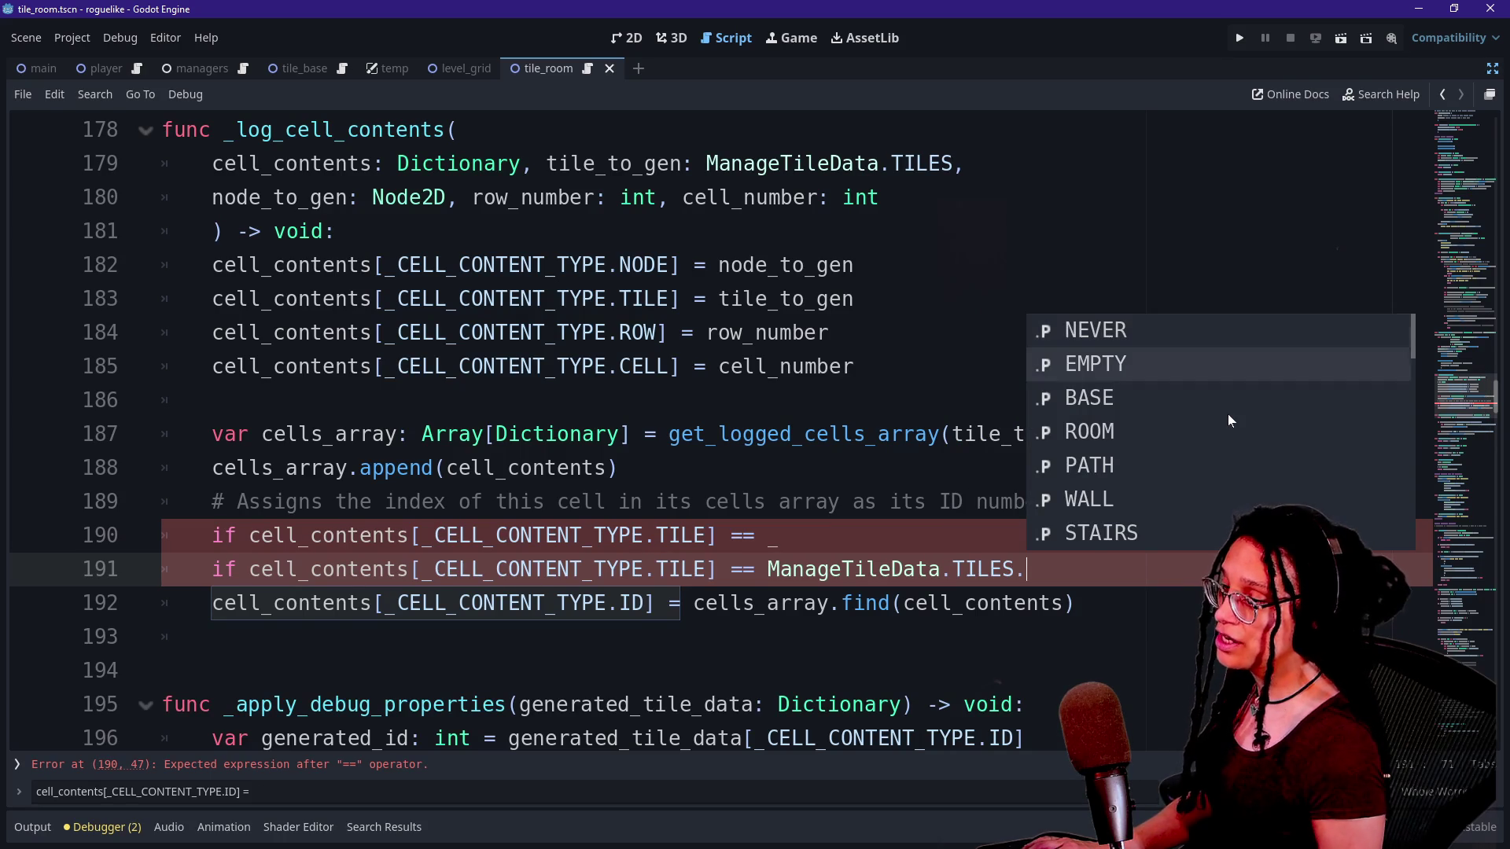
key(Up)
key(Return)
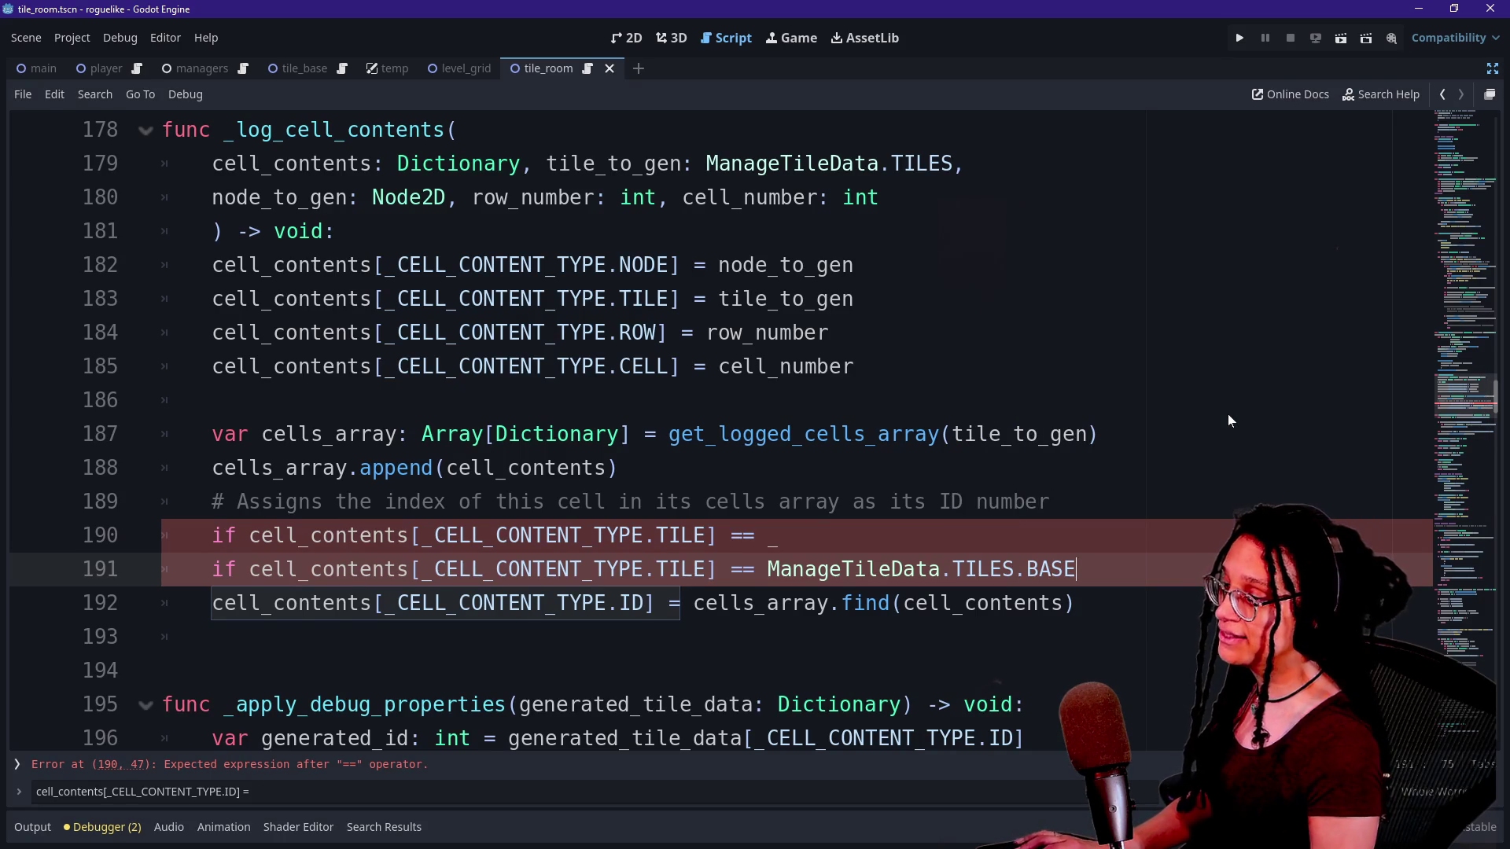
Indent the ID assignment under the BASE check and delete the leftover incomplete if line.
key(Down)
key(Home)
key(Tab)
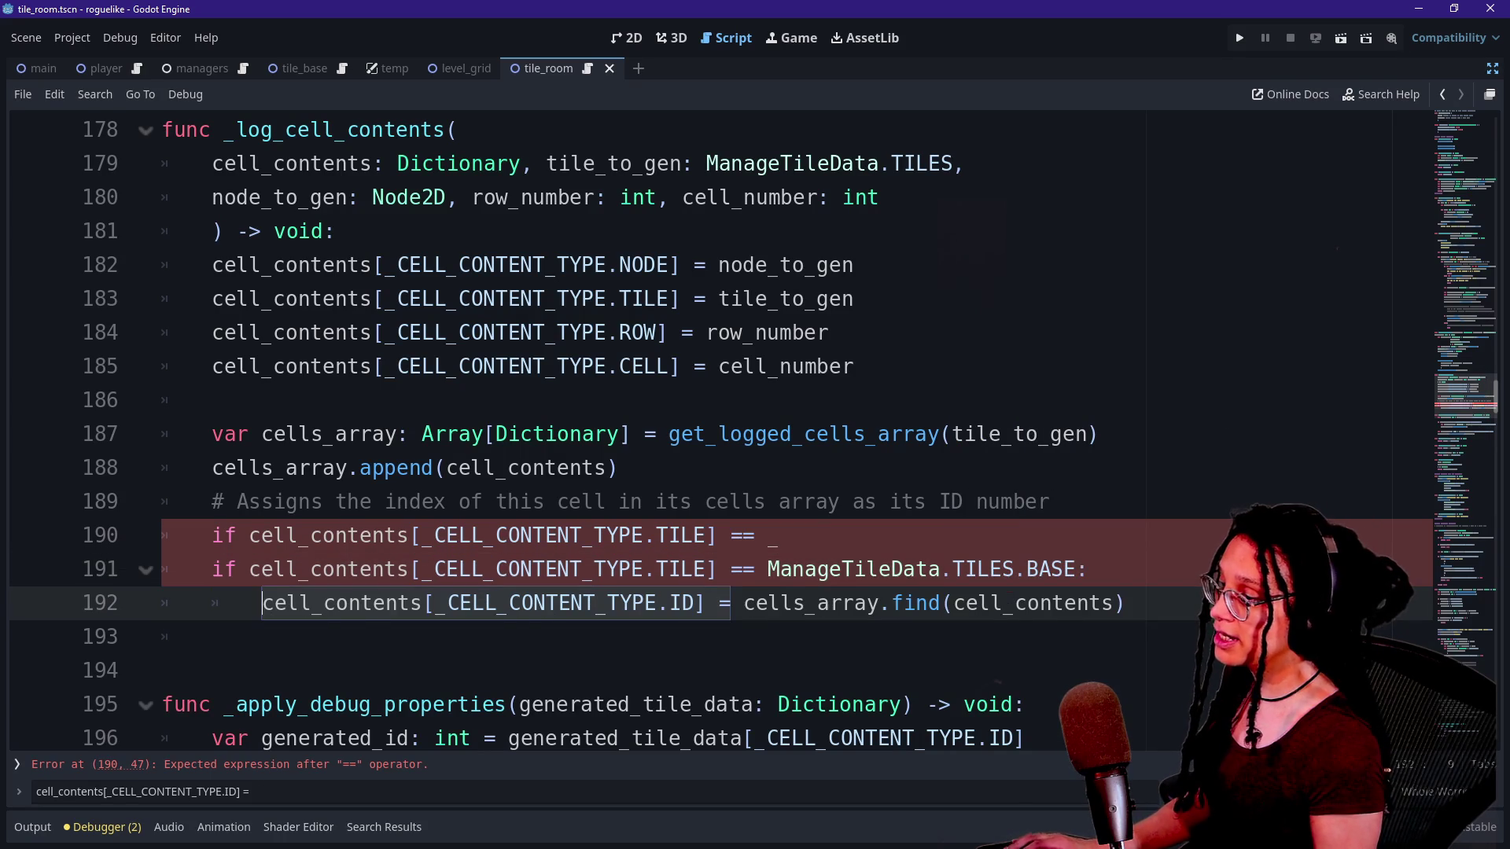
click(1089, 568)
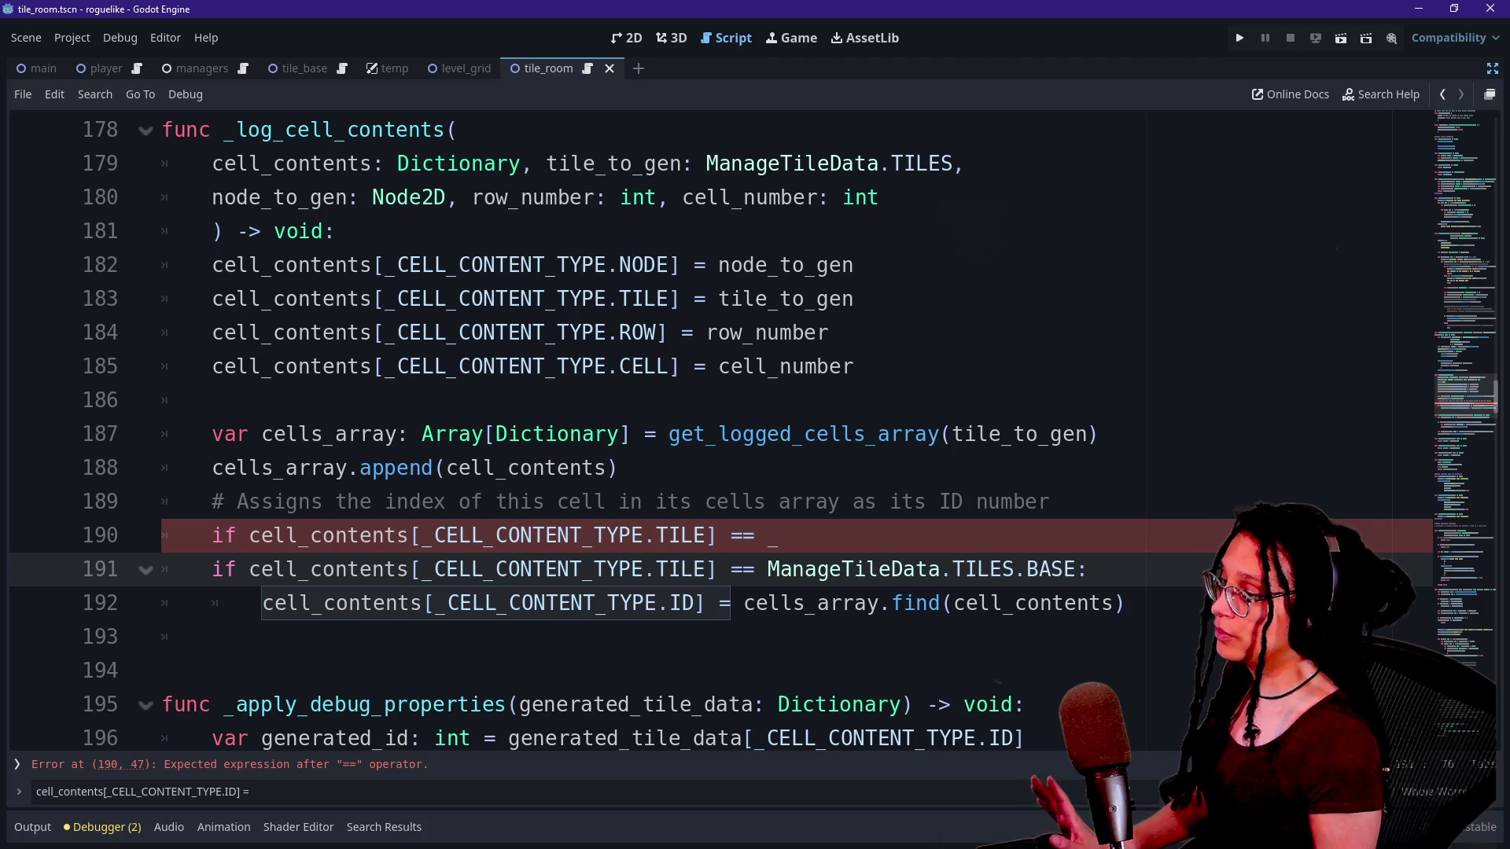
click(779, 535)
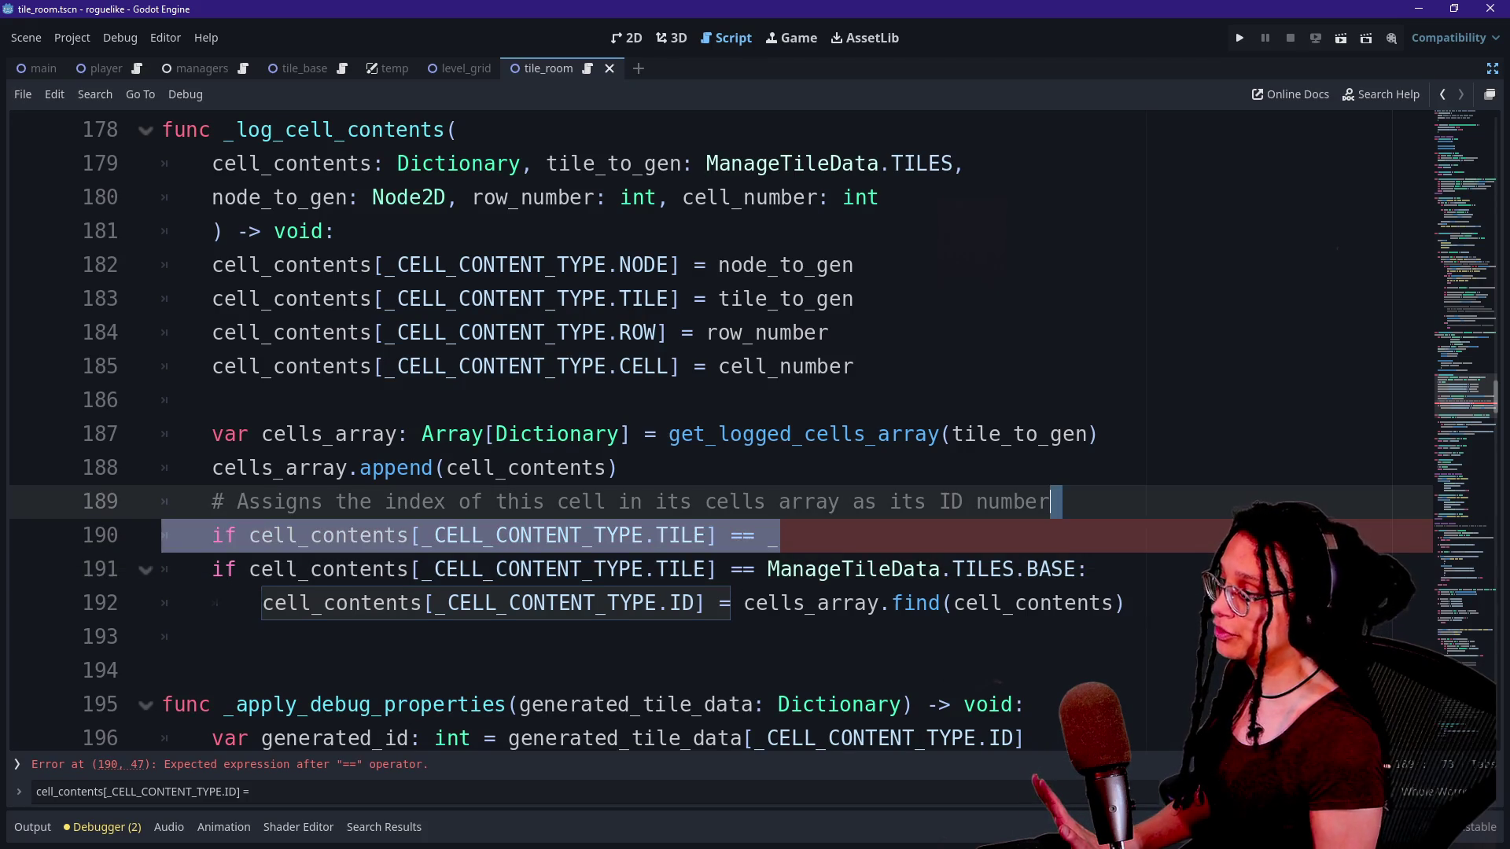
key(ctrl+shift+k)
click(1099, 569)
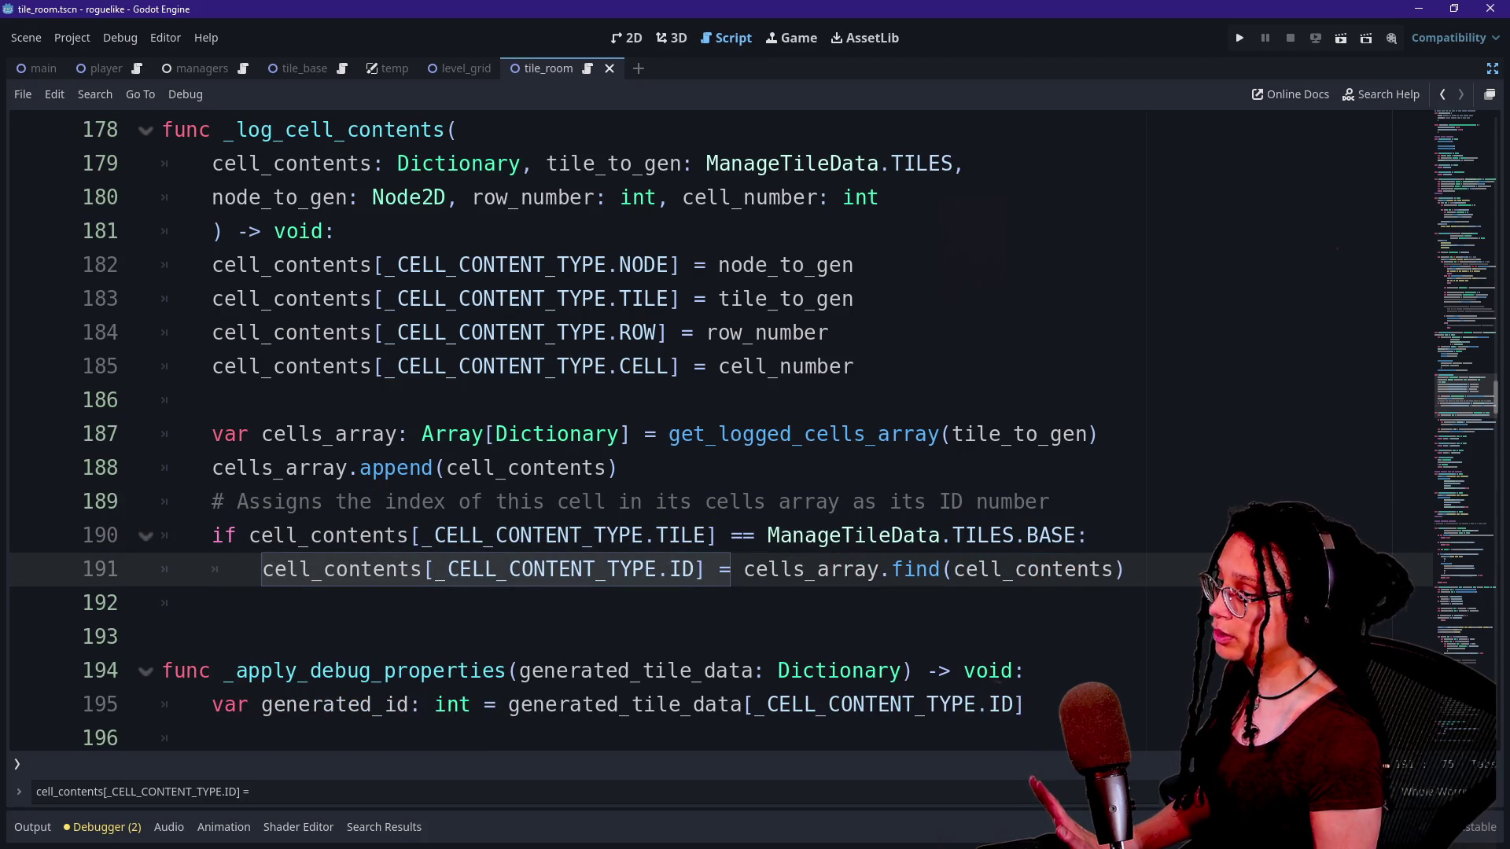
drag(1088, 535, 1058, 501)
scroll(1057, 501, down, 2)
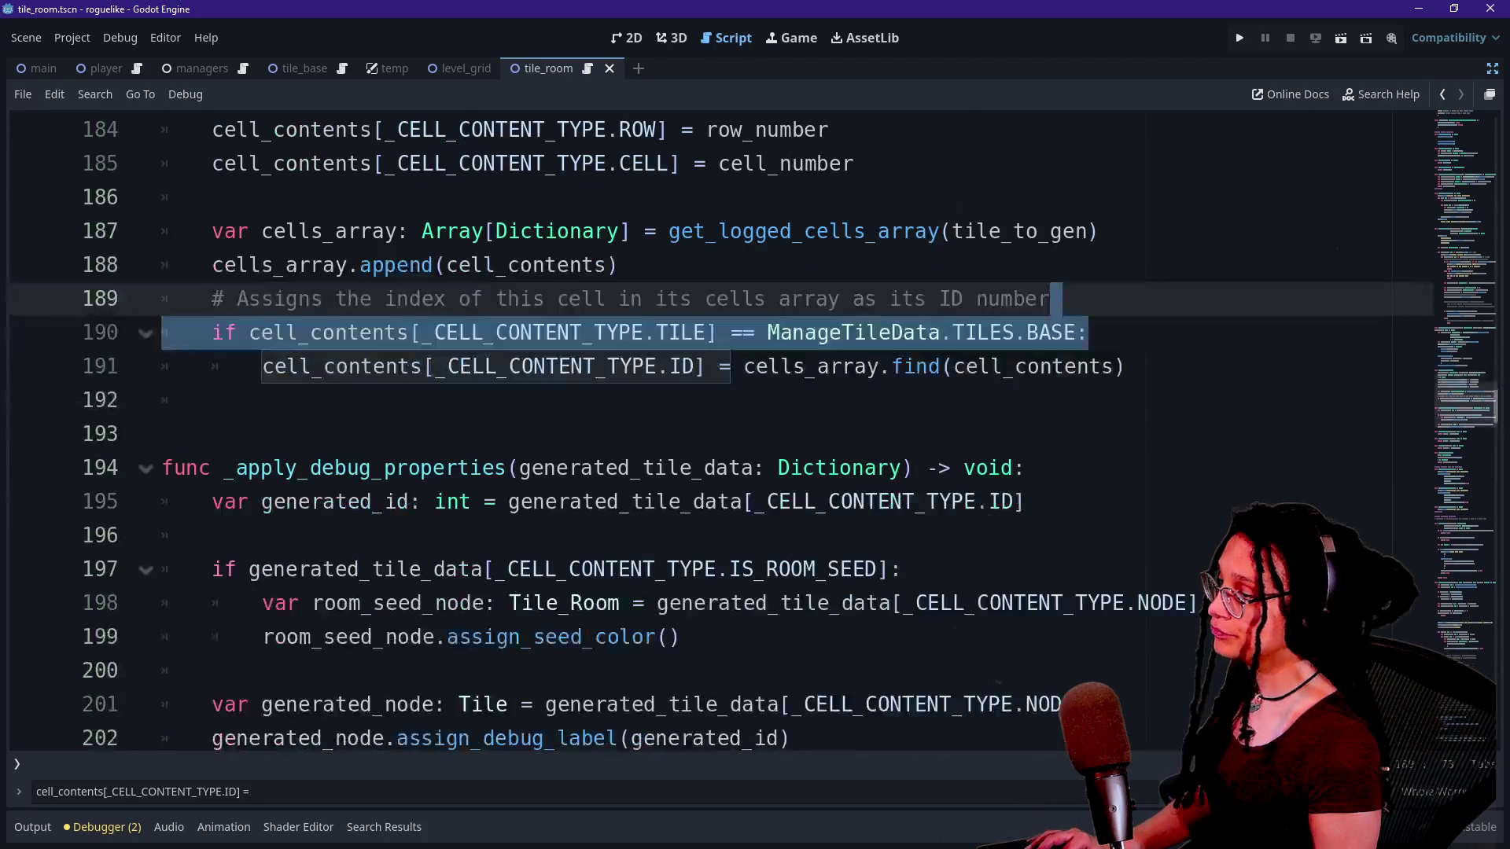
scroll(755, 429, down, 5)
scroll(708, 429, up, 1)
drag(286, 333, 789, 333)
Move through the _apply_debug_properties lines around the generated_node declaration.
click(551, 332)
click(213, 265)
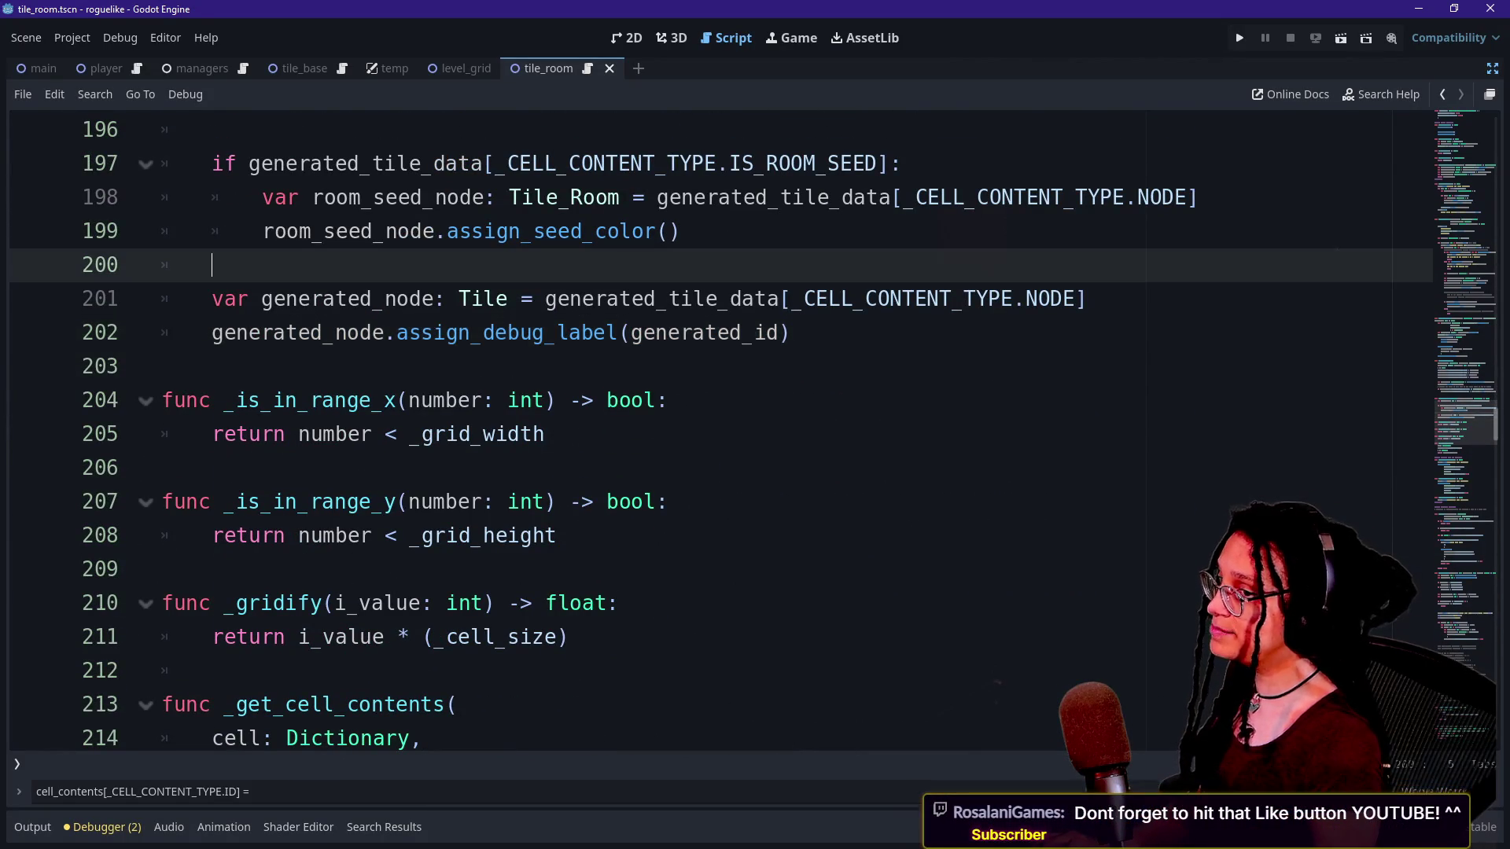
scroll(754, 429, up, 1)
key(Down)
key(Down)
key(Down)
key(Up)
key(Up)
key(Up)
key(Down)
key(Down)
key(Up)
key(Up)
key(Up)
key(Down)
key(Down)
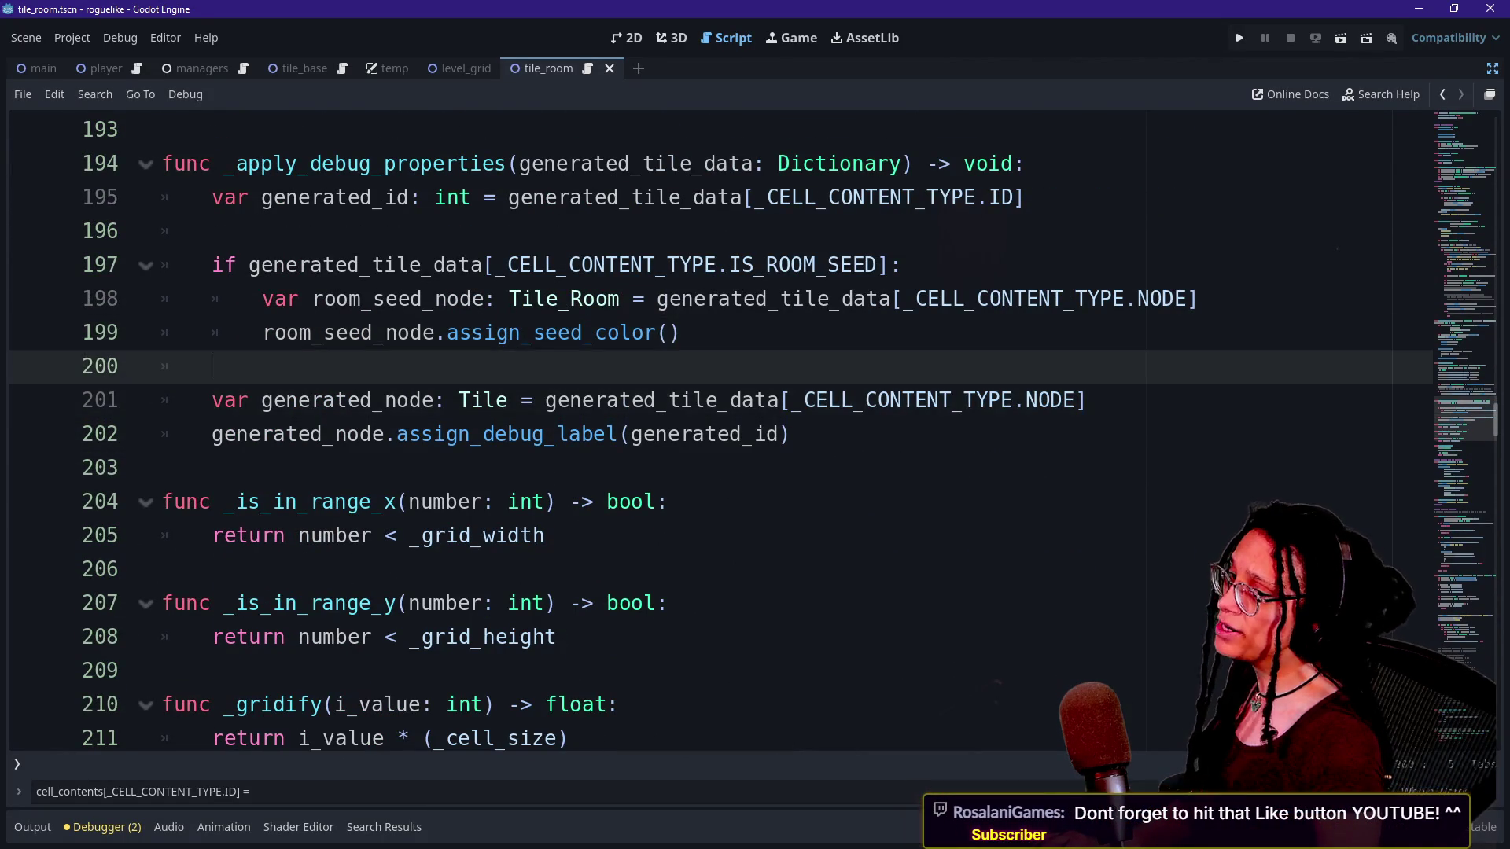
key(Up)
key(Up)
key(Down)
key(Down)
key(Up)
key(Down)
key(Up)
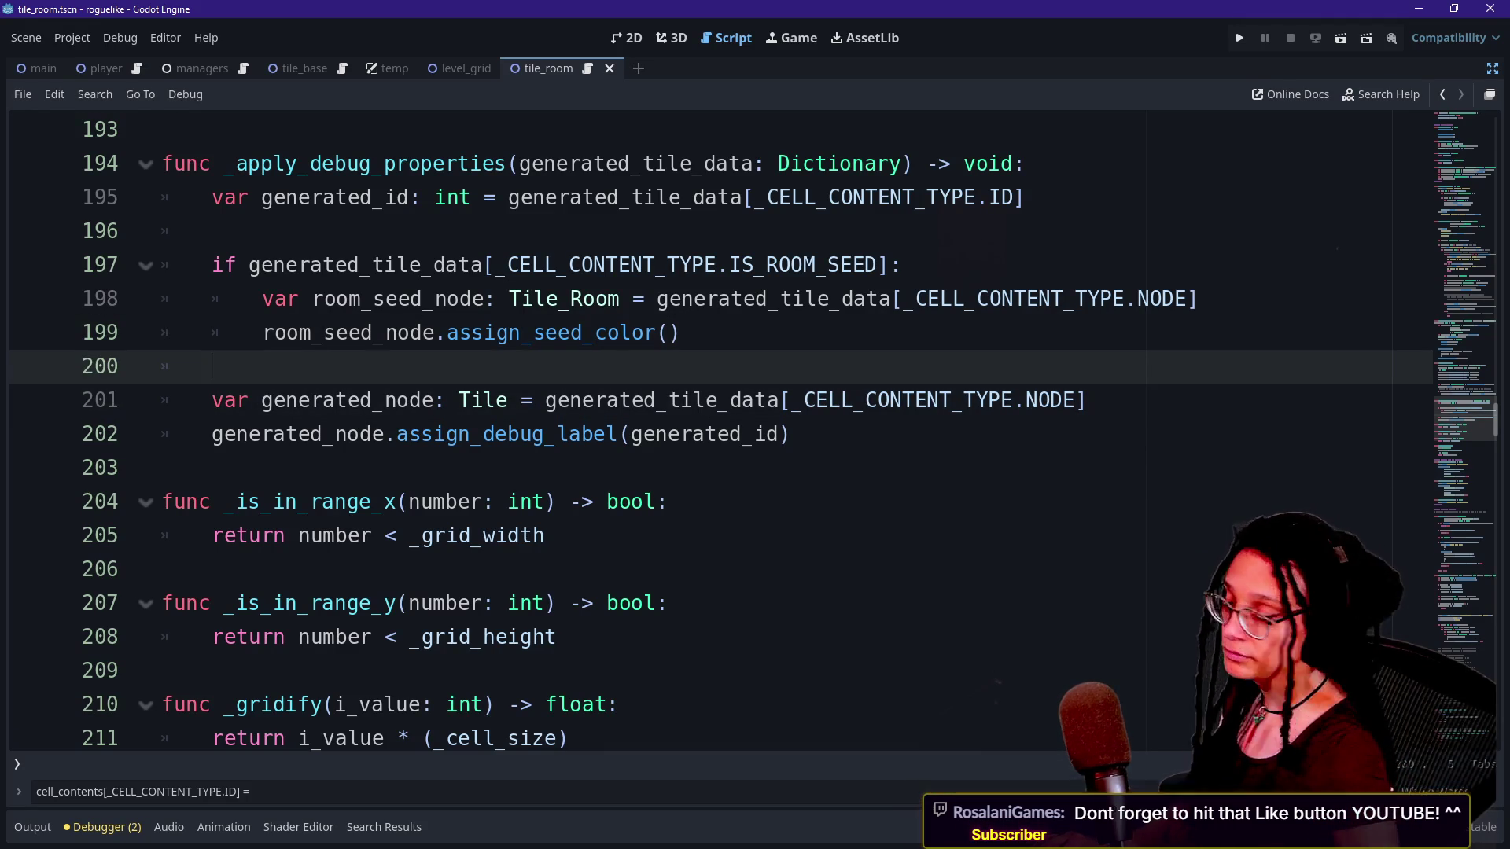
key(Down)
key(Down)
key(Down)
key(Up)
key(Up)
key(Up)
Add a blank line after the generated_node declaration and paste the BASE tile check there.
click(792, 434)
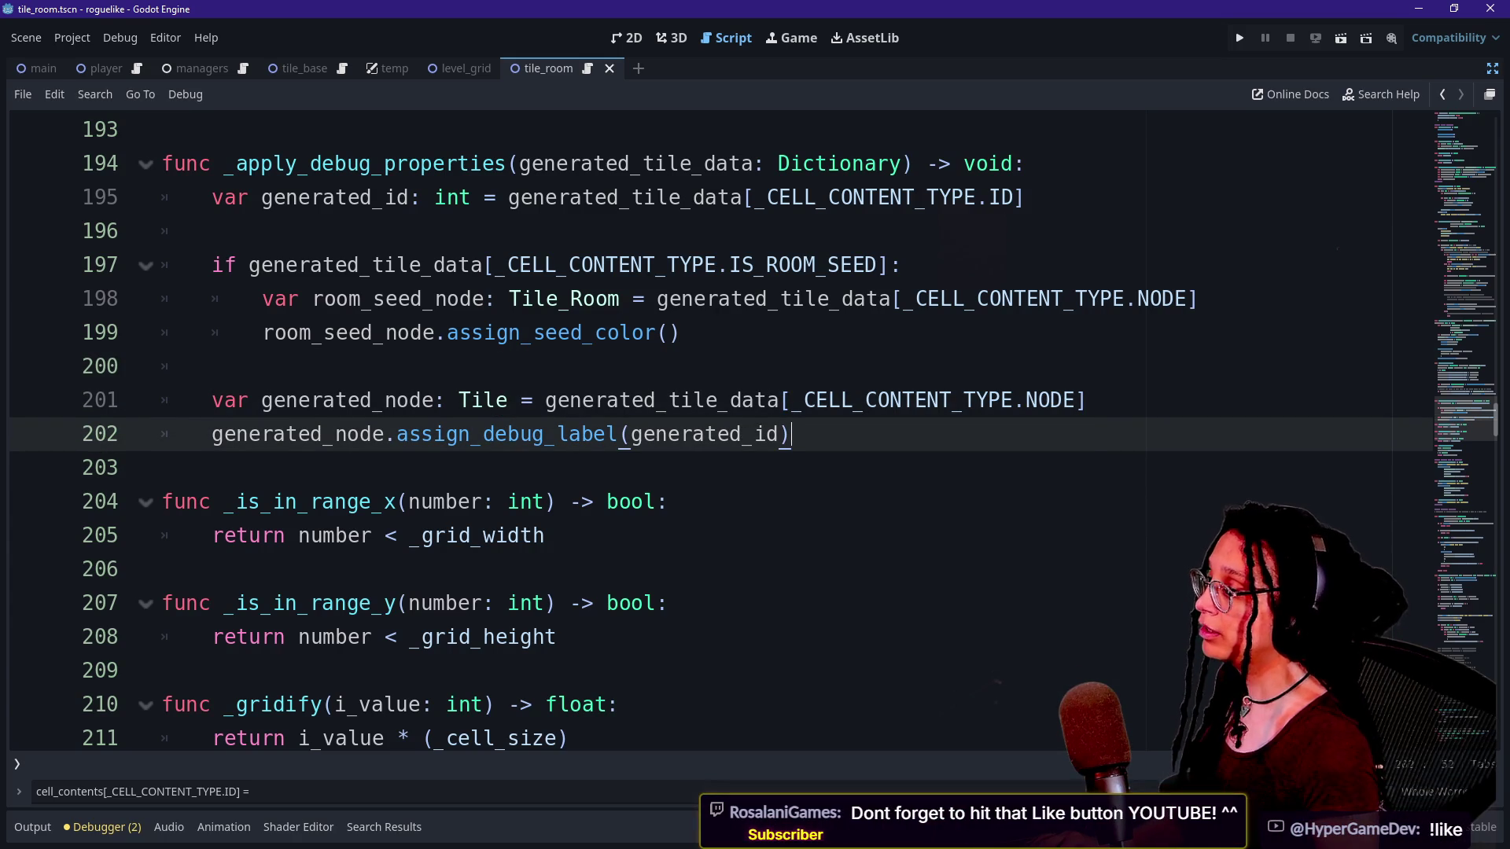
click(330, 400)
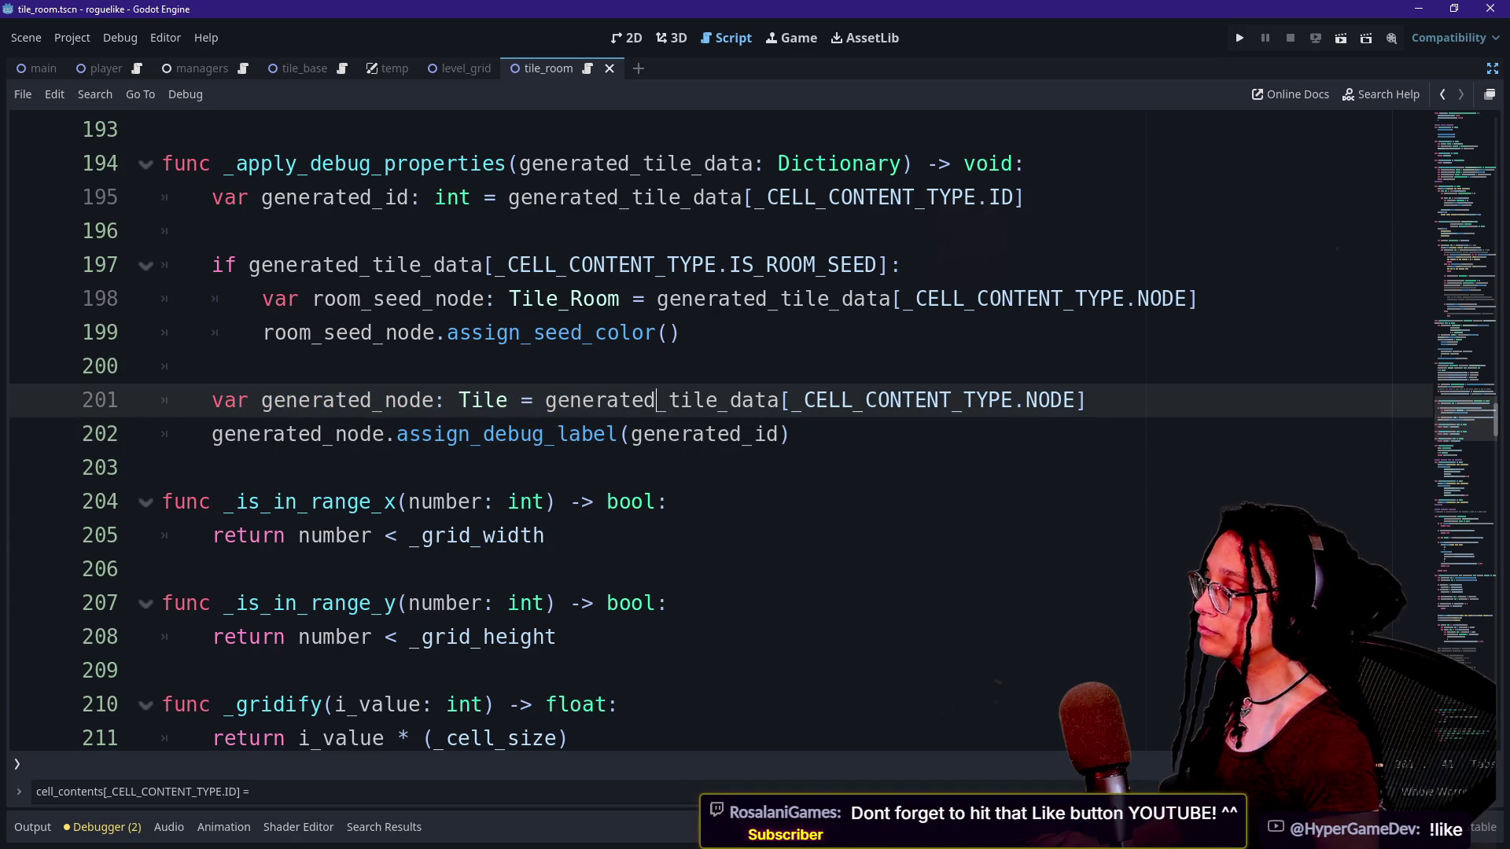
drag(434, 400, 496, 400)
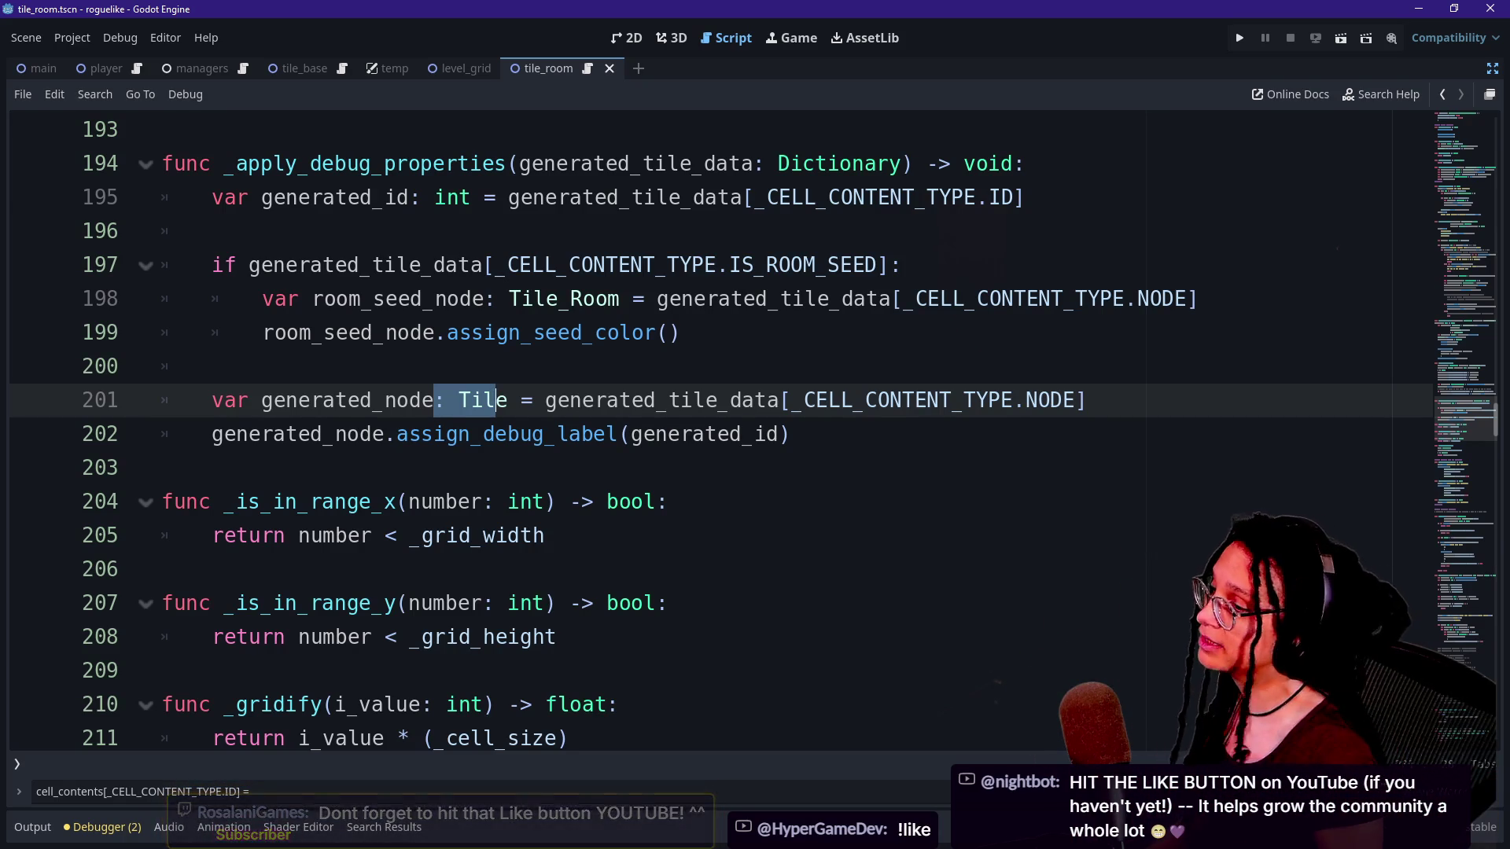
click(1087, 400)
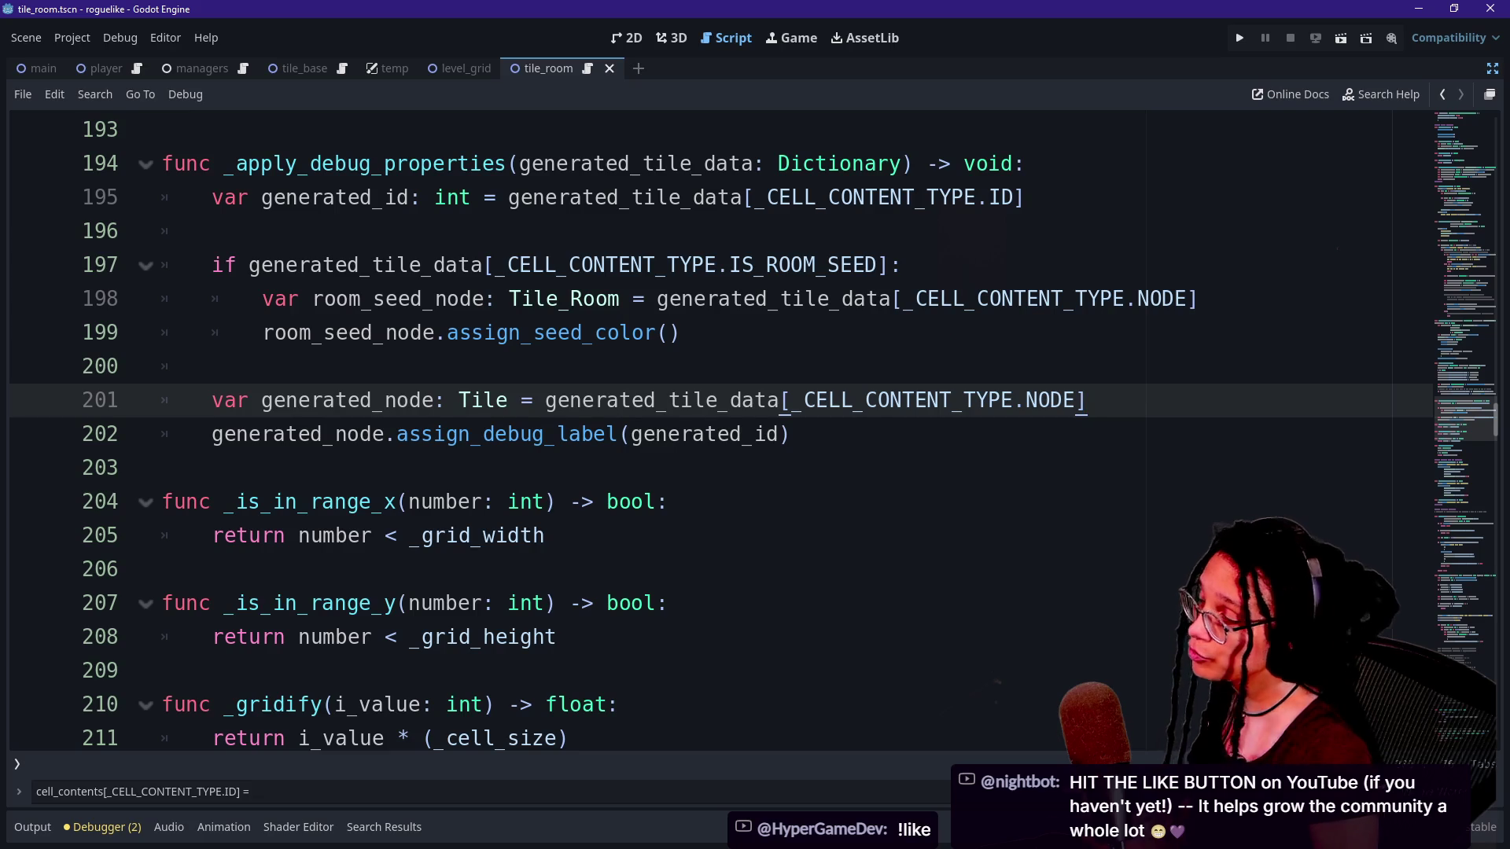
key(Return)
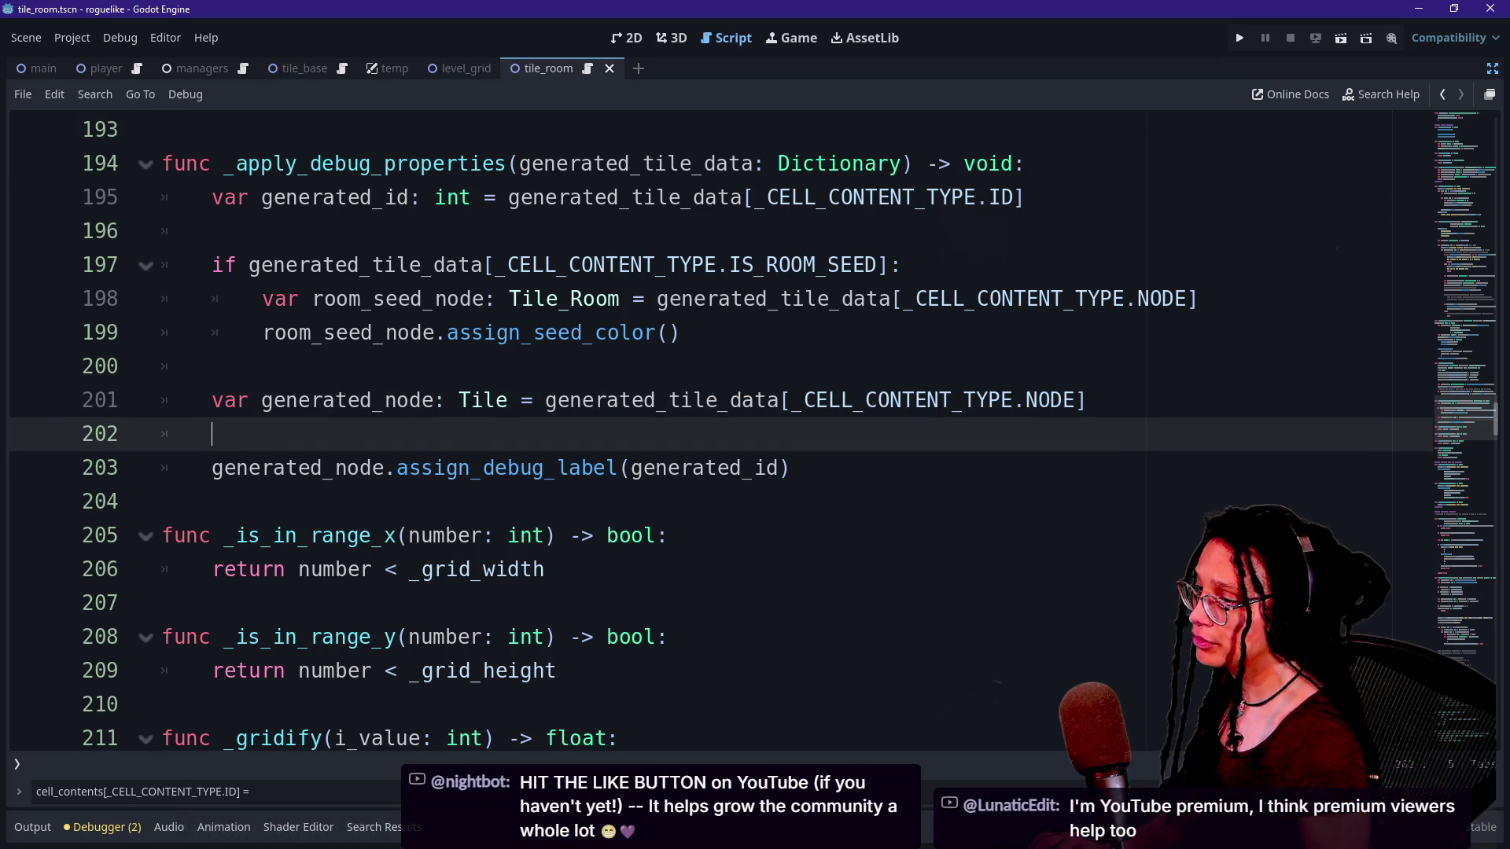
text(if cell_contents[_CELL_CONTENT_TYPE.TILE] == ManageTileData.TILES.BASE:)
Undo the misplaced paste and re-paste the BASE tile check above the generated_node declaration.
key(ctrl+z)
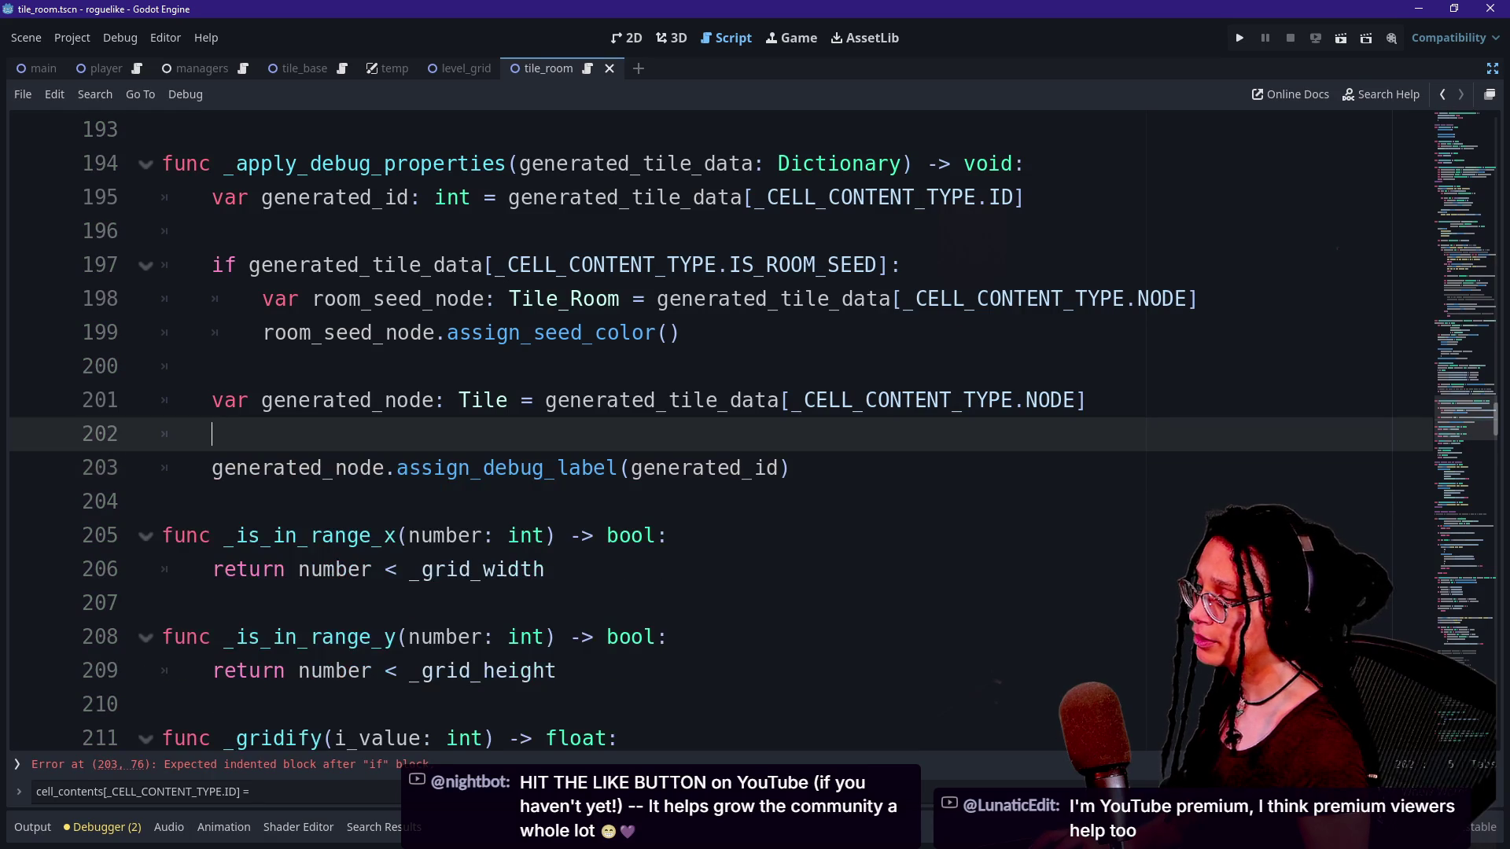
key(ctrl+z)
key(ctrl+z)
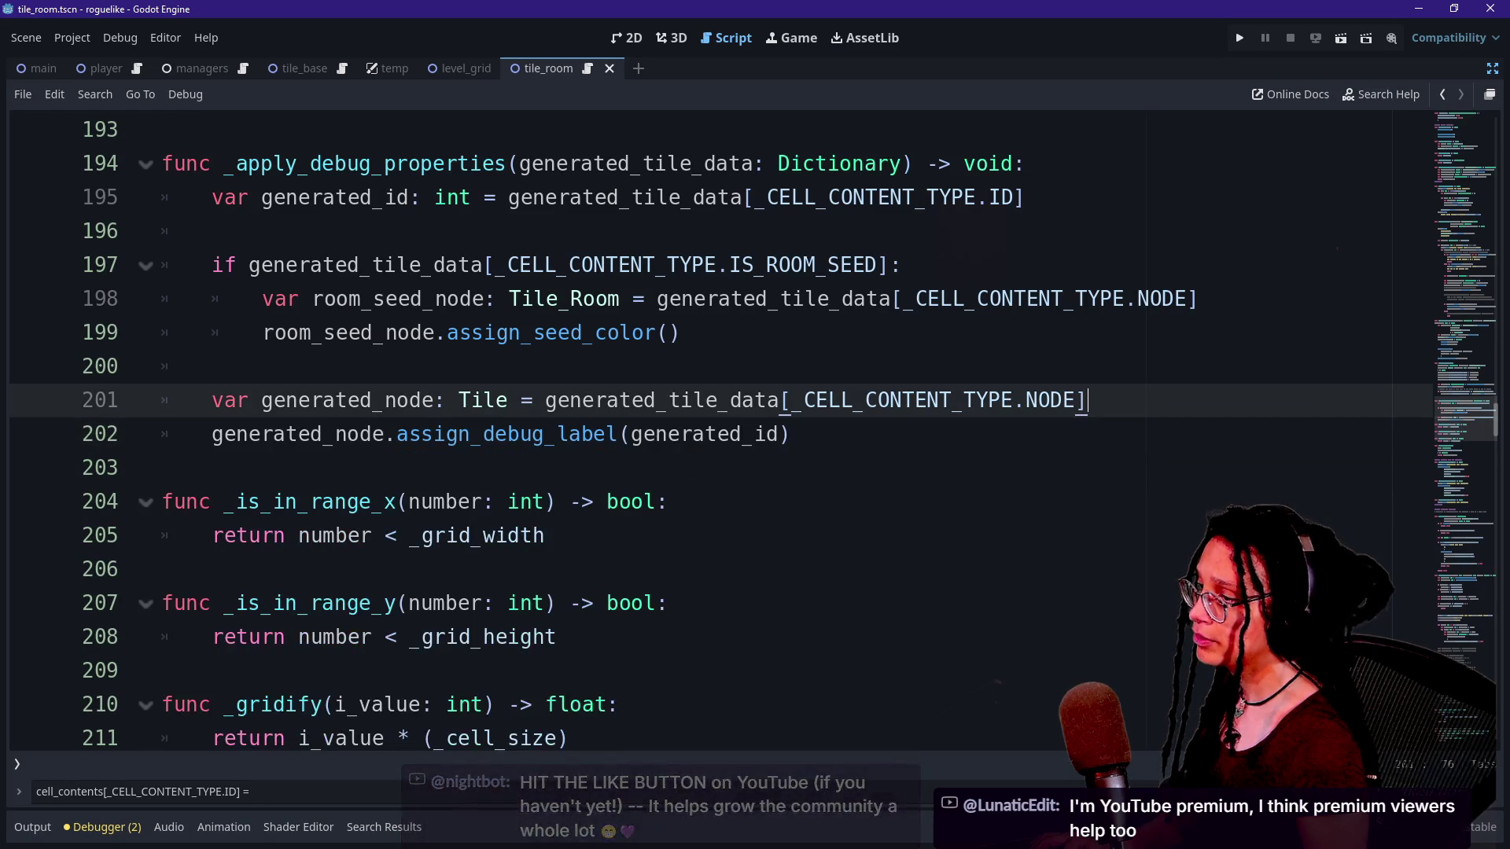
text(if cell_contents[_CELL_CONTENT_TYPE.TILE] == ManageTileData.TILES.BASE:)
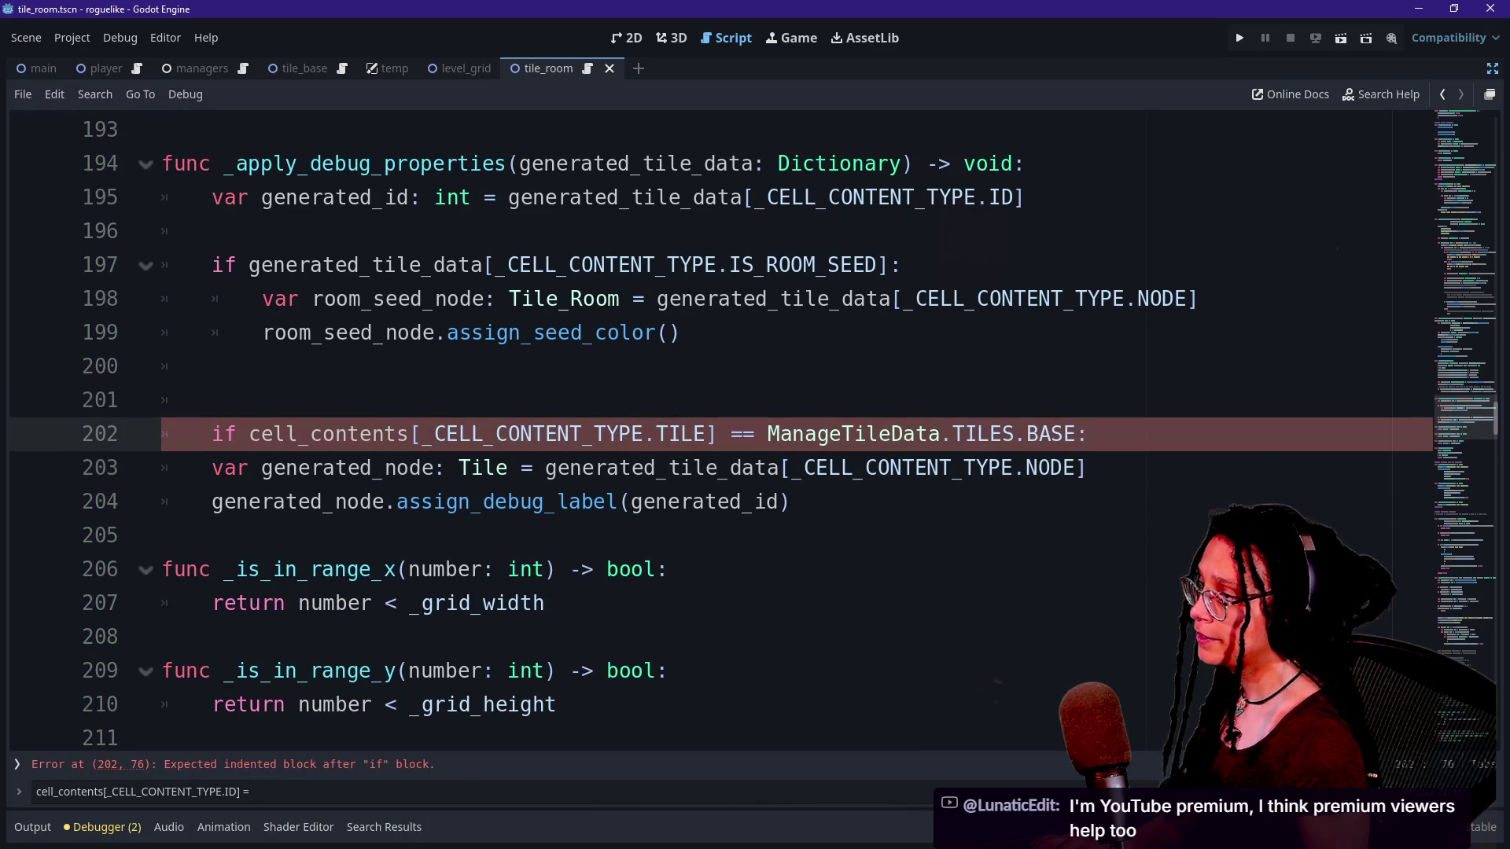
key(ctrl+z)
key(ctrl+z)
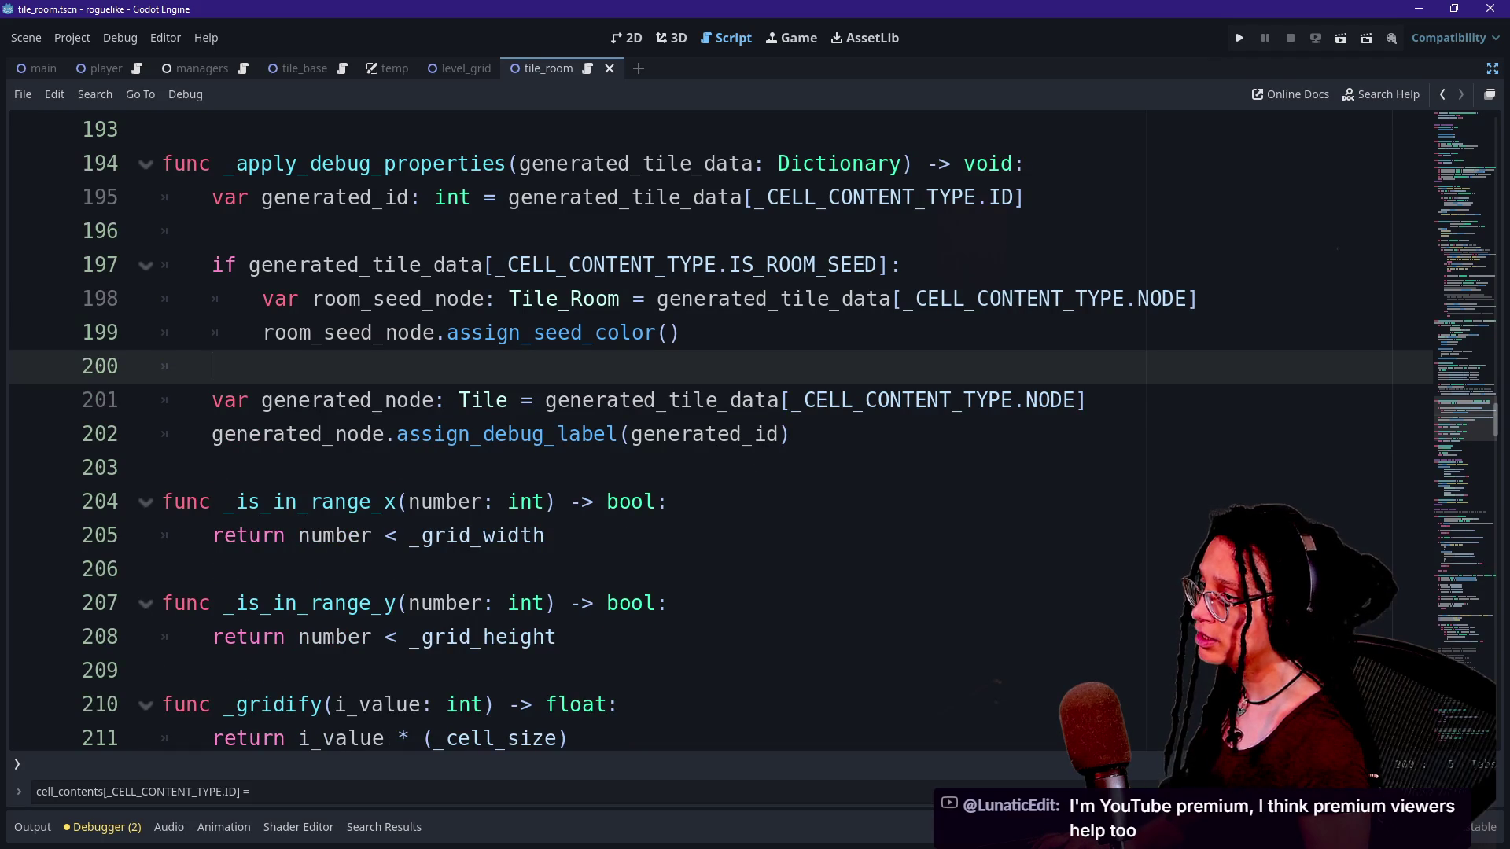
text(if cell_contents[_CELL_CONTENT_TYPE.TILE] == ManageTileData.TILES.BASE:)
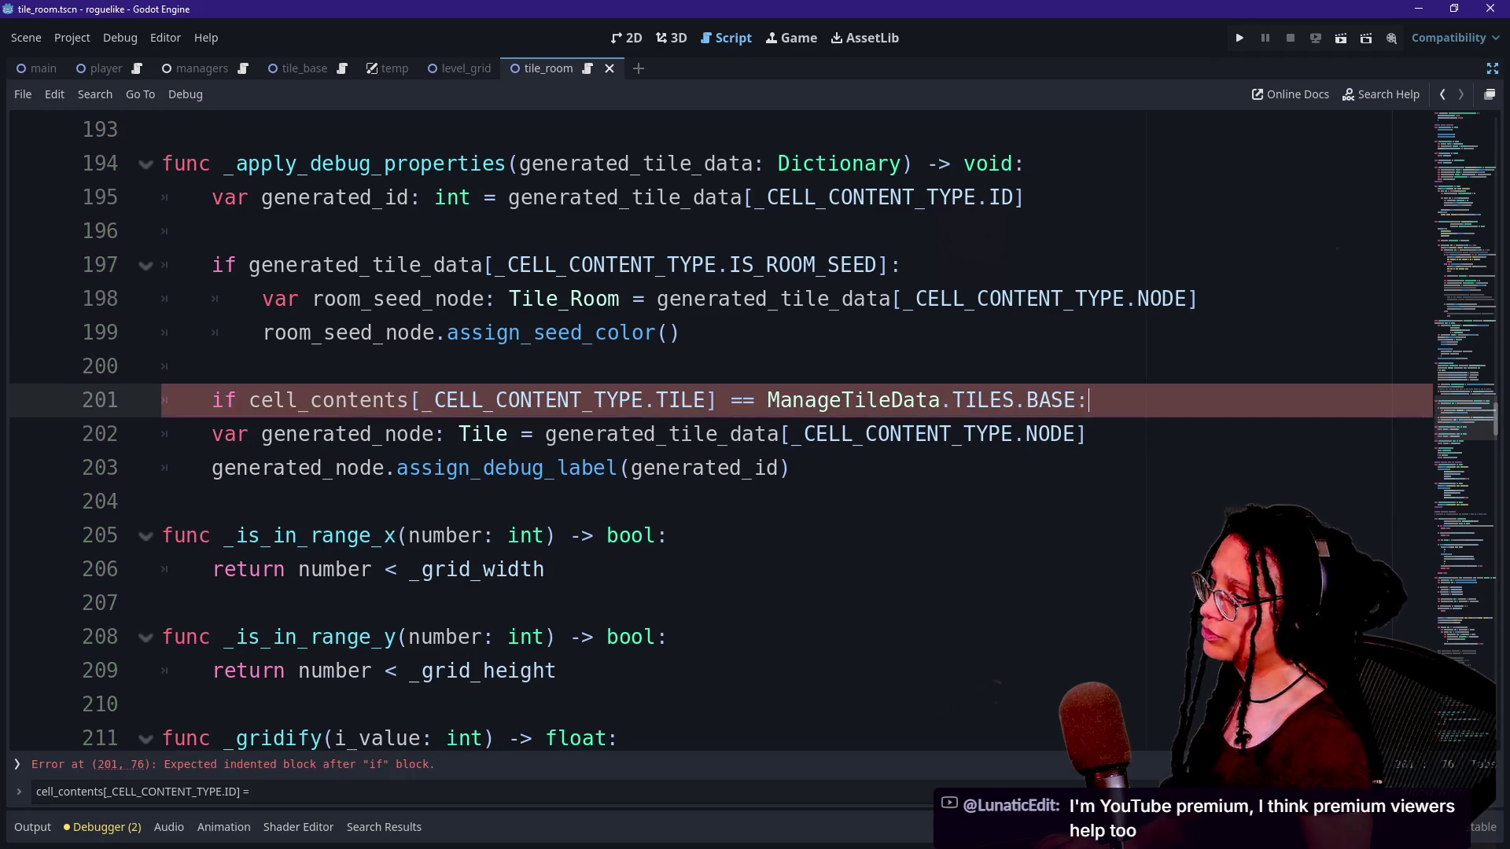
Replace cell_contents in the new check with generated_tile_data on line 201.
drag(248, 400, 411, 400)
text(generat)
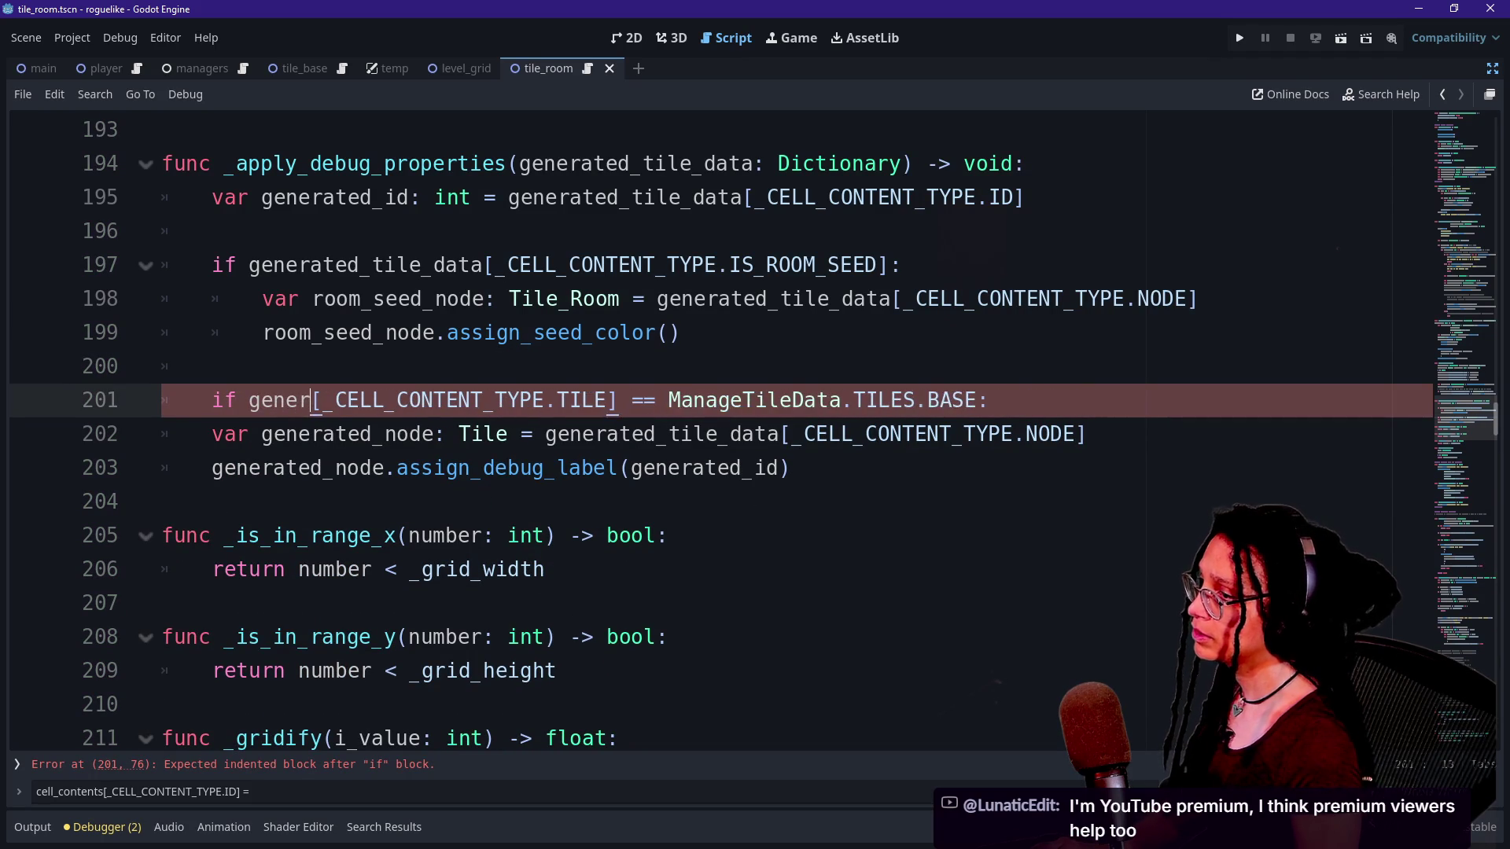
text(ed)
click(398, 298)
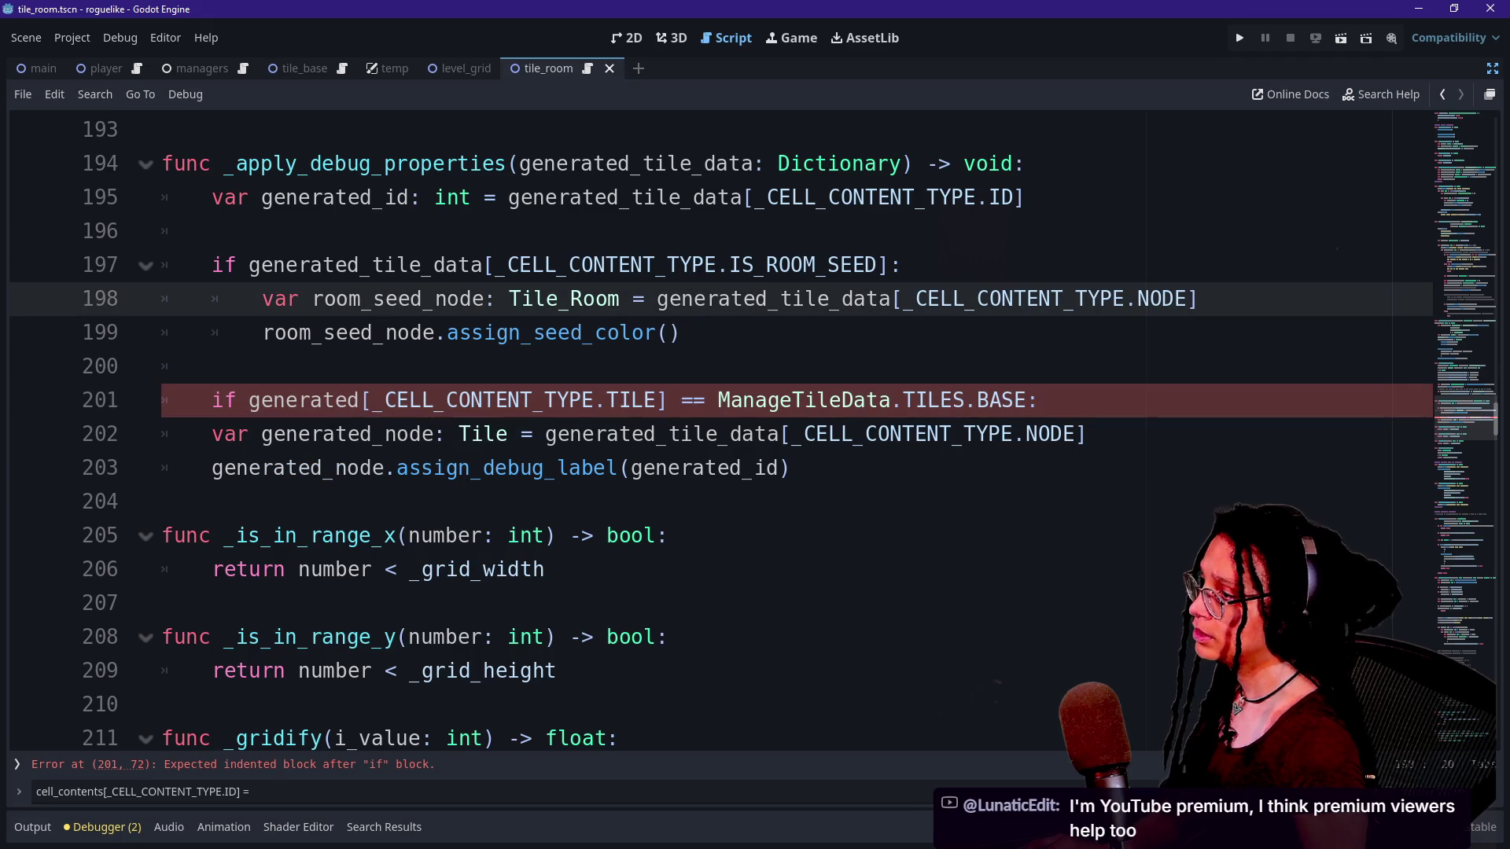
click(363, 400)
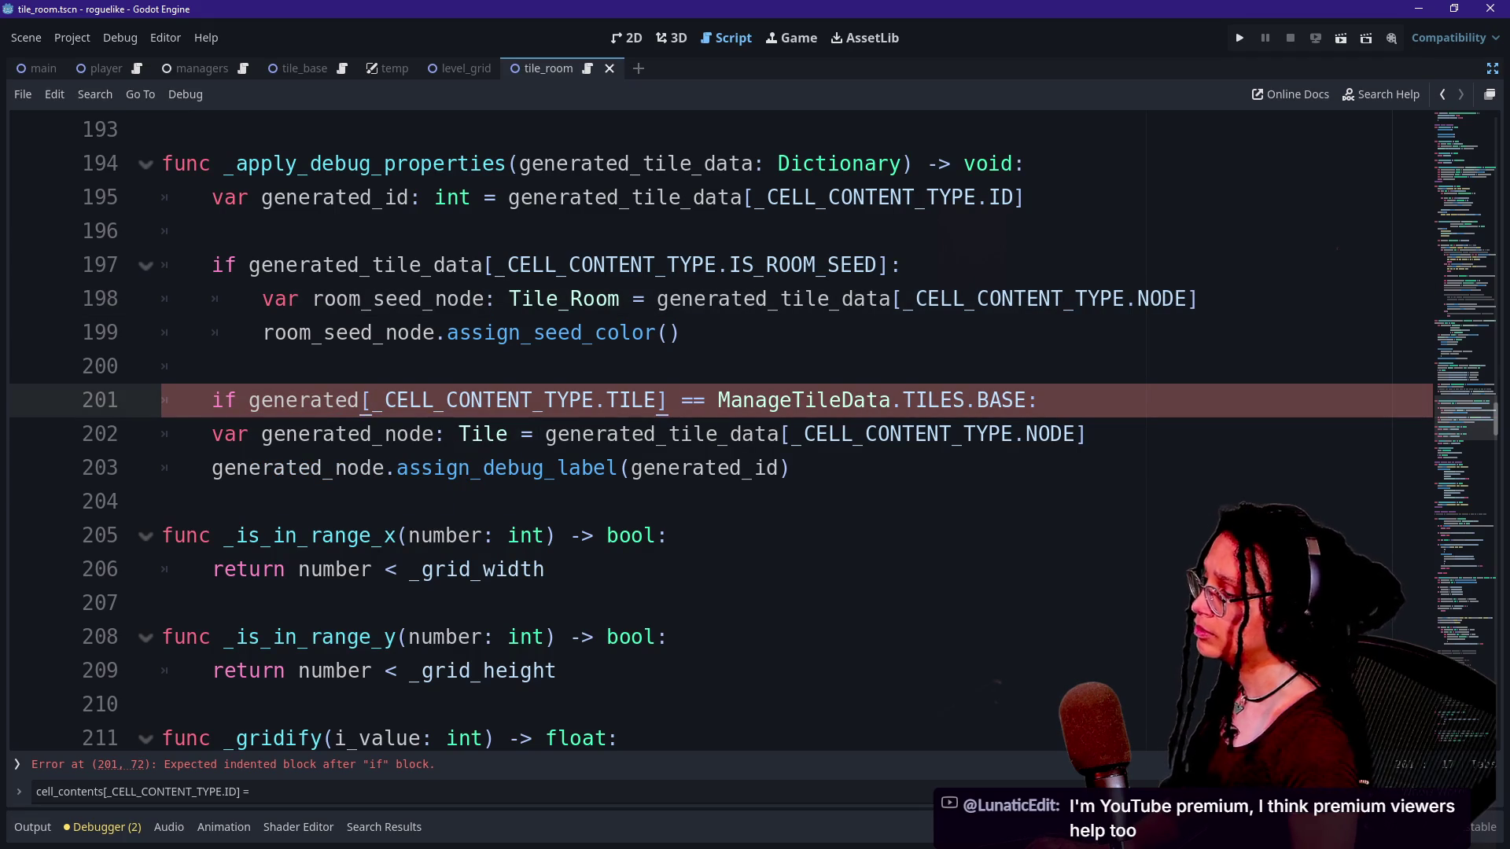
text(_tile_data)
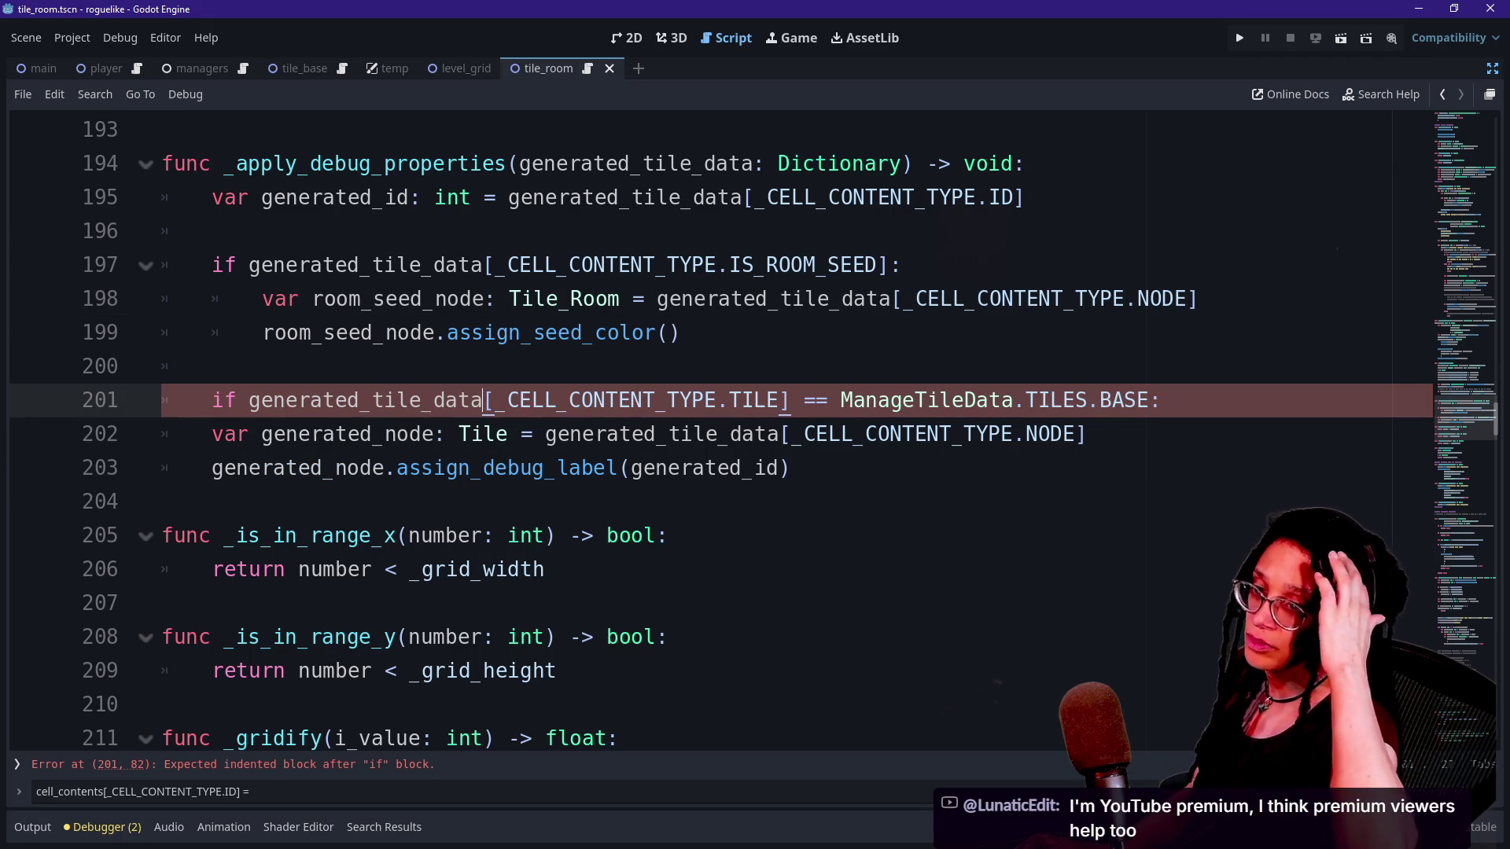
key(Up)
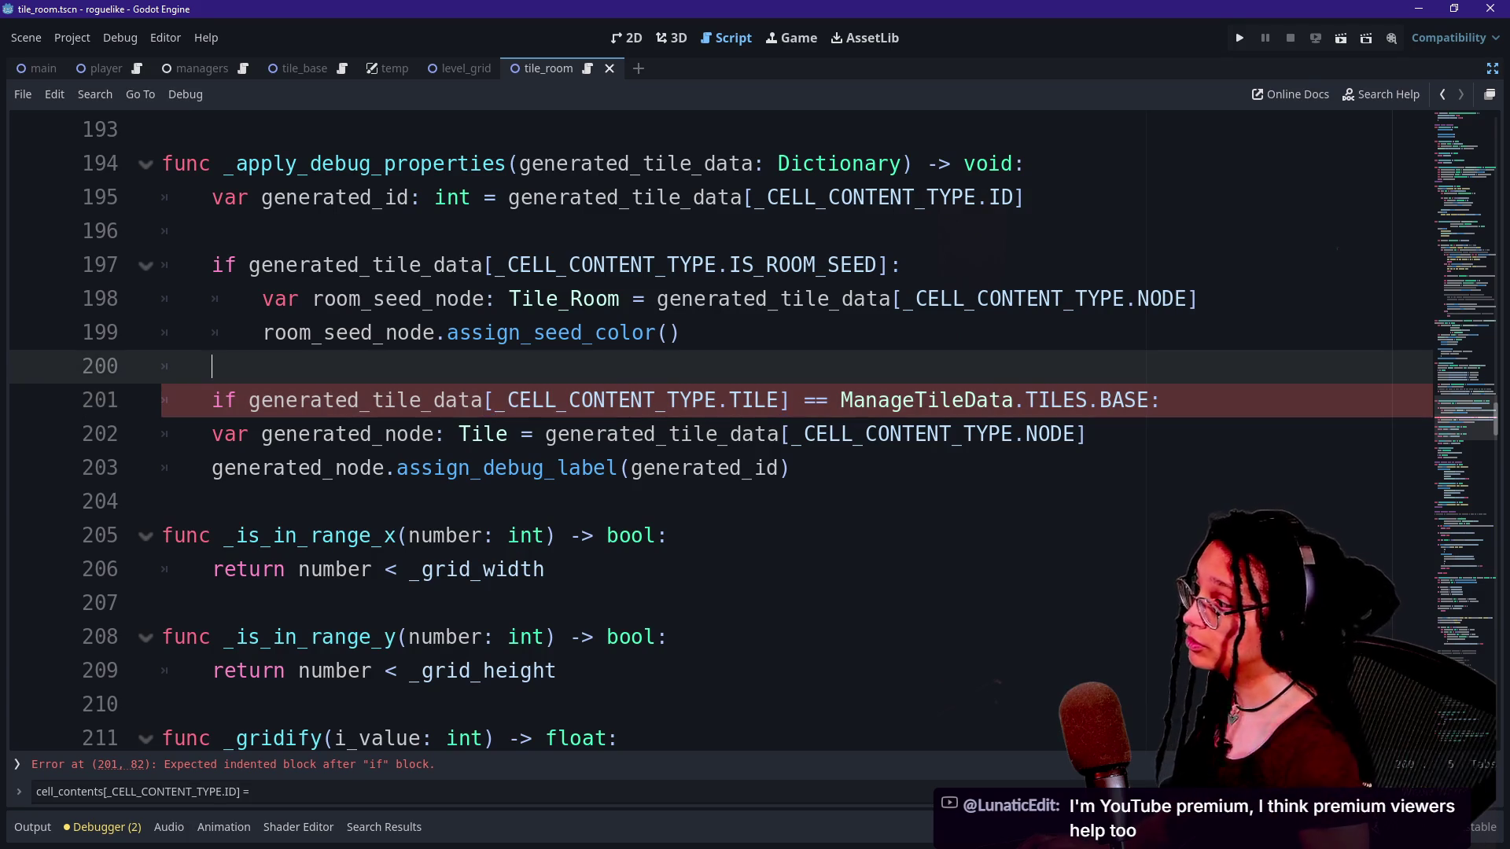
key(Down)
key(Down)
key(Home)
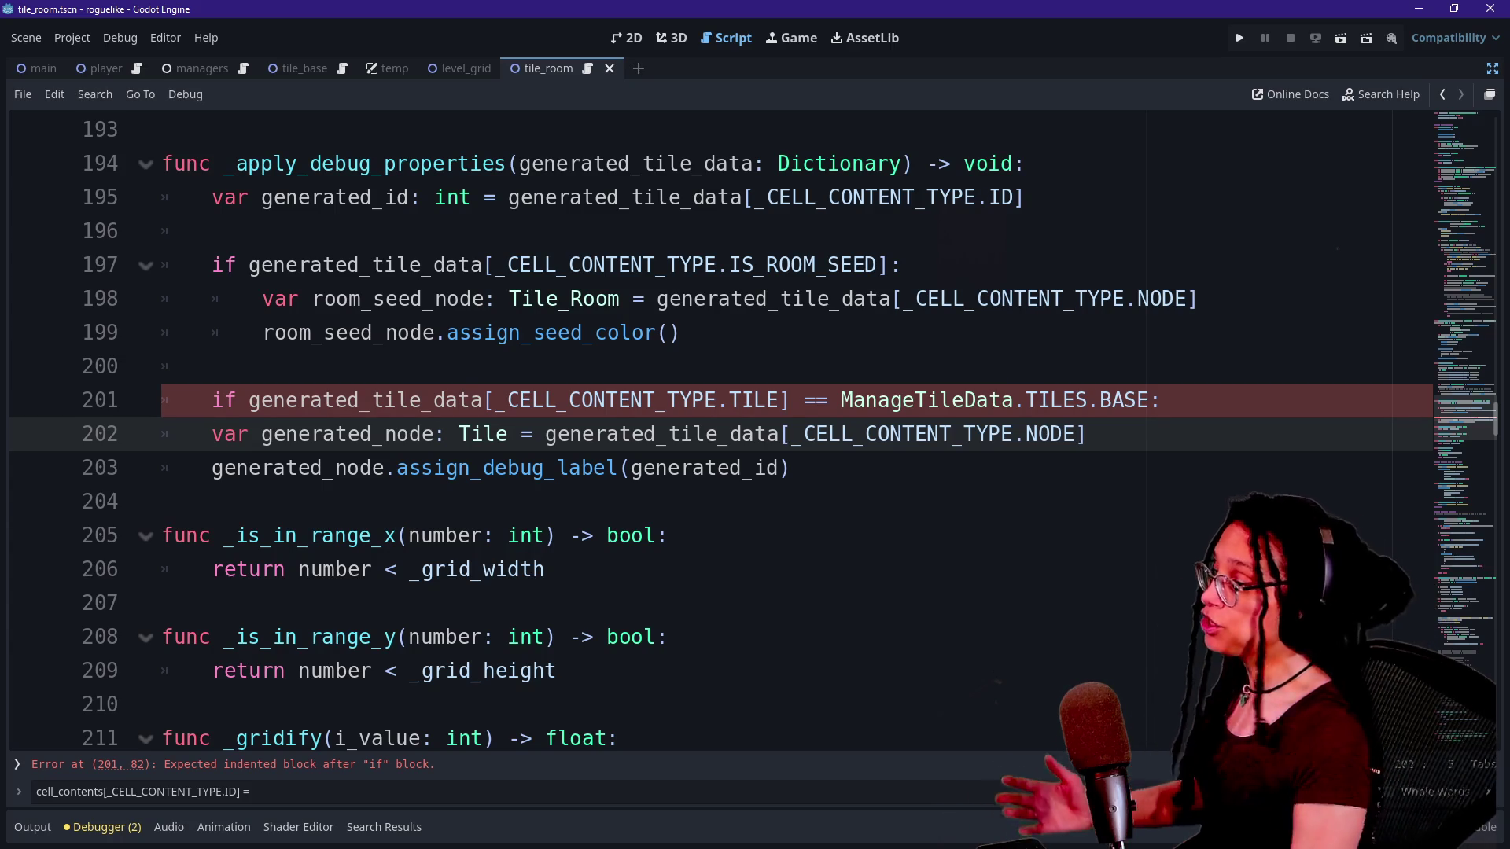
Open an indented empty line as the body of the TILES.BASE if-line.
click(668, 468)
mouse_move(668, 467)
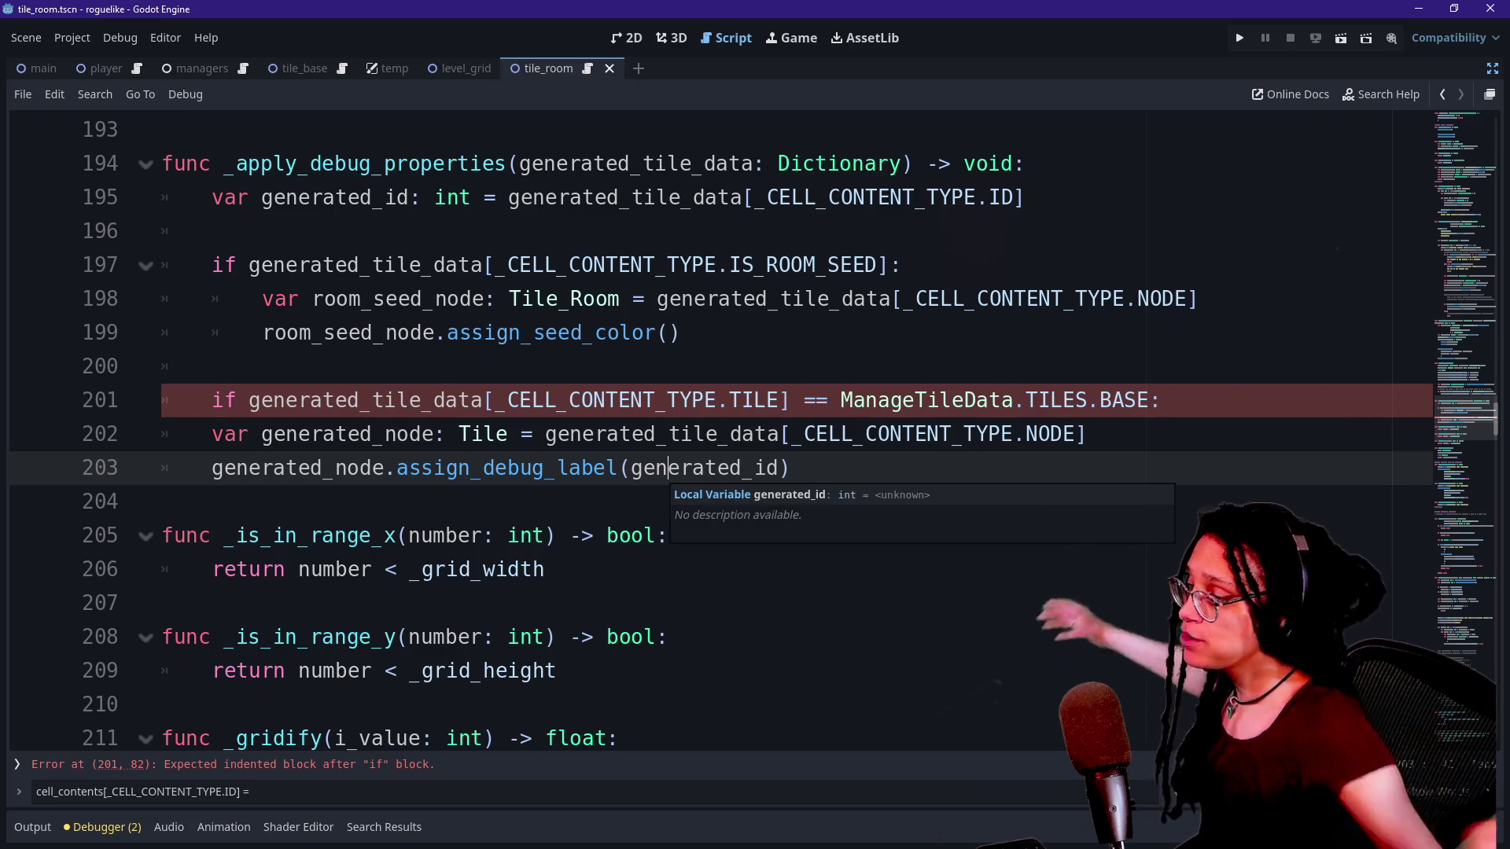
click(781, 434)
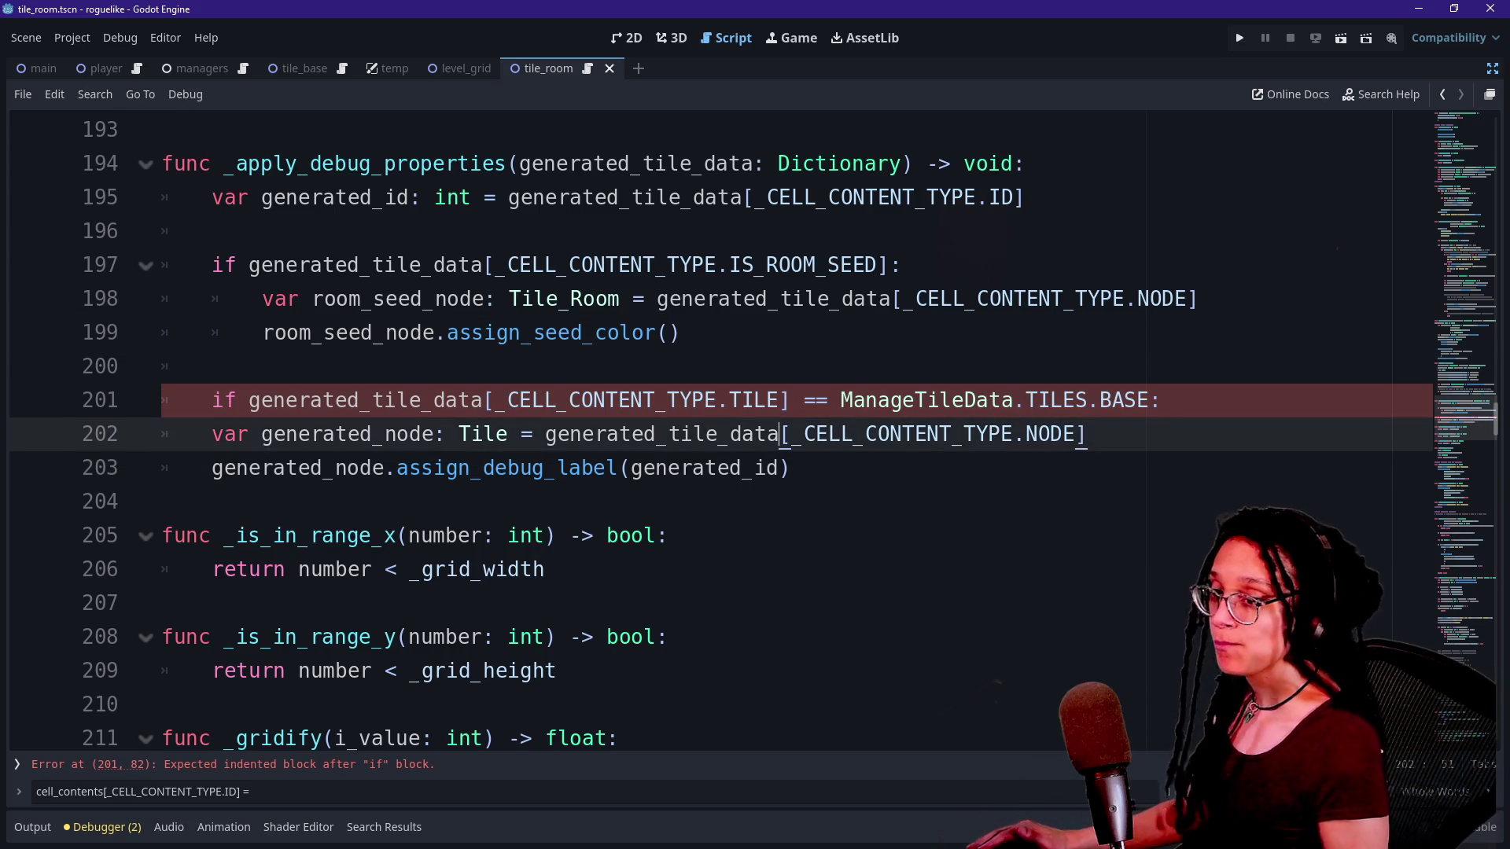
mouse_move(774, 469)
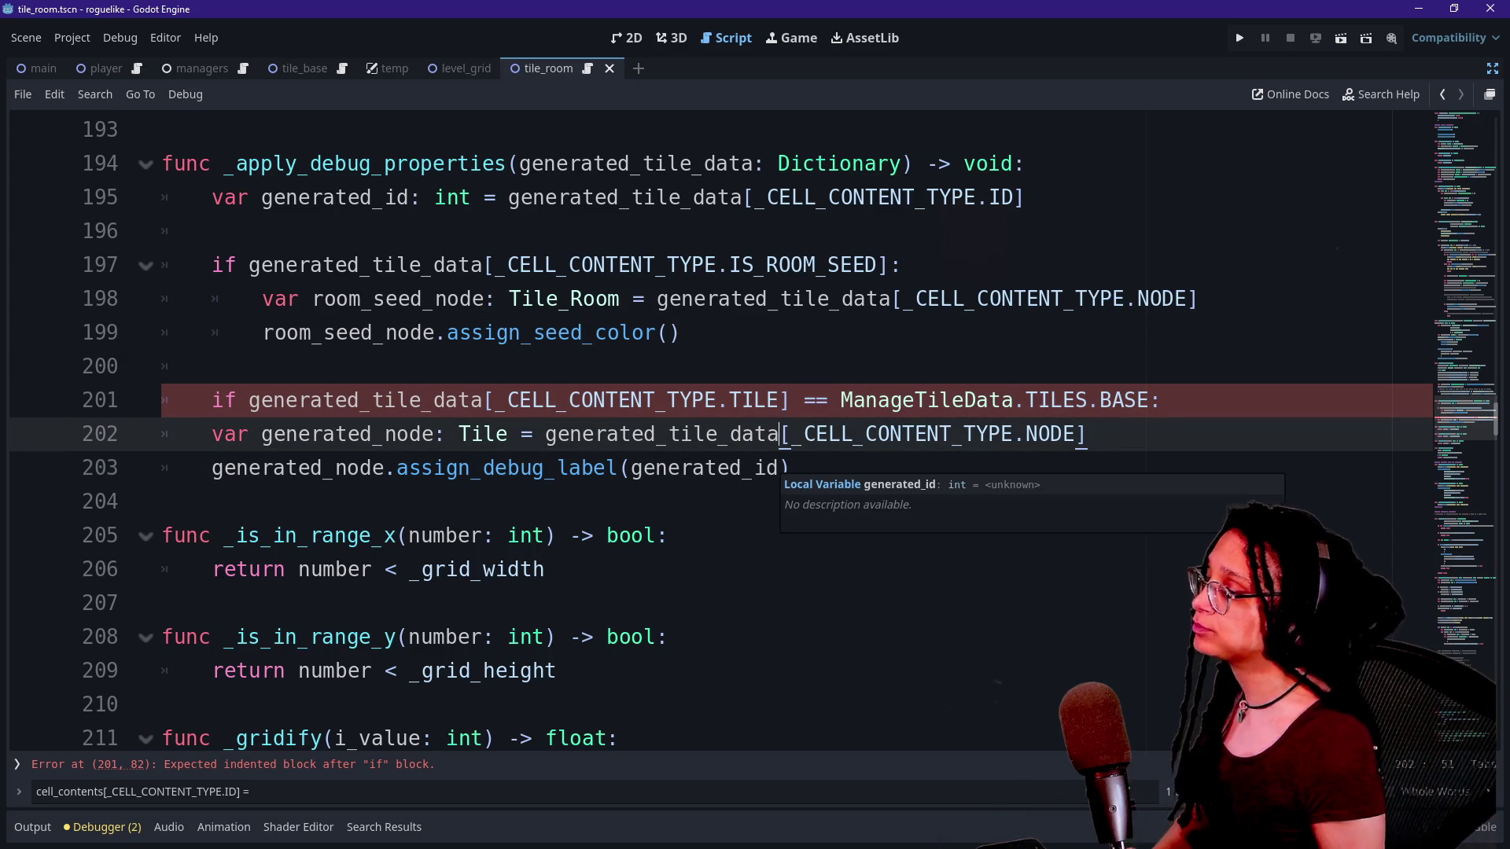
click(630, 400)
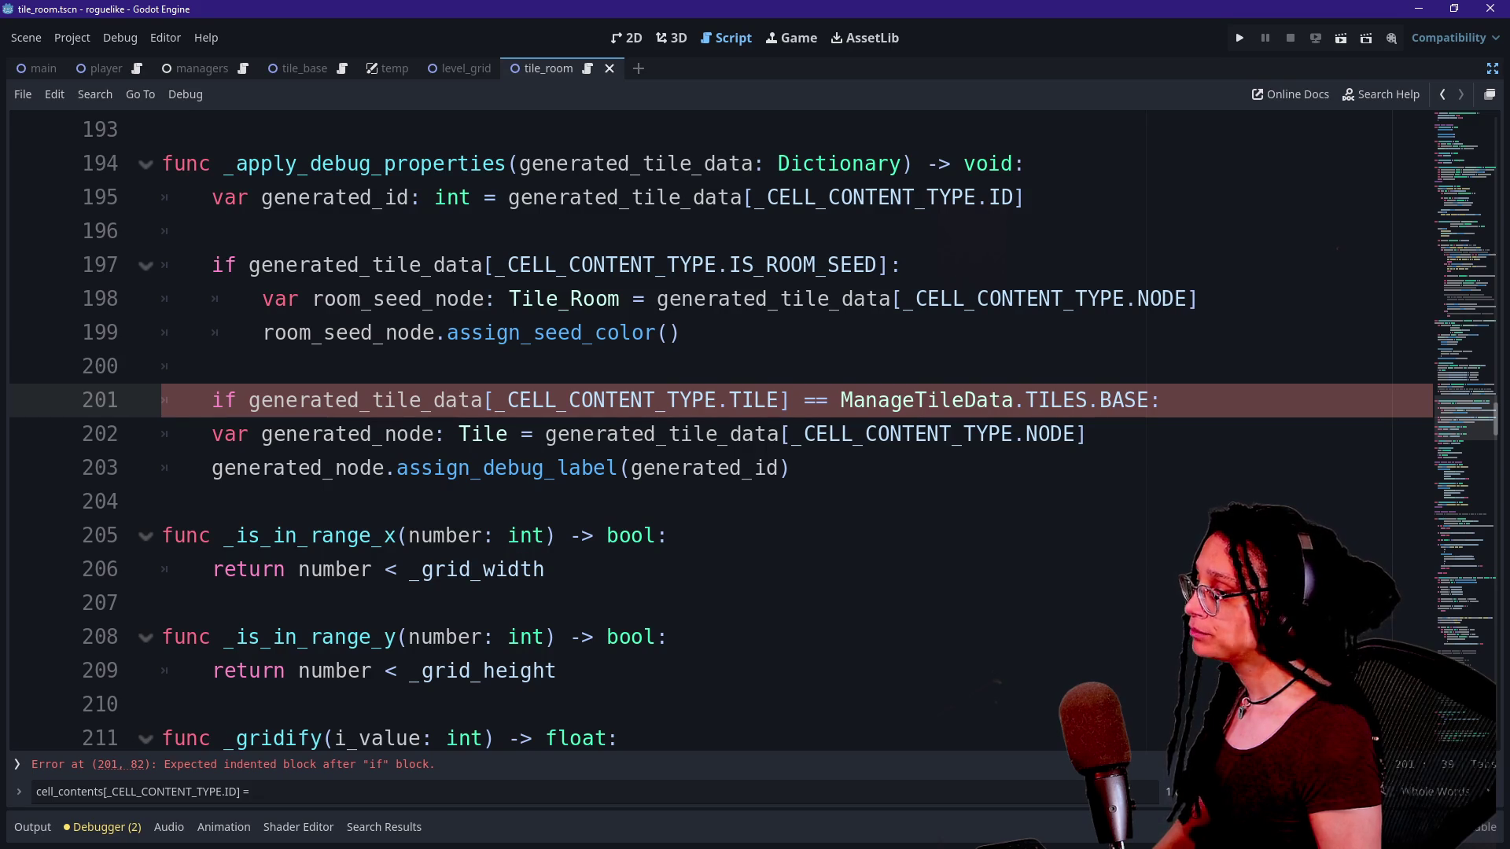
key(Return)
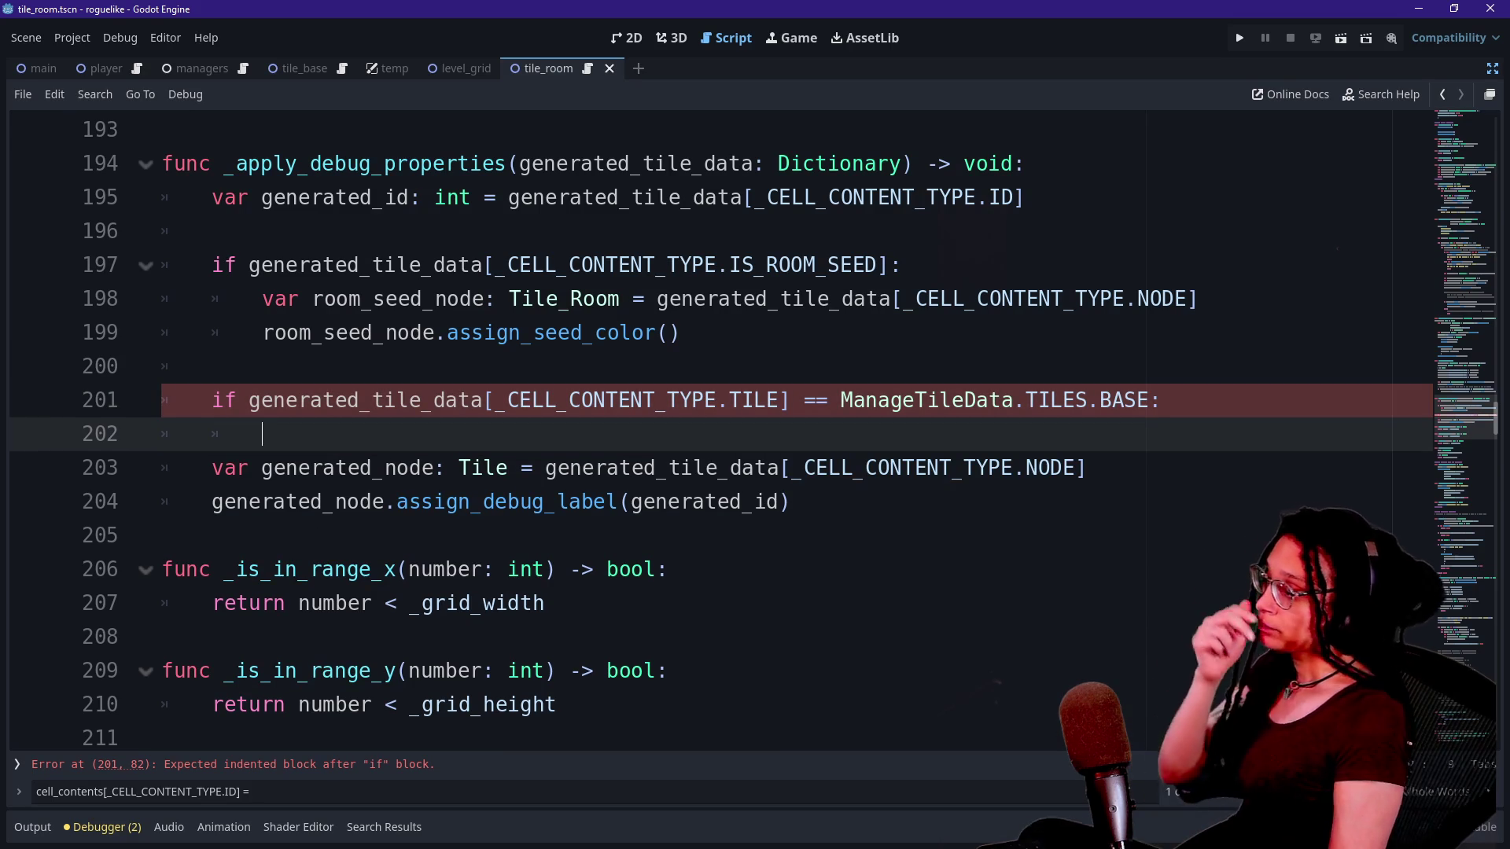
drag(310, 400, 557, 400)
click(262, 434)
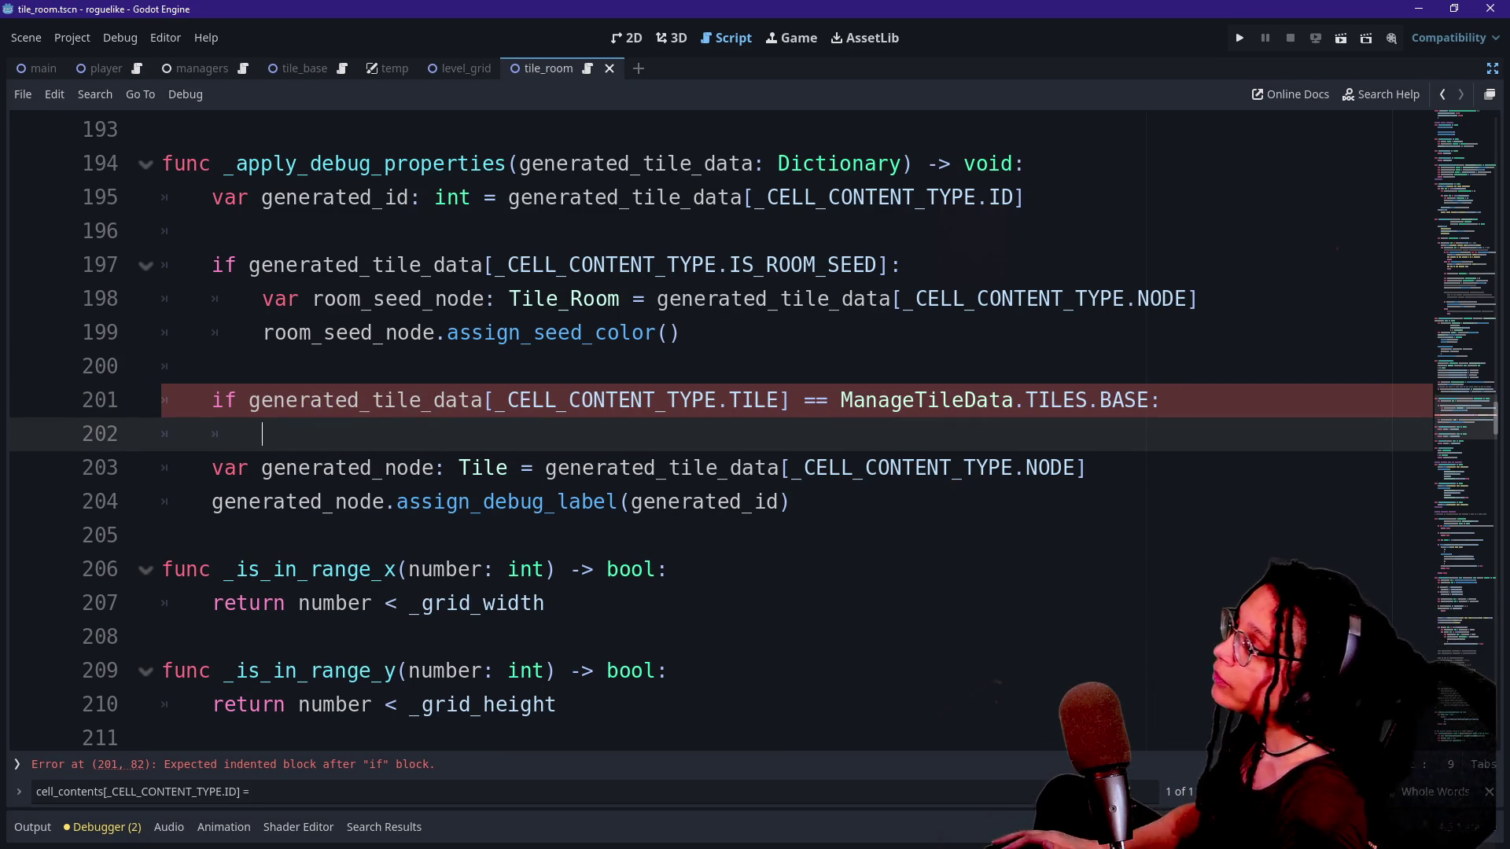
right_click(767, 451)
key(Escape)
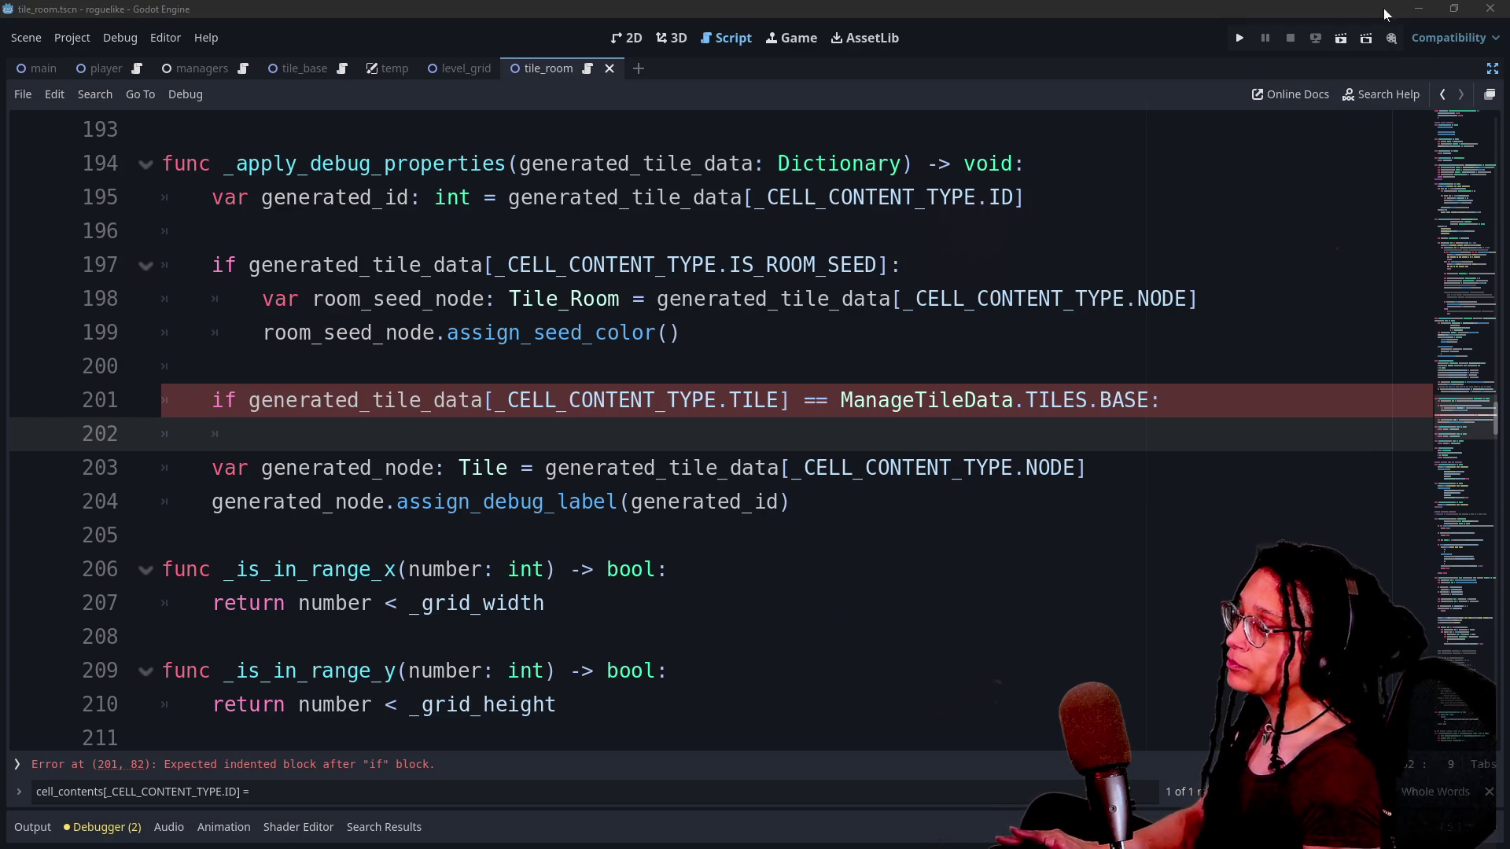
click(1150, 400)
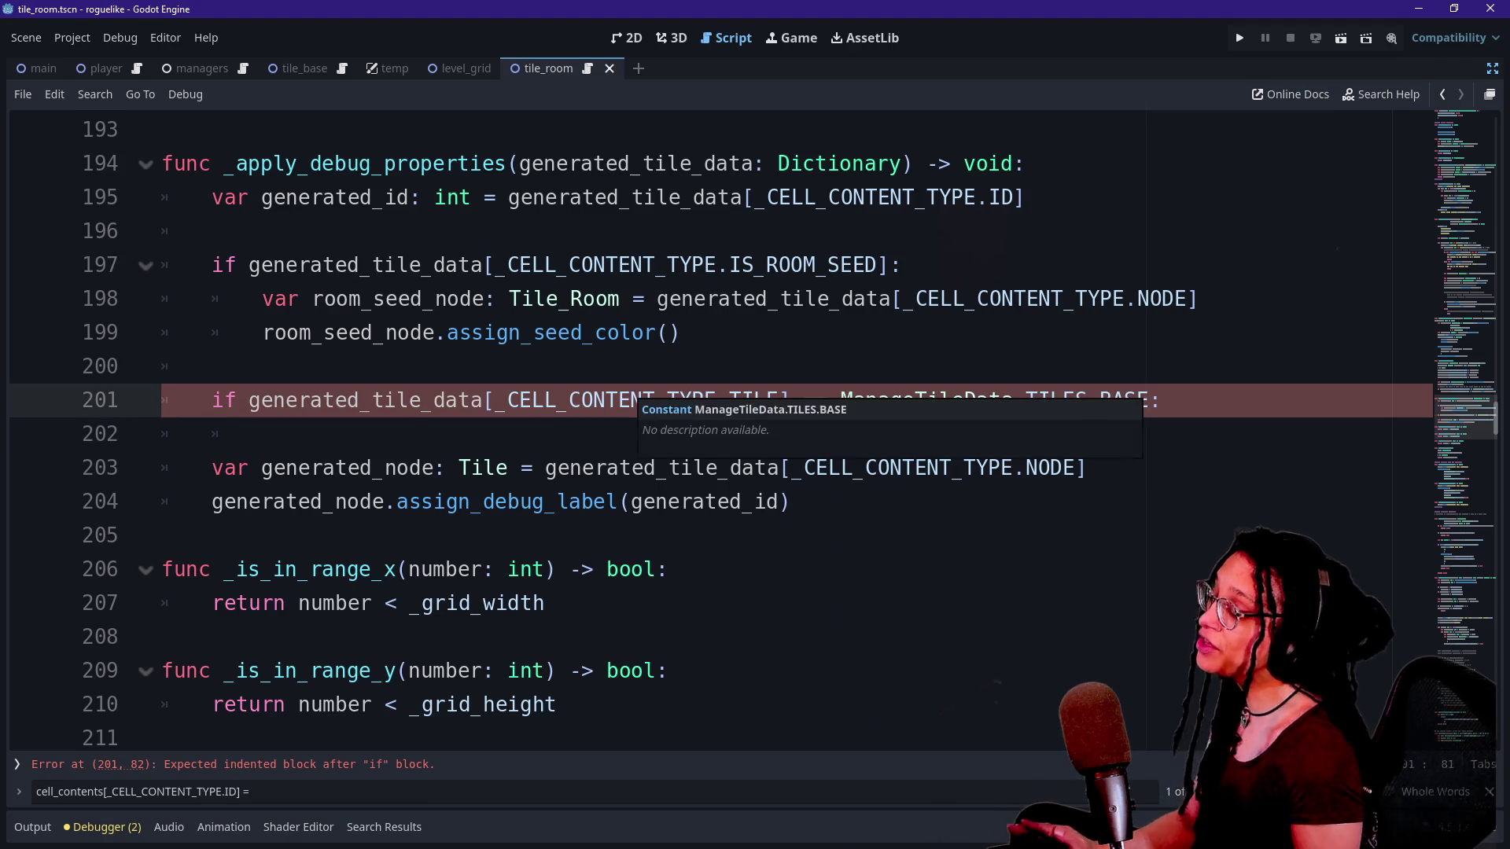
text(not)
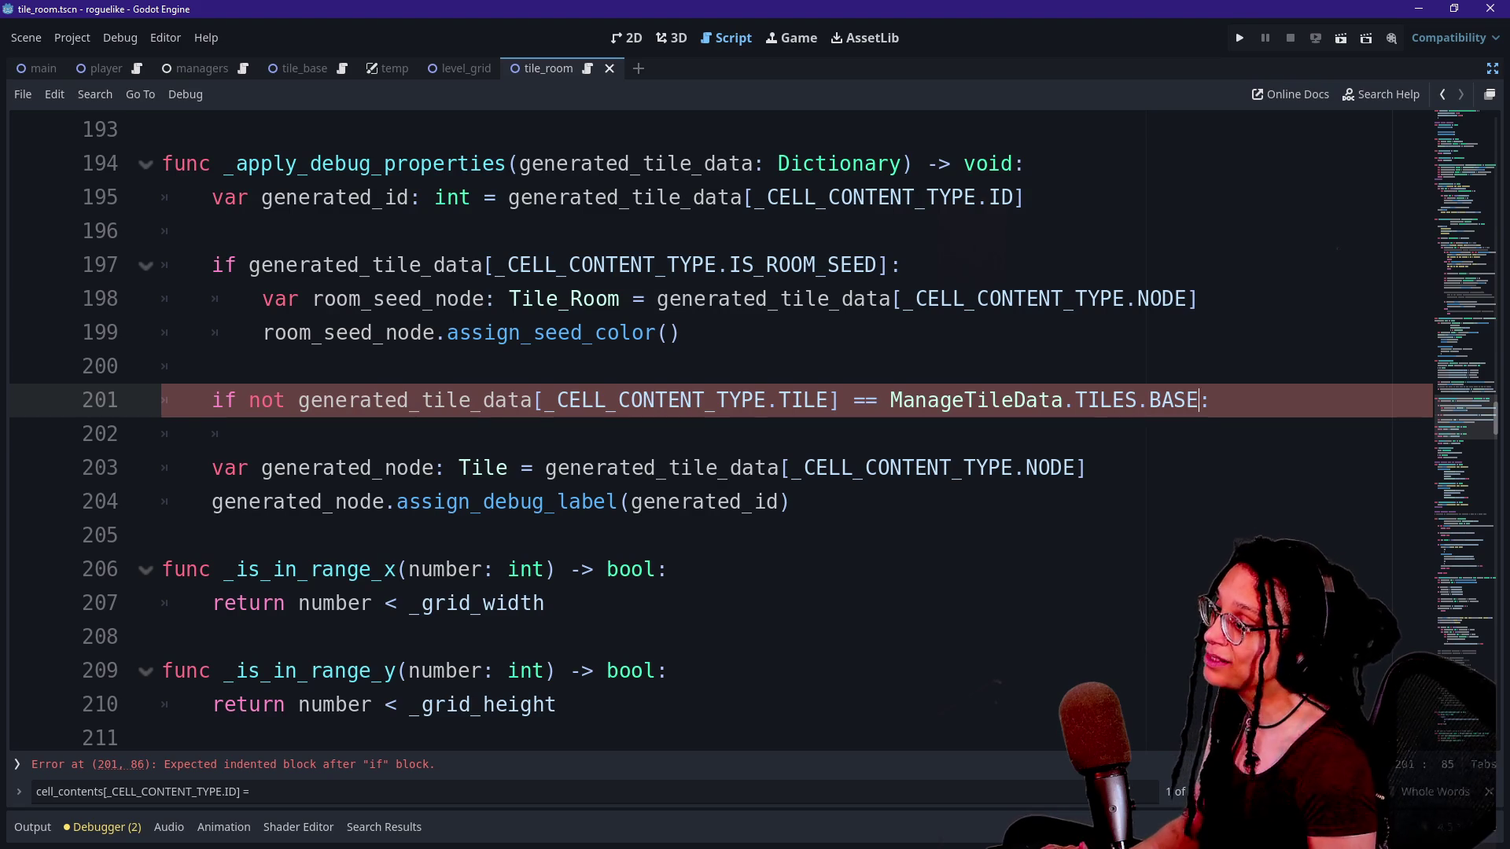
key(Down)
key(Tab)
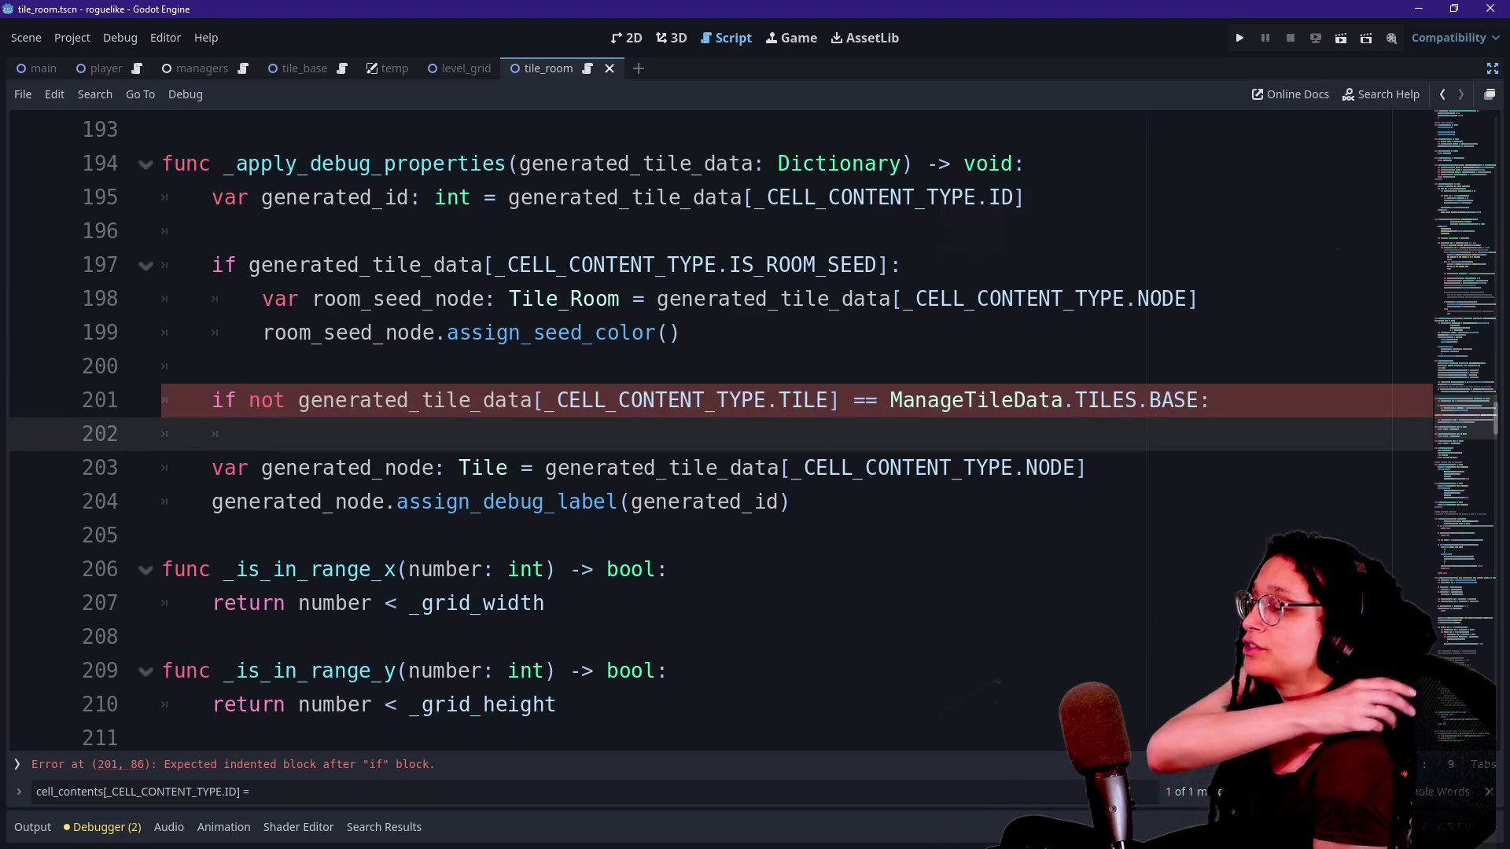
click(312, 400)
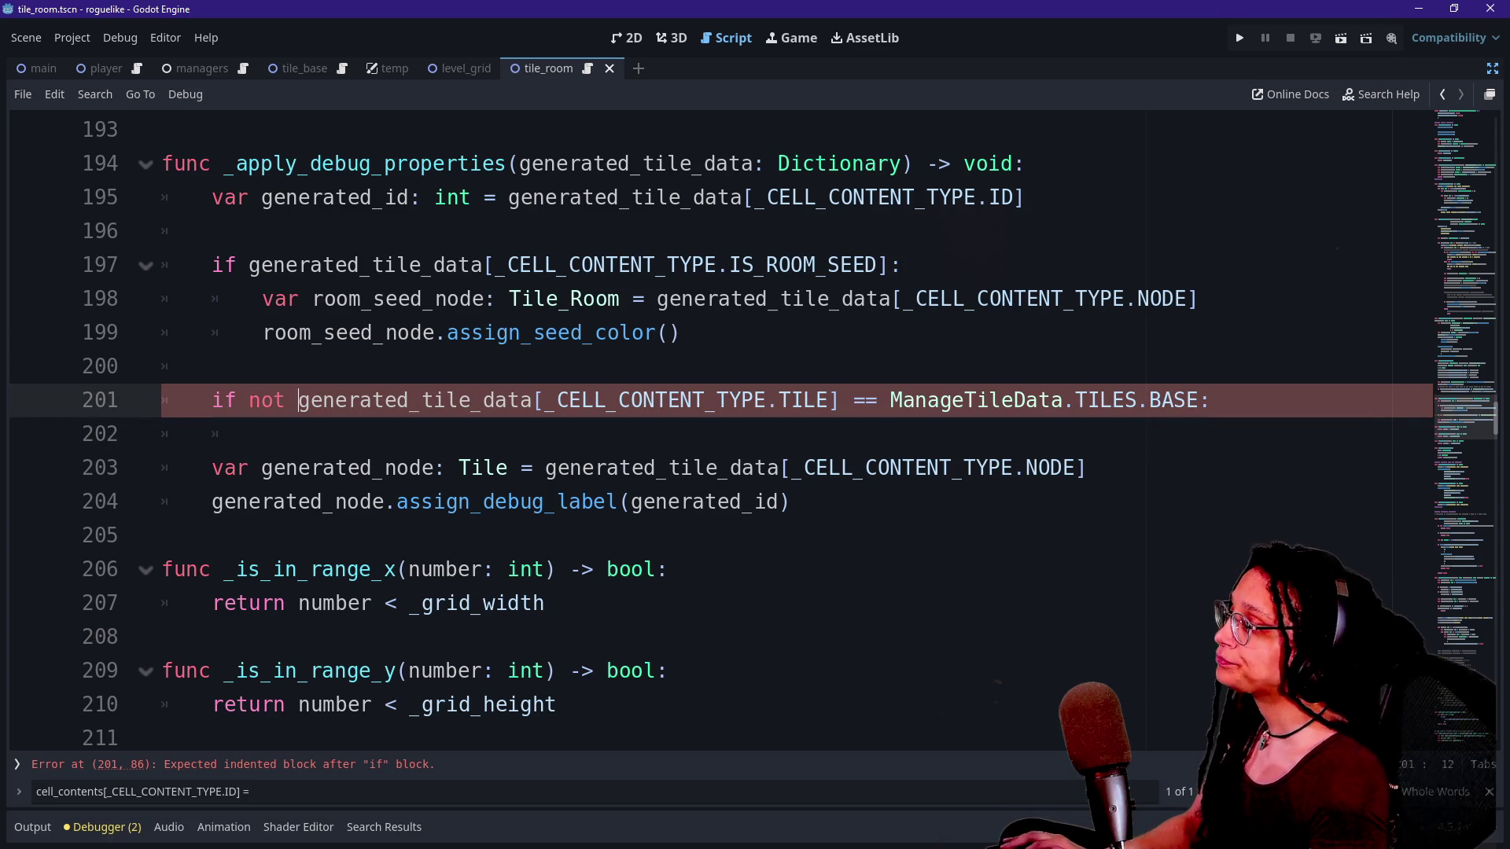
key(BackSpace)
key(BackSpace)
key(BackSpace)
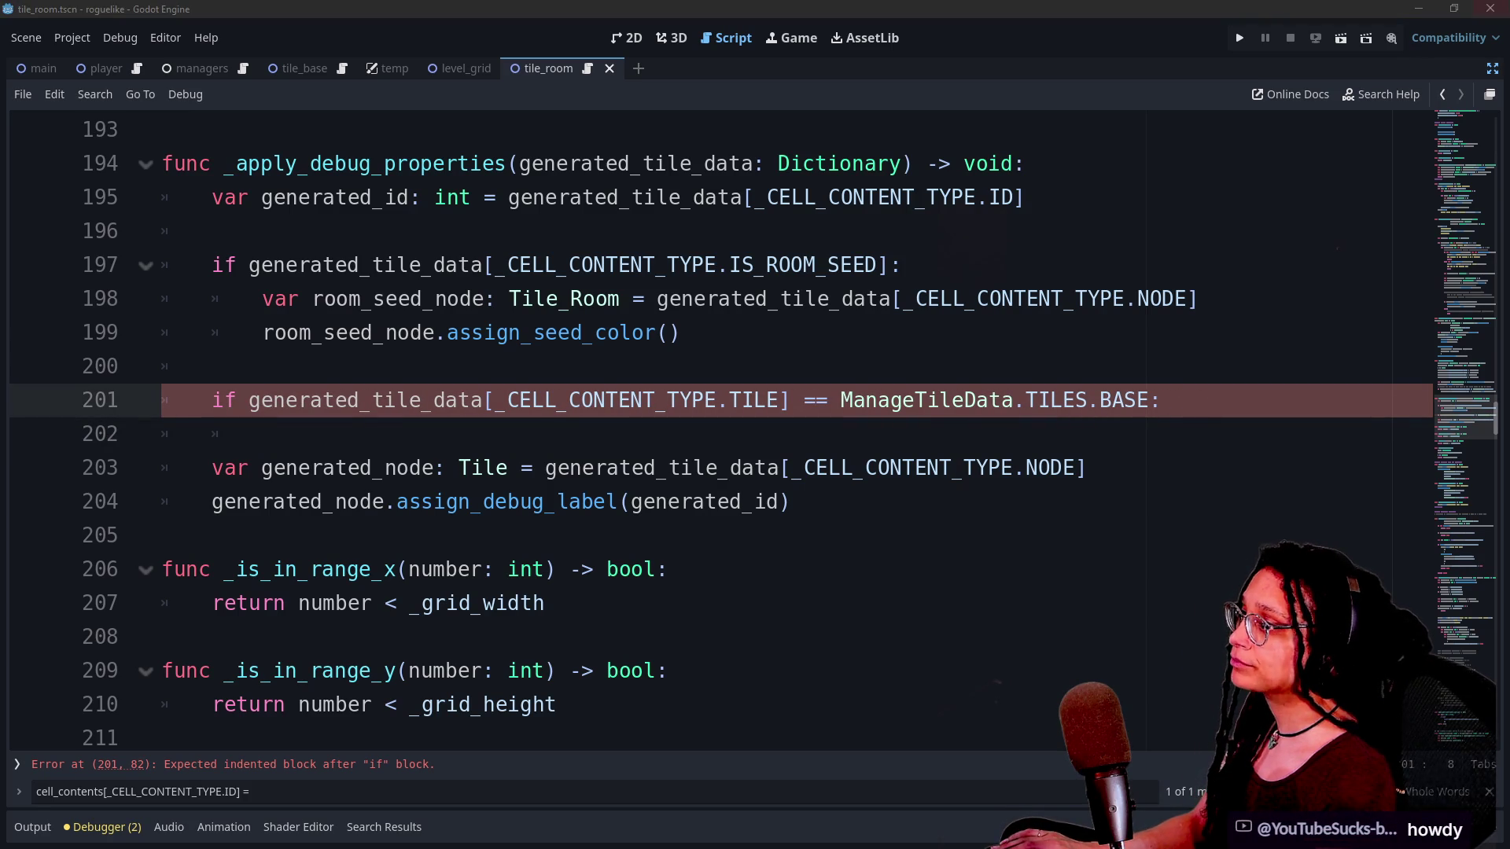
click(1088, 468)
click(792, 502)
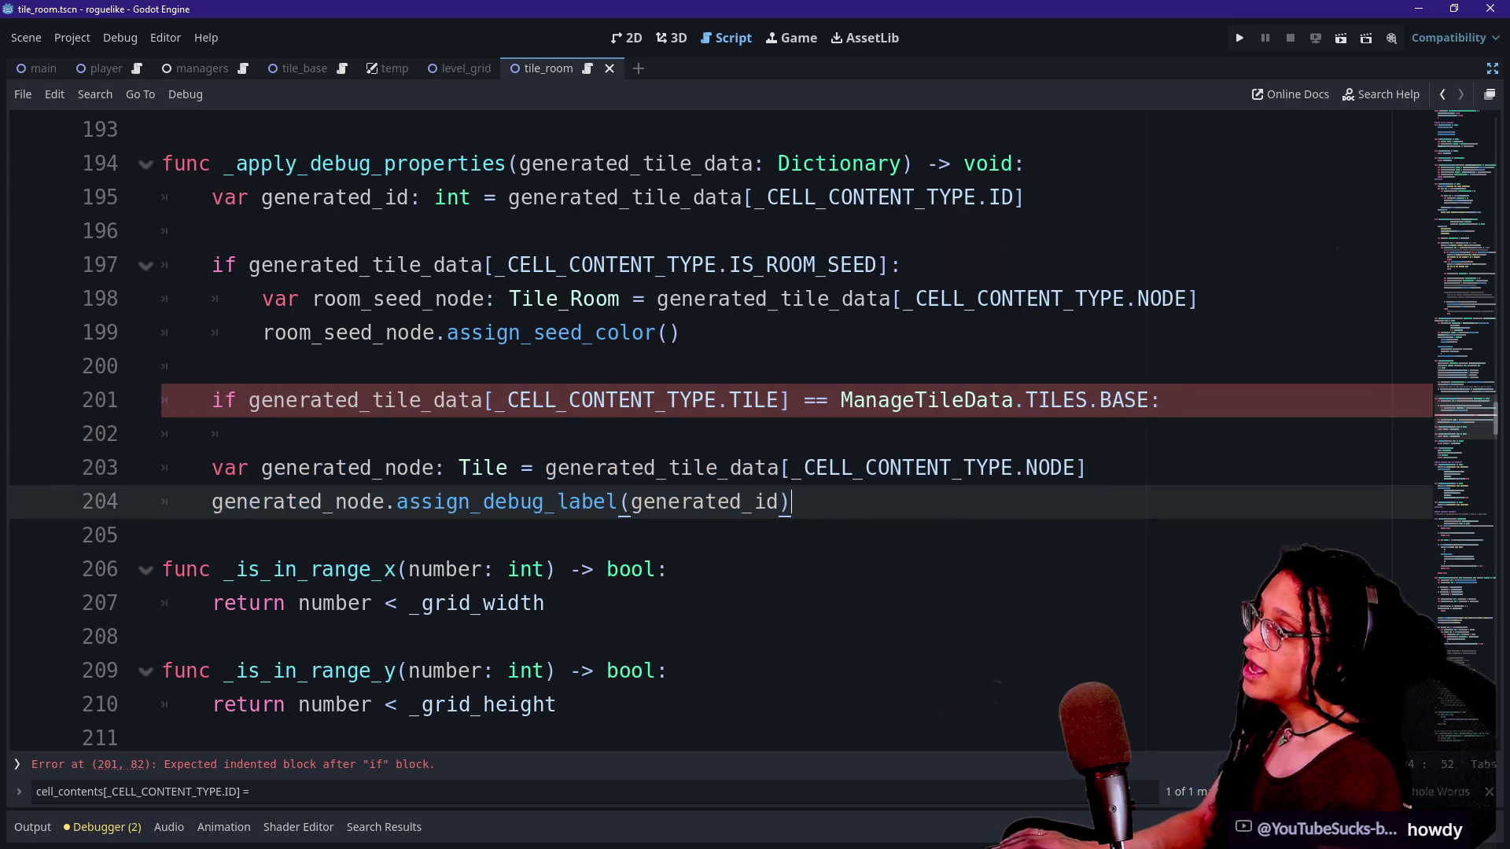
key(Up)
drag(458, 468, 494, 502)
Move the var generated_node declaration above the TILES.BASE if-check and remove the leftover blank line.
key(Tab)
key(Escape)
key(ctrl+z)
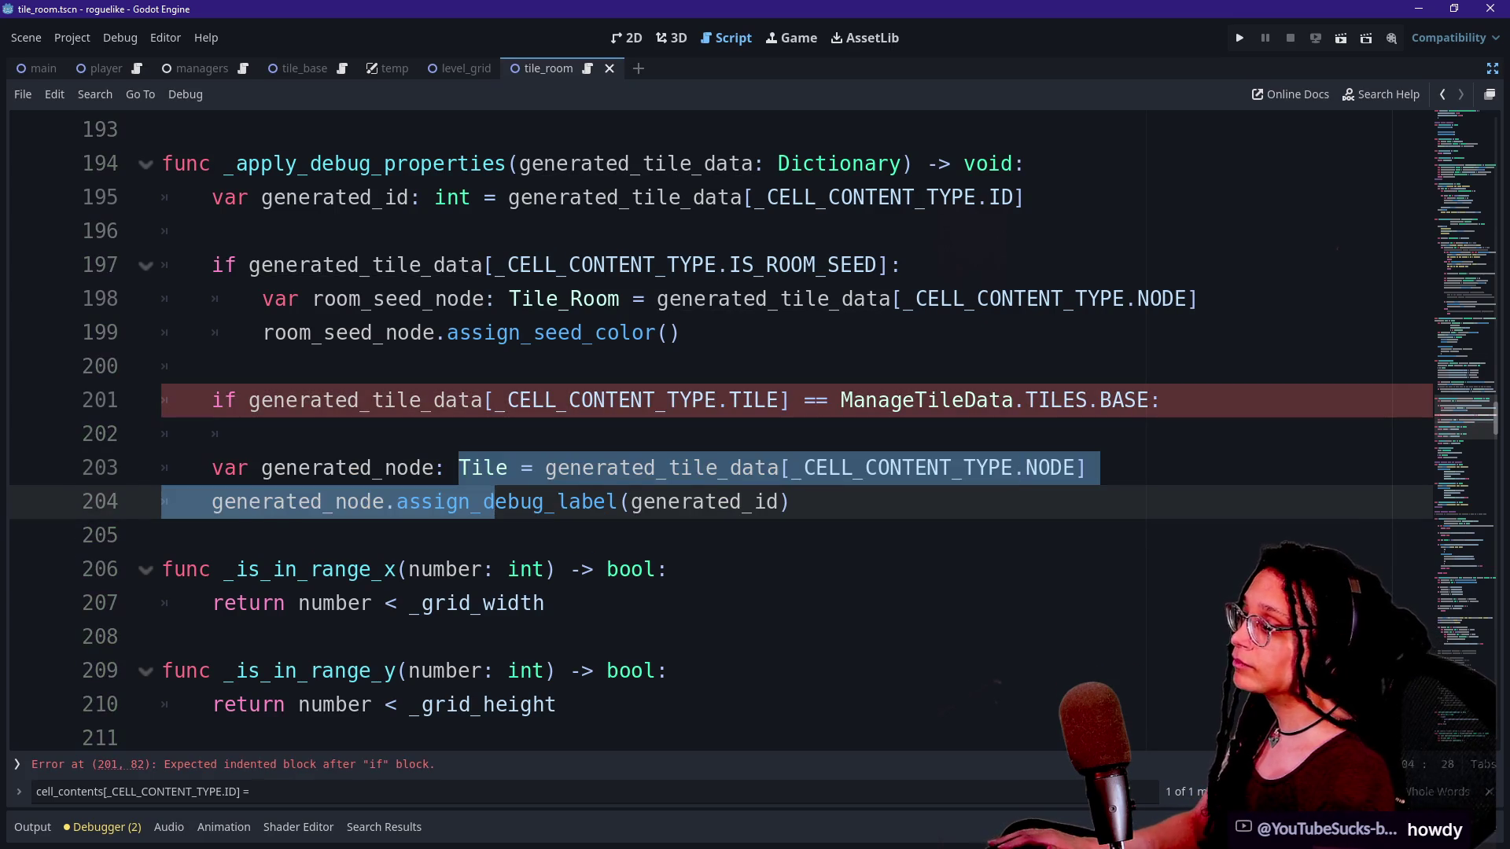
drag(1089, 468, 265, 433)
key(ctrl+x)
key(Up)
key(Up)
key(ctrl+v)
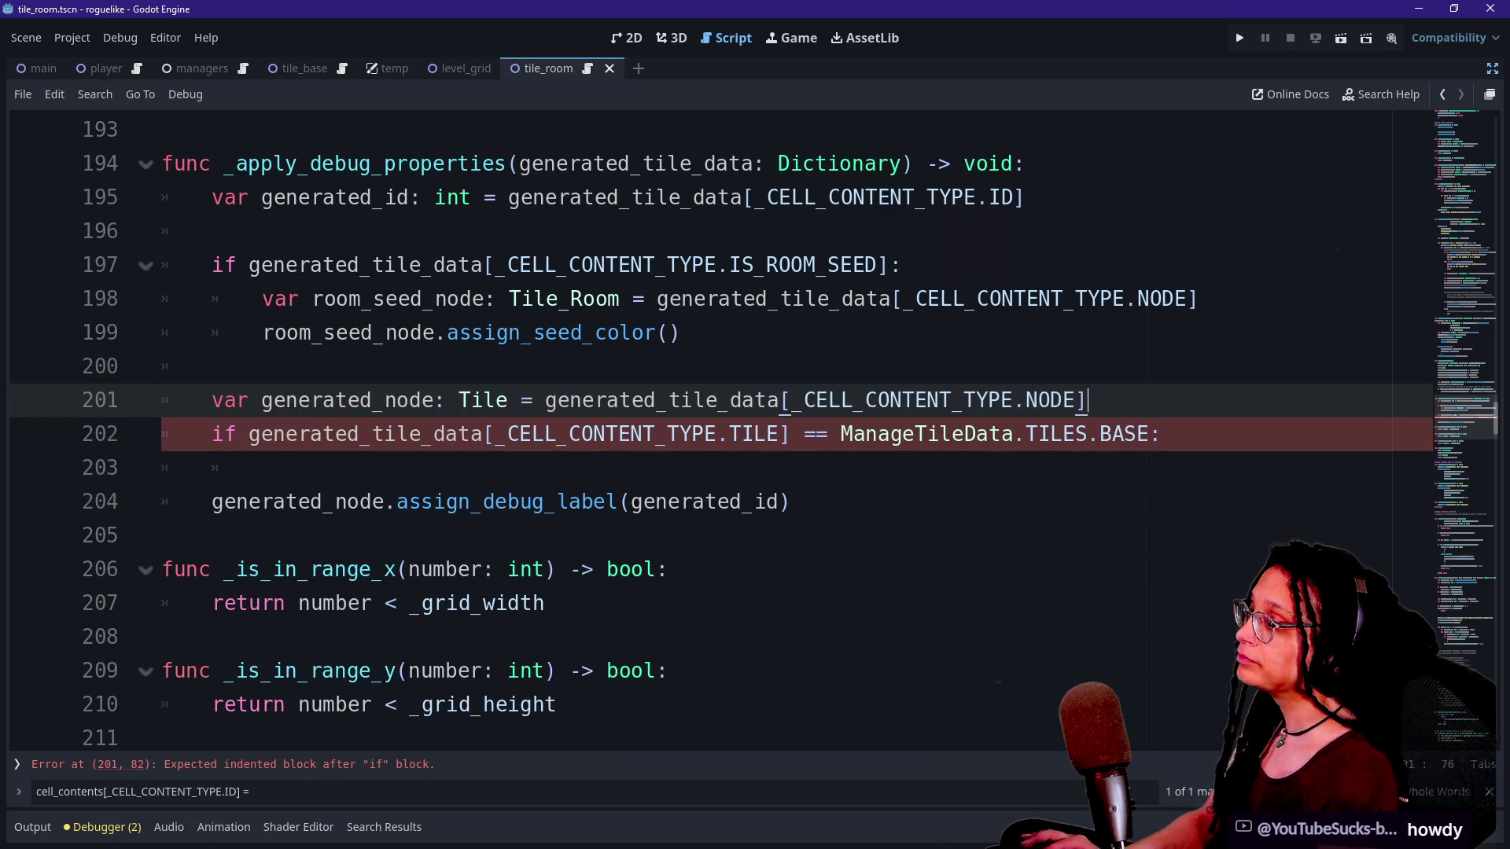
click(262, 468)
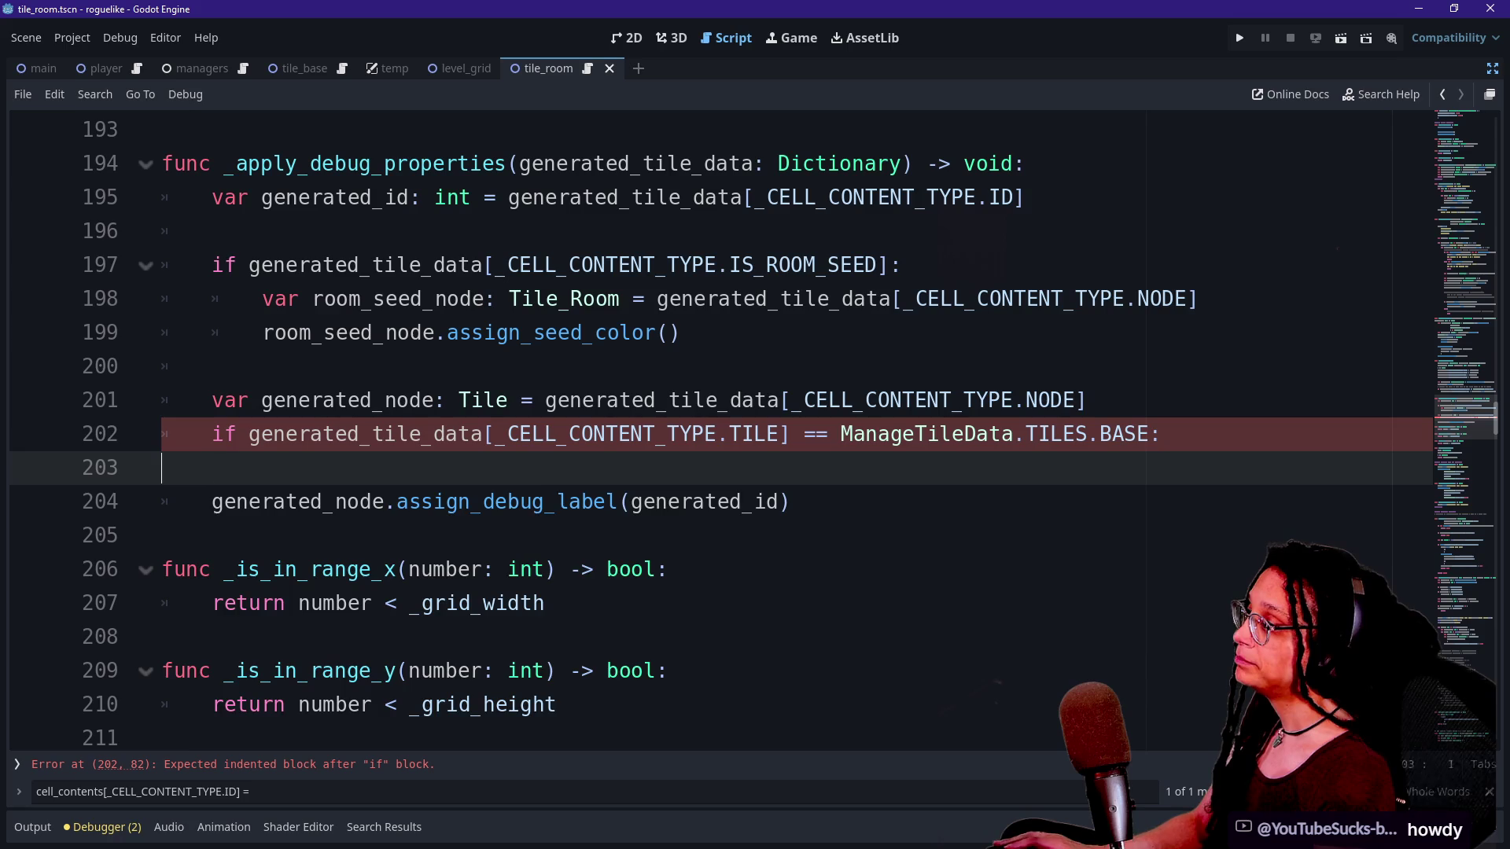
key(BackSpace)
Indent the assign_debug_label call under the if and add an else: branch below it.
click(210, 467)
key(Tab)
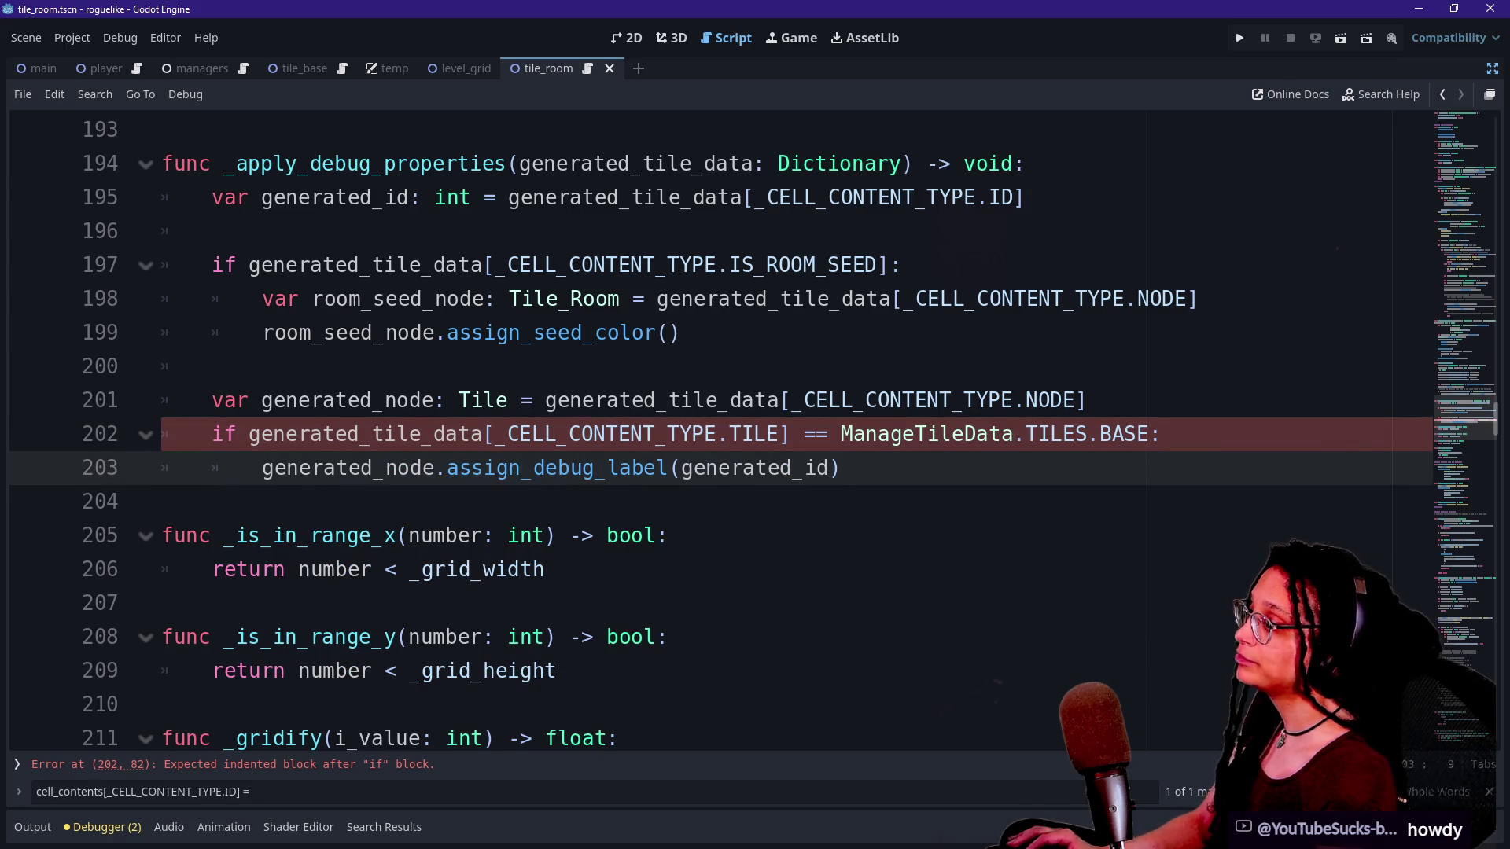
key(End)
key(Return)
key(BackSpace)
text(else:)
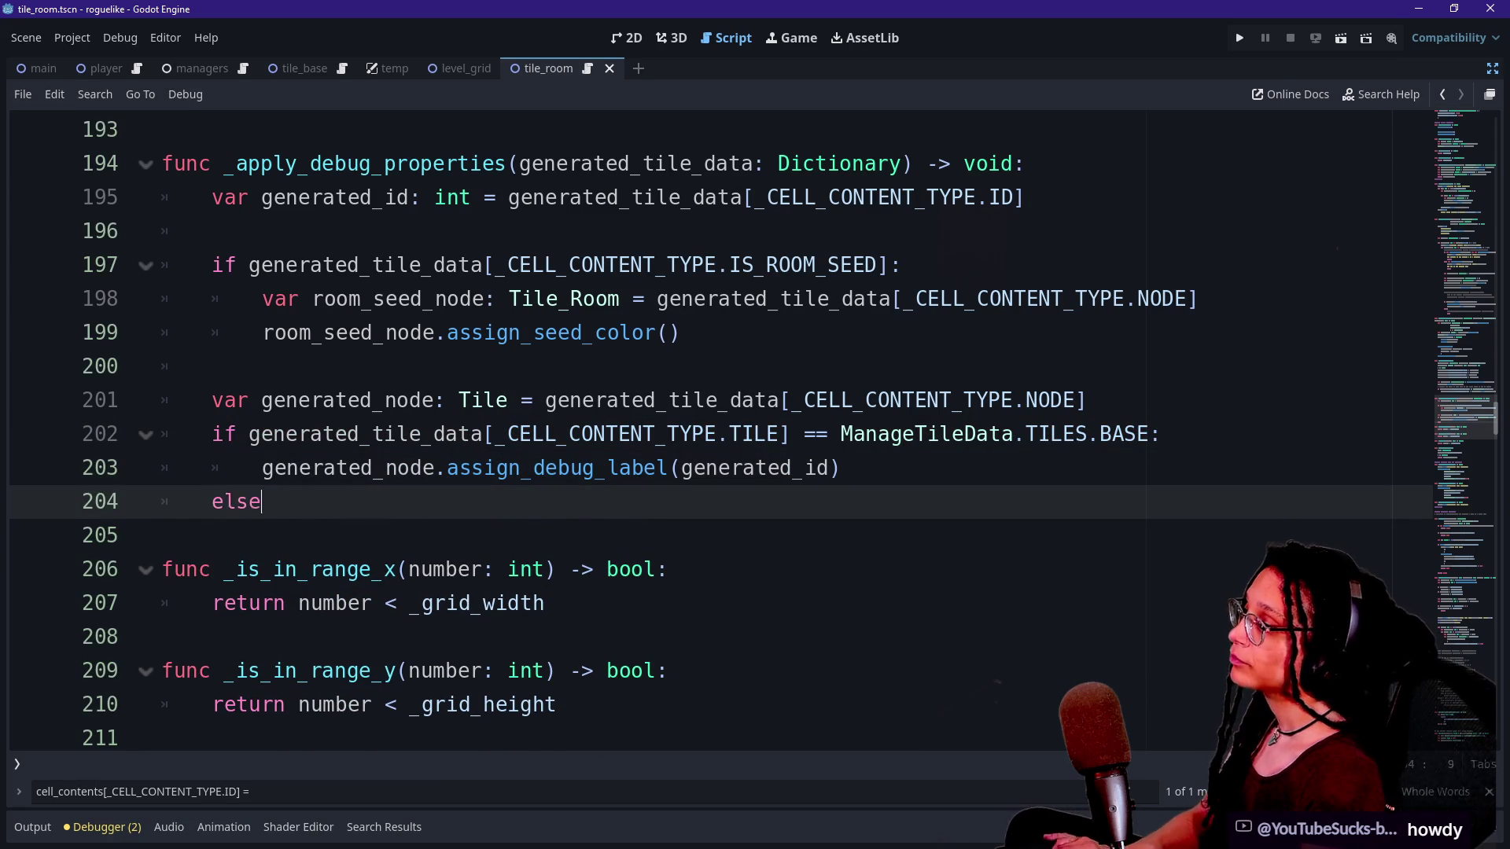
key(Return)
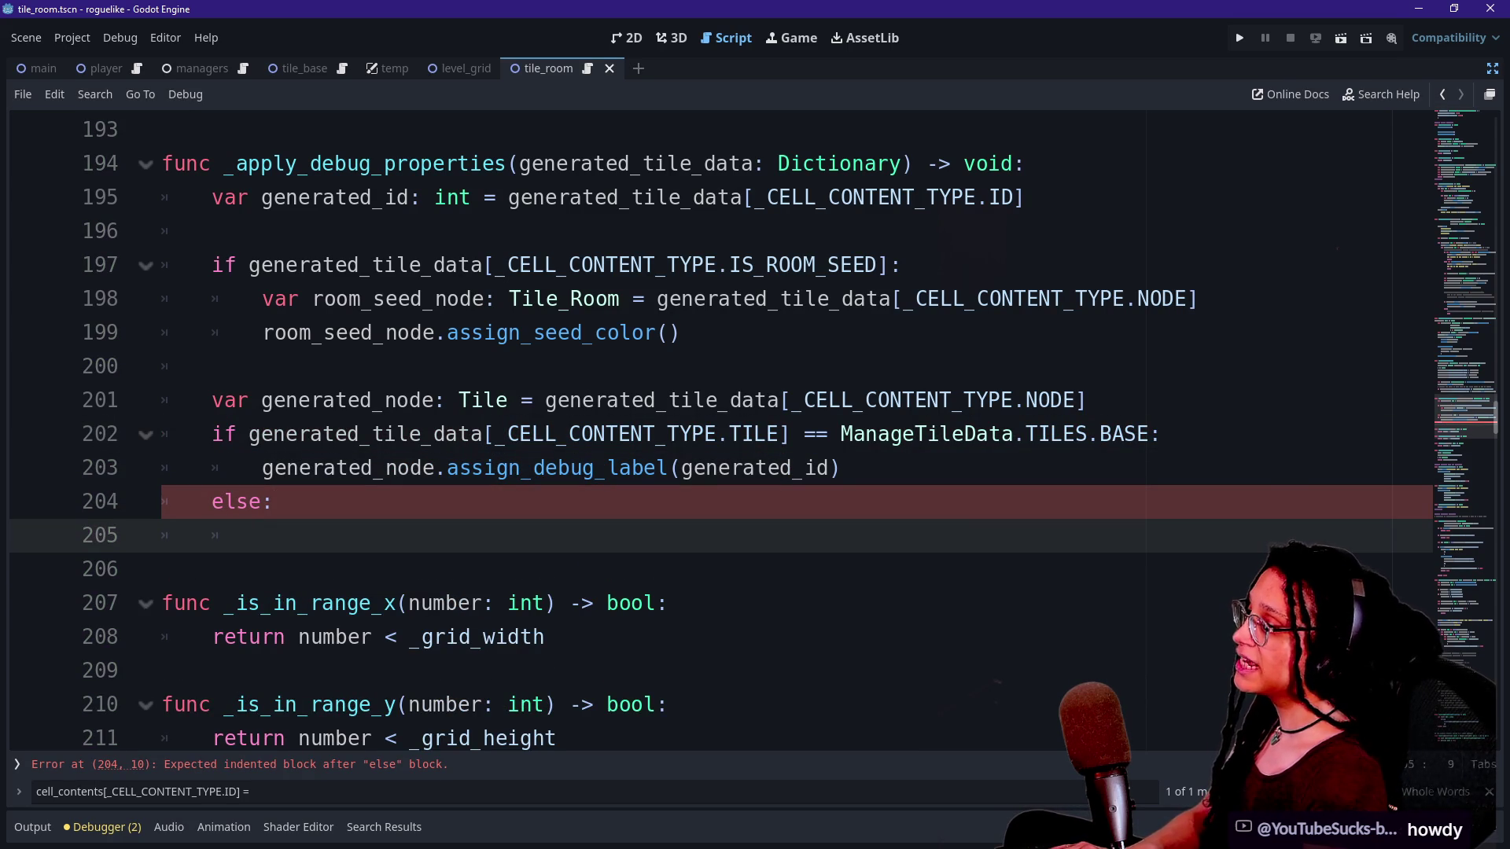
Copy assign_debug_label(generated_id) into the else branch so both branches call it.
mouse_move(840, 468)
mouse_down()
mouse_move(432, 434)
mouse_move(261, 468)
mouse_up()
key(ctrl+c)
click(272, 502)
key(ctrl+v)
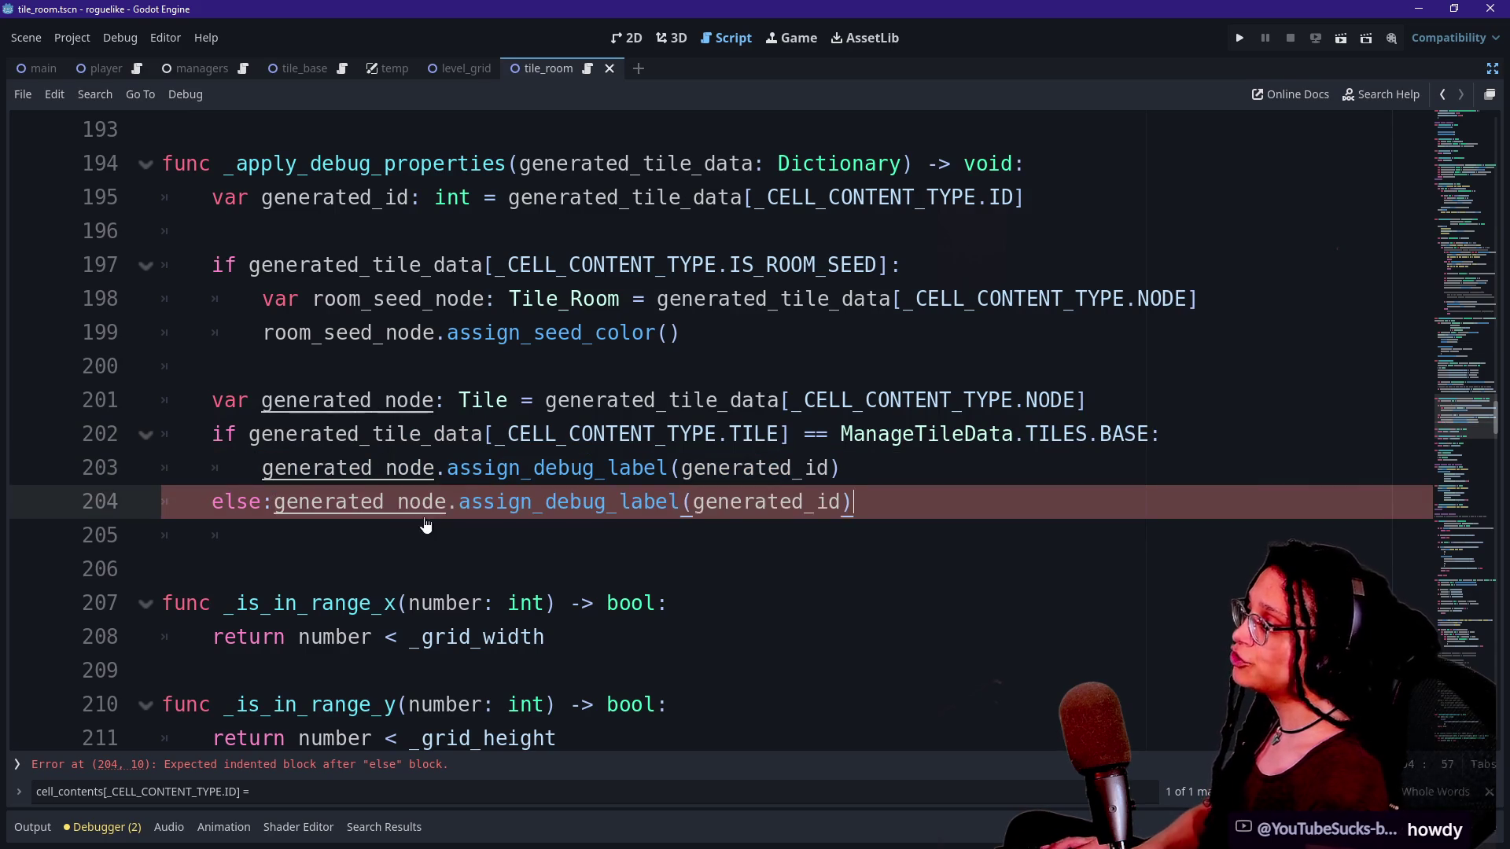
key(ctrl+z)
key(Return)
key(ctrl+v)
click(706, 536)
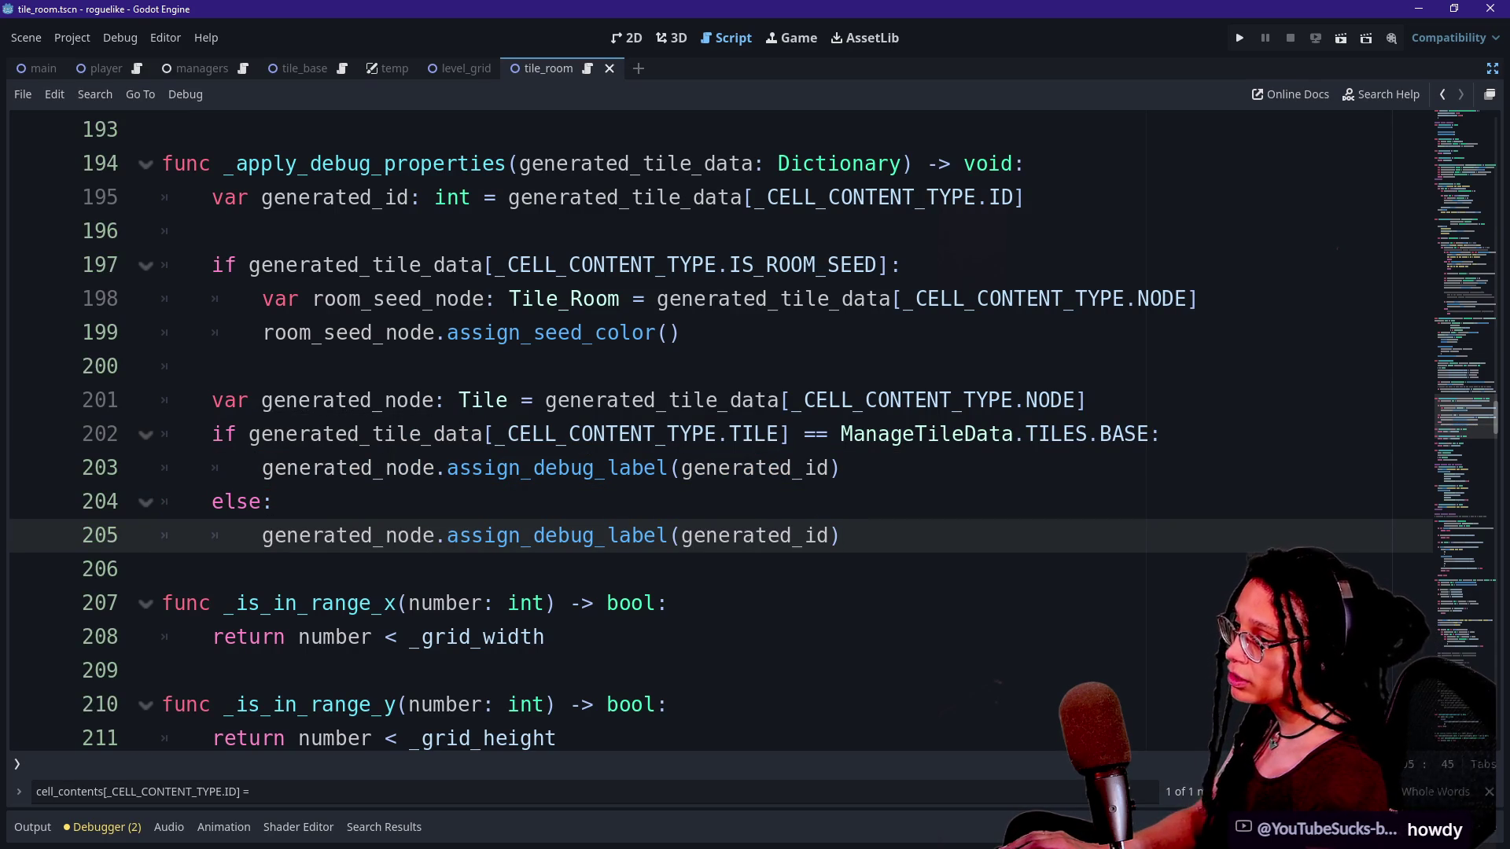
mouse_move(706, 536)
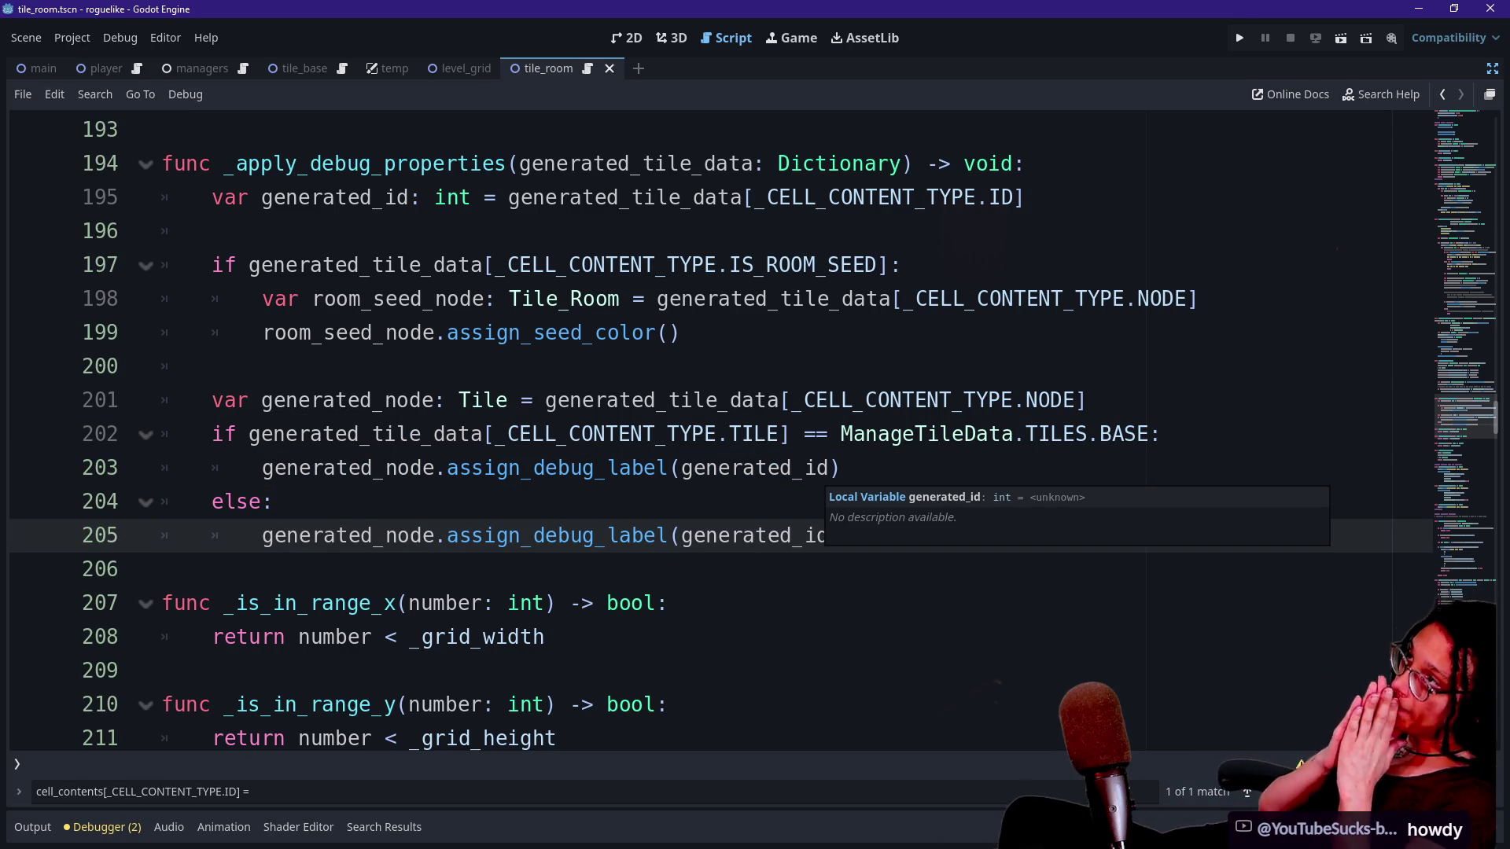
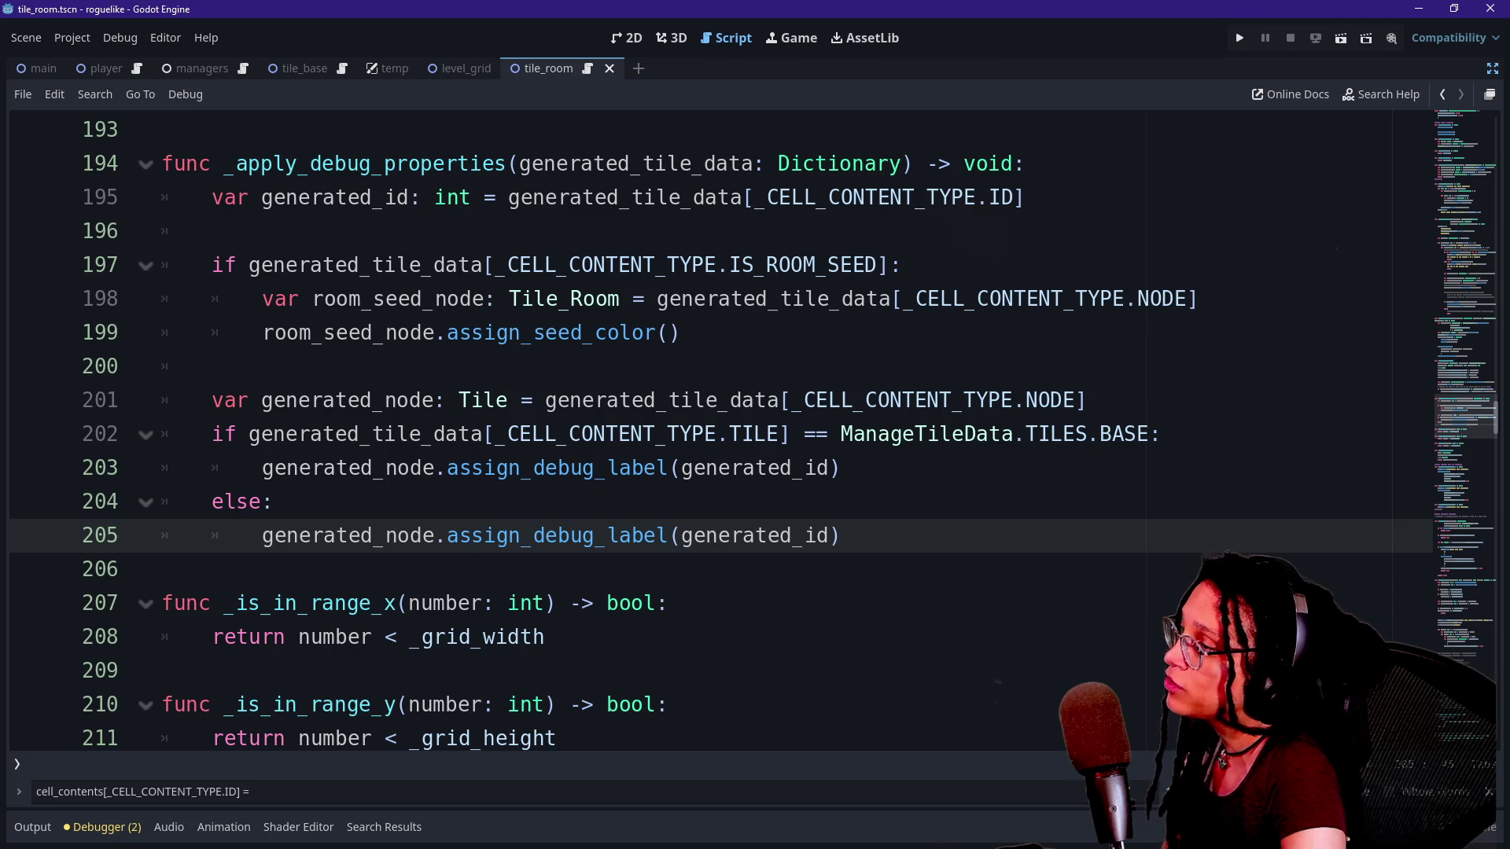
Find the row_number and cell_number logging lines in _log_cell_contents.
key(Return)
scroll(597, 432, up, 3)
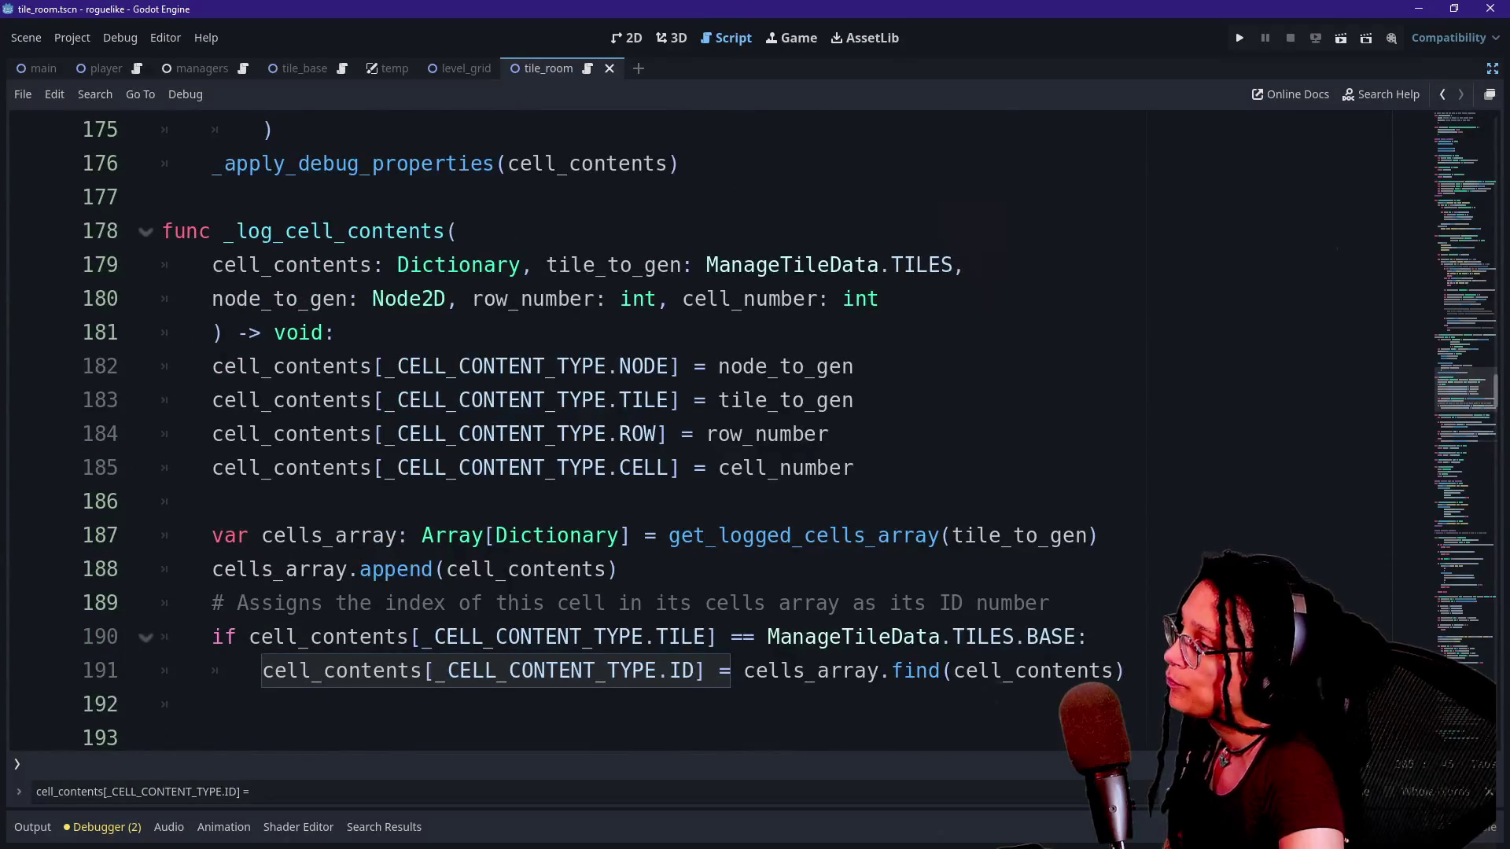
drag(472, 299, 802, 603)
click(802, 603)
drag(557, 400, 717, 535)
scroll(754, 433, down, 2)
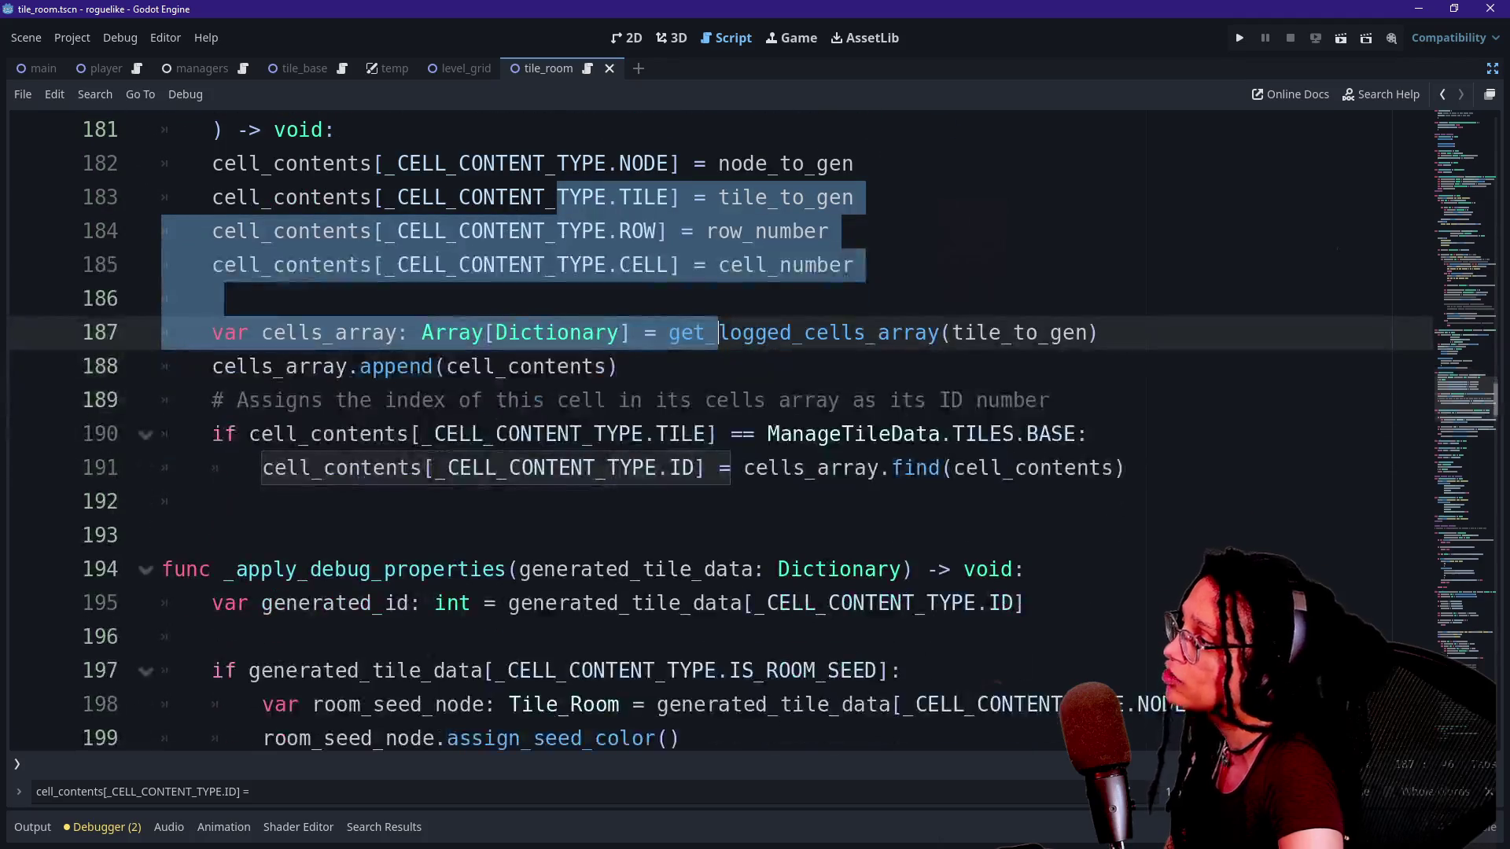
scroll(755, 432, down, 1)
scroll(763, 617, down, 2)
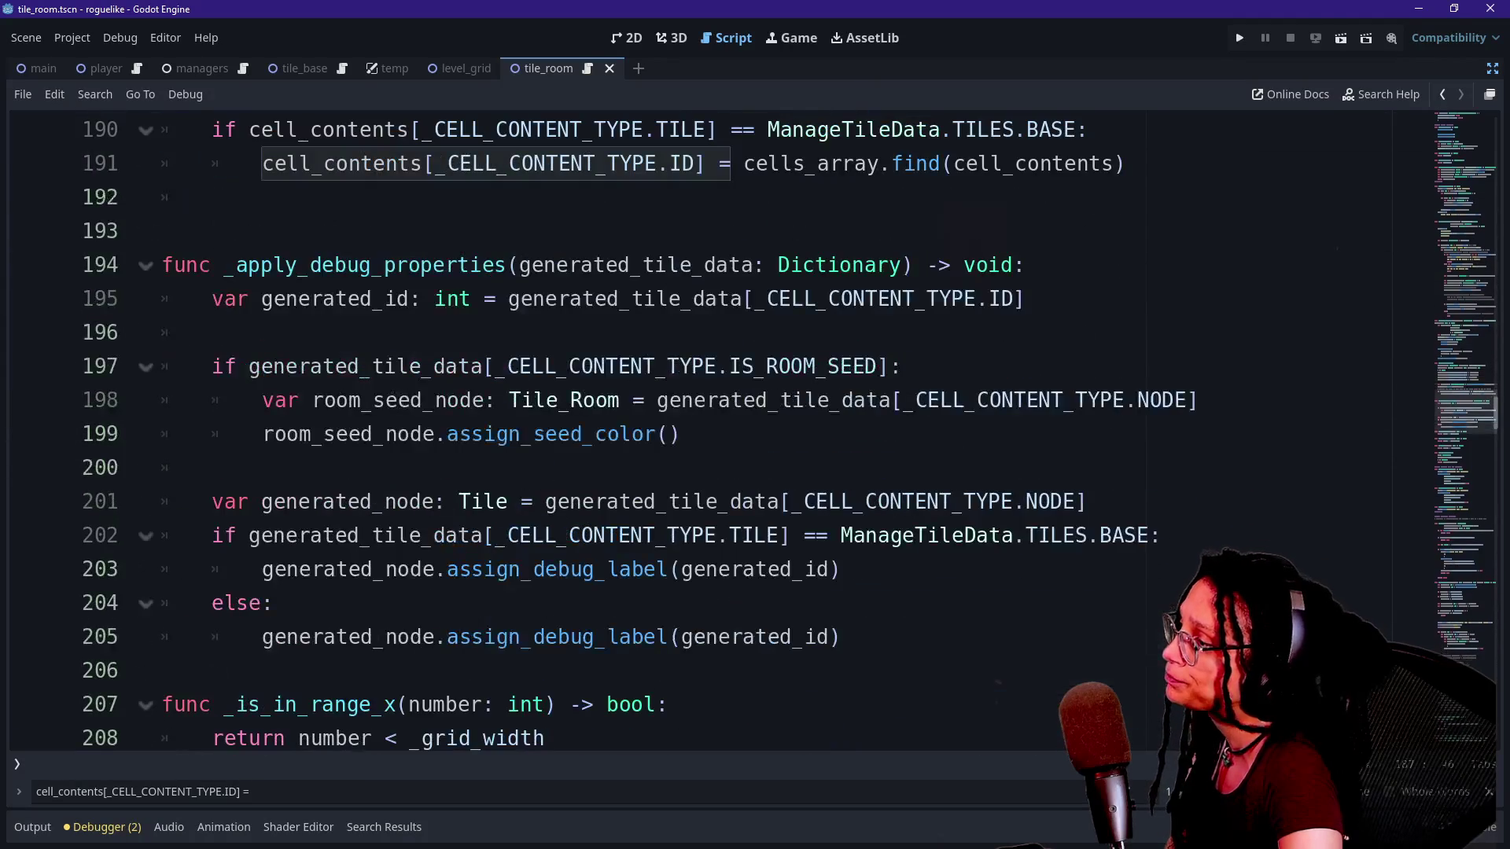
scroll(786, 629, up, 5)
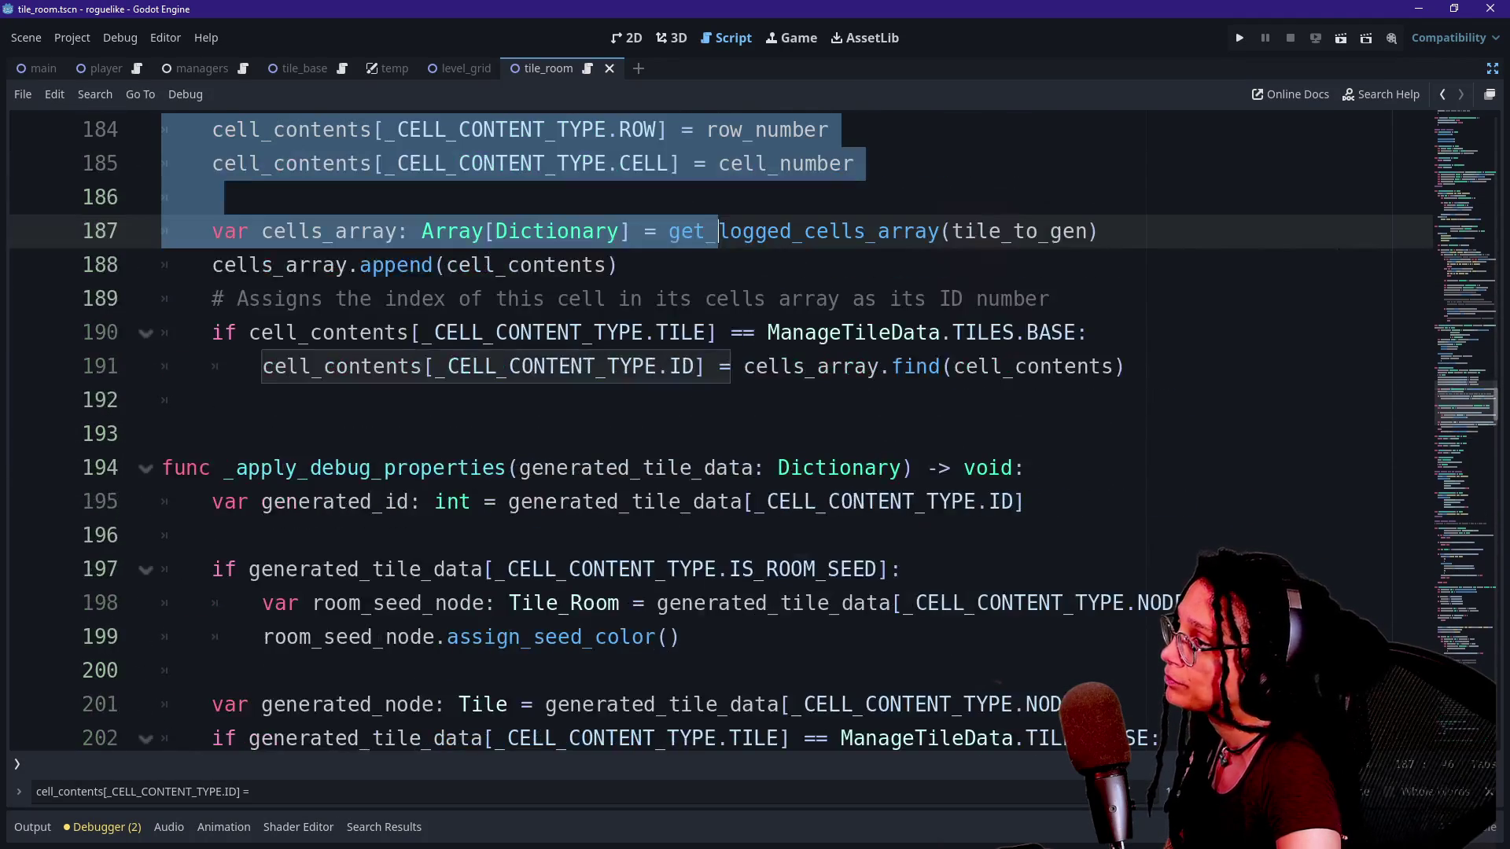
scroll(707, 432, up, 1)
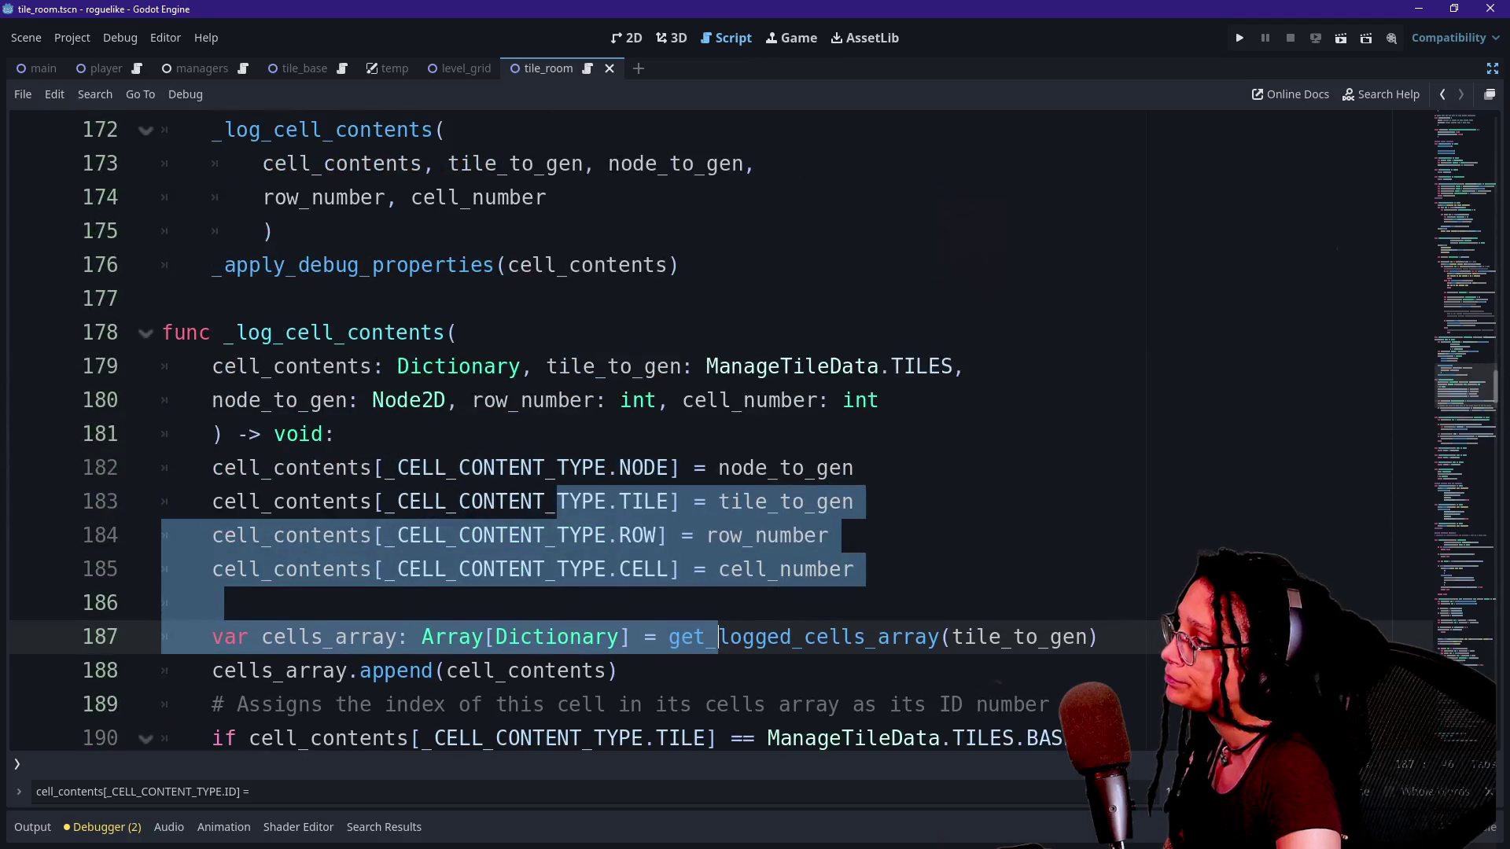
scroll(708, 433, up, 2)
click(162, 501)
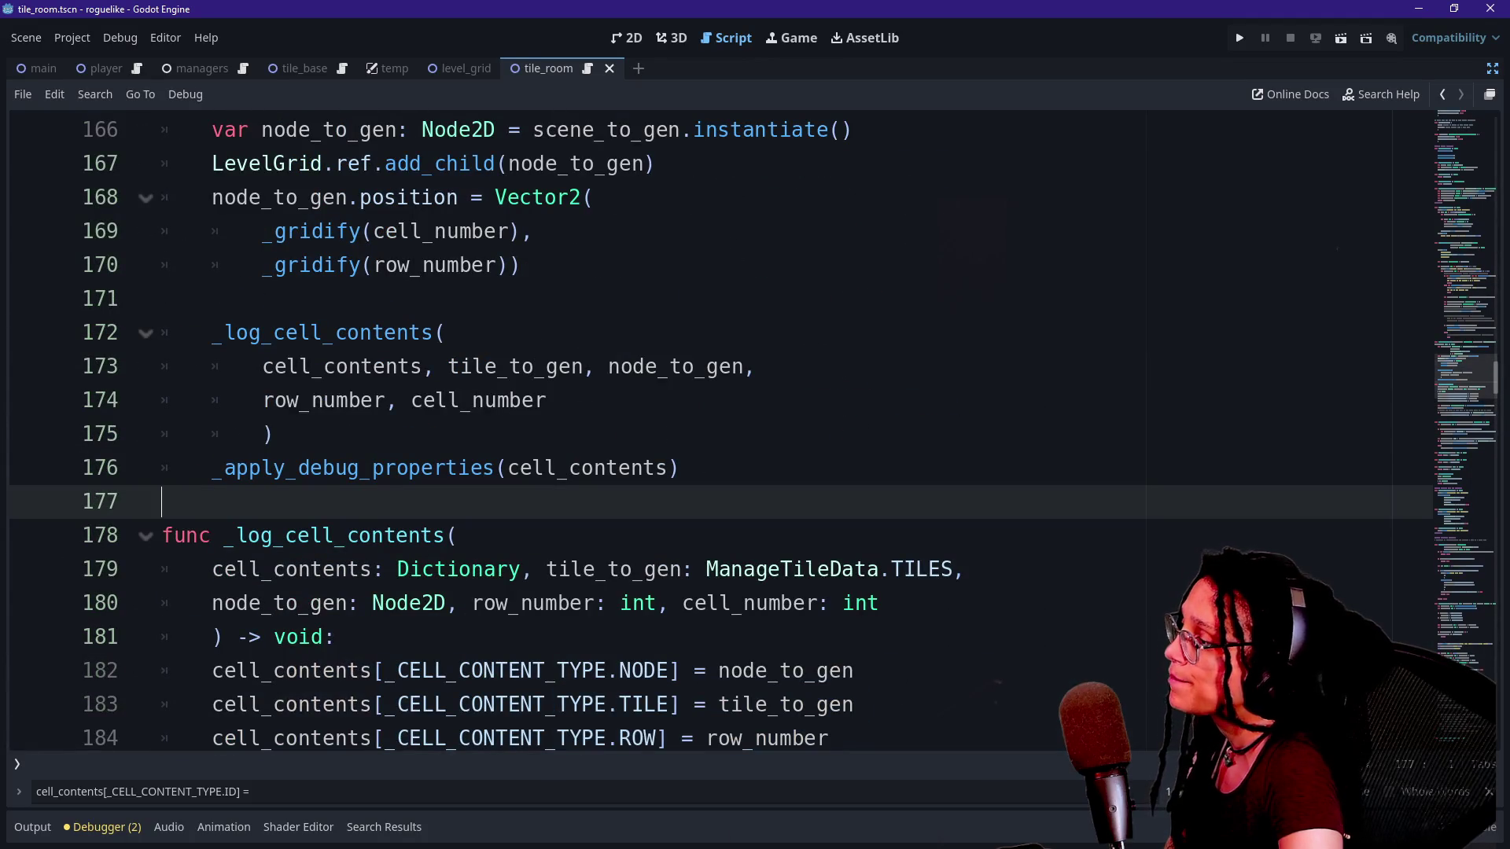
Pass row_number and cell_number as extra arguments in the _apply_debug_properties(cell_contents) call.
click(496, 467)
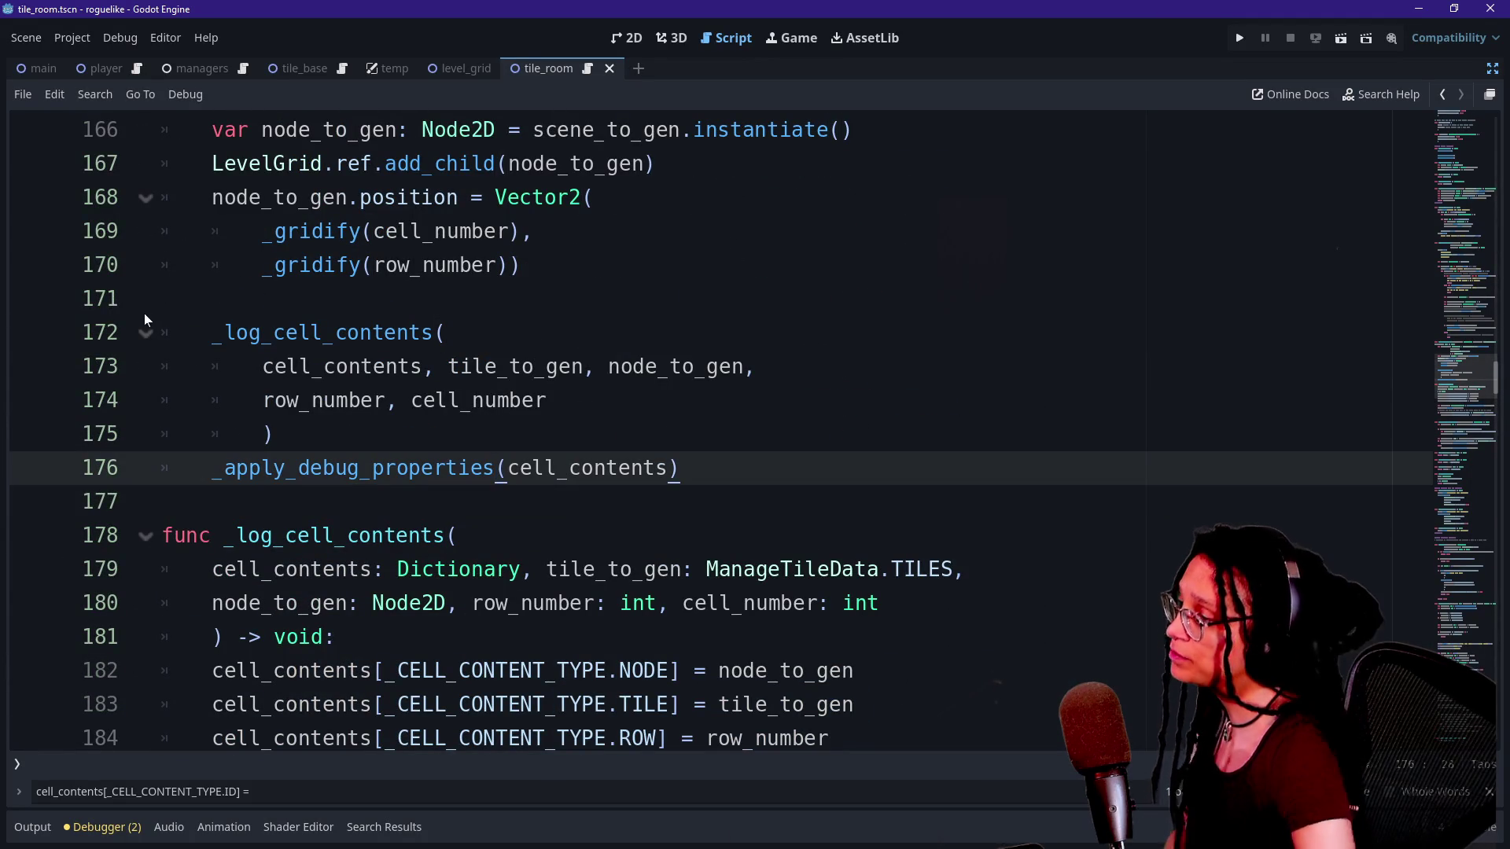
click(264, 399)
mouse_move(264, 399)
mouse_down()
mouse_move(540, 367)
mouse_move(262, 400)
mouse_move(444, 332)
mouse_move(744, 366)
mouse_up()
click(549, 399)
key(ctrl+c)
click(672, 467)
key(ctrl+v)
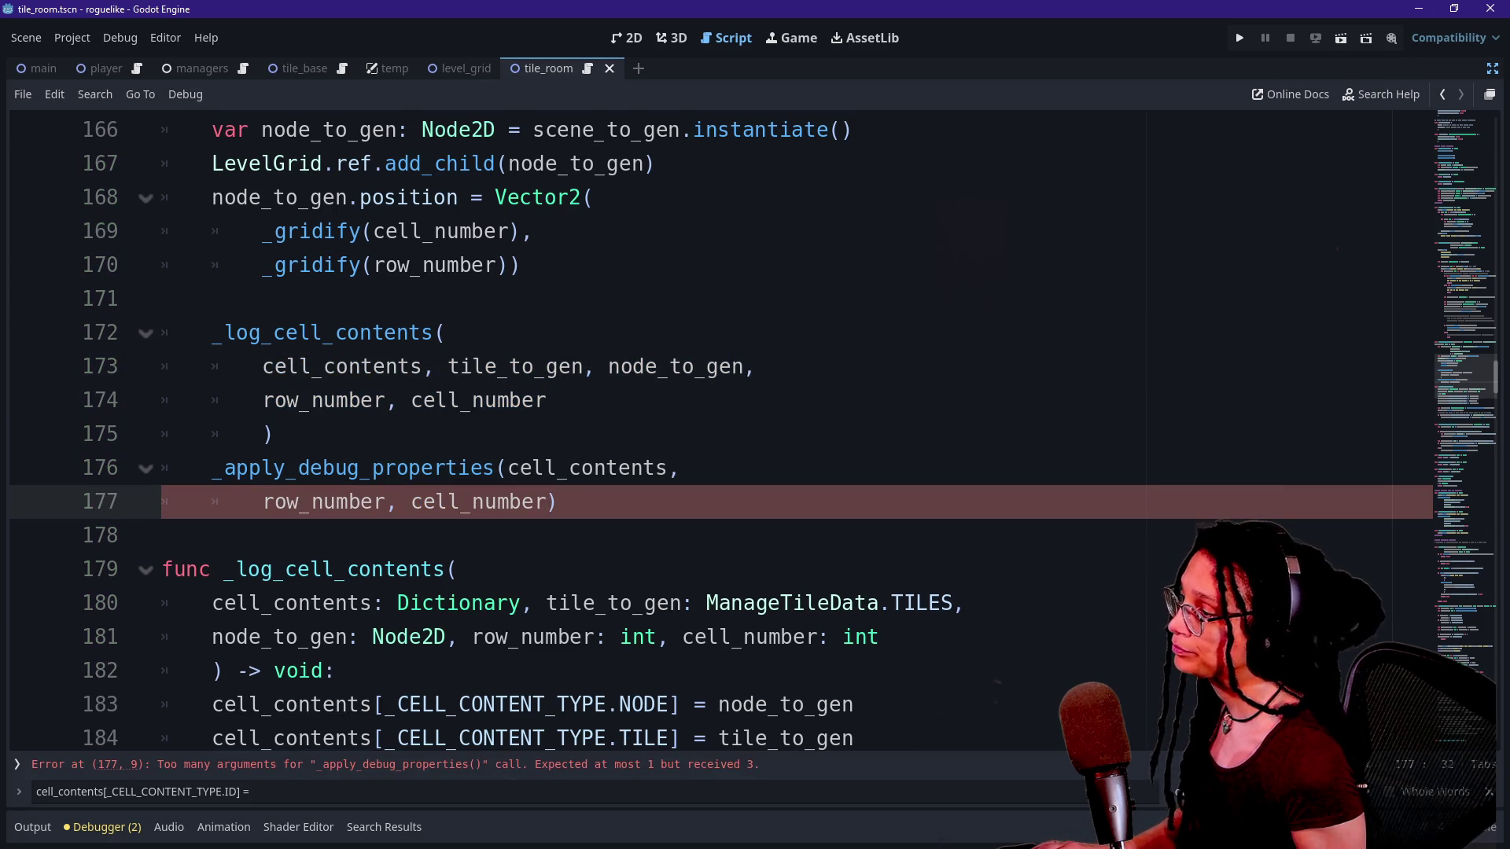
key(BackSpace)
key(BackSpace)
key(BackSpace)
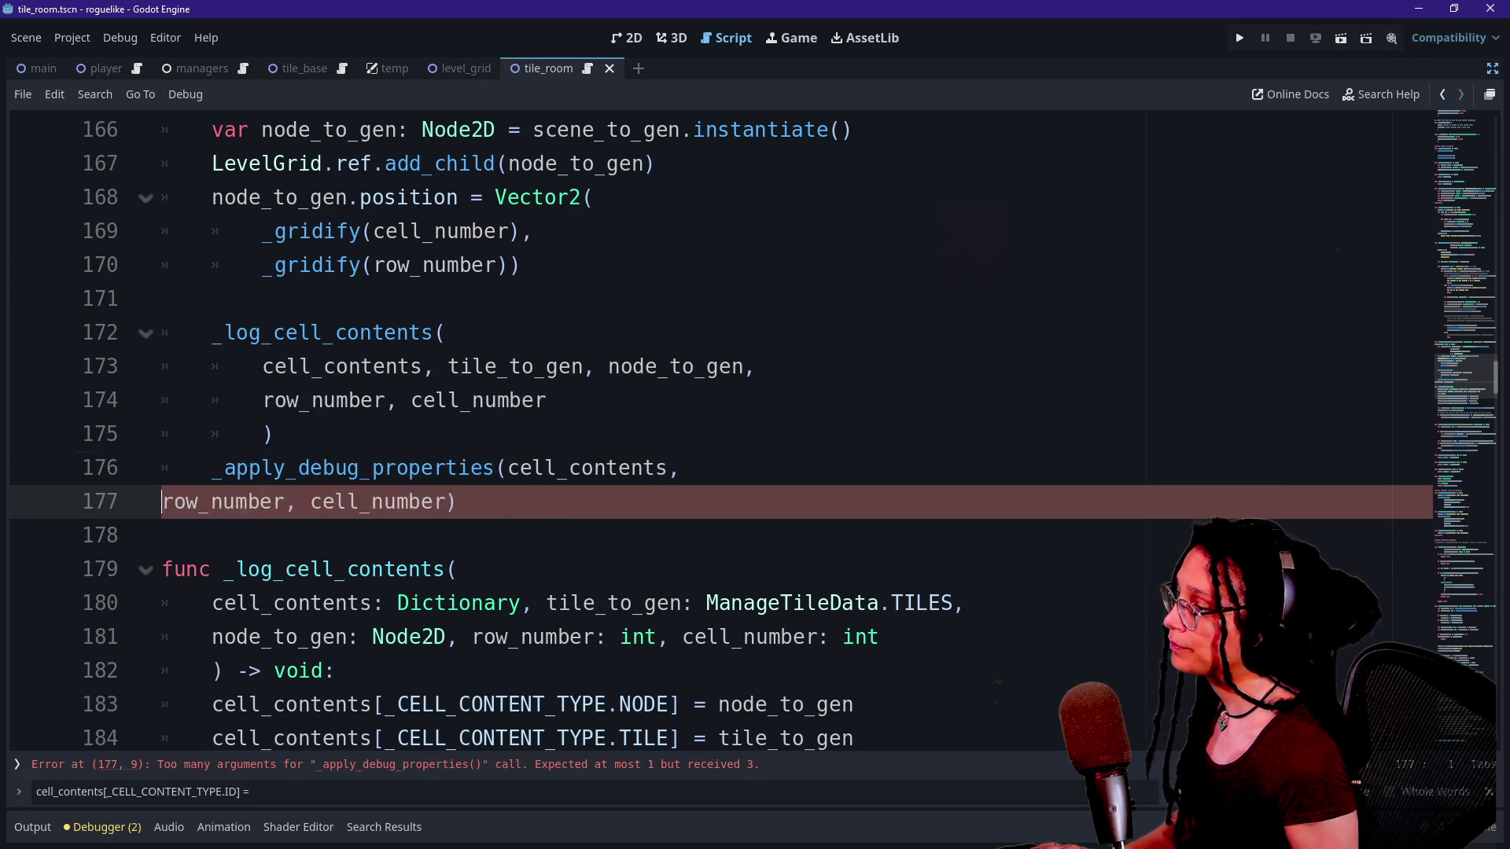
Add row_number:int and cell_number:int parameters to the _apply_debug_properties signature.
scroll(755, 432, down, 4)
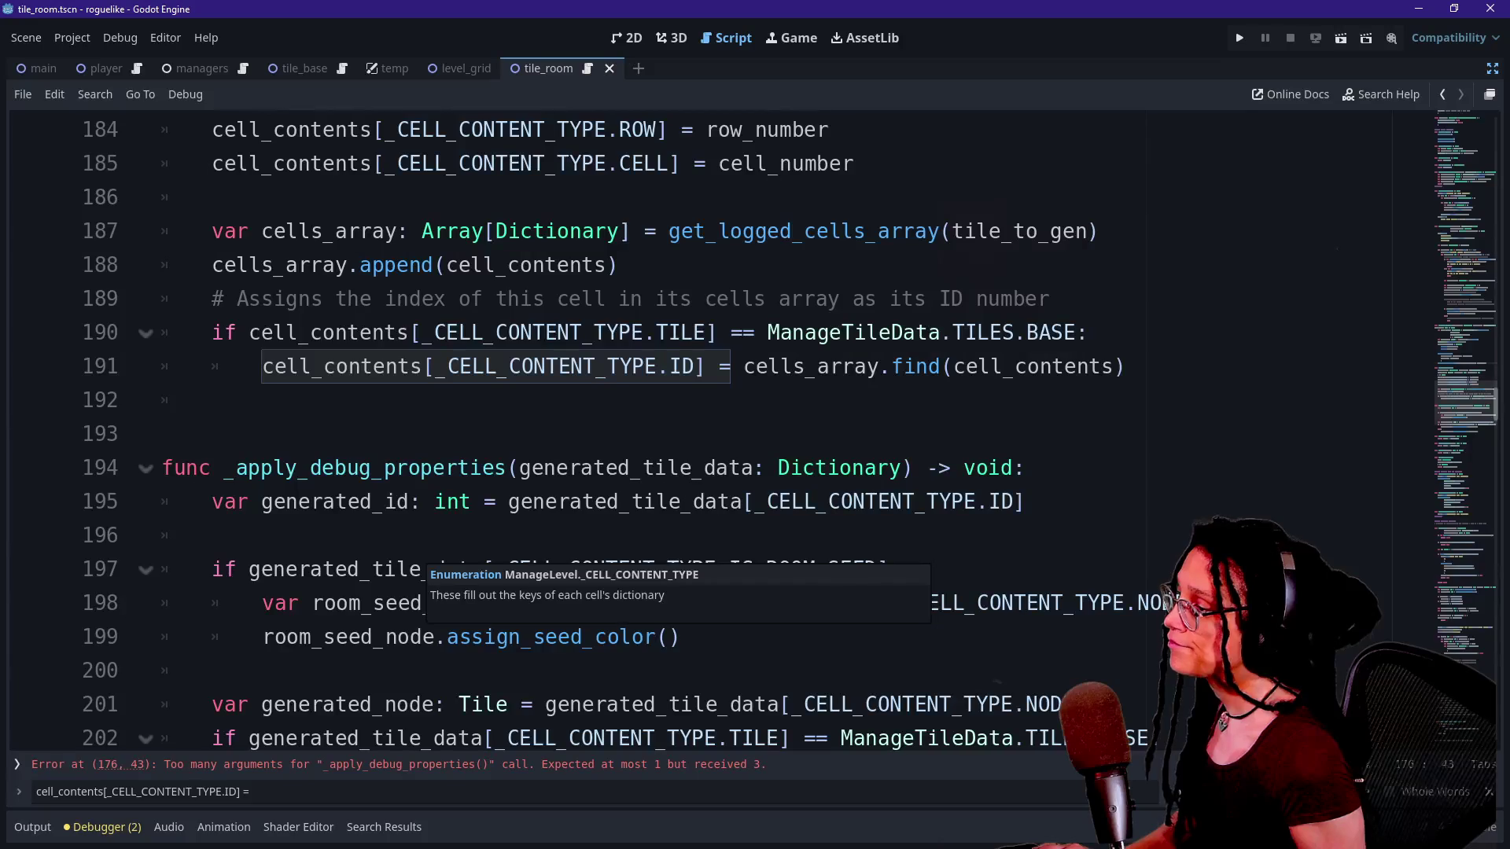
click(903, 467)
text(,row_num)
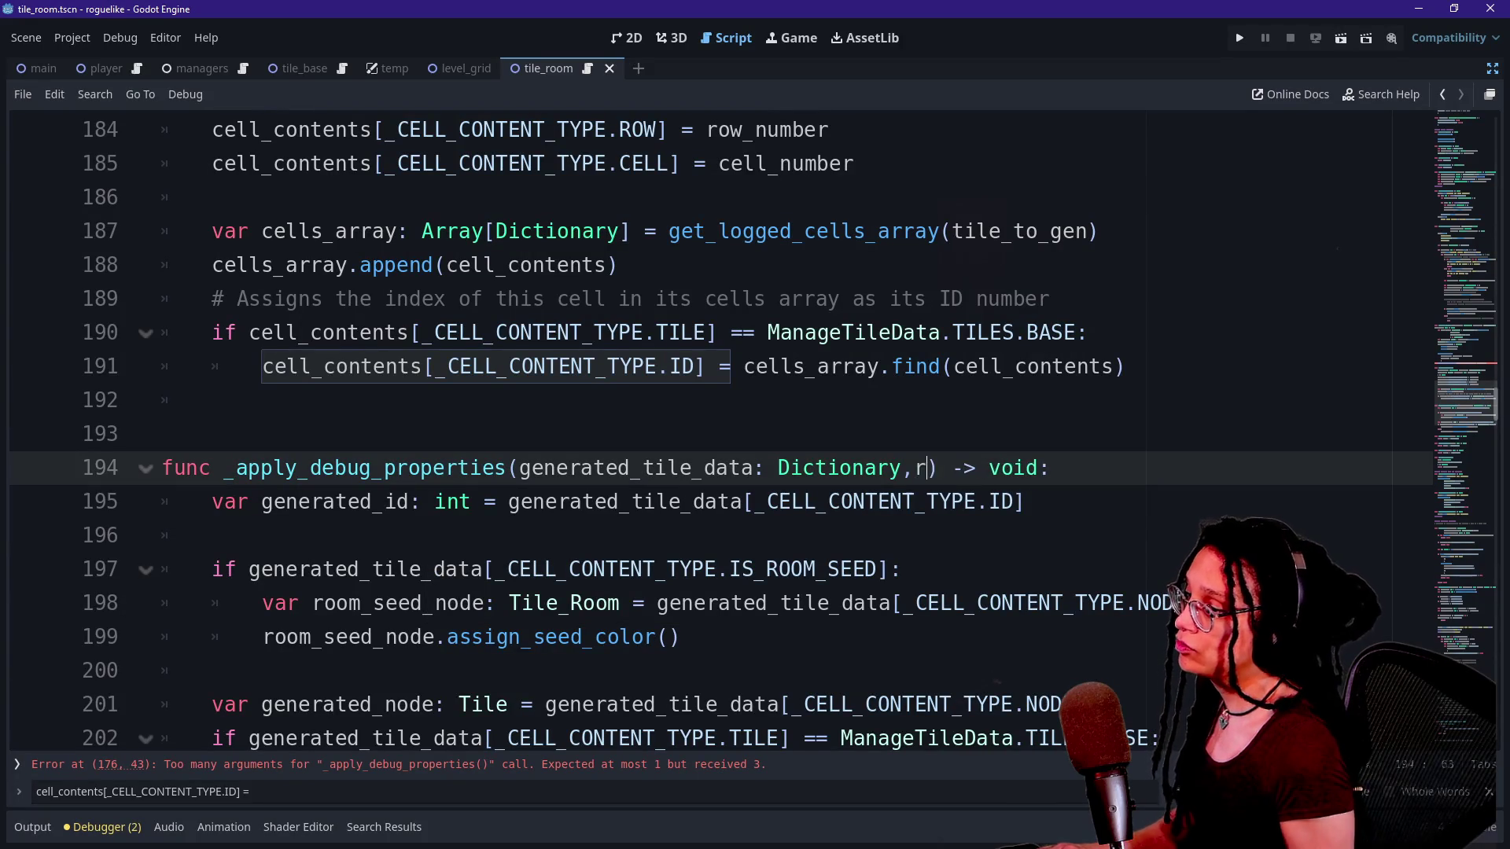
text(ber:)
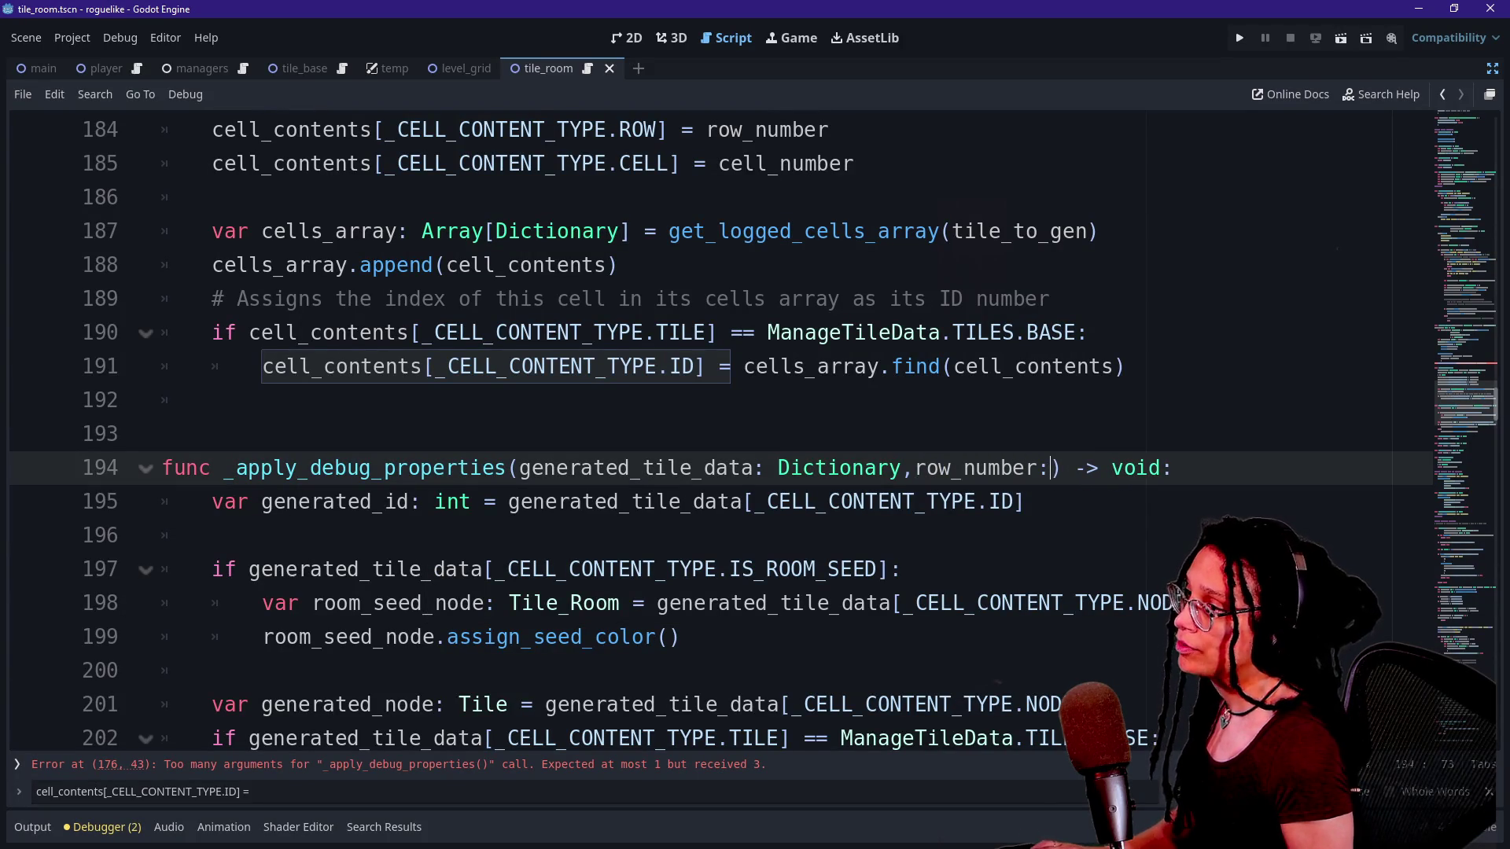
text(int,cell_number)
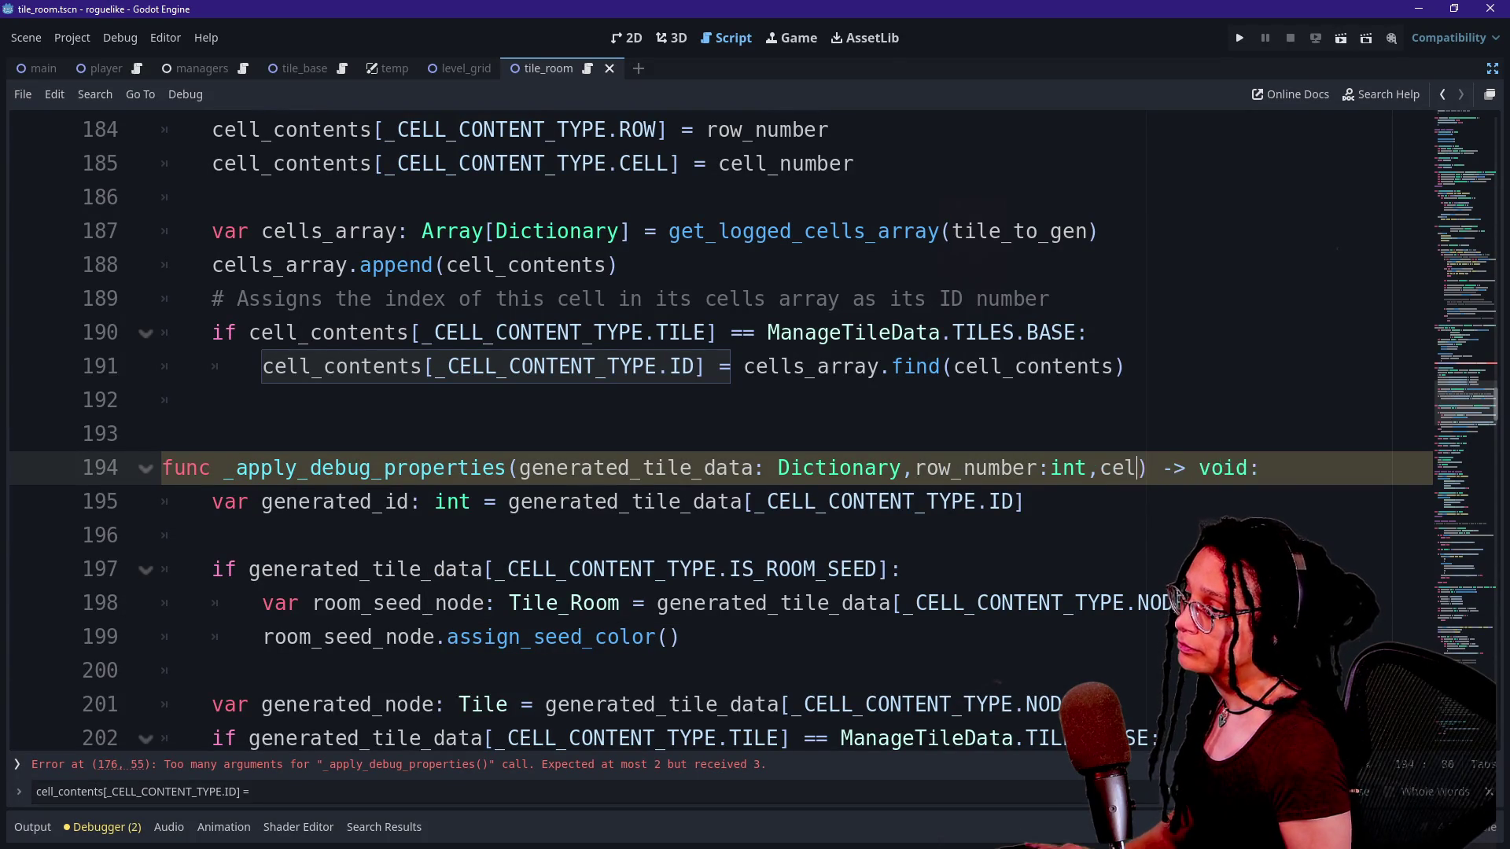
text(:int)
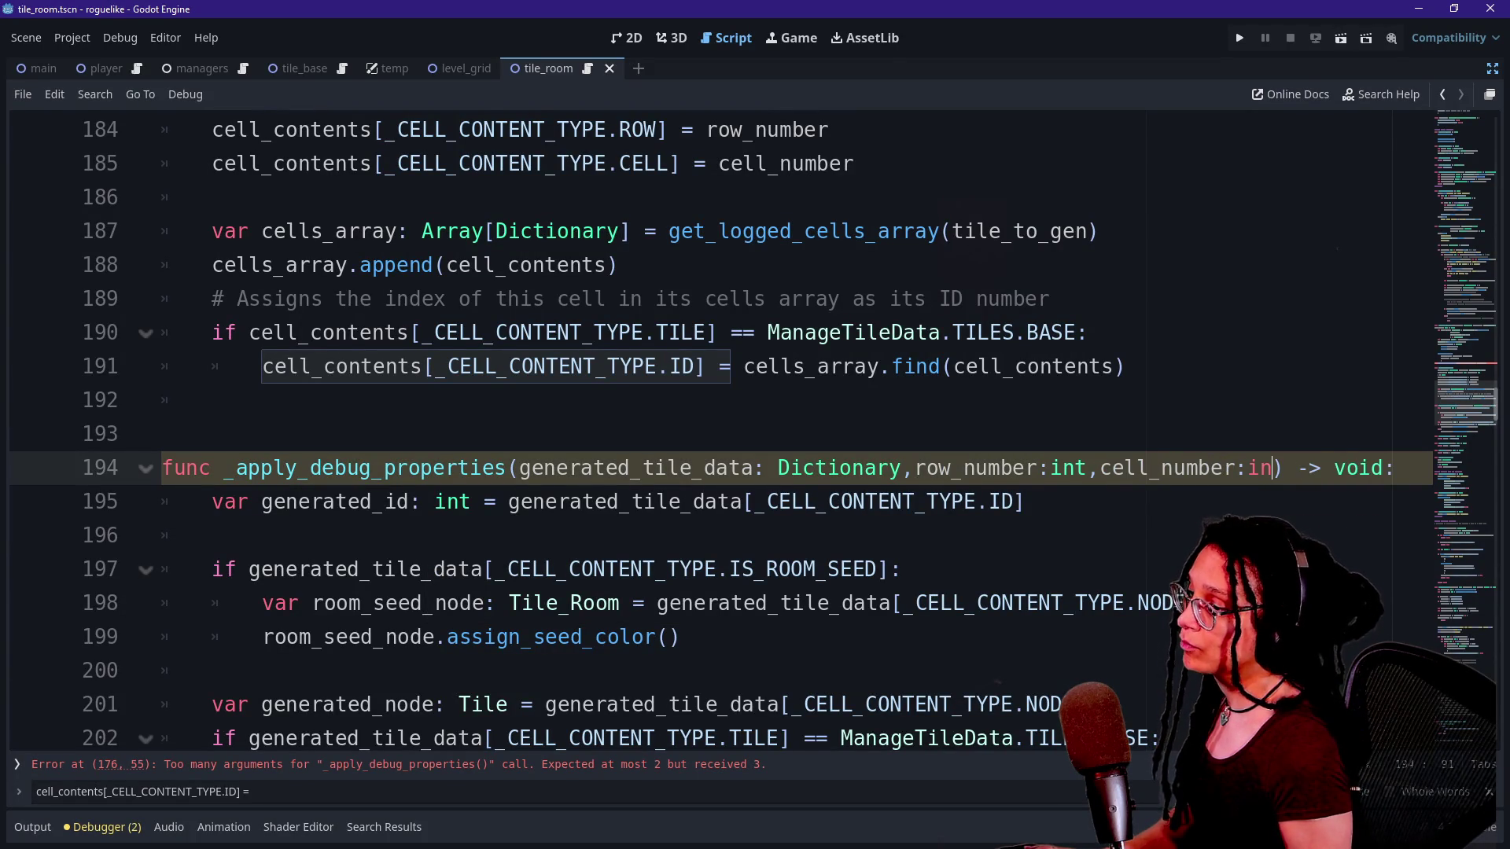
scroll(755, 424, down, 2)
click(755, 535)
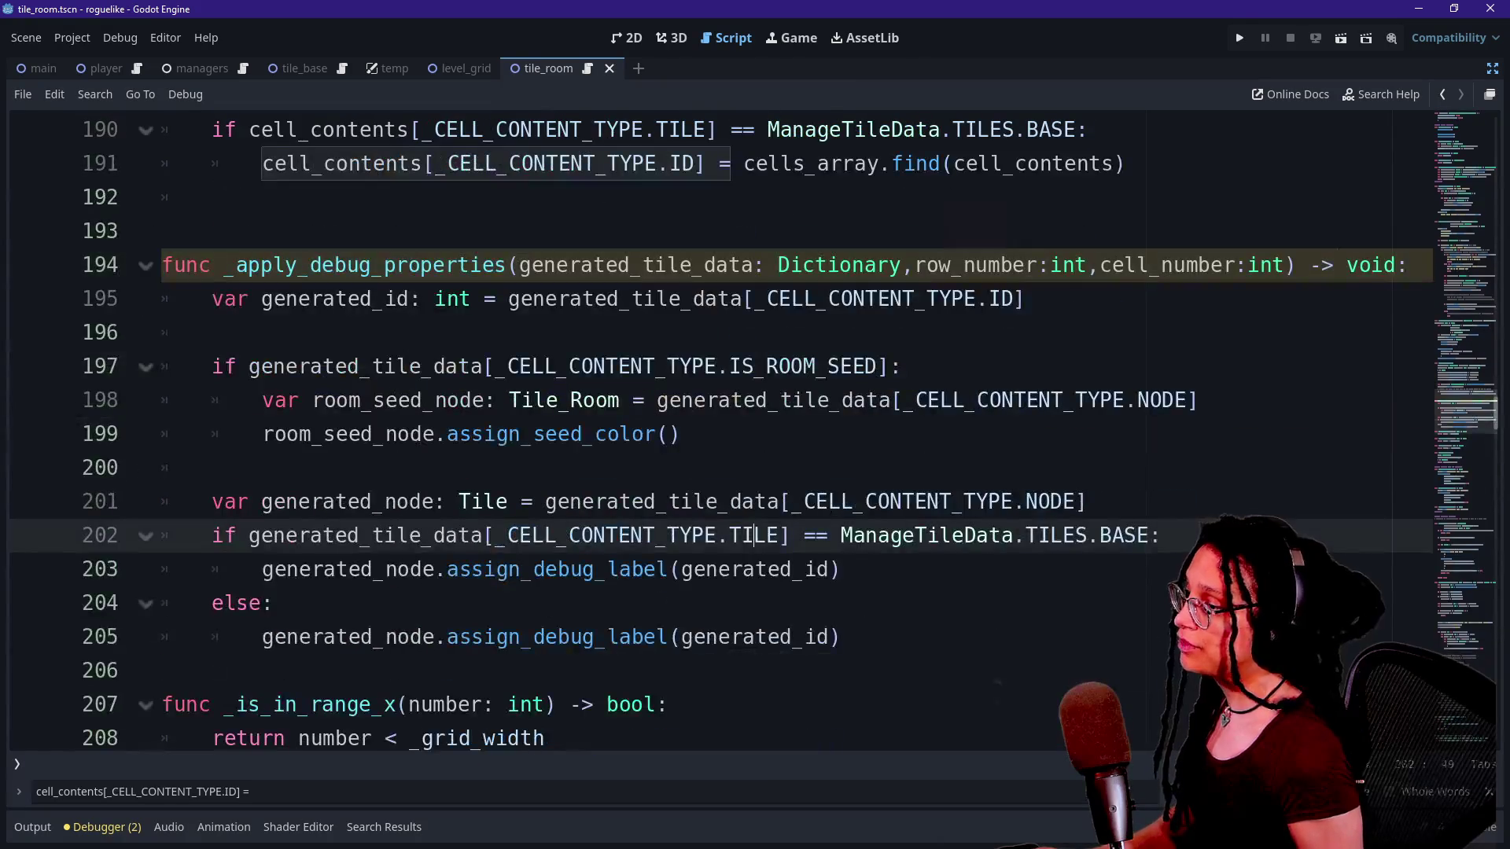
click(274, 603)
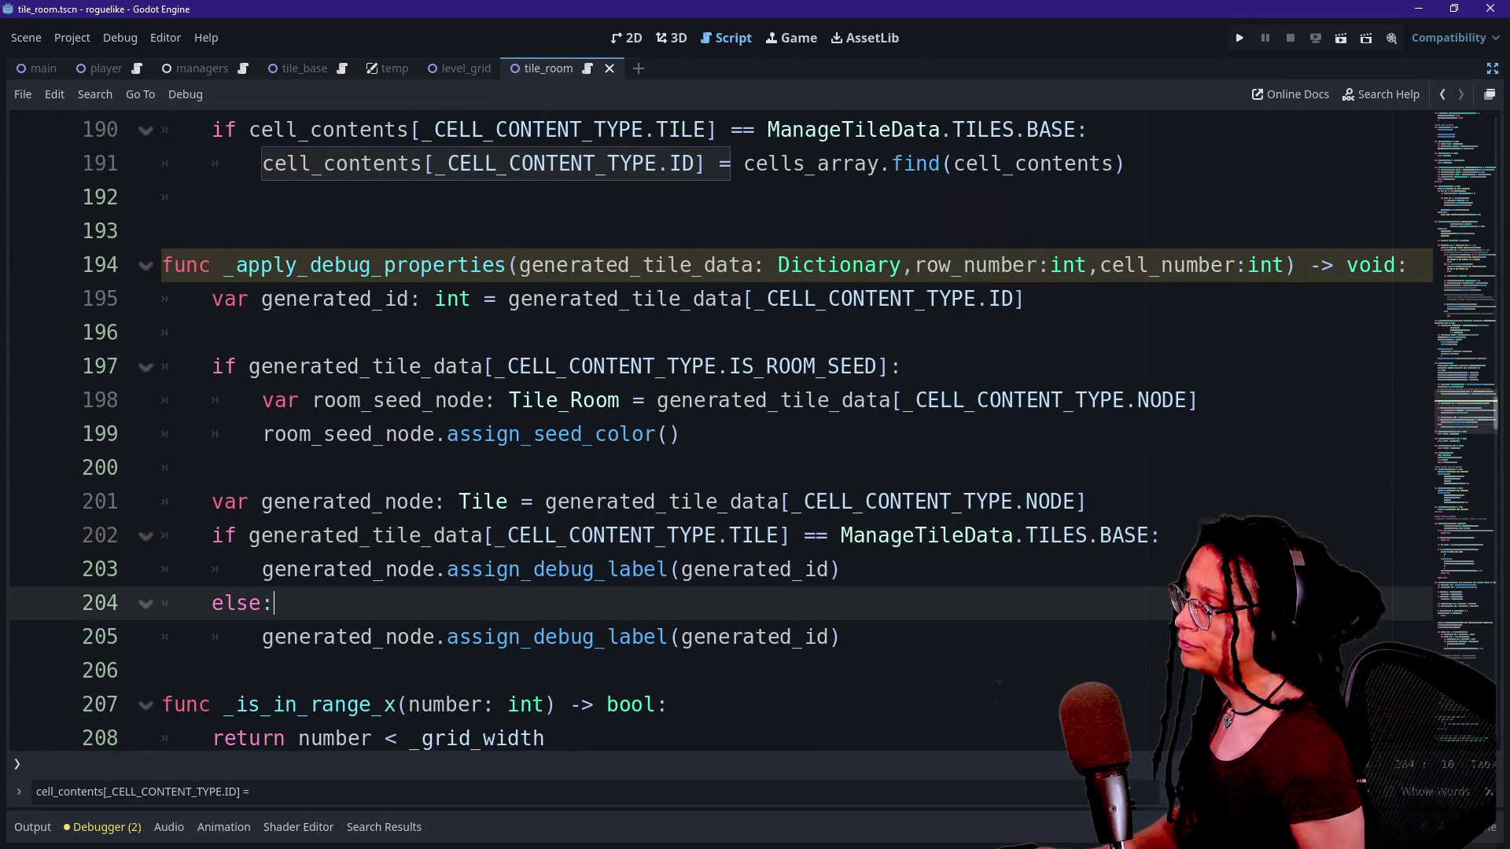
In the else branch, declare base_cell_contents: Dictionary = _level_data[row_number][cell_number].
key(Return)
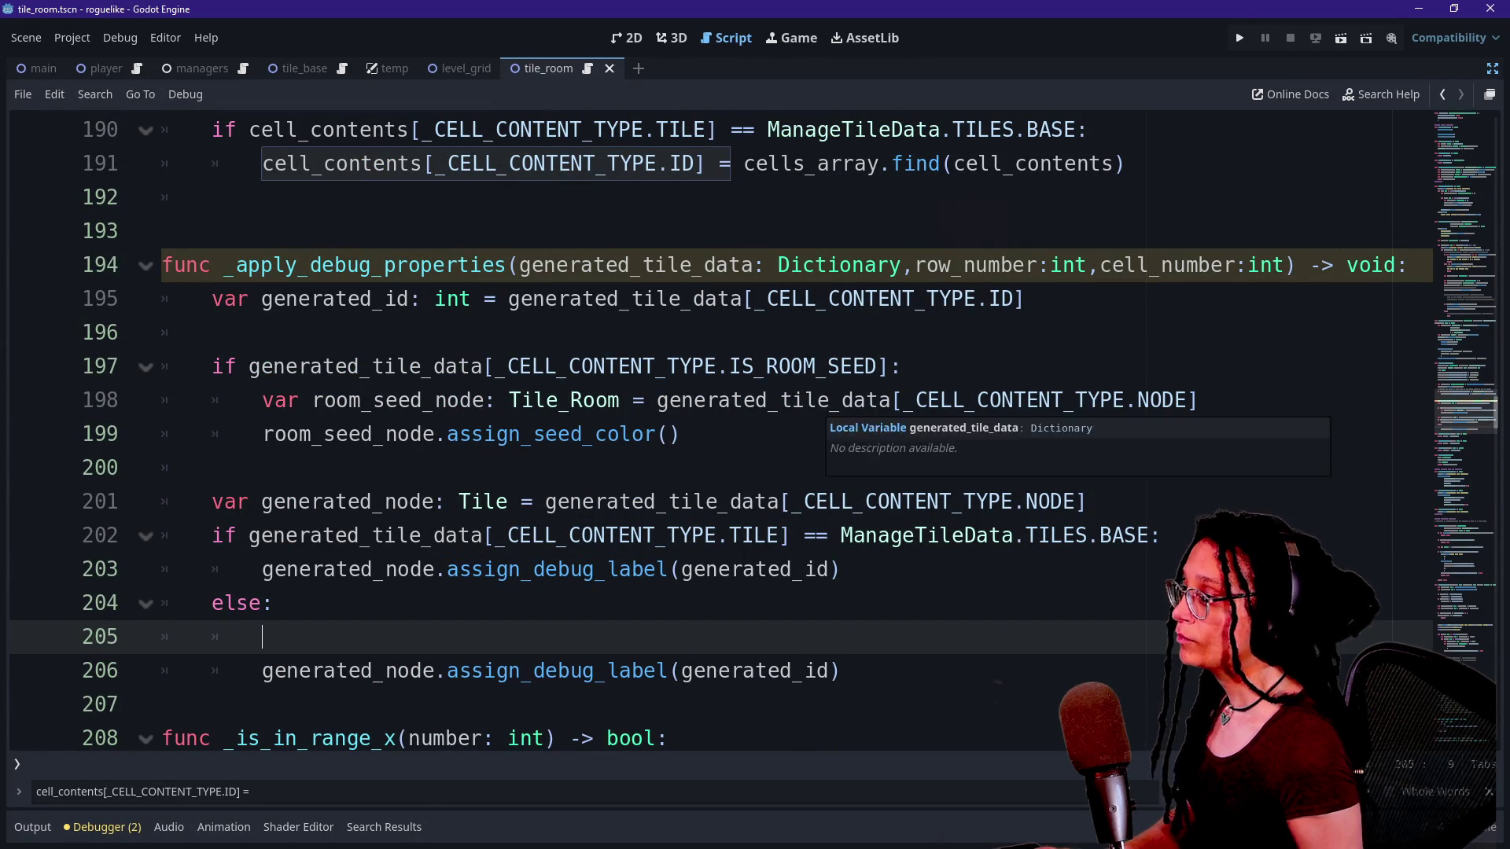
text(_)
key(BackSpace)
text(var )
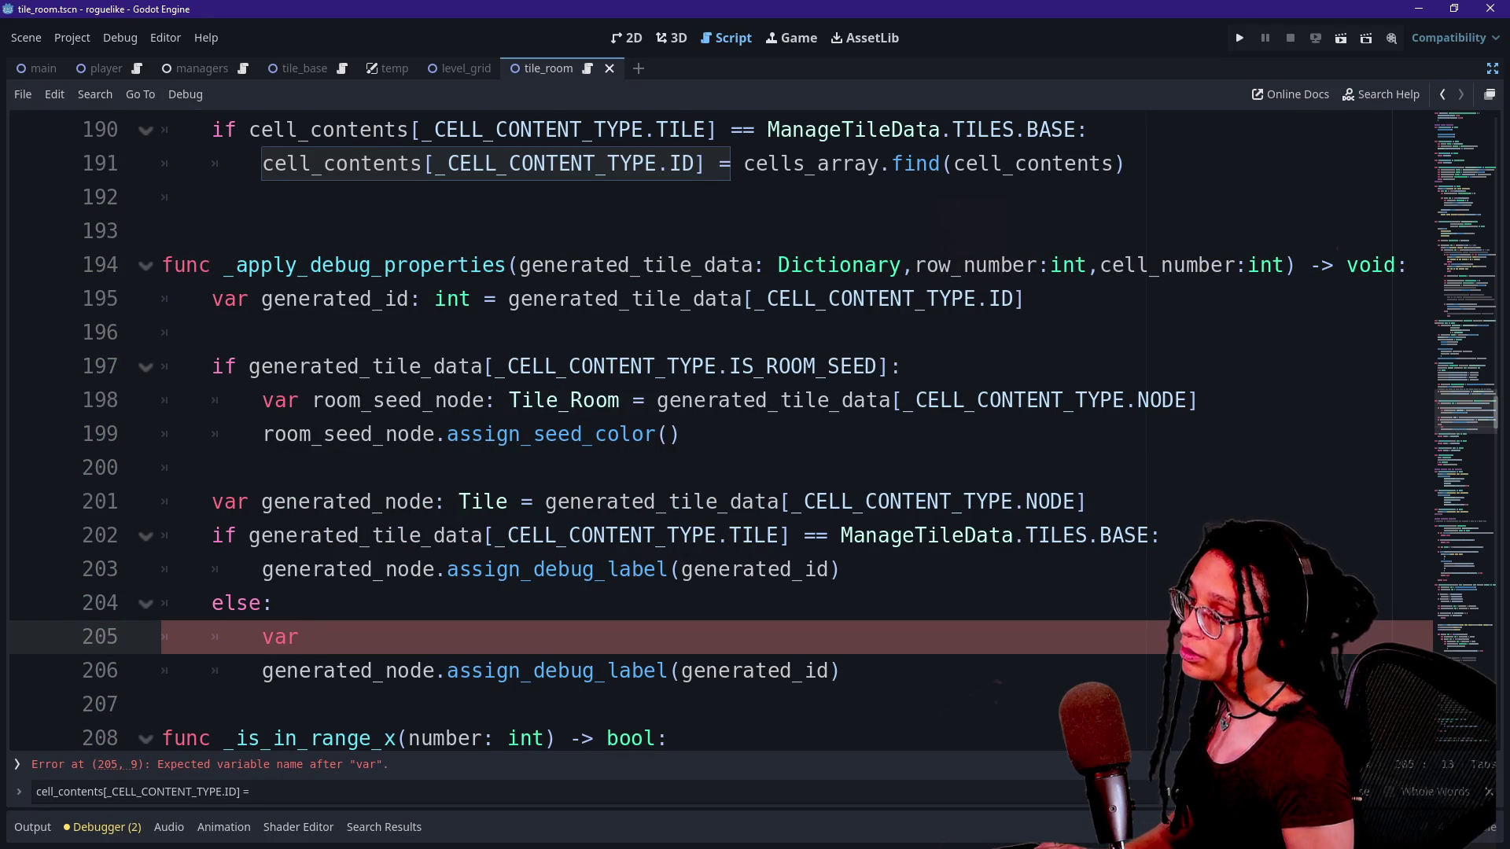
text(cell_id:)
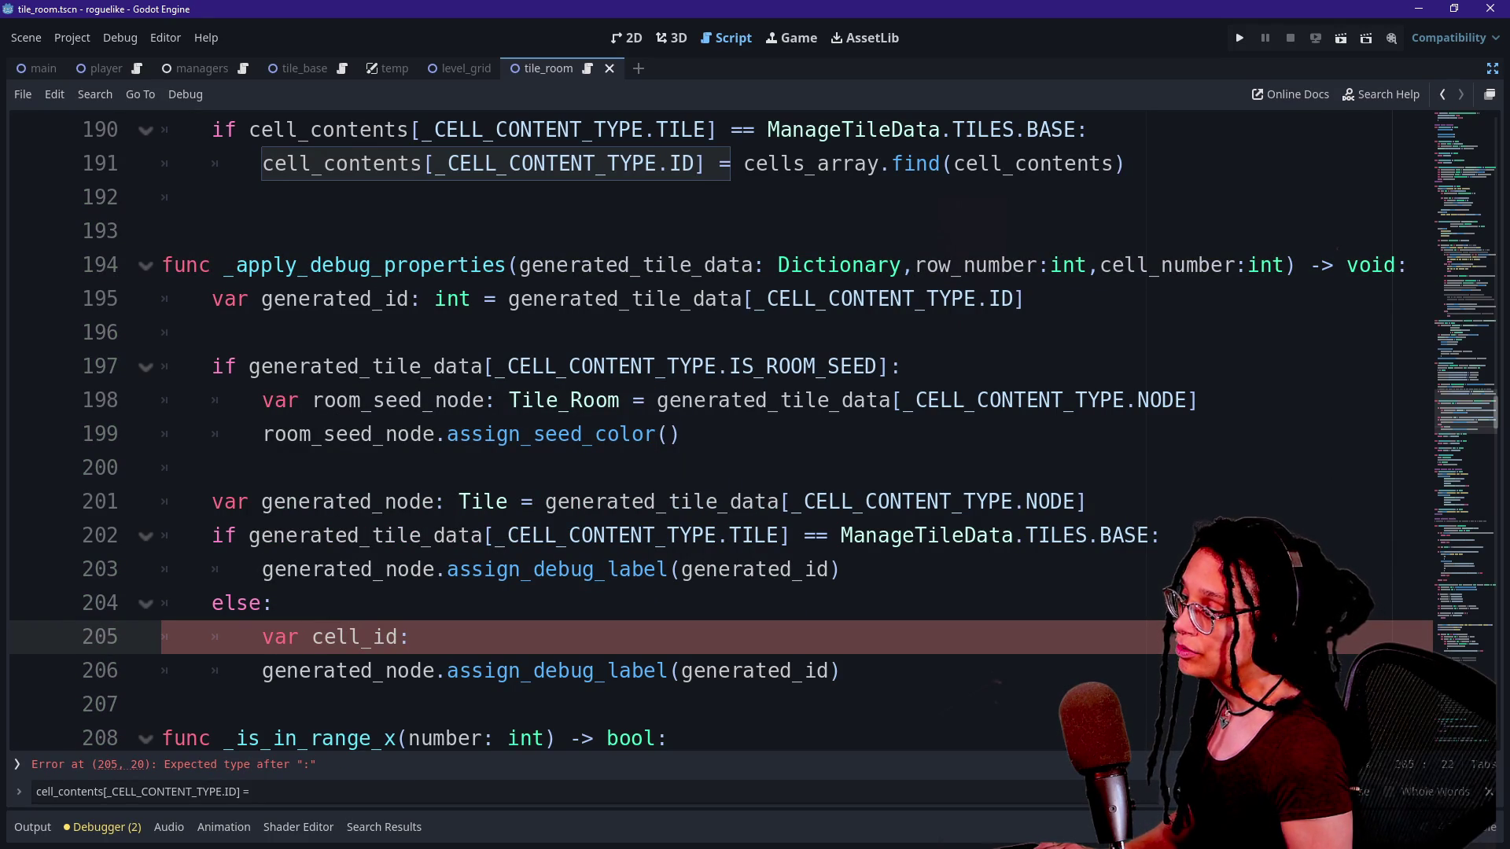
key(BackSpace)
key(BackSpace)
key(BackSpace)
text(base)
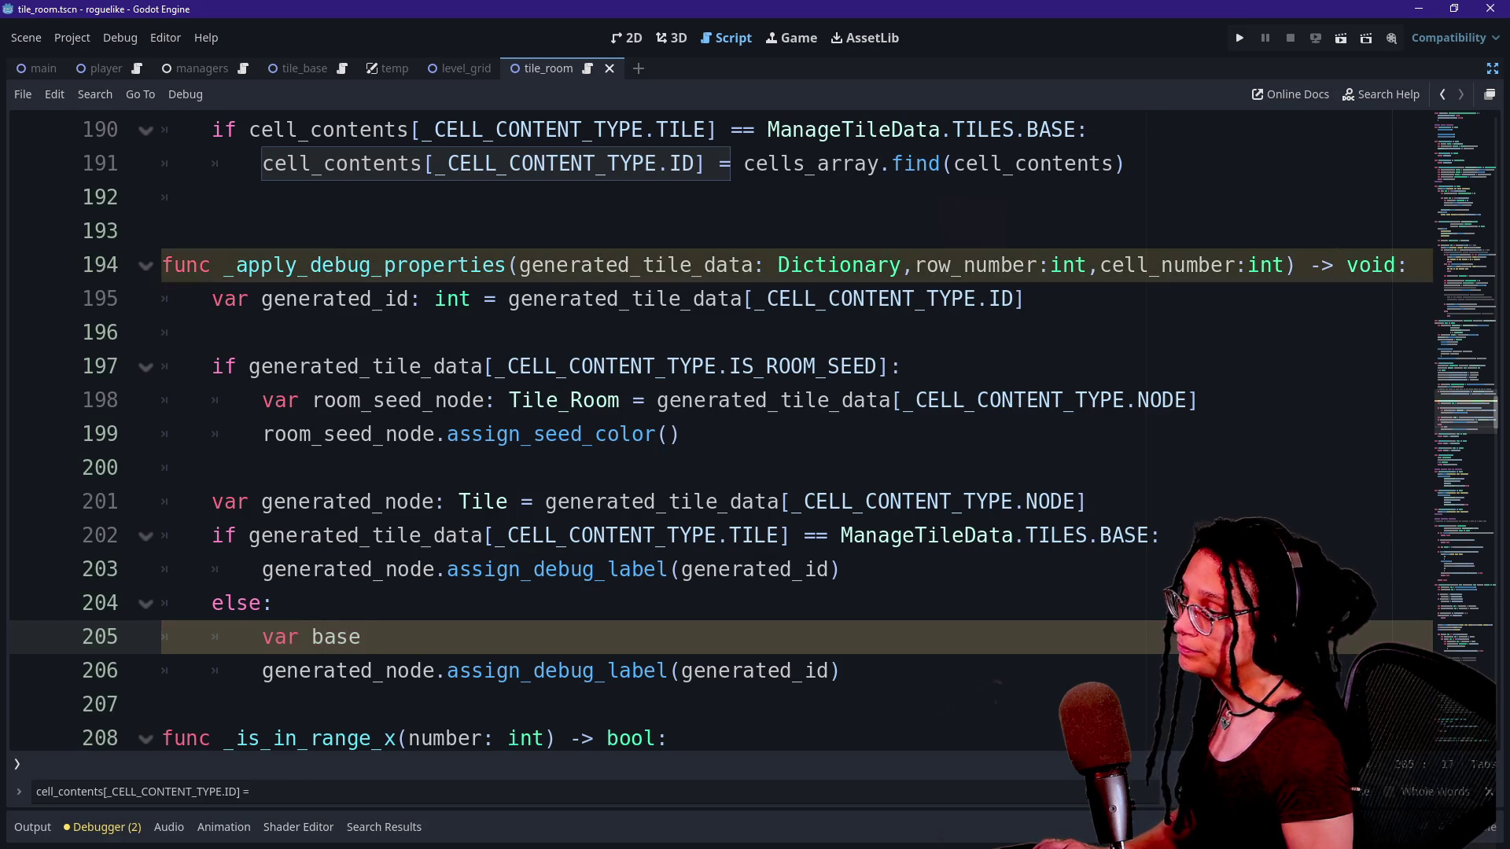
text(_cell_id: int =)
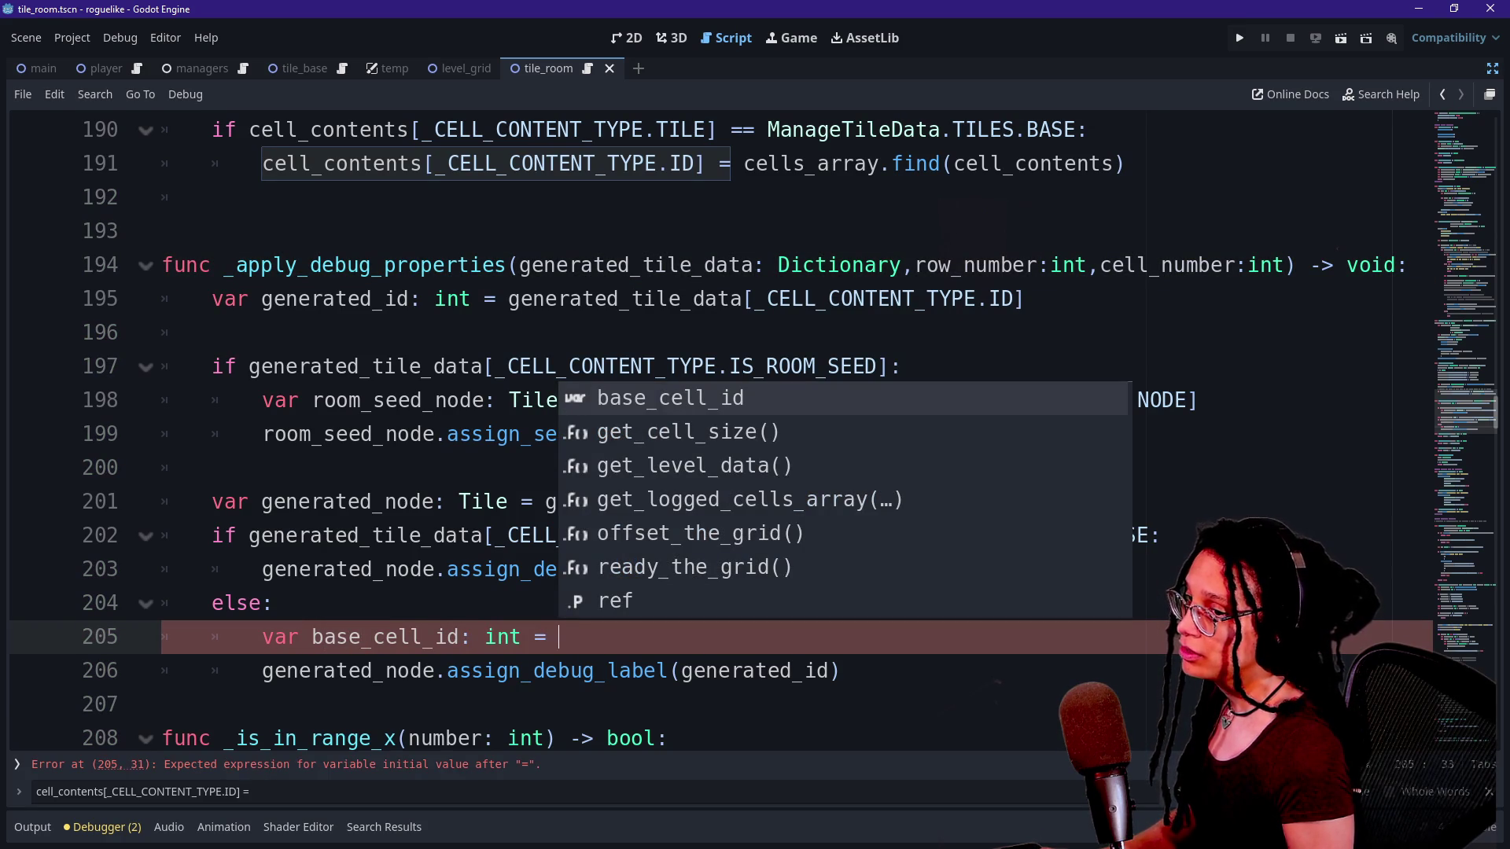
key(Escape)
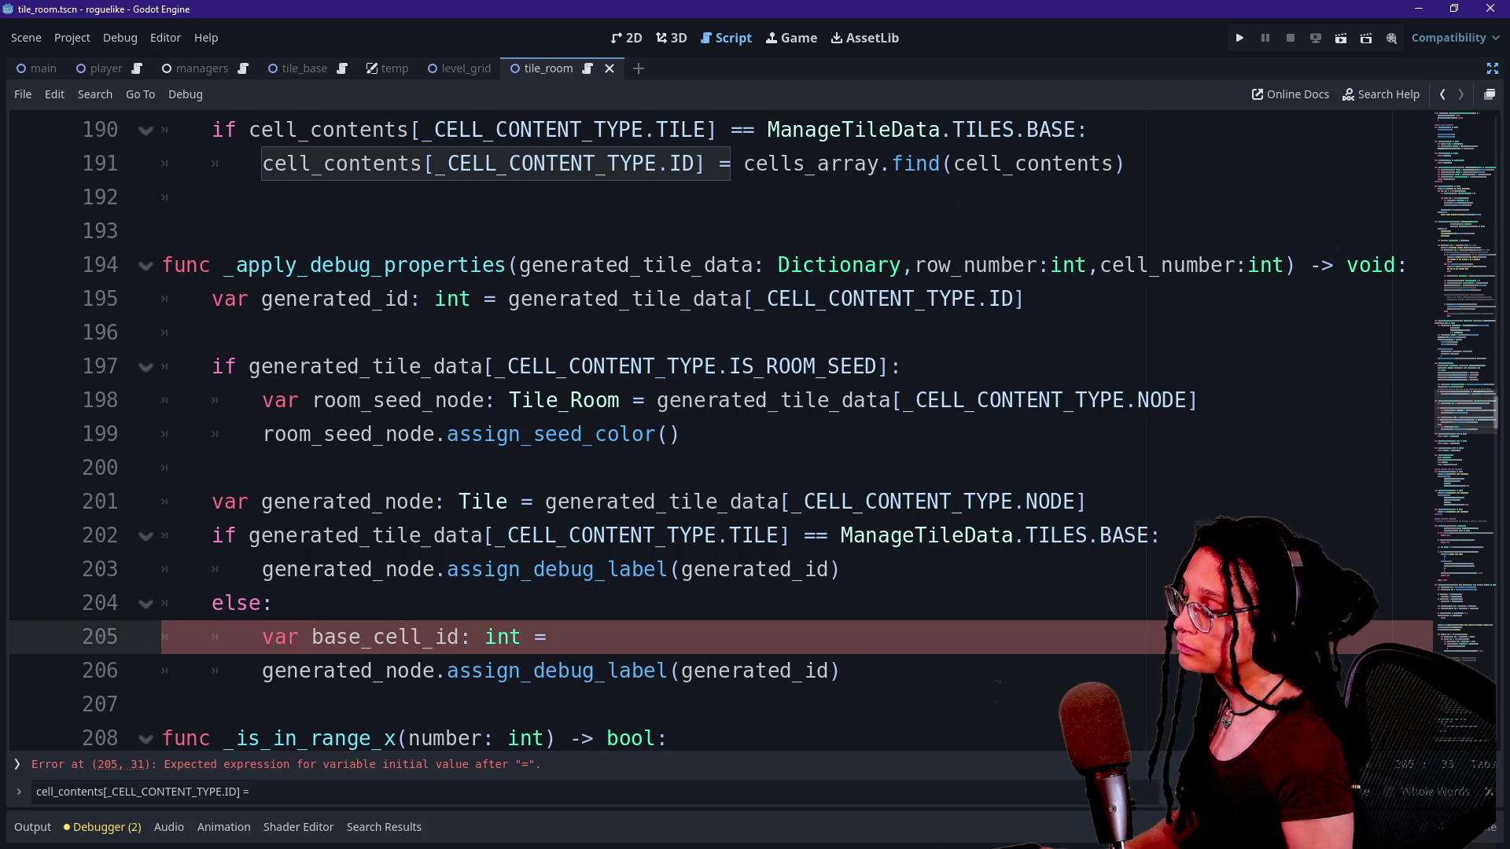
text(_lev)
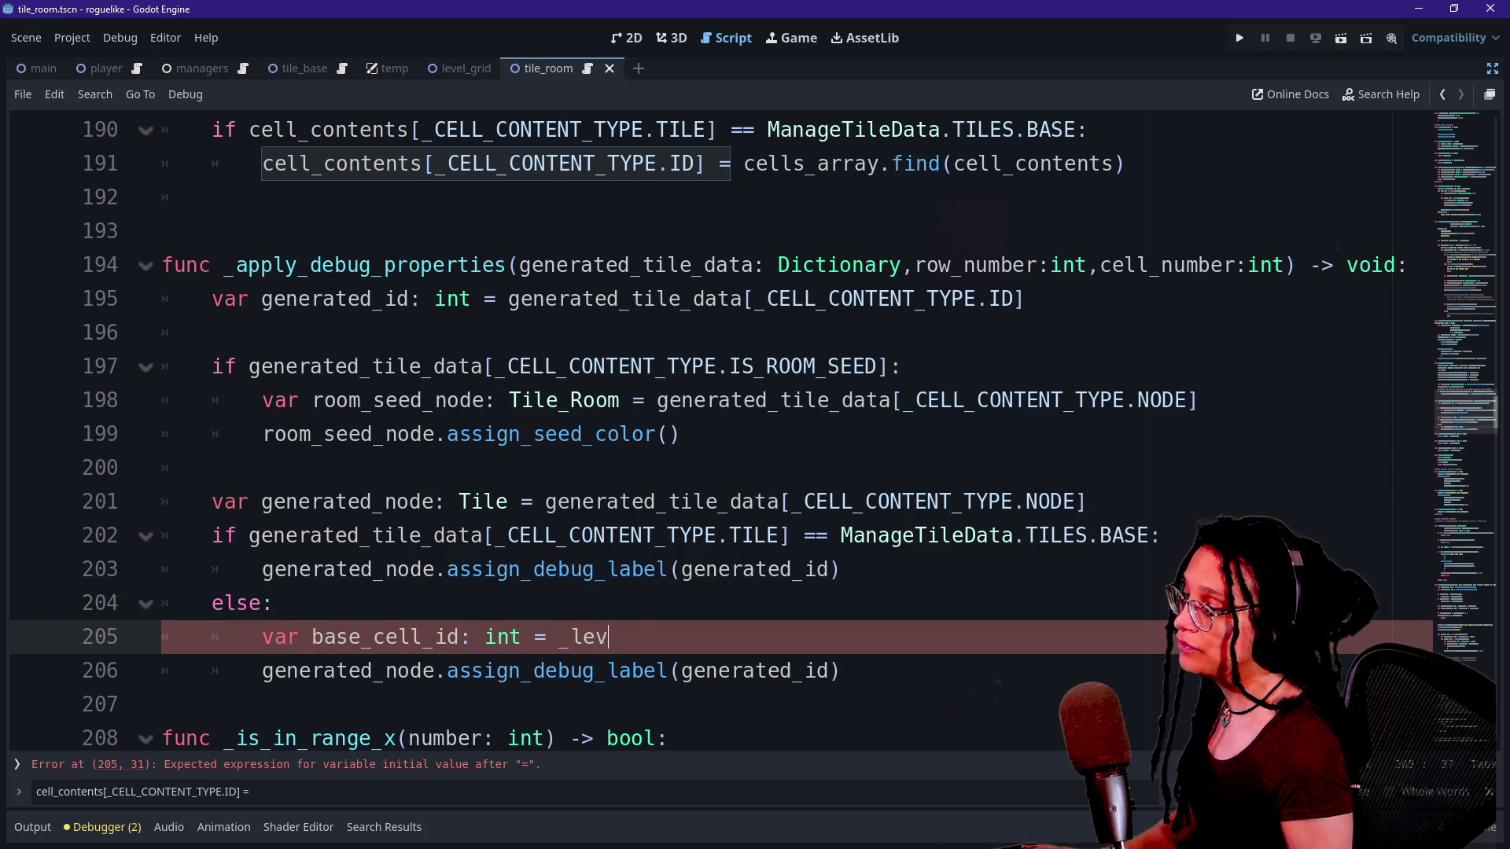
text(el_data[)
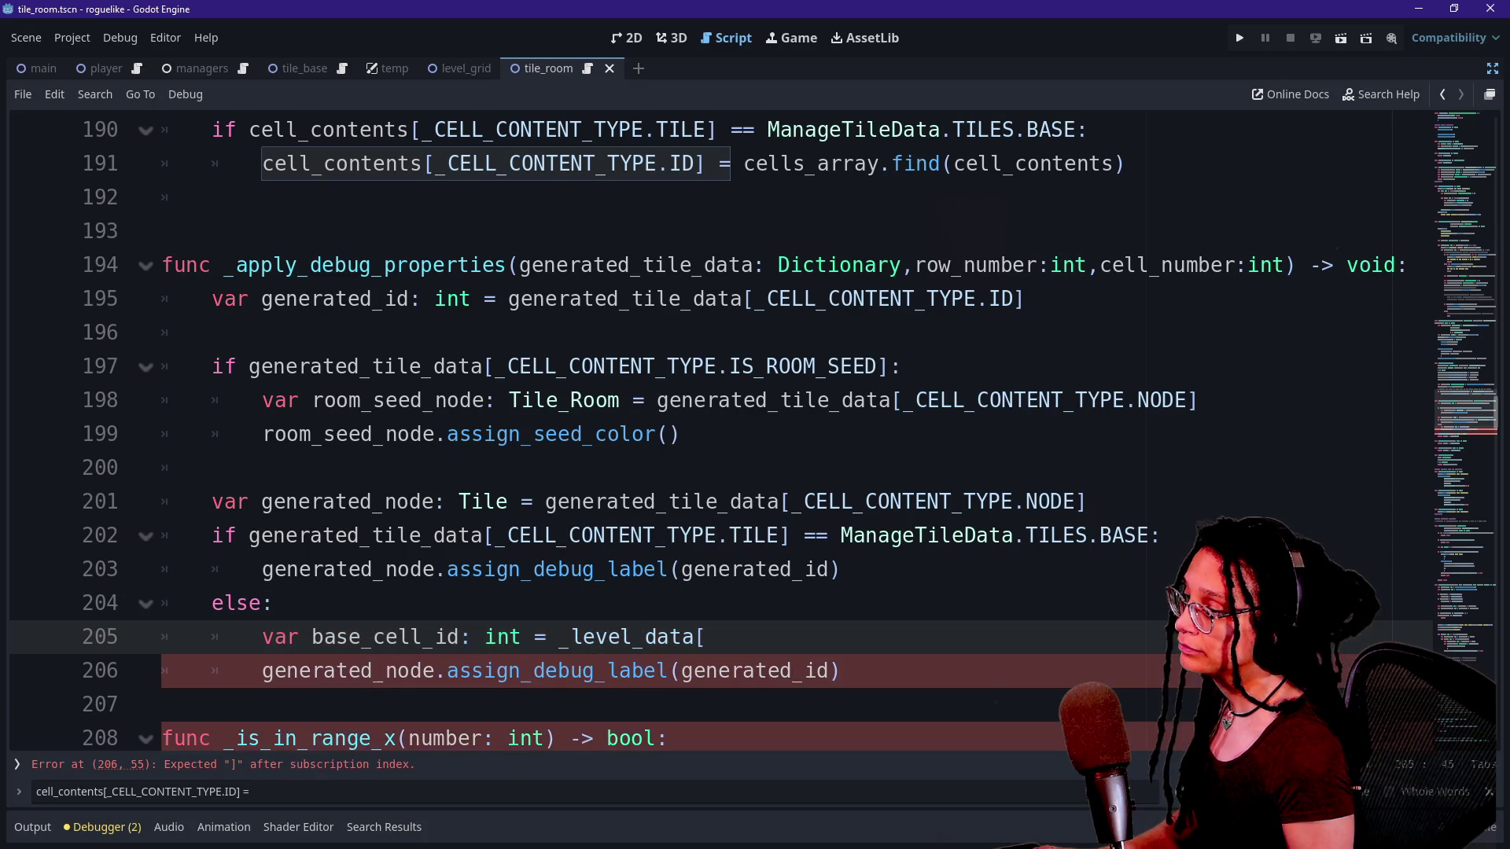
text(row_number)
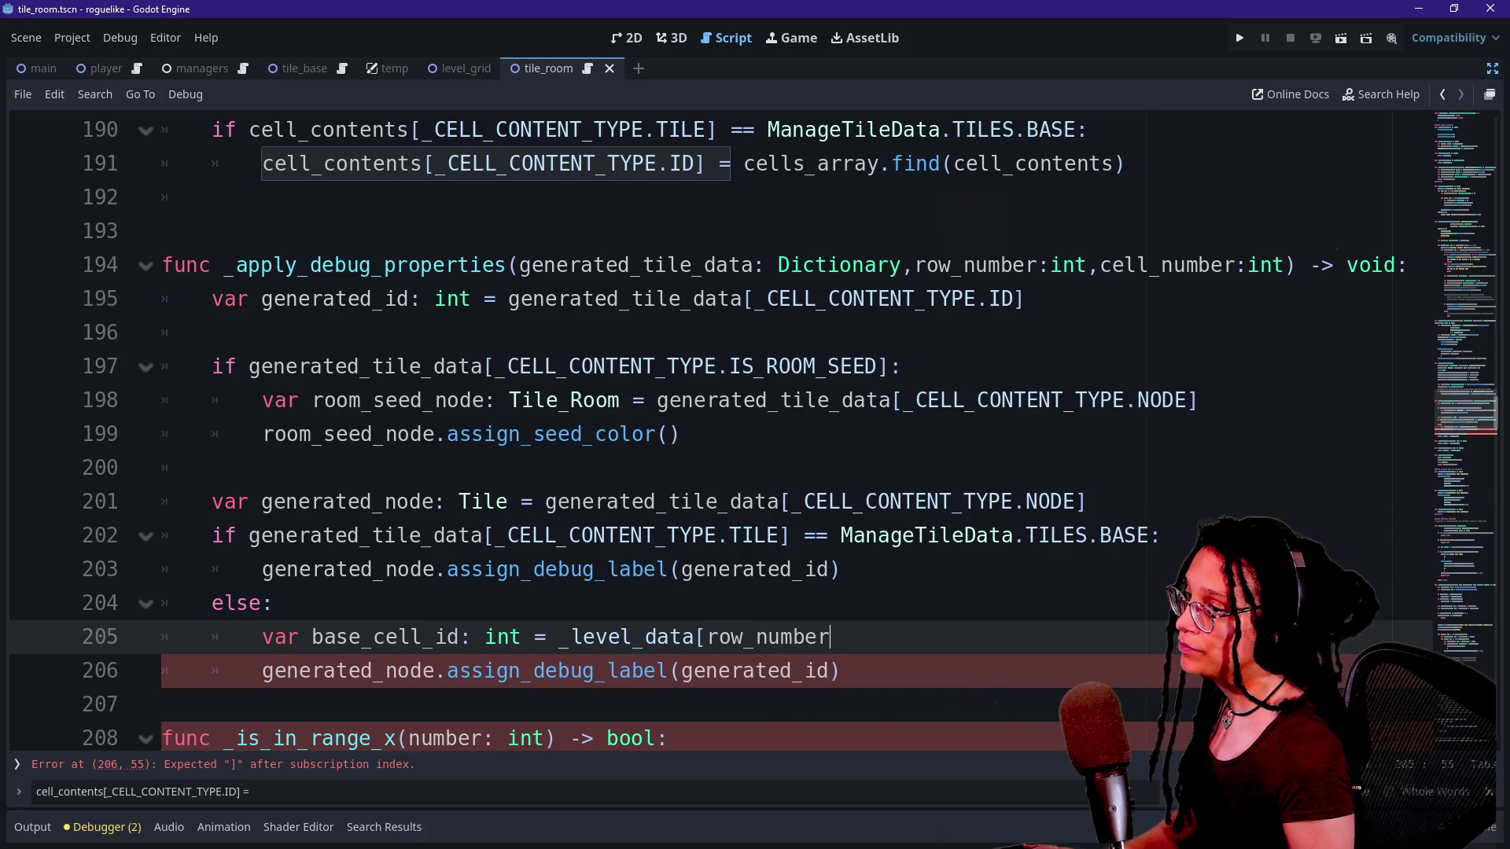
text(][ce)
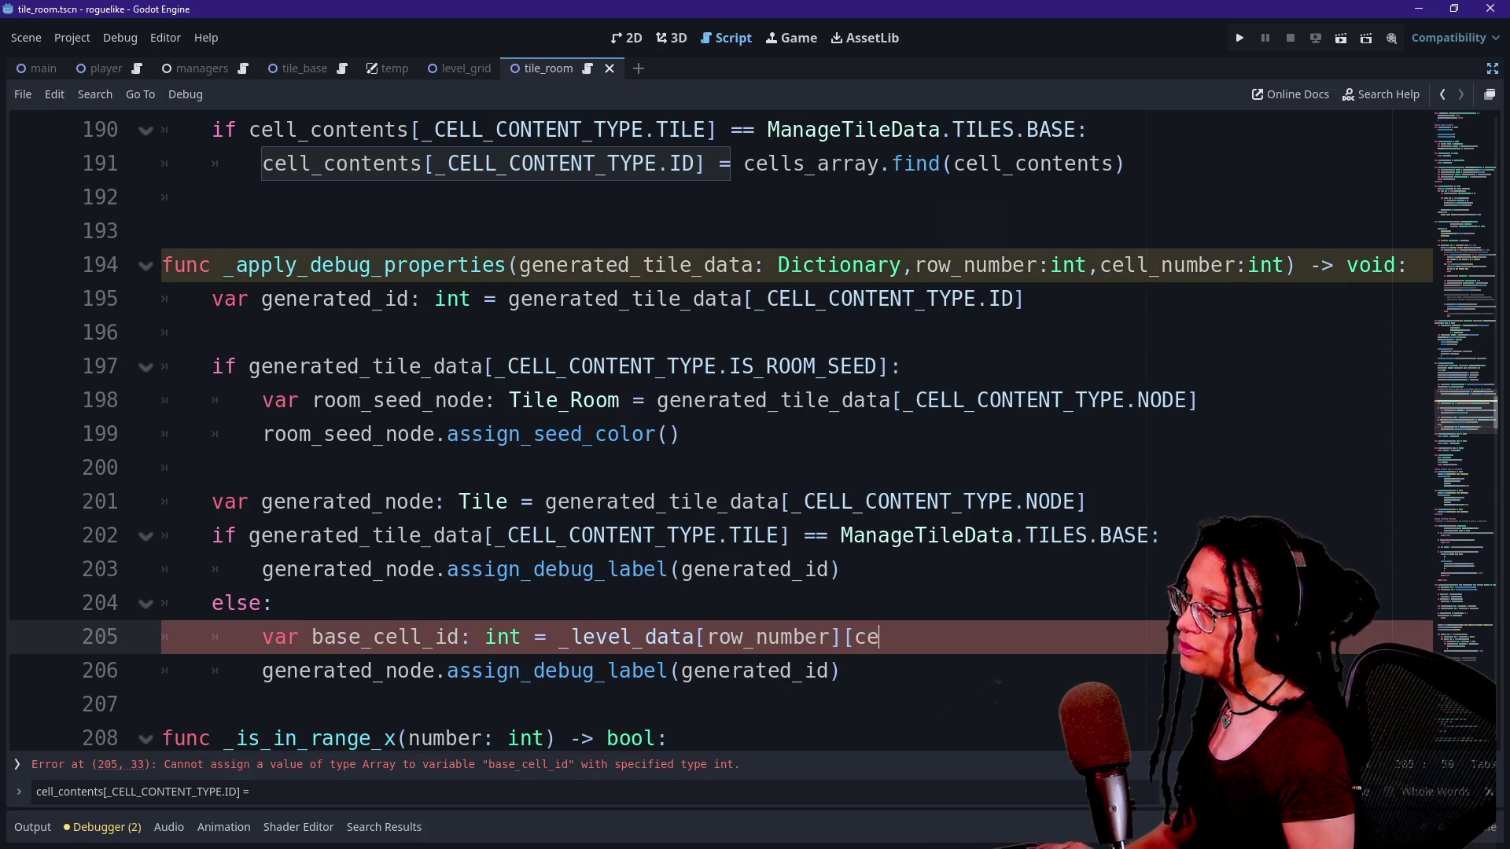
text(ll_number])
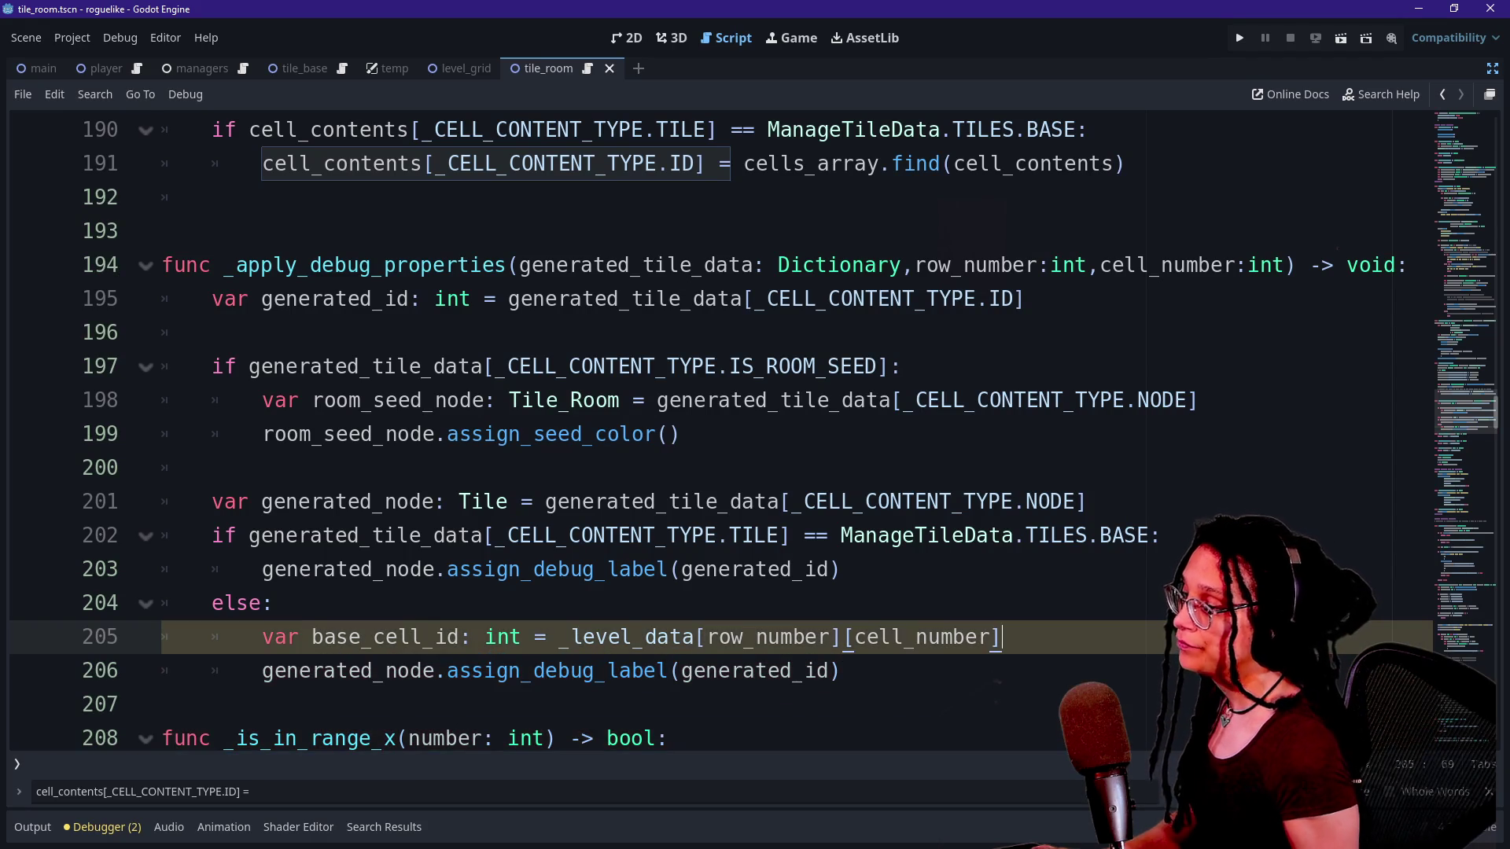
double_click(448, 637)
text(di)
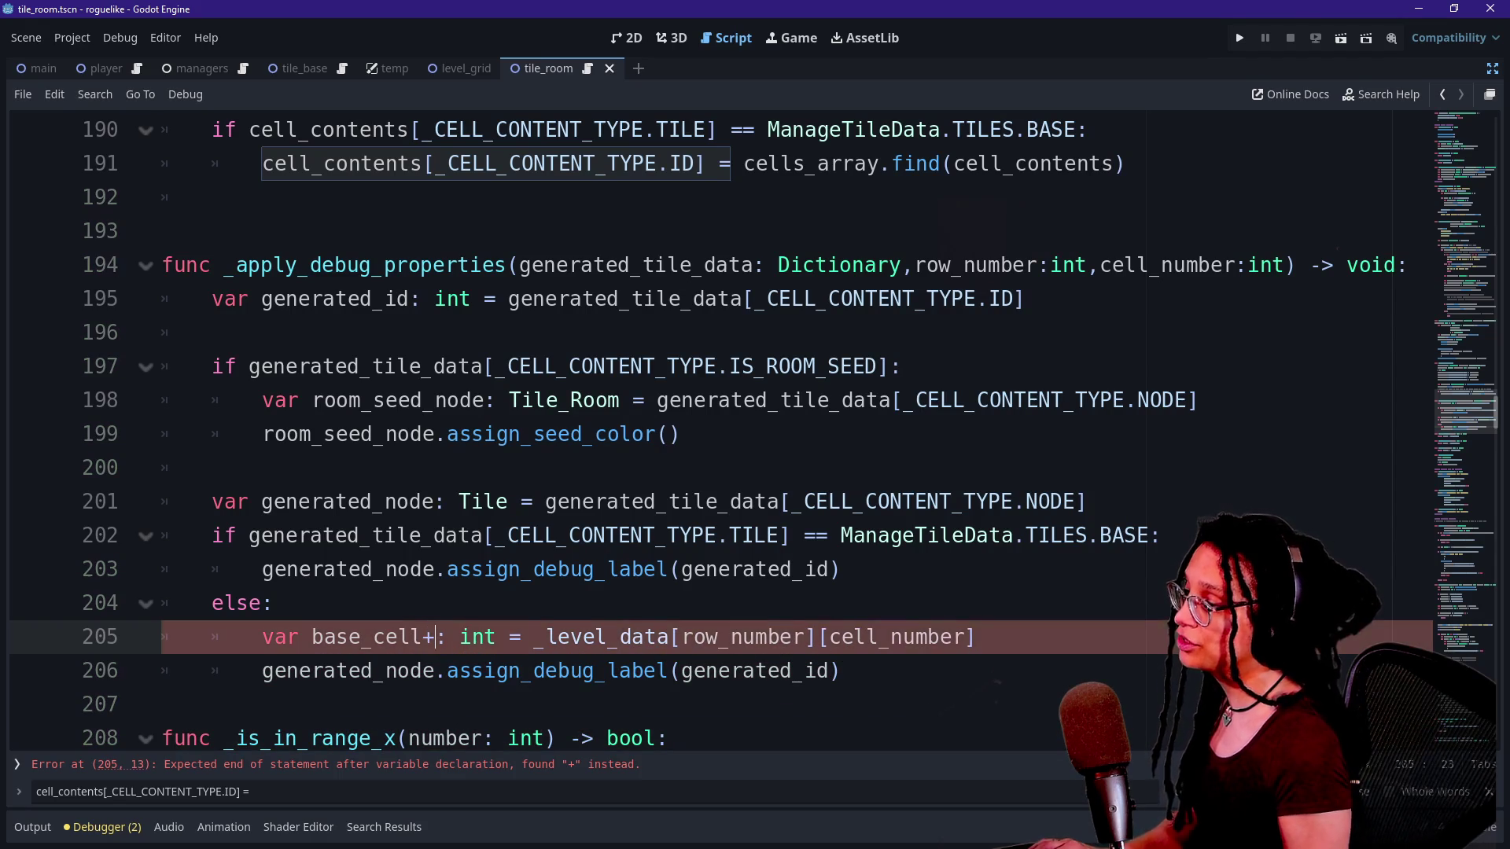
text(ctionar)
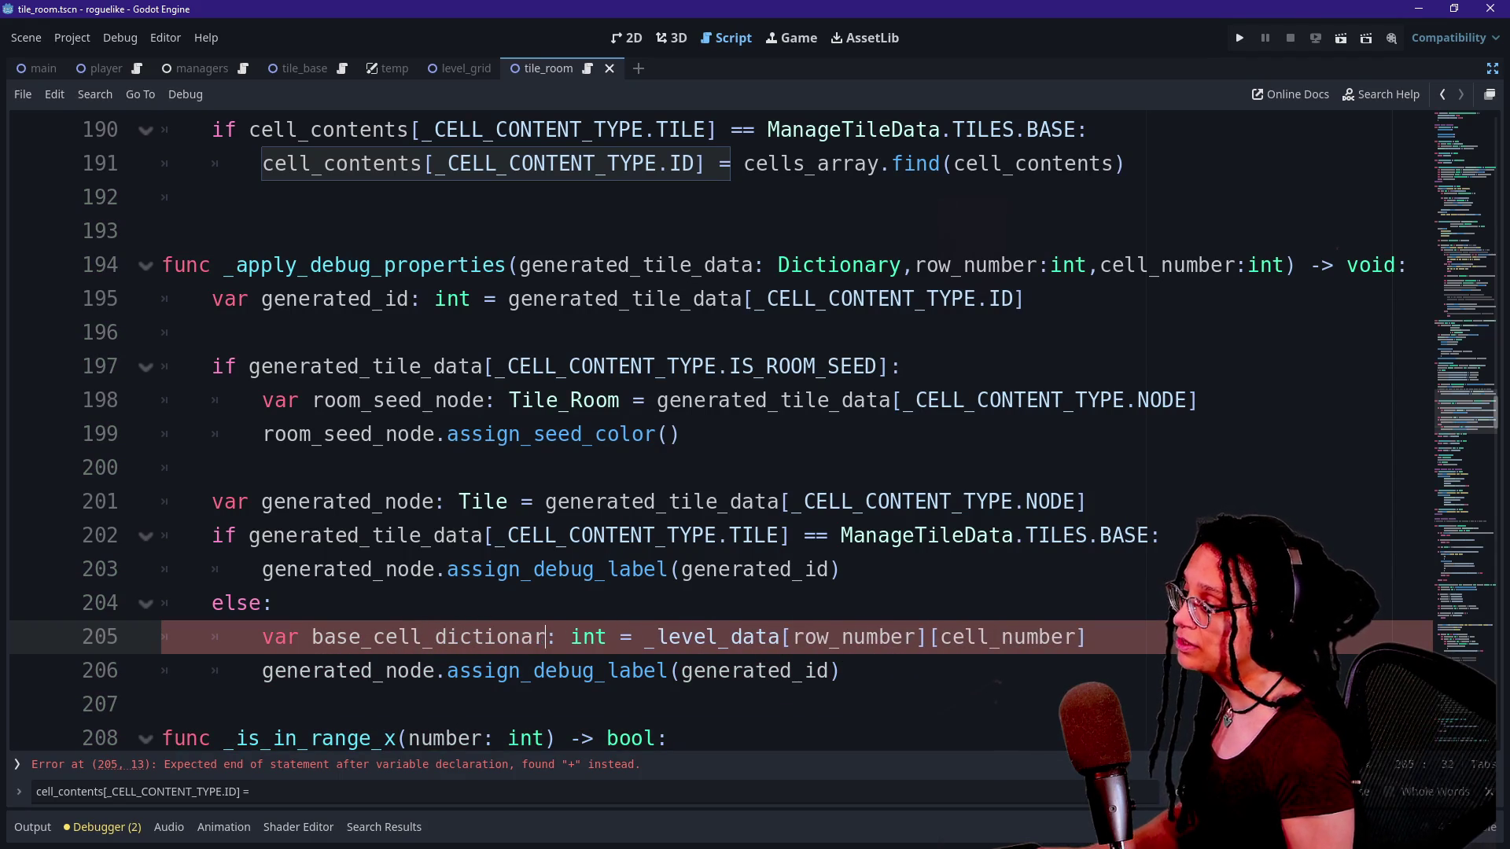
key(BackSpace)
key(BackSpace)
key(BackSpace)
key(BackSpace)
text(contents)
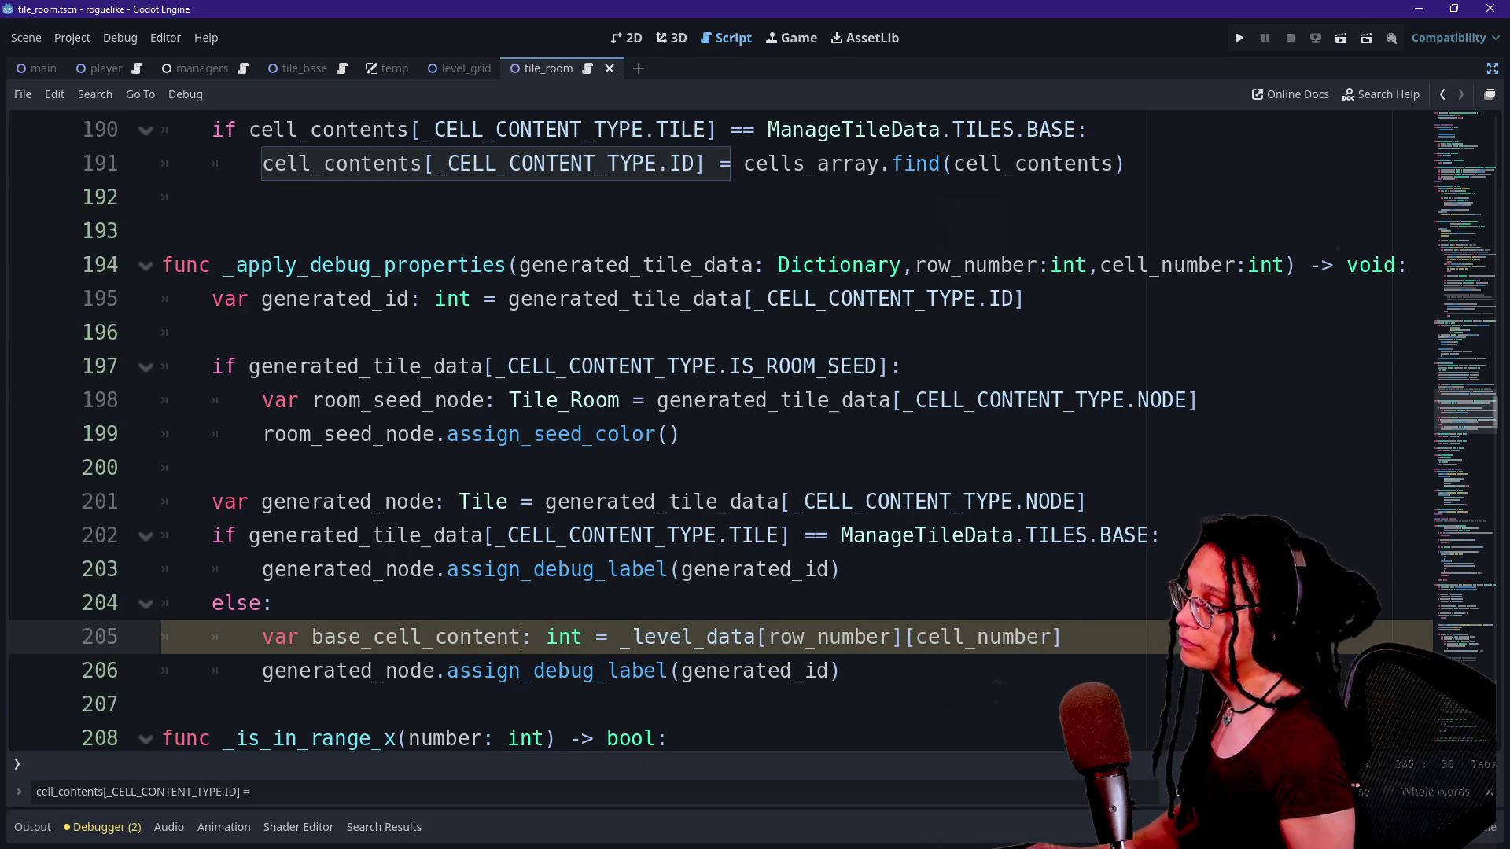
key(BackSpace)
key(Delete)
key(Delete)
text(Dictionary)
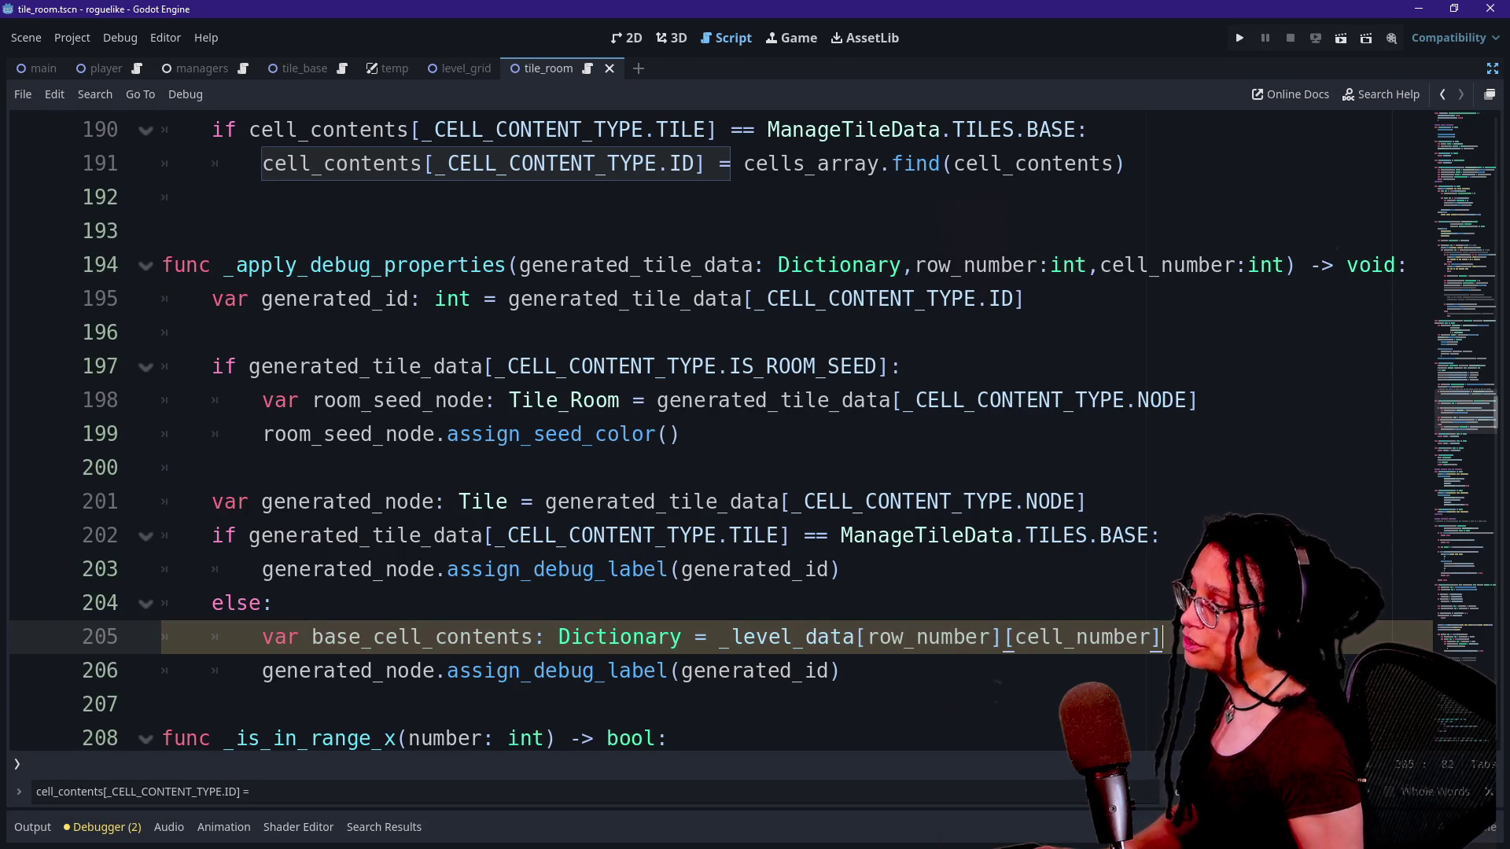
Add base_cell_id: int read from base_cell_contents[_CELL_CONTENT_TYPE.ID] on the next line.
key(Return)
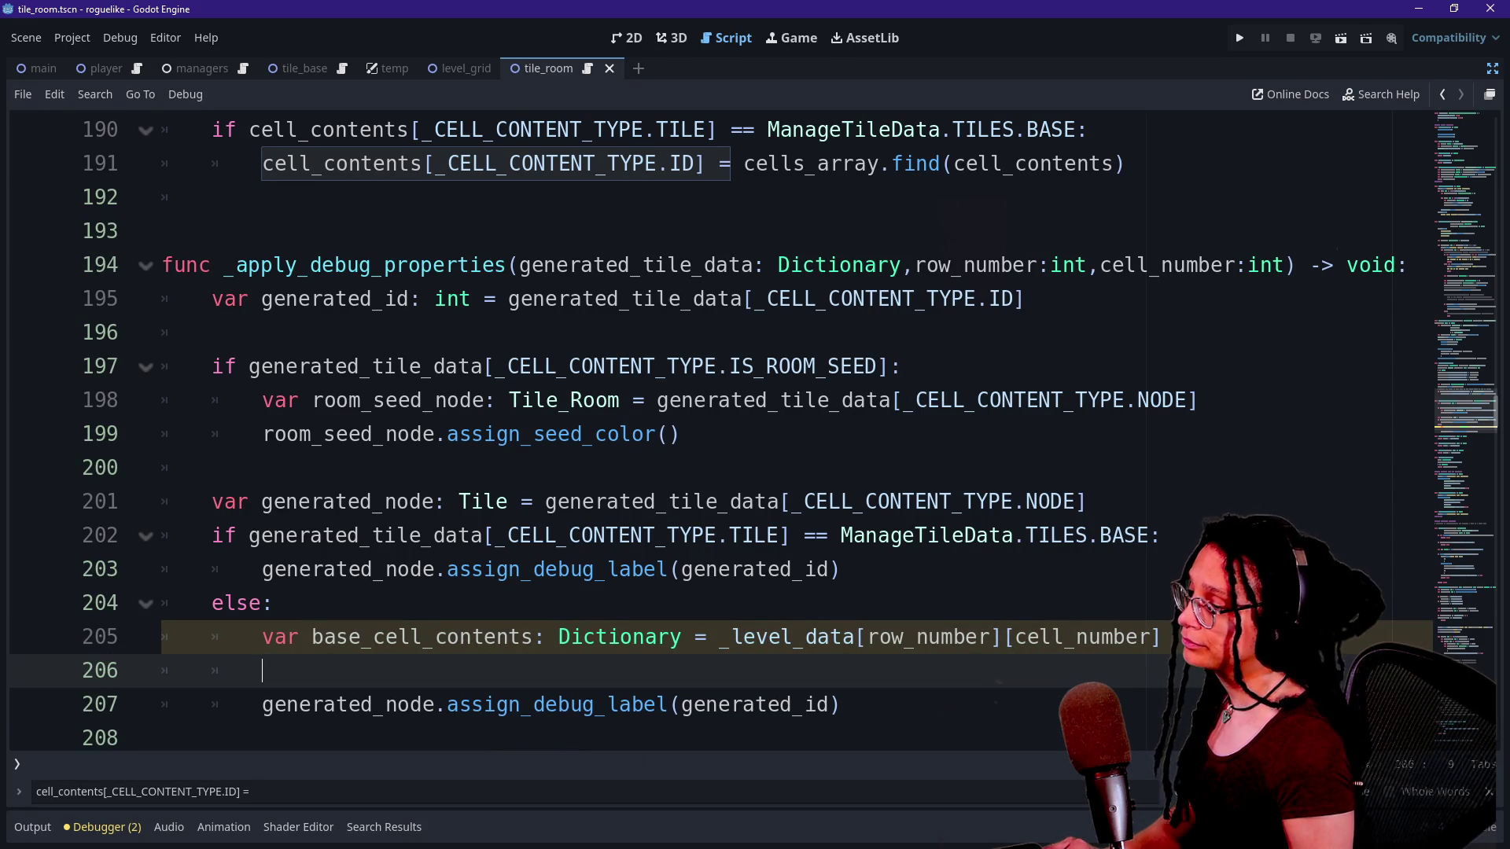
text(var)
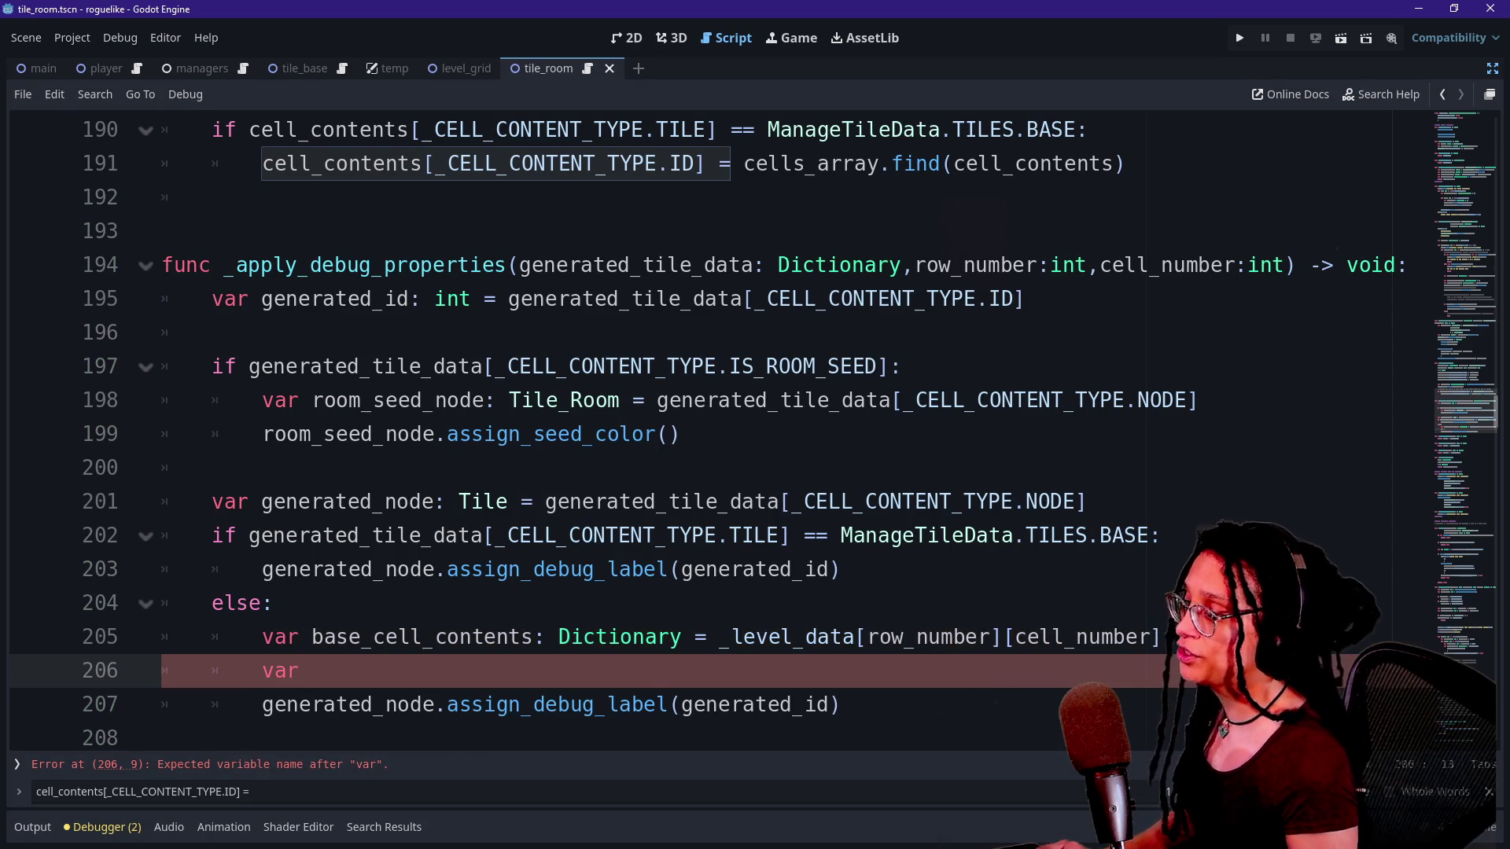
text( base_cell+)
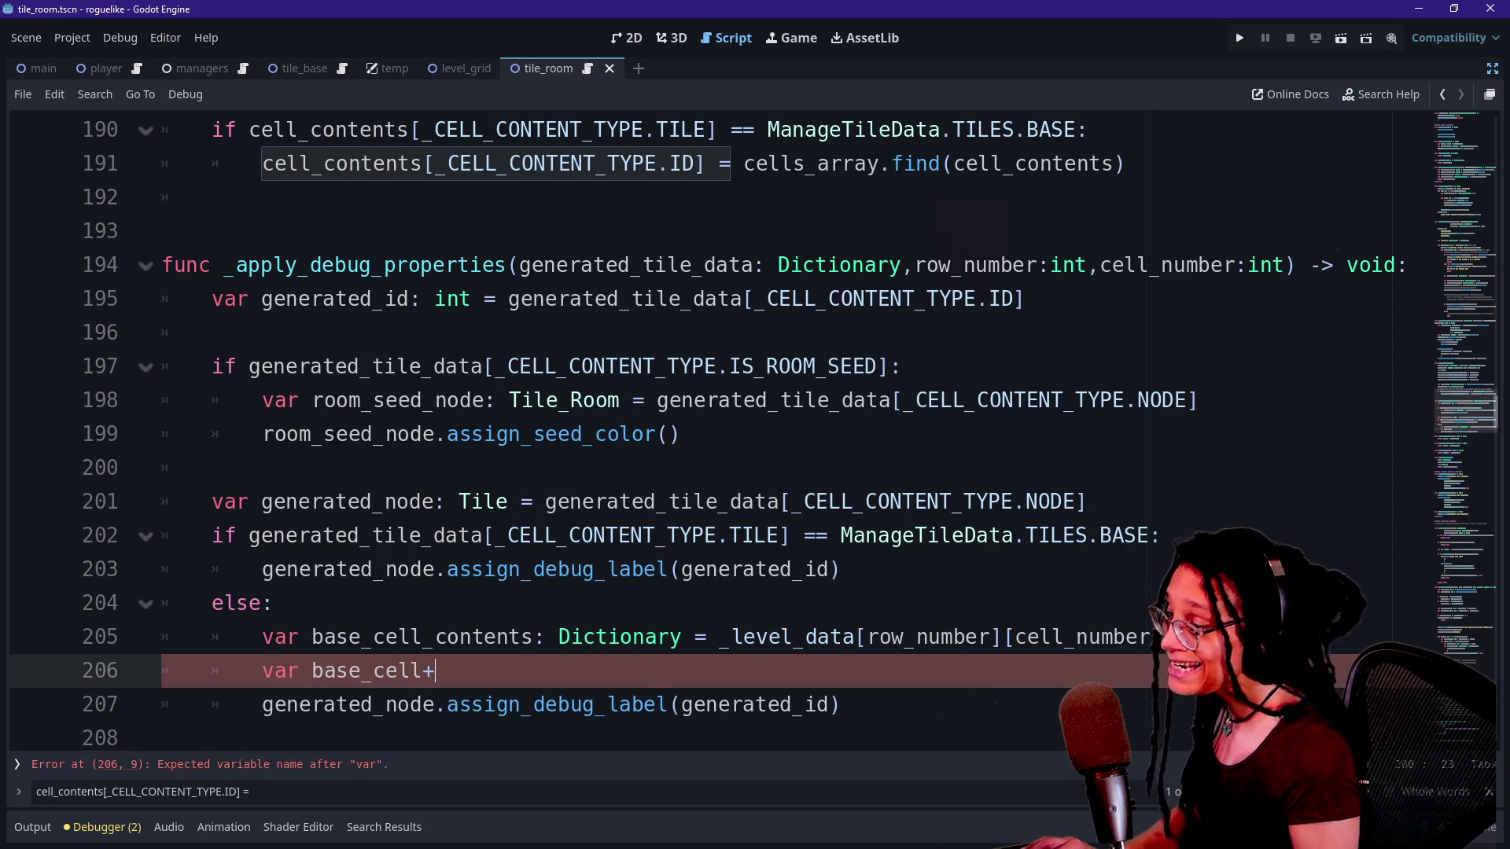
key(BackSpace)
text(_id: )
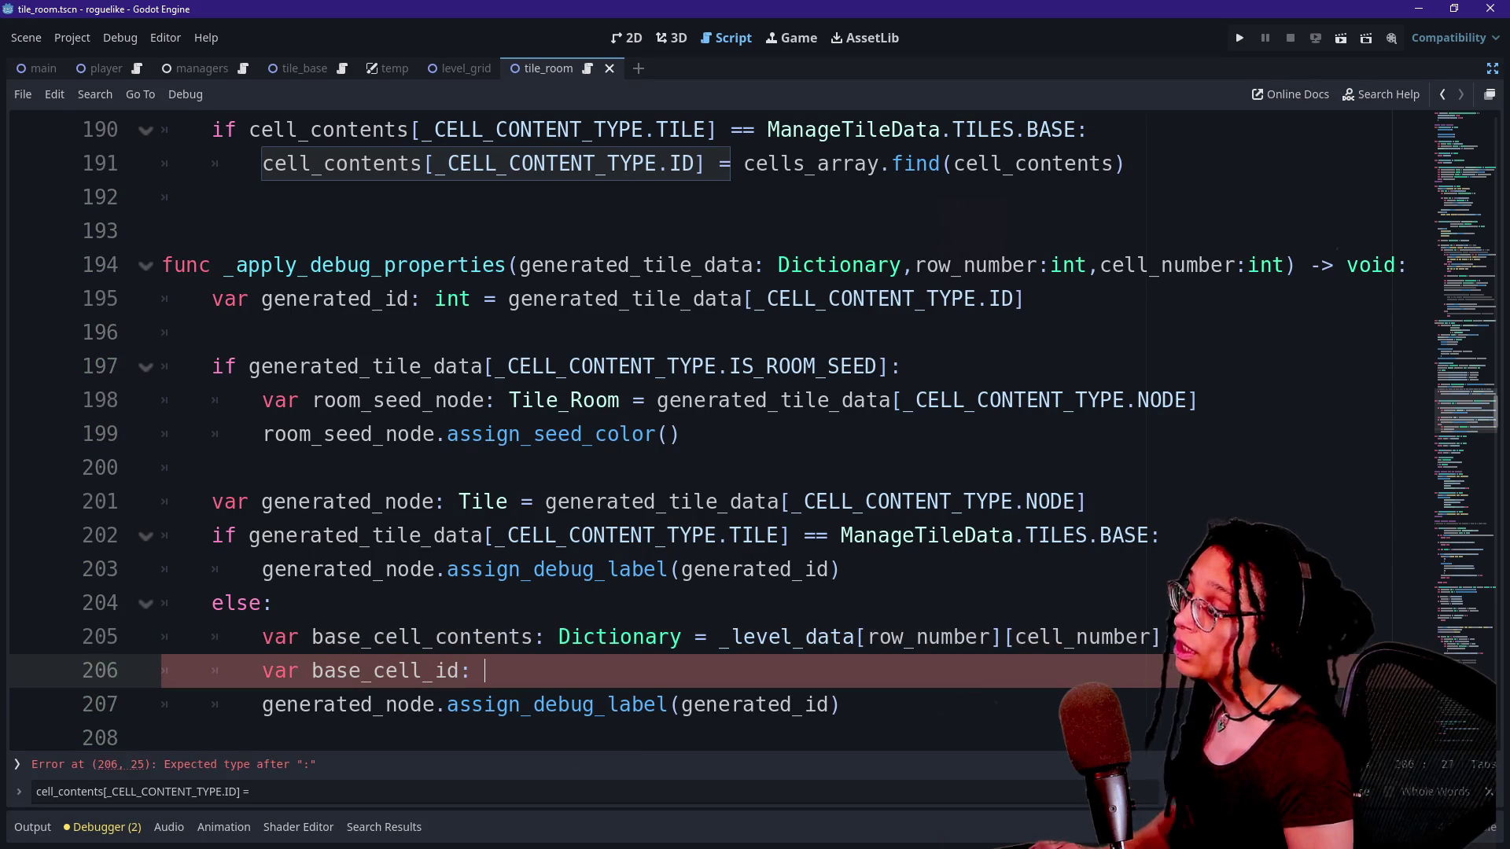
text(int =)
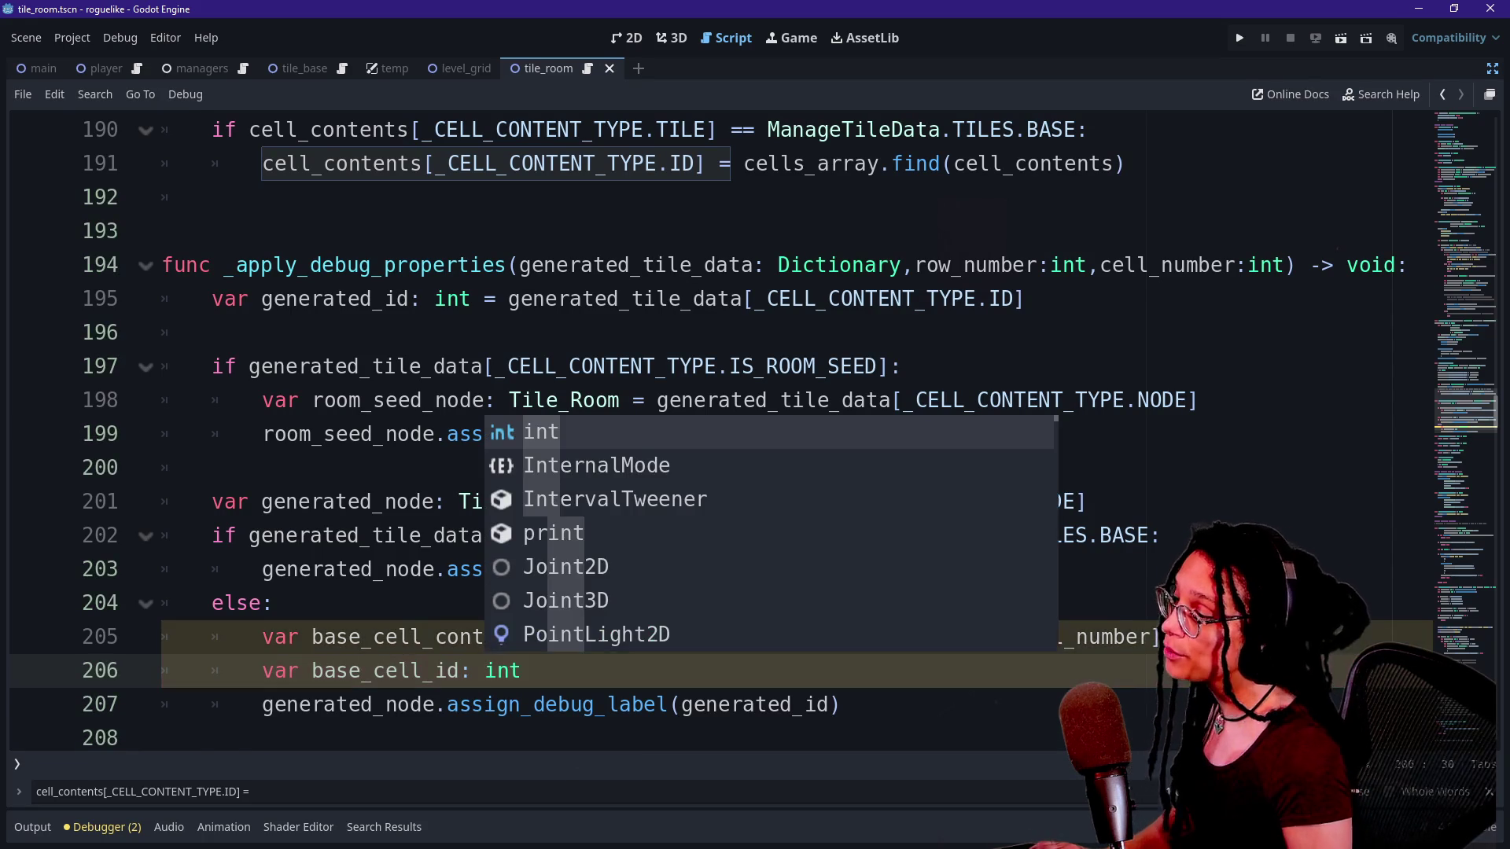
click(841, 704)
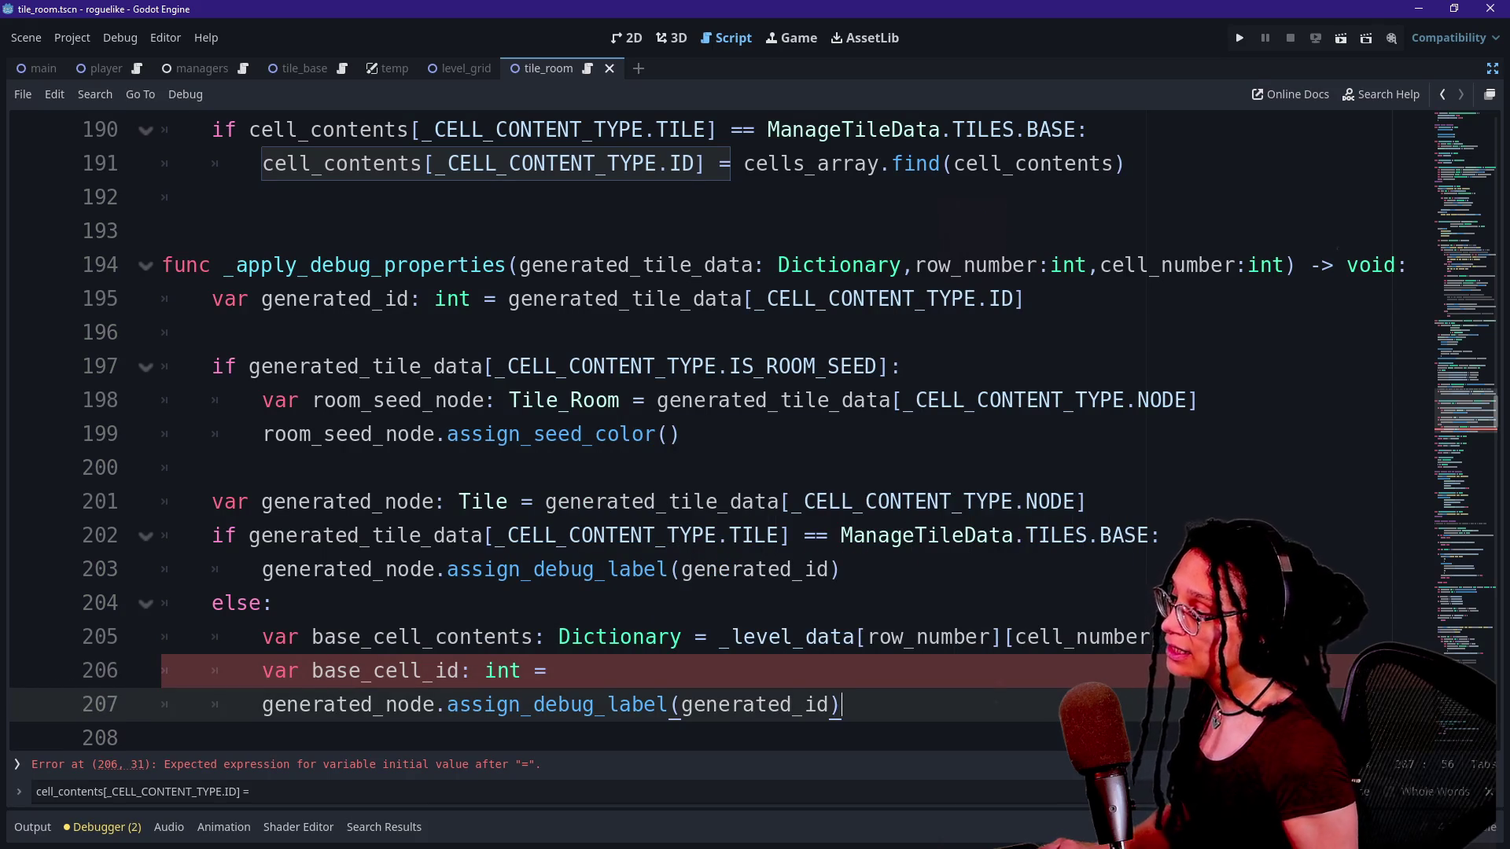
click(546, 671)
text(base_)
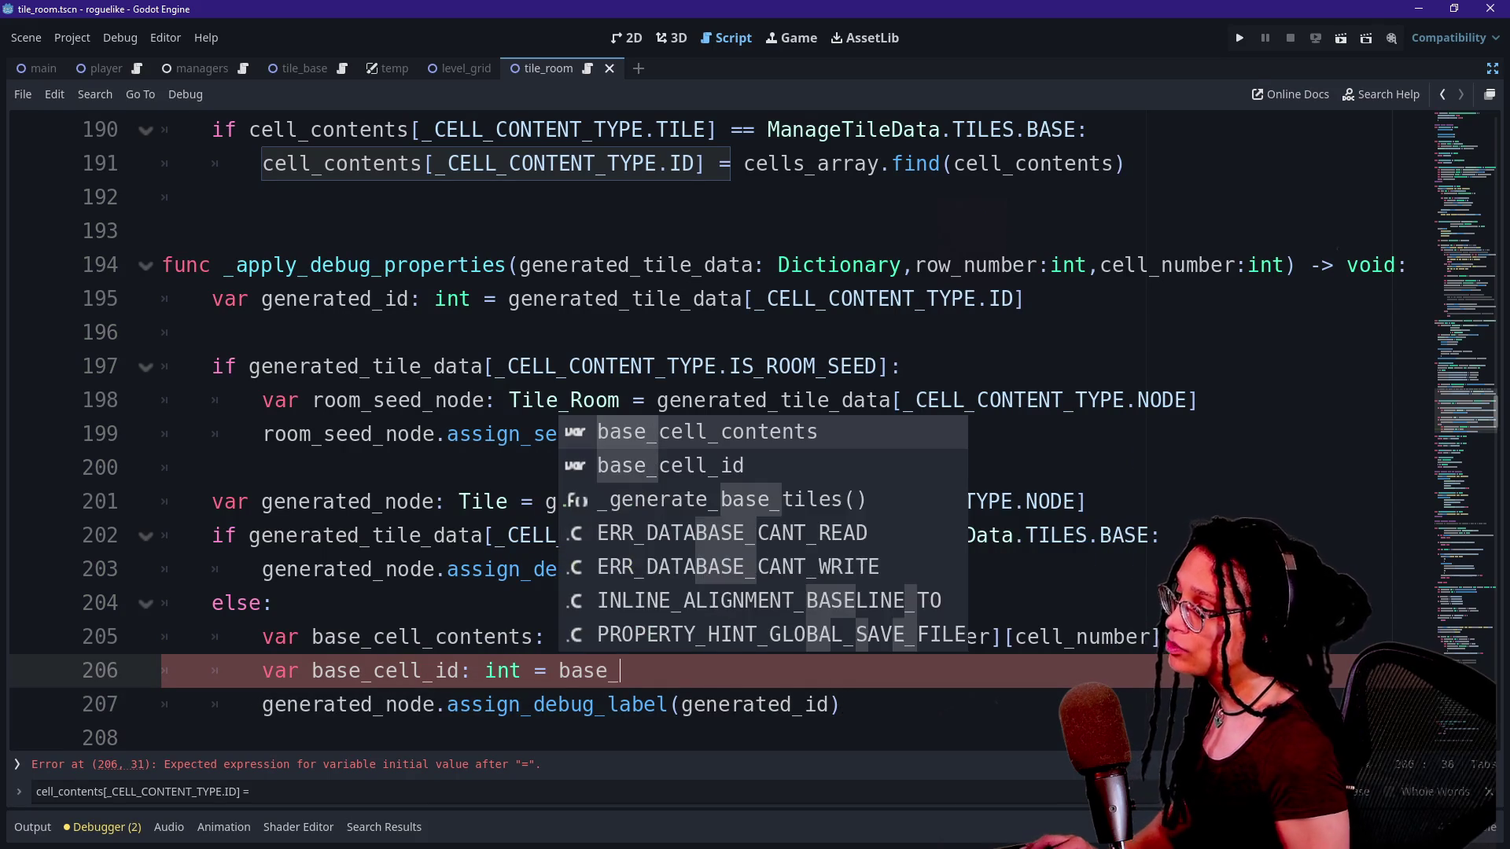
key(Return)
text(.)
key(BackSpace)
text([_)
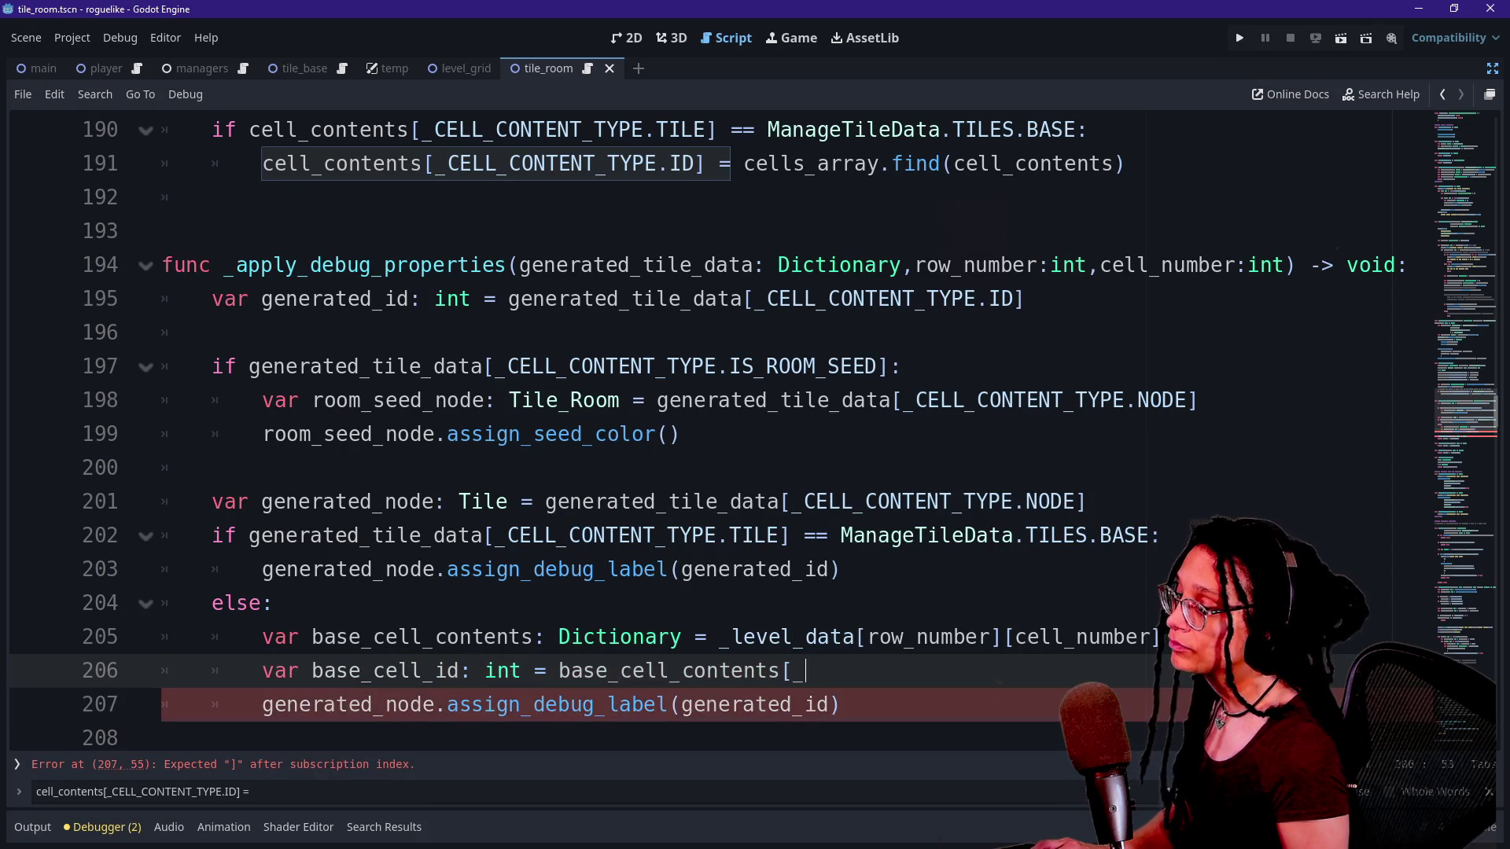
text(C)
key(Return)
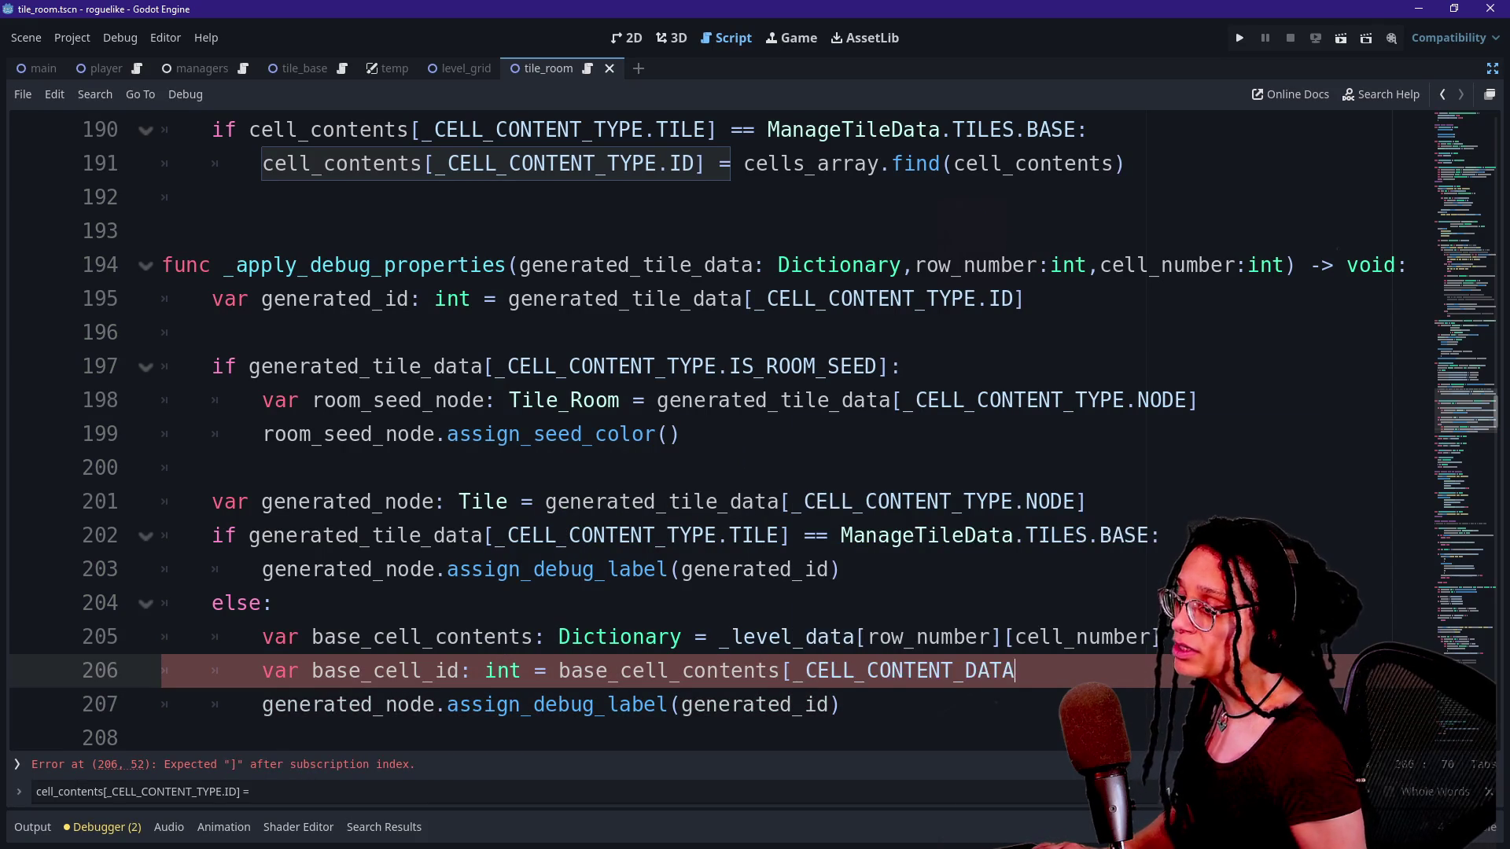
text(.)
key(BackSpace)
key(BackSpace)
key(BackSpace)
key(BackSpace)
text(TE.)
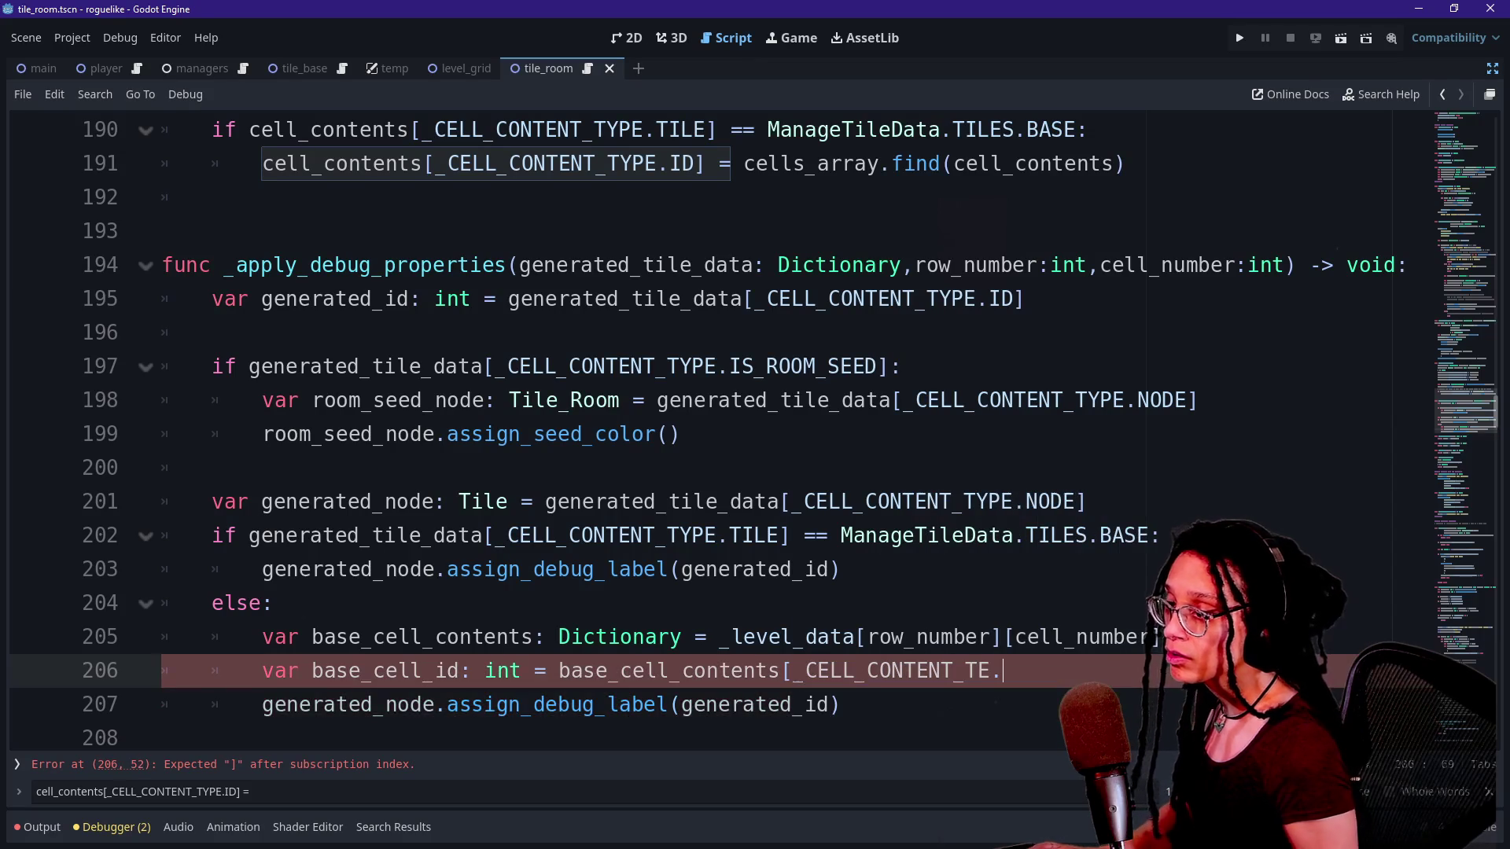
key(BackSpace)
key(BackSpace)
text(YPE.)
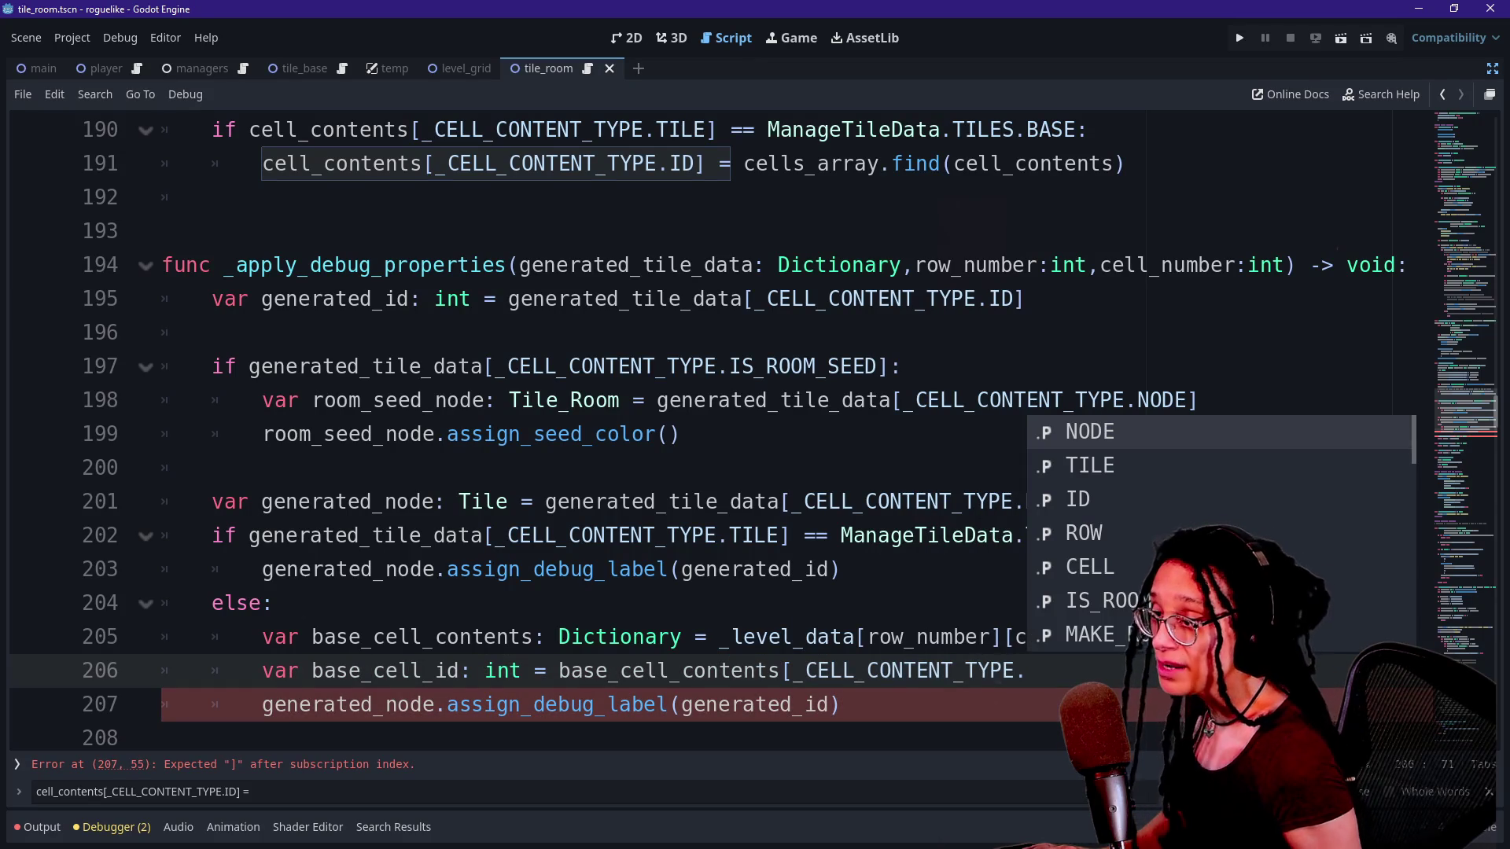
key(Down)
key(Down)
key(Down)
key(Up)
key(Up)
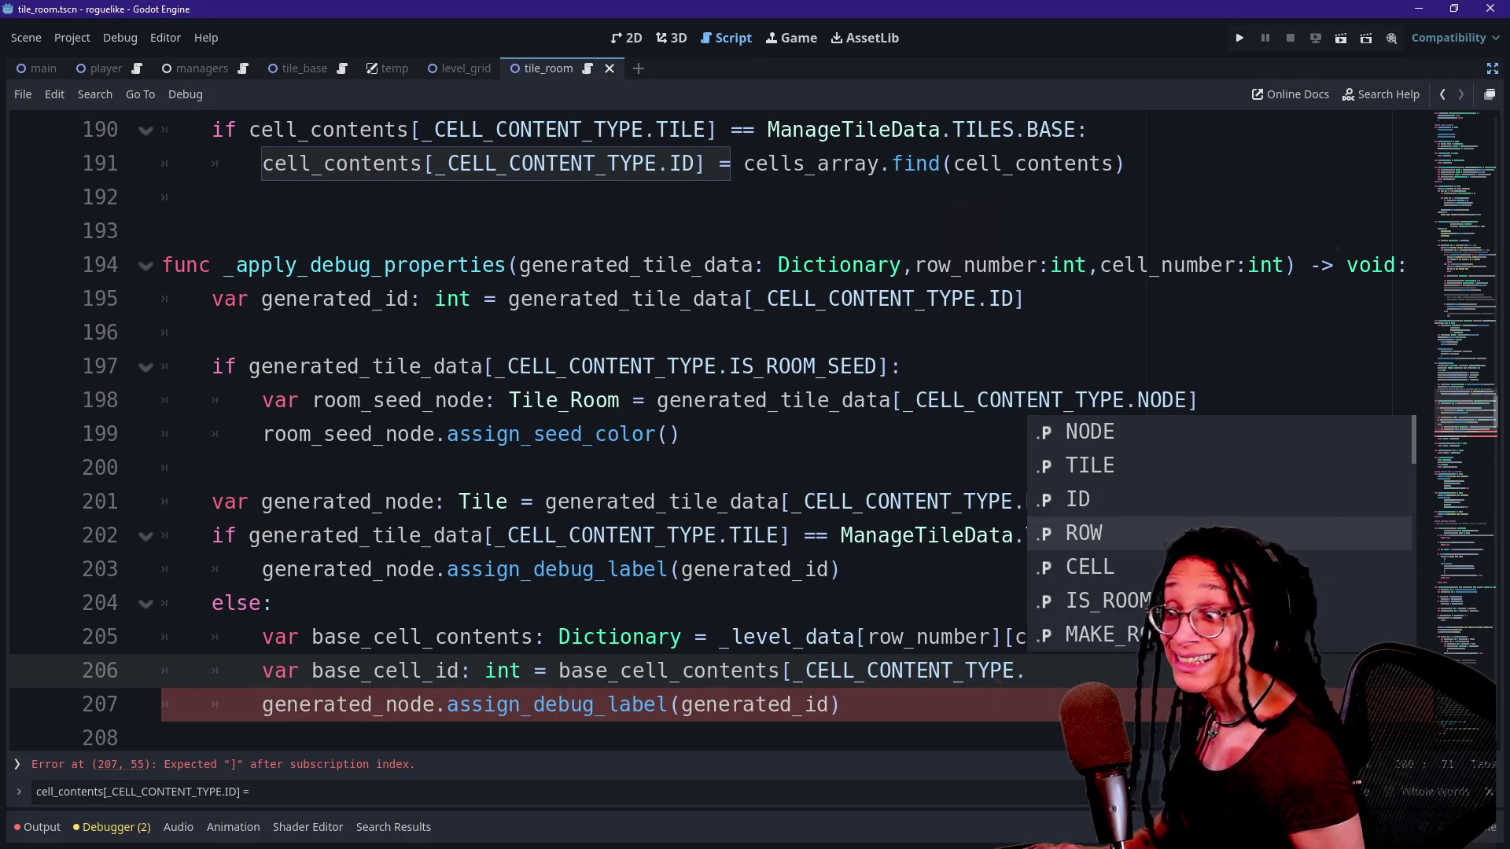
key(Return)
text(])
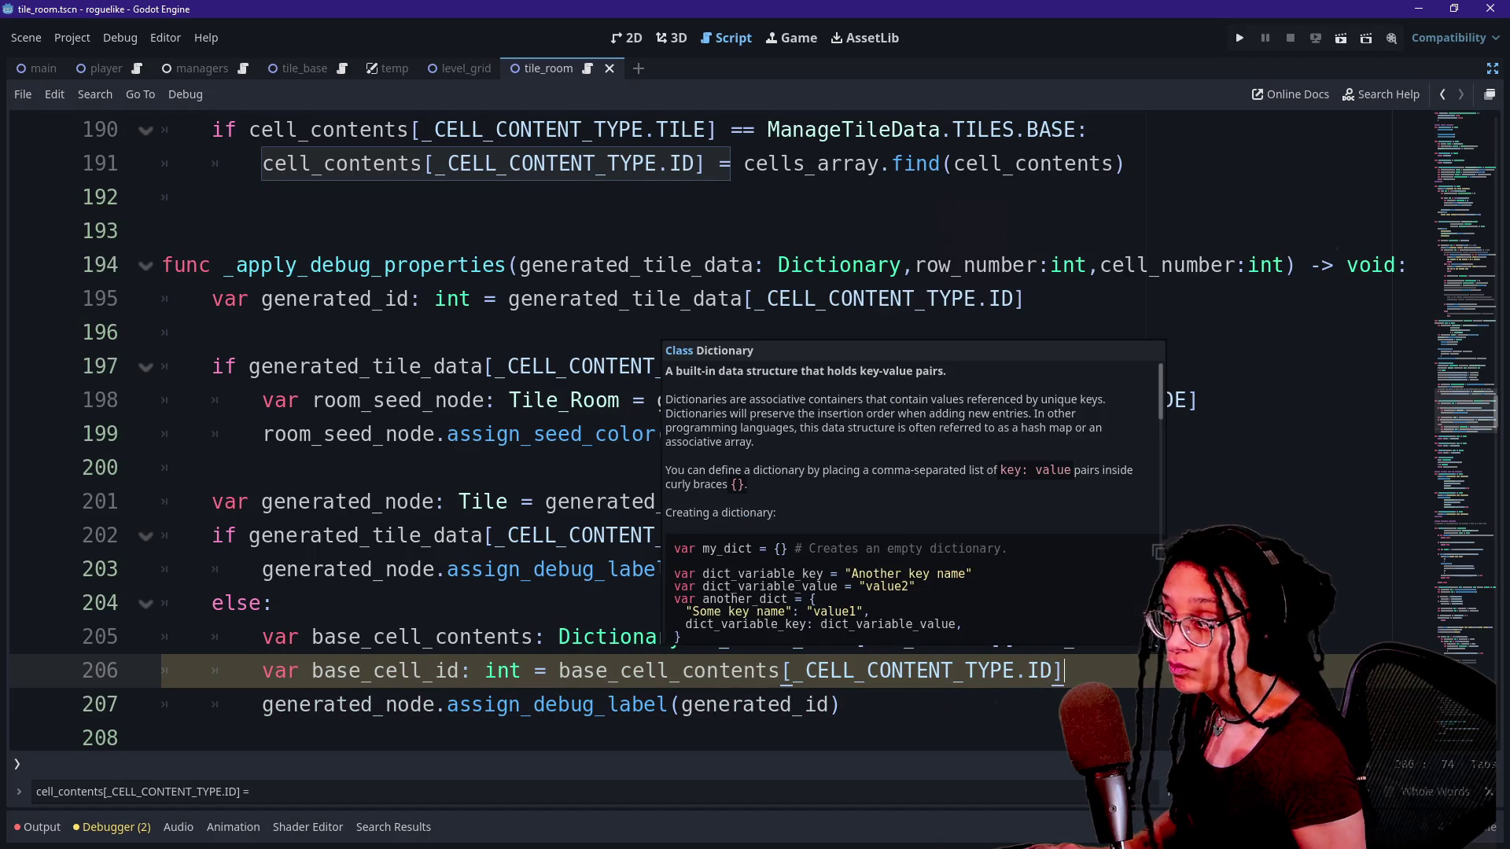
Replace generated_id with base_cell_id in the assign_debug_label call and run the game.
drag(681, 704, 781, 705)
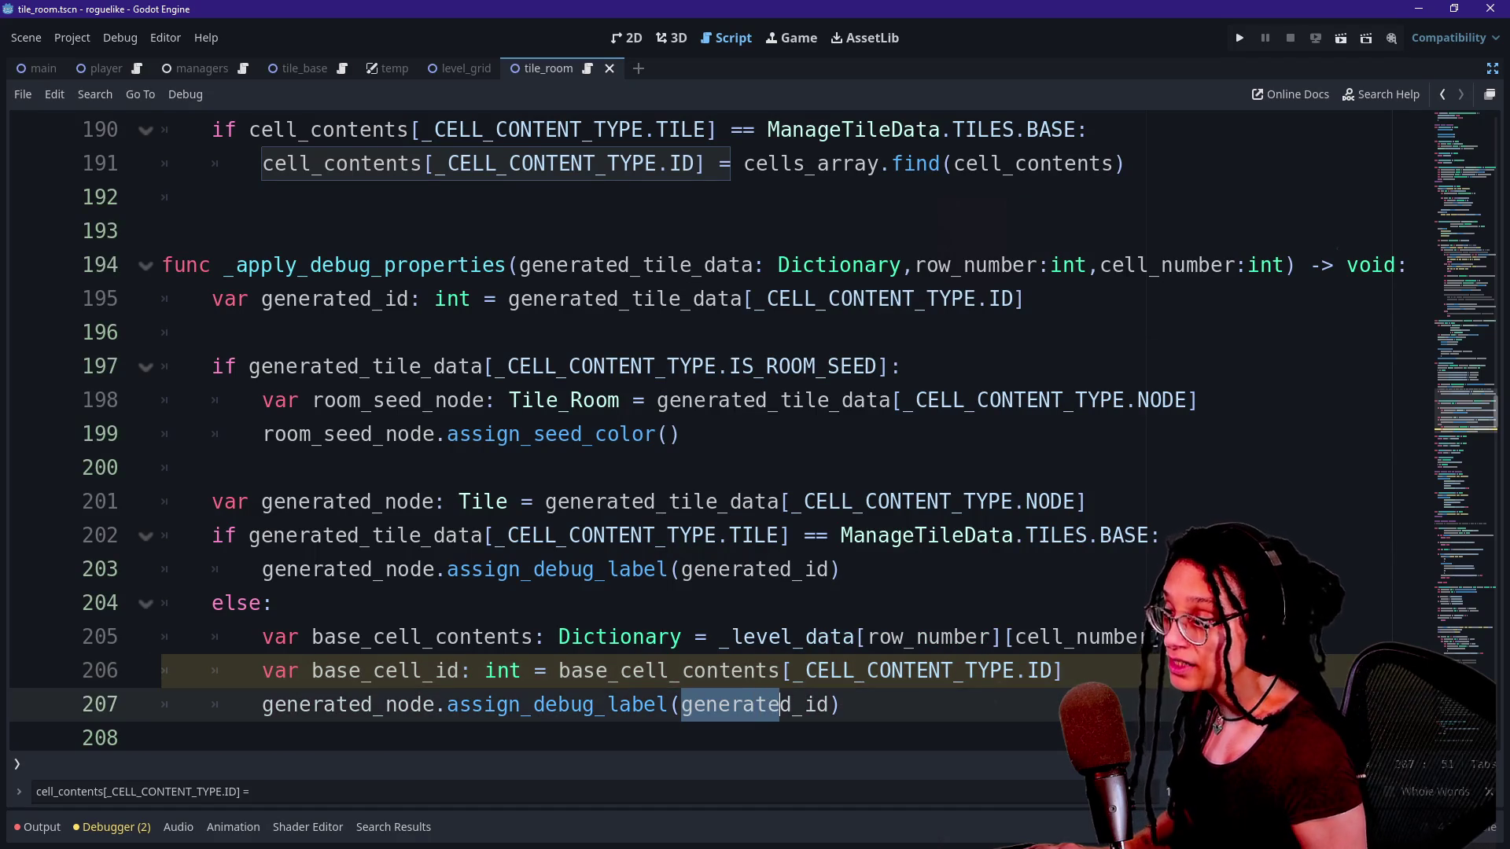
key(BackSpace)
key(Delete)
key(Delete)
text(base_cell)
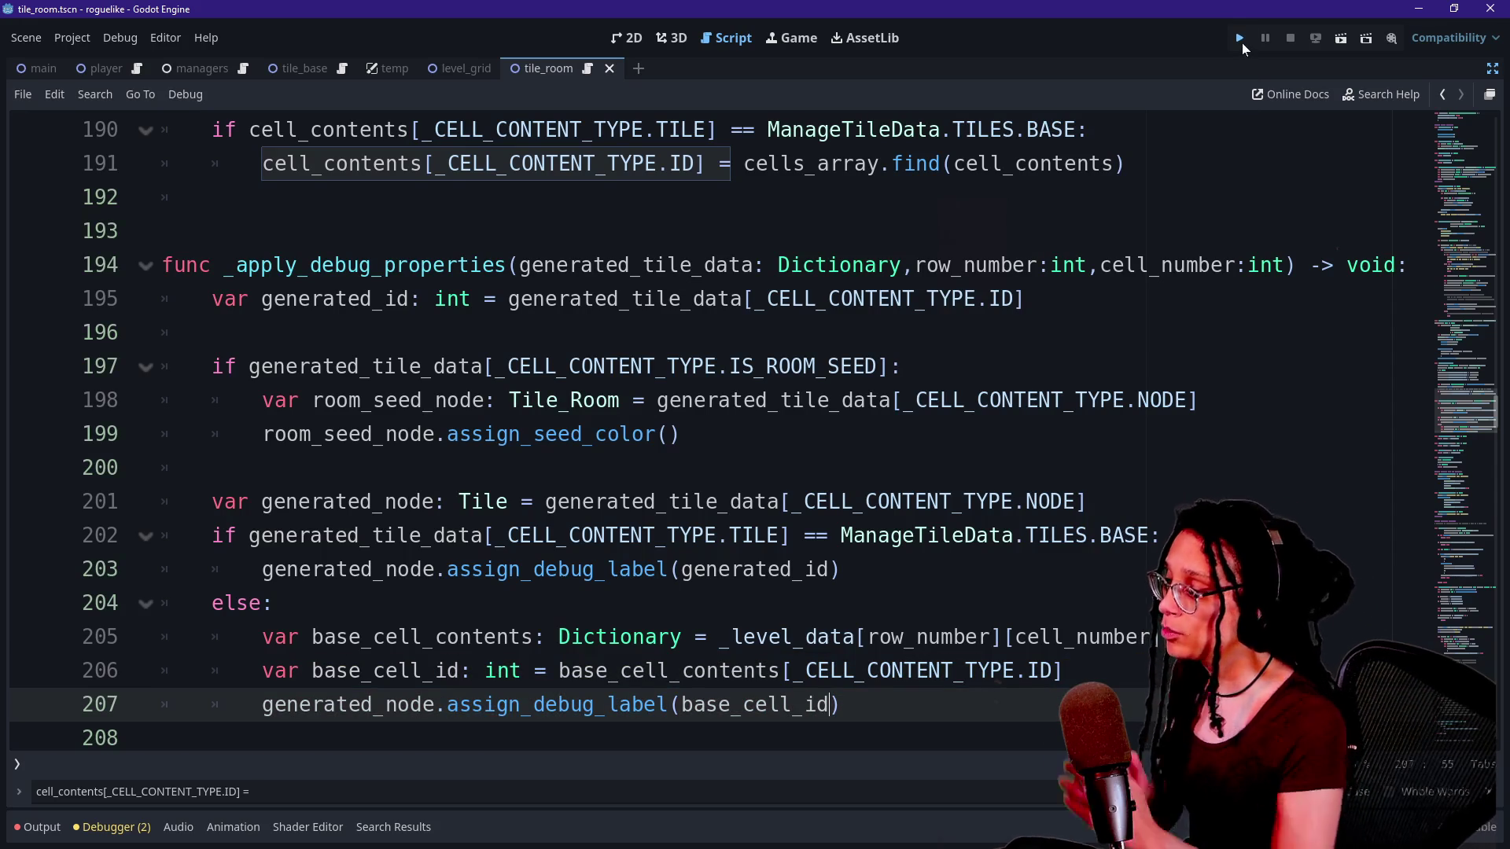
click(1240, 39)
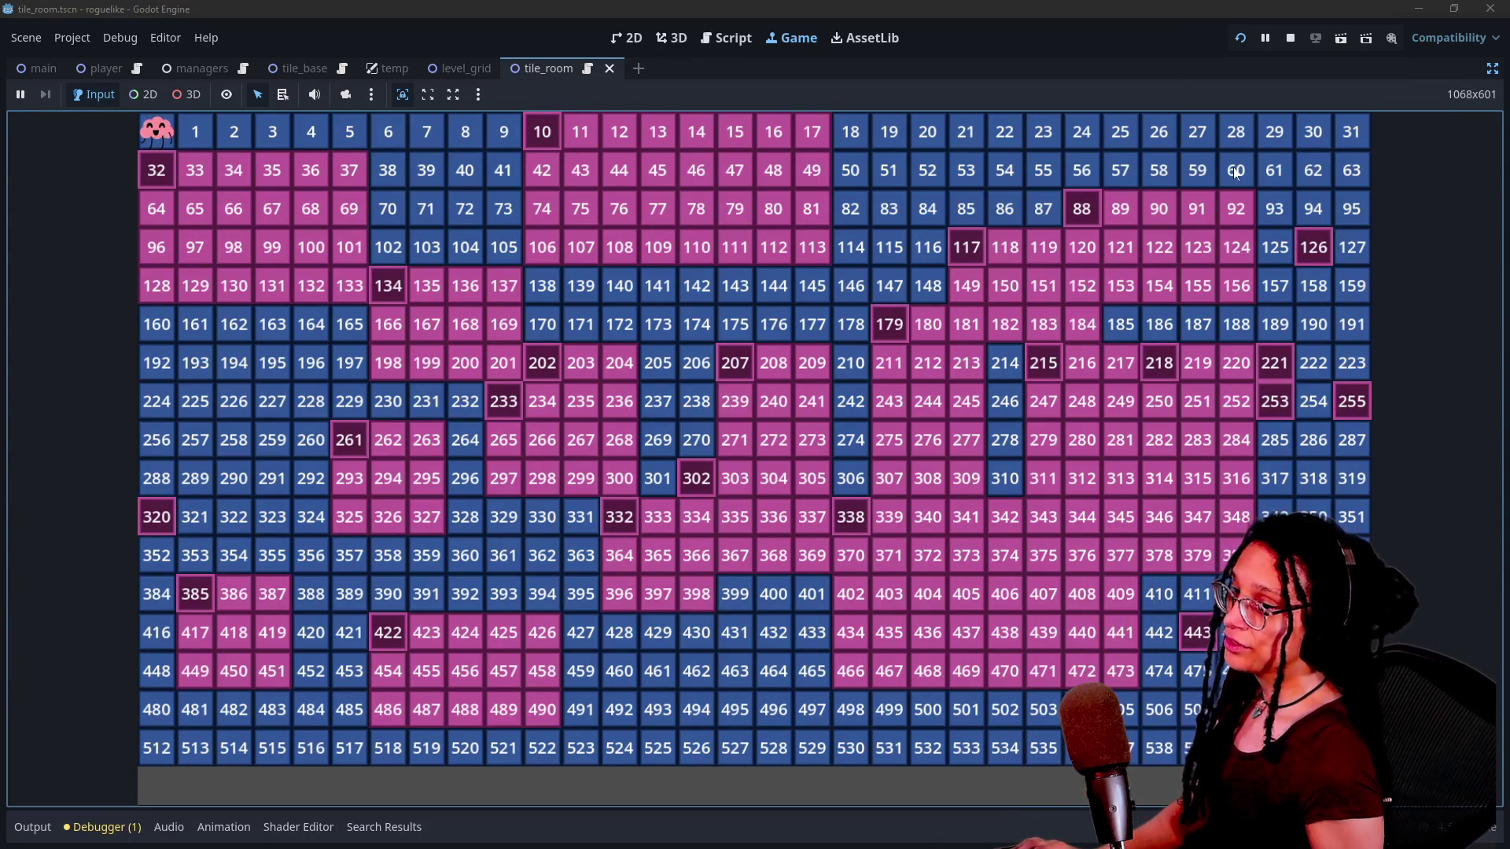
Stop the test run once the grid shows tiles labelled 0 through 543.
click(1290, 37)
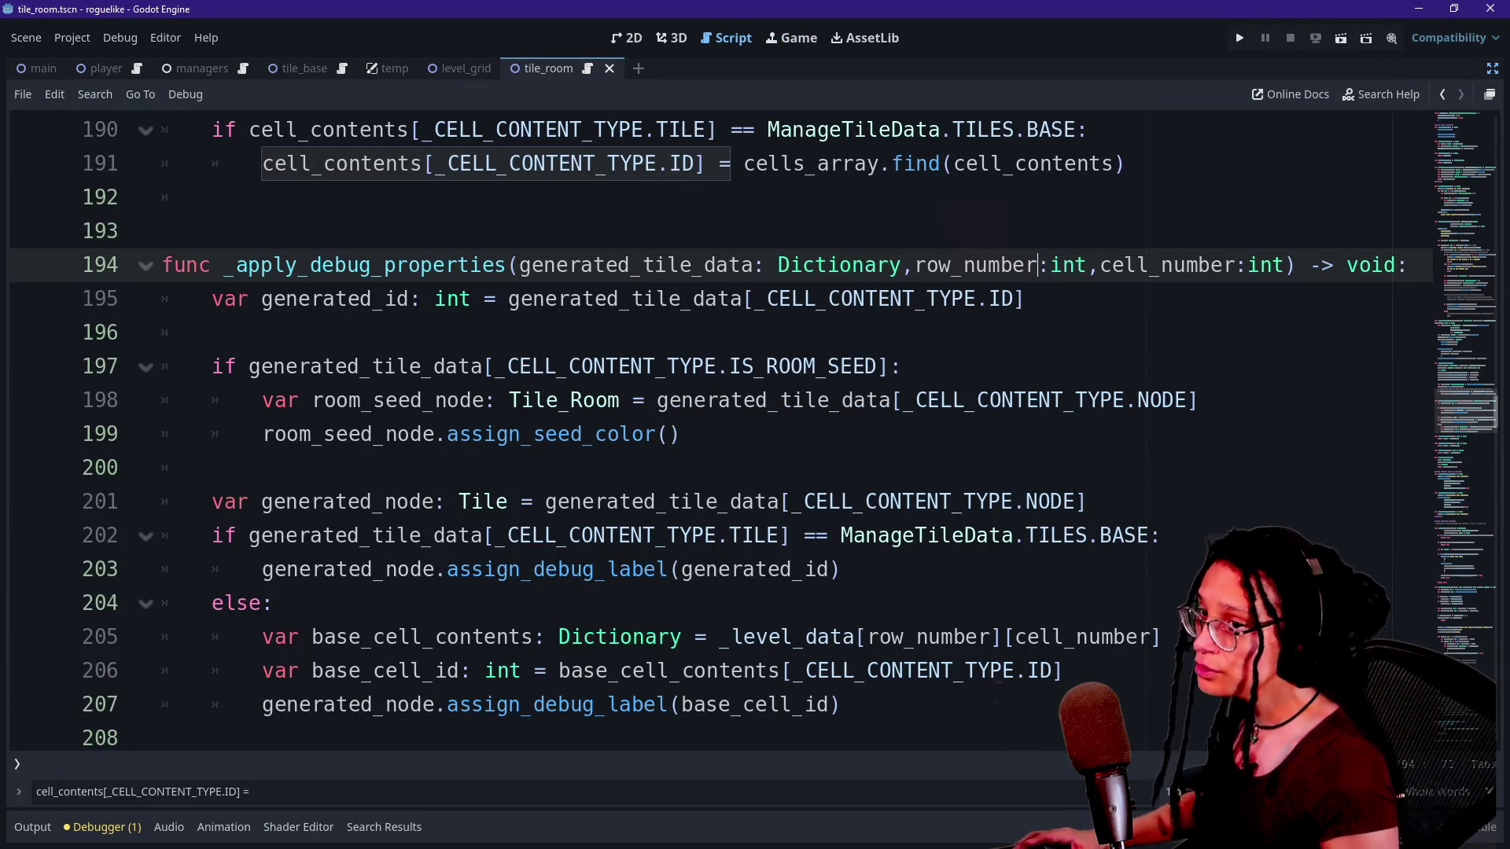
Commit the 8 changed files to main as 'Rooms spawn good except for danglebits' and push to origin.
key(alt+Tab)
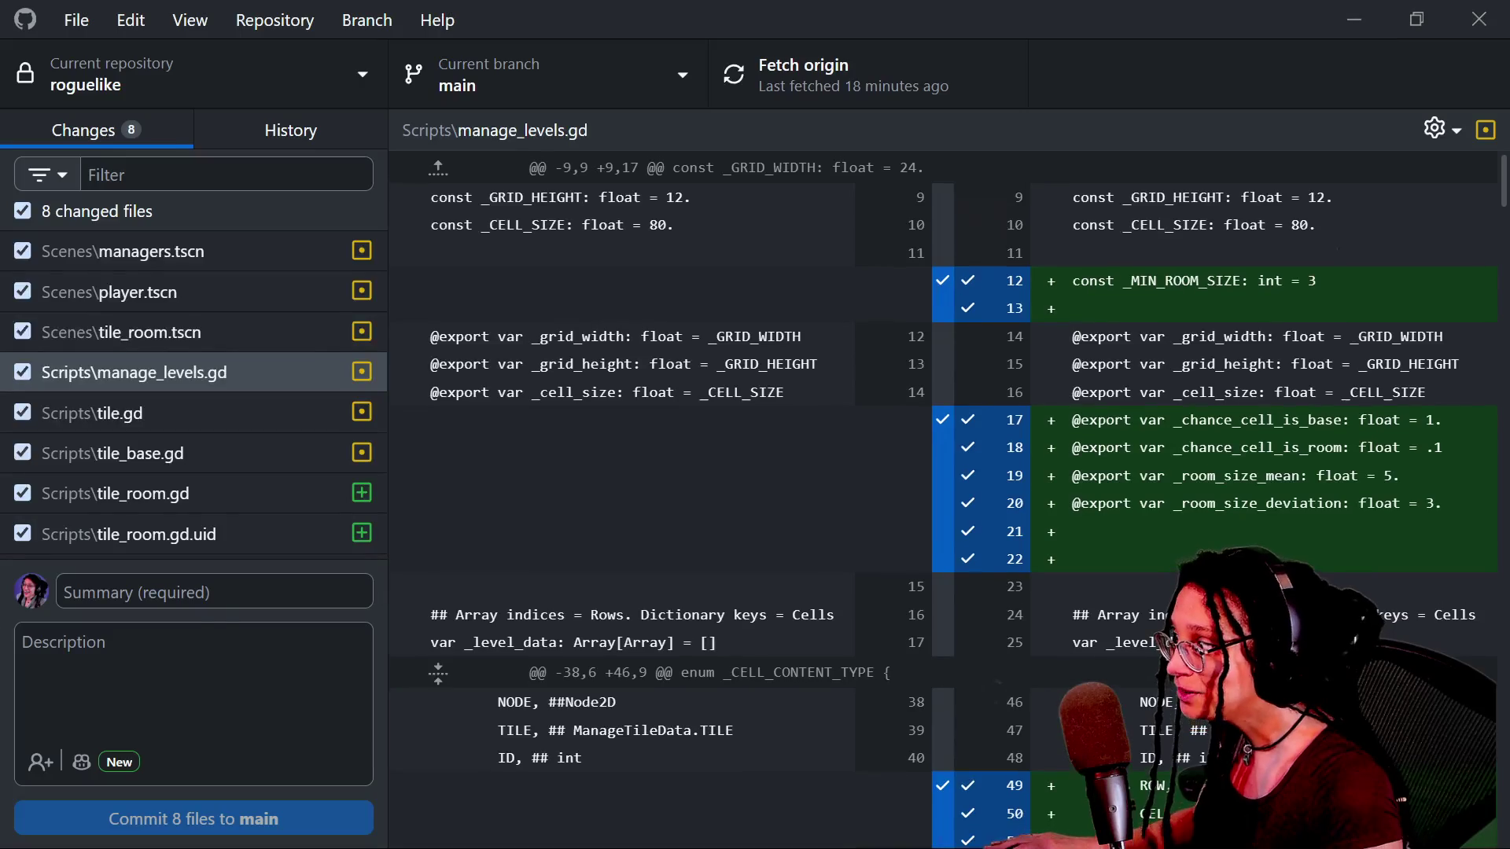
click(212, 592)
text(Rooms spawn good except n)
key(BackSpace)
key(BackSpace)
key(BackSpace)
text(bits)
click(193, 819)
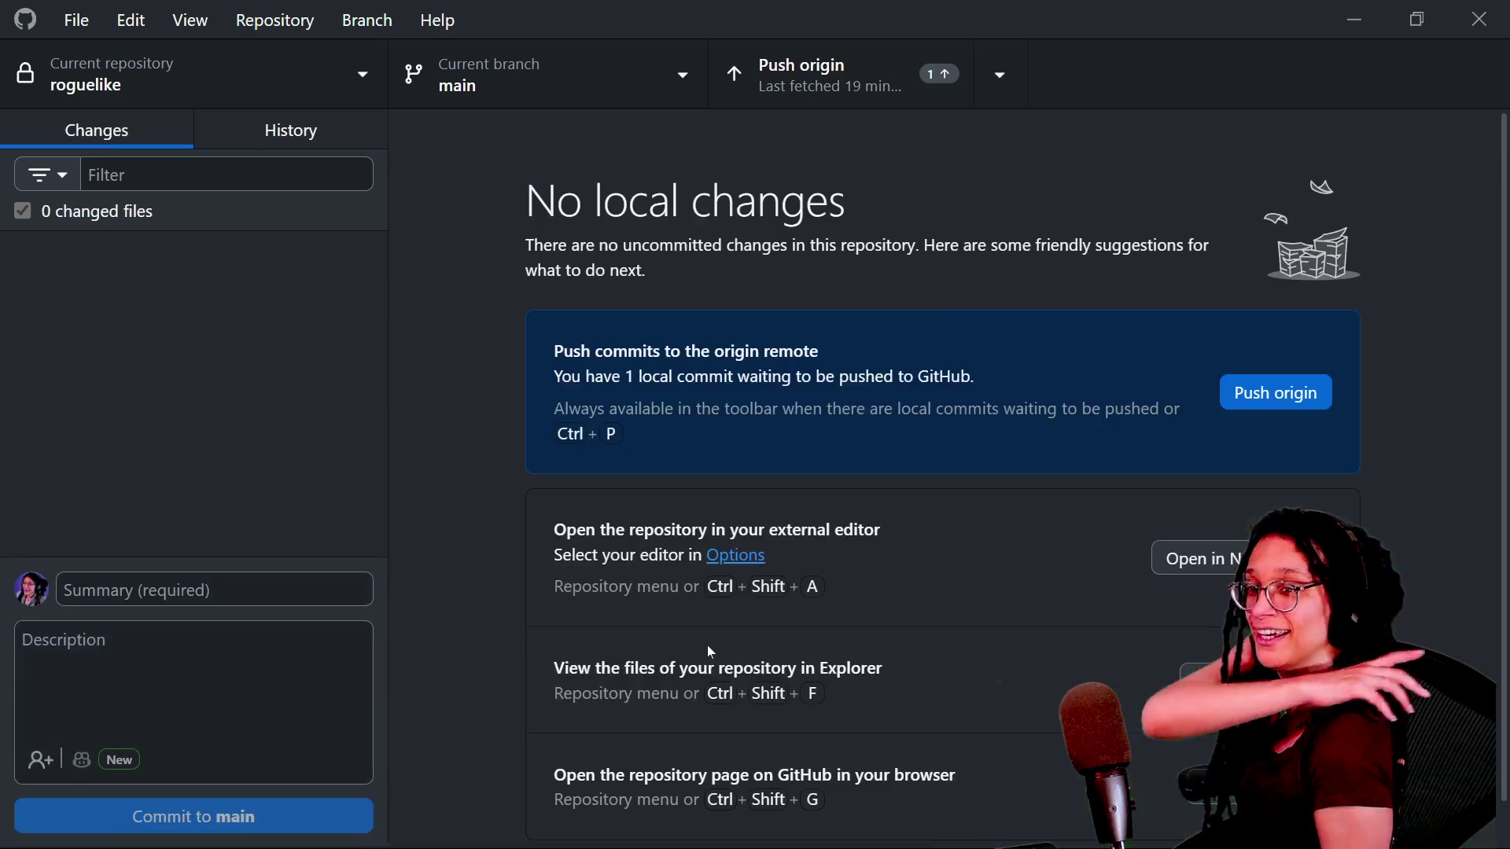
click(1242, 386)
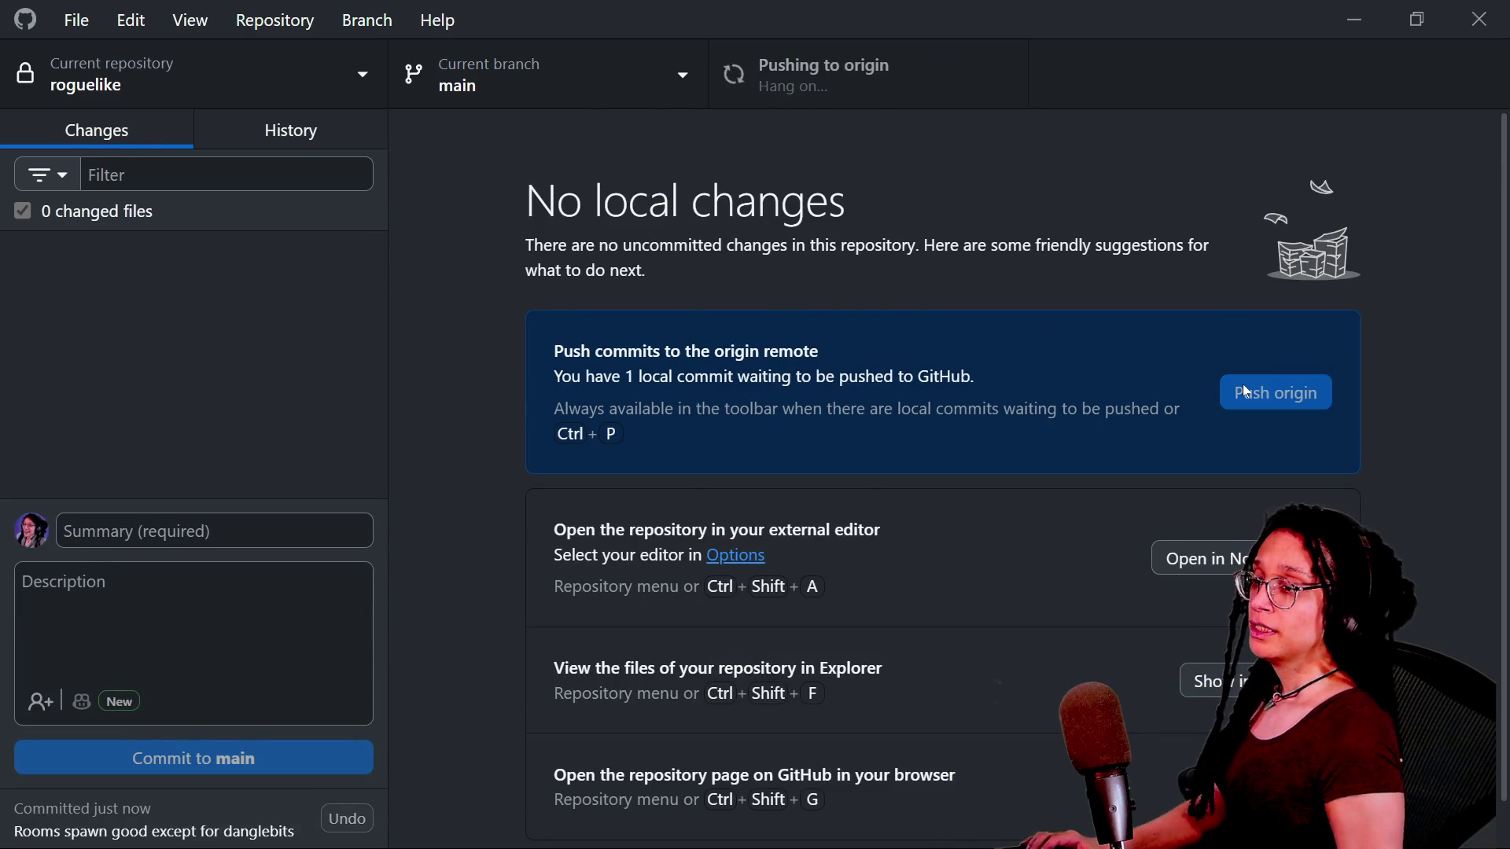
key(alt+Tab)
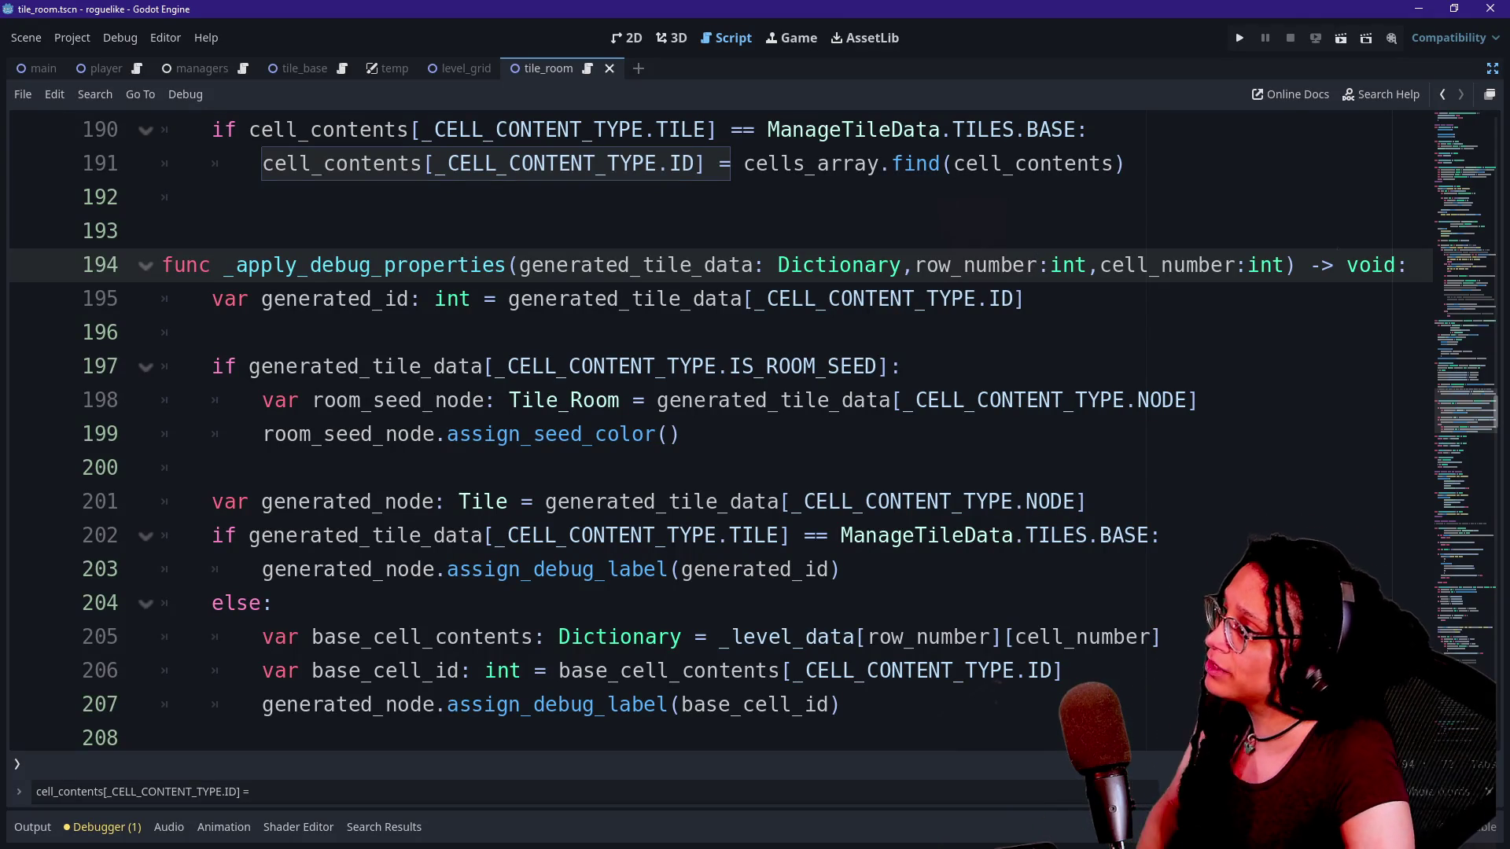
Run the game again in the Game view and adjust the split above the log.
click(811, 37)
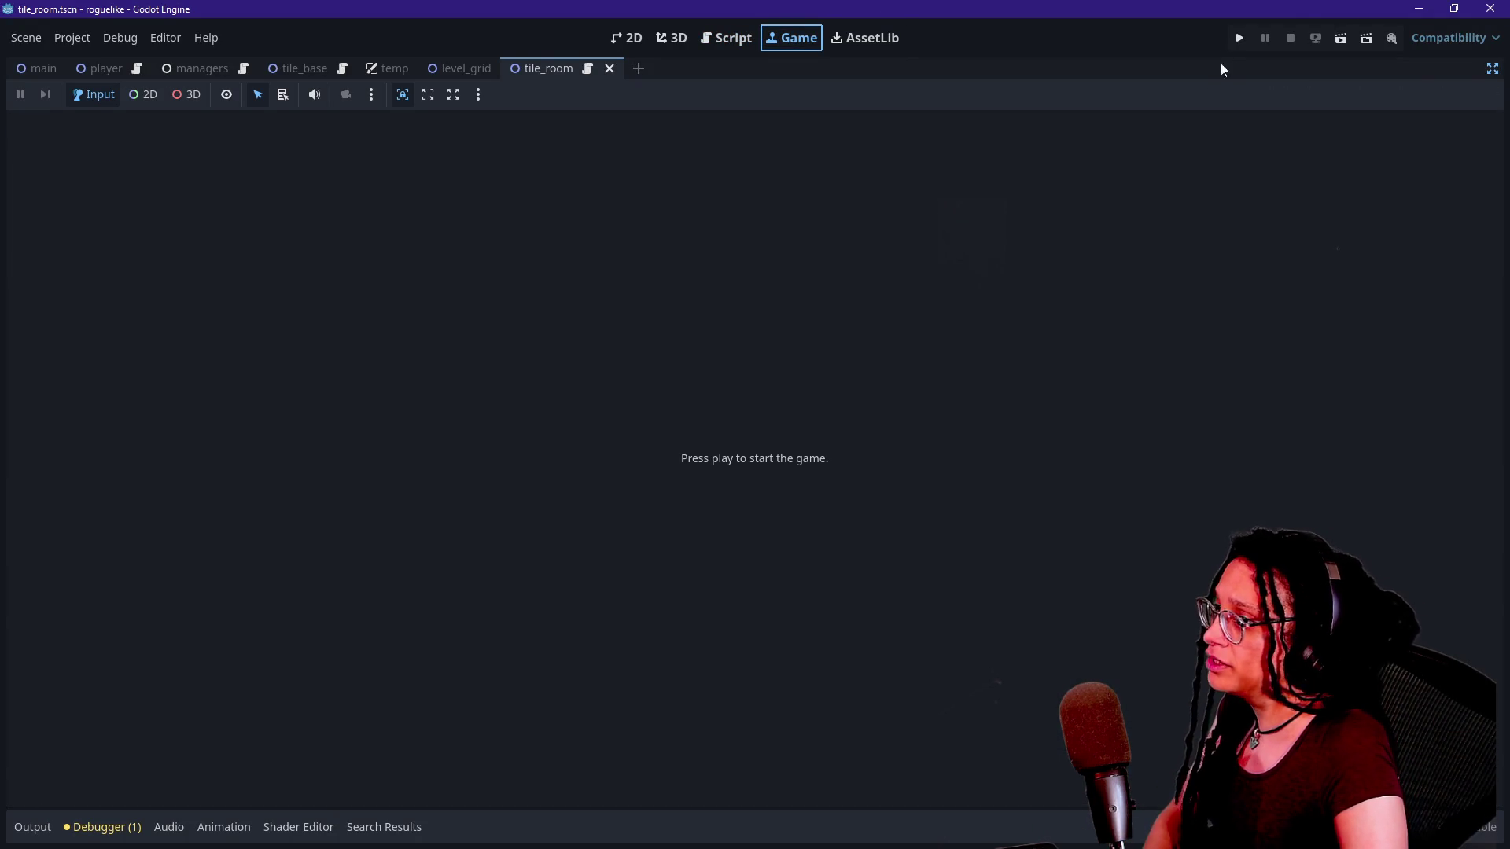
click(1240, 41)
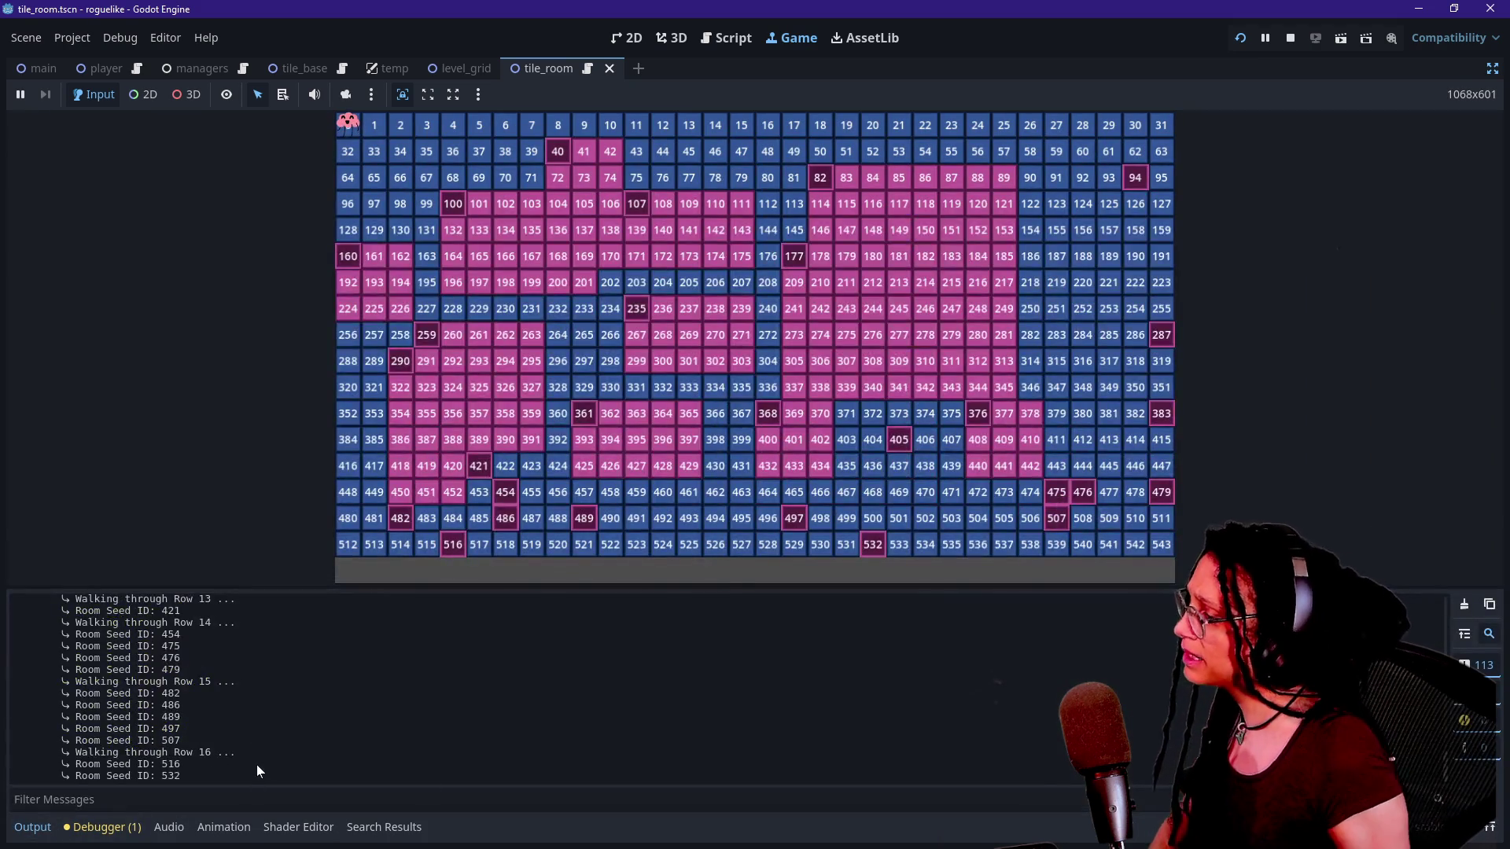
scroll(304, 691, up, 10)
scroll(304, 694, down, 1)
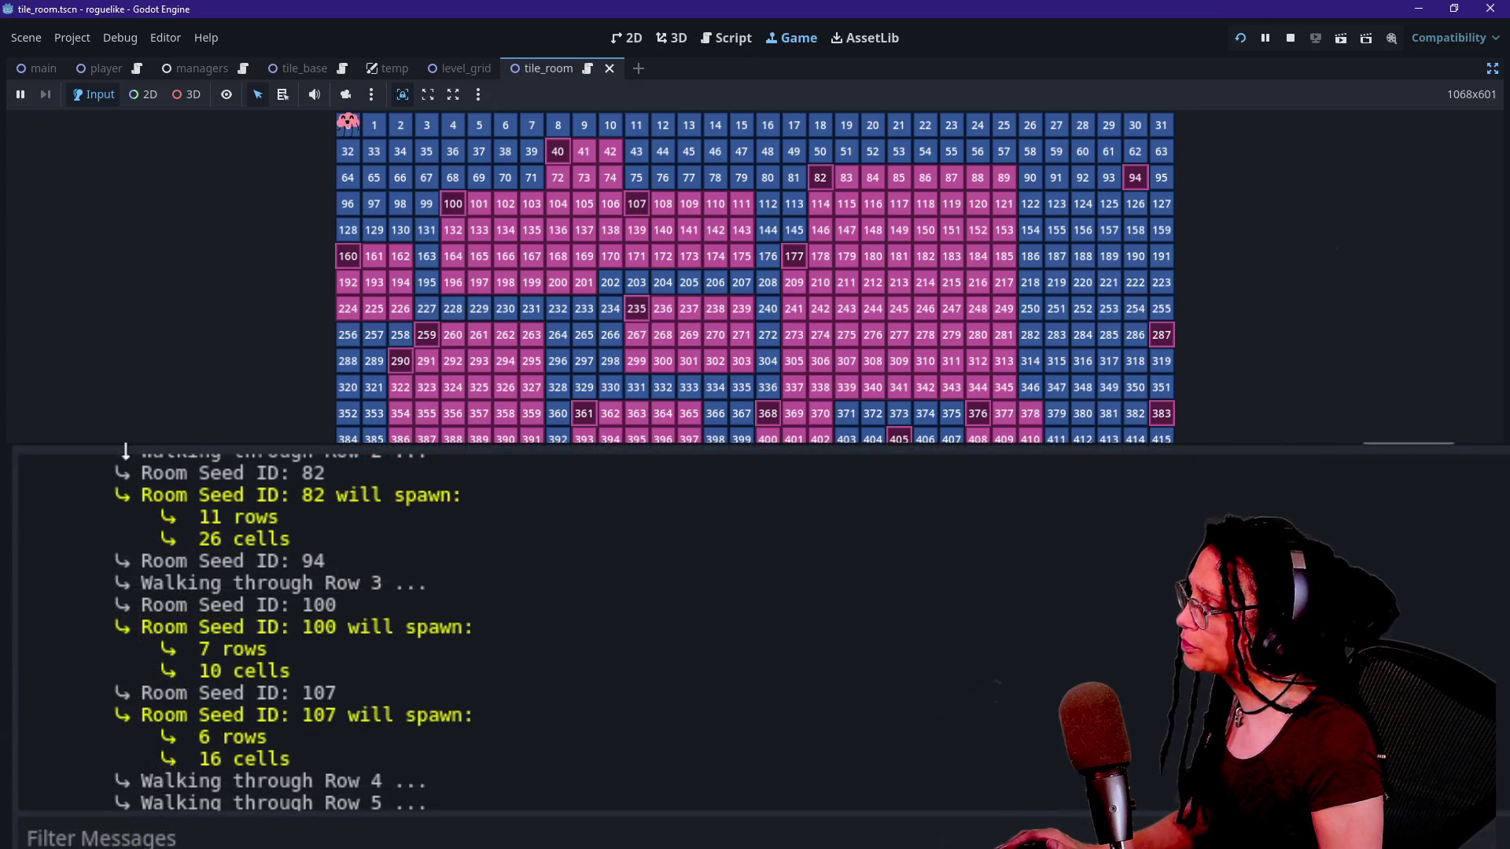
mouse_move(128, 451)
mouse_down()
mouse_move(126, 477)
mouse_move(125, 445)
mouse_up()
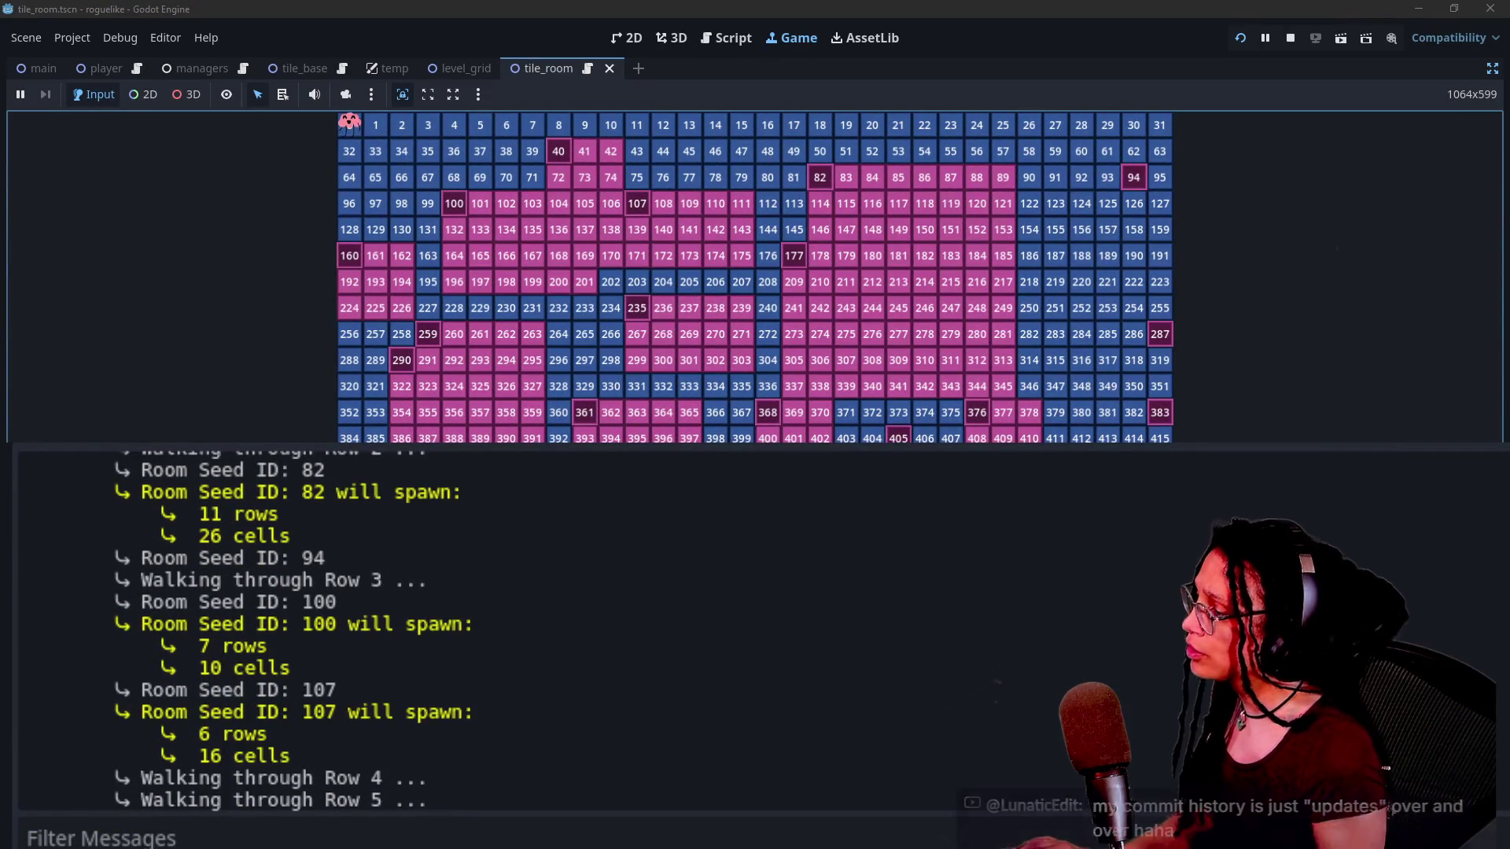
Filter the output log by 94, then clear the filter and inspect the room seed 361 spawn details.
click(94, 838)
text(94)
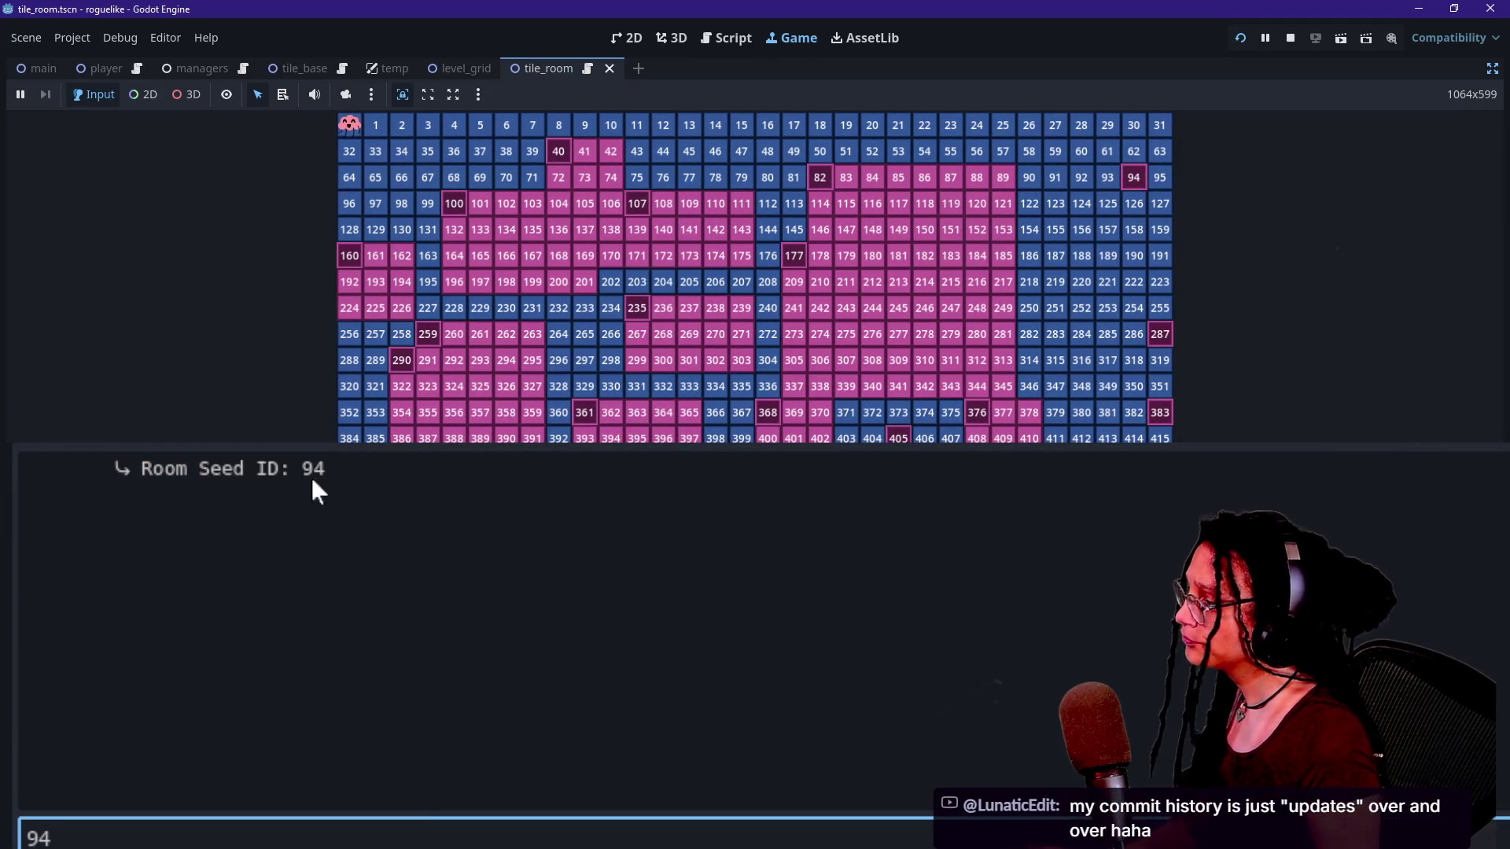
drag(324, 487, 231, 487)
click(229, 496)
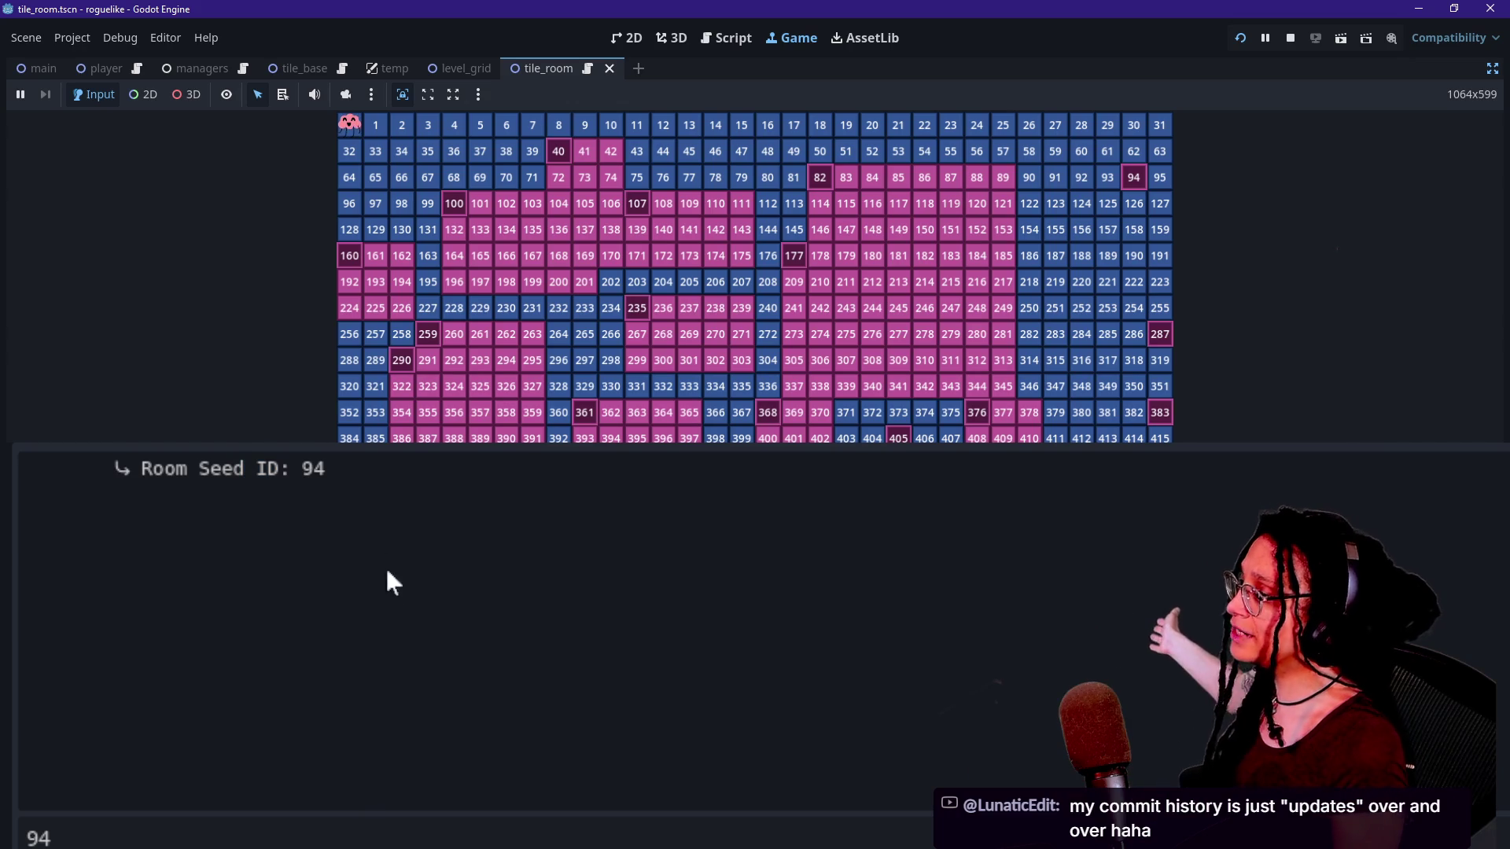
click(94, 838)
key(BackSpace)
key(BackSpace)
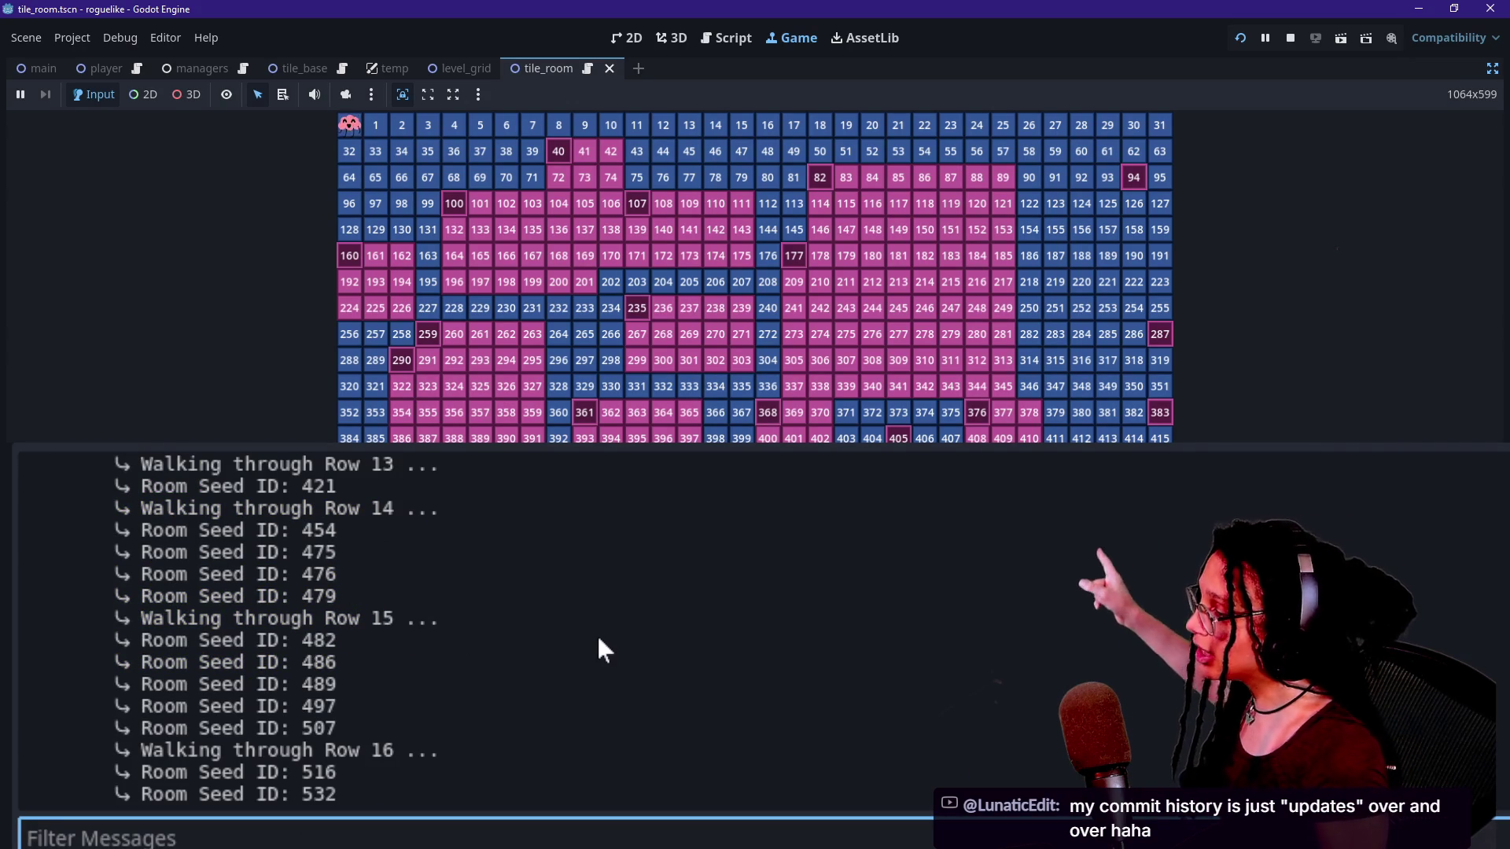
scroll(597, 637, up, 5)
drag(240, 572, 324, 597)
click(324, 598)
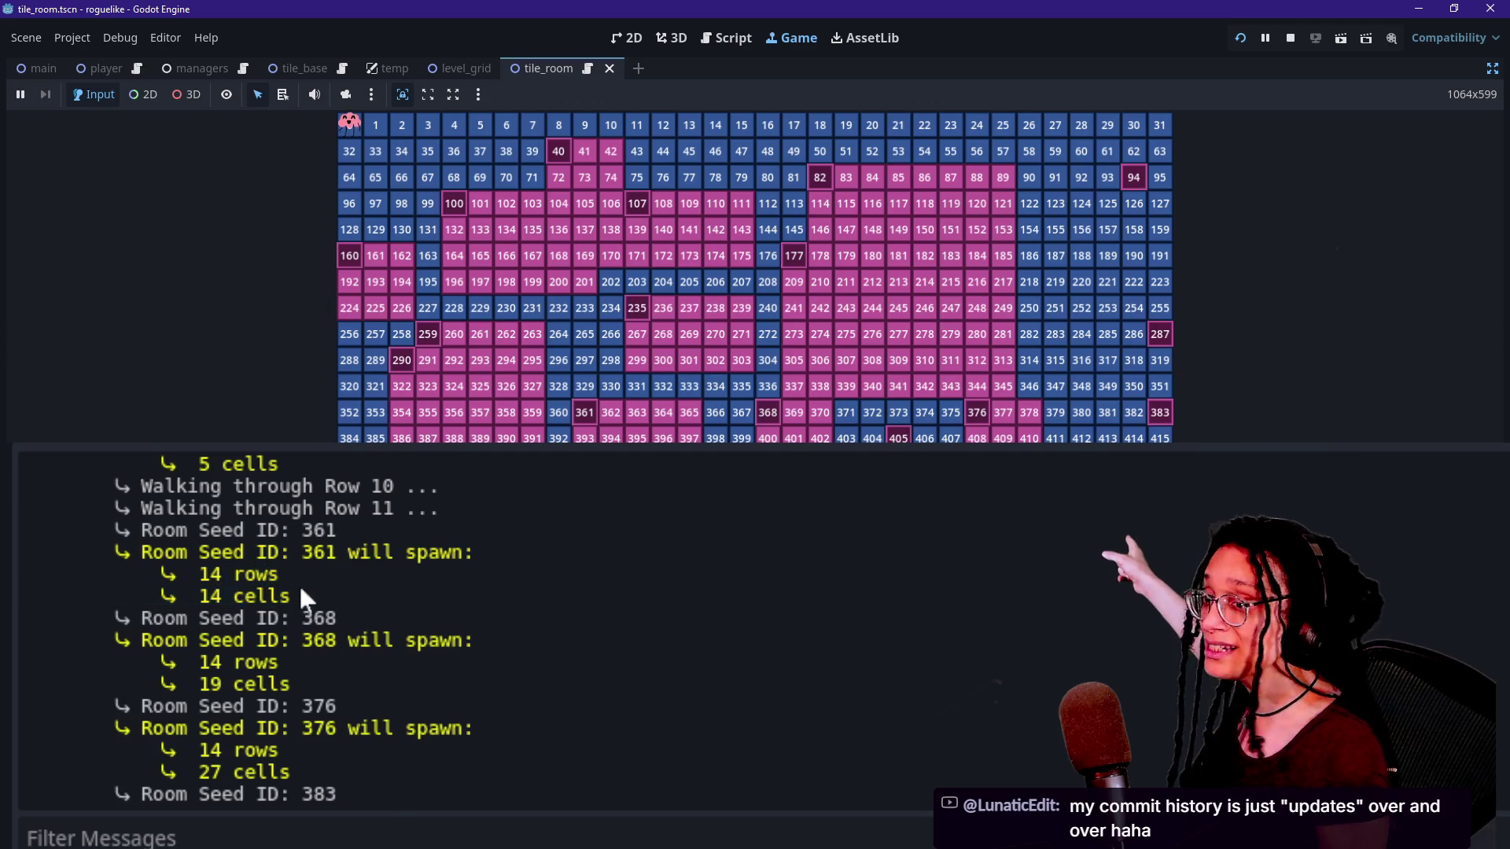
click(28, 837)
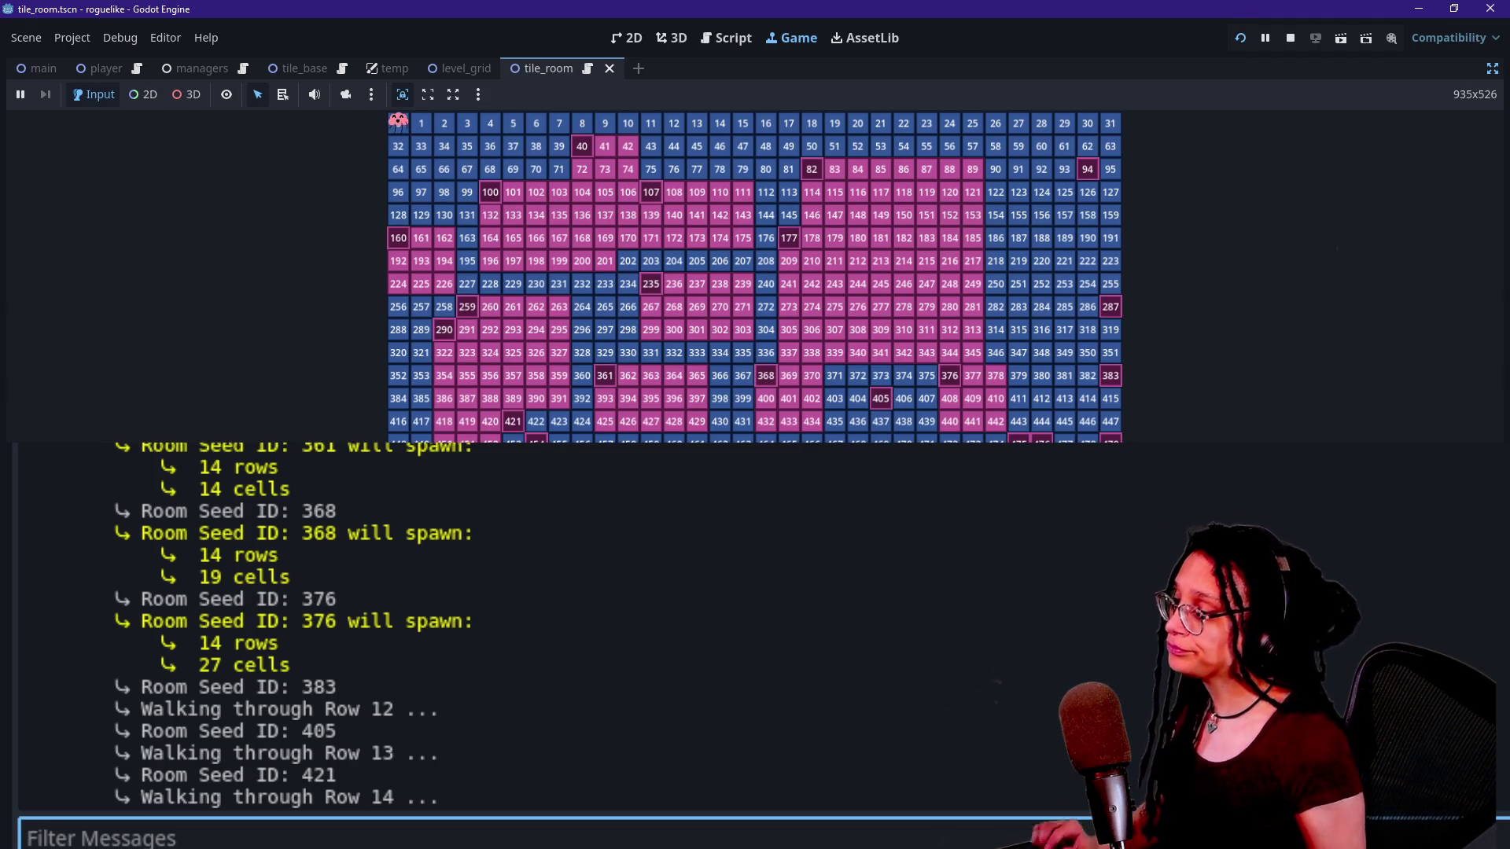
Filter the output log to 405, enlarge the game view, and return to the tile_room script.
text(40)
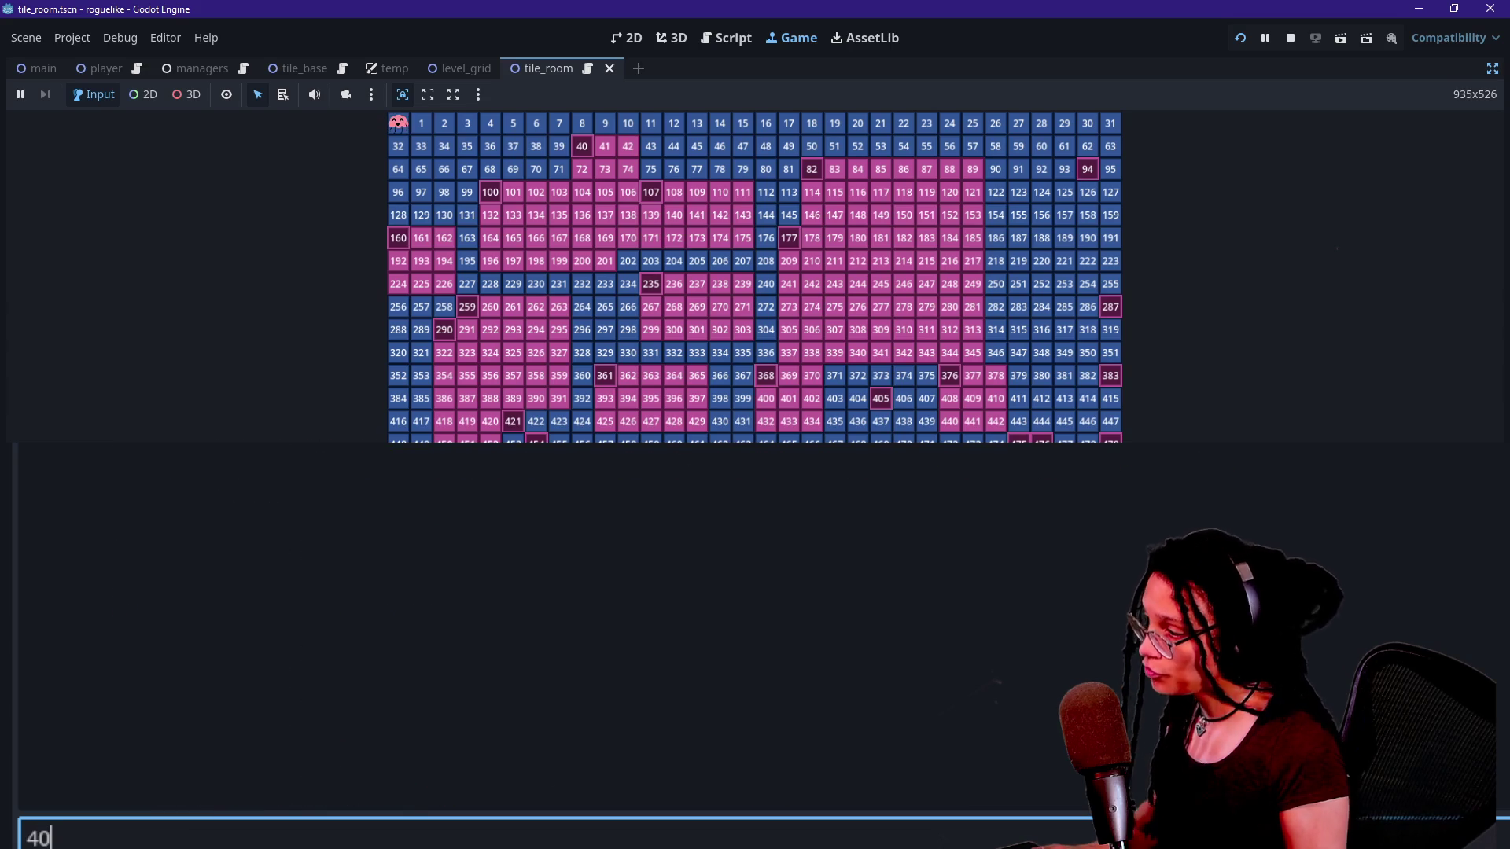
text(5)
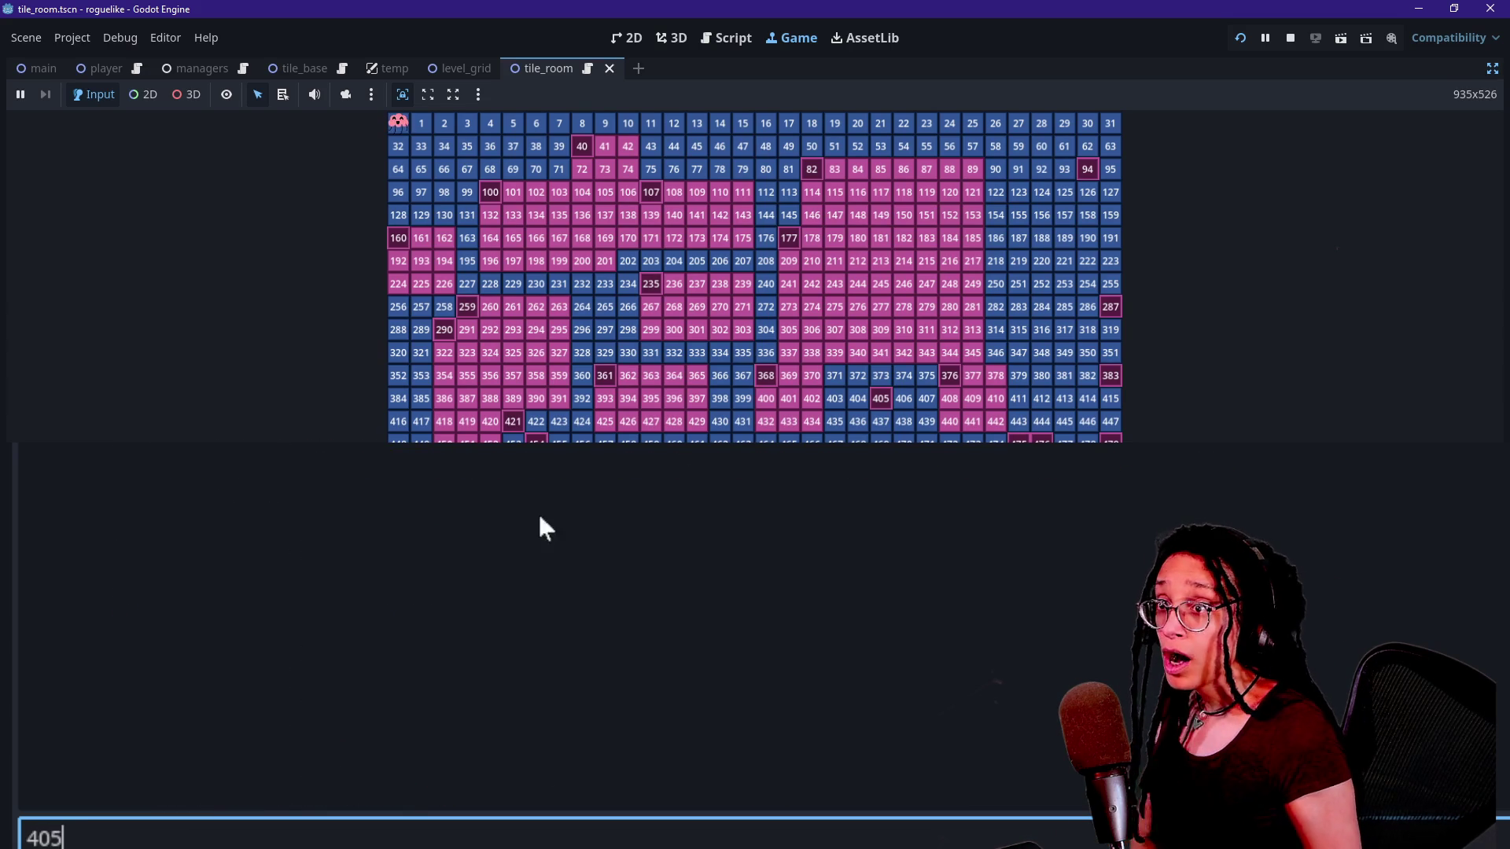
mouse_move(1432, 444)
mouse_down()
mouse_move(1432, 471)
mouse_move(1429, 448)
mouse_up()
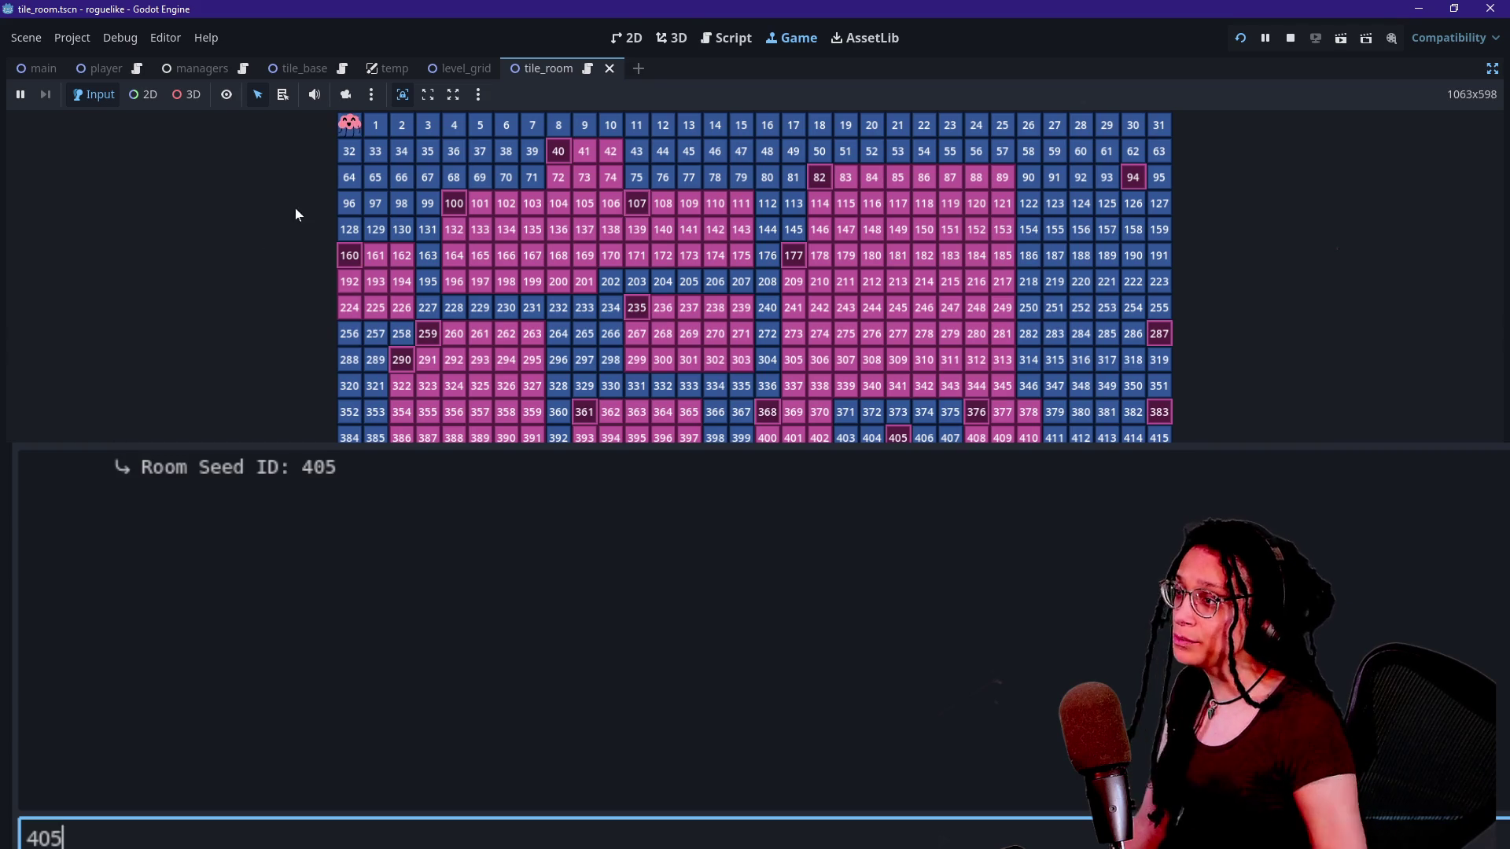
click(703, 39)
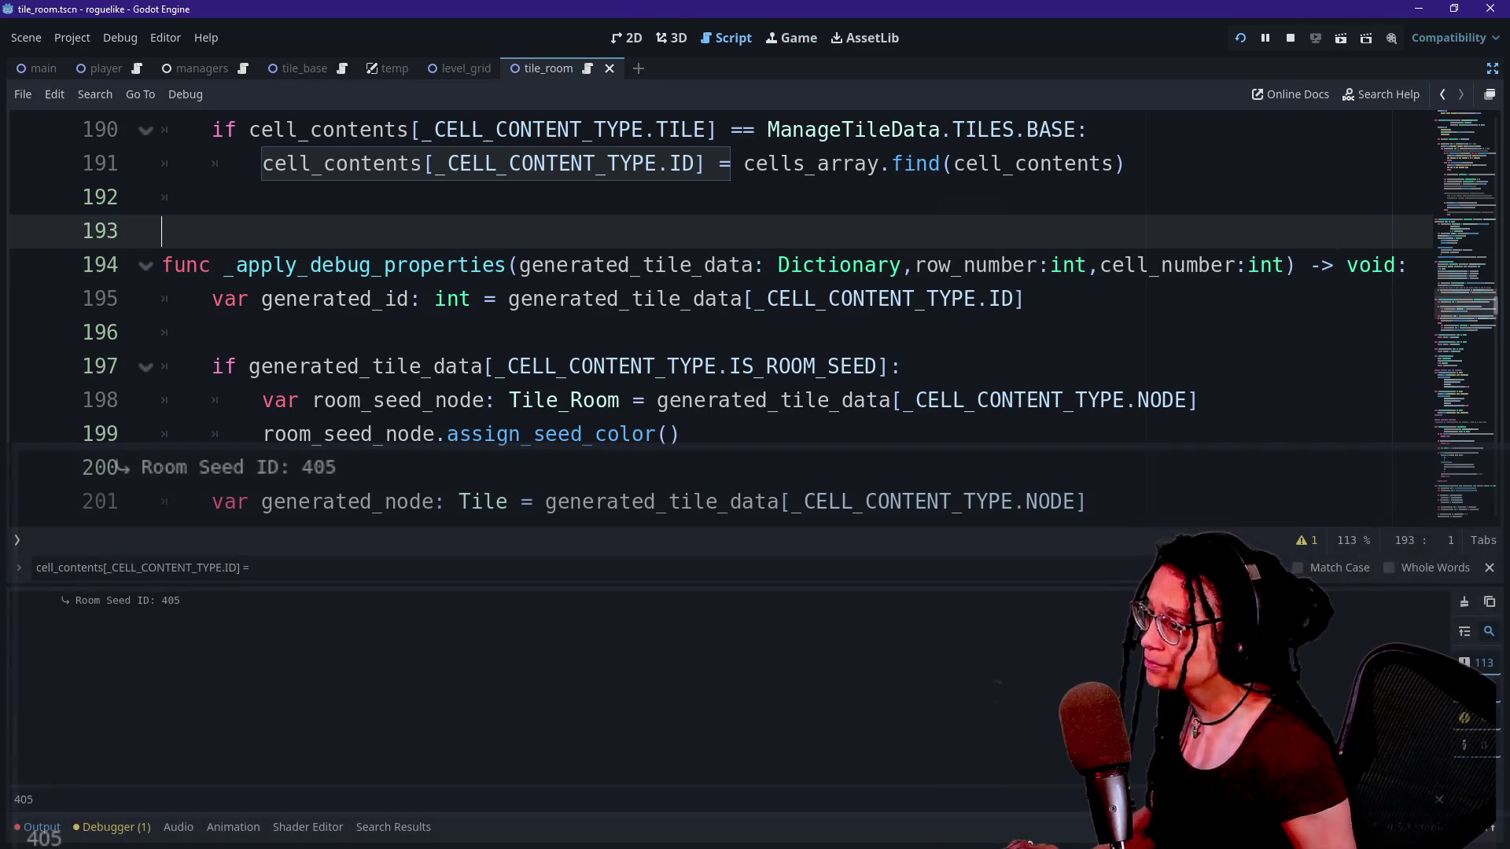
Hide the bottom panel and locate the row_offset checks in _find_offsets.
click(902, 366)
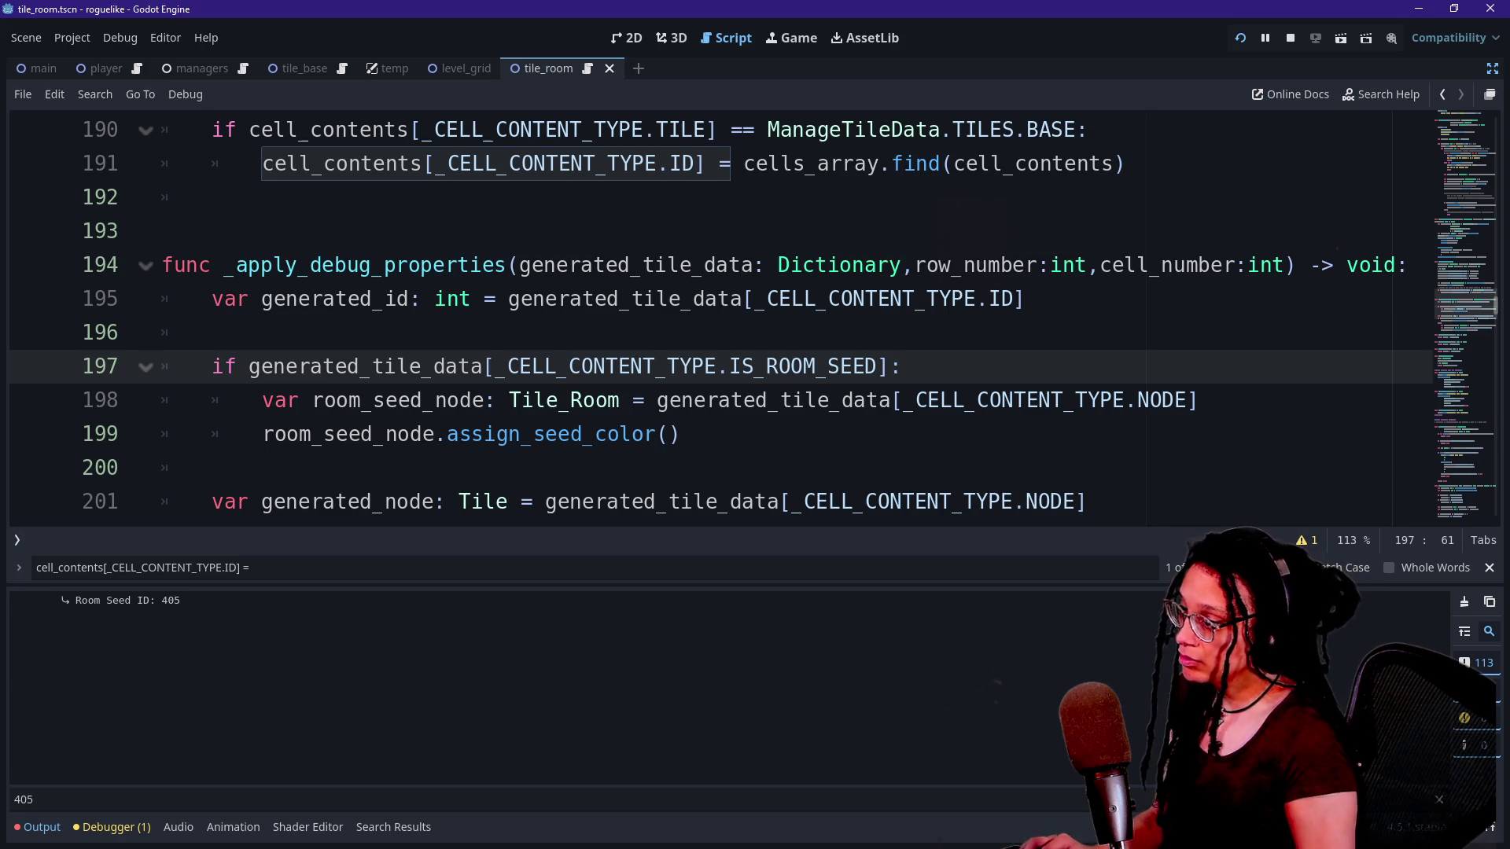
key(ctrl+j)
click(781, 501)
scroll(753, 425, down, 13)
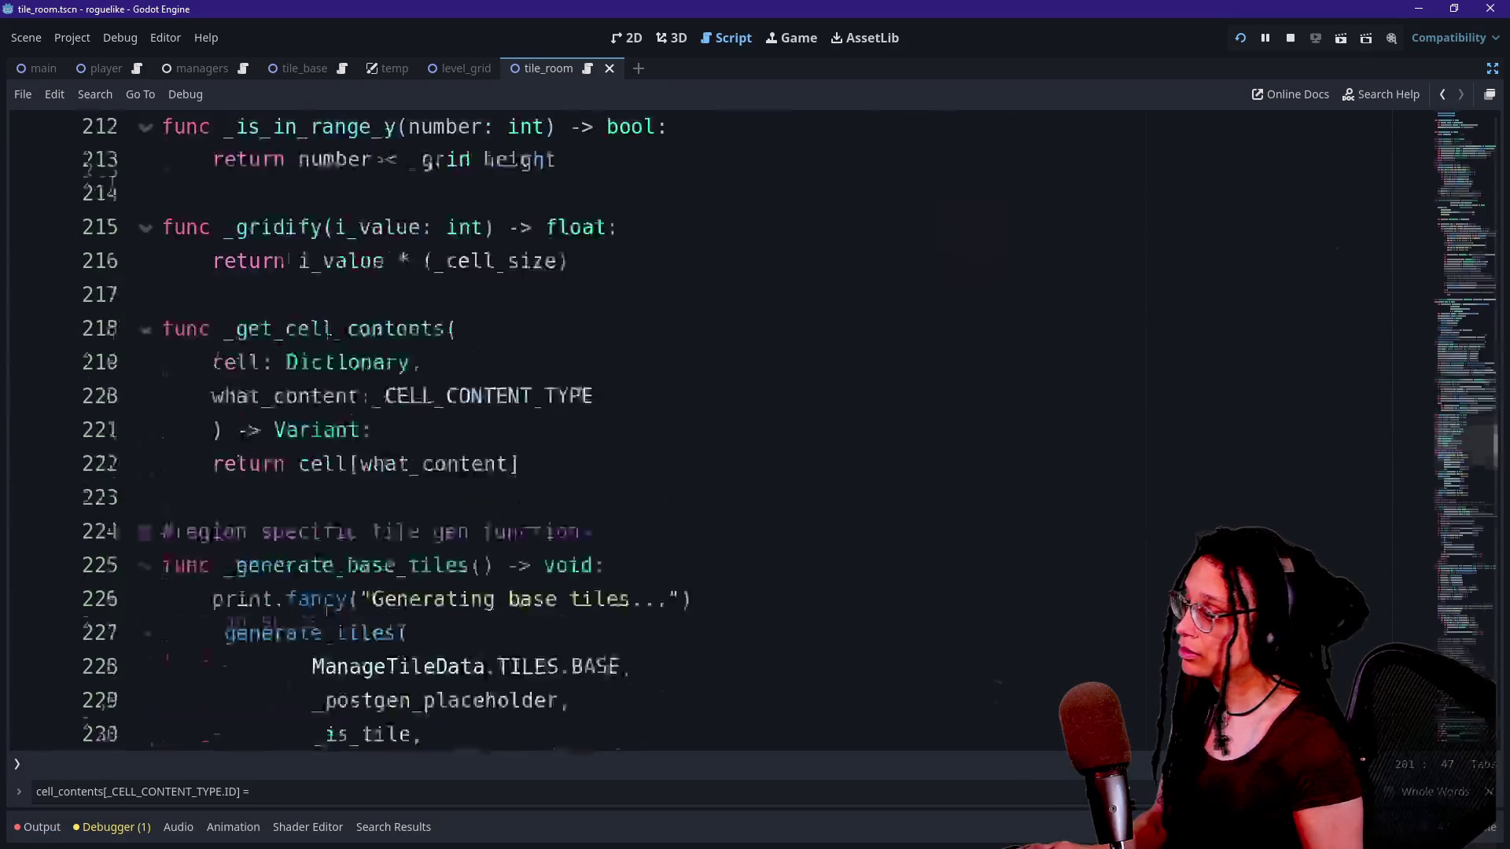
scroll(753, 425, down, 2)
scroll(754, 425, down, 8)
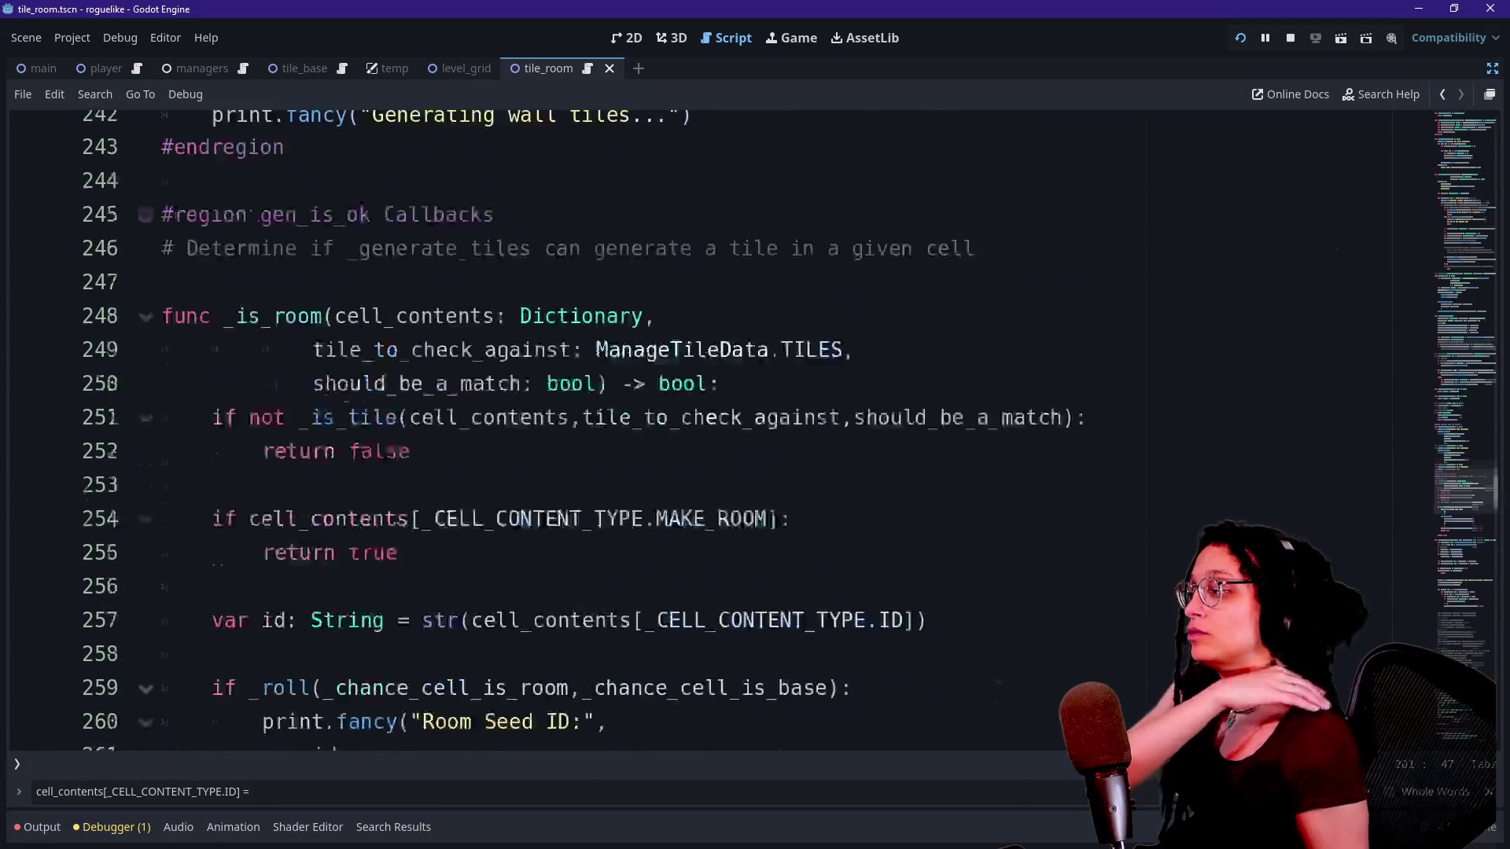
scroll(753, 424, down, 6)
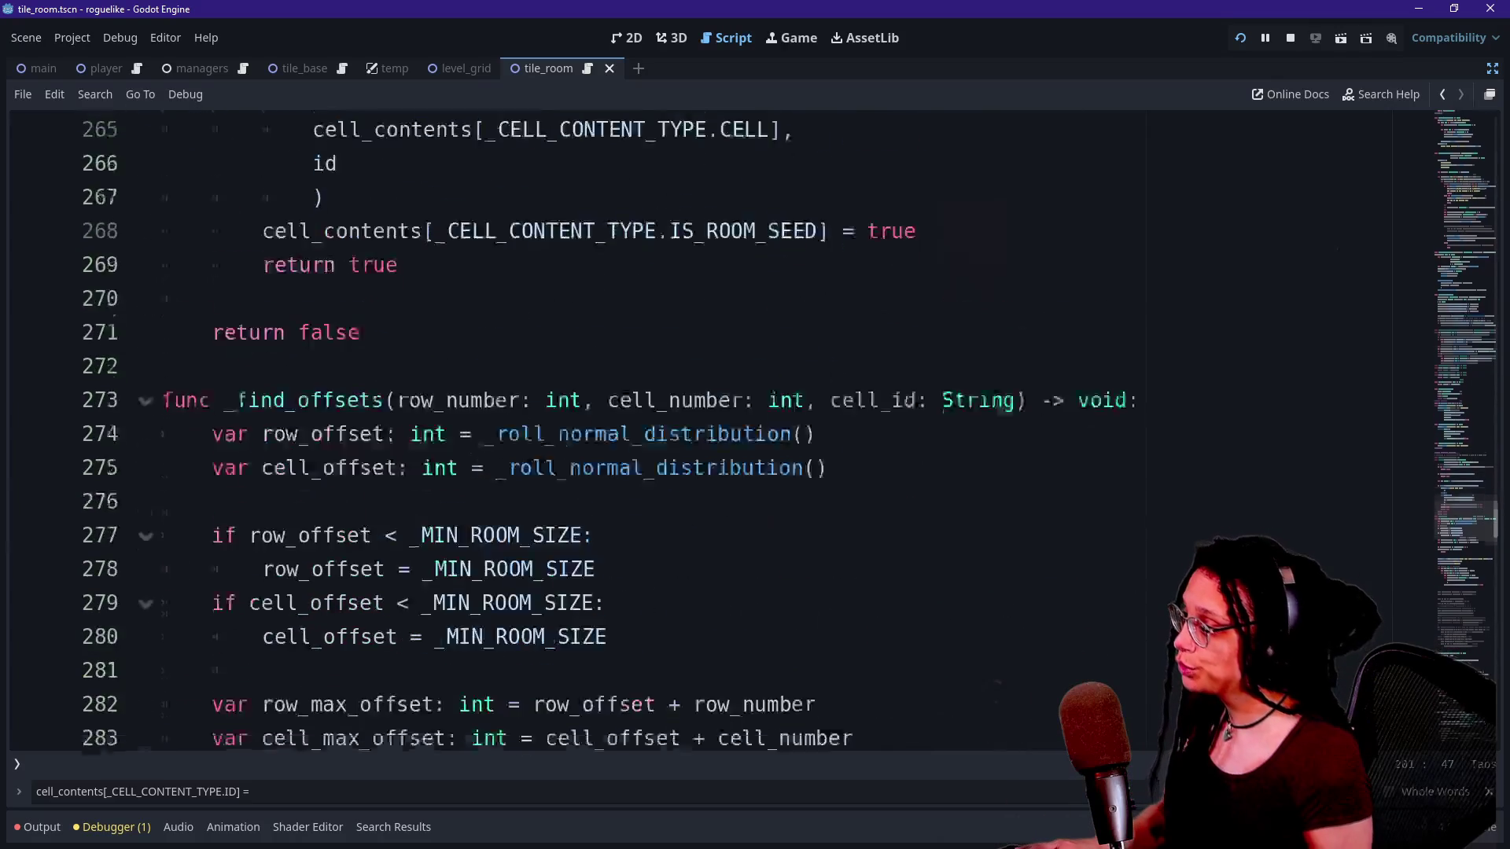
scroll(754, 425, up, 2)
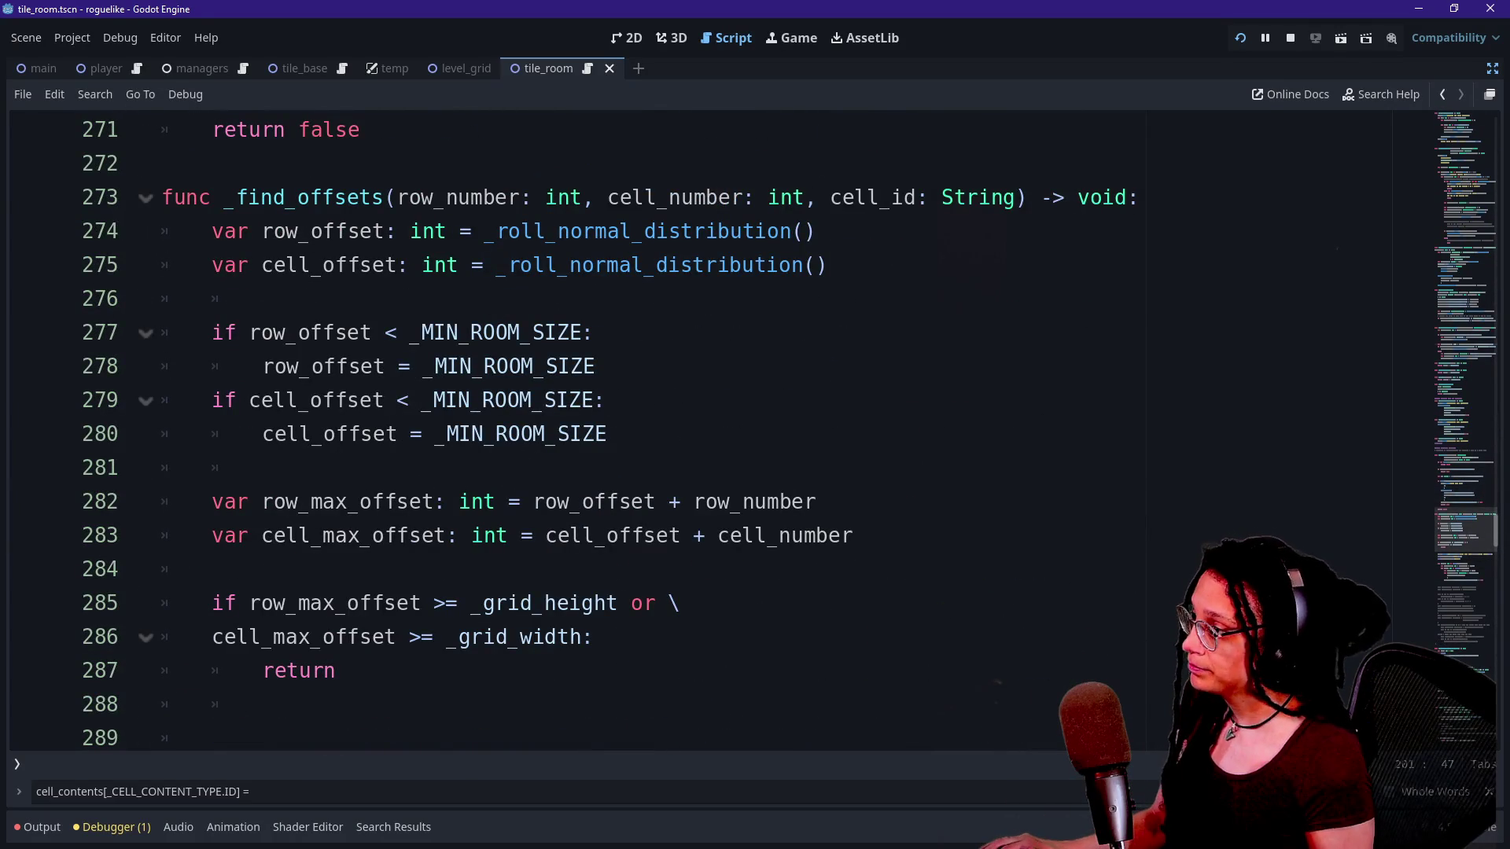
click(397, 333)
drag(248, 333, 448, 333)
click(460, 366)
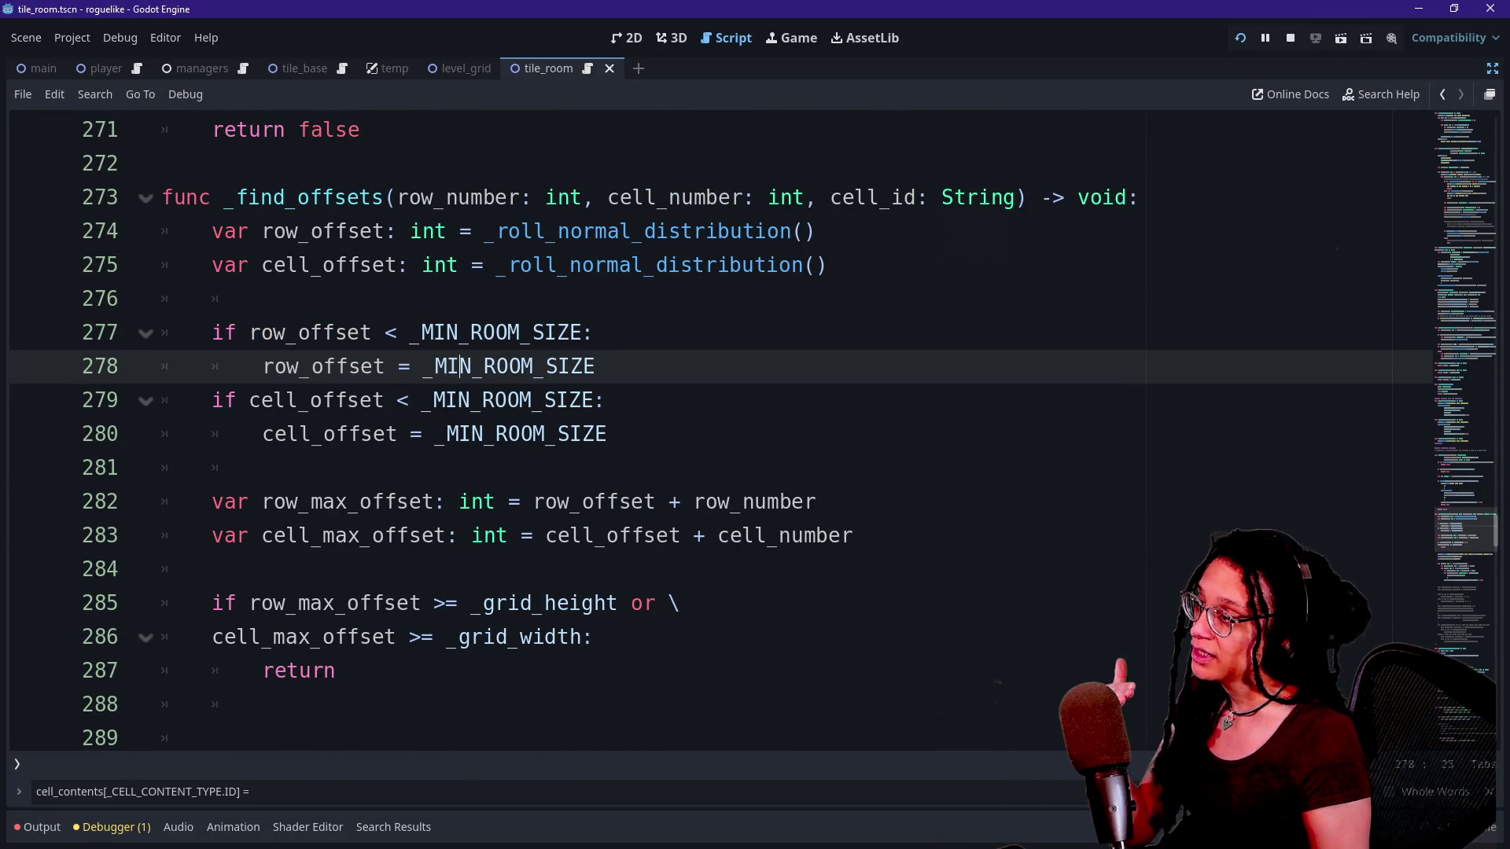
scroll(707, 432, down, 1)
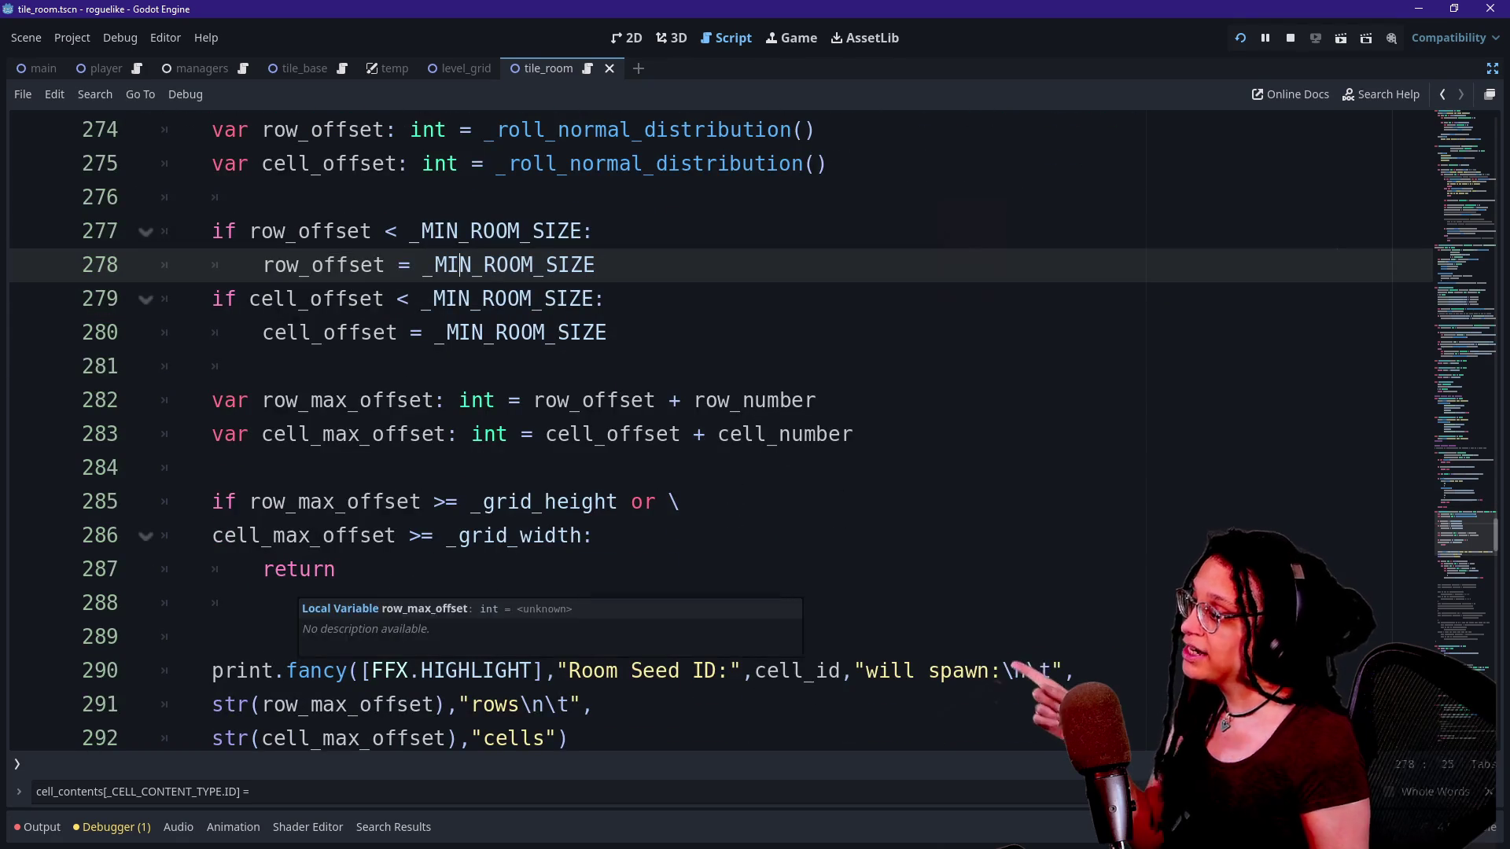
Insert a blank line after the _grid_width bounds condition on line 286, just before the return.
click(386, 501)
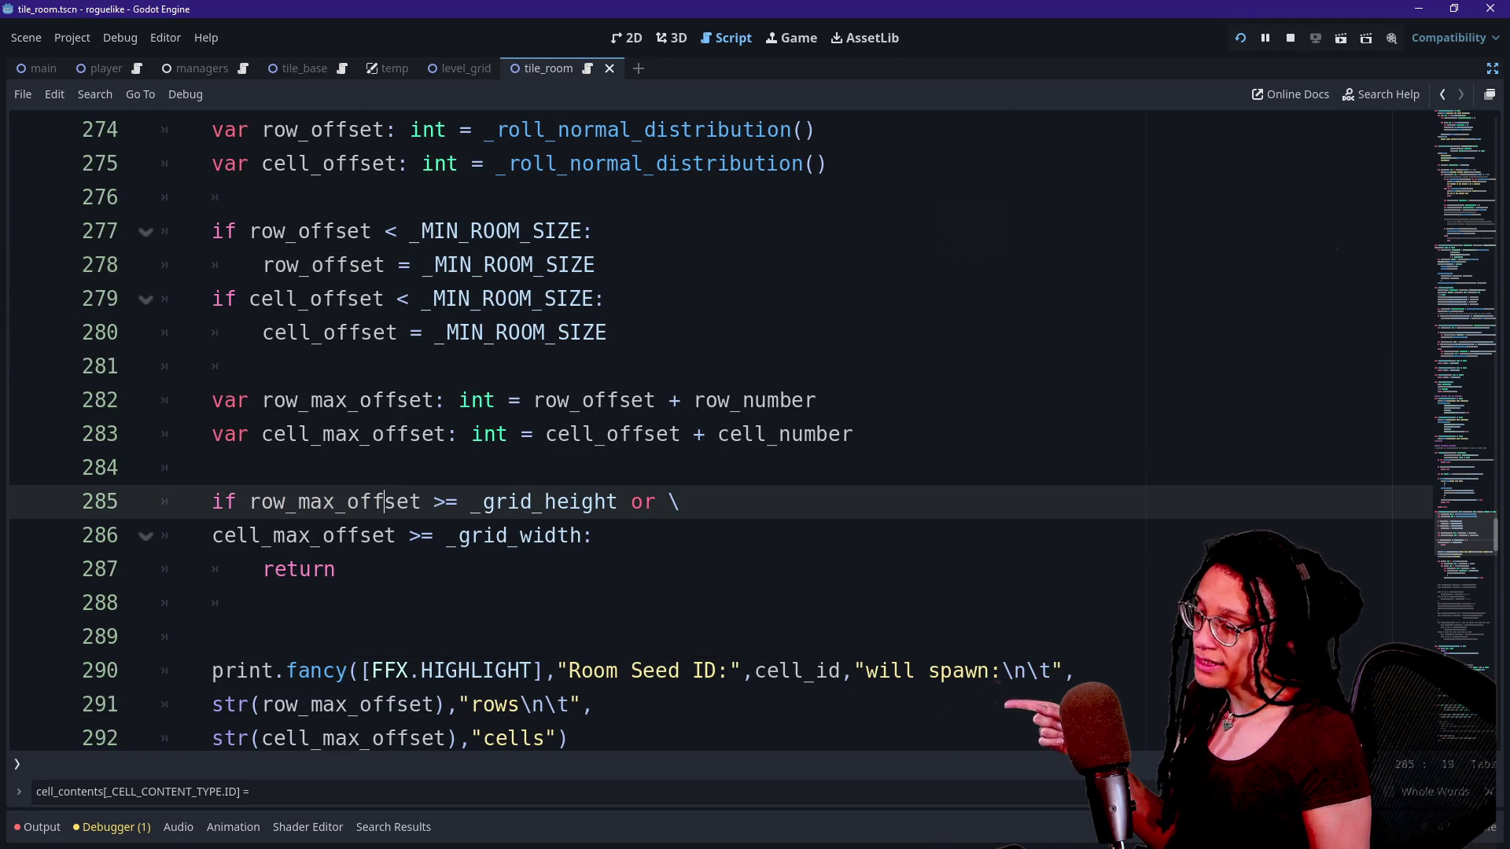
drag(470, 502, 617, 501)
drag(446, 535, 592, 536)
click(591, 535)
click(337, 569)
double_click(299, 569)
click(337, 569)
drag(337, 569, 211, 570)
click(336, 570)
double_click(299, 569)
click(337, 569)
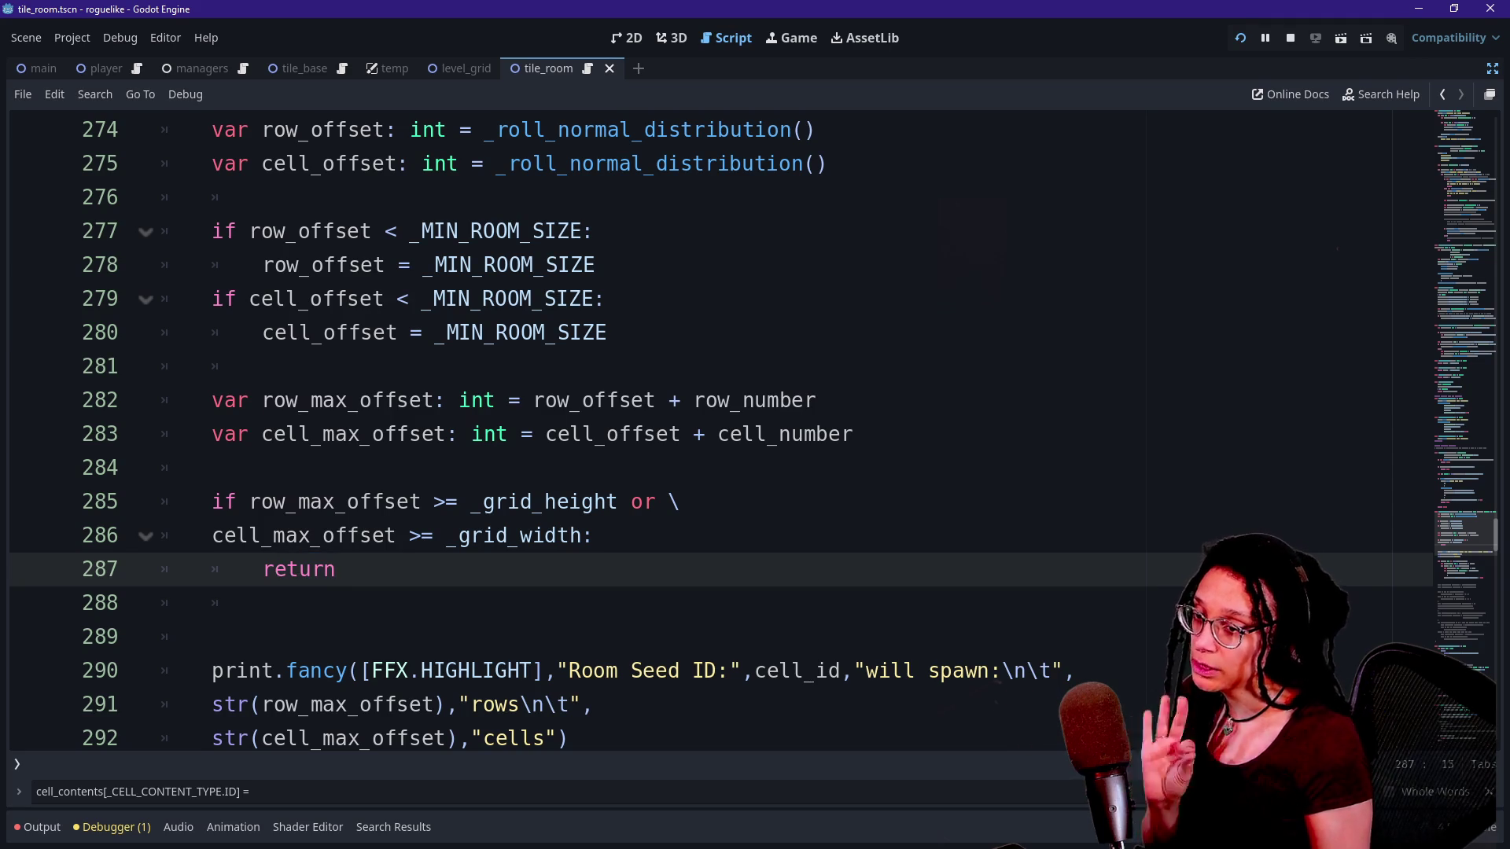
scroll(337, 569, up, 1)
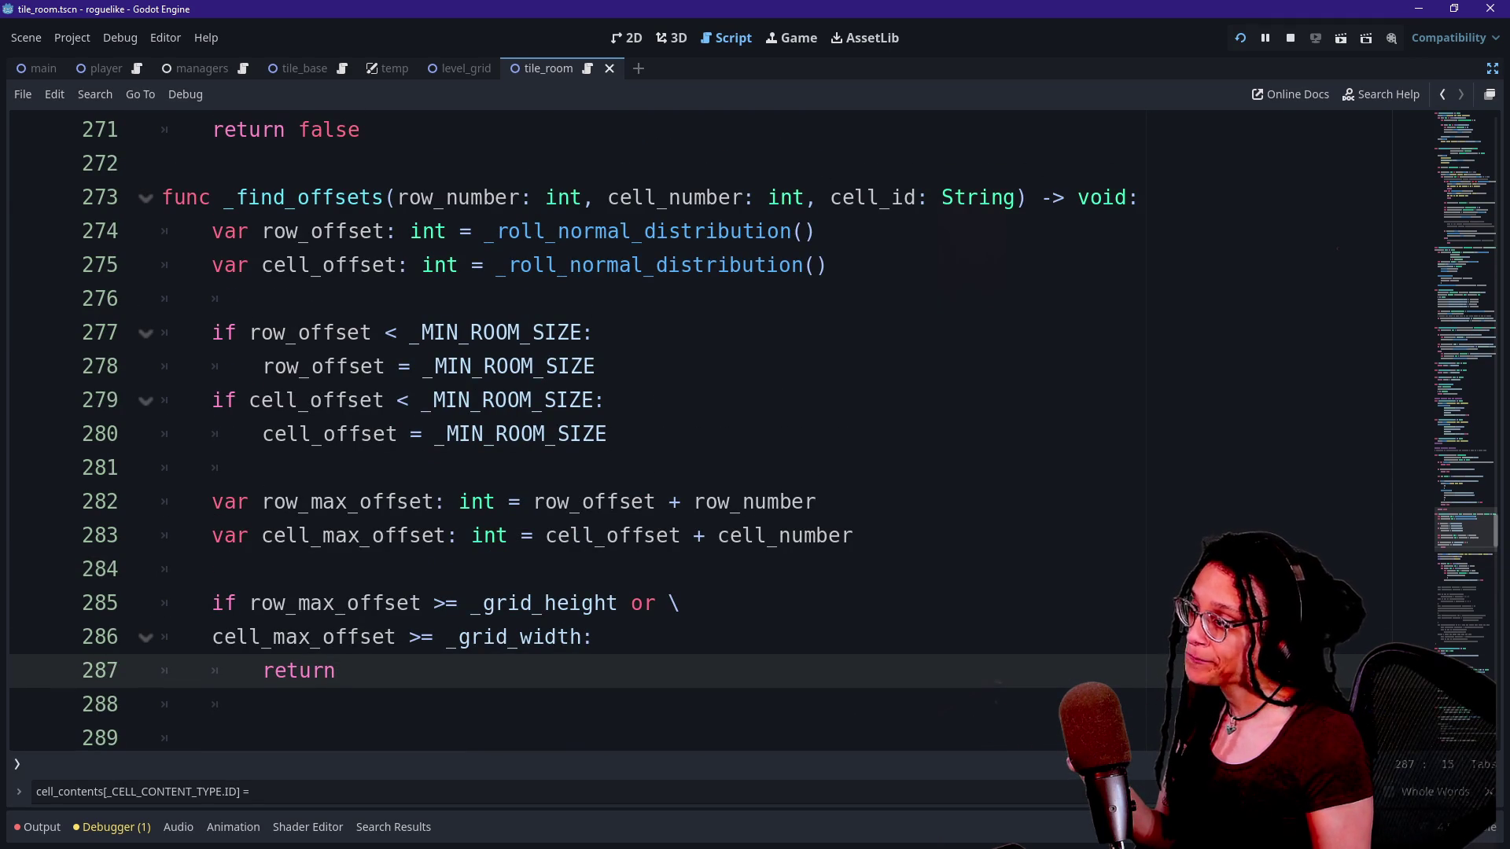
click(595, 636)
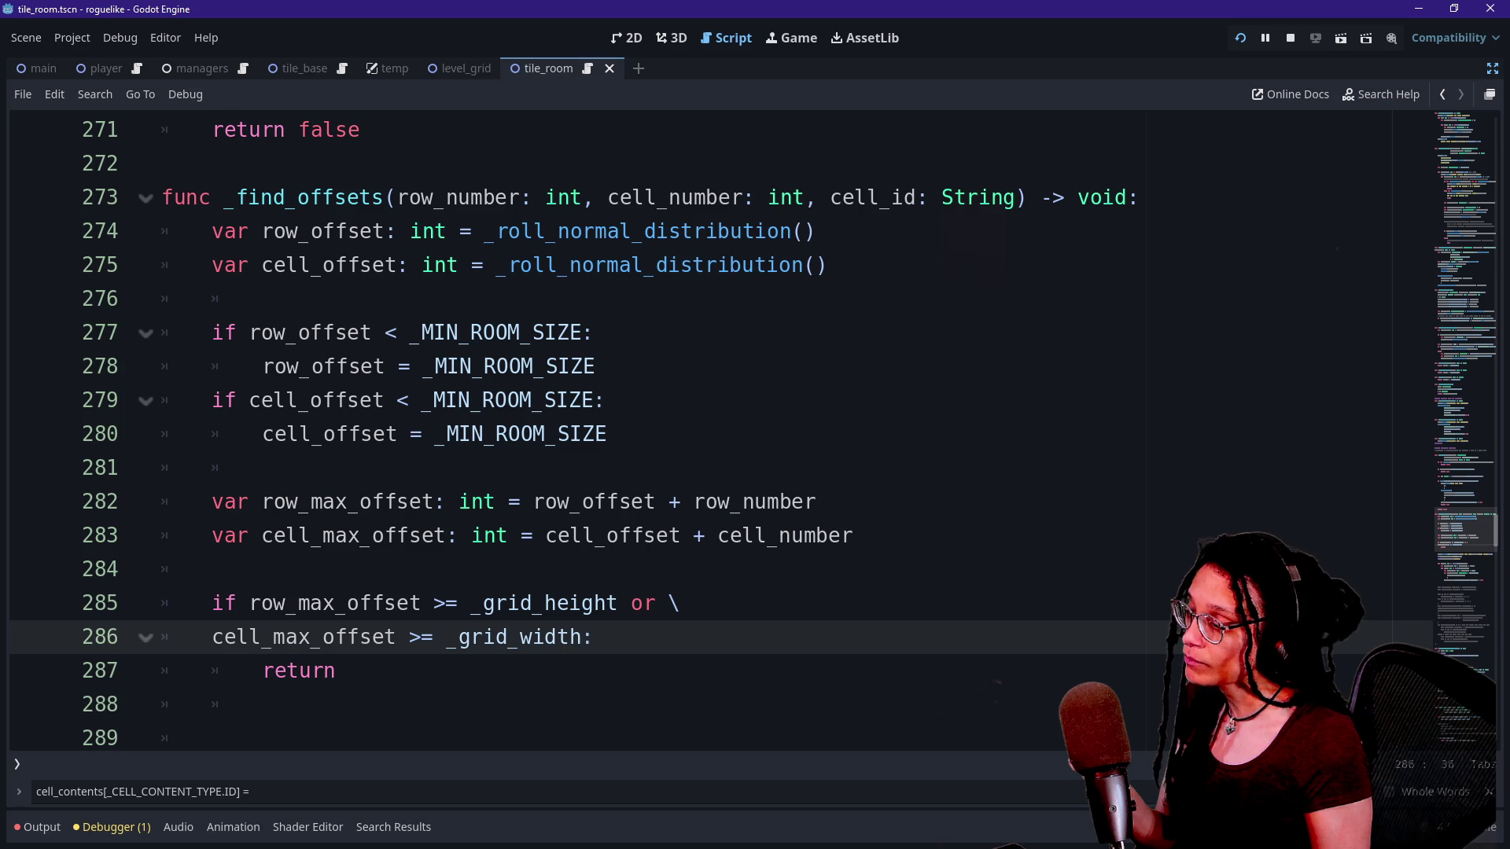
key(Return)
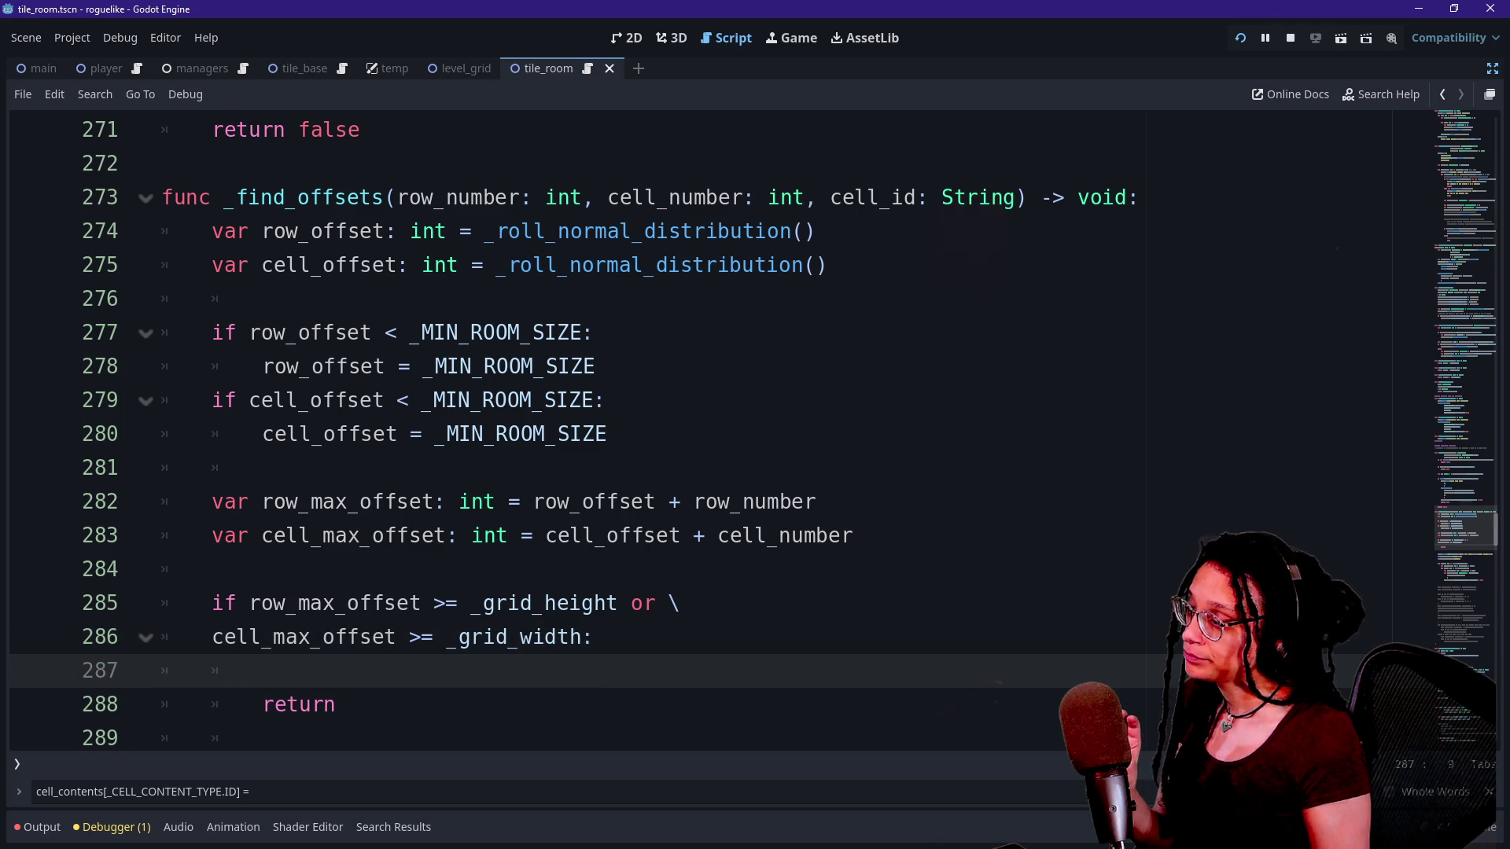
Write a _despawn_tile call on line 287 above the return.
scroll(707, 432, down, 1)
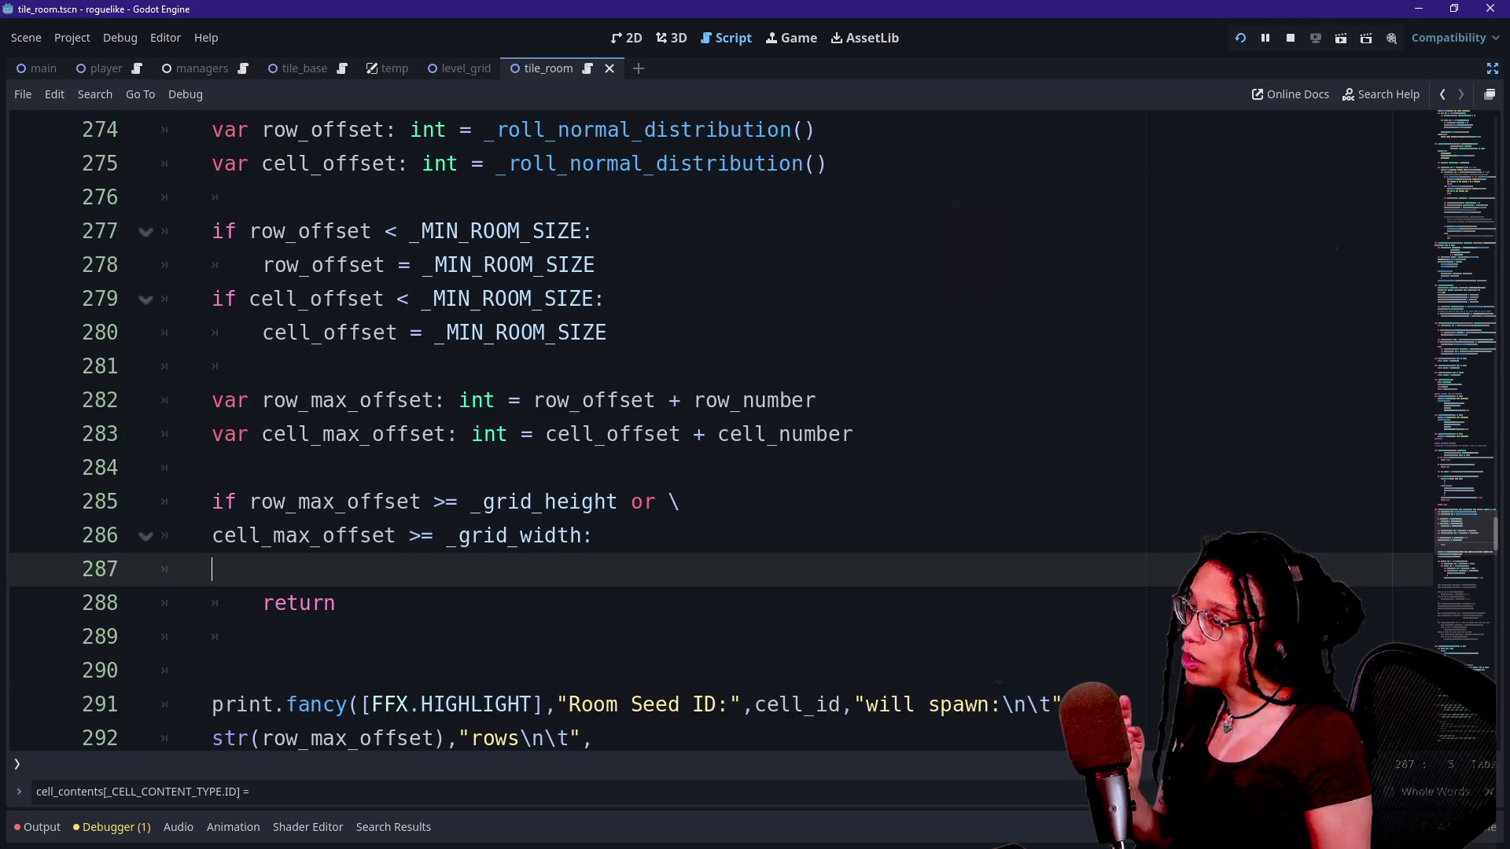
key(BackSpace)
key(Return)
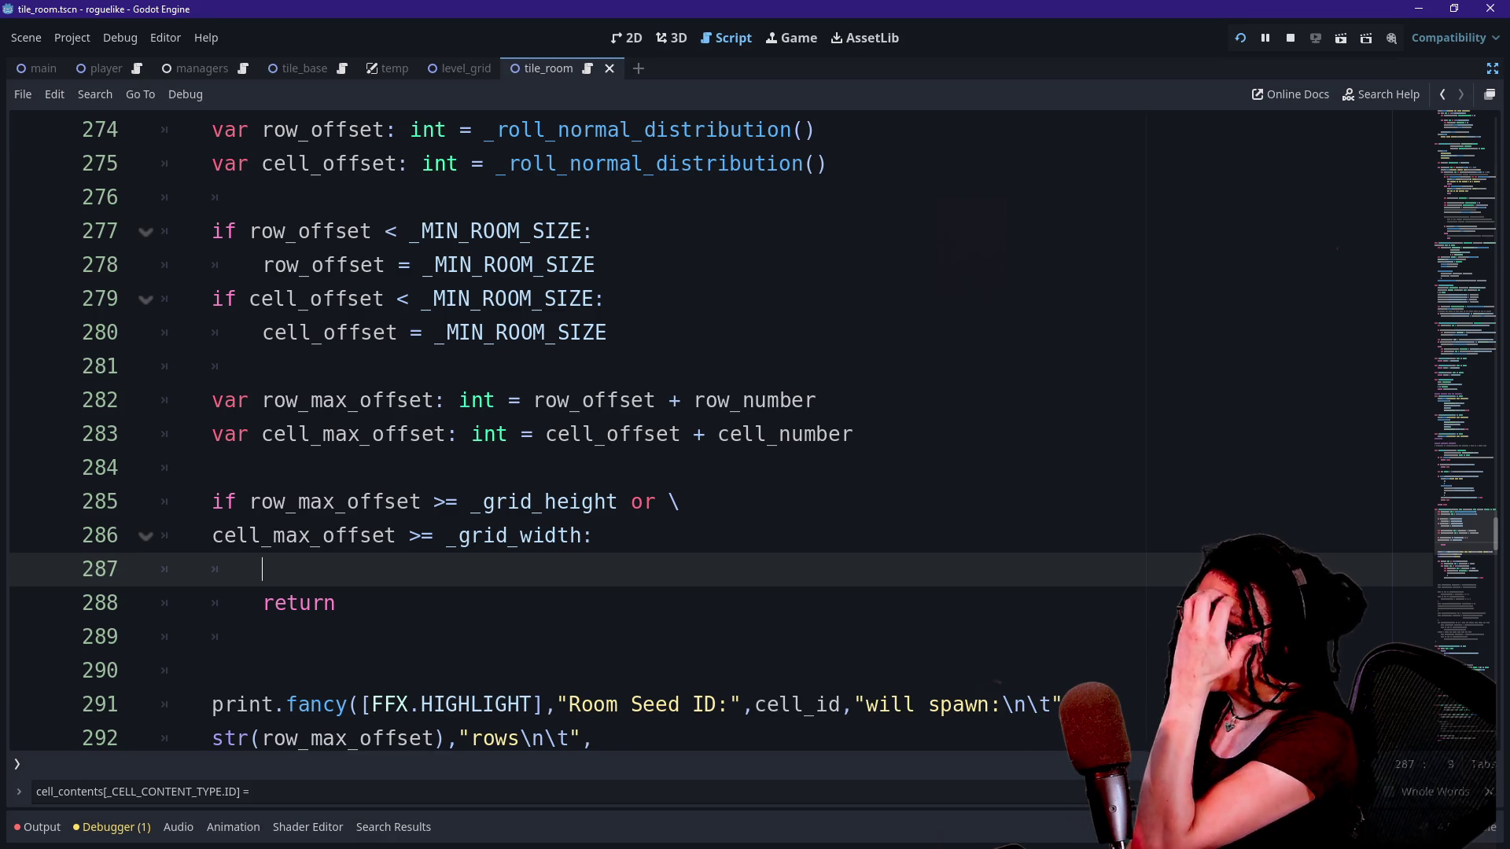
scroll(597, 511, up, 2)
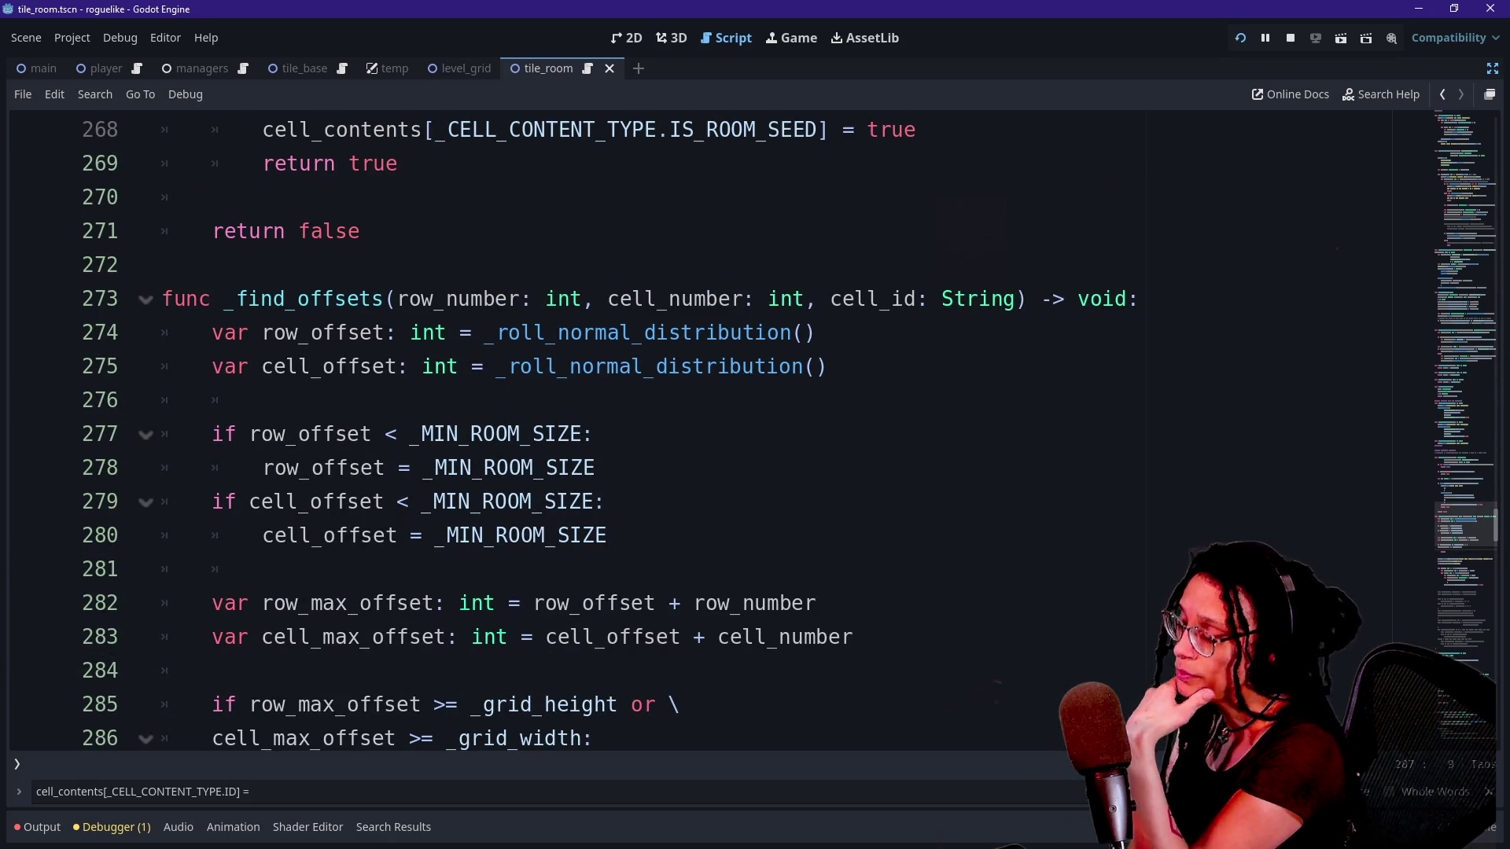
scroll(598, 432, down, 1)
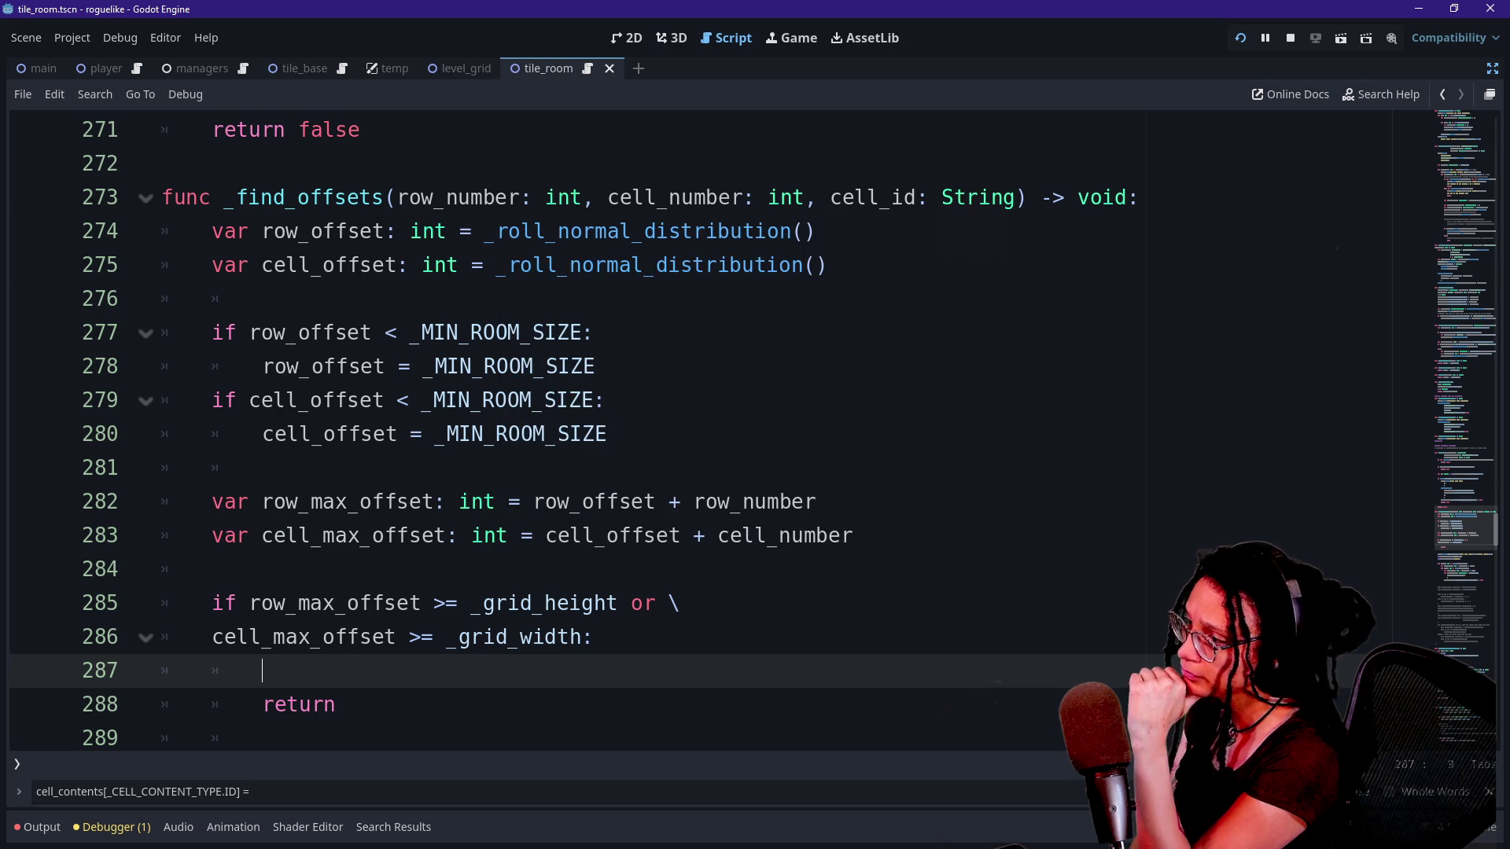
text(_c)
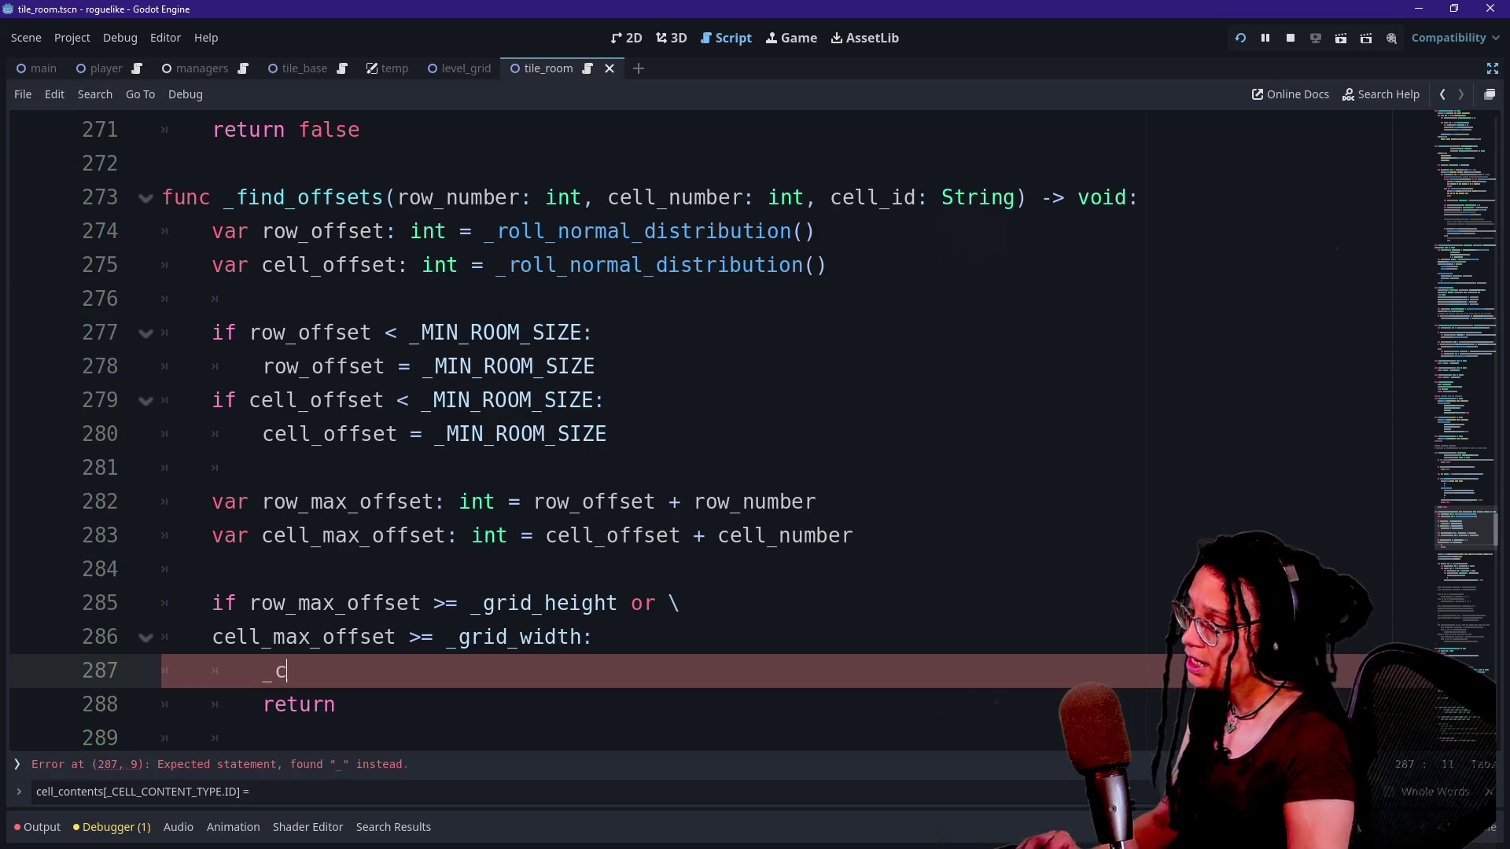
text(lear)
key(BackSpace)
key(BackSpace)
key(BackSpace)
text(r)
key(BackSpace)
text(d)
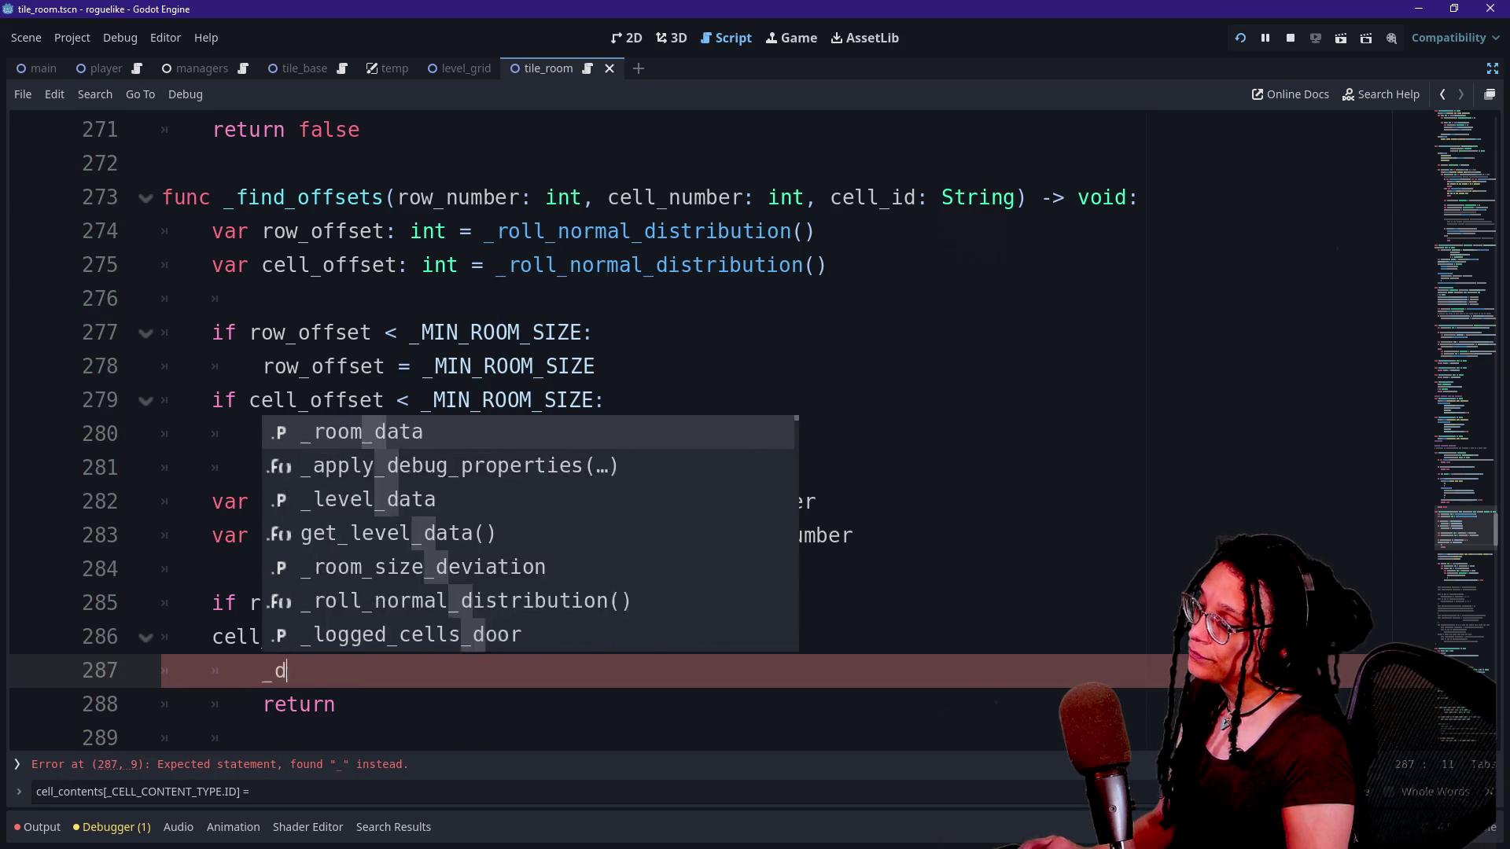
text(espawn_ti)
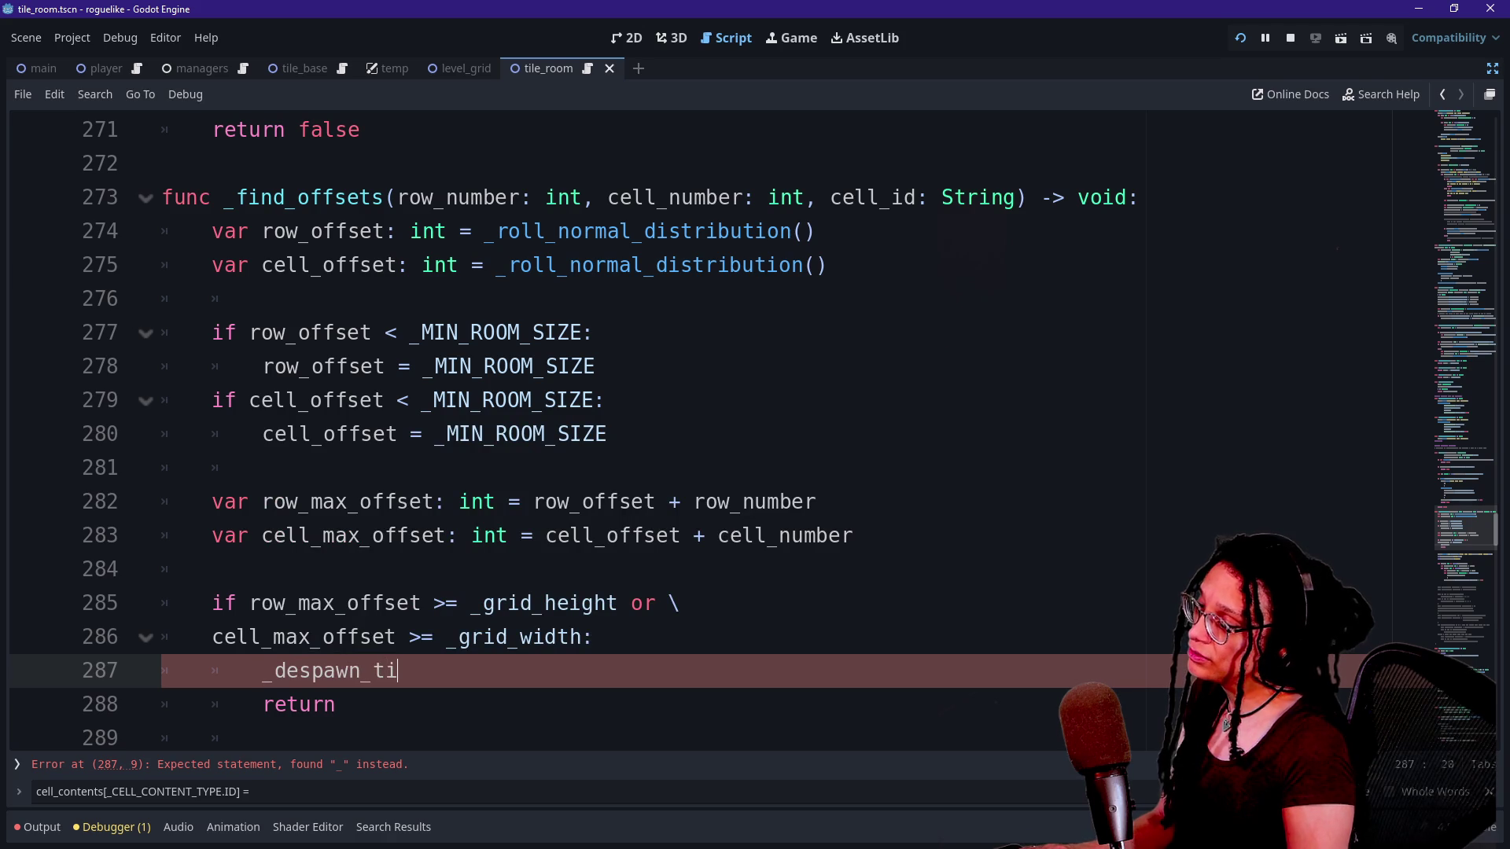
text(ile)
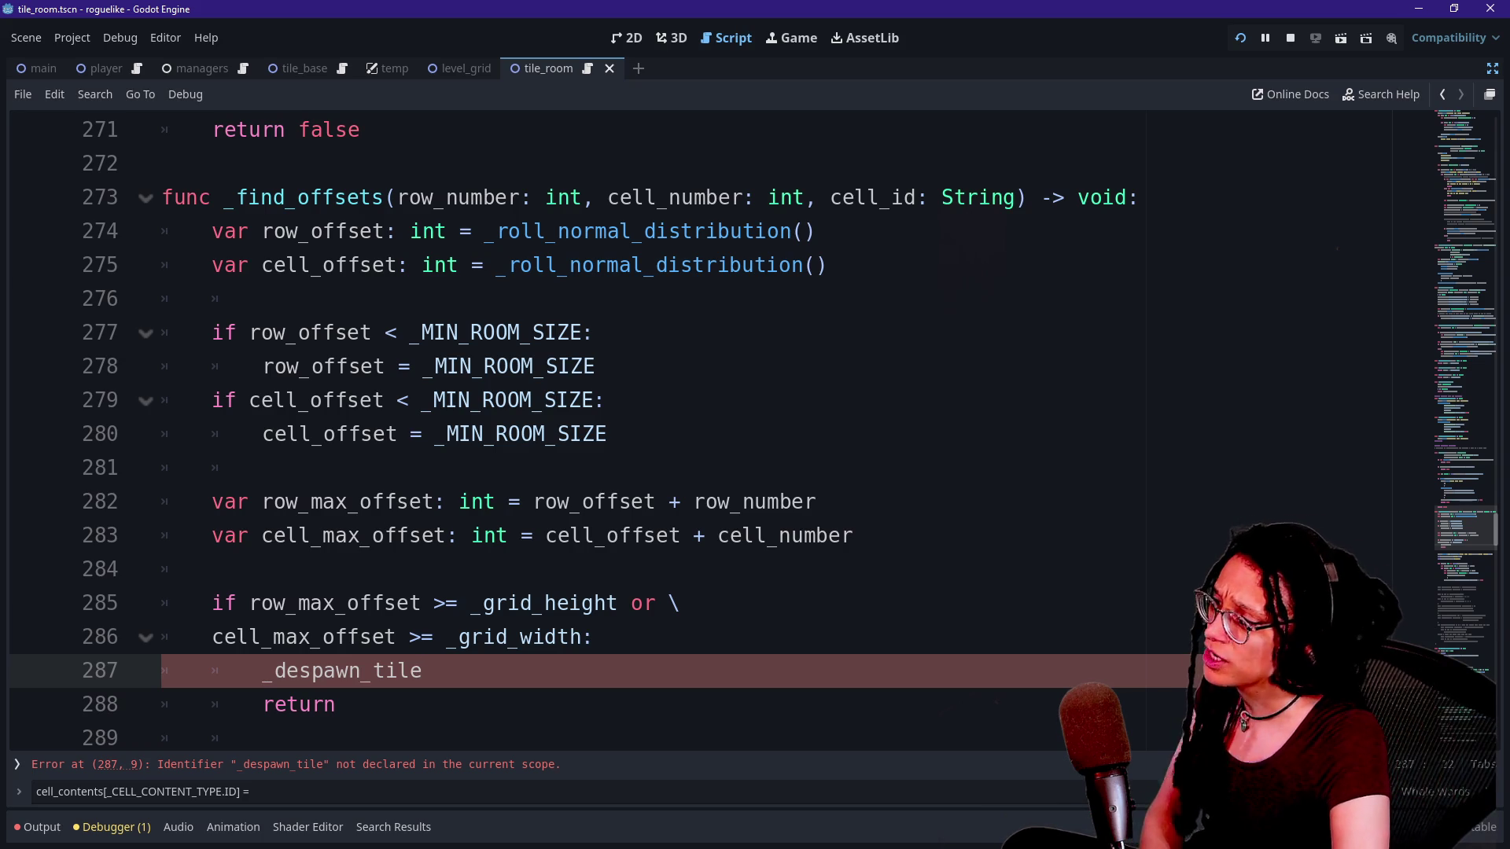
key(Up)
key(Up)
key(Up)
key(Down)
key(Down)
key(Down)
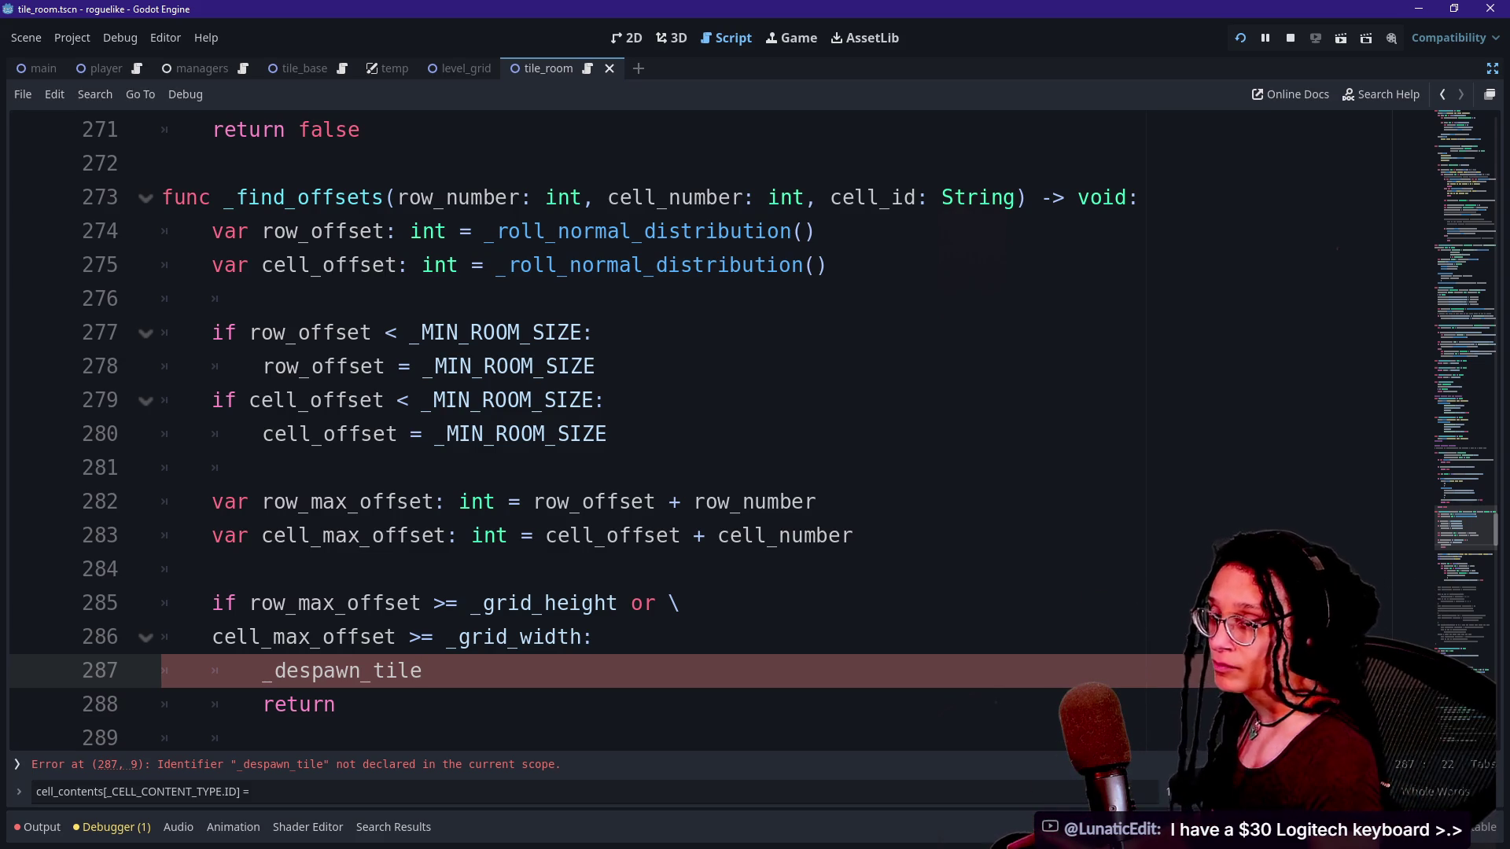
Check the undeclared-identifier error on the call and move the livestream window out of view.
click(519, 637)
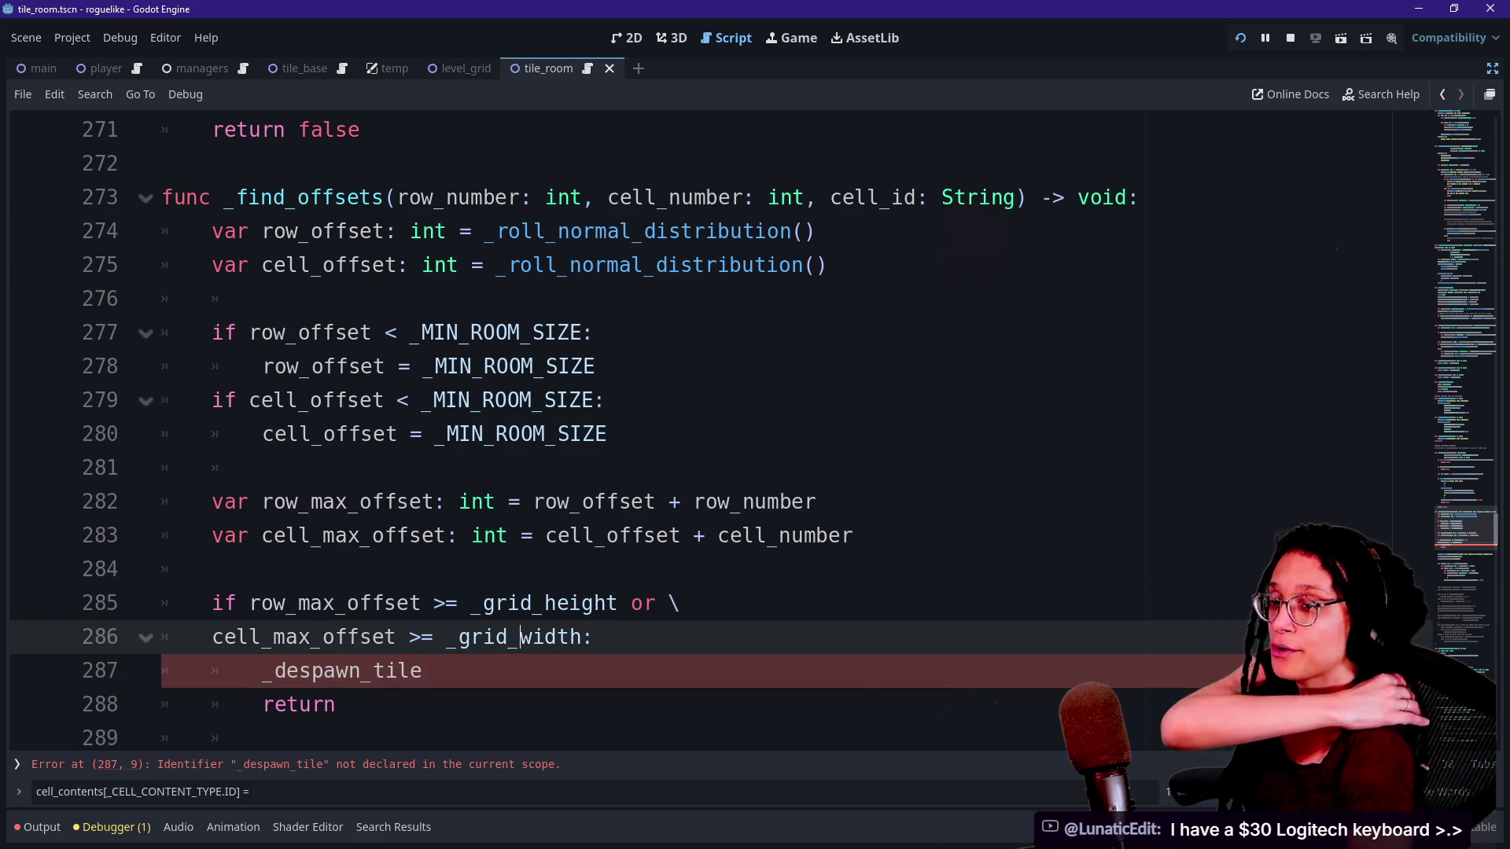
mouse_move(519, 638)
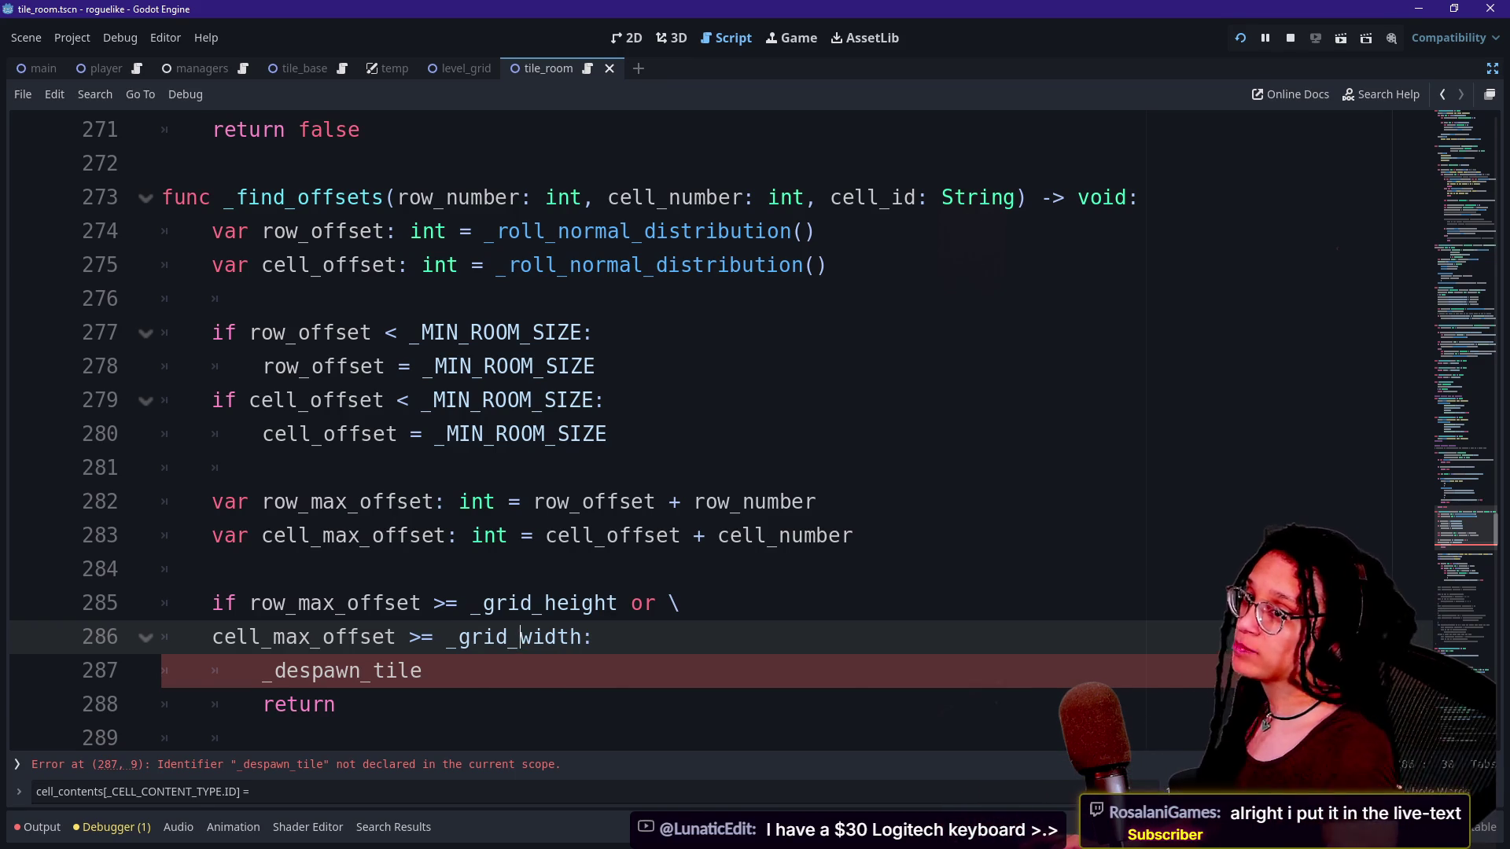
key(alt+Tab)
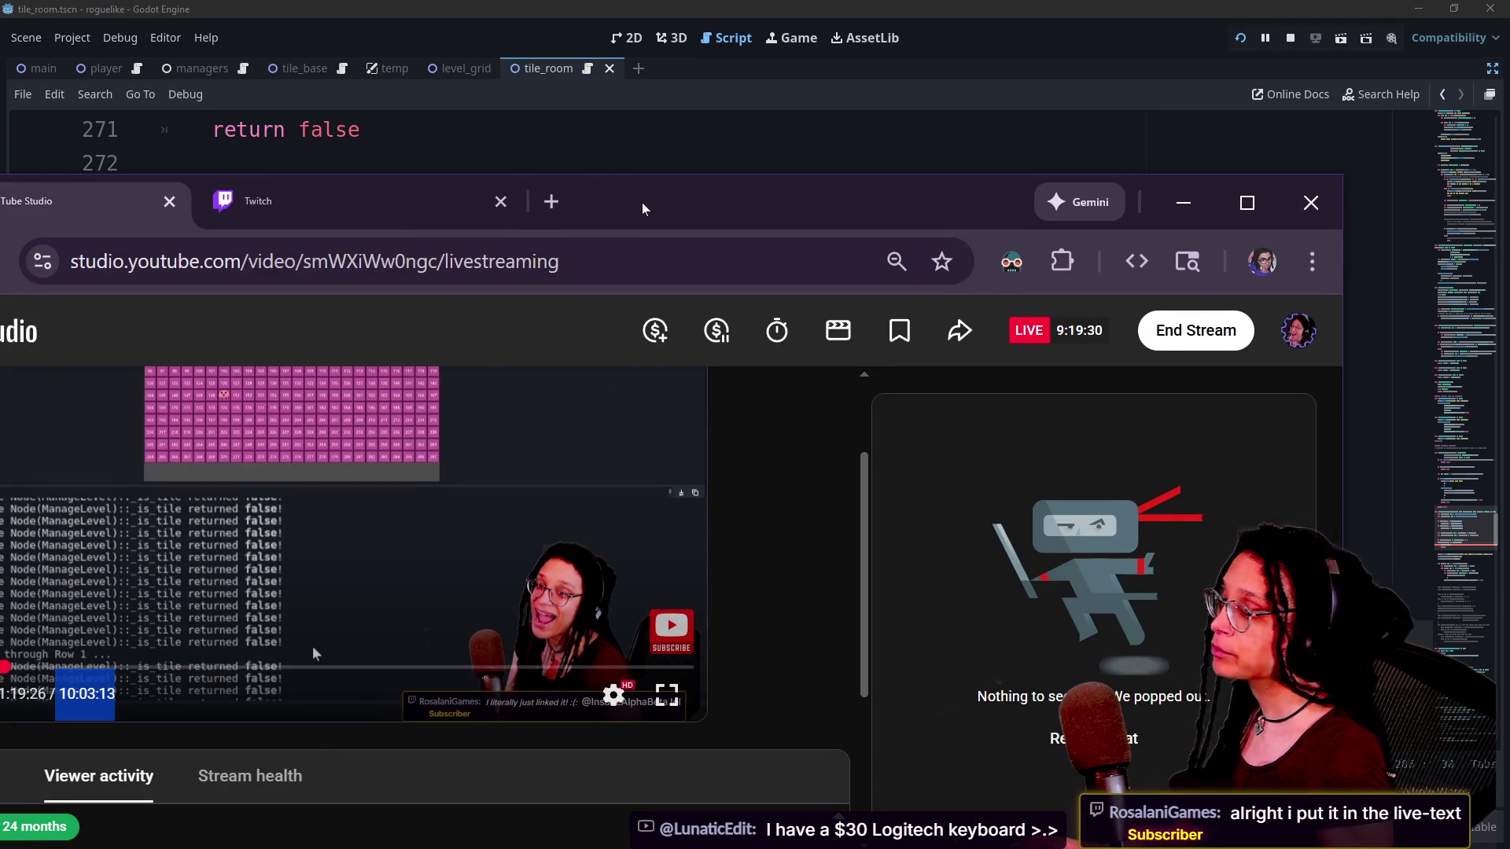
key(alt+Tab)
key(alt+Tab)
drag(1294, 168, 1509, 157)
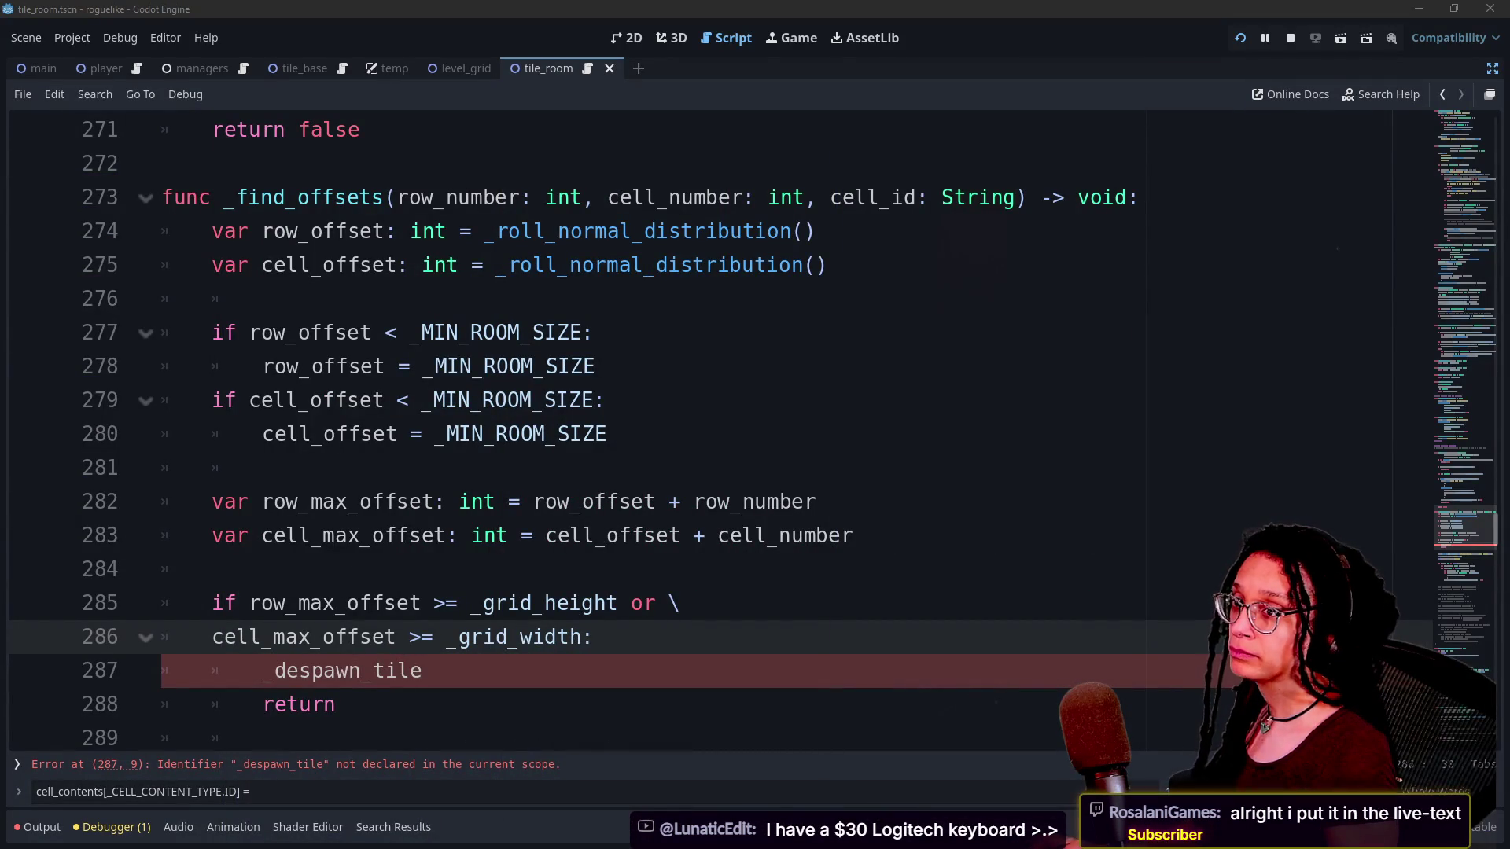
Leave the script at line 283 and bring the Notion SHORTS notes page forward.
click(852, 536)
key(alt+Tab)
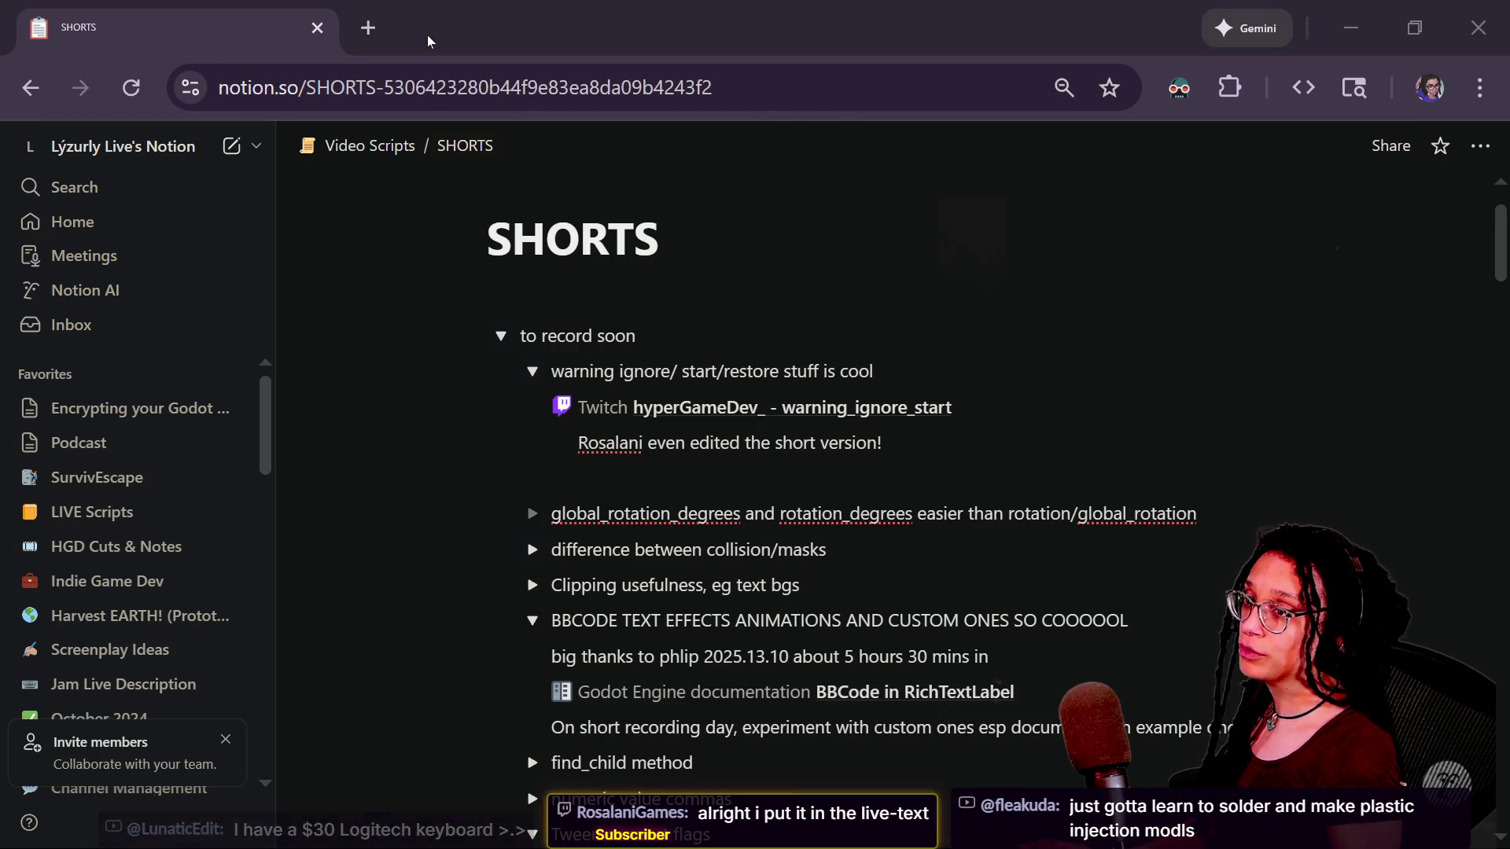
Visit the shared Corsair keyboard link from Discord #live_text, close it, and return to GDScript.Live.
key(alt+Tab)
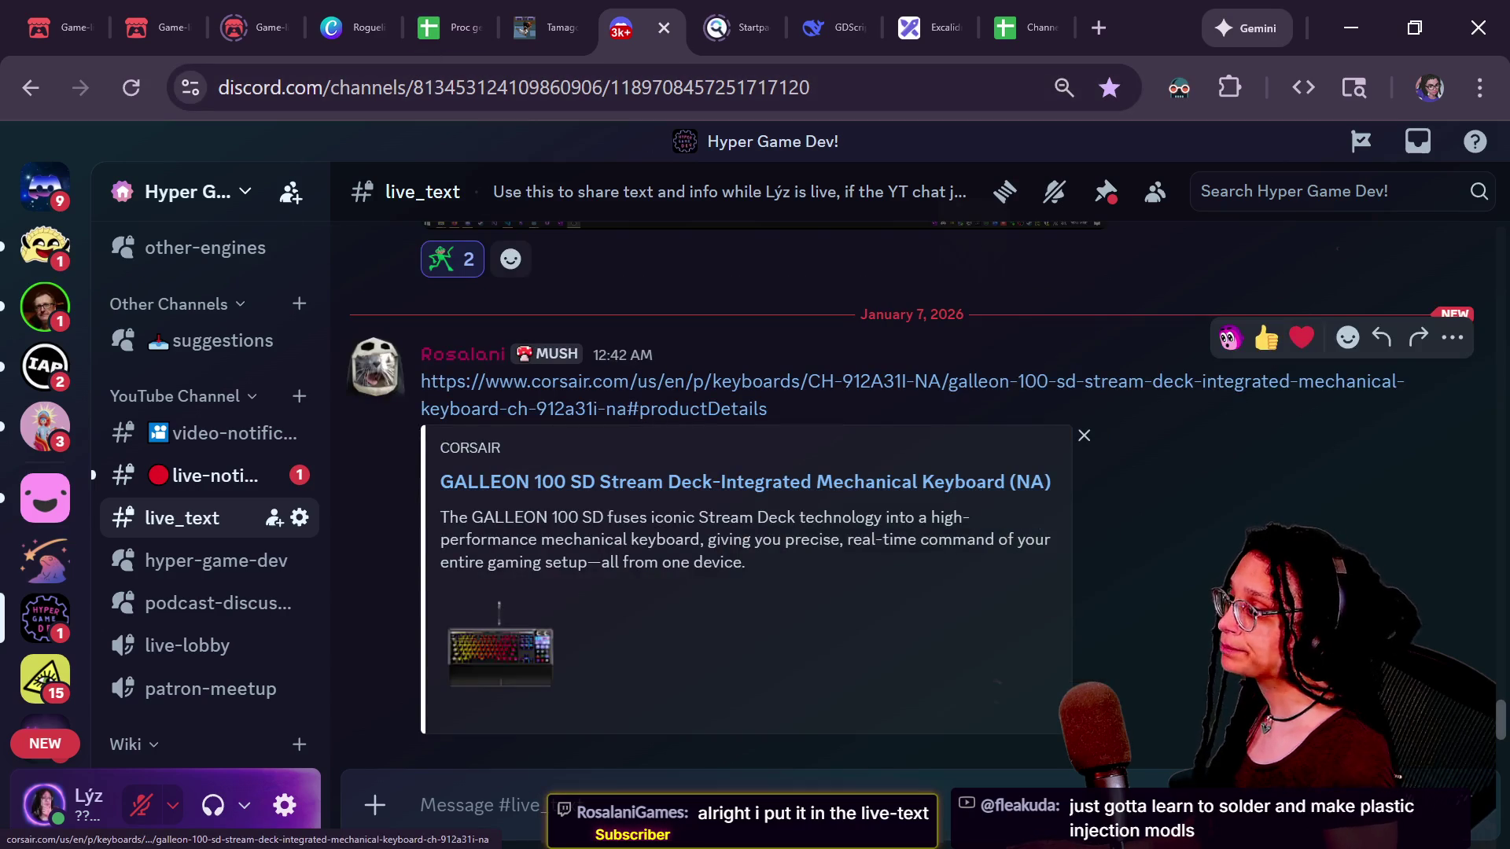
click(587, 492)
click(869, 627)
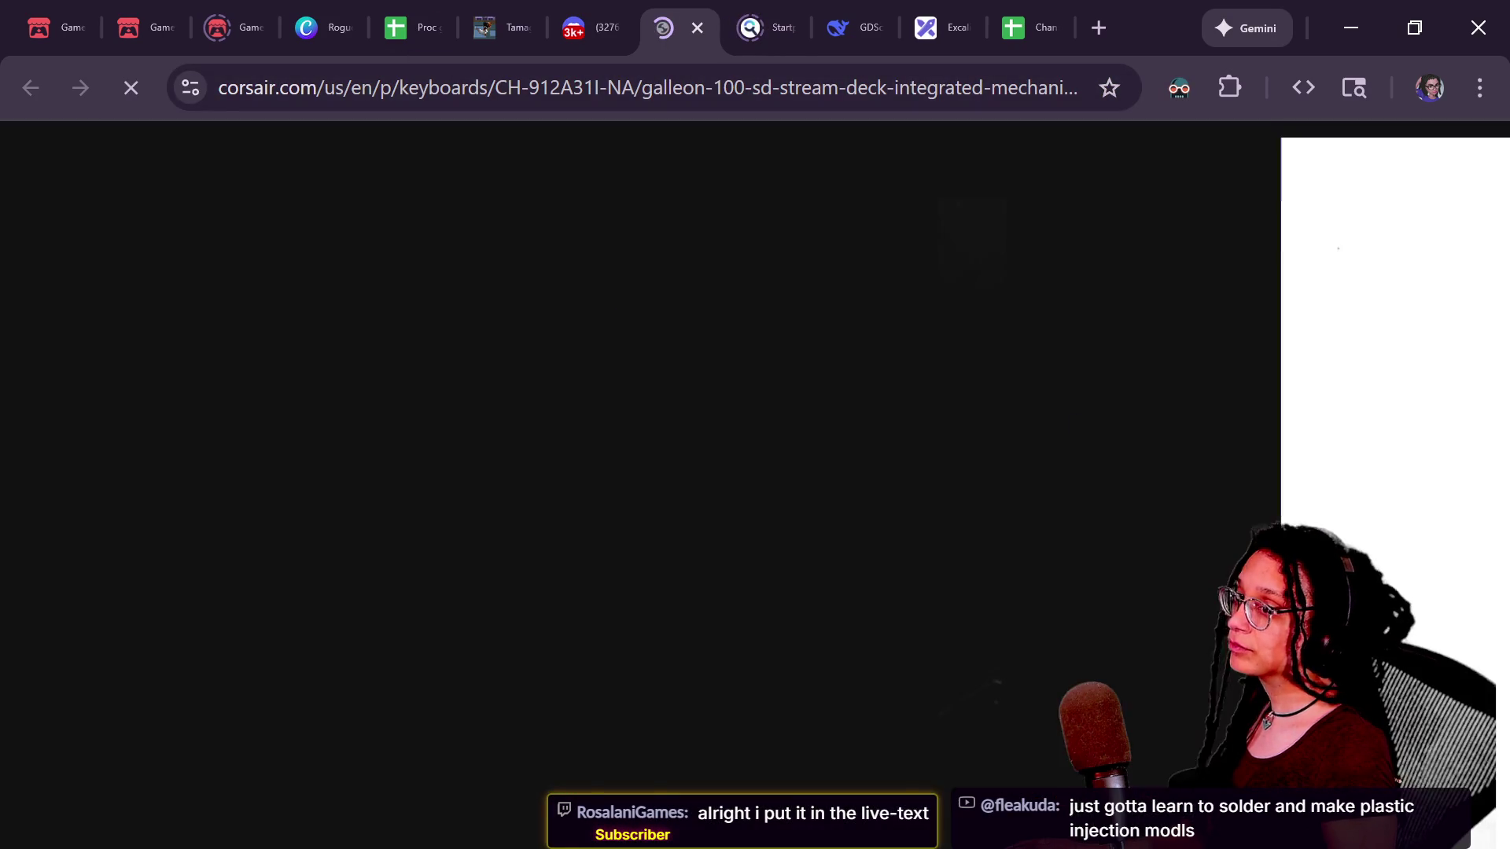
key(ctrl+w)
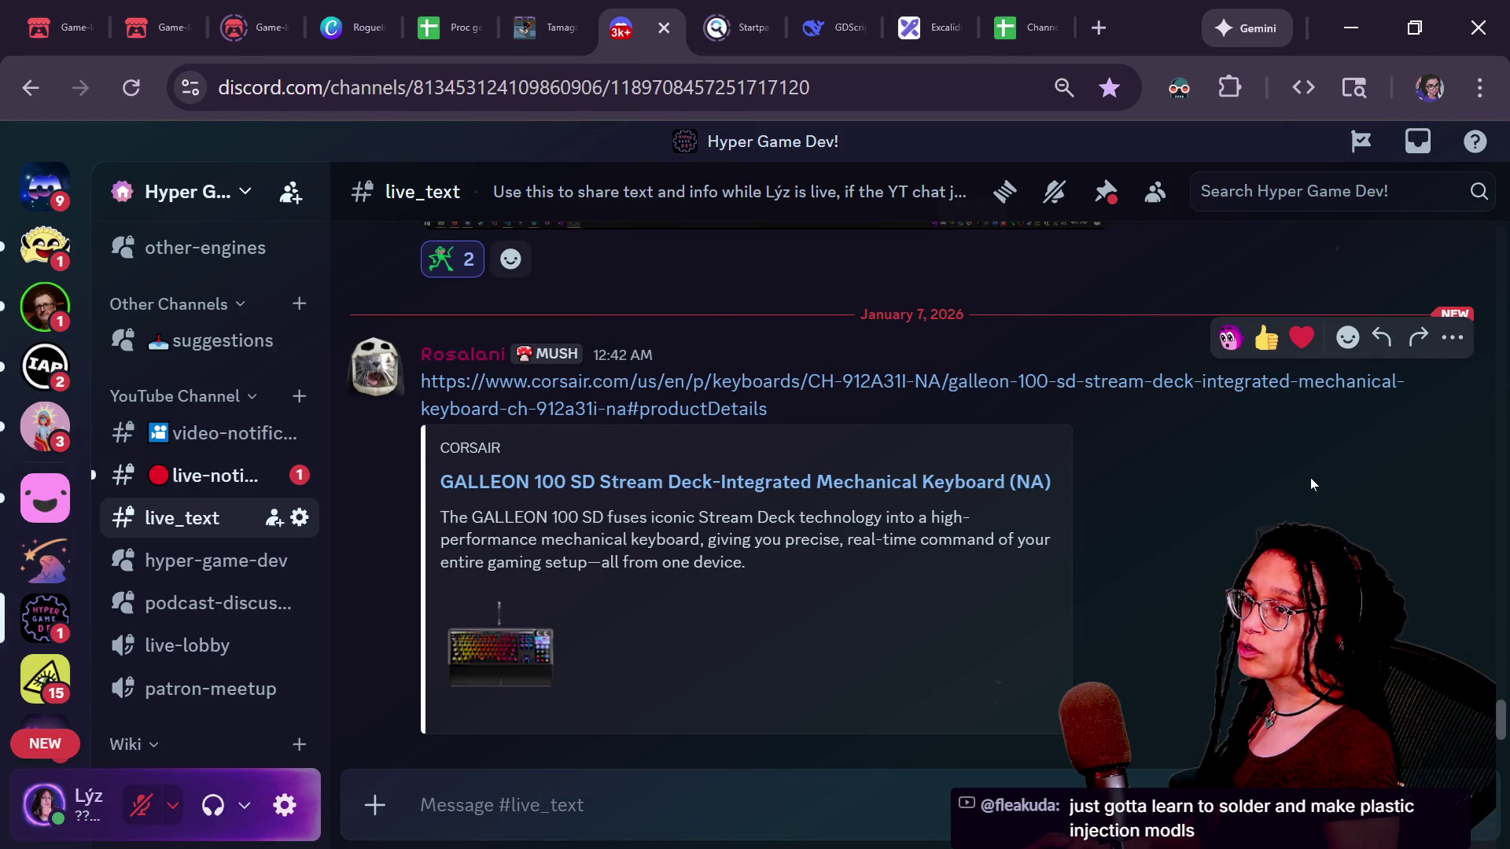
key(alt+Tab)
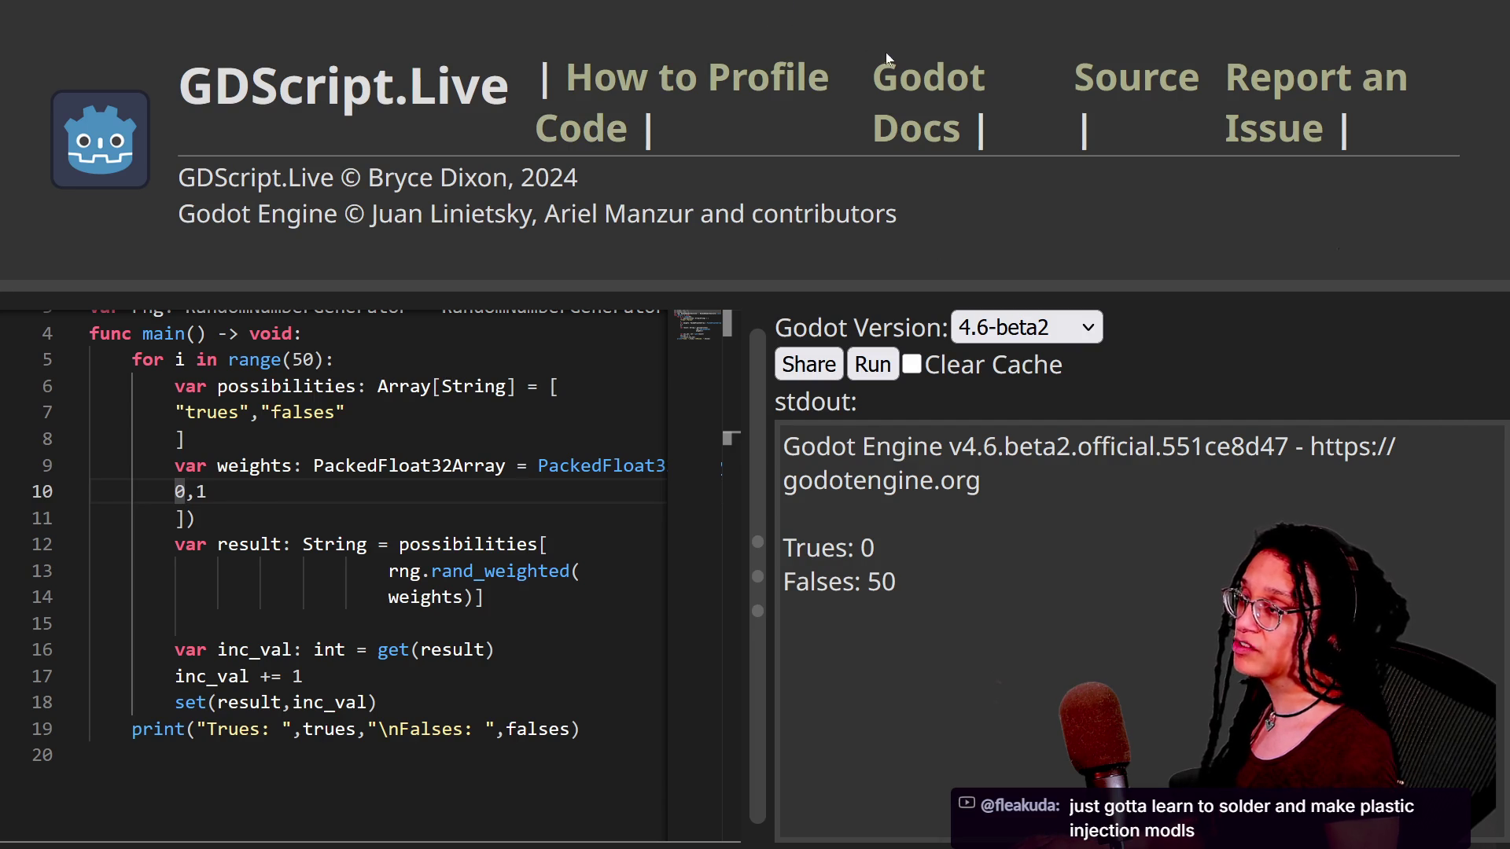
Load the pasted Corsair GALLEON 100 SD product URL in a new Firefox tab.
mouse_move(1226, 6)
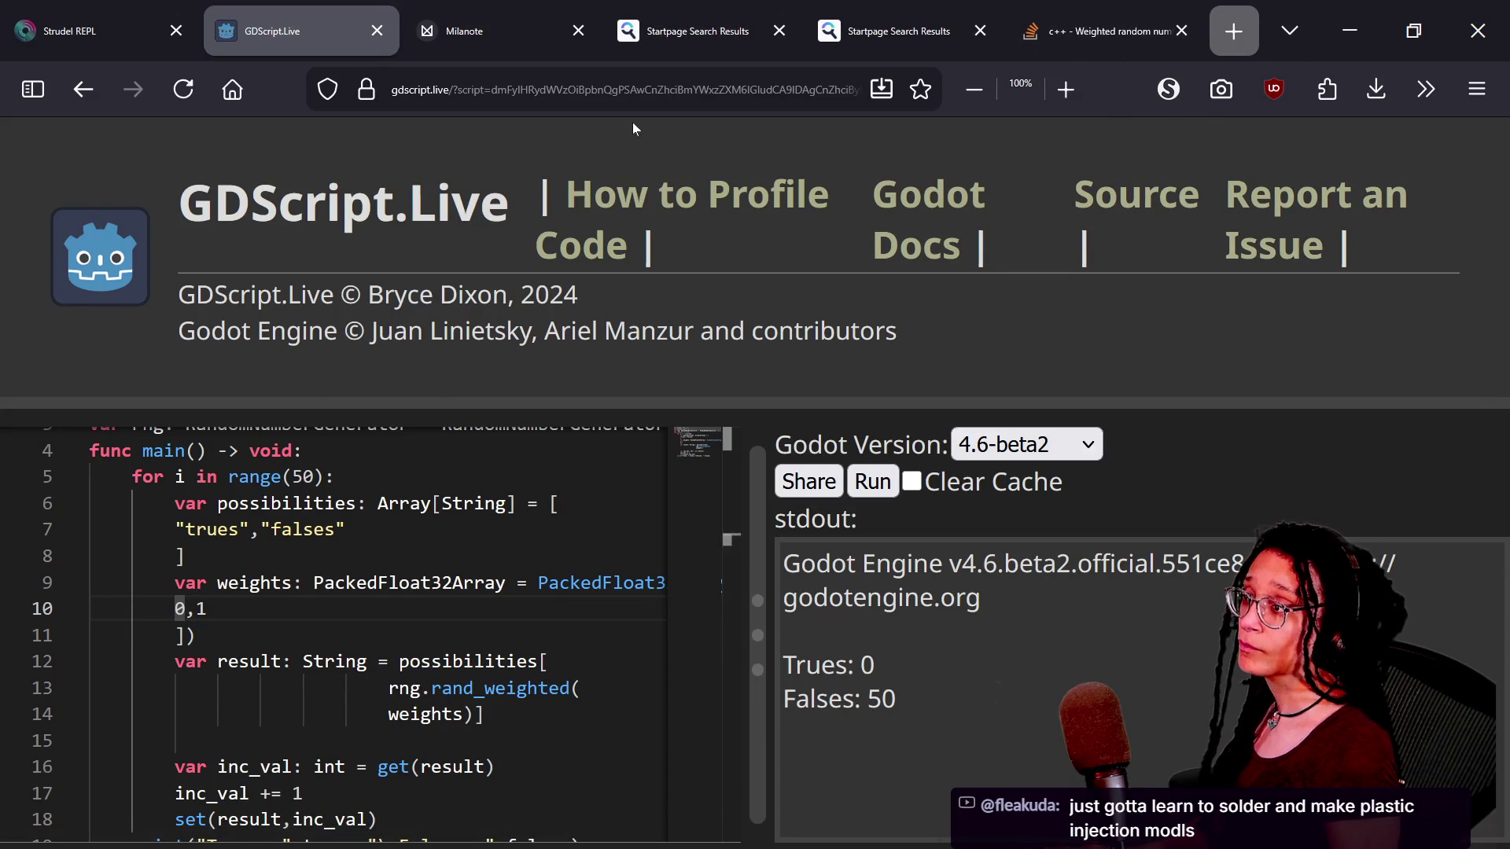
click(1233, 31)
text(https://www.corsair.com/us/en/p/keyboards/CH-912A31I-NA/galleon-100-sd-stream-deck-integrated-mechanical-keyboard-ch-912a31i-na)
key(Return)
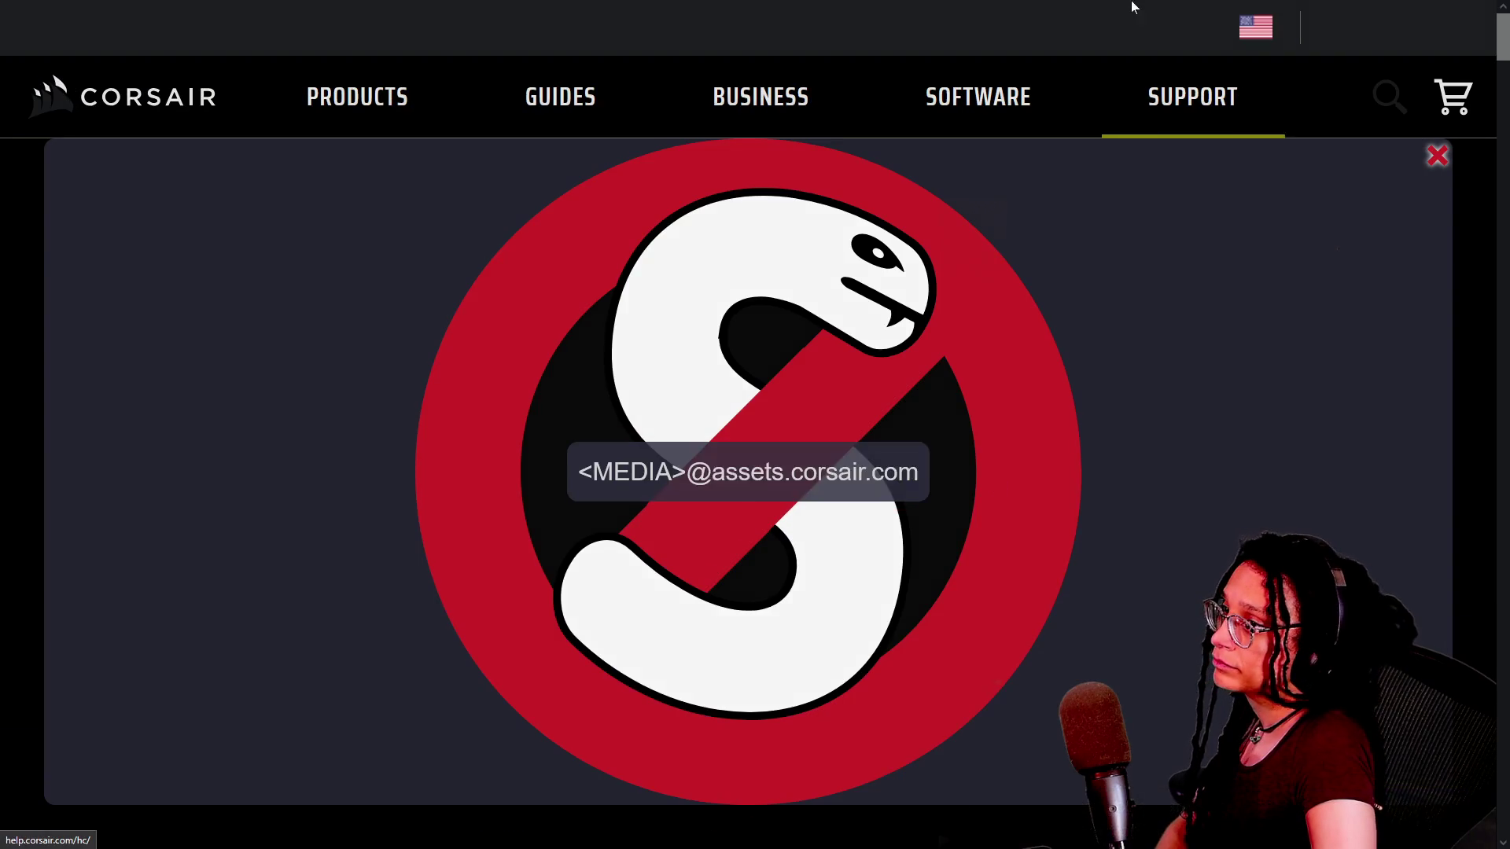
mouse_move(1121, 29)
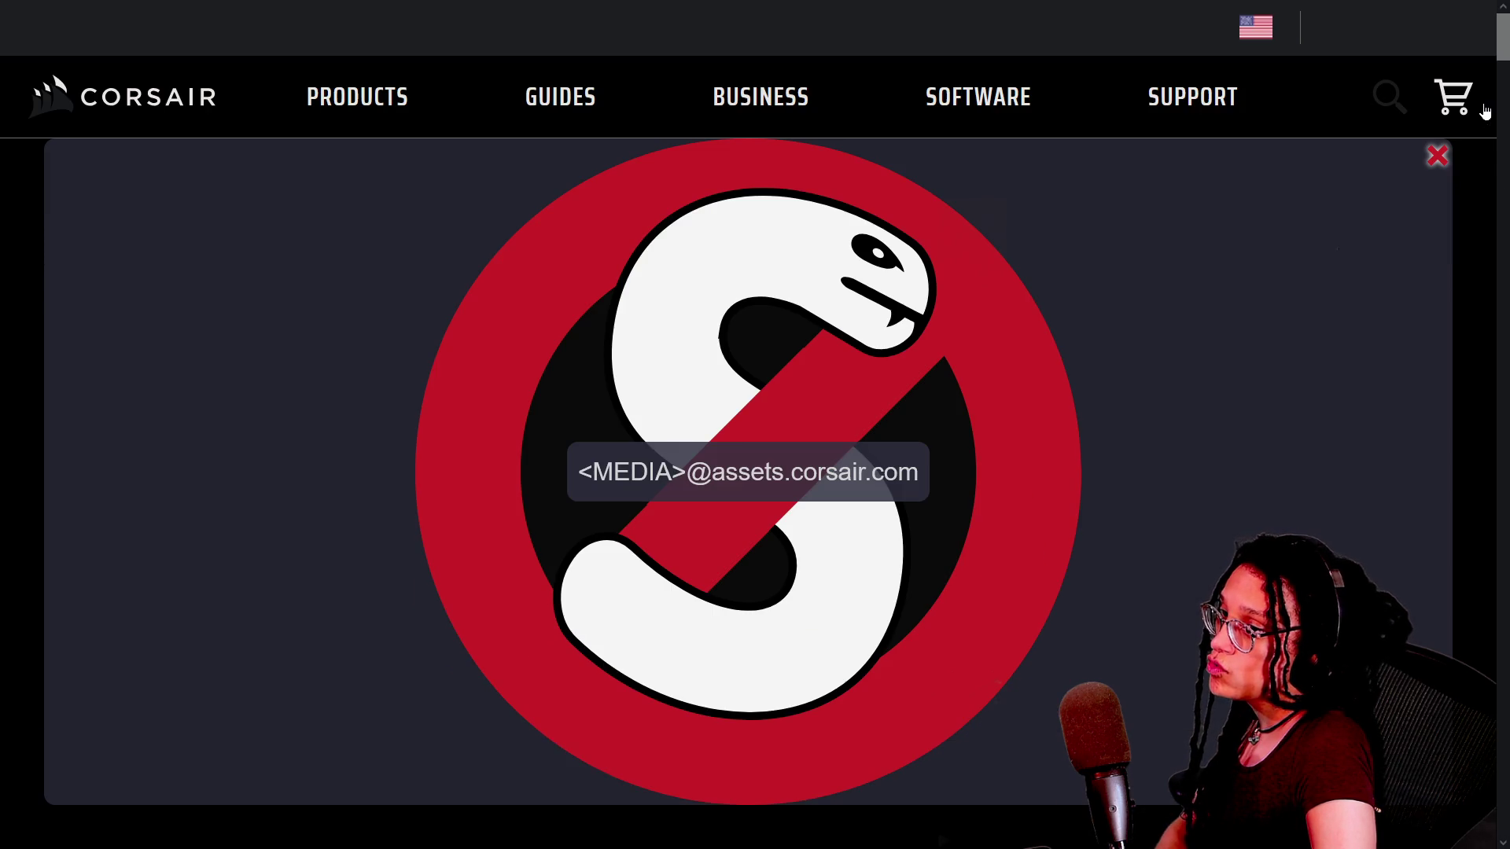
scroll(1491, 64, down, 10)
scroll(1258, 158, up, 15)
mouse_move(1258, 25)
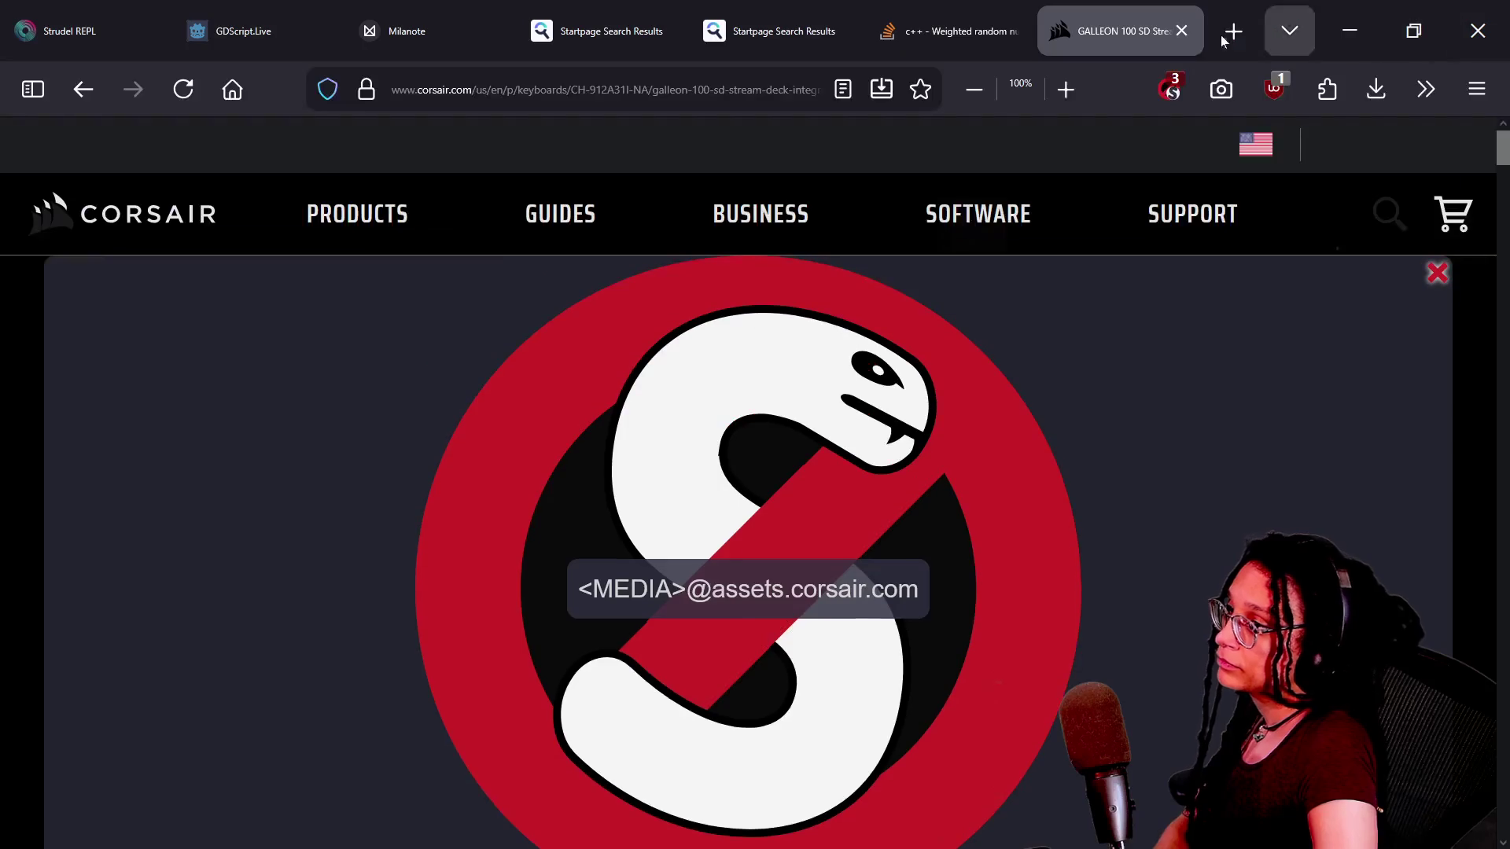
click(1166, 92)
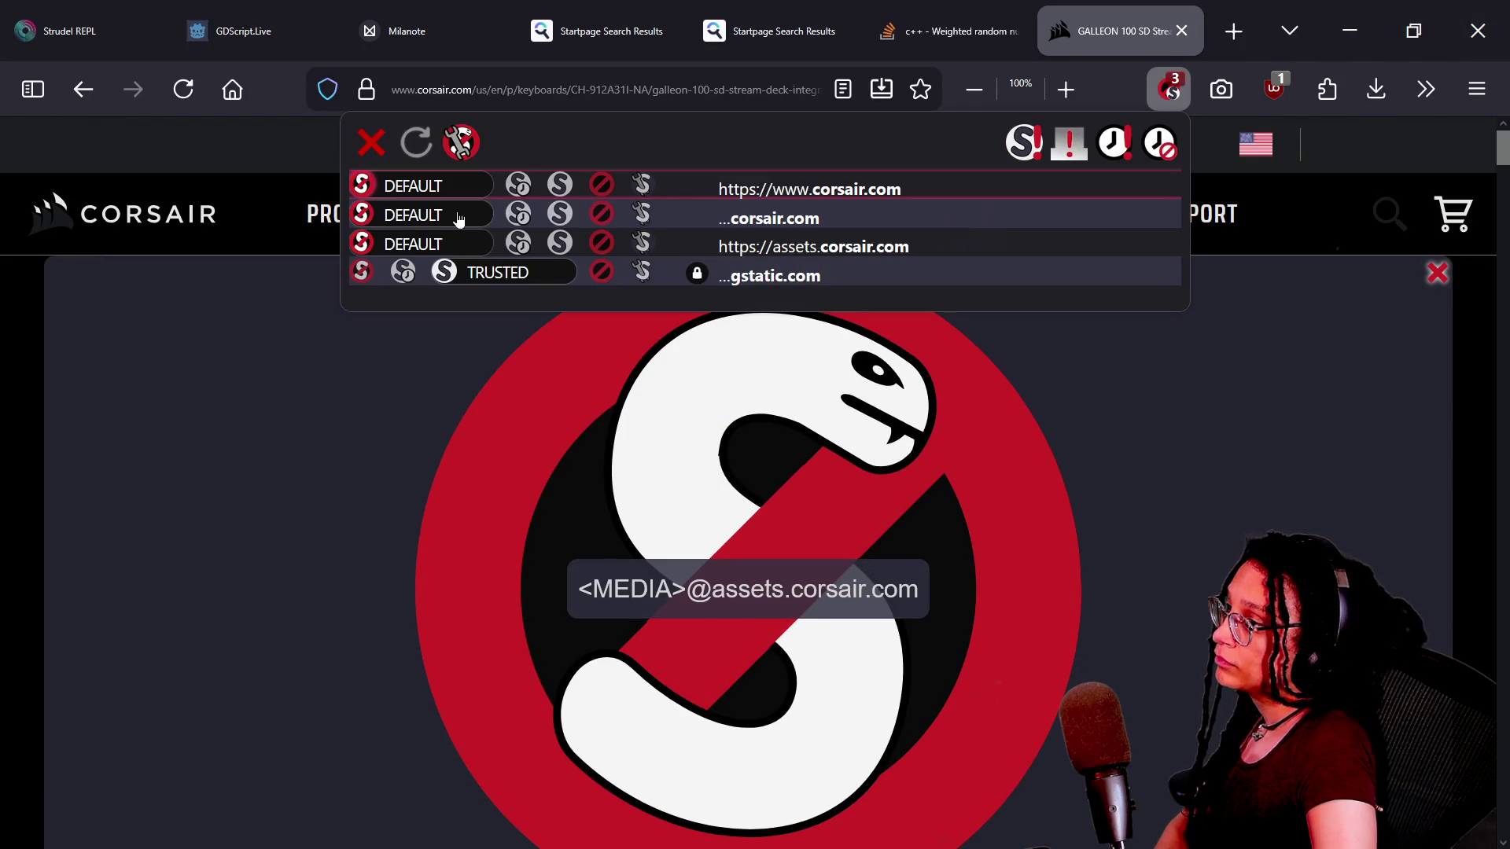
click(515, 187)
click(519, 215)
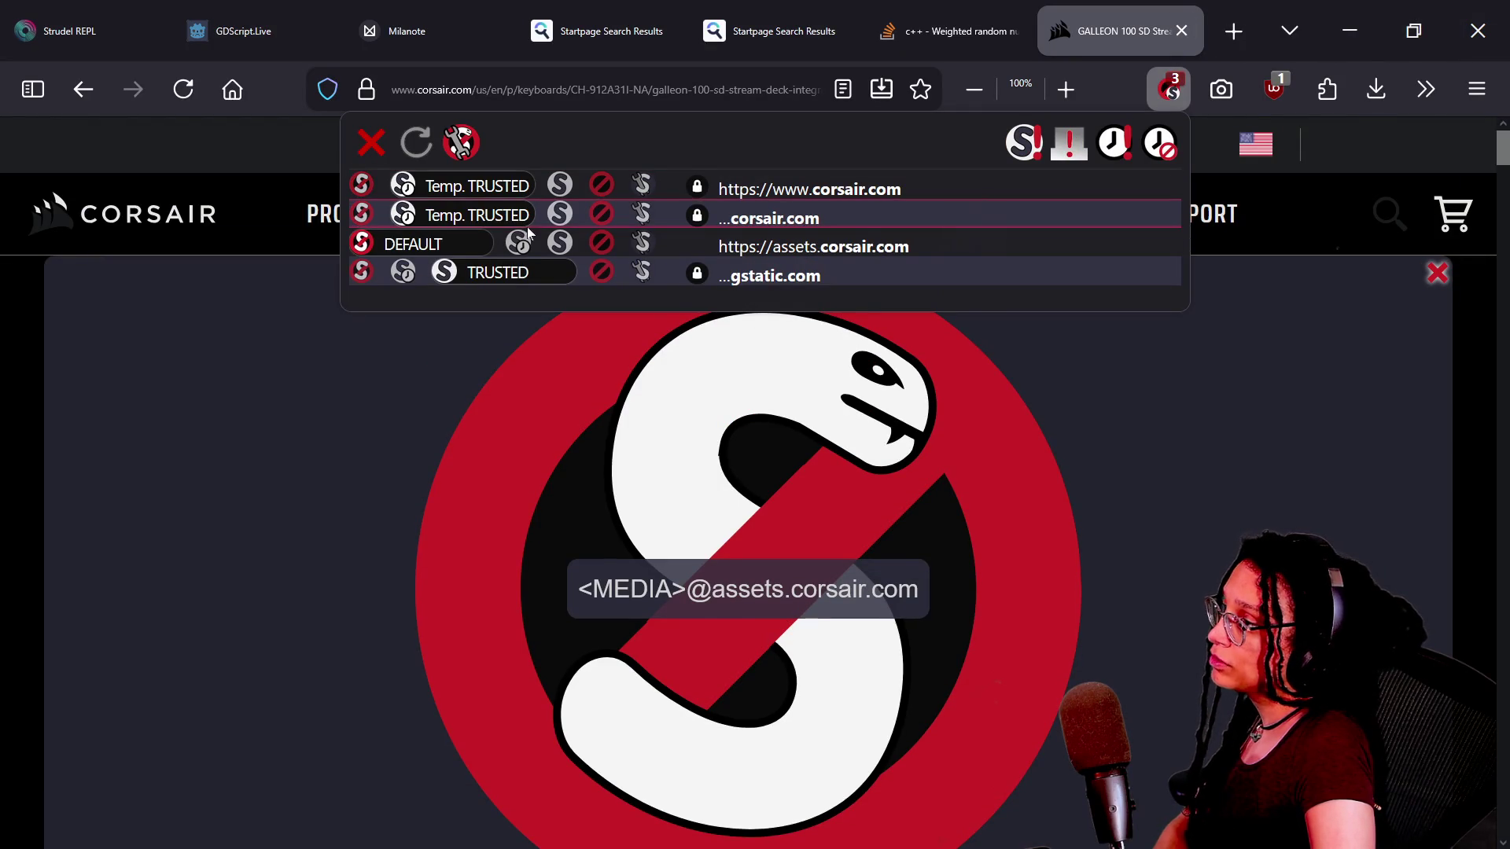
click(518, 243)
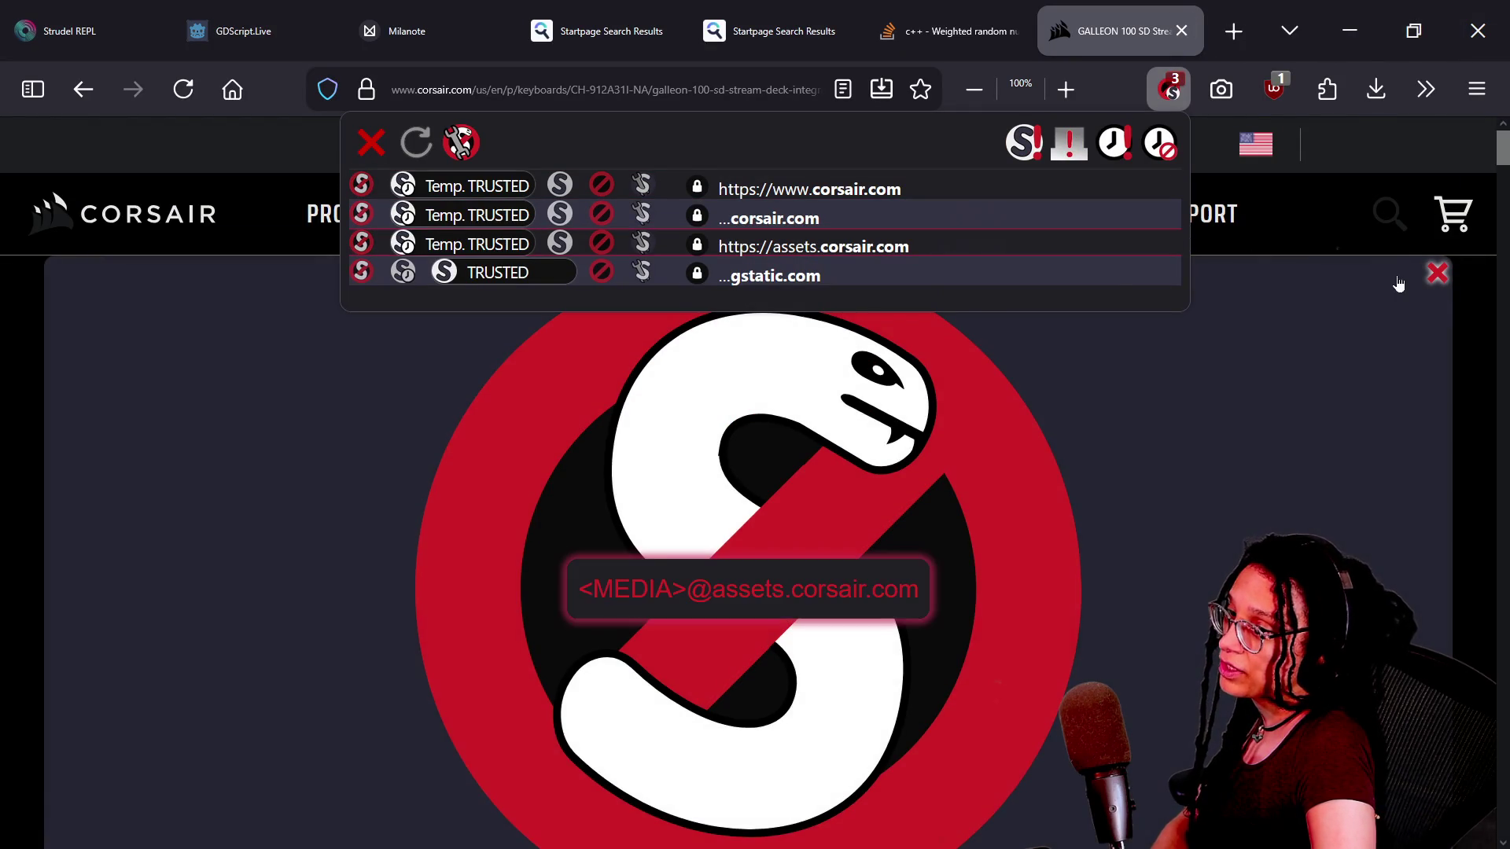
key(F11)
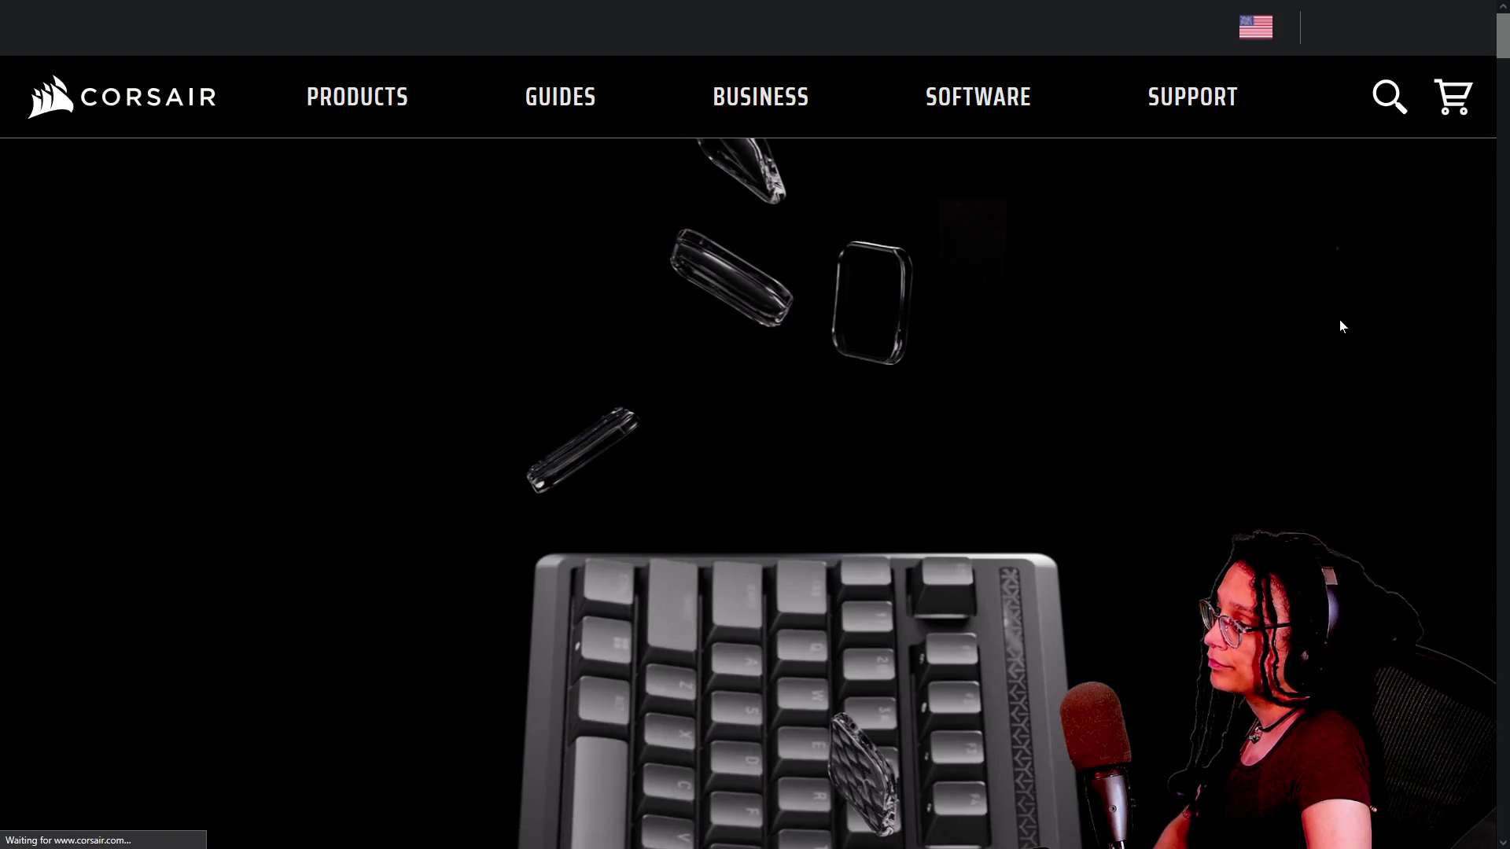
Scroll down the GALLEON 100 SD page and dismiss the newsletter sign-up popup.
scroll(1182, 371, down, 8)
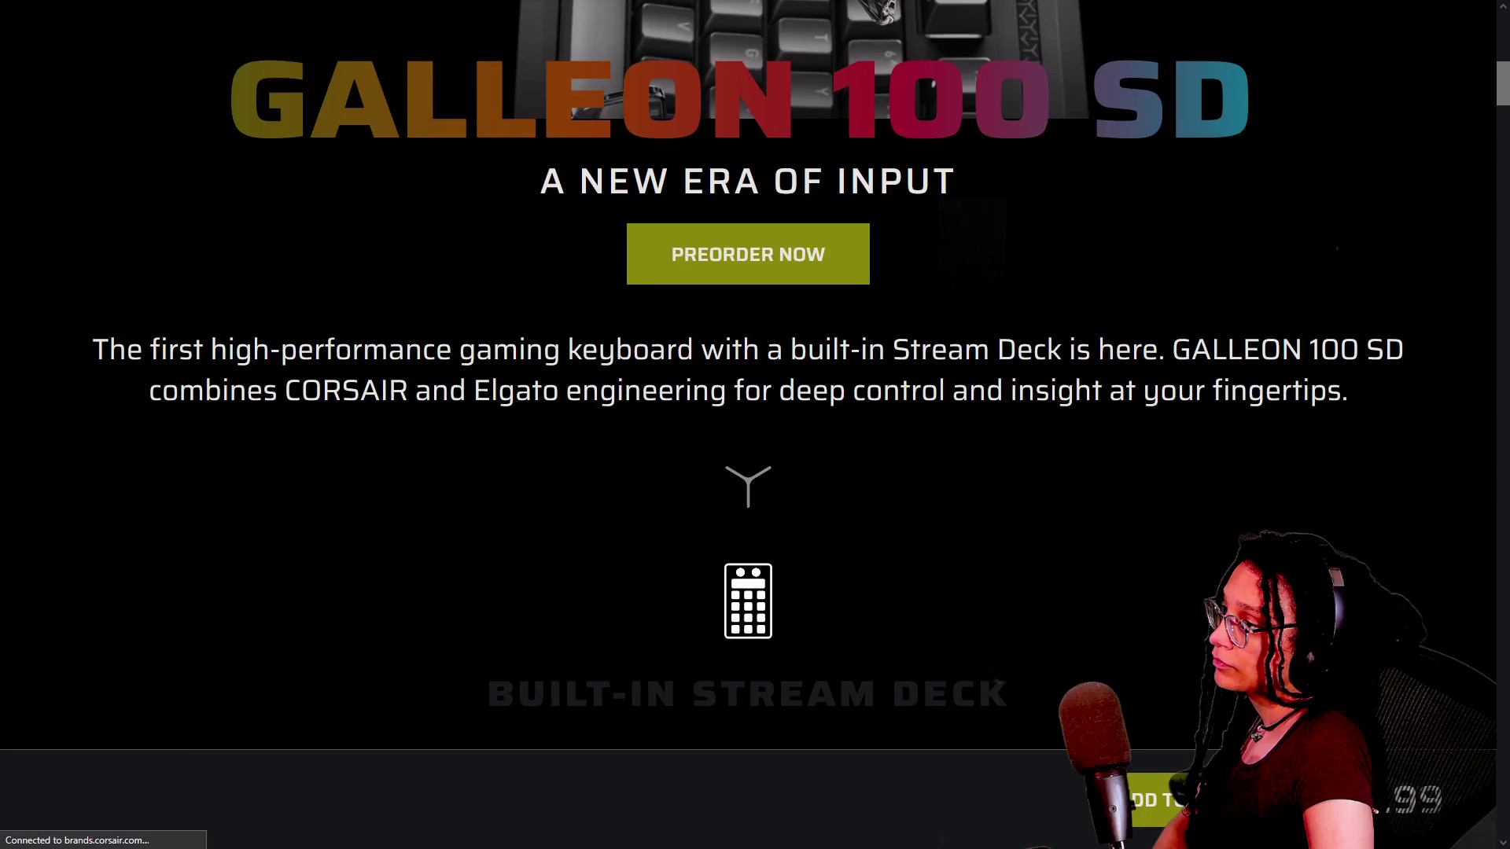
scroll(1183, 370, down, 20)
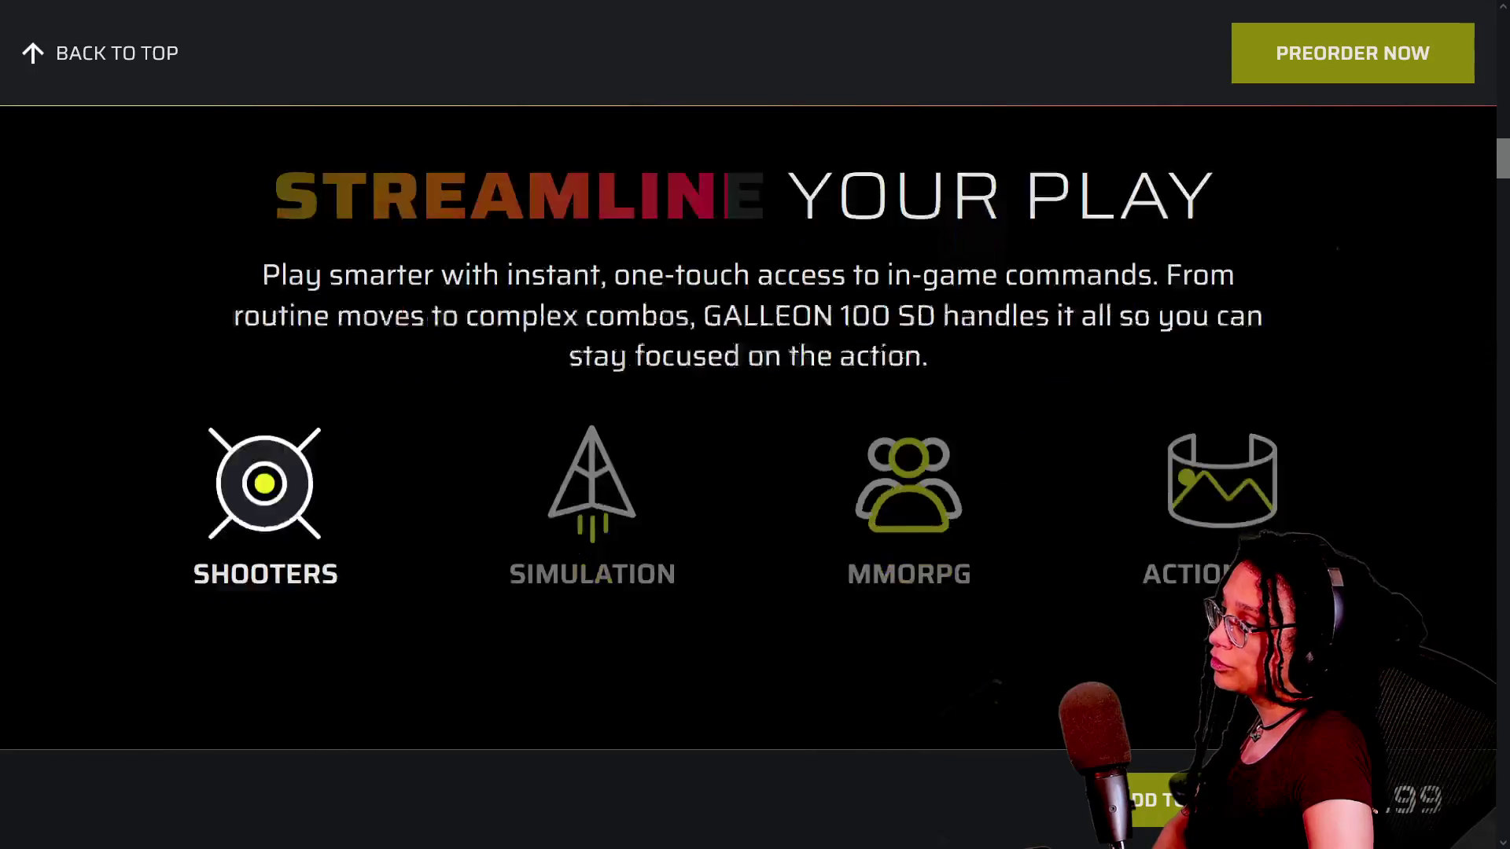
scroll(1183, 377, down, 3)
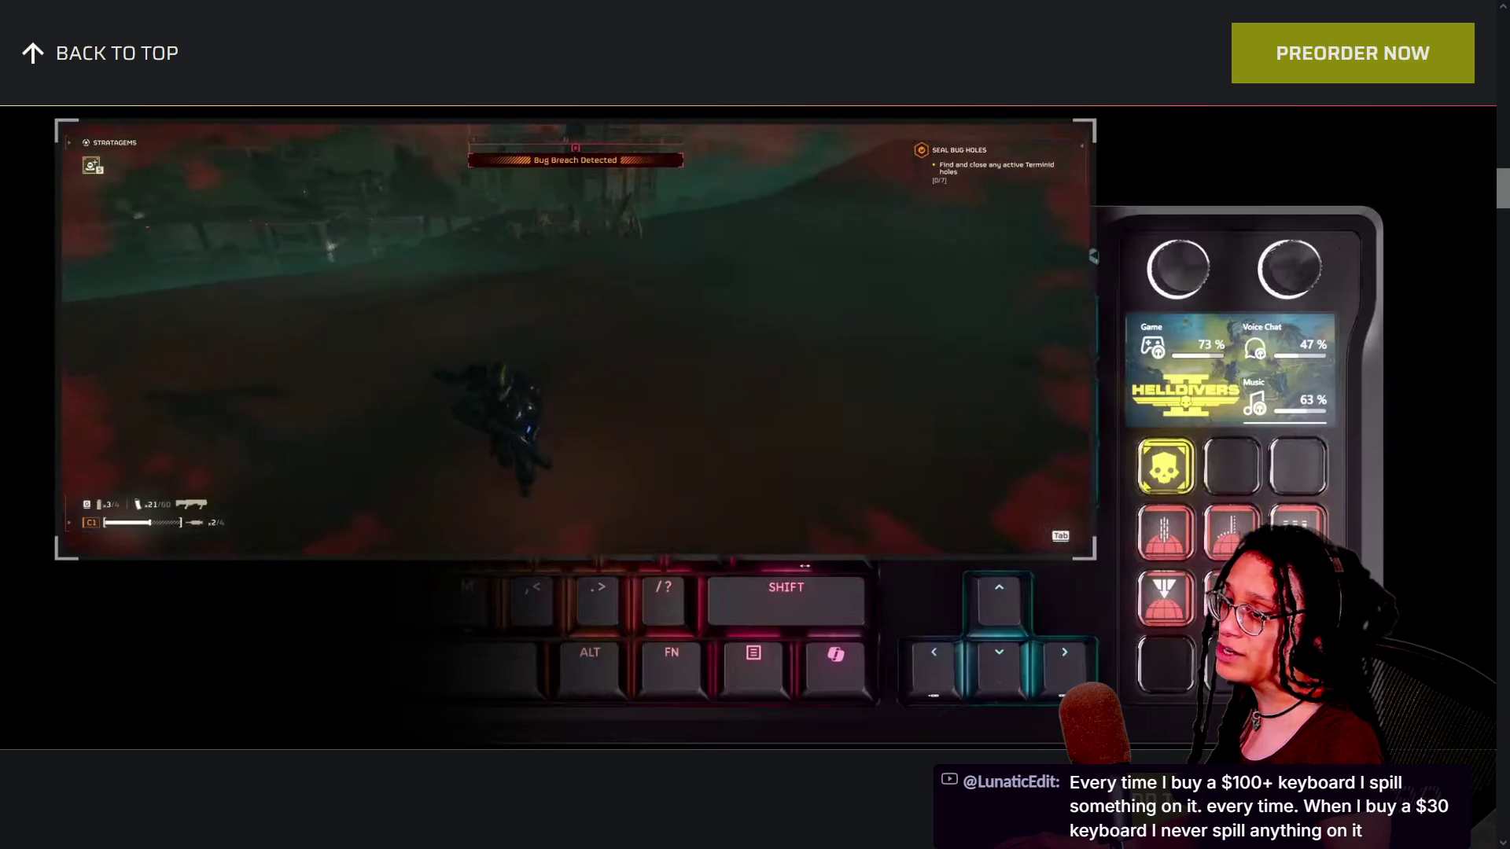
scroll(1449, 391, down, 3)
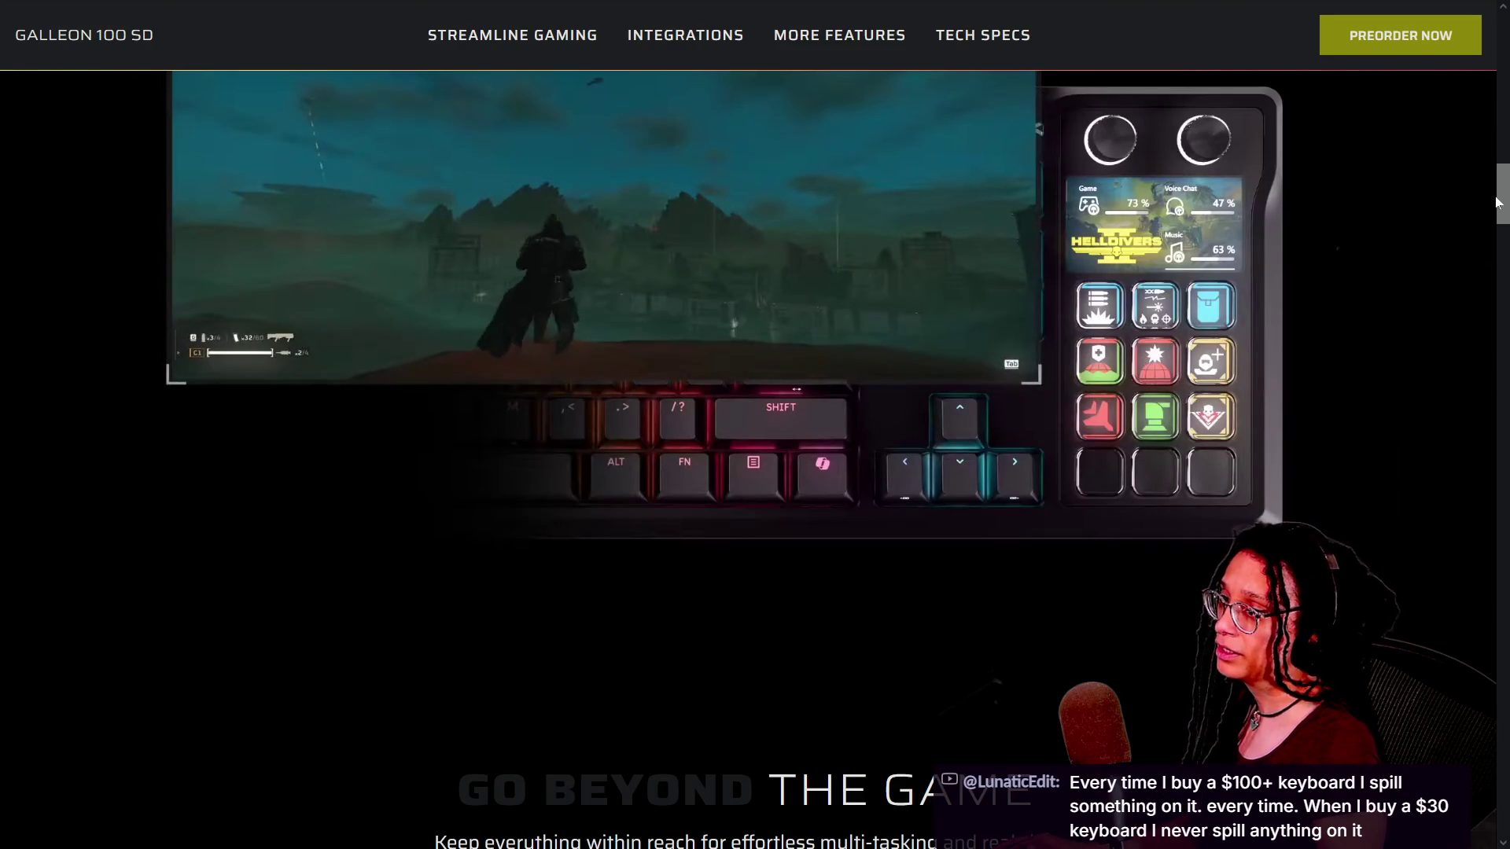
scroll(1500, 203, up, 2)
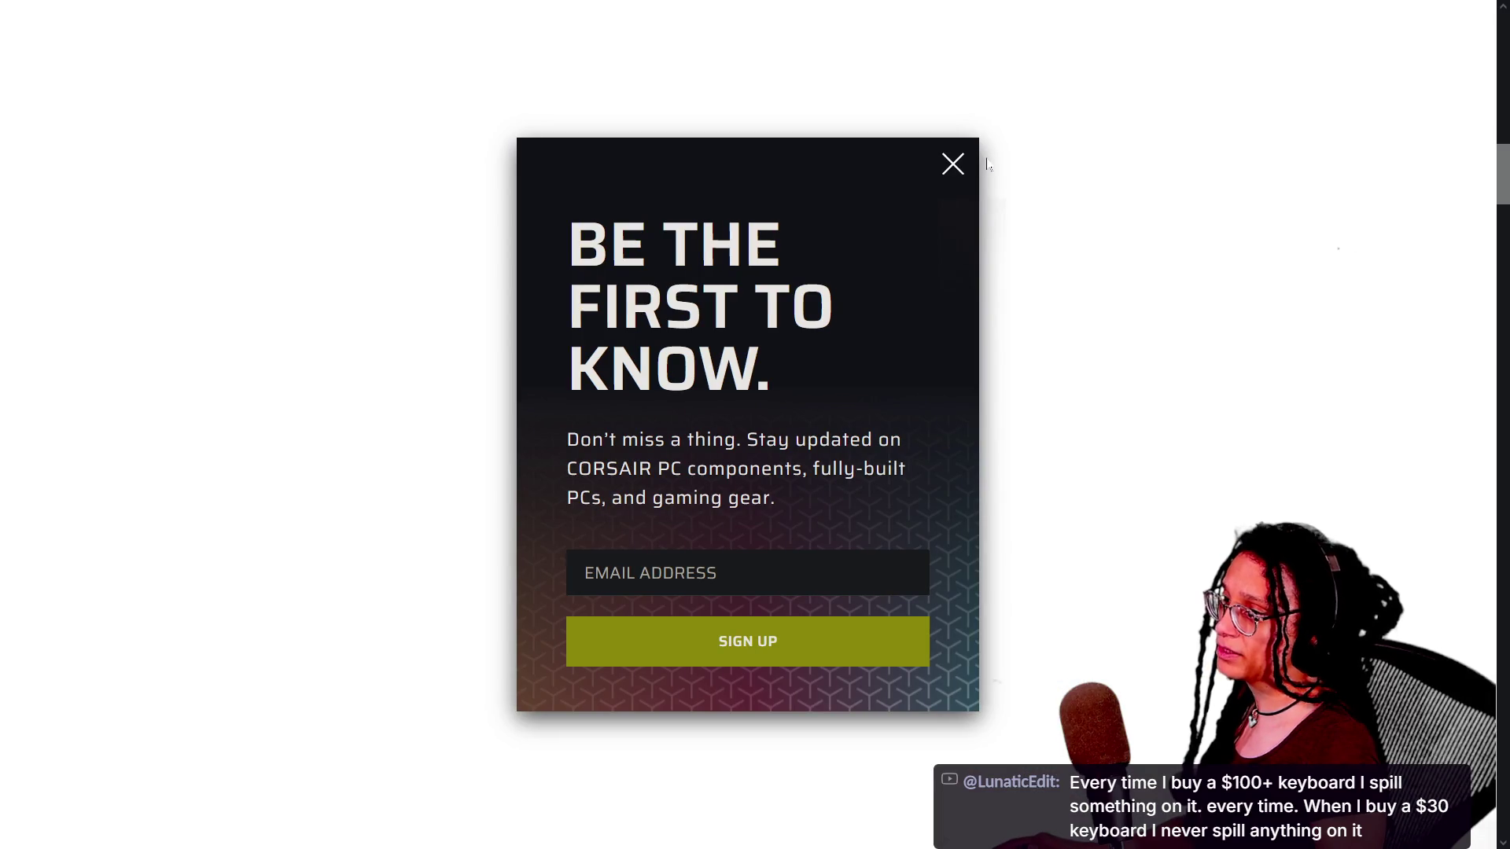
click(954, 164)
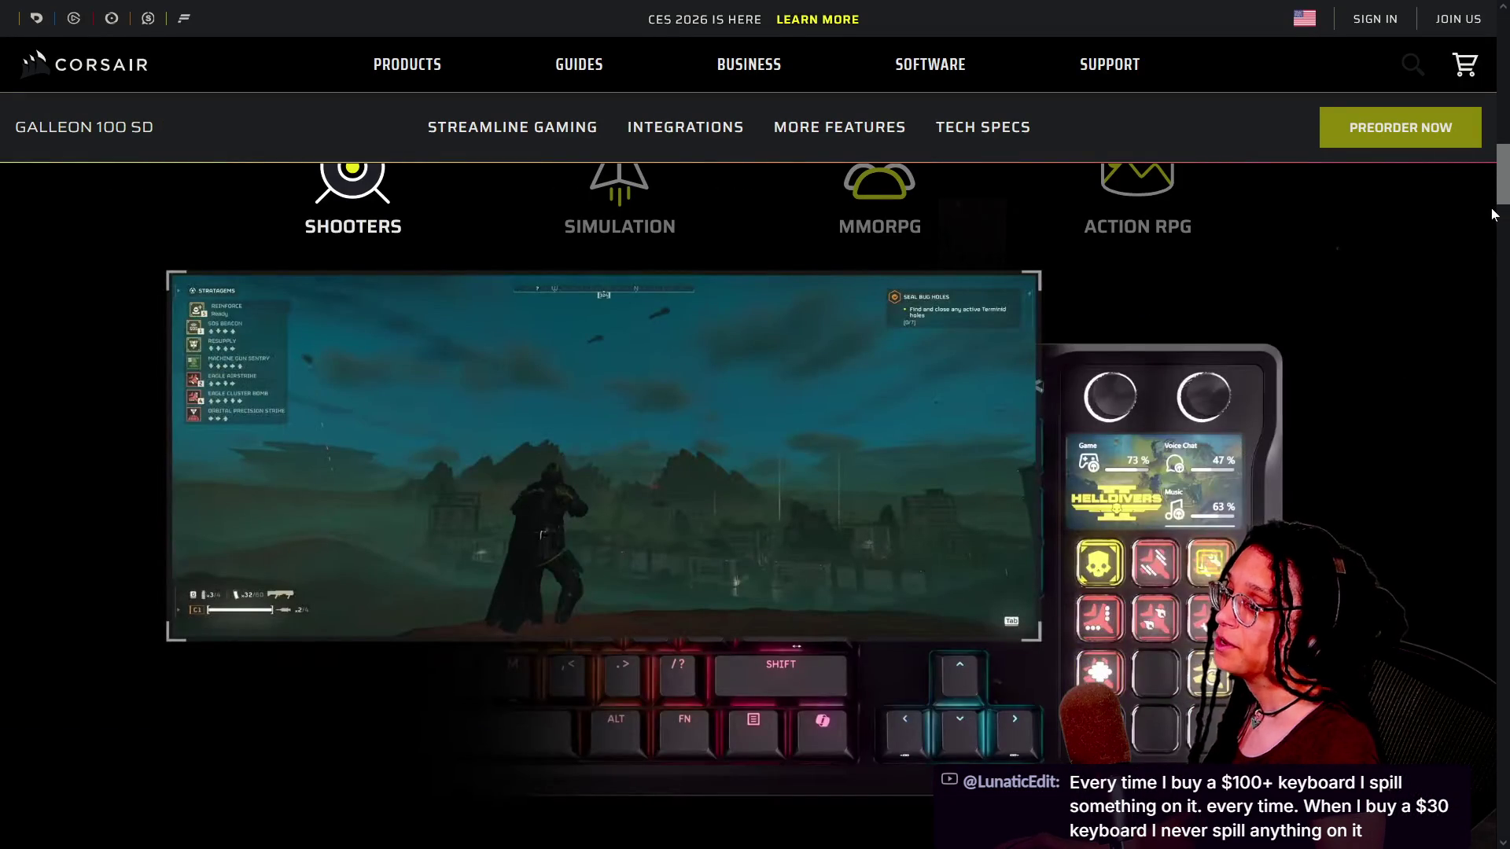
Scroll further down to the media and Spotify integration section.
scroll(1505, 200, down, 2)
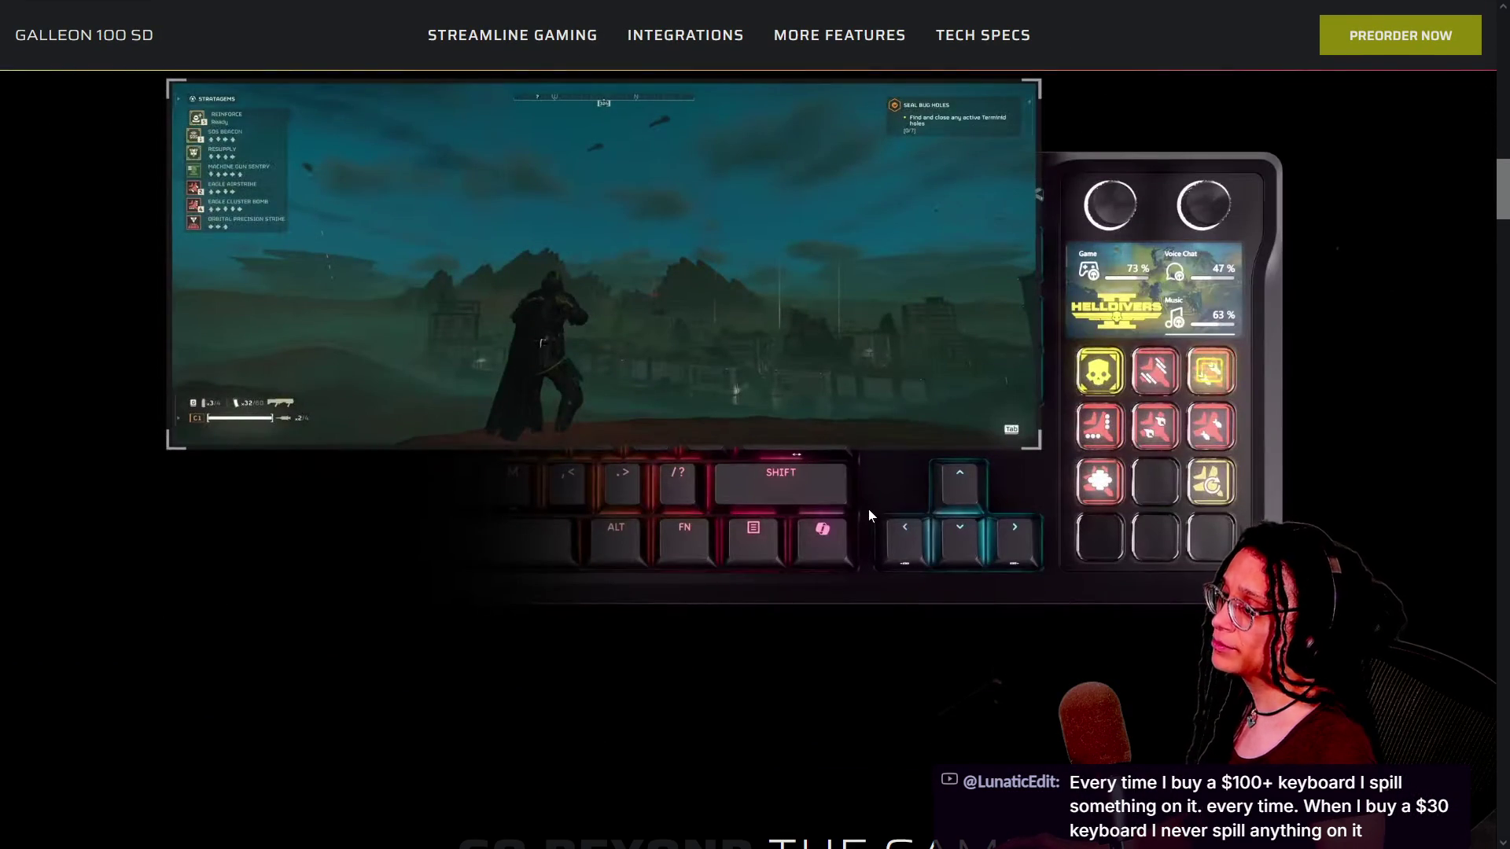
scroll(1180, 752, down, 10)
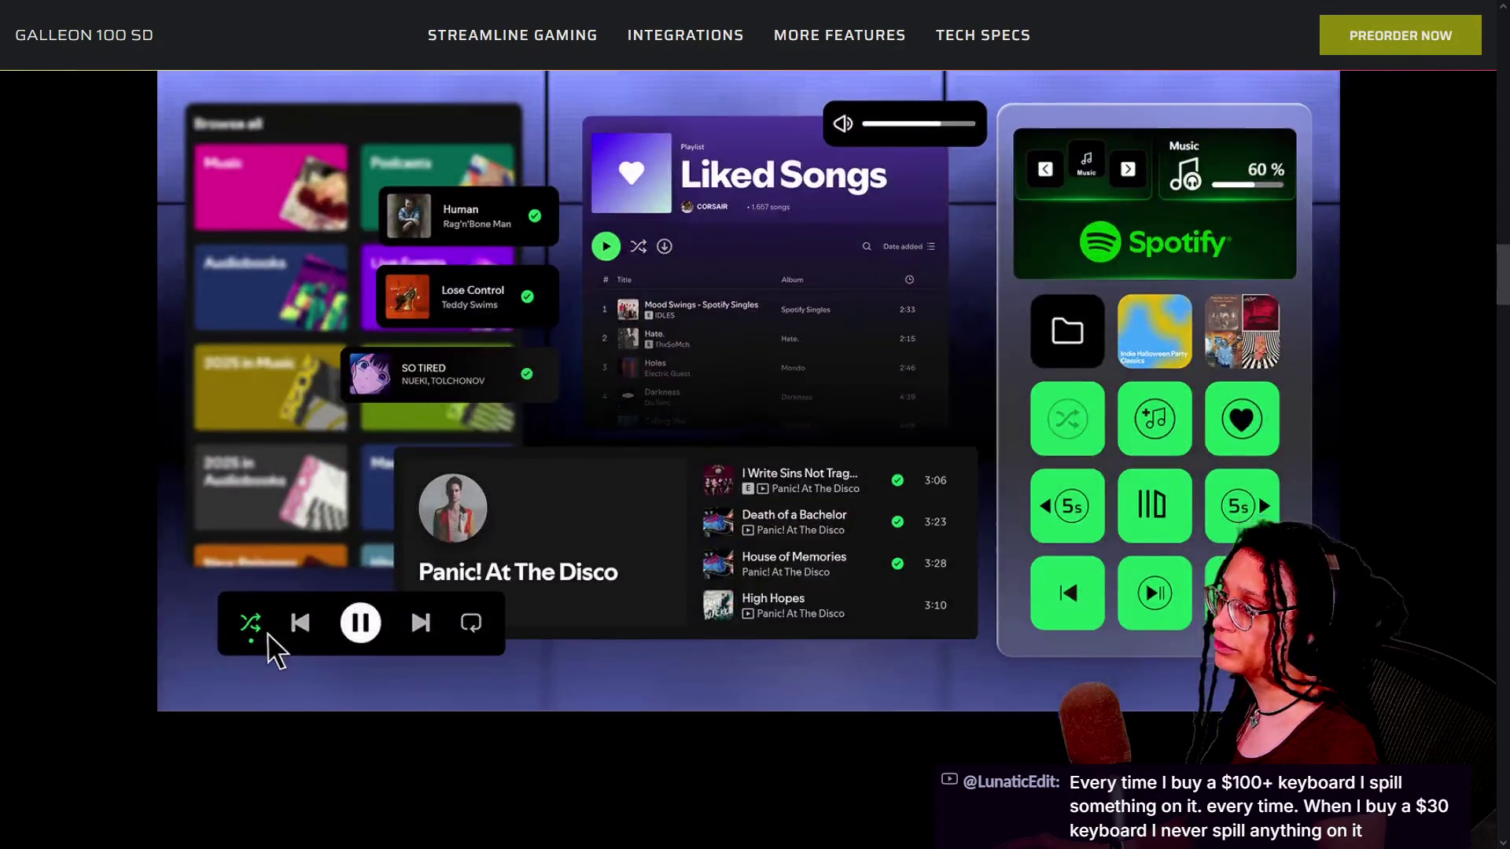
scroll(1505, 380, down, 10)
drag(1506, 381, 1493, 486)
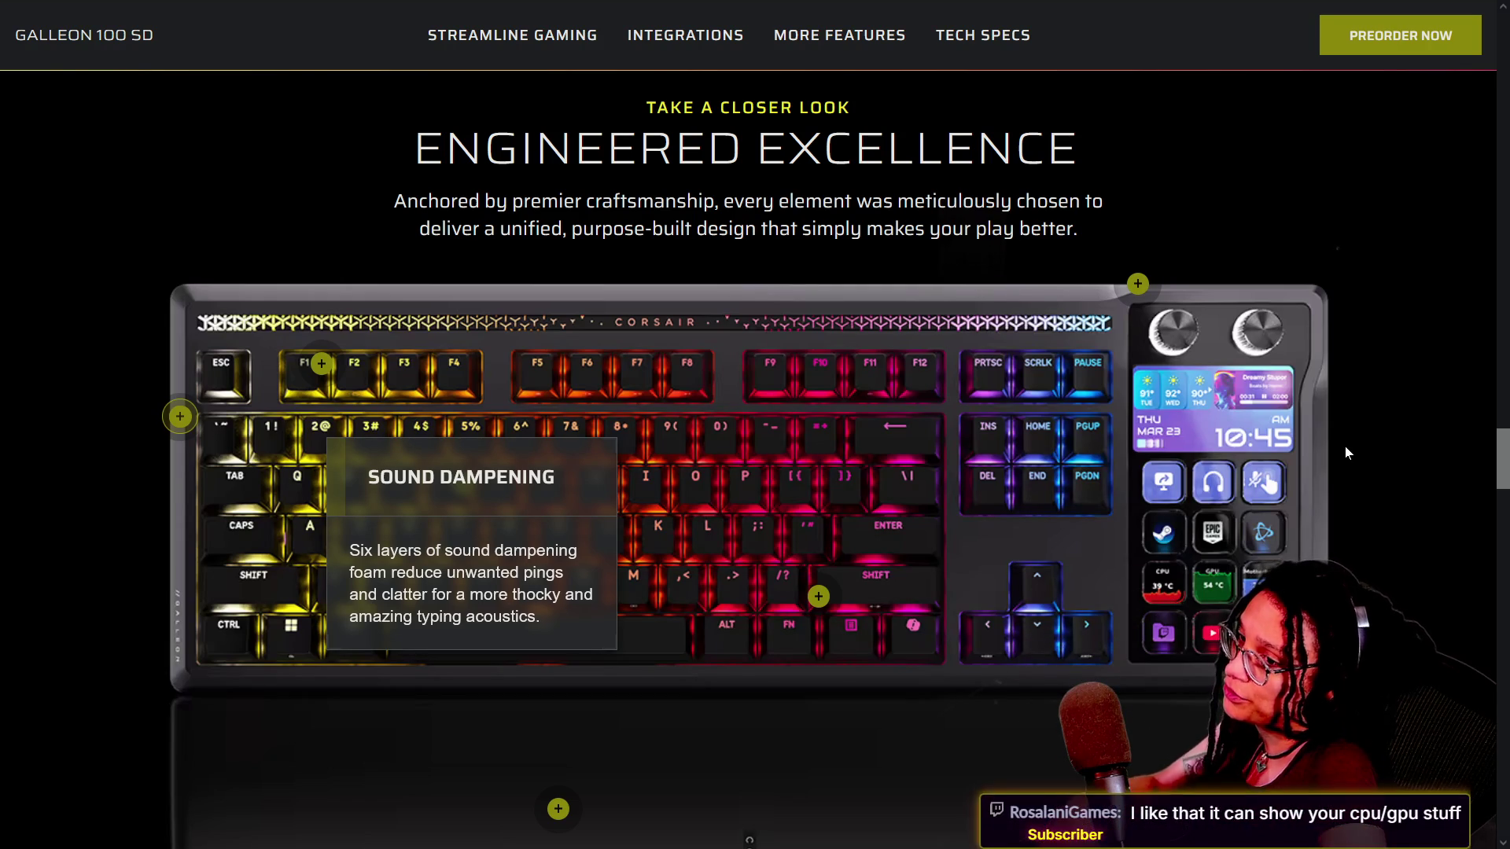
Drag the scrollbar to the Engineered Excellence close-up with the sound dampening callouts.
drag(1502, 466, 1501, 468)
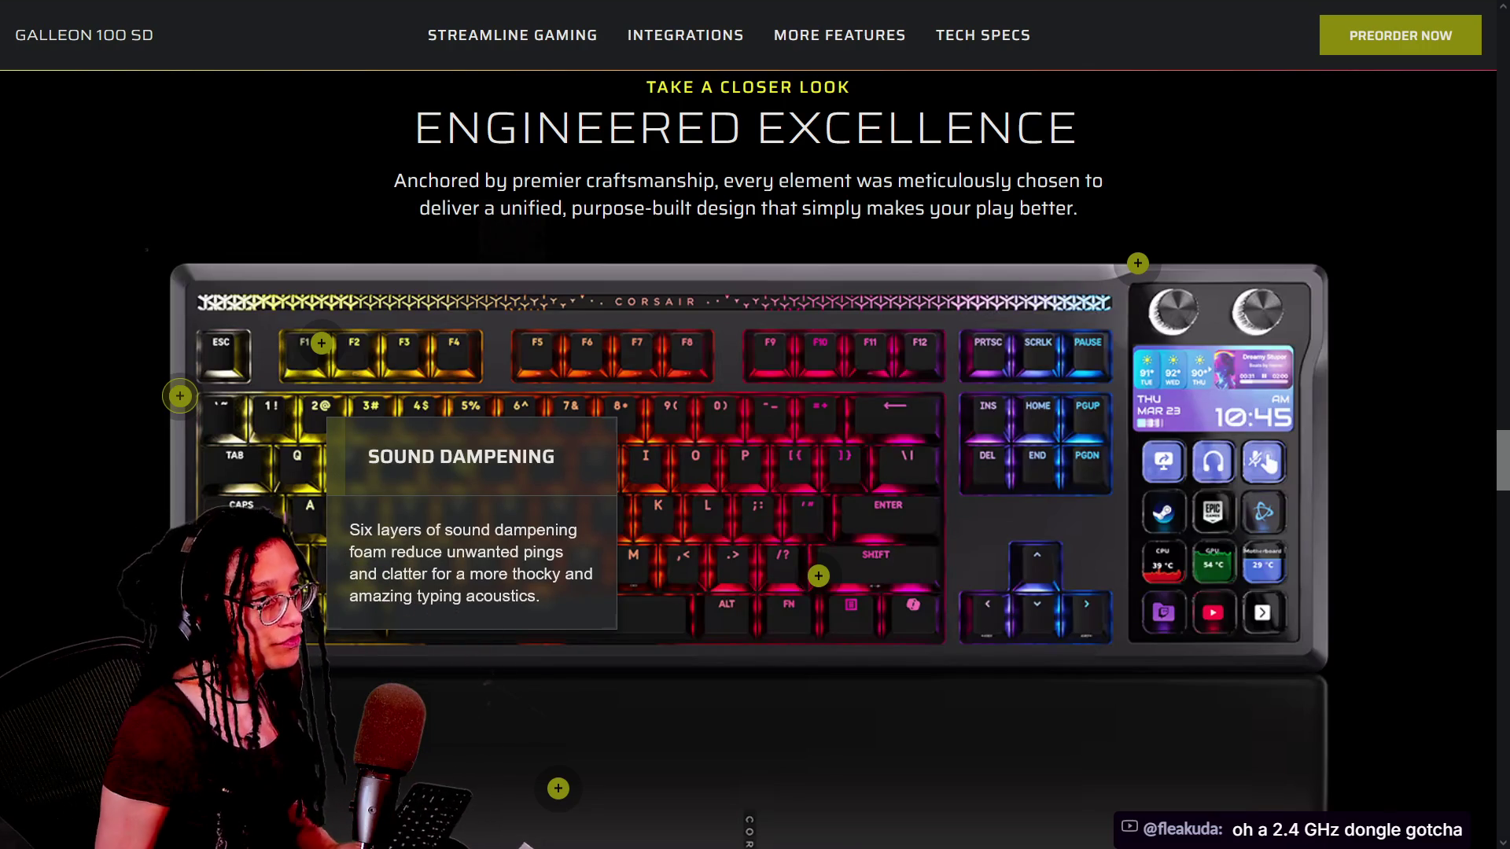
Search Startpage for 'k600 logi' in a new tab and open the Logitech K600 result.
mouse_move(1245, 3)
click(1214, 28)
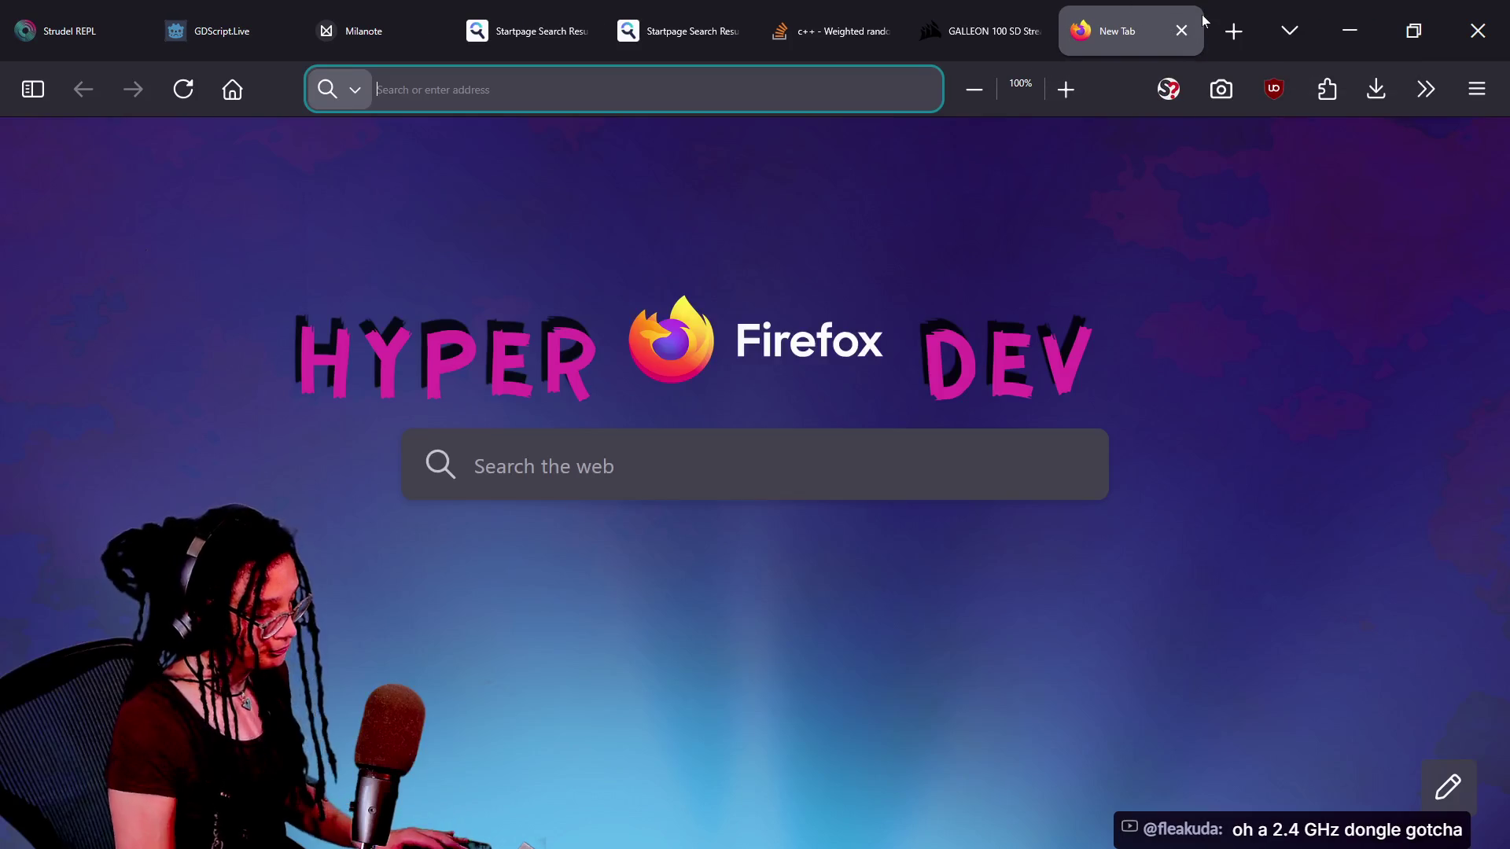
text(k600)
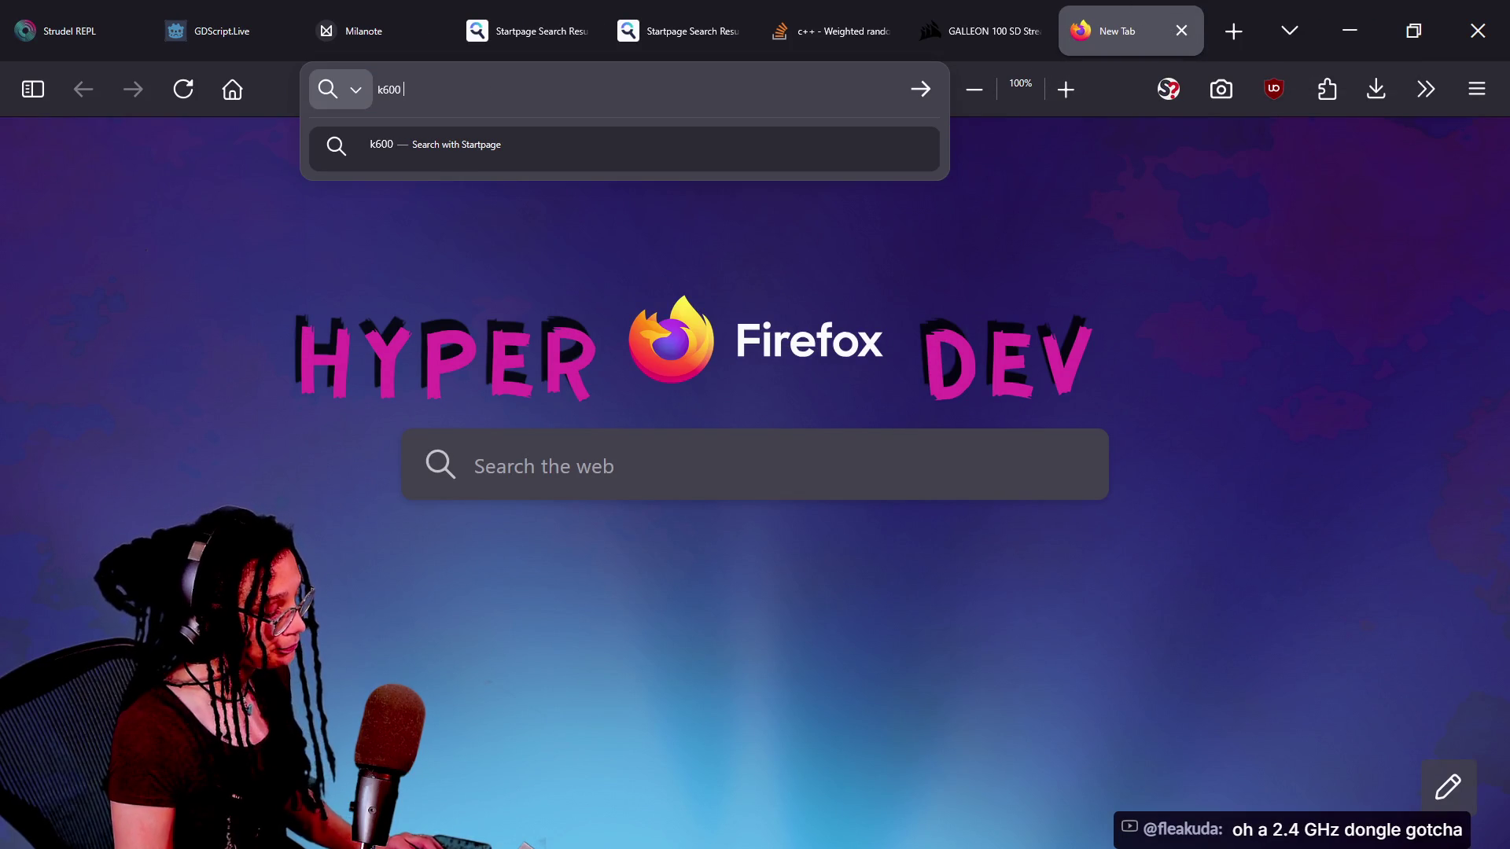
text( logi)
key(Return)
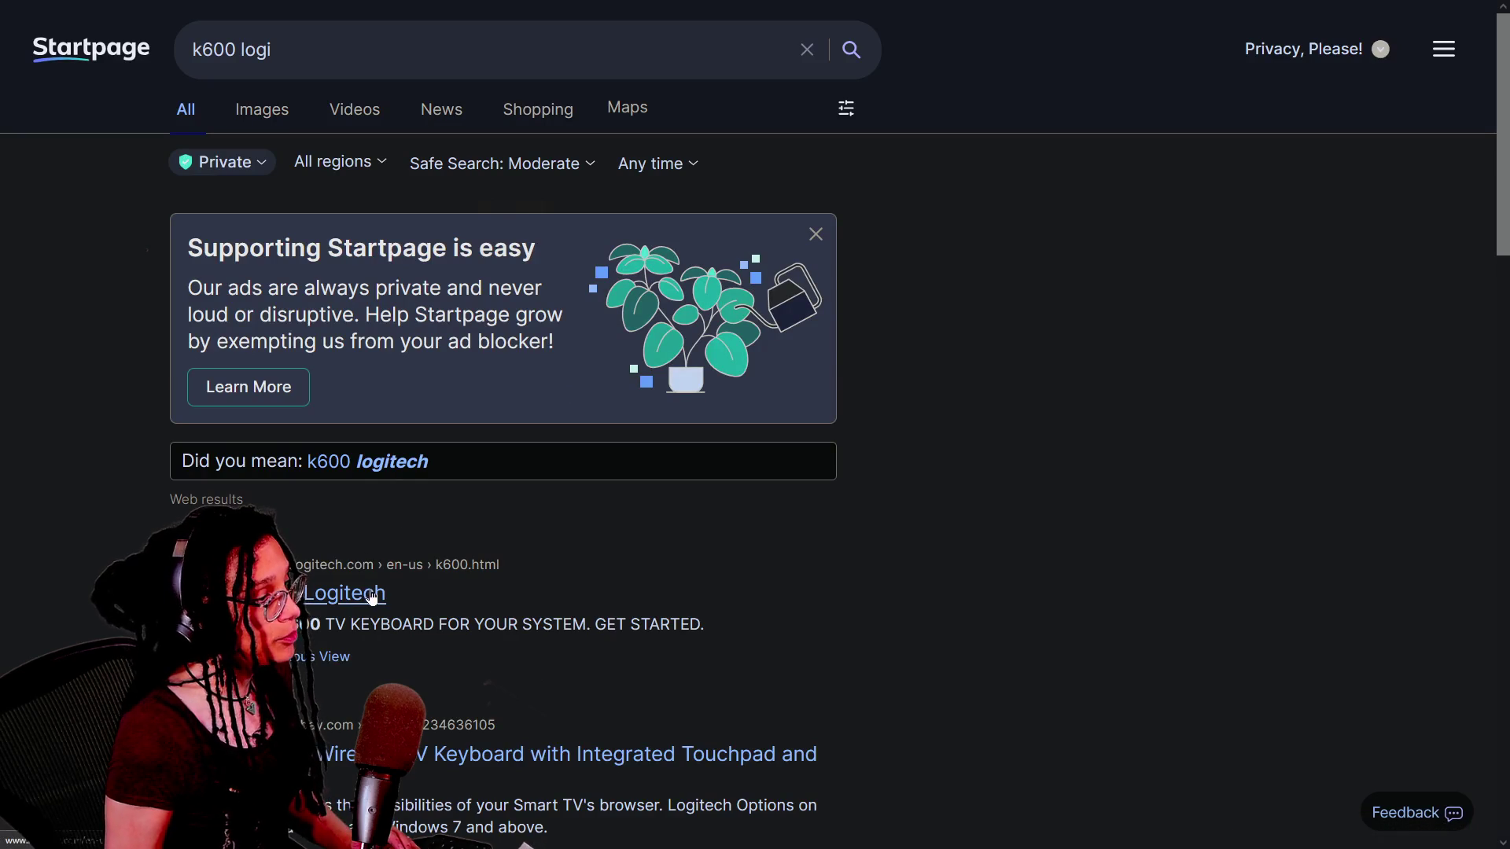
click(372, 598)
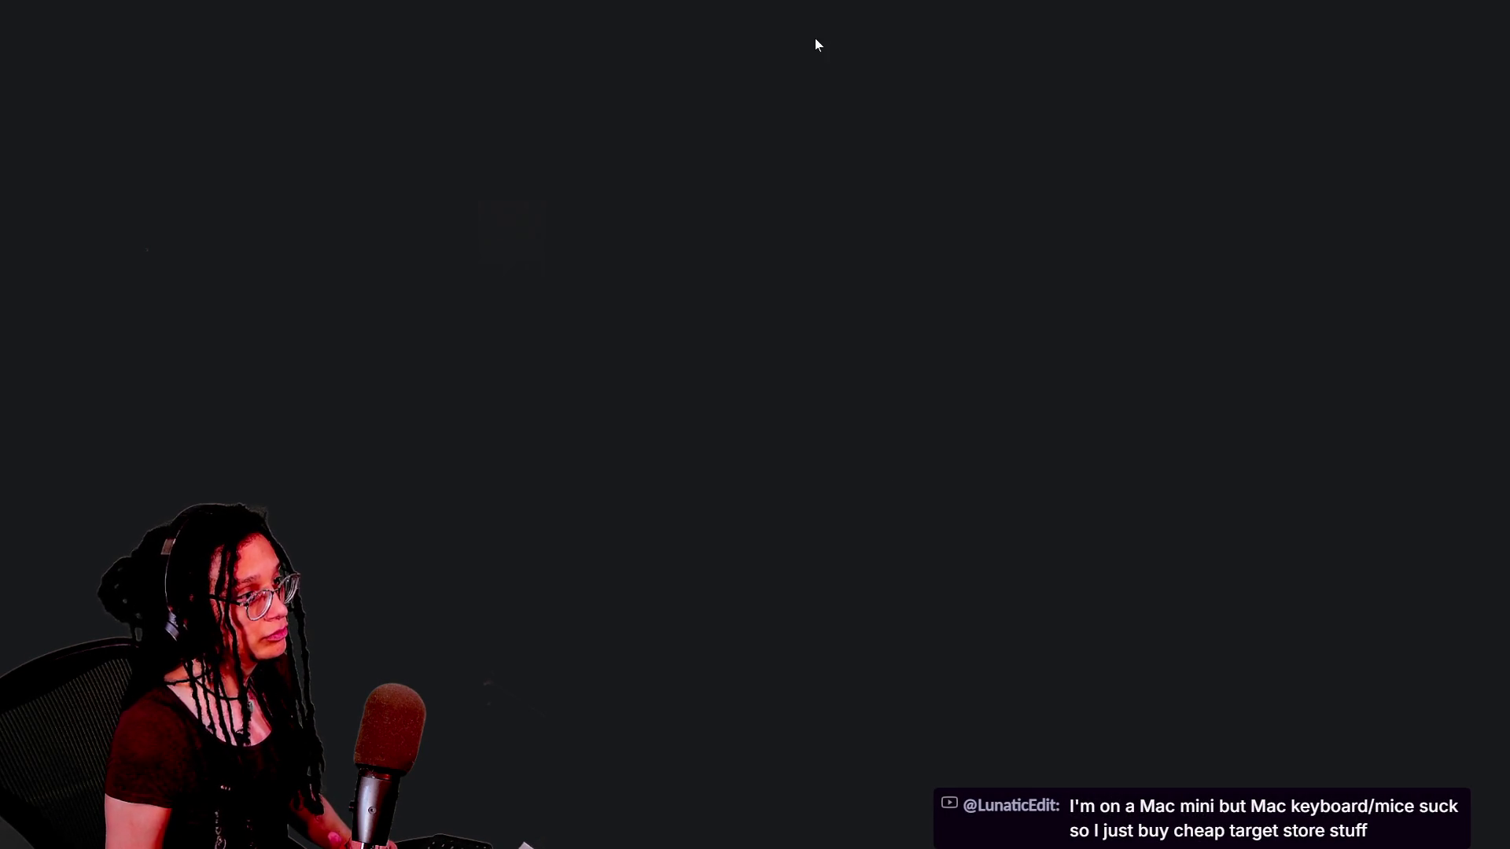
mouse_move(818, 4)
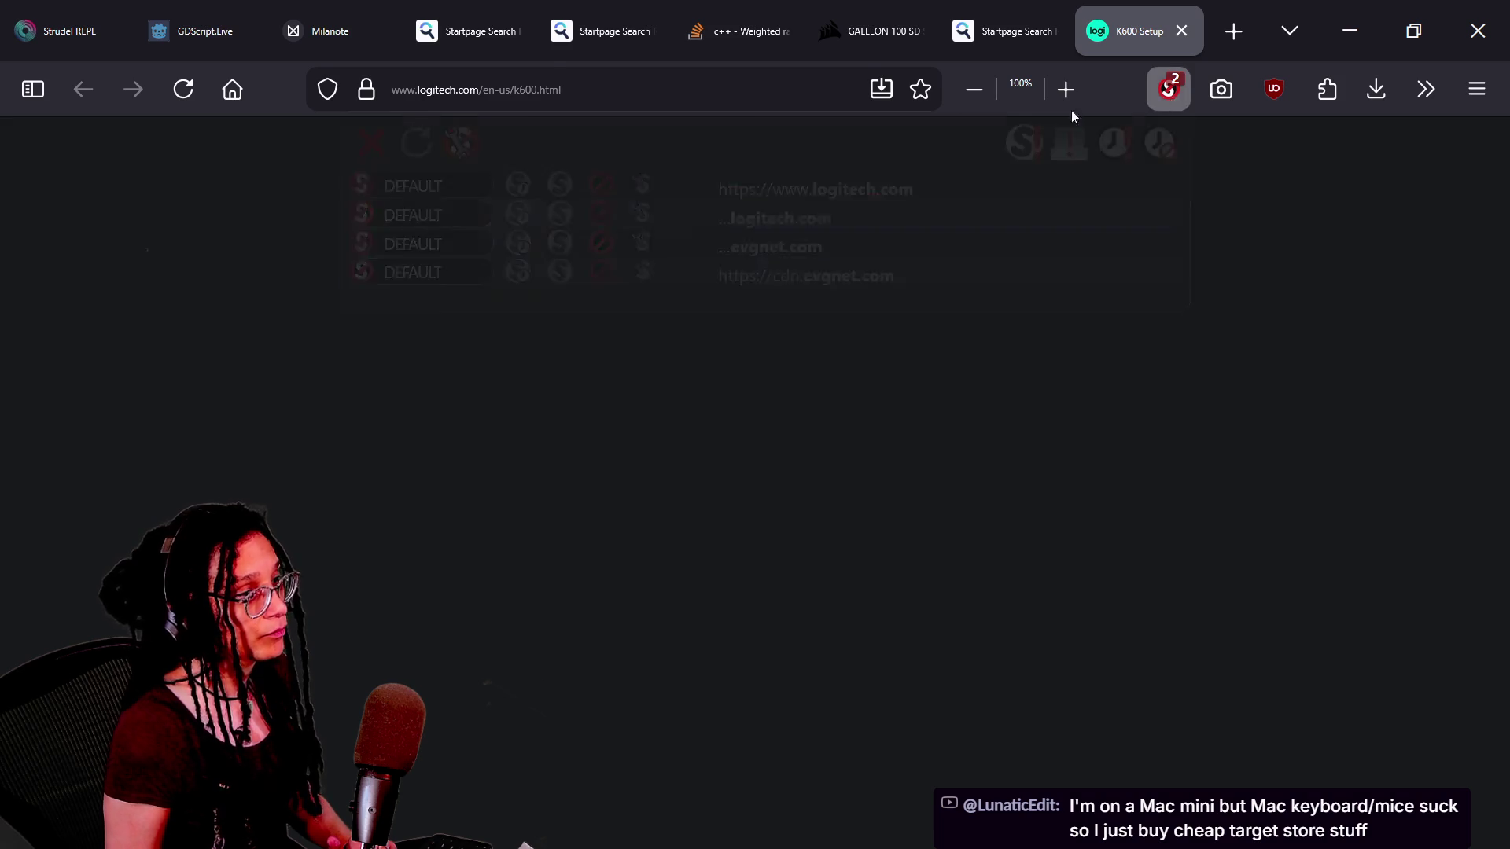
click(1169, 90)
click(518, 104)
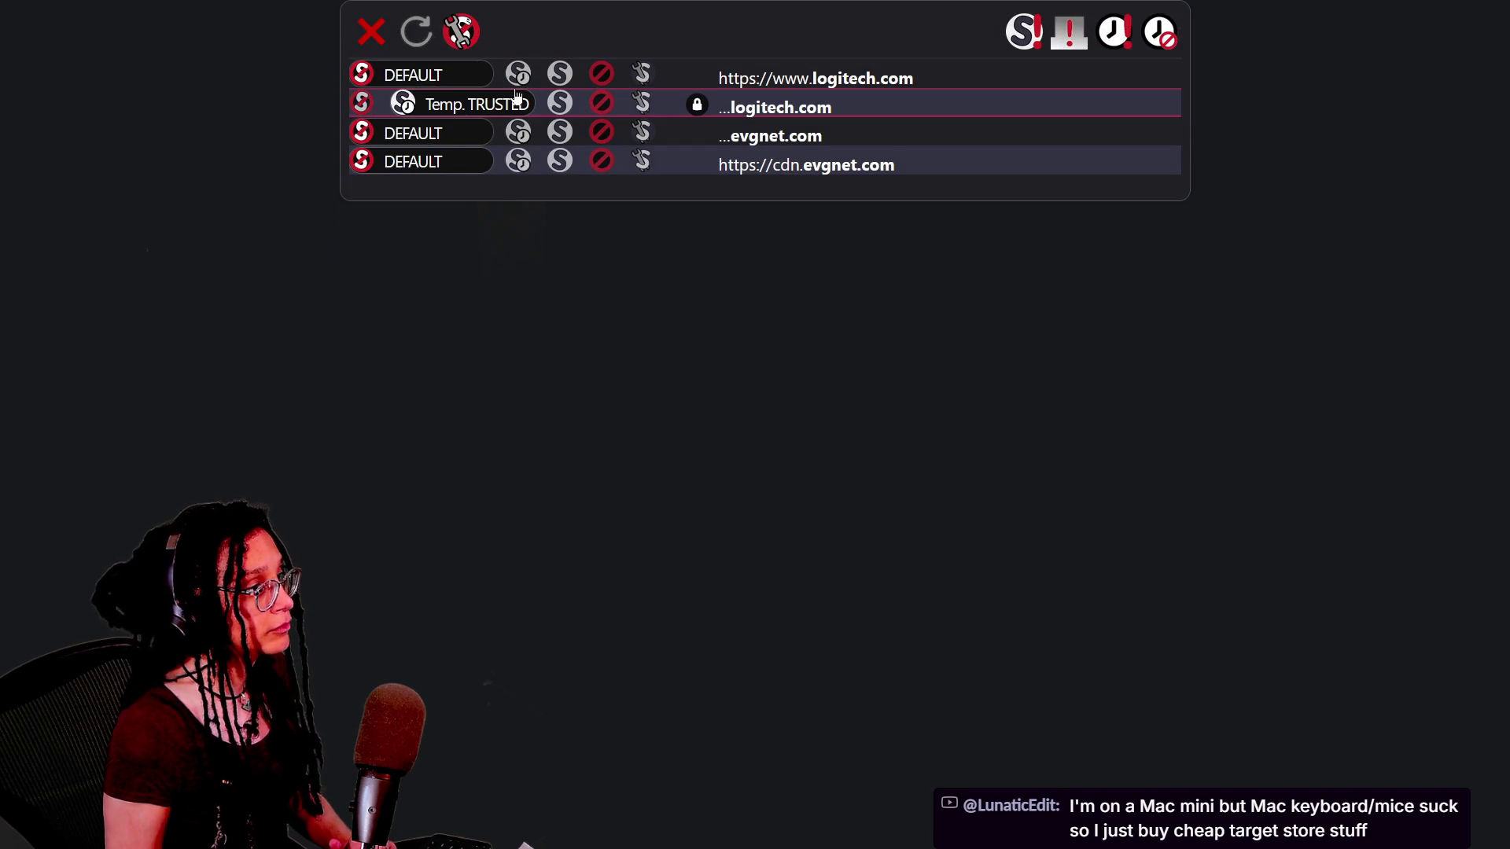
click(518, 73)
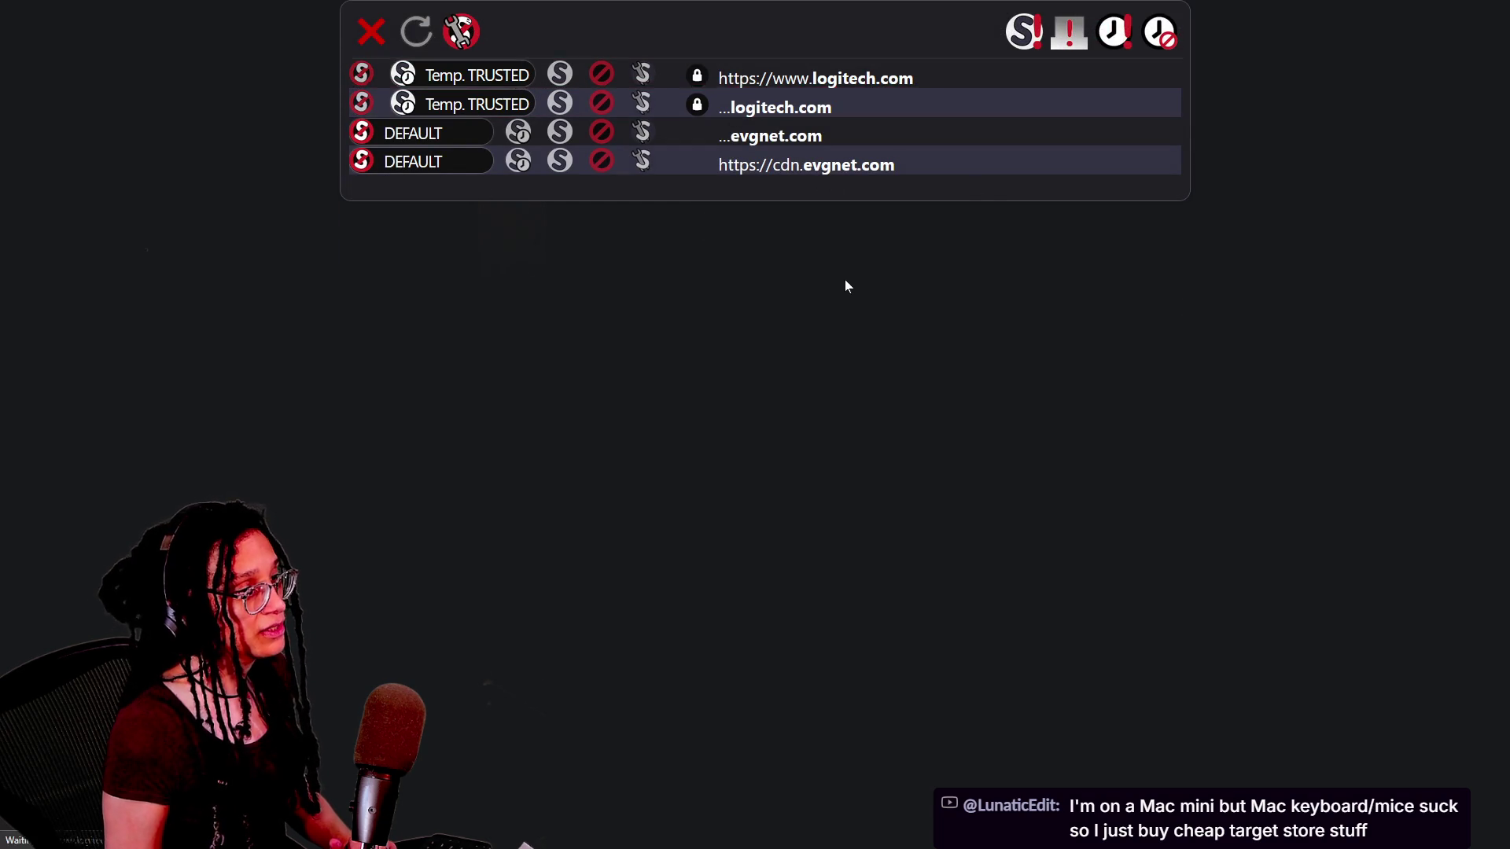
click(857, 291)
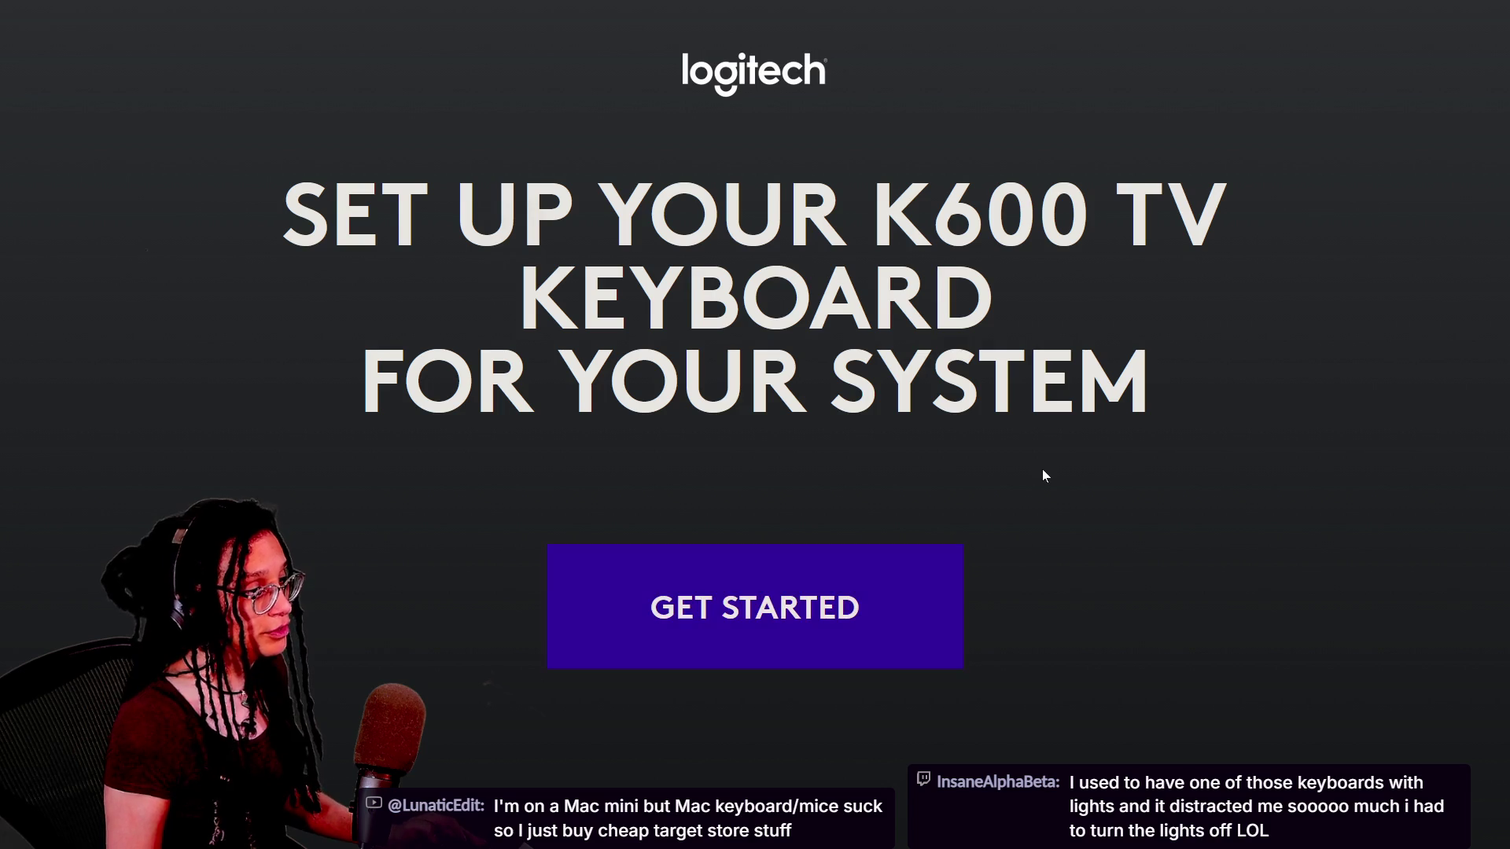
Zoom out to start the K600 setup walkthrough, zoom back in, and return to the start screen.
key(ctrl+minus)
key(ctrl+minus)
key(ctrl+minus)
key(ctrl+minus)
click(755, 472)
key(ctrl+plus)
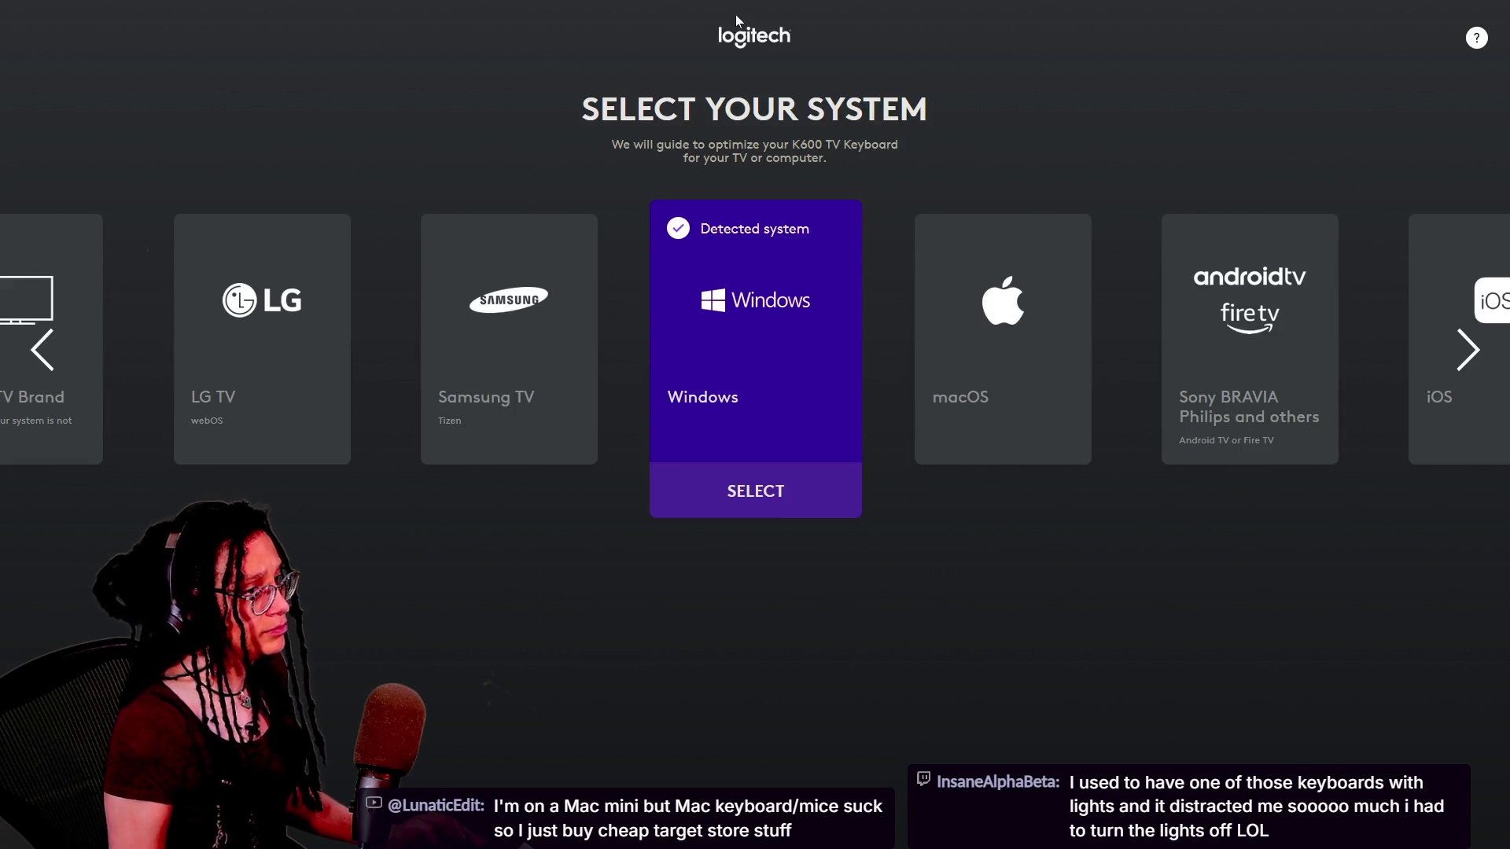
mouse_move(154, 95)
click(97, 90)
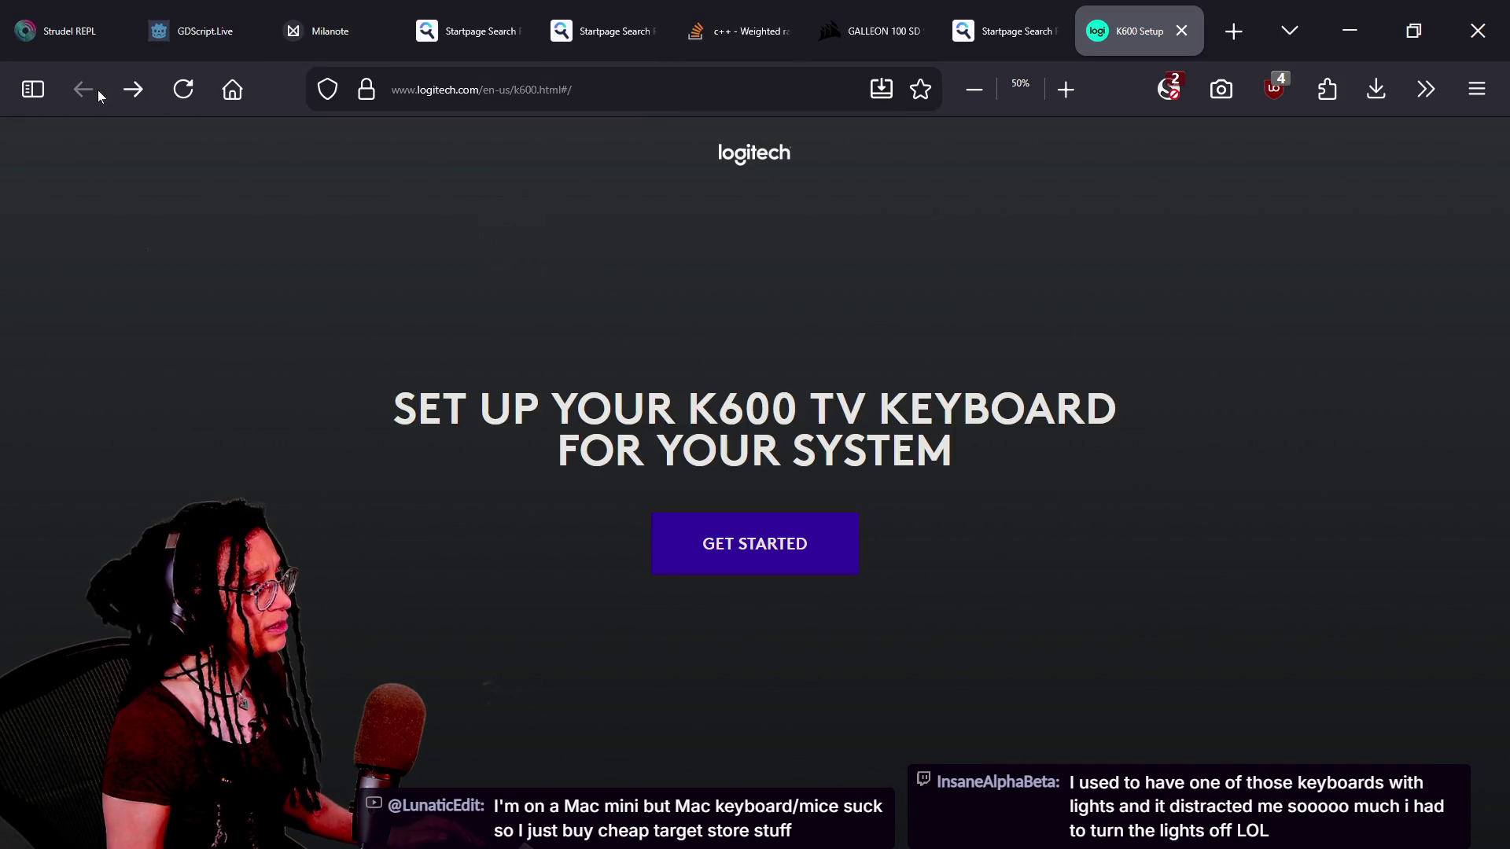
Close the K600 Setup tab and skim the Startpage results before returning to the top.
click(1181, 31)
scroll(747, 493, down, 4)
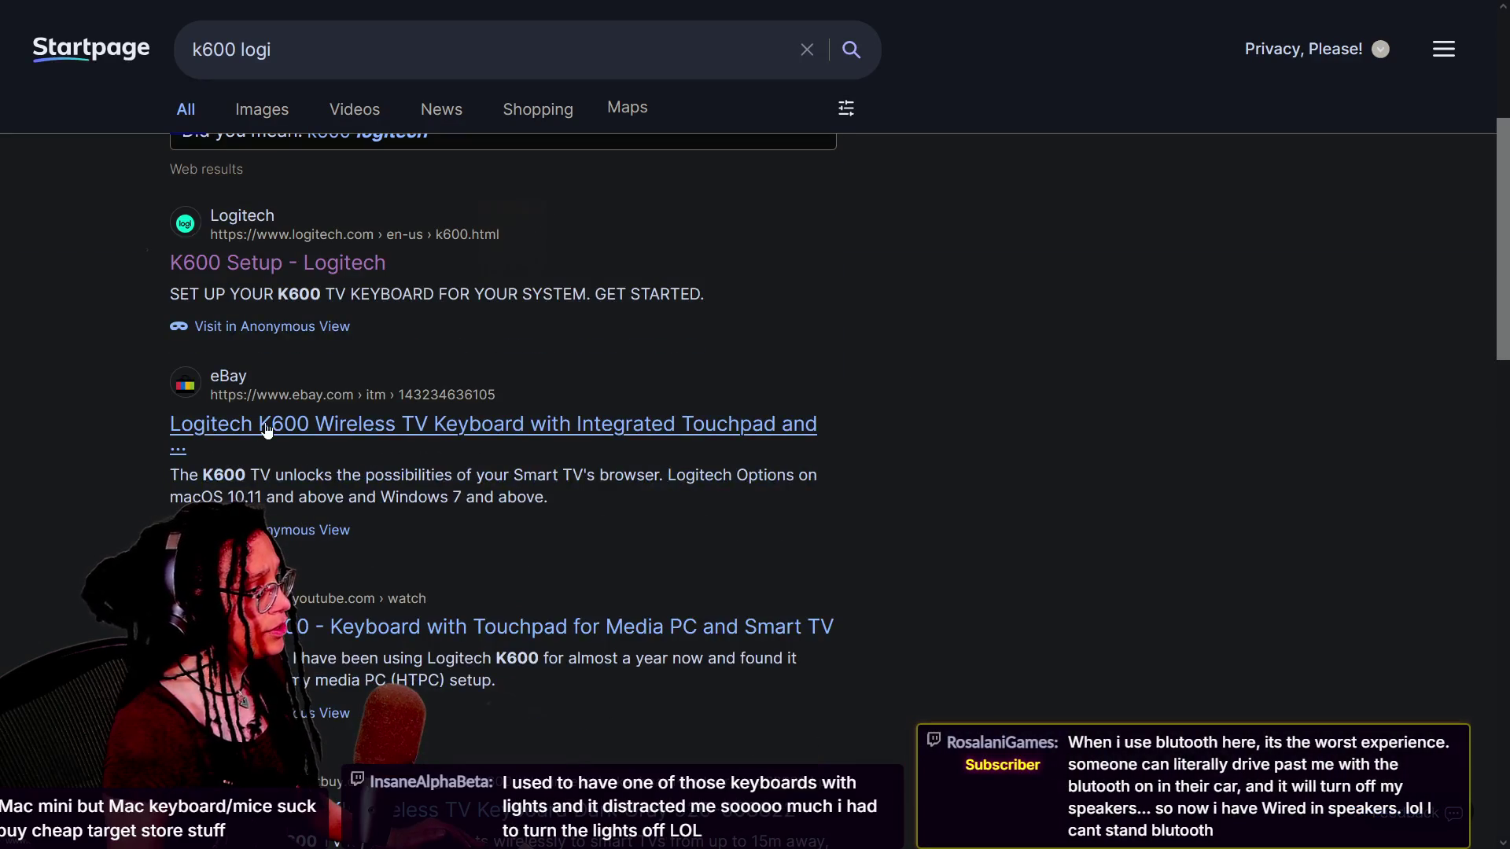
scroll(305, 507, down, 12)
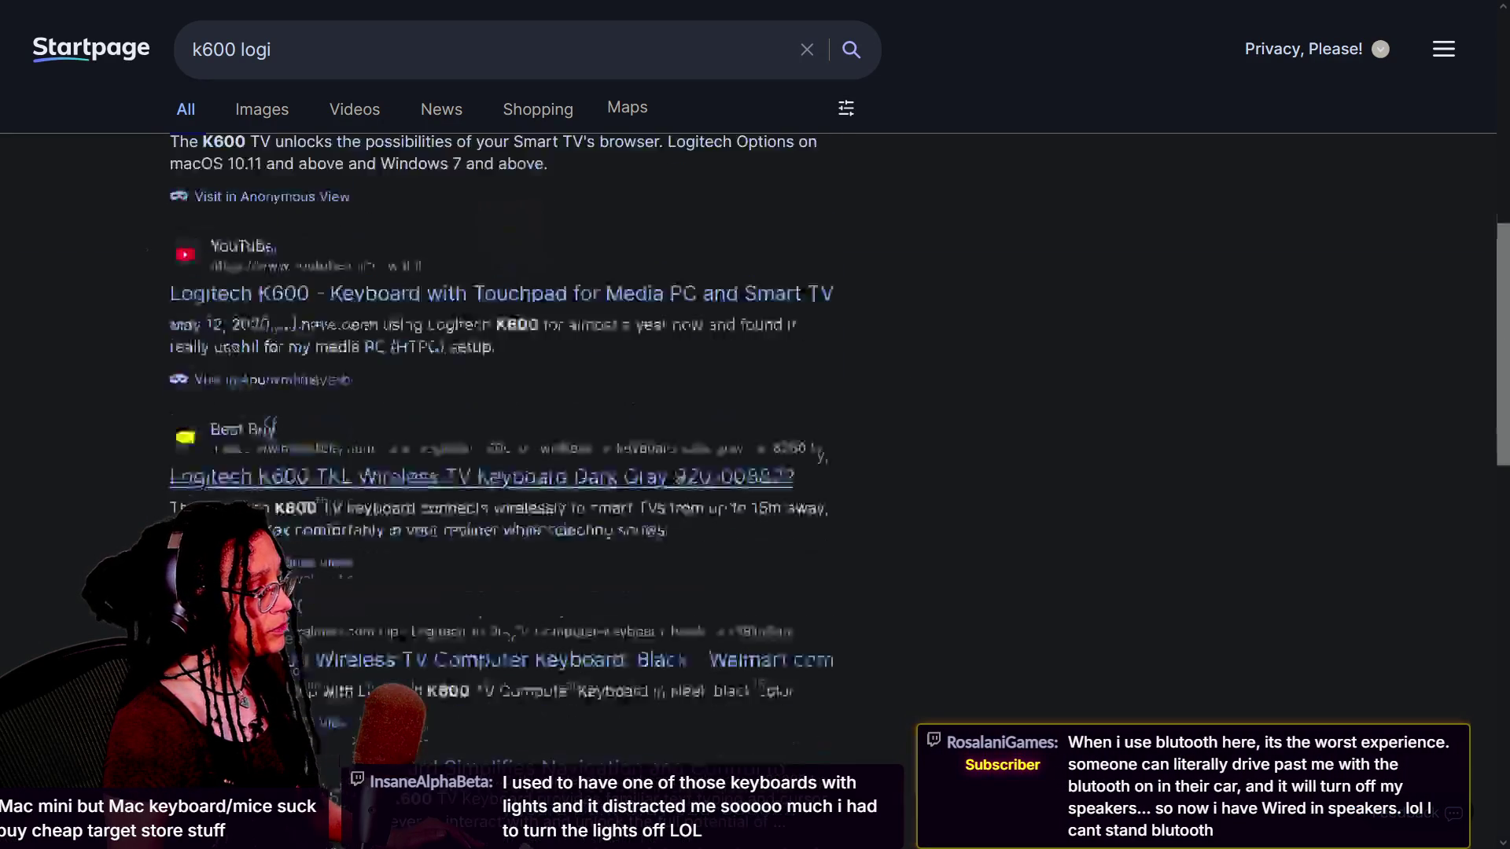
scroll(305, 503, down, 10)
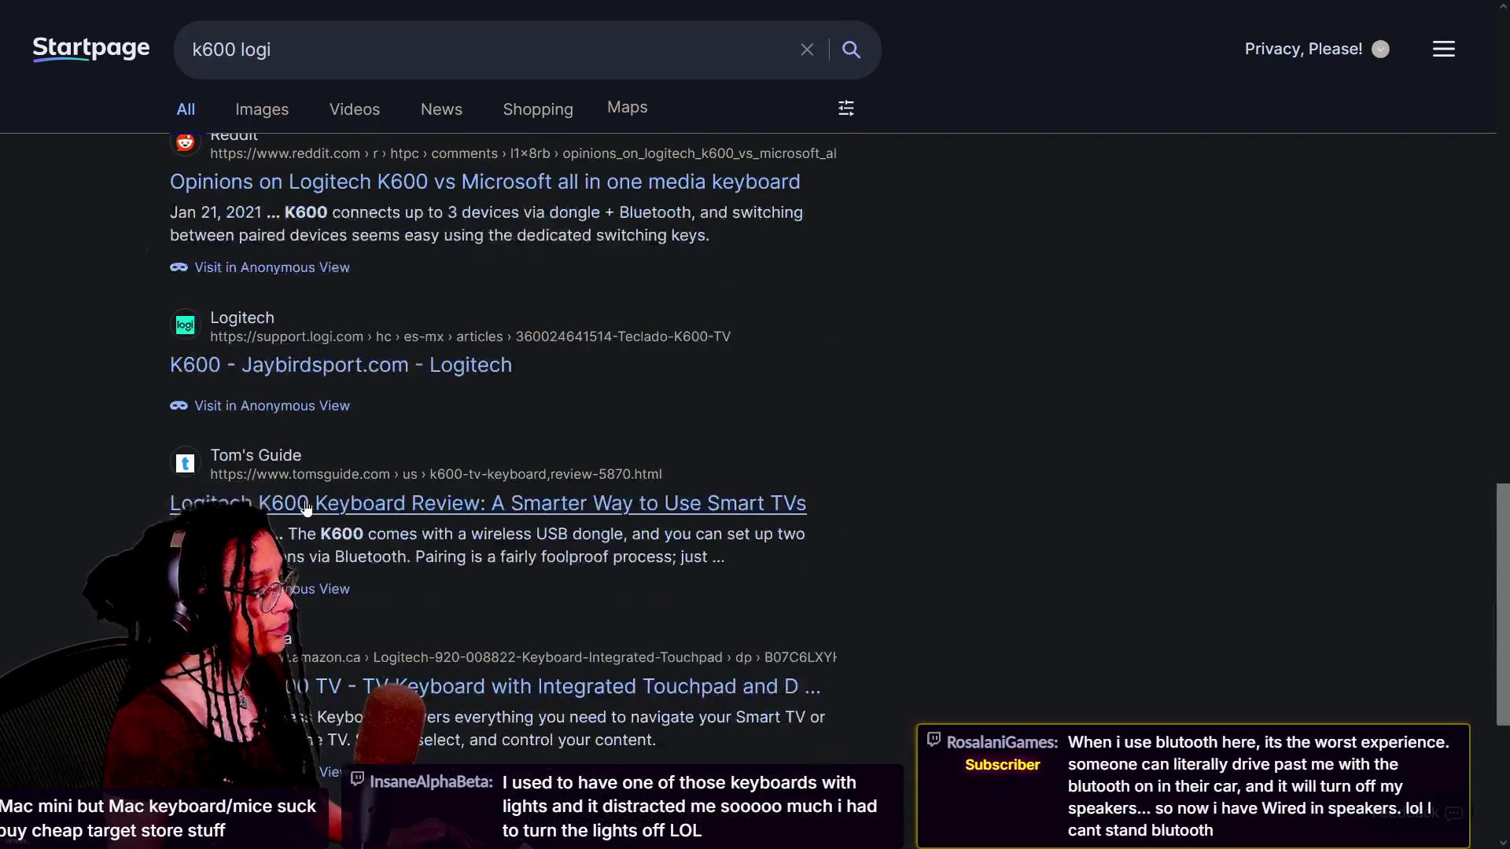
key(Home)
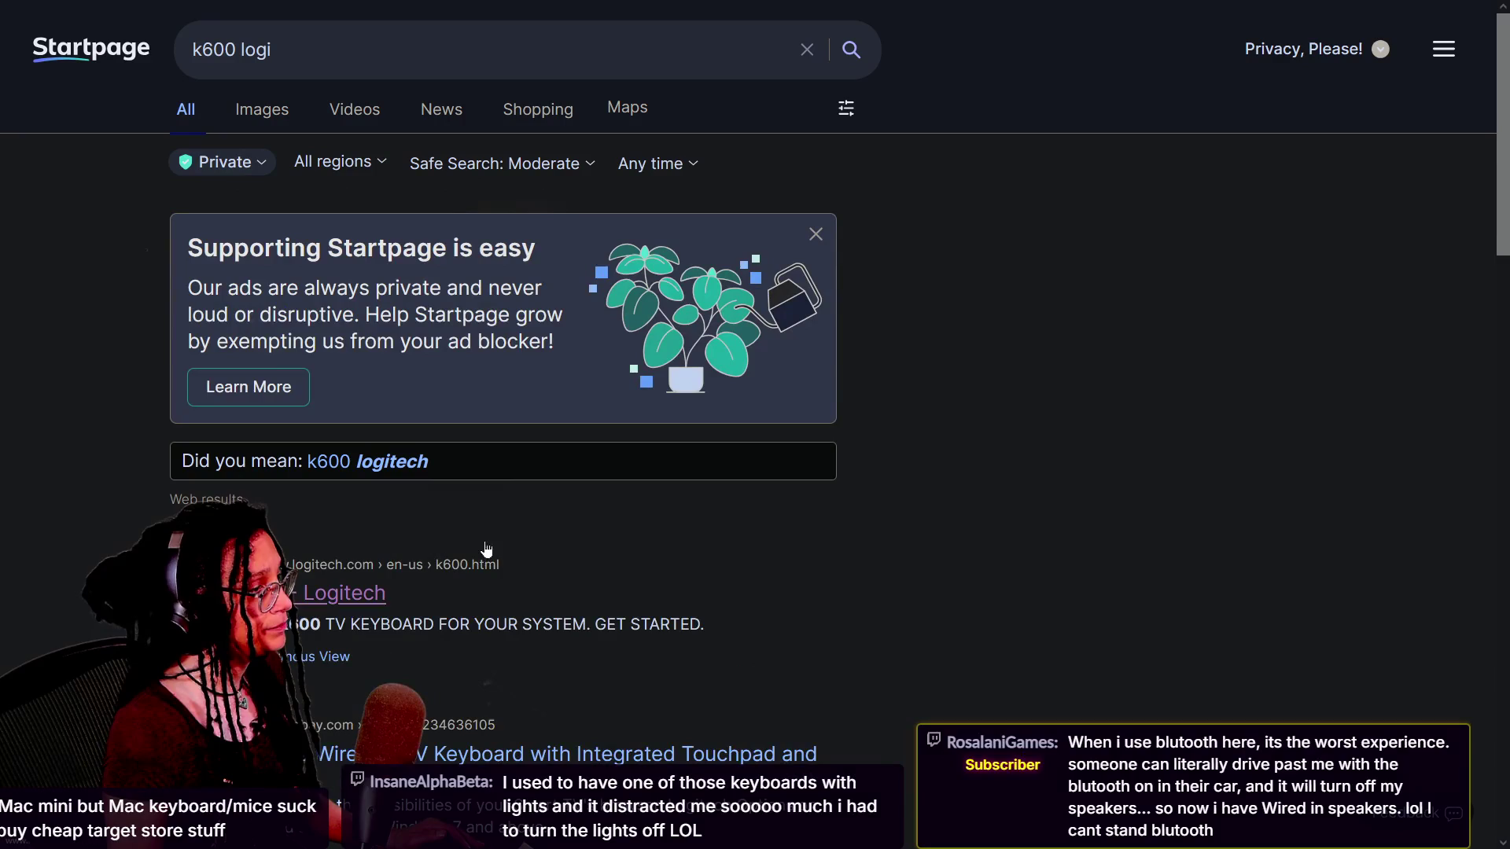
Restrict the search with site:logitech.com, open the K600 TV Keyboard press release, then return to results.
click(330, 50)
text(site)
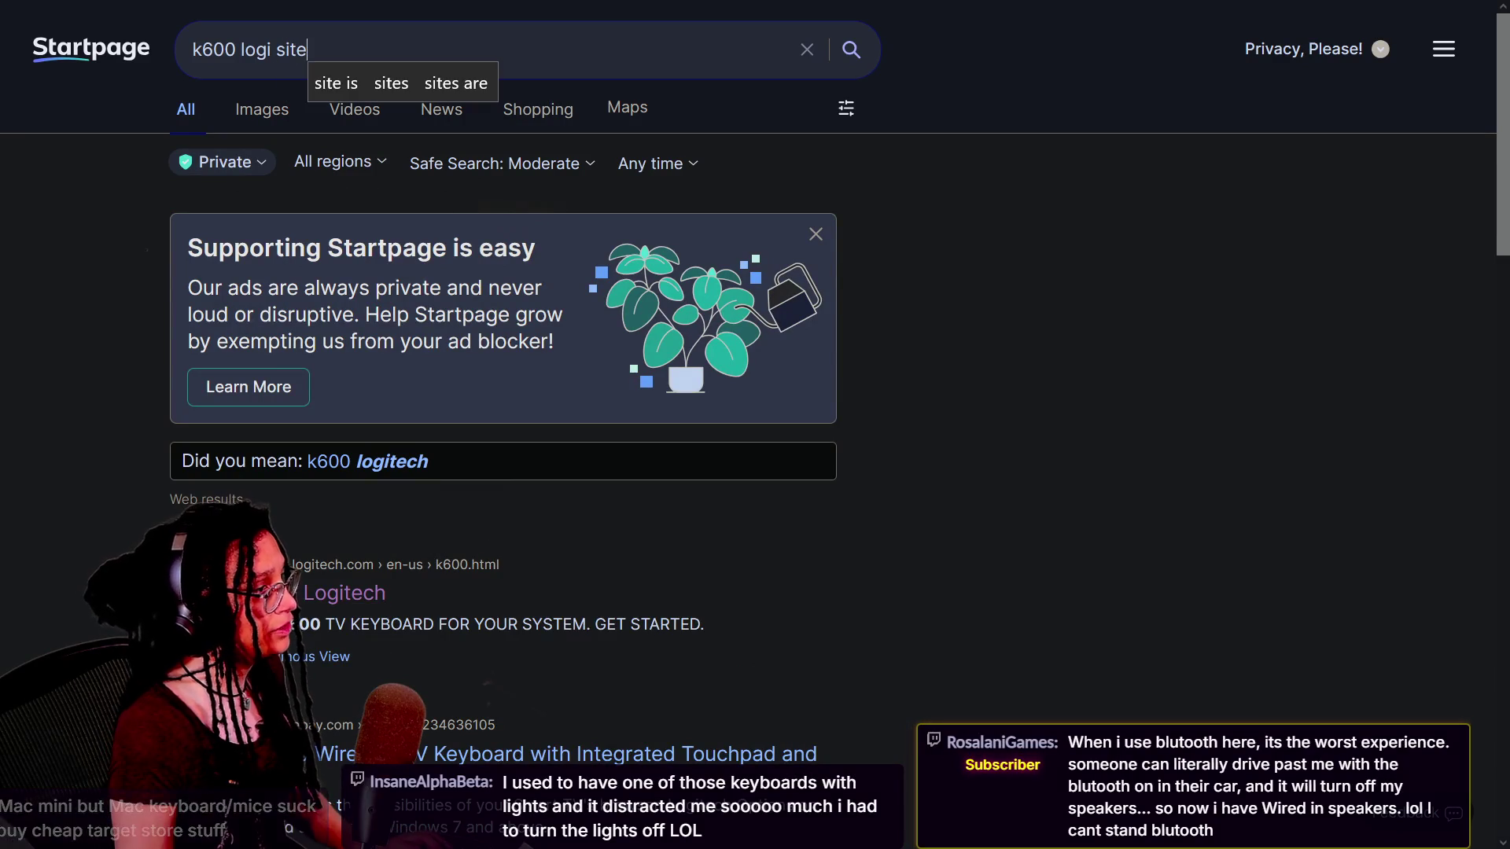
text(:logitec)
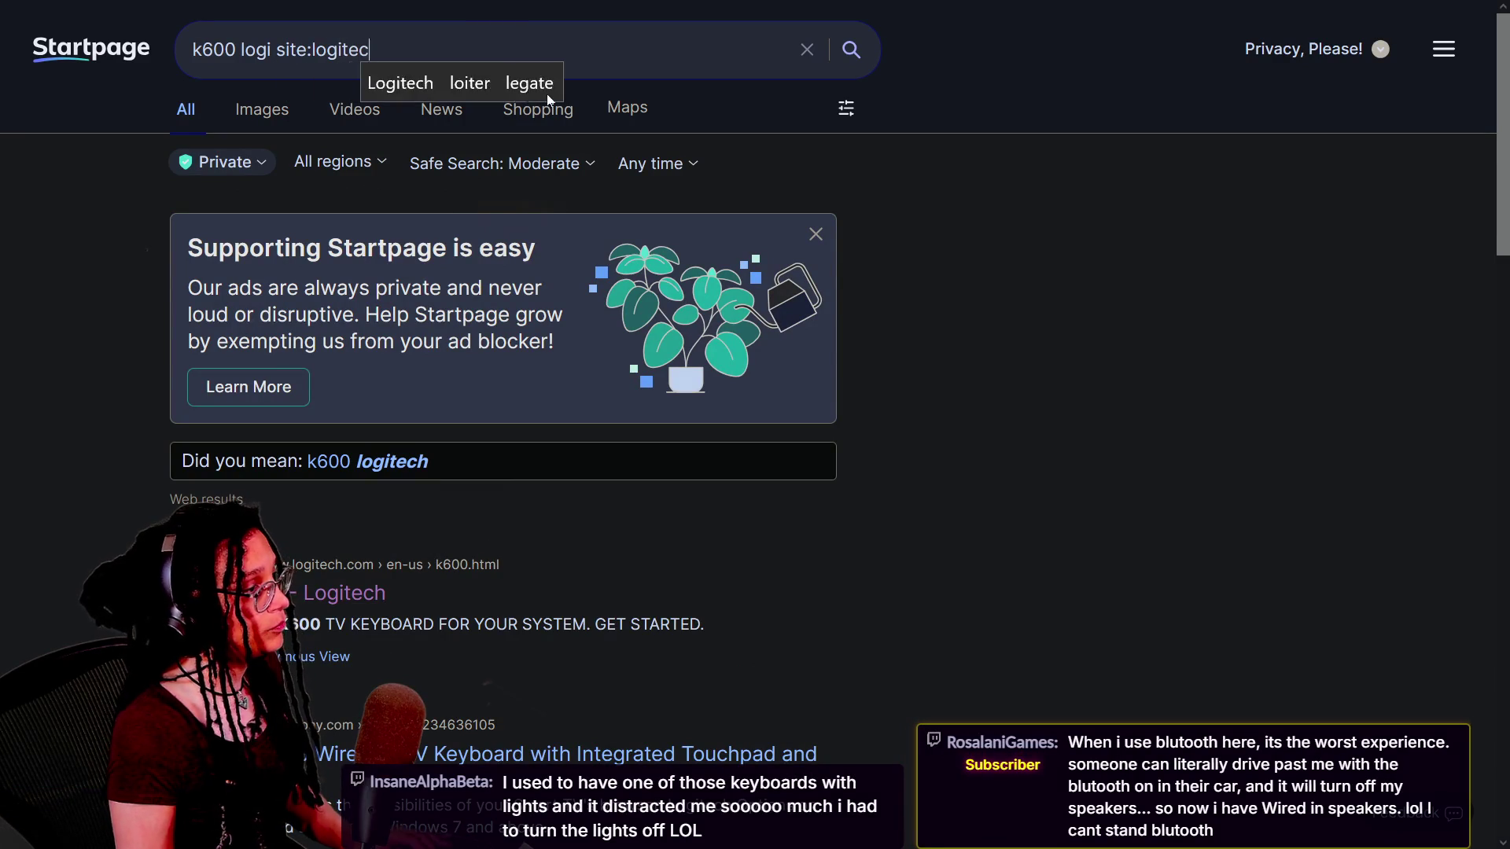
text(h.com)
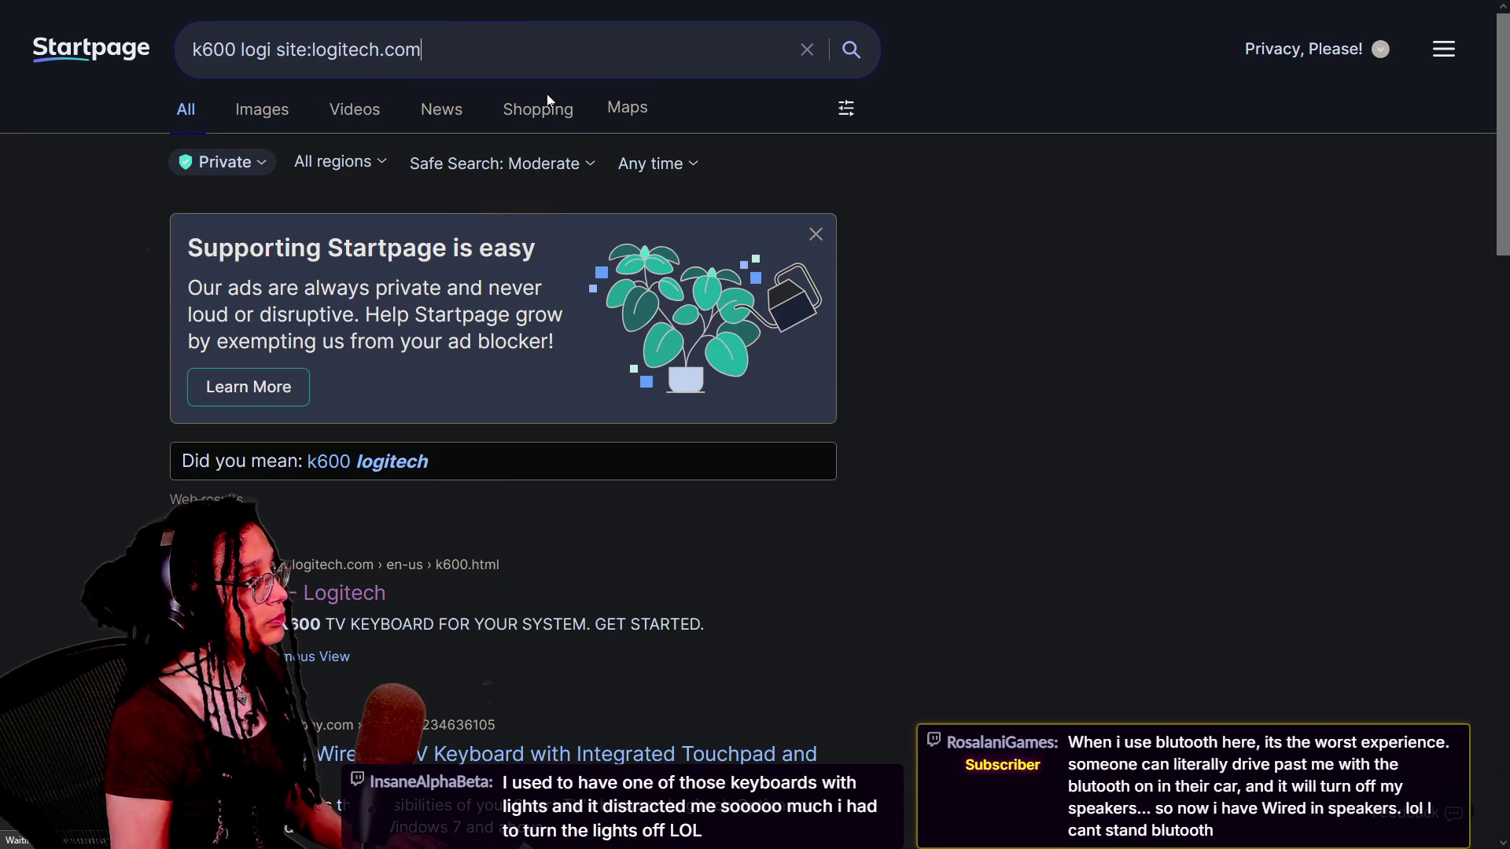
key(Return)
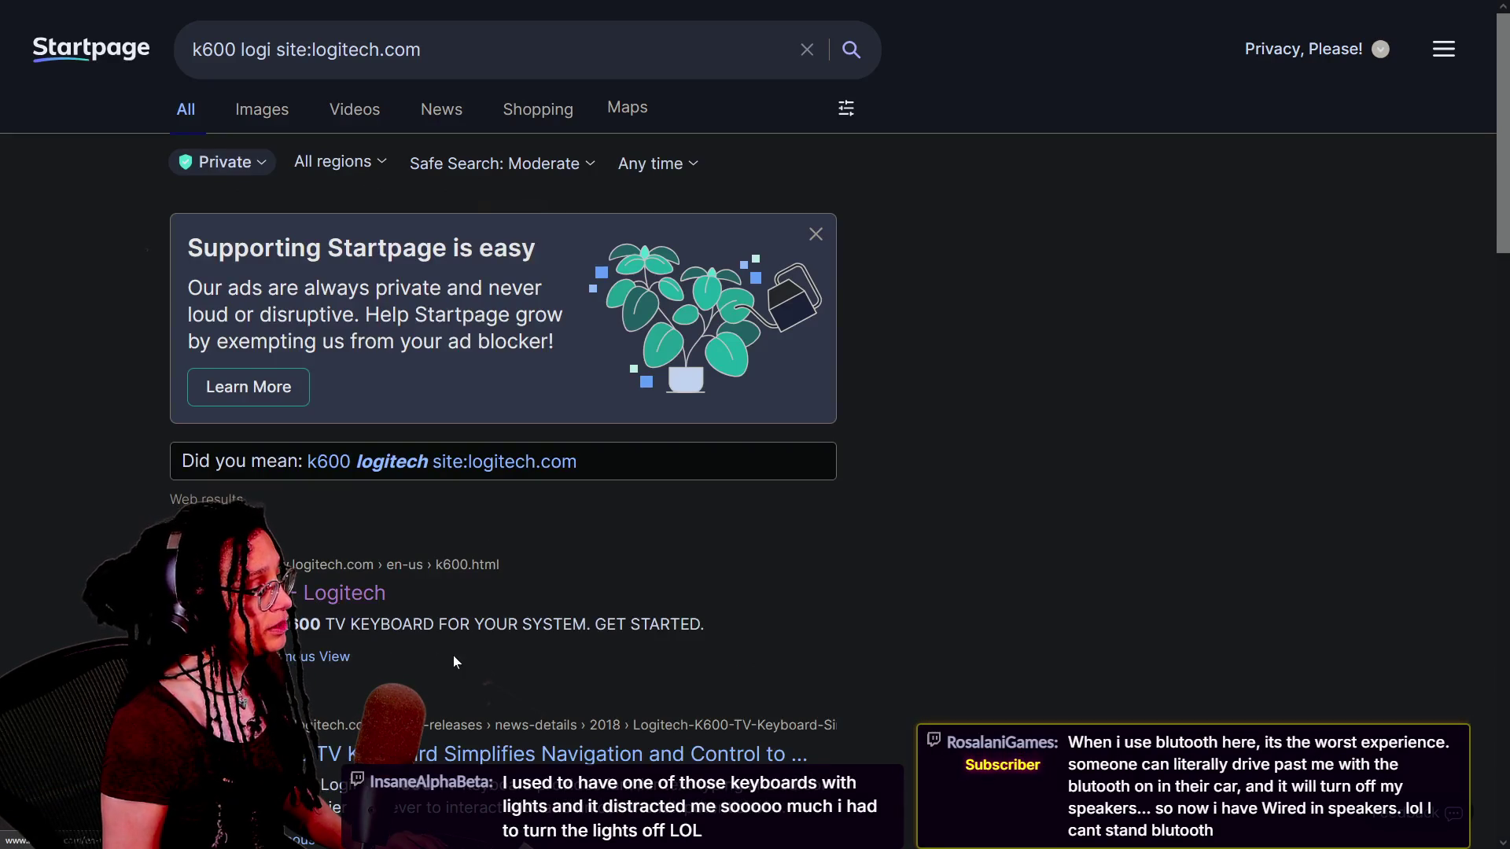
scroll(455, 661, down, 2)
scroll(288, 639, down, 2)
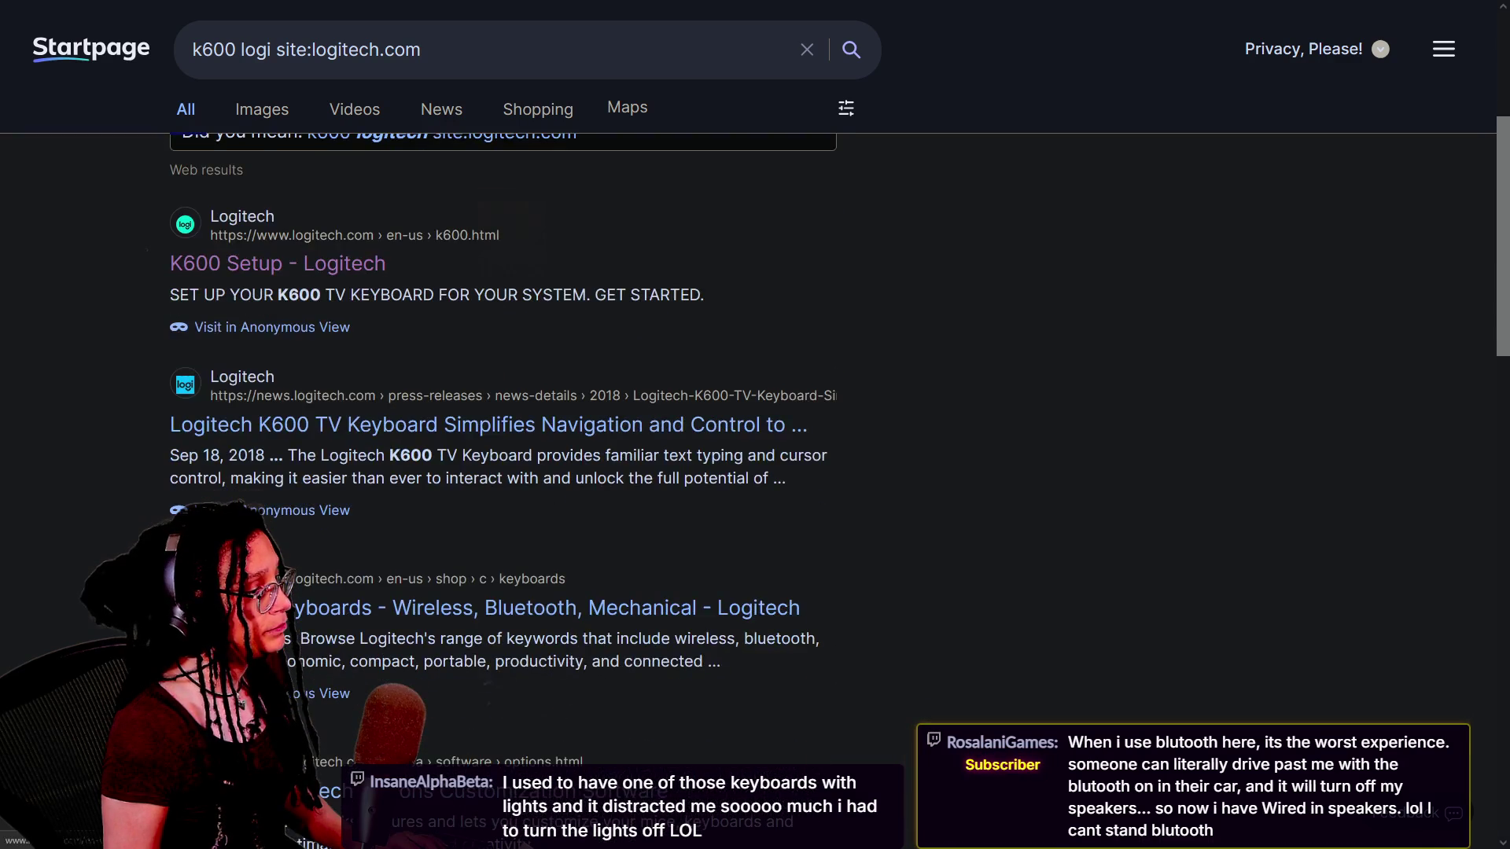
click(315, 428)
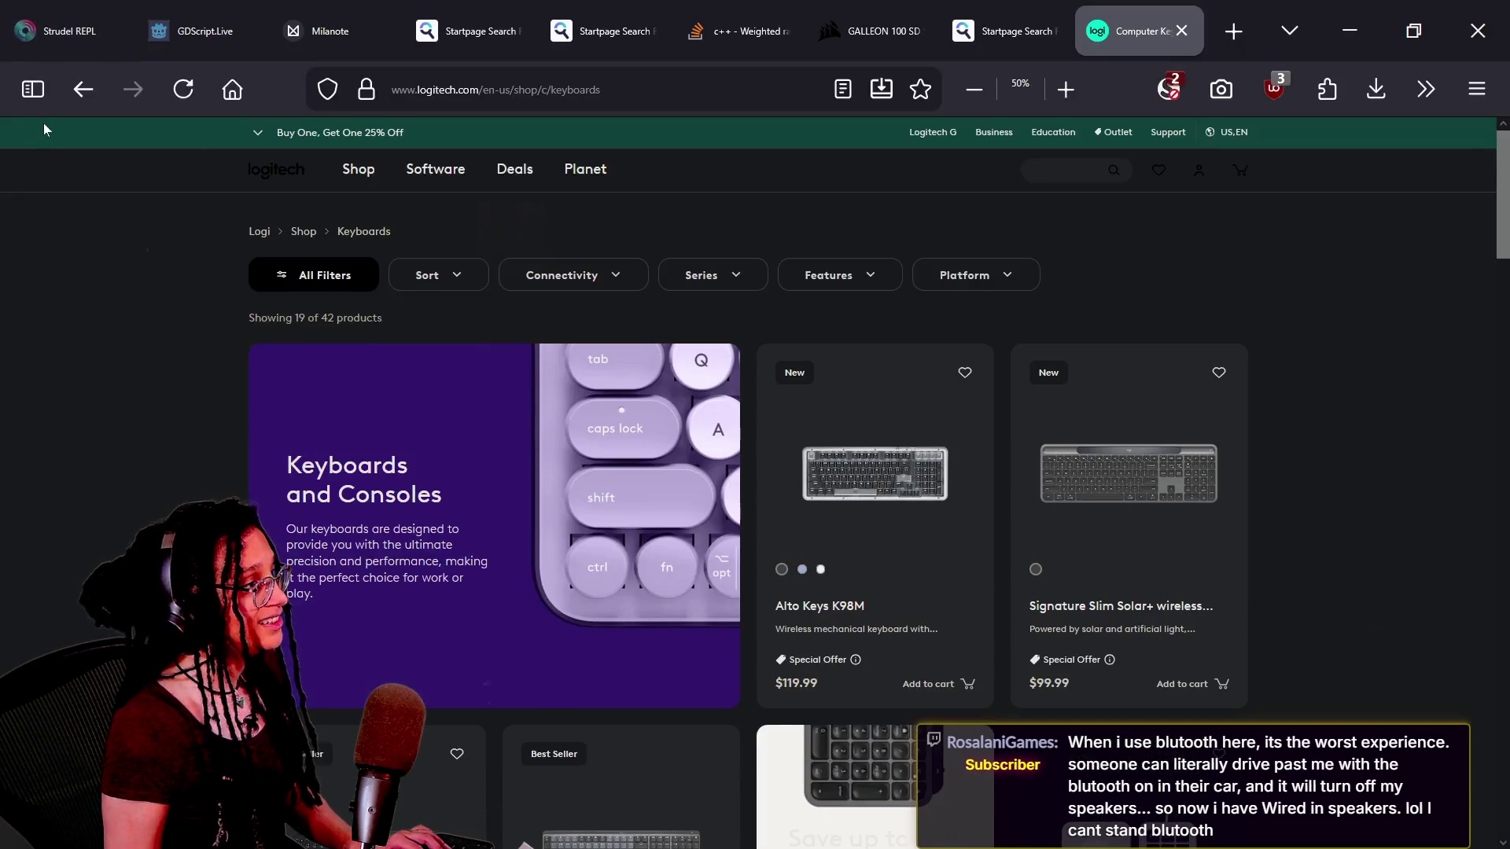
click(65, 94)
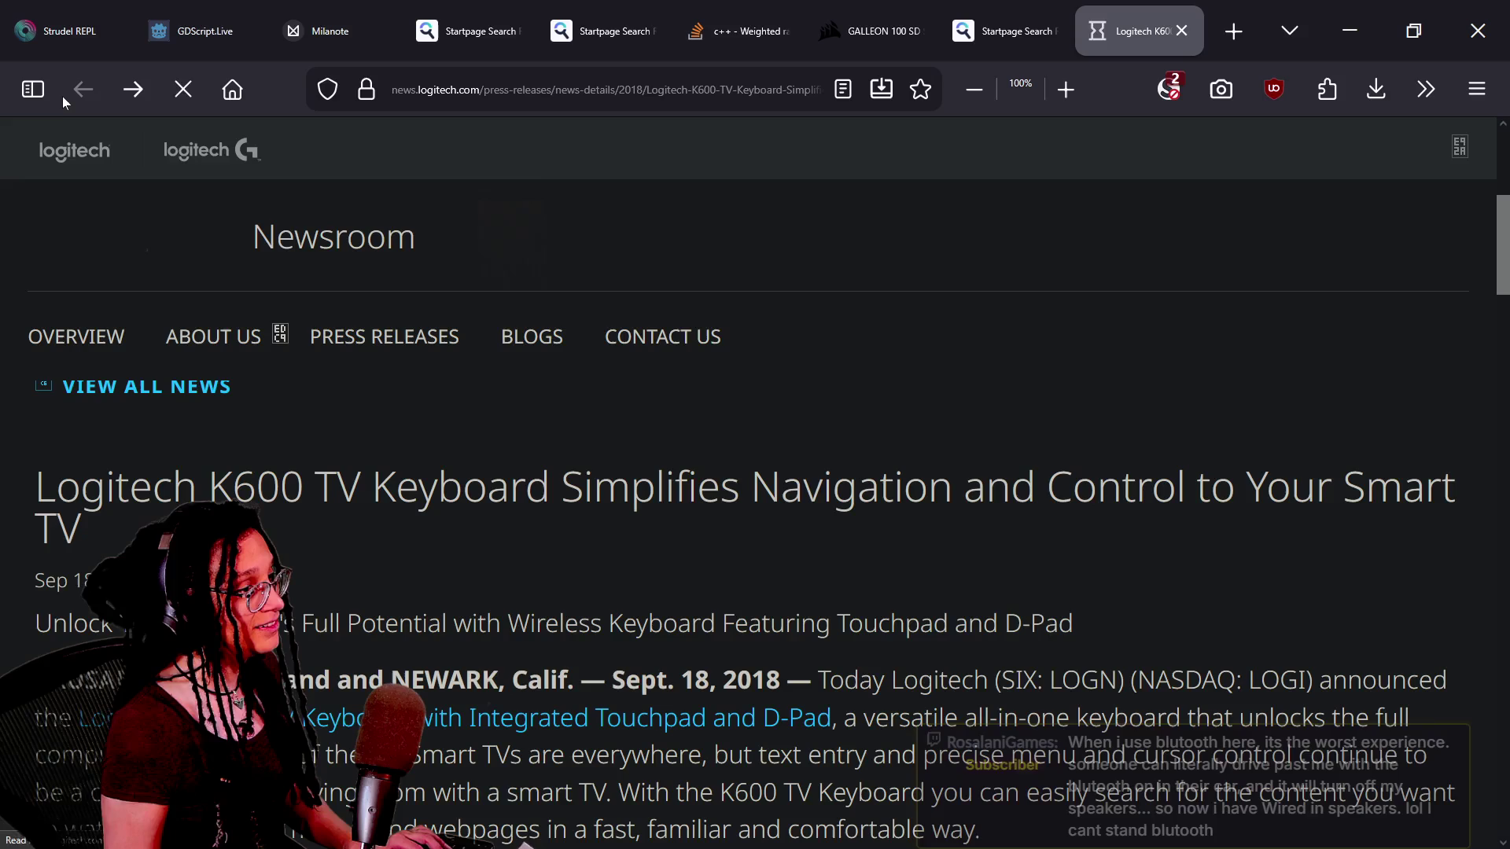
click(978, 25)
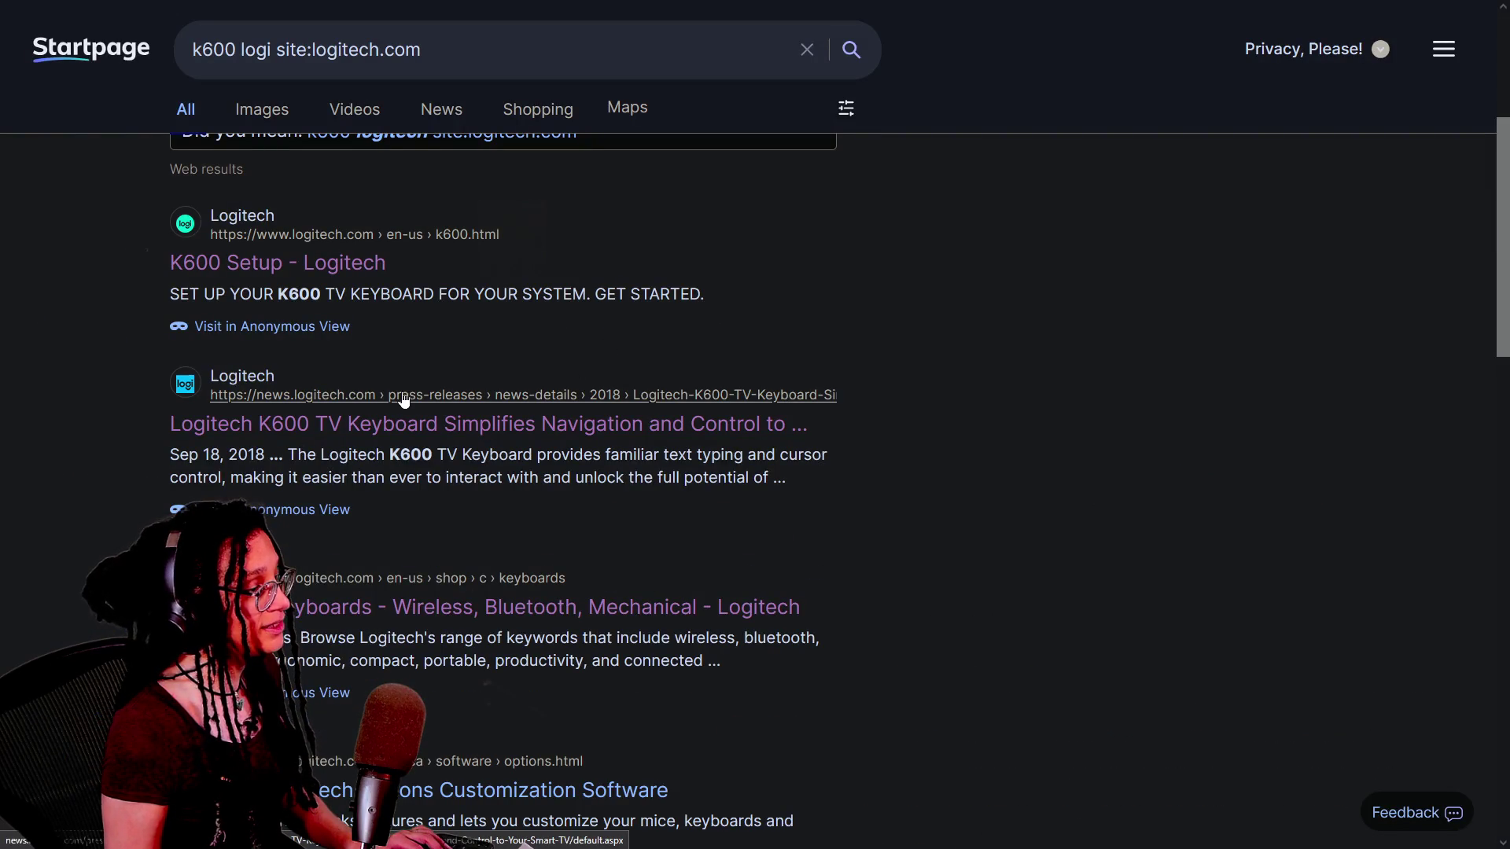
Remove site:logitech.com from the query and search again for k600 logi.
scroll(435, 535, up, 2)
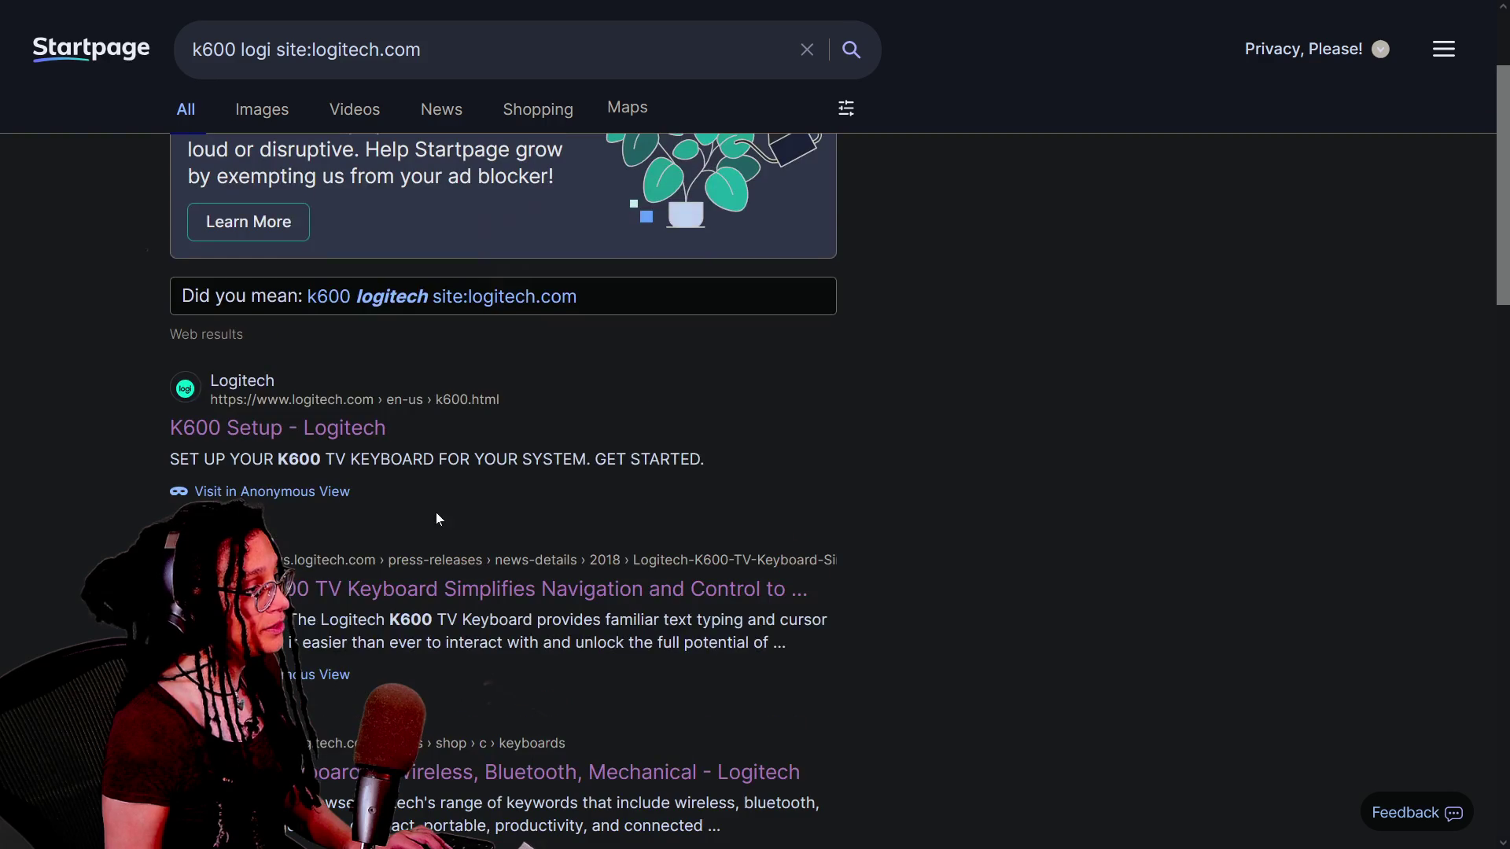
scroll(414, 501, up, 2)
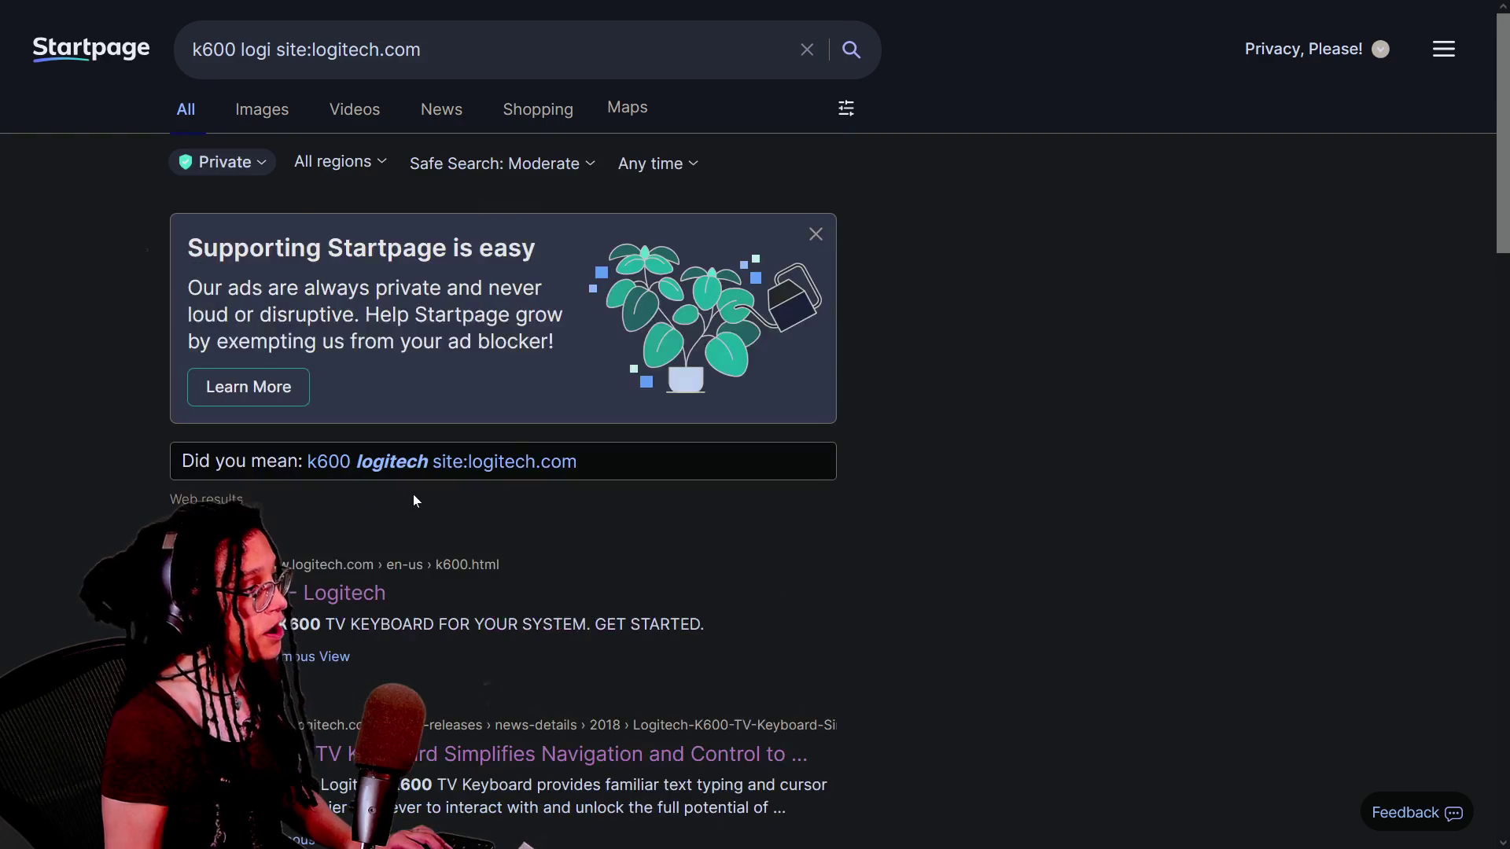
drag(272, 49, 423, 49)
key(BackSpace)
key(Return)
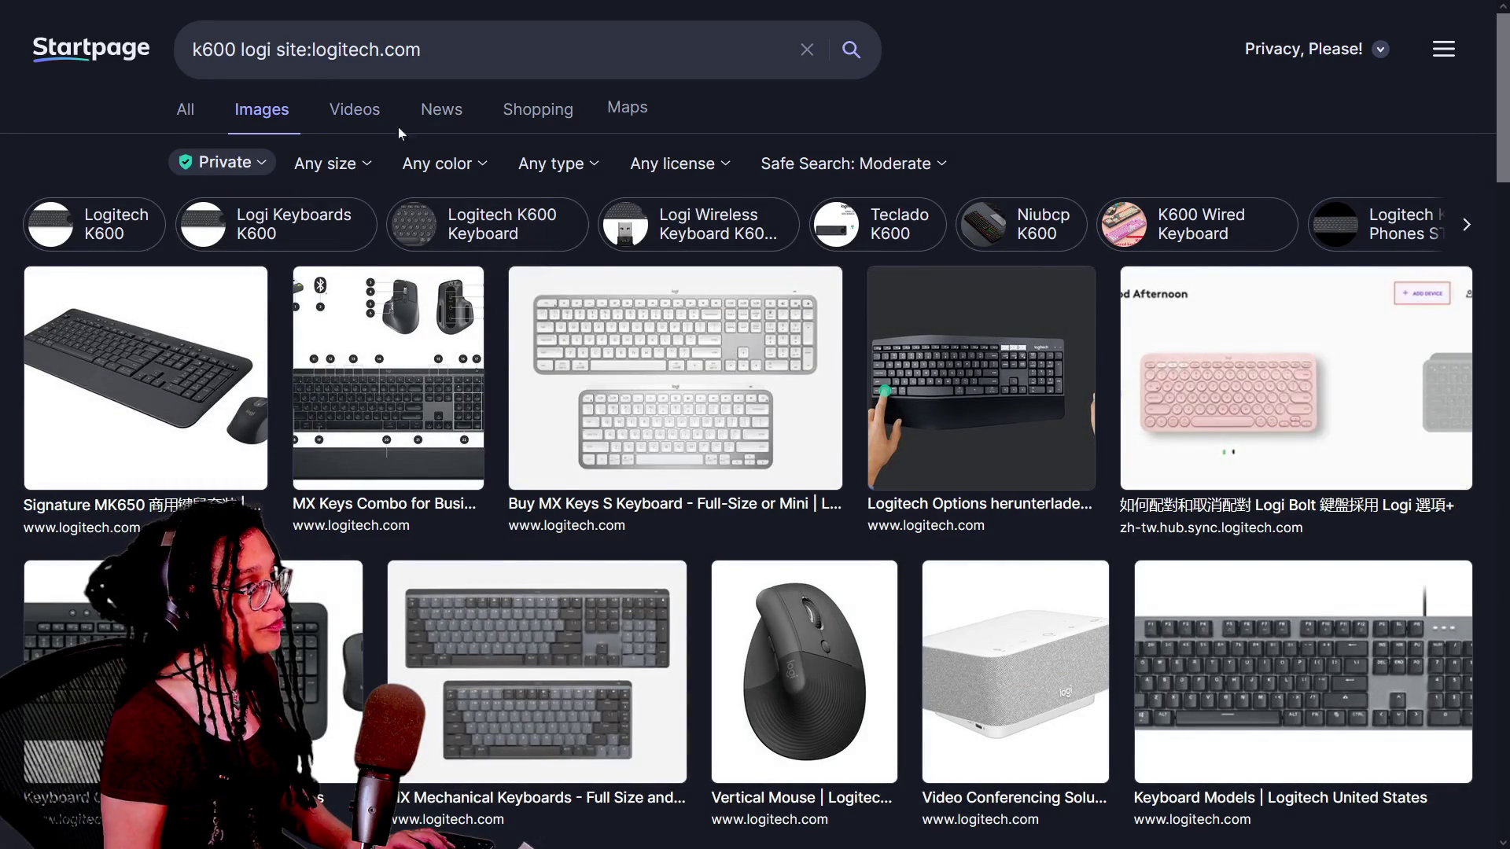
Wrap k600 in quotes and rerun the search as "k600" logi.
scroll(595, 365, down, 10)
scroll(596, 365, up, 10)
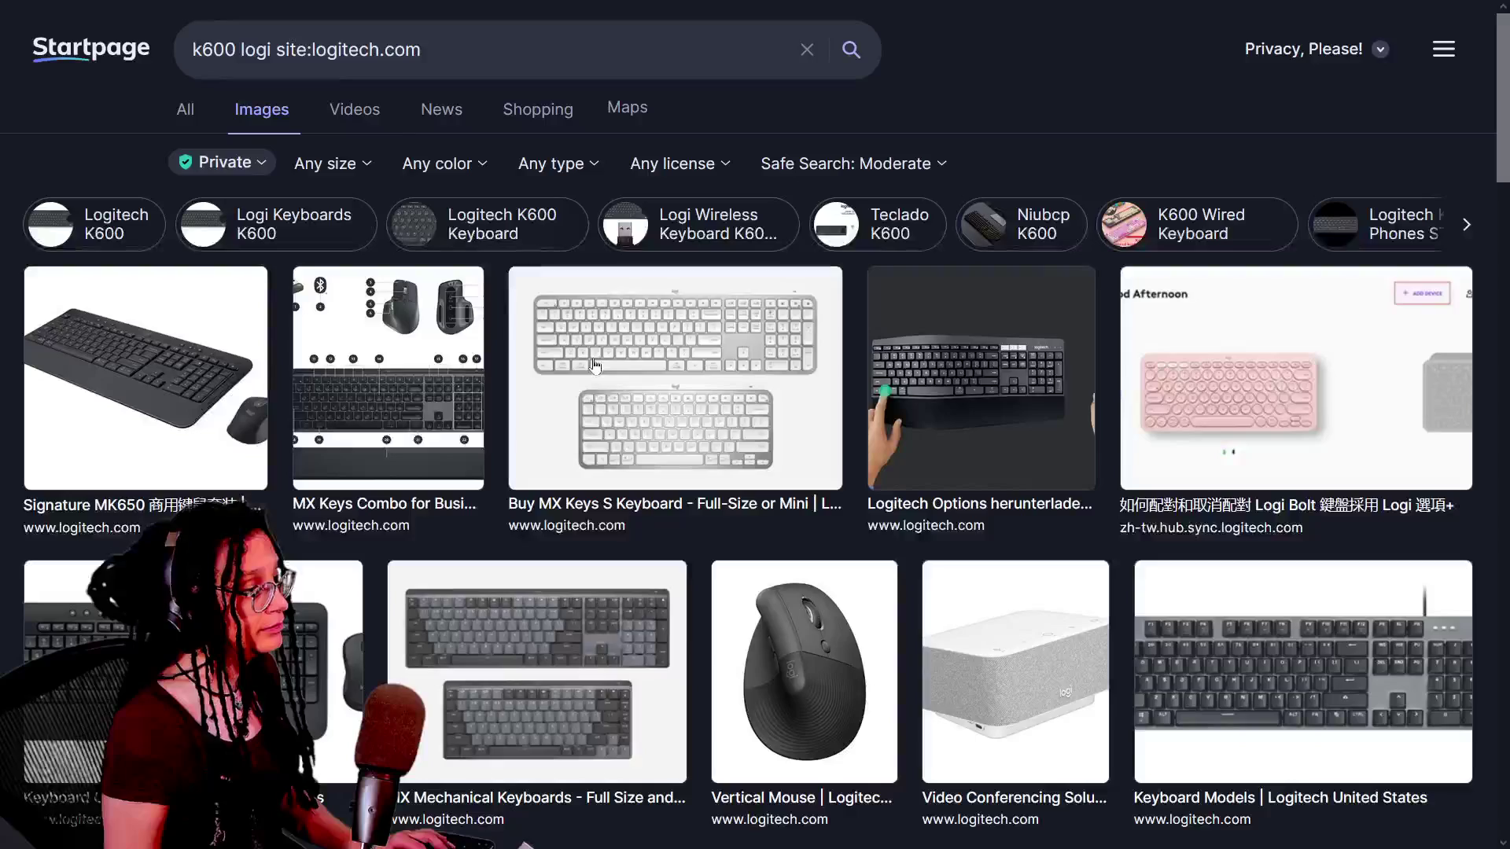
click(241, 50)
text(")
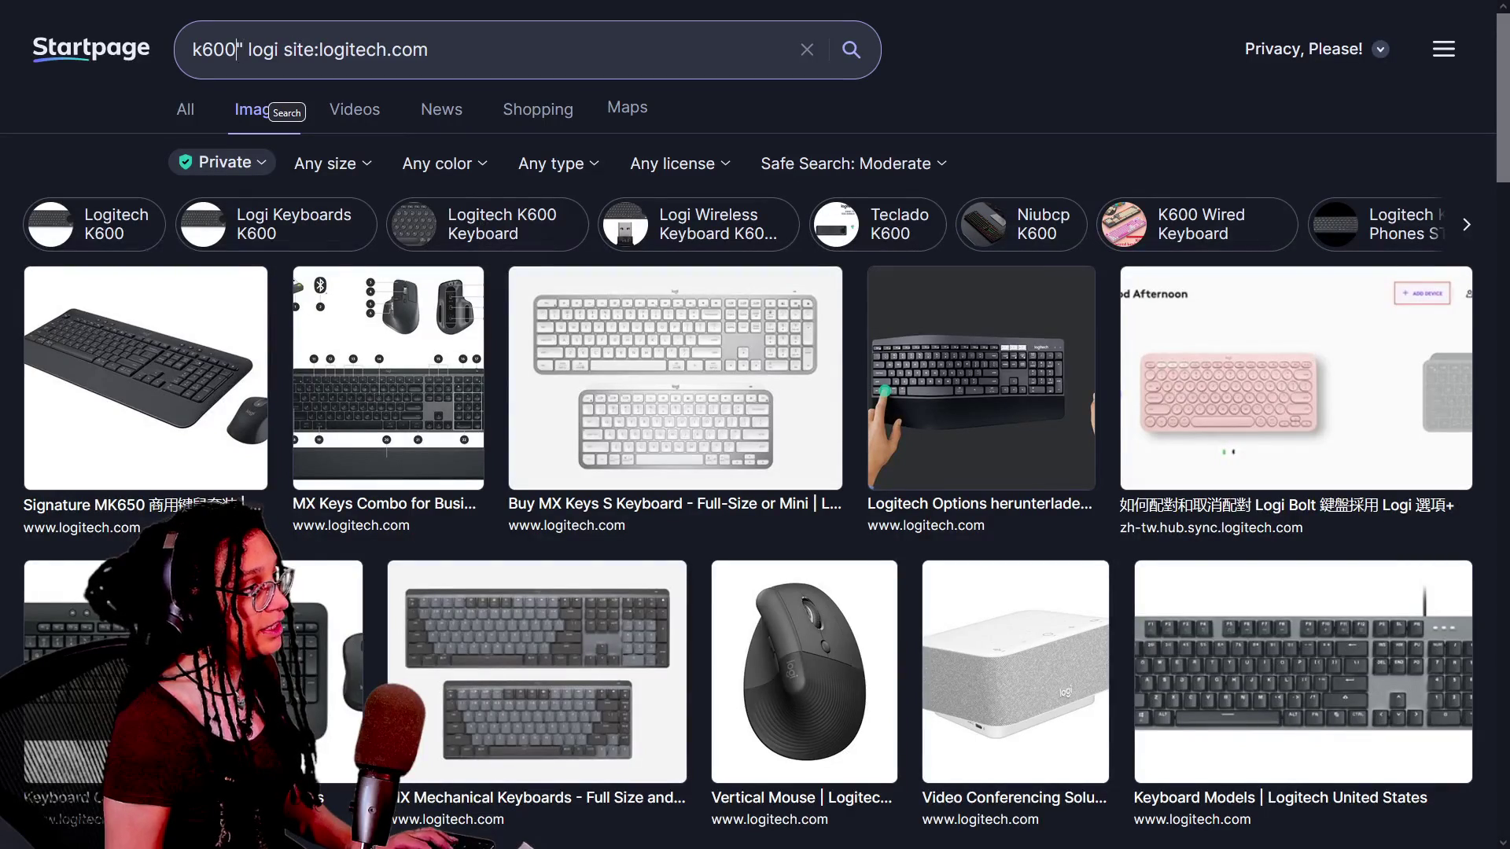
click(197, 49)
text(")
key(Return)
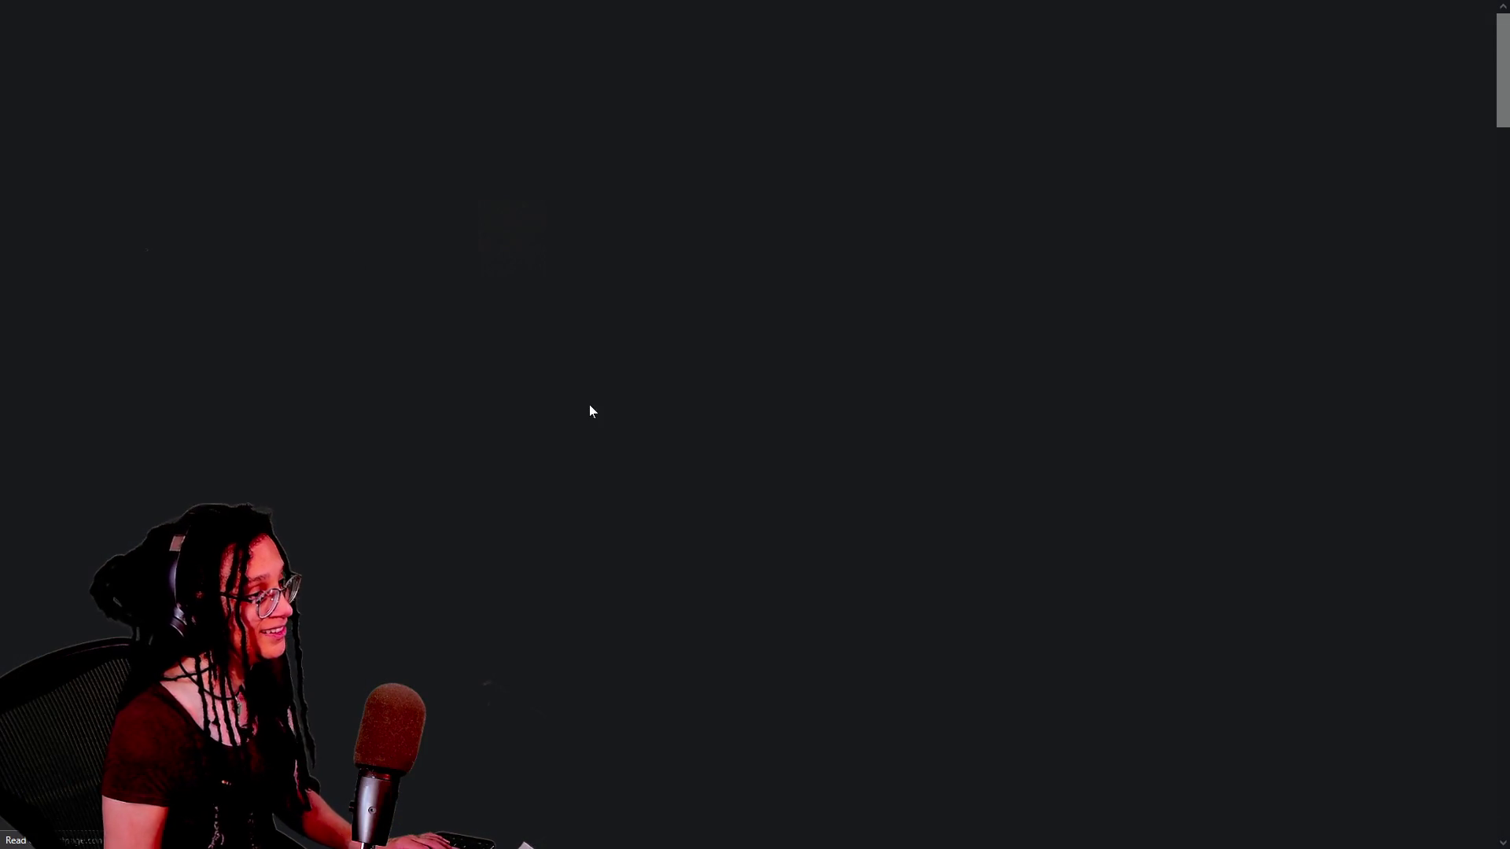
Open the K600 TV device in Logi Options+, view Point and Click, then return to Keys.
scroll(489, 539, down, 10)
scroll(489, 538, down, 4)
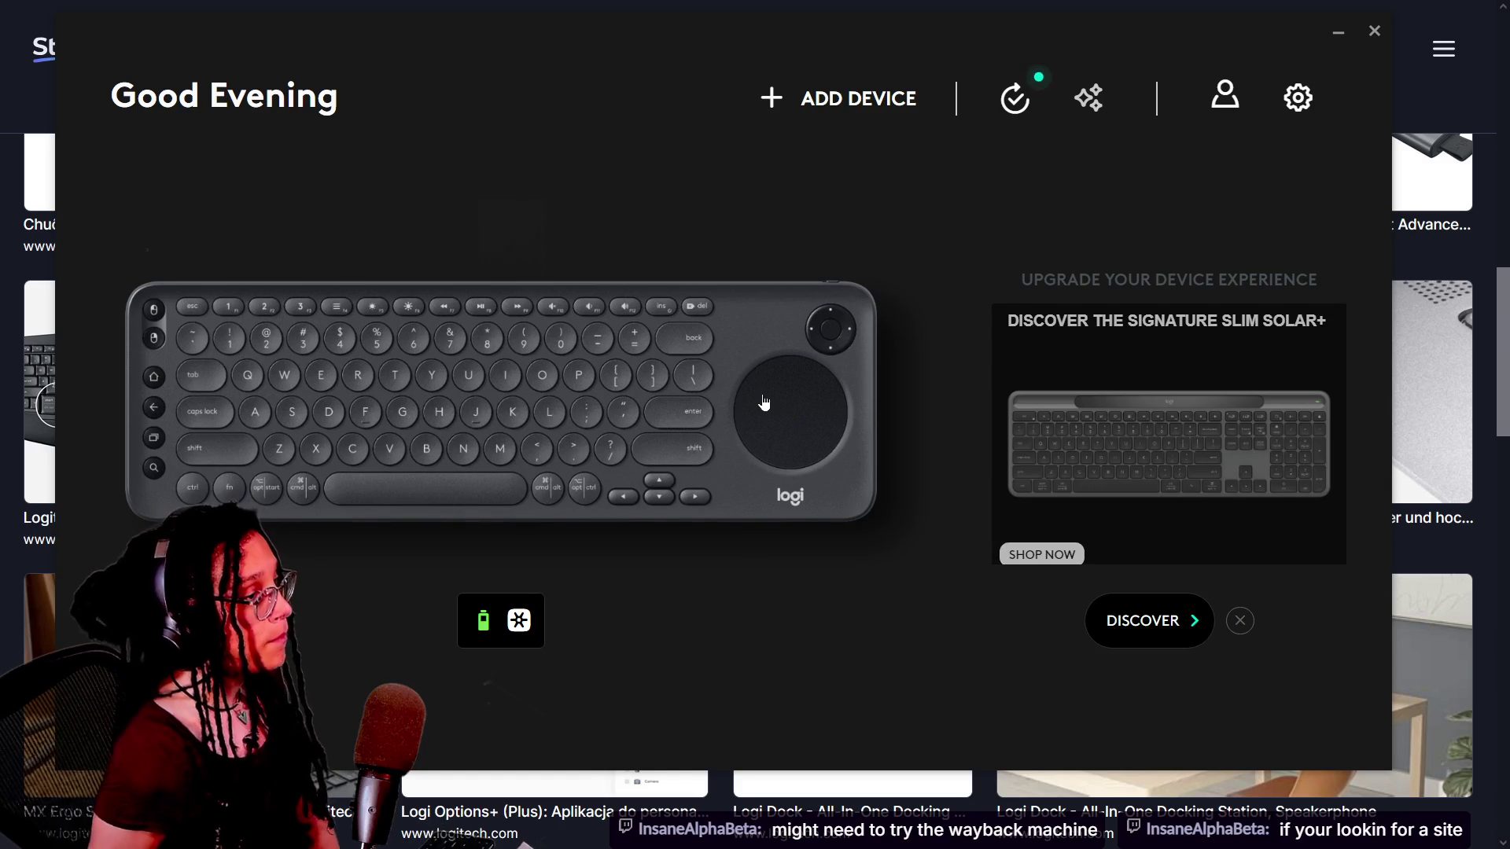
click(755, 274)
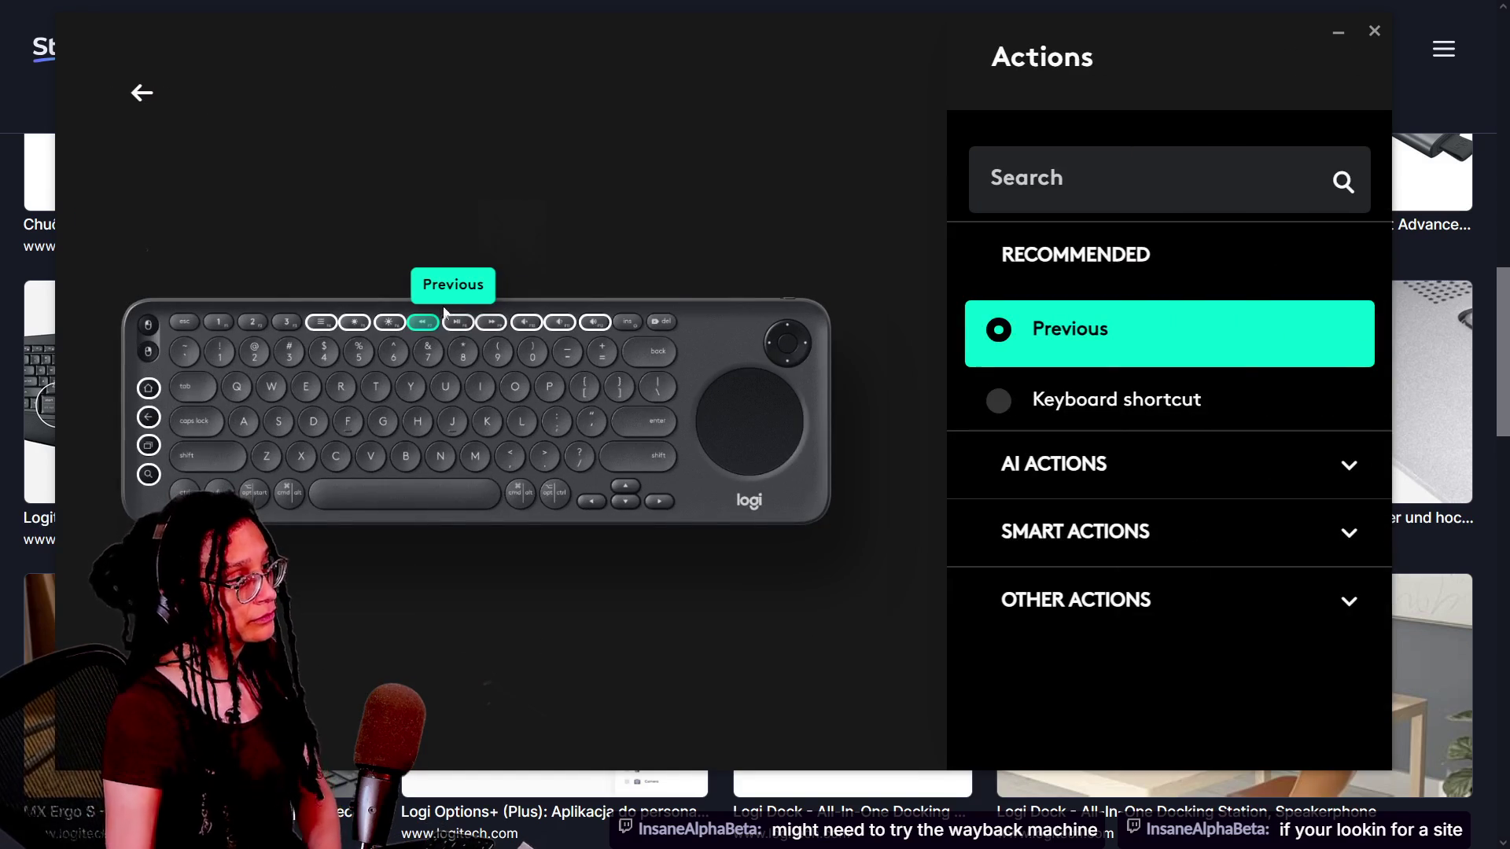
click(286, 329)
click(244, 324)
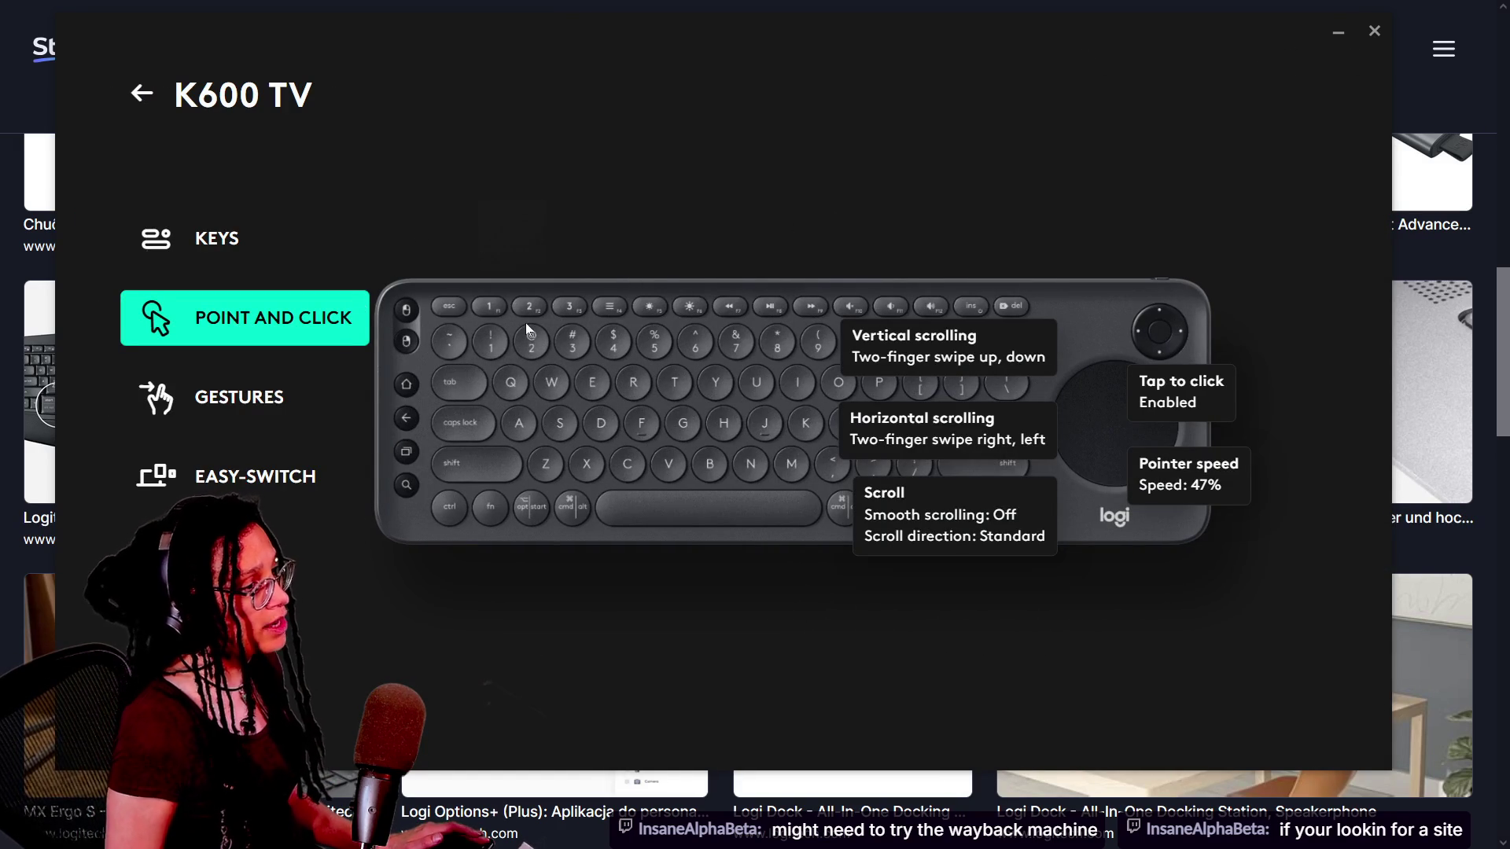
click(151, 260)
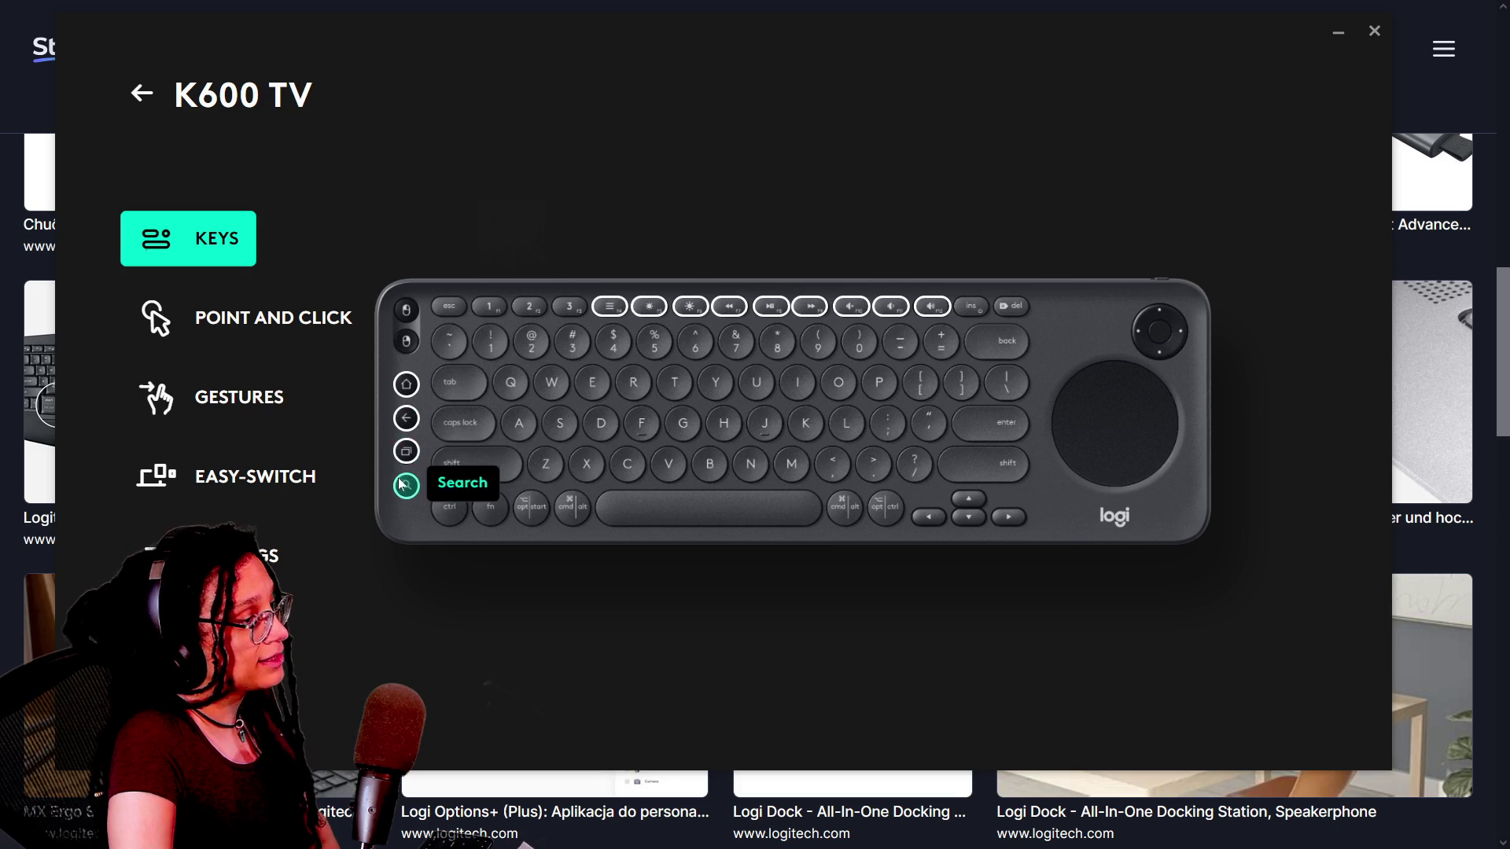
Inspect the Home key's actions without changing its Home page (Browser) assignment, then switch to the browser.
click(405, 395)
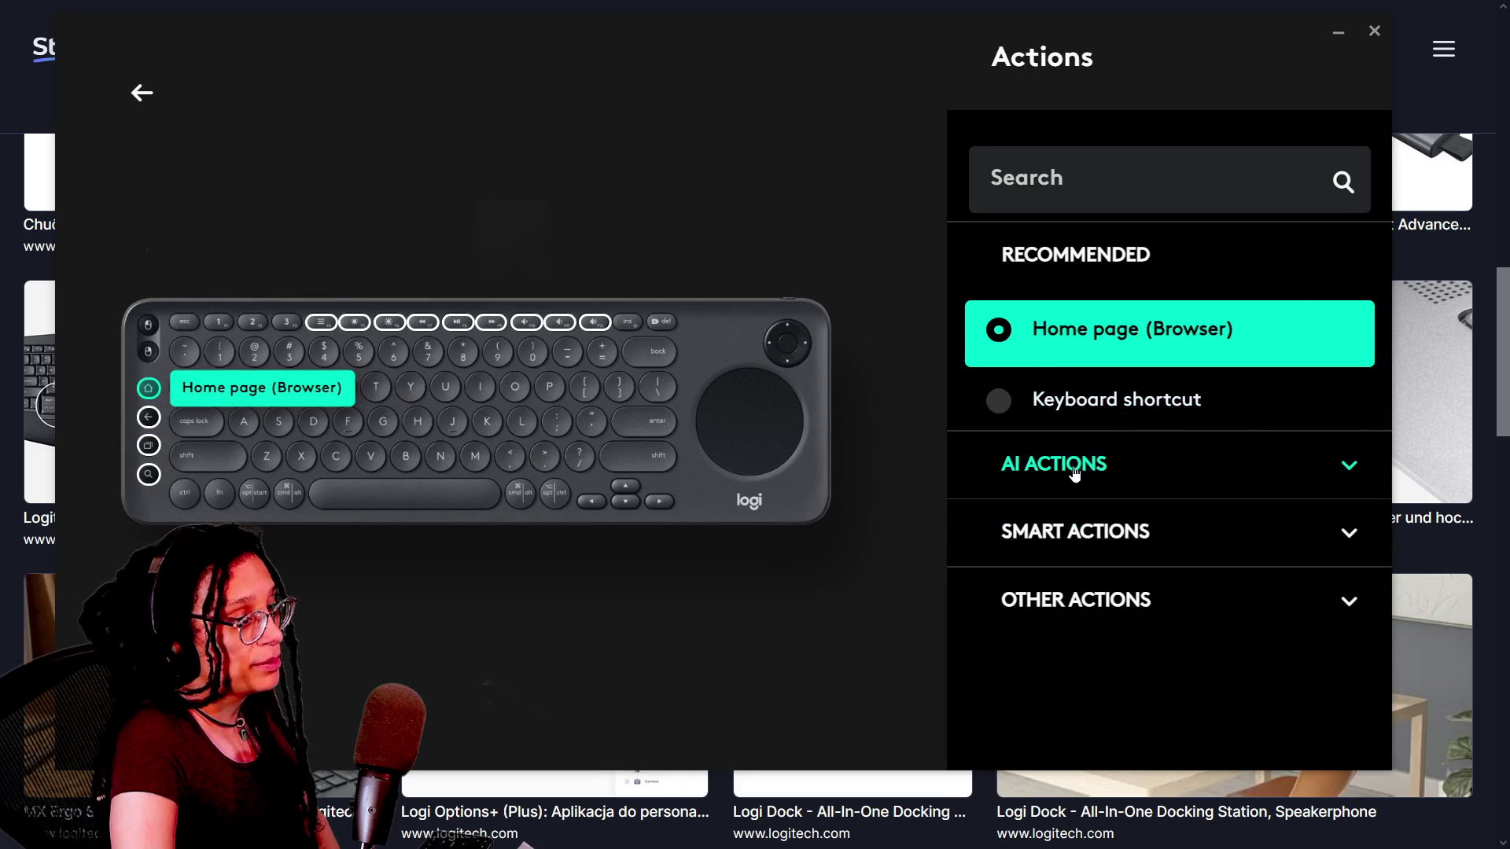
click(936, 189)
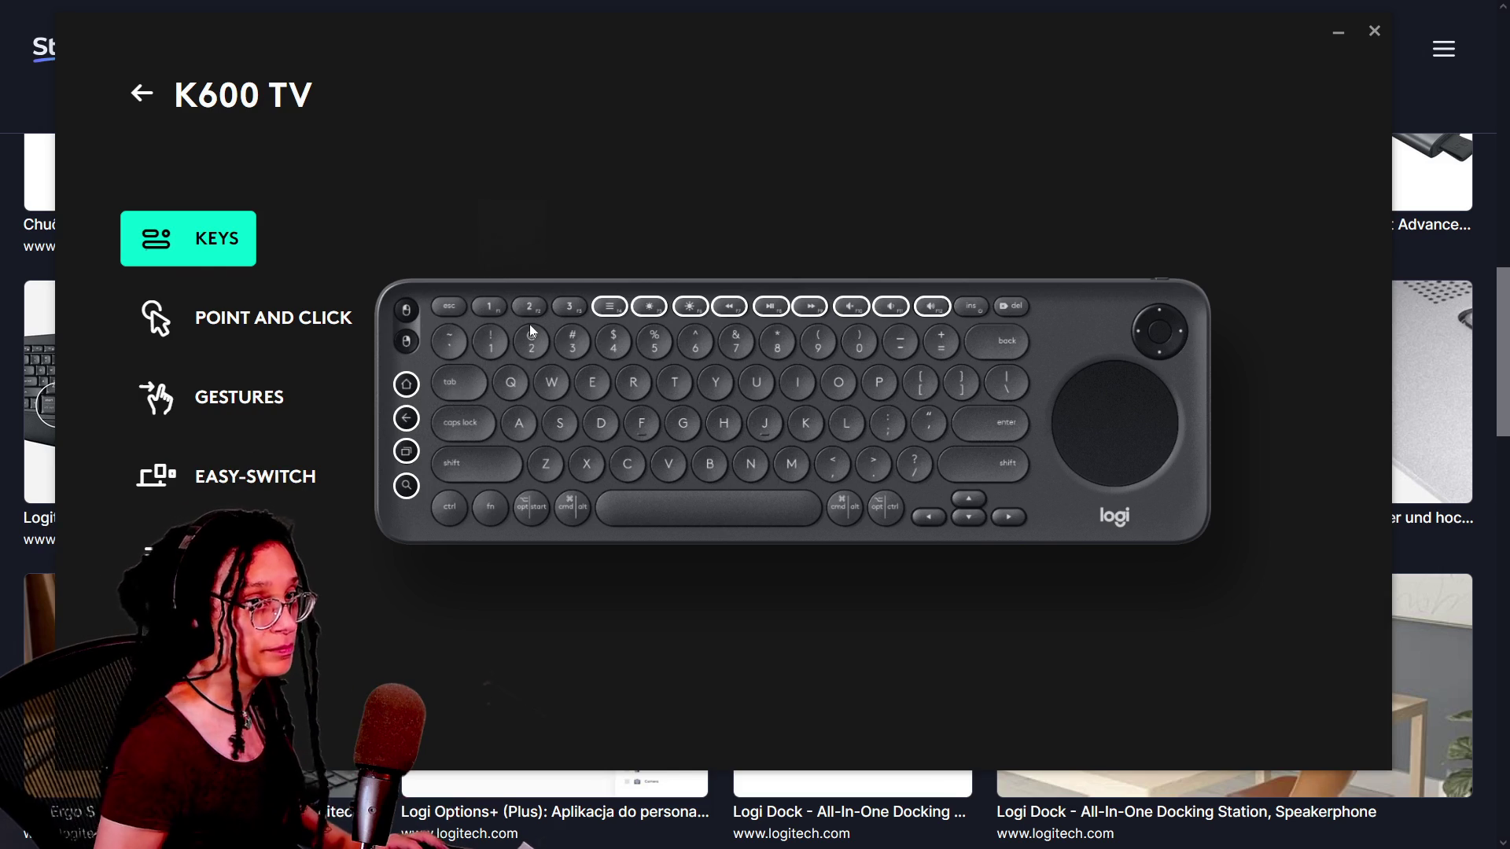
key(alt+Tab)
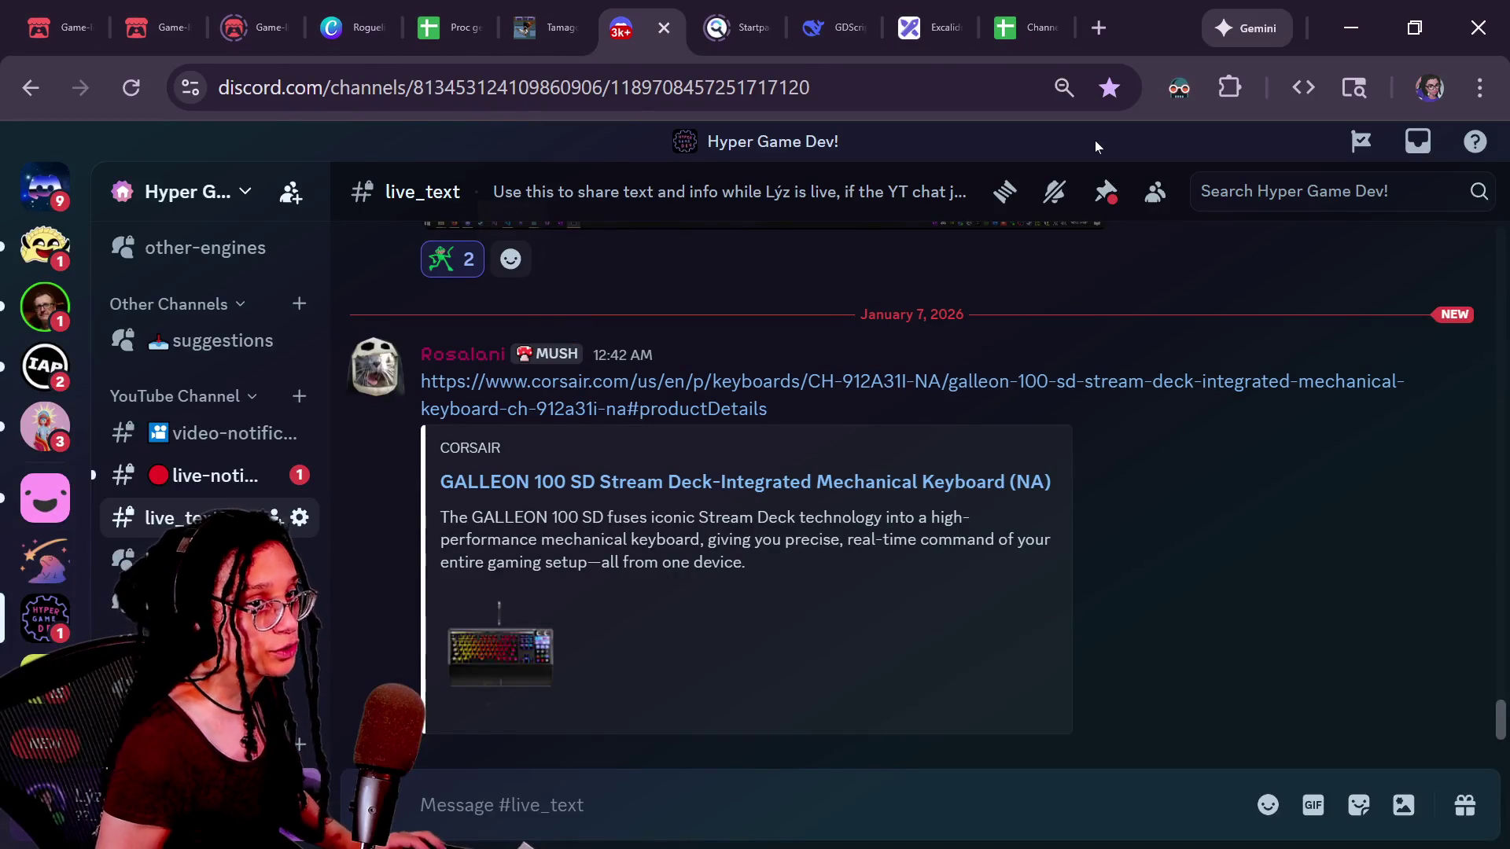
Back in Godot, step through the tile_room lines around the _despawn_tile call.
key(alt+Tab)
key(Down)
key(Down)
key(Down)
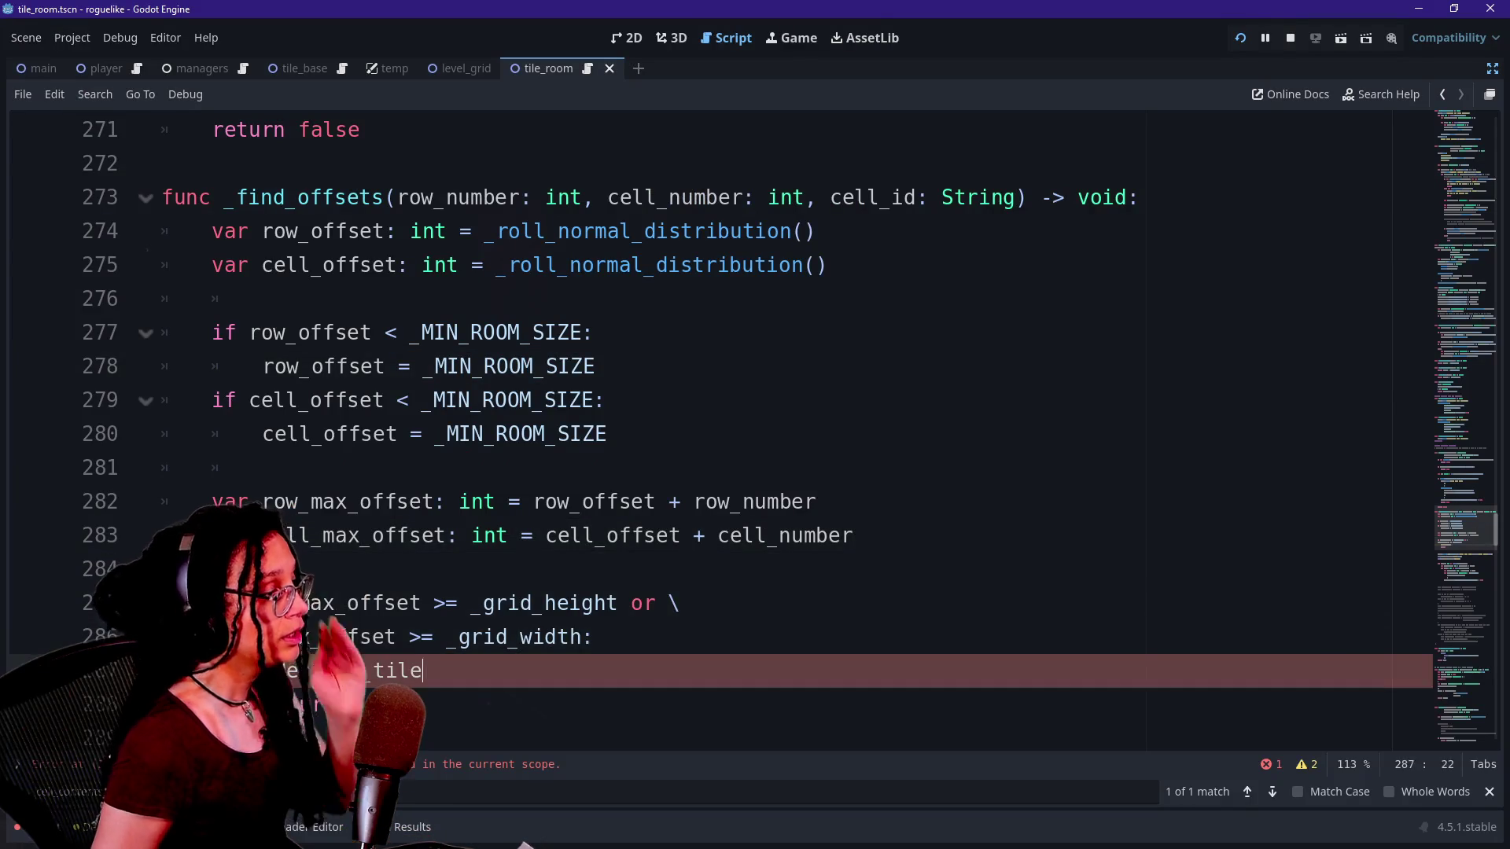
key(Down)
key(Down)
key(Down)
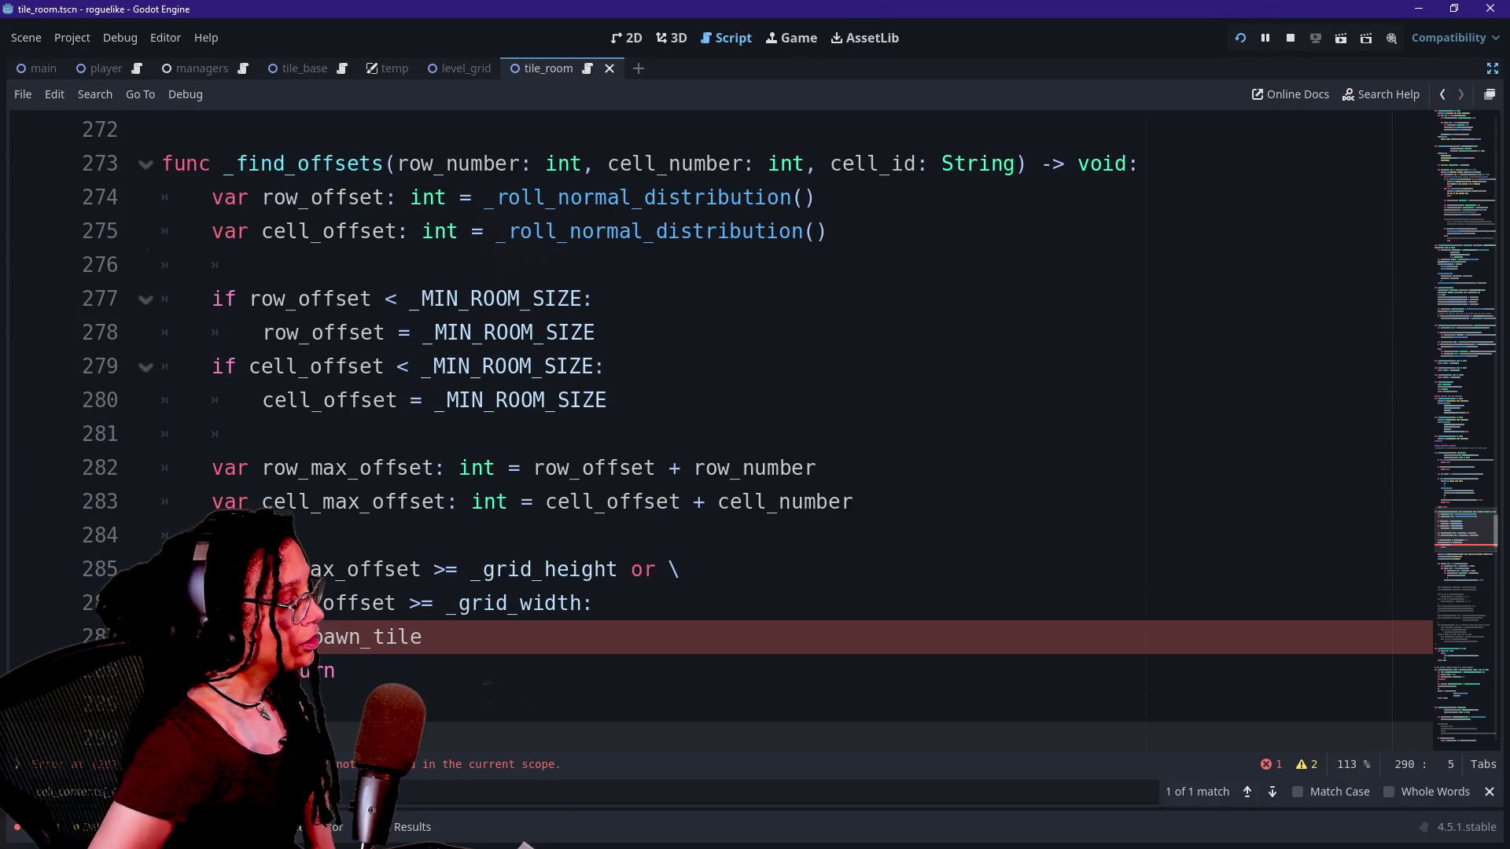
key(Up)
key(Up)
key(Up)
key(Down)
key(Down)
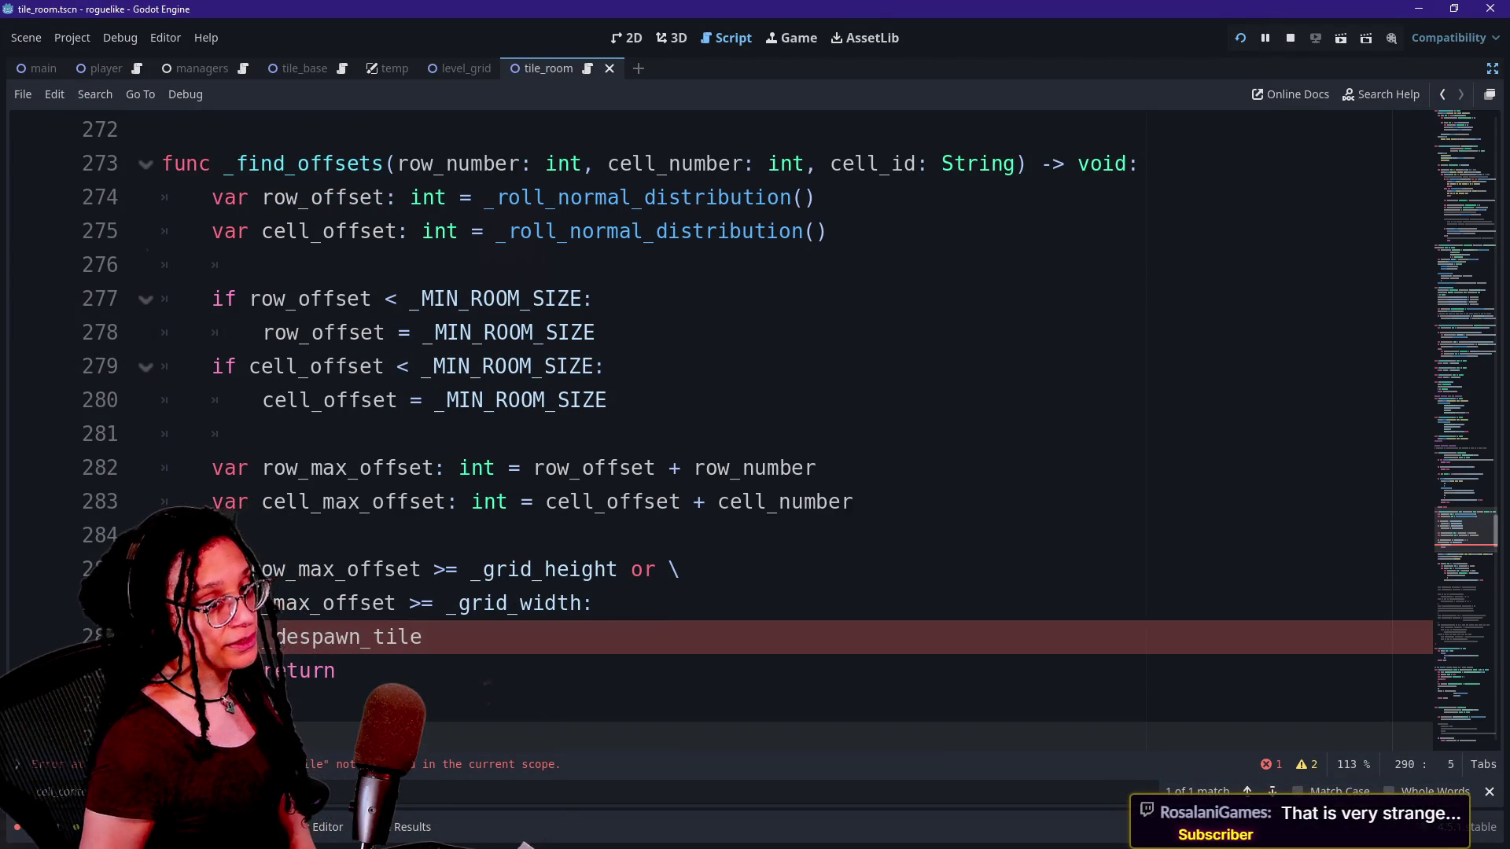
key(Down)
key(Down)
key(Down)
key(Up)
key(Up)
key(Up)
key(Down)
key(Down)
key(Down)
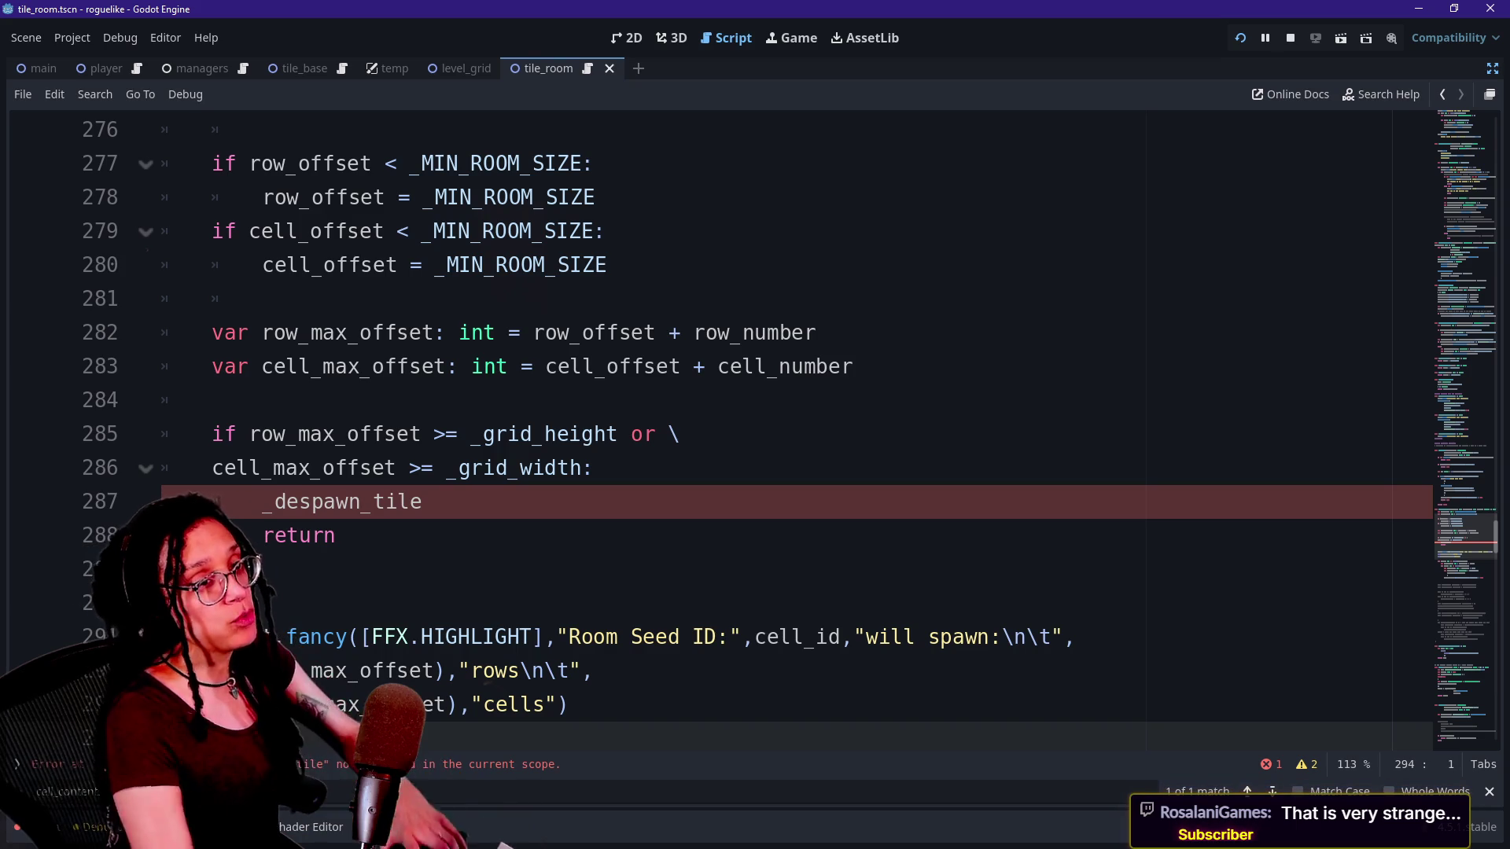
Position the caret at the end of _despawn_tile on line 287.
click(606, 636)
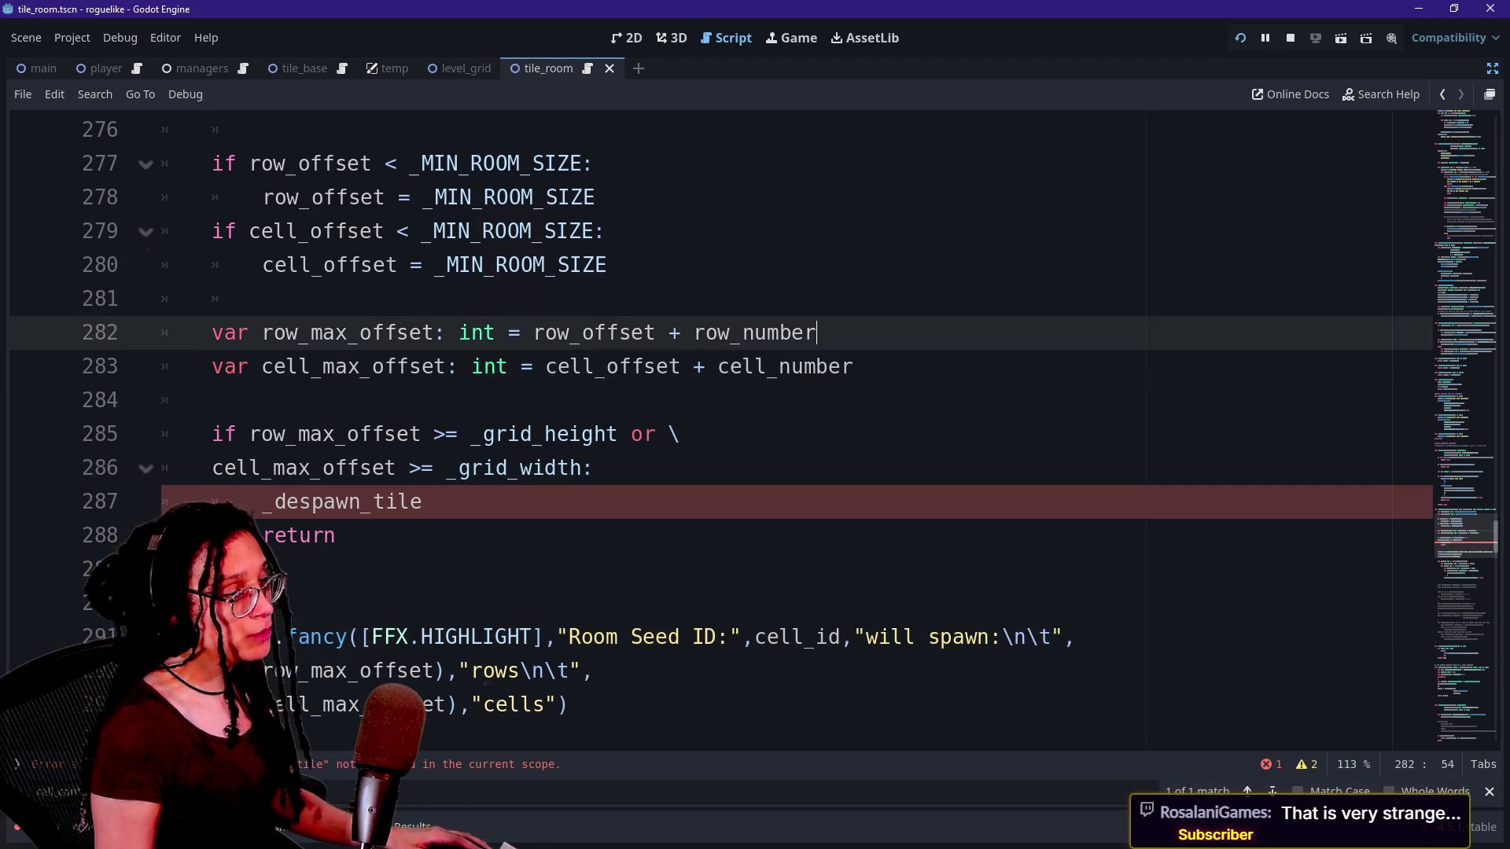
click(680, 434)
click(853, 366)
click(212, 299)
click(853, 367)
right_click(919, 415)
key(Escape)
right_click(690, 413)
key(Escape)
right_click(800, 401)
key(Escape)
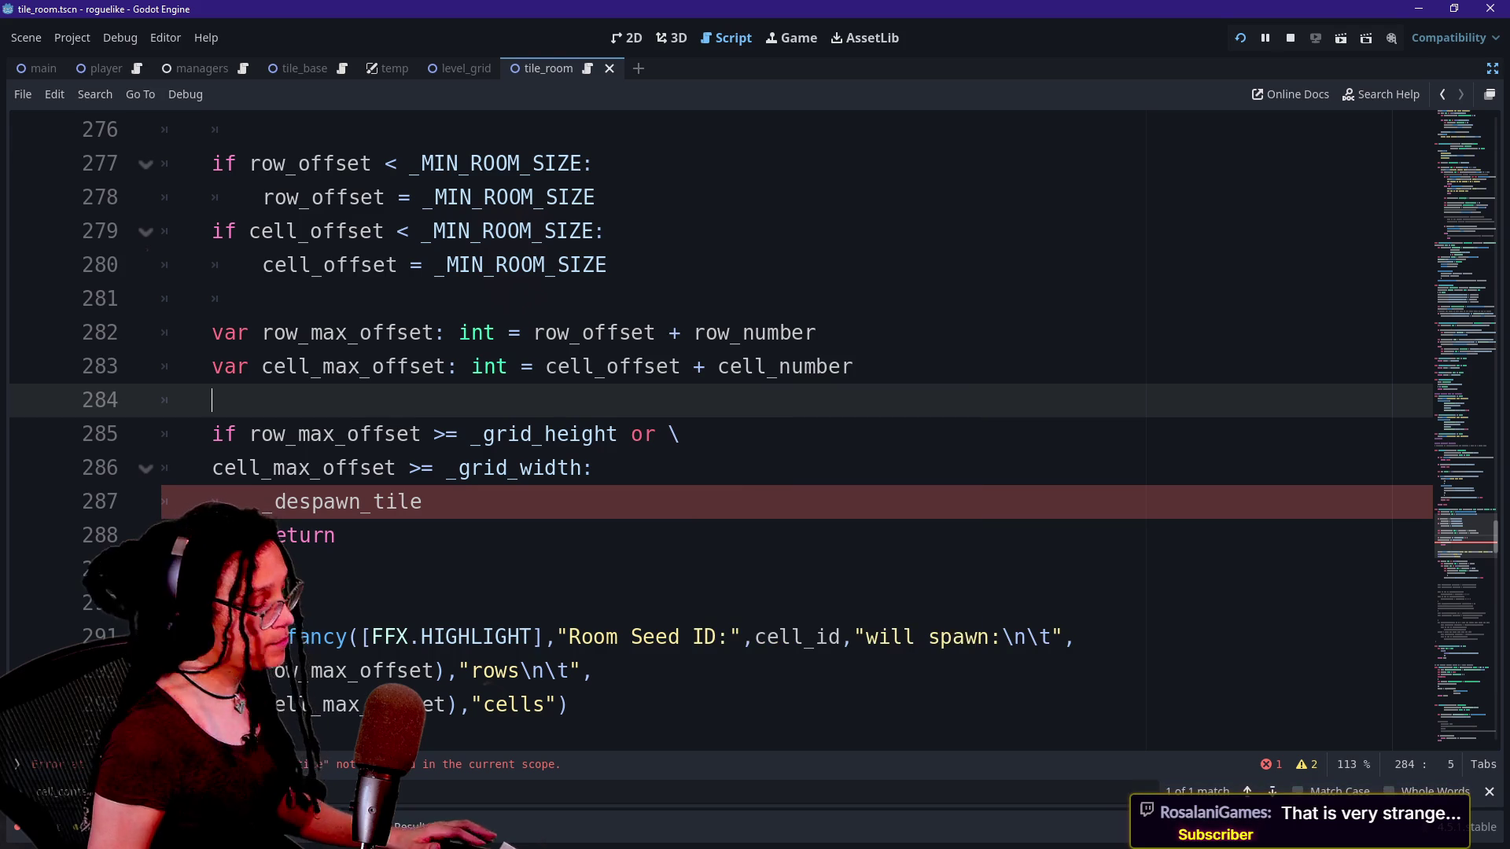
click(214, 299)
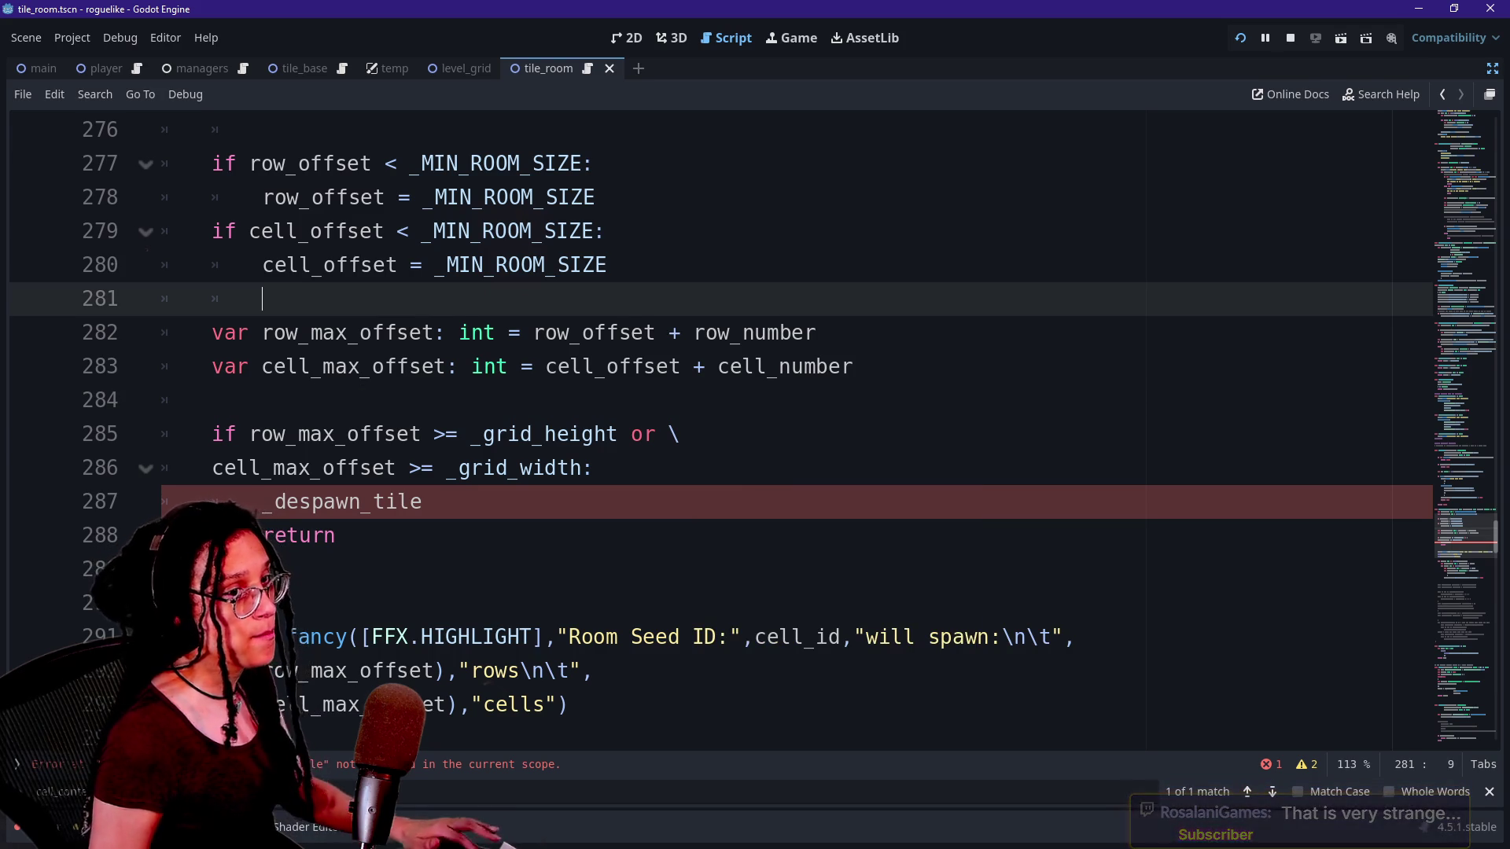
click(644, 366)
key(Down)
key(Down)
key(Down)
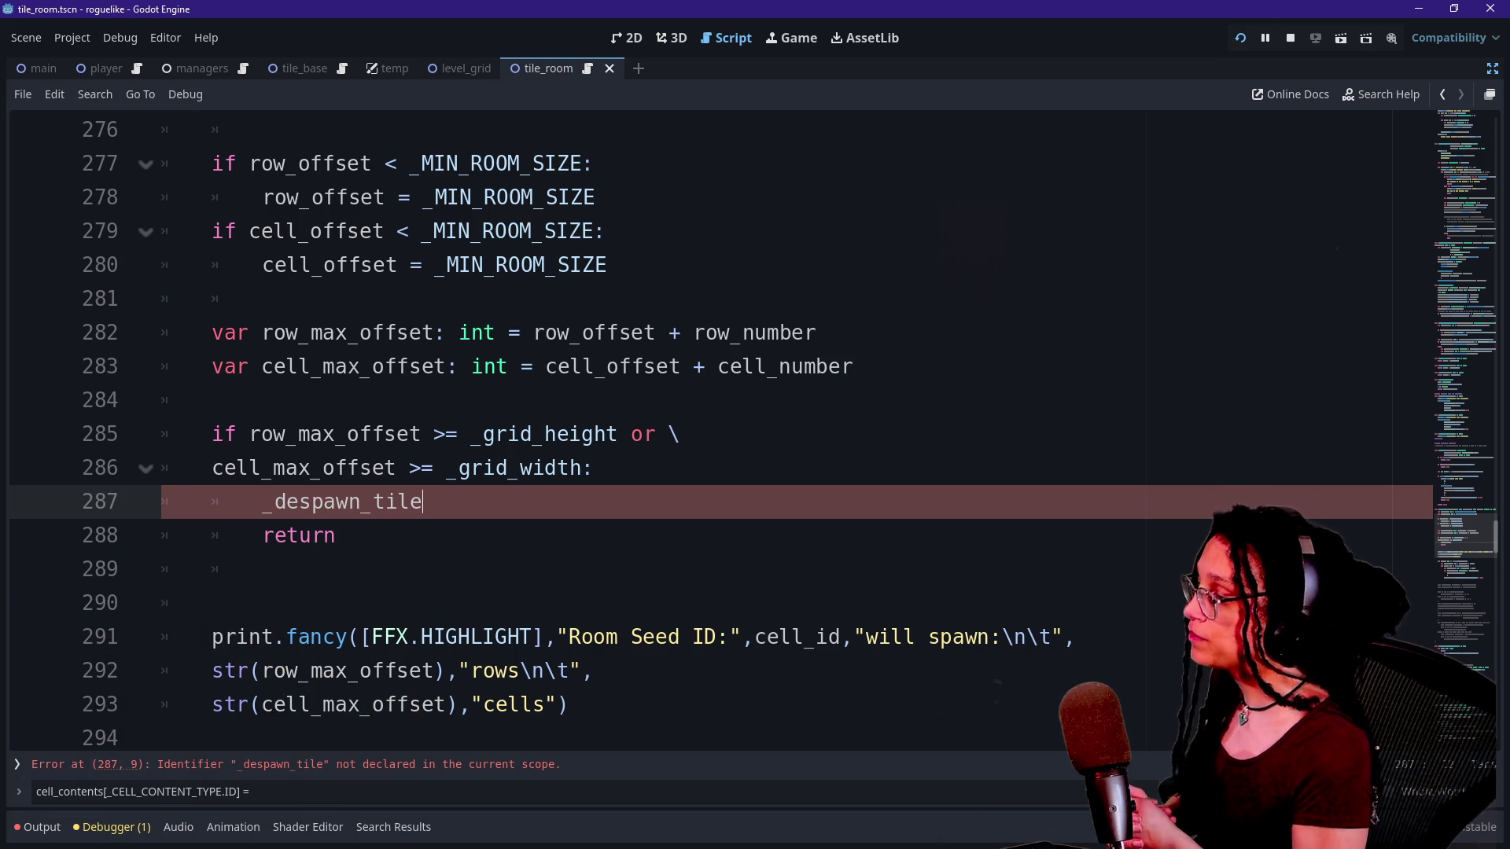
Complete the call as _despawn_tile(row_number,cell_number,ManageTileData.TILES.BASE) using autocomplete suggestions.
text(()
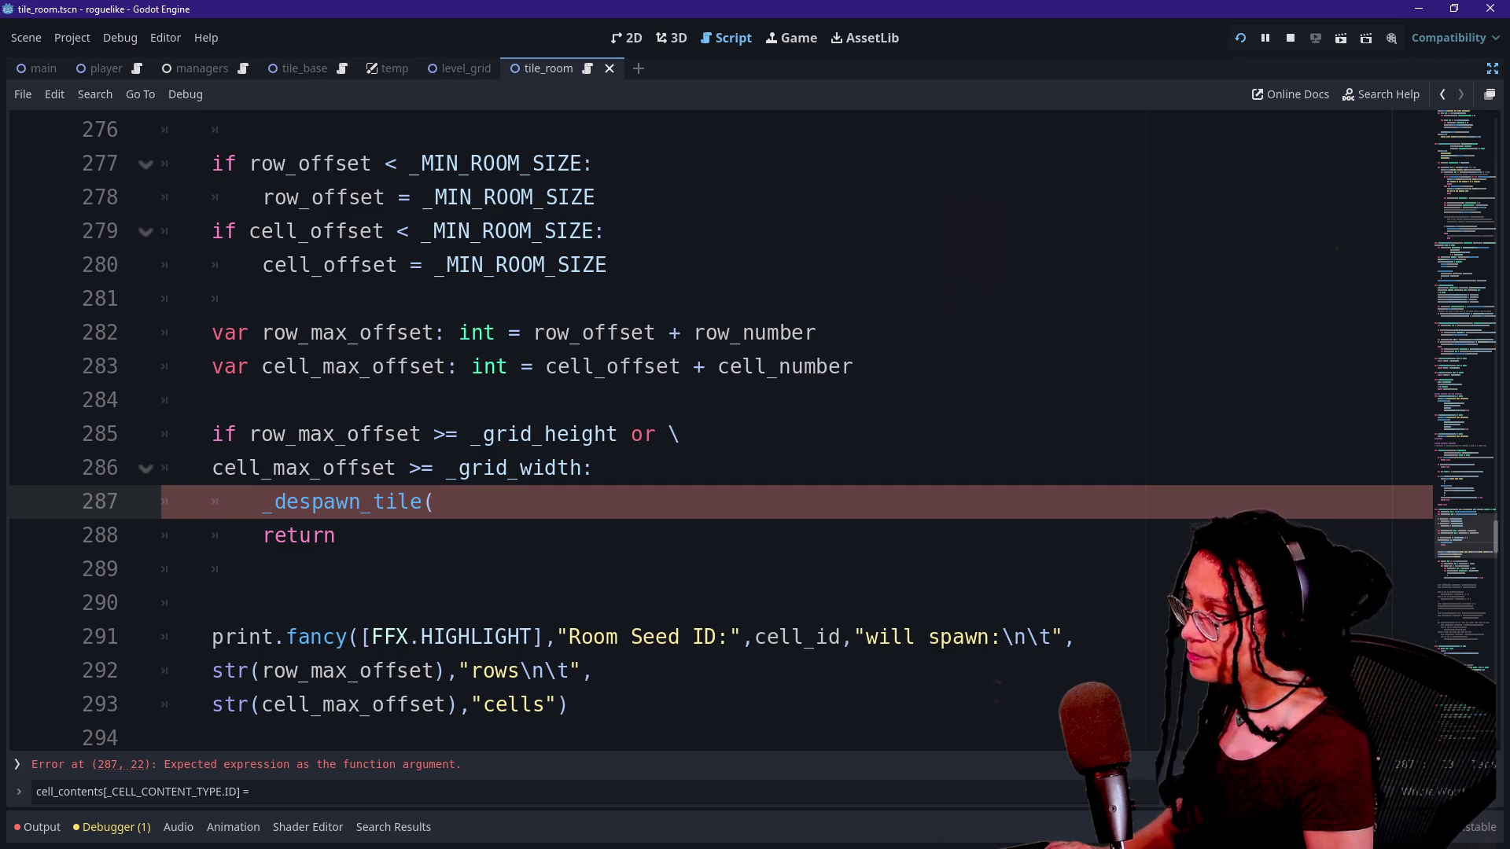
text(row)
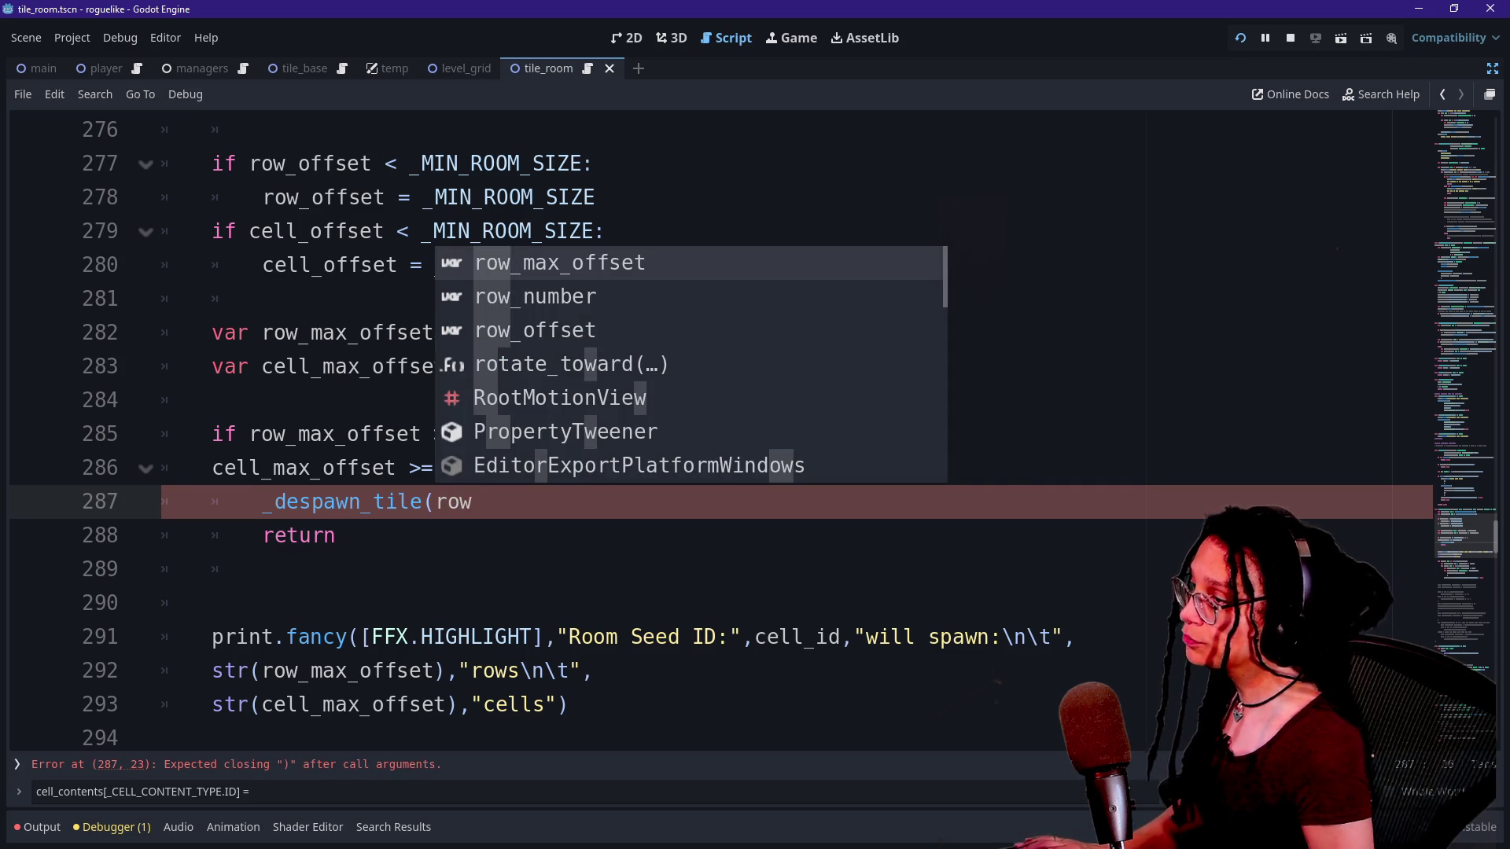
key(Down)
key(Return)
text(cell_number)
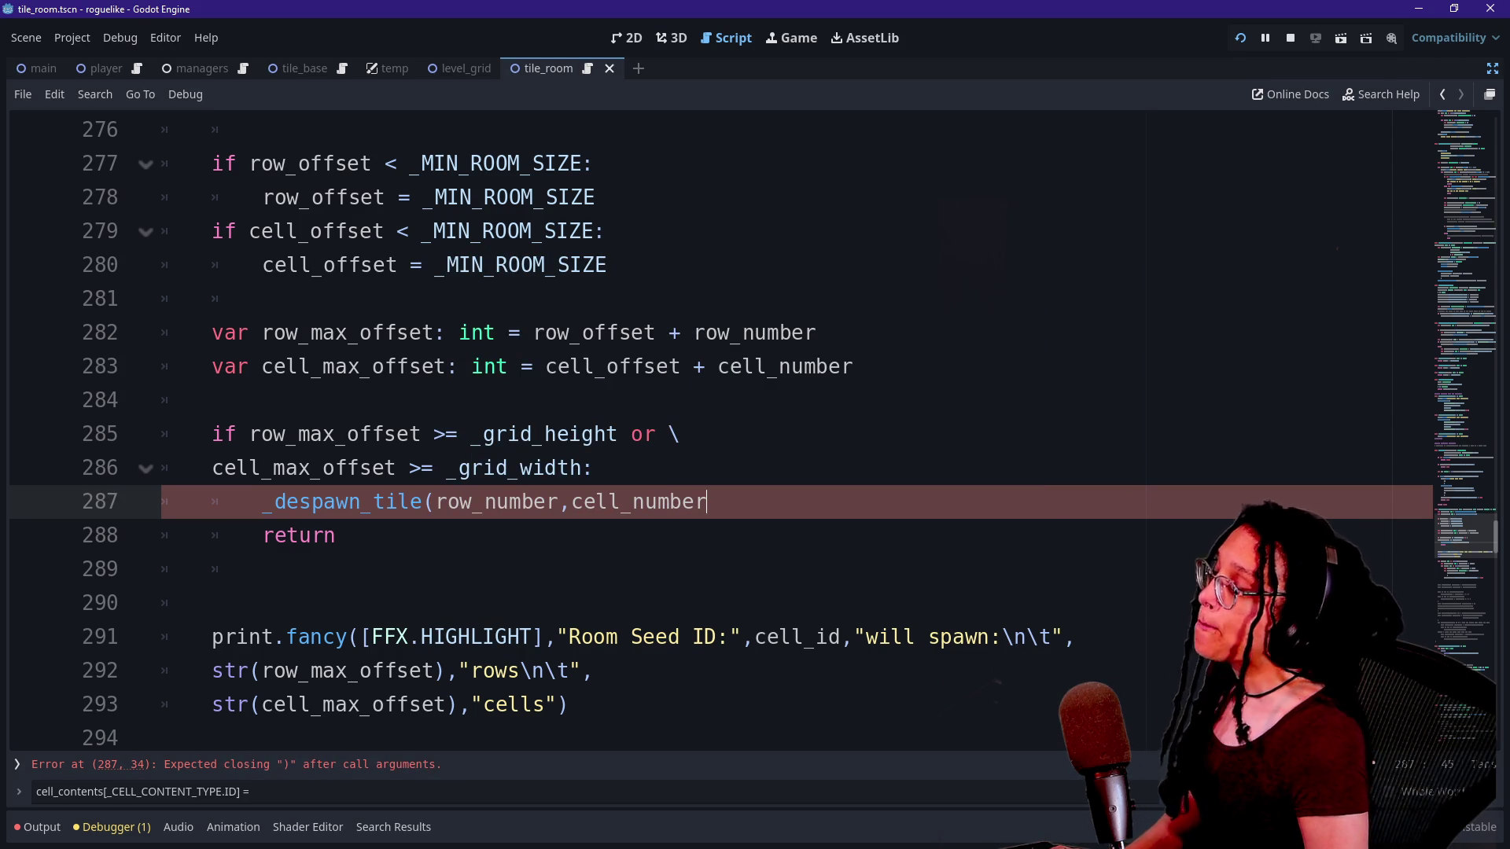
text(,)
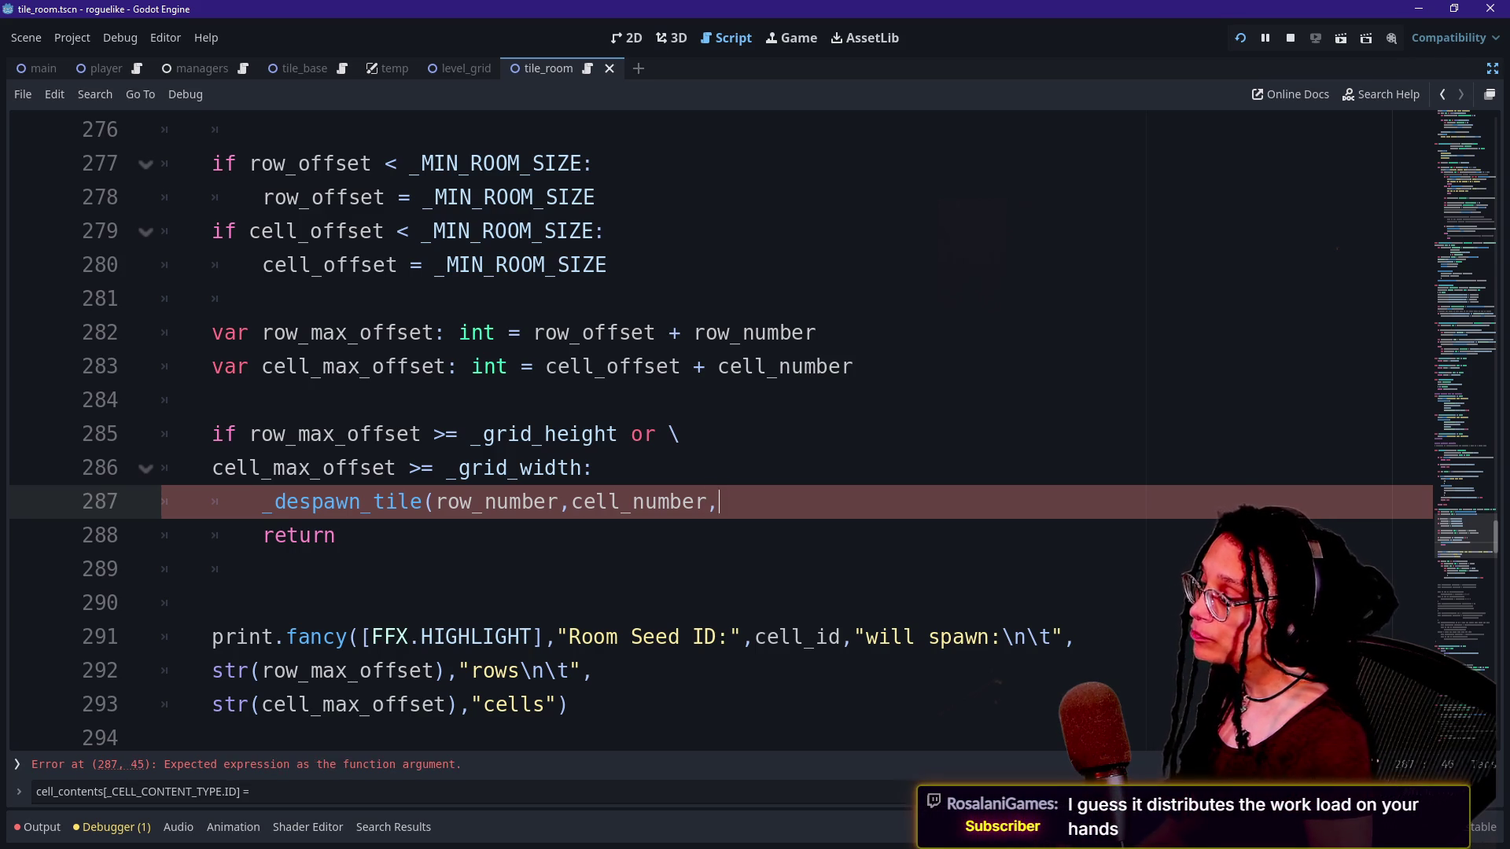
text(ManageTile)
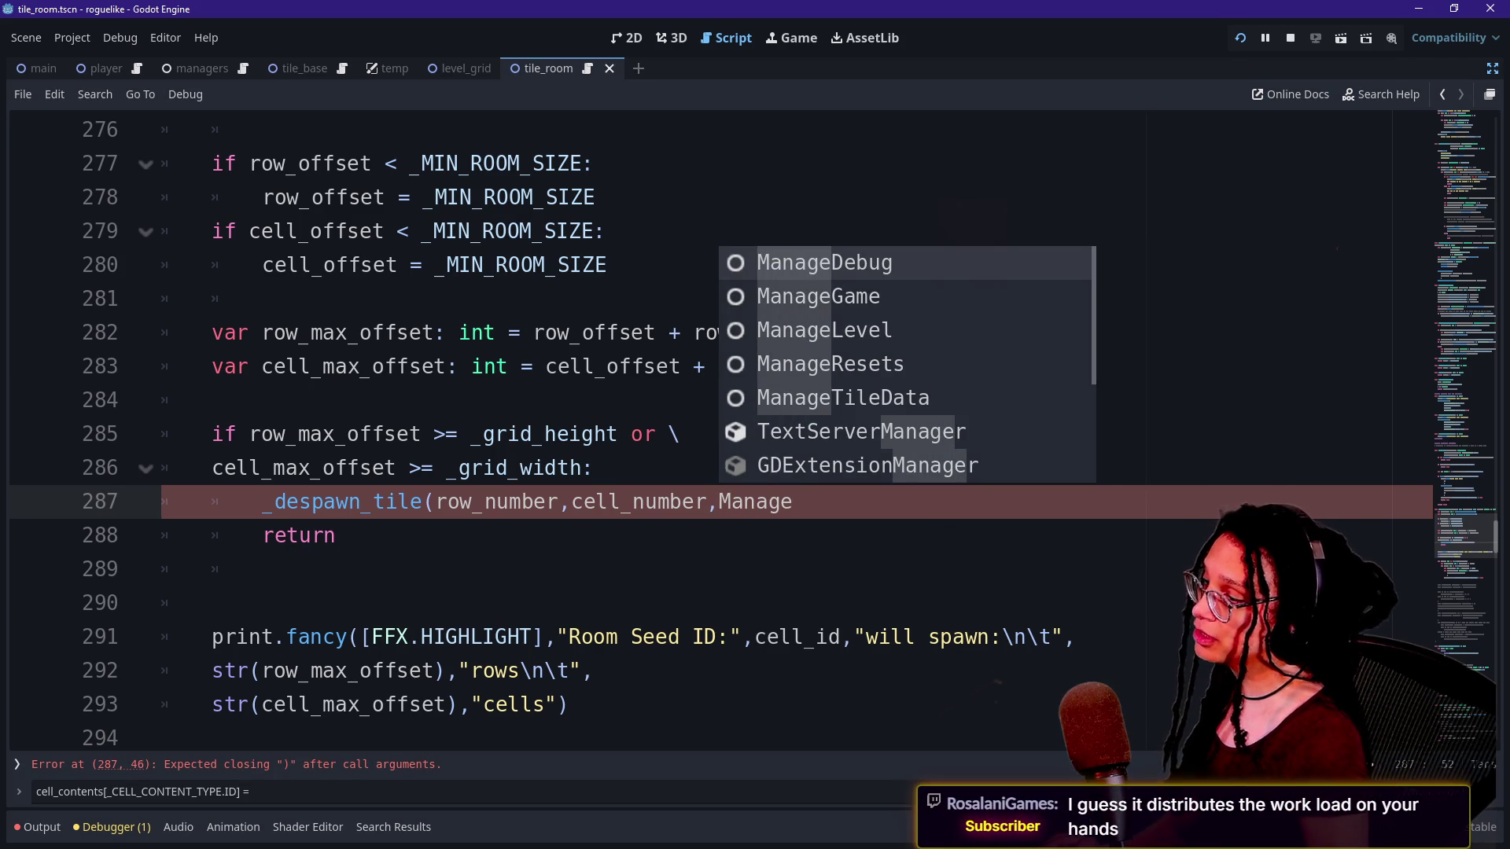
text(Data)
key(BackSpace)
key(Return)
text(.)
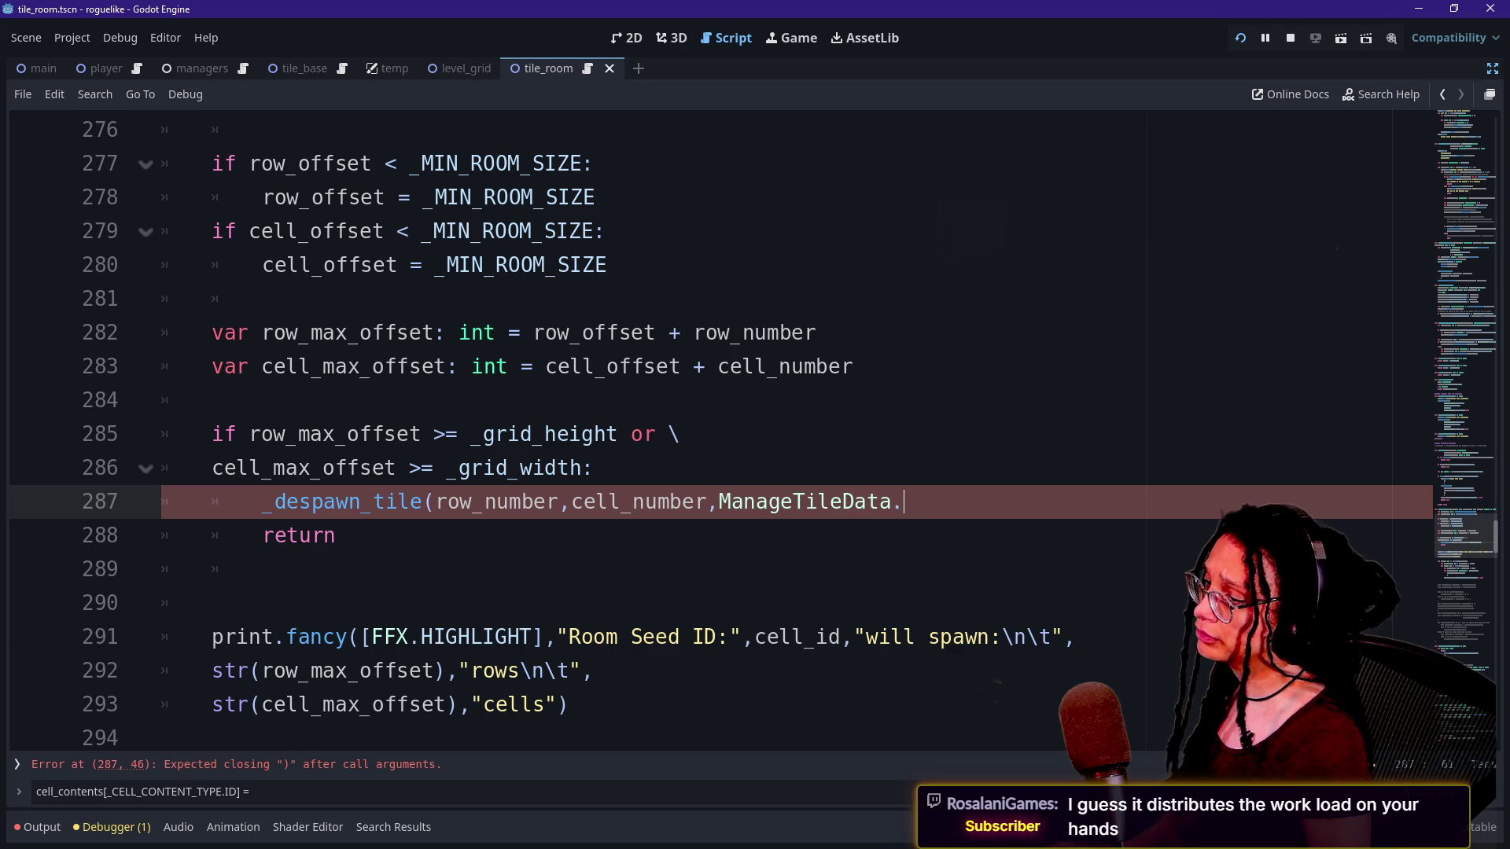
key(Down)
key(Down)
key(Down)
key(Return)
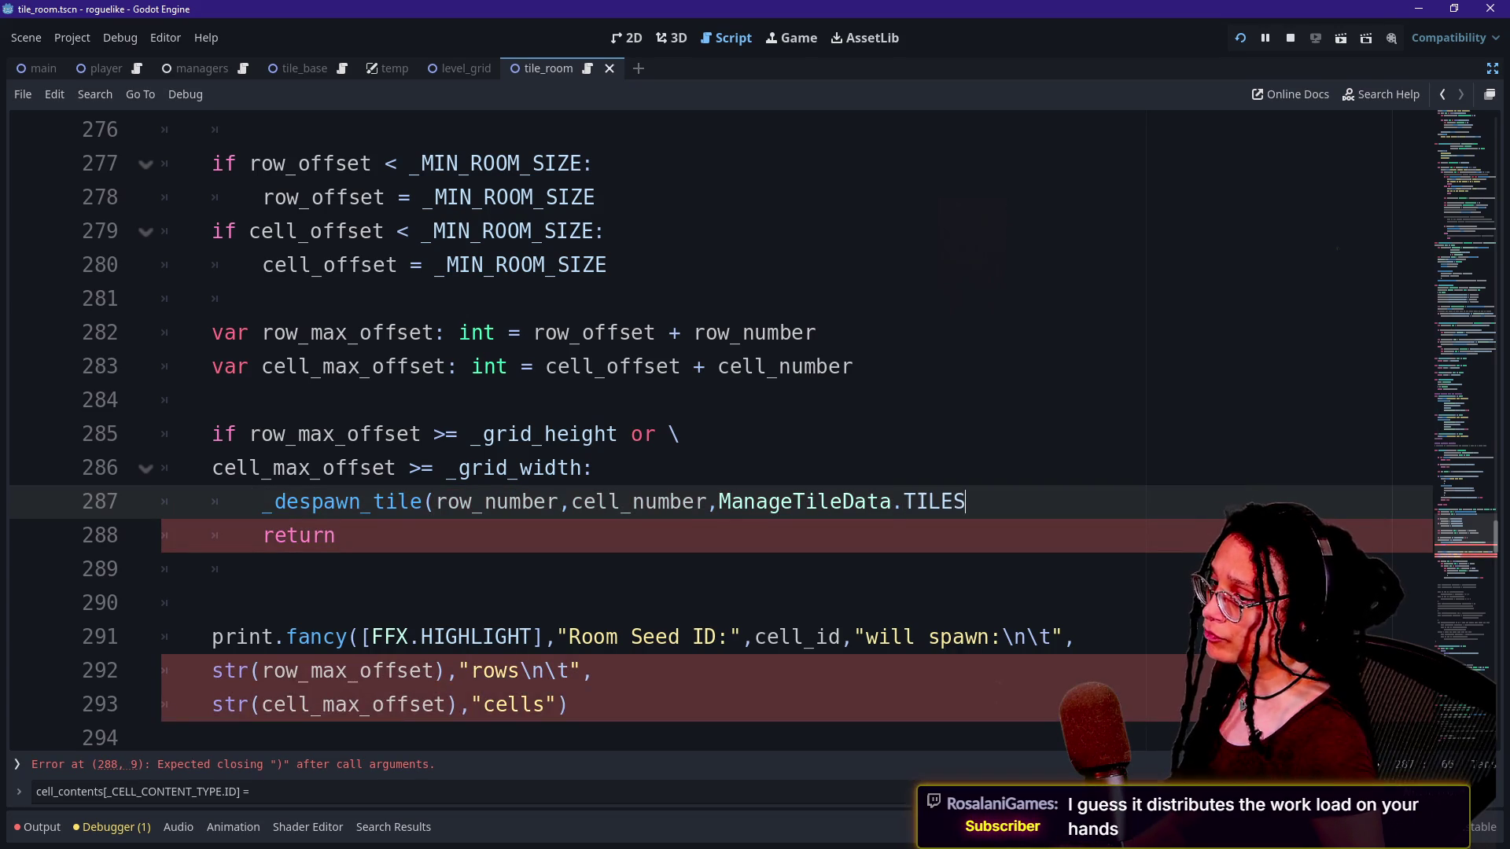
text(.)
key(Down)
key(Down)
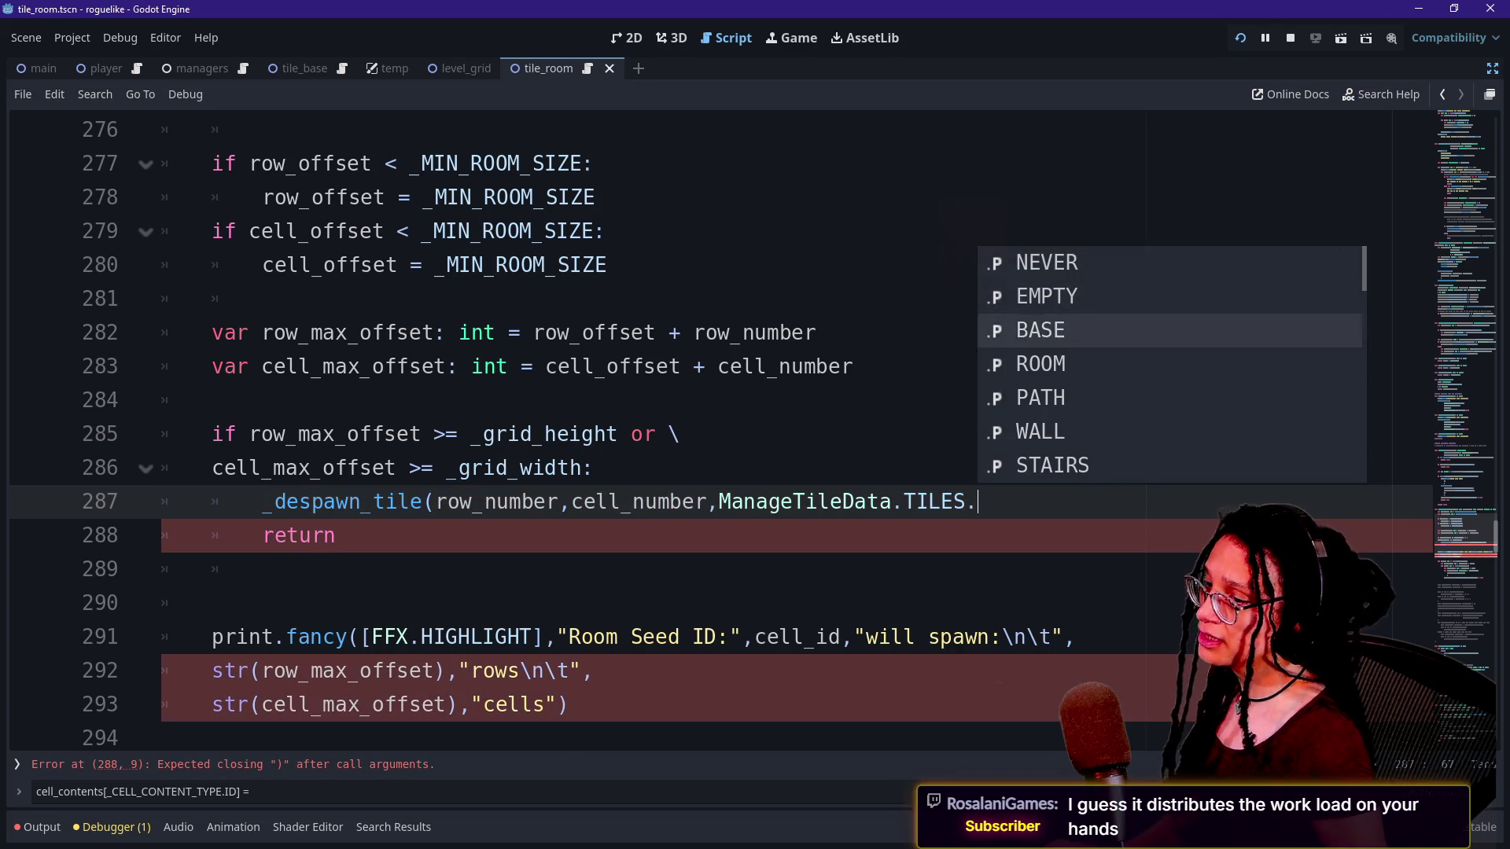
key(Return)
text()()
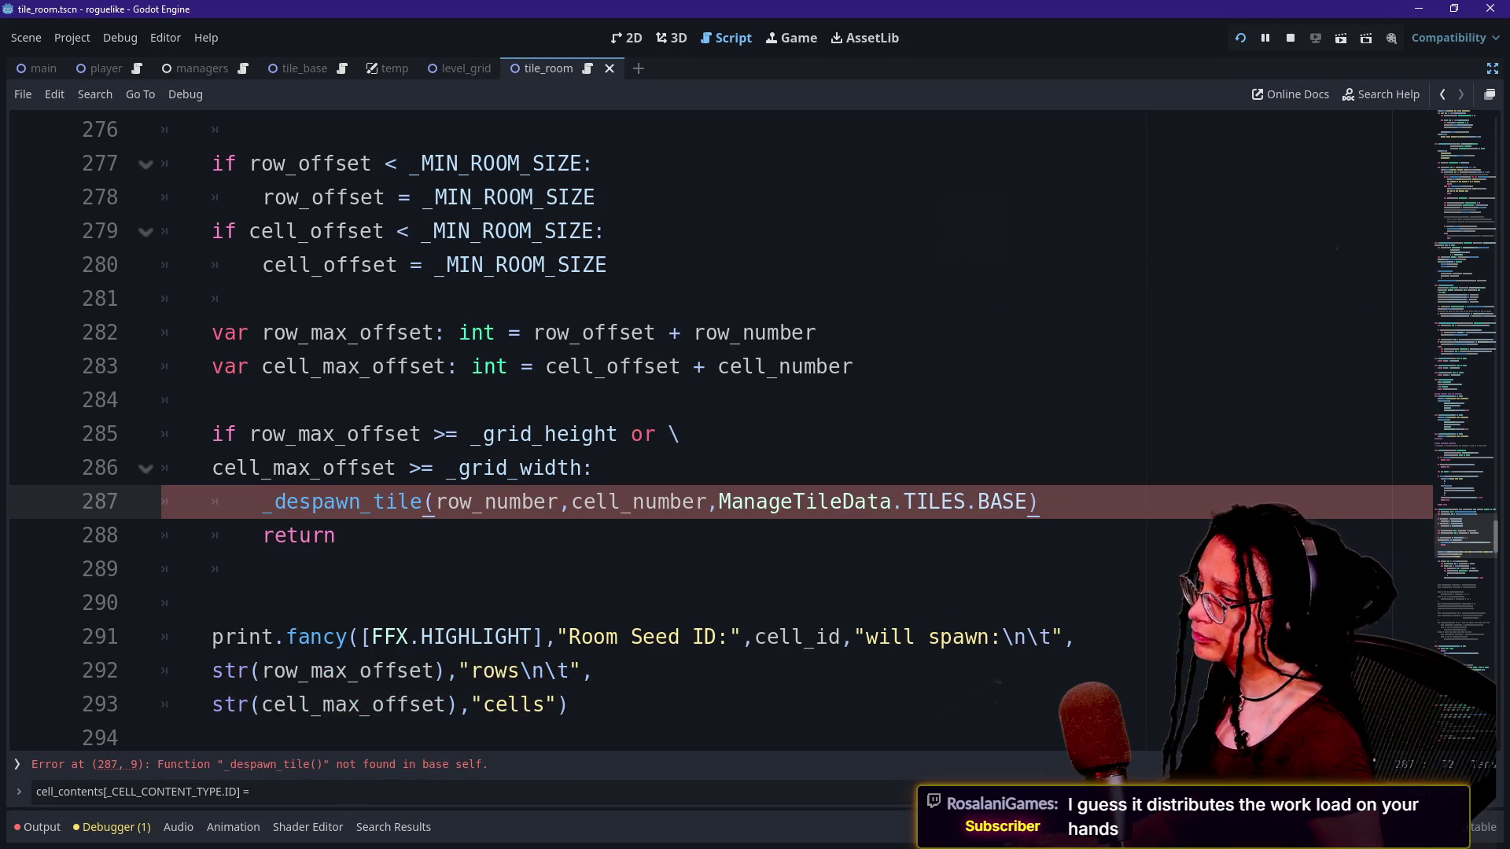
key(shift+Up)
key(ctrl+c)
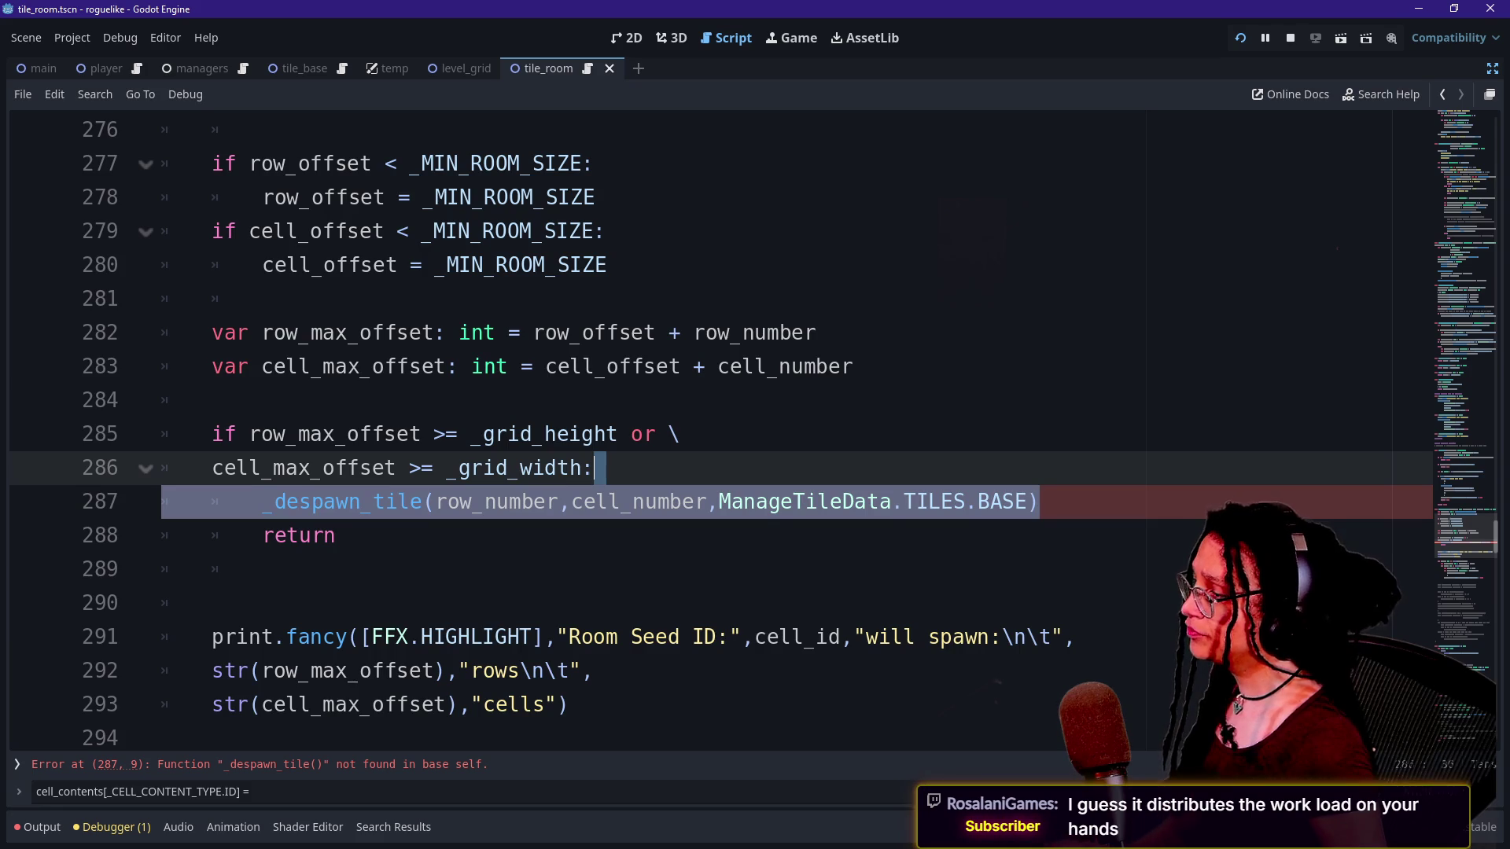
Delete the old commented-out bigger_array code block and its leftover commented lines.
scroll(708, 425, down, 6)
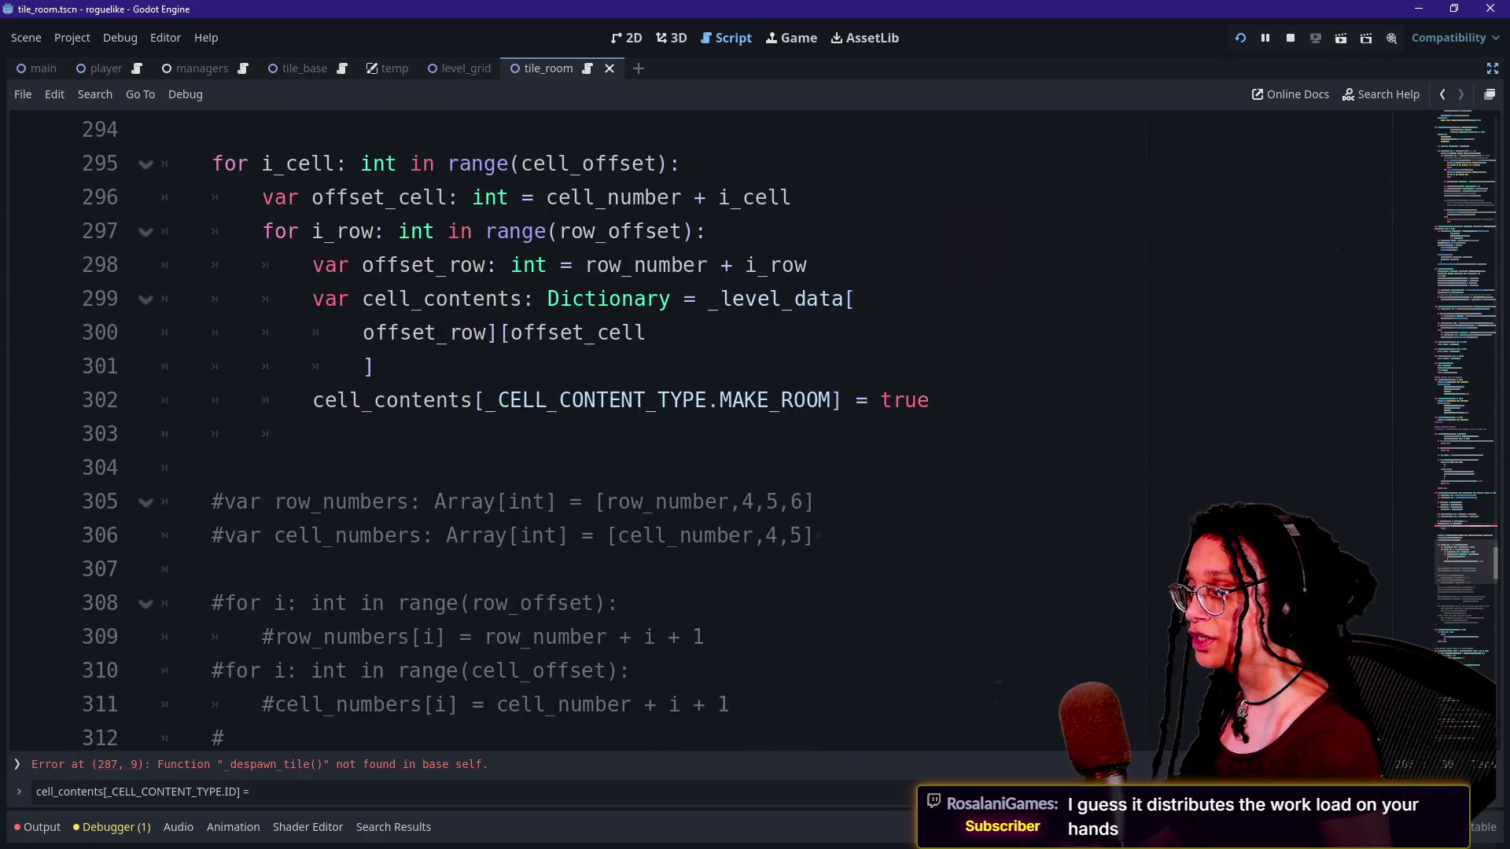
scroll(708, 425, down, 9)
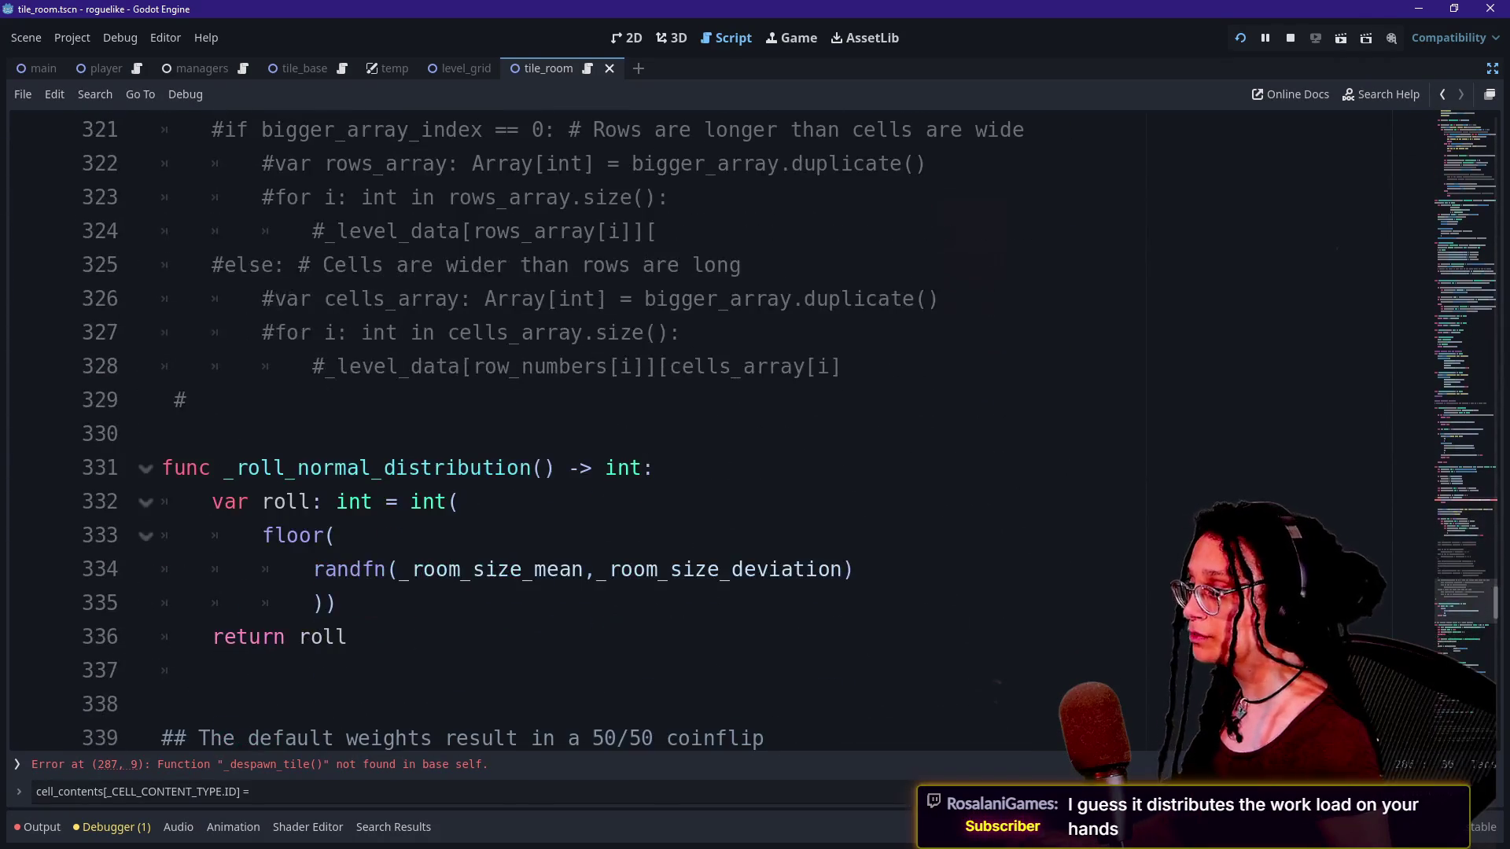
drag(211, 468, 660, 231)
click(660, 231)
mouse_move(187, 400)
mouse_down()
mouse_move(668, 198)
mouse_move(643, 367)
mouse_up()
scroll(643, 367, up, 2)
key(BackSpace)
scroll(643, 367, up, 5)
shift+click(211, 230)
key(BackSpace)
Turn the pasted despawn call into a new func _despawn_tile declaration with a body line.
key(BackSpace)
key(Return)
text(func)
key(ctrl+v)
key(Home)
key(shift+Up)
key(BackSpace)
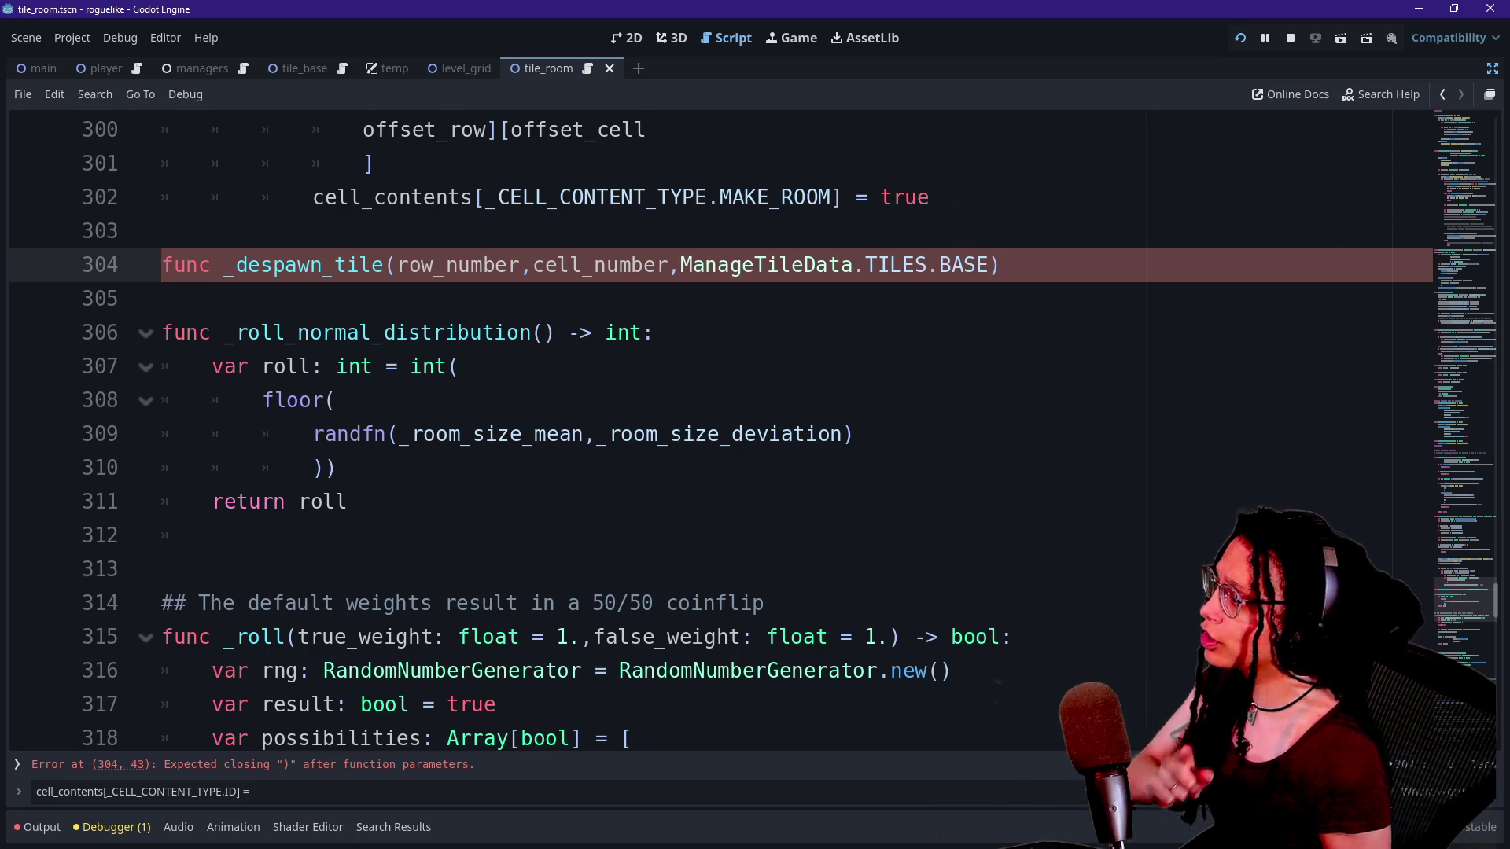
click(162, 230)
click(1001, 265)
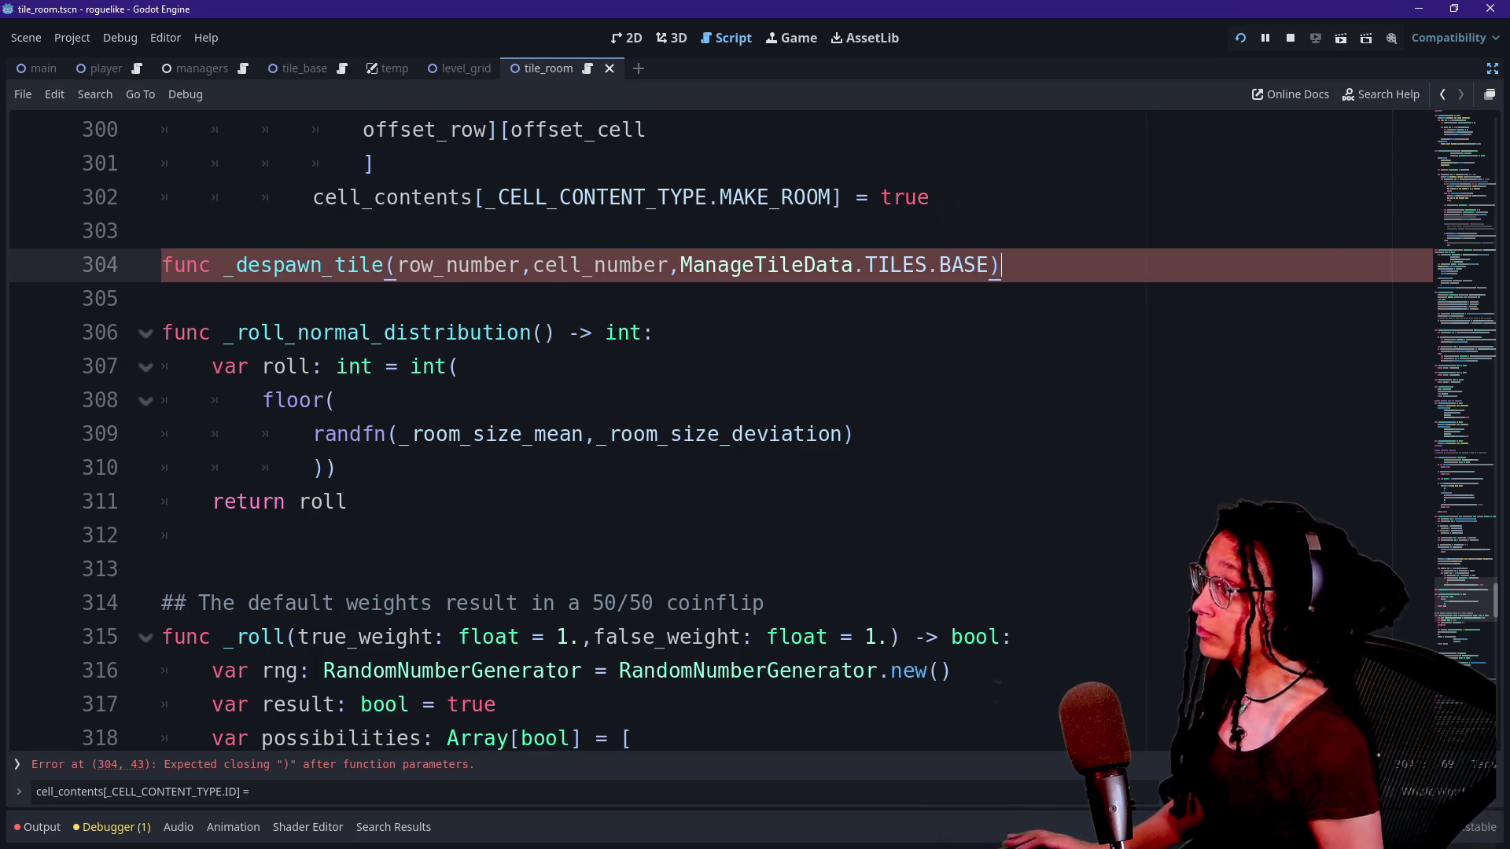
text(:)
key(Return)
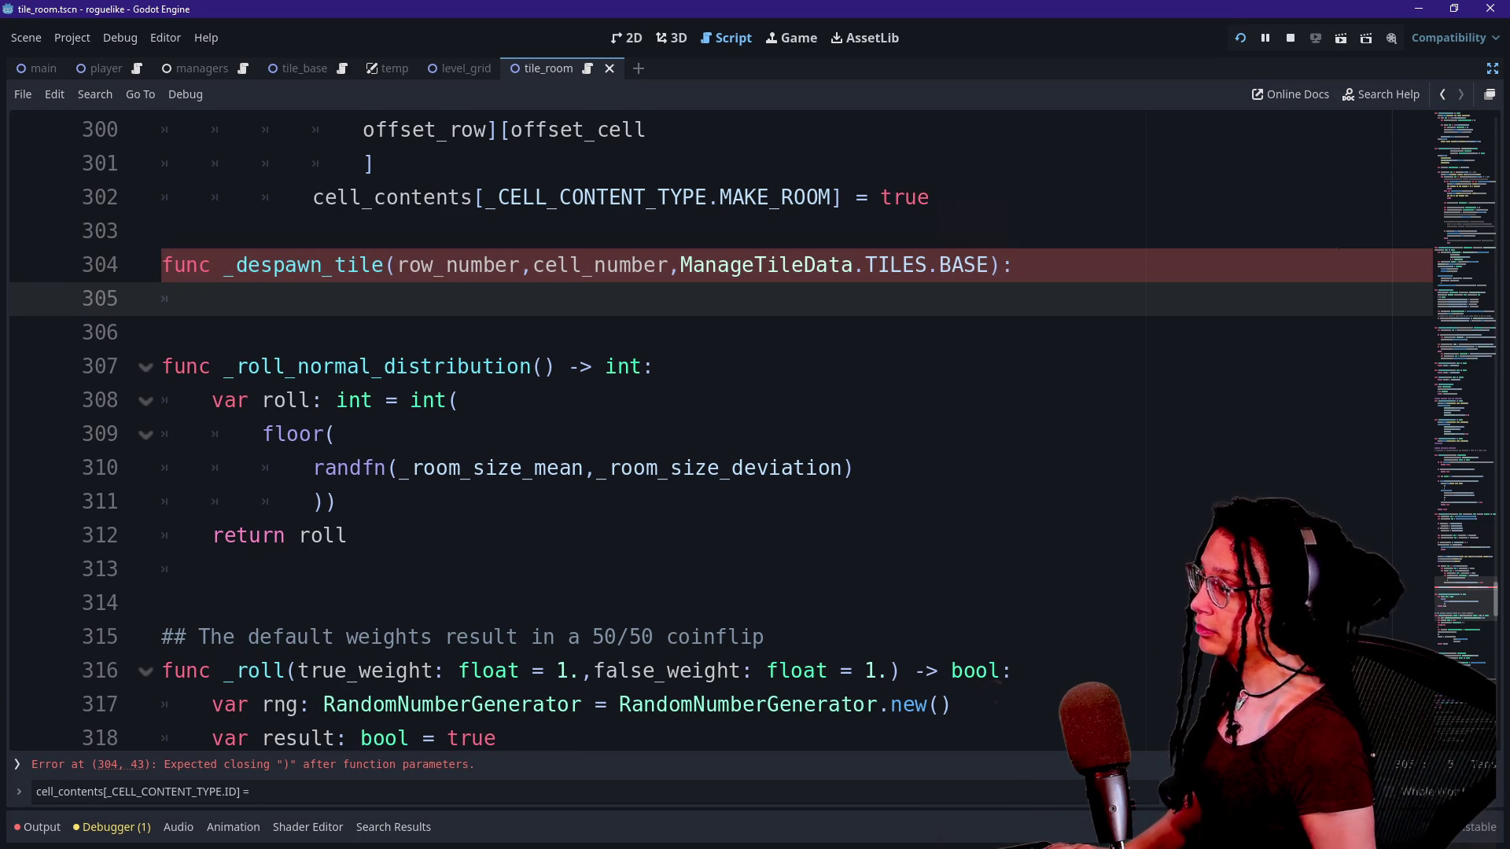
Type the parameters as row_number:int, cell_number:int and tile_to_despawn:ManageTileData.TILES.
click(522, 265)
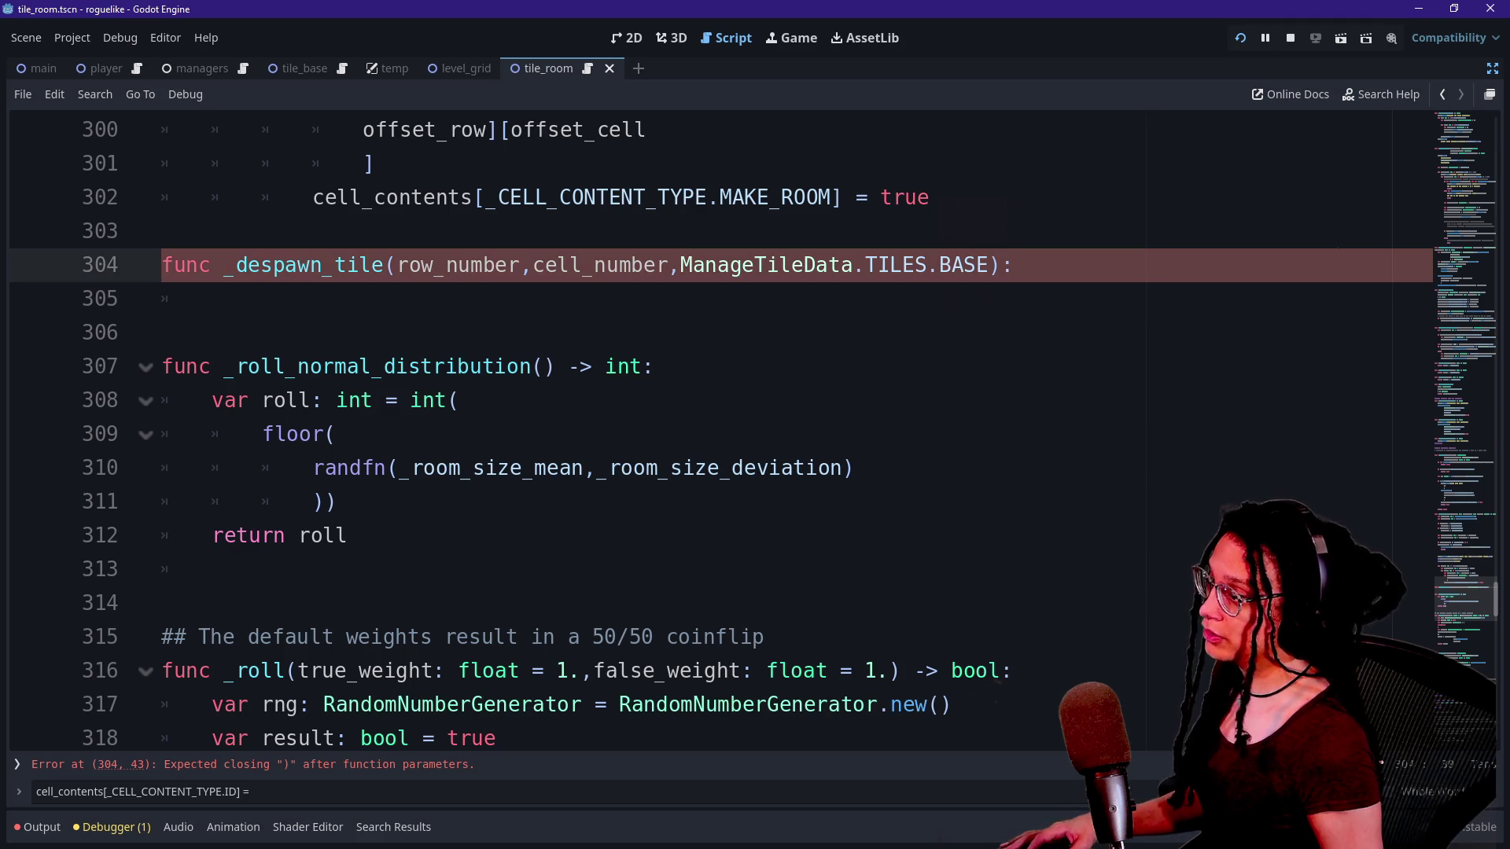
text(:int)
key(Right)
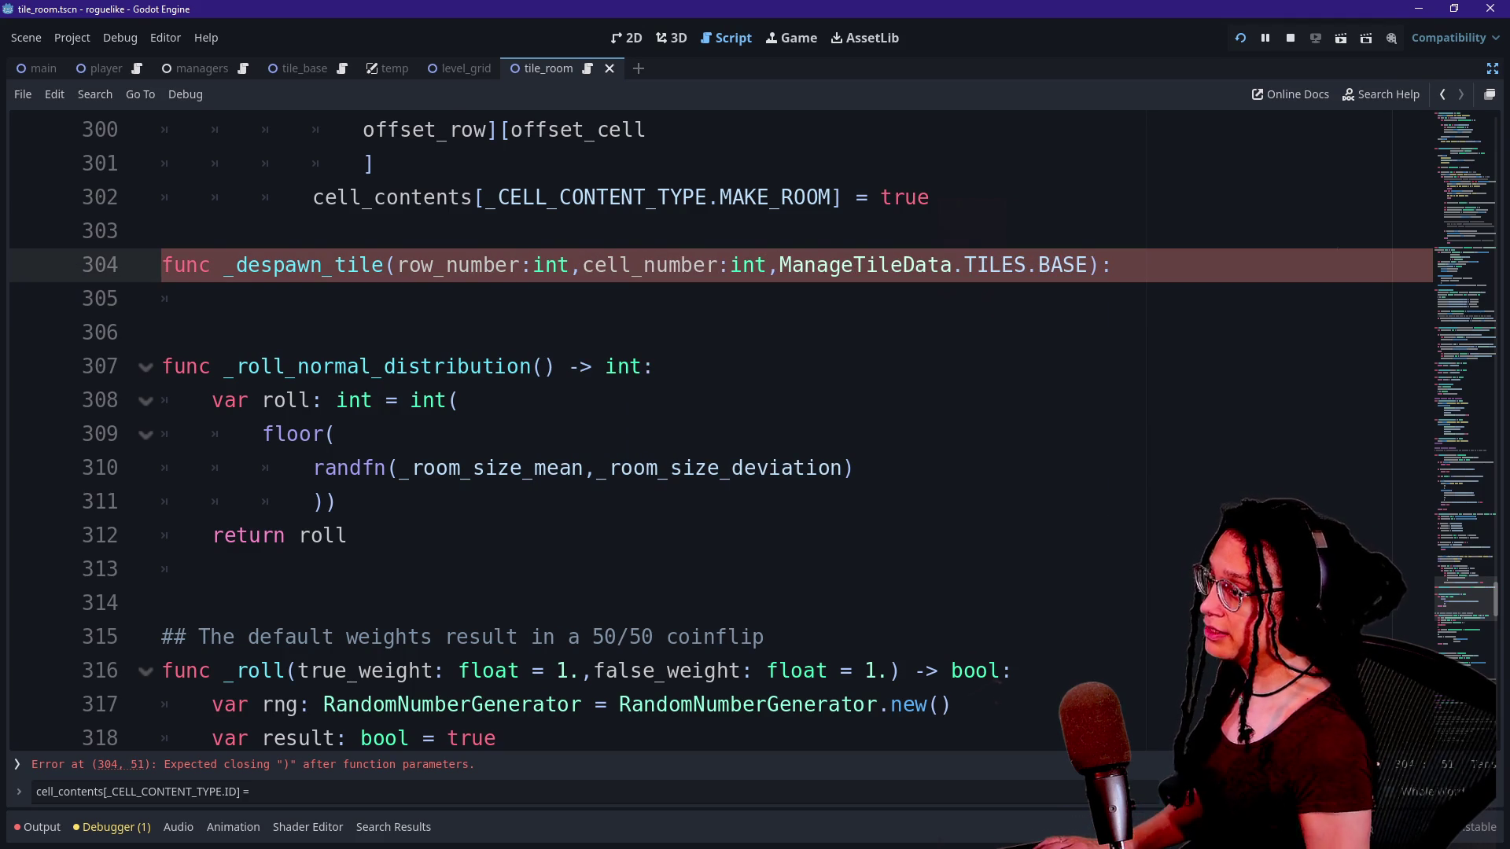
key(ctrl+Right)
key(ctrl+Right)
key(shift+Right)
key(shift+Right)
key(shift+Right)
key(BackSpace)
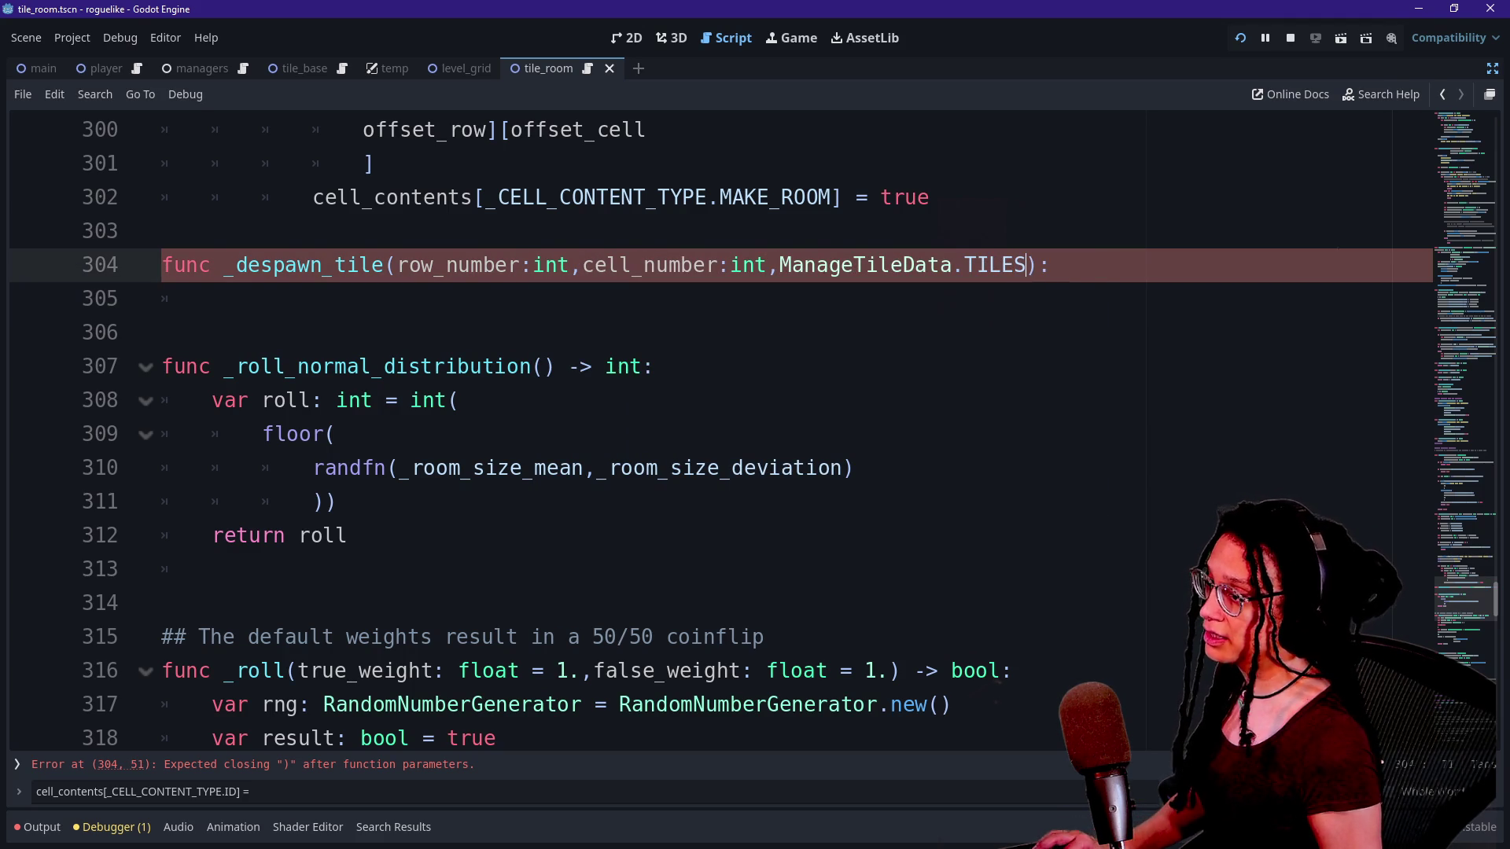
text(tile_to_despawn:)
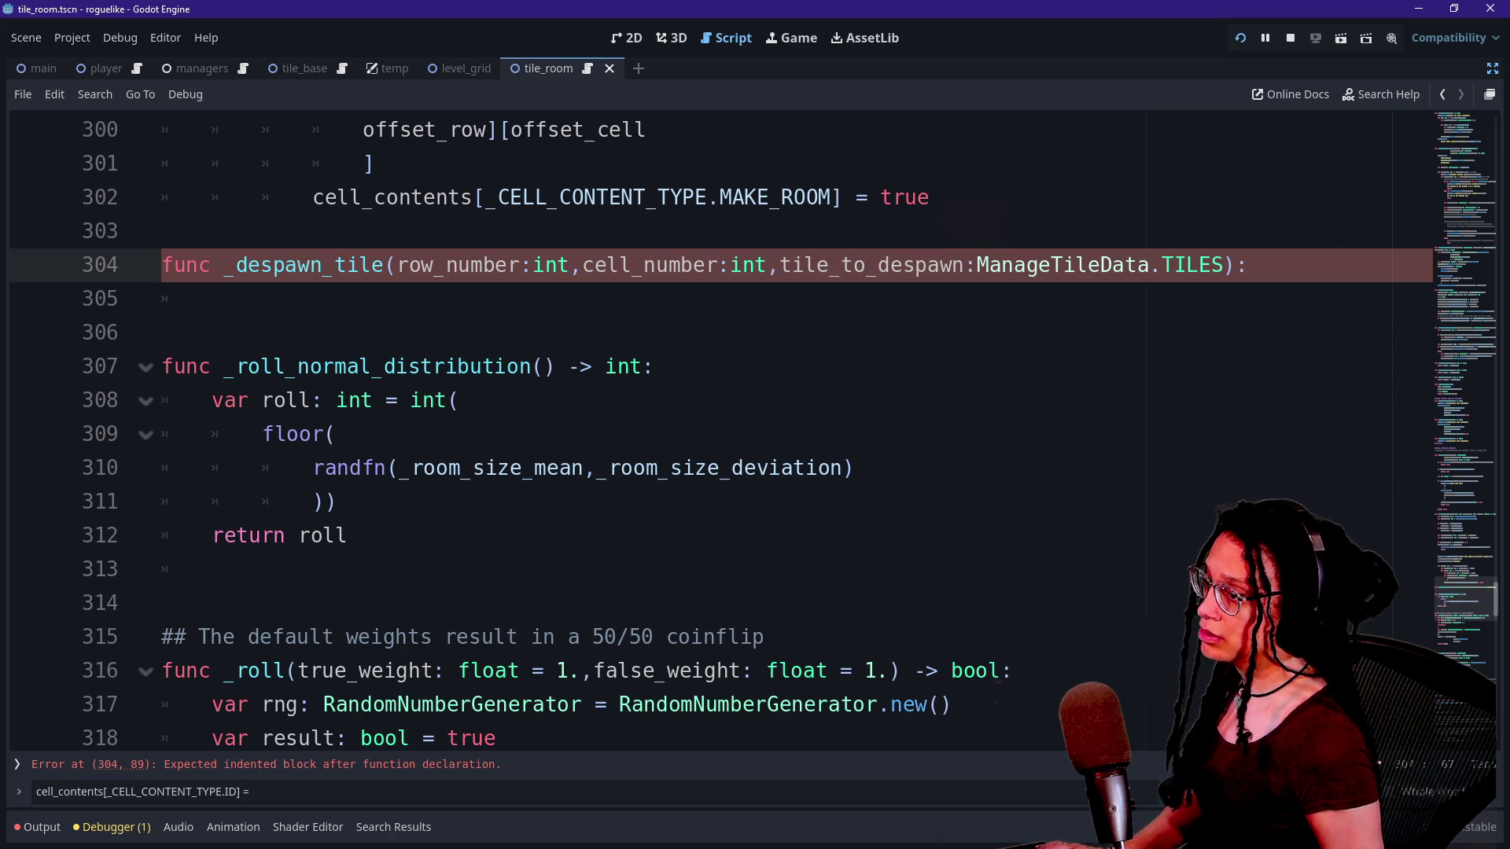
Begin the function body with a cell_contents: Dictionary variable.
click(212, 298)
text(var cell)
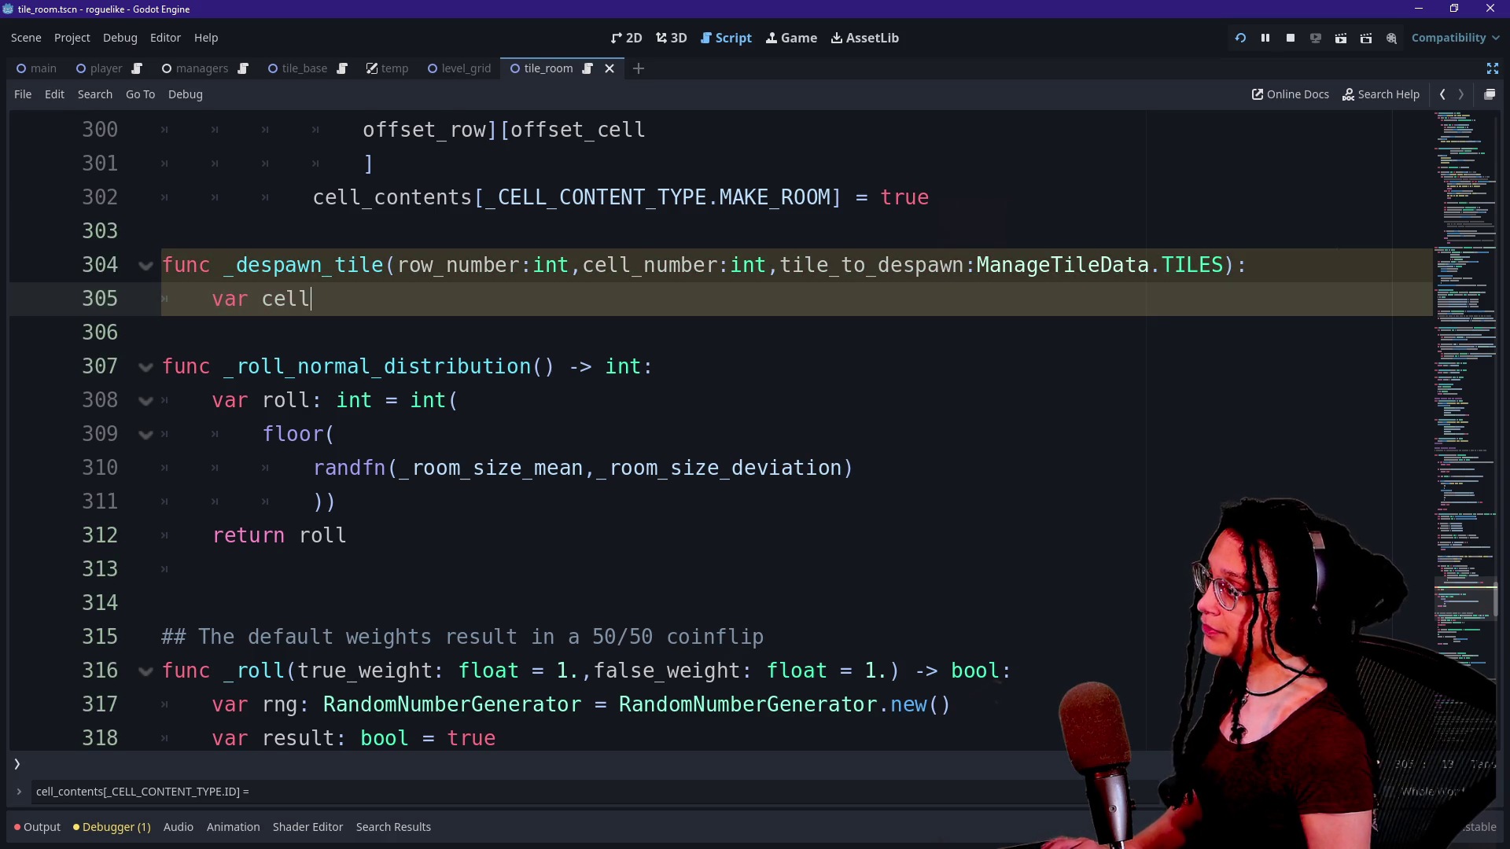
text(_contents: _)
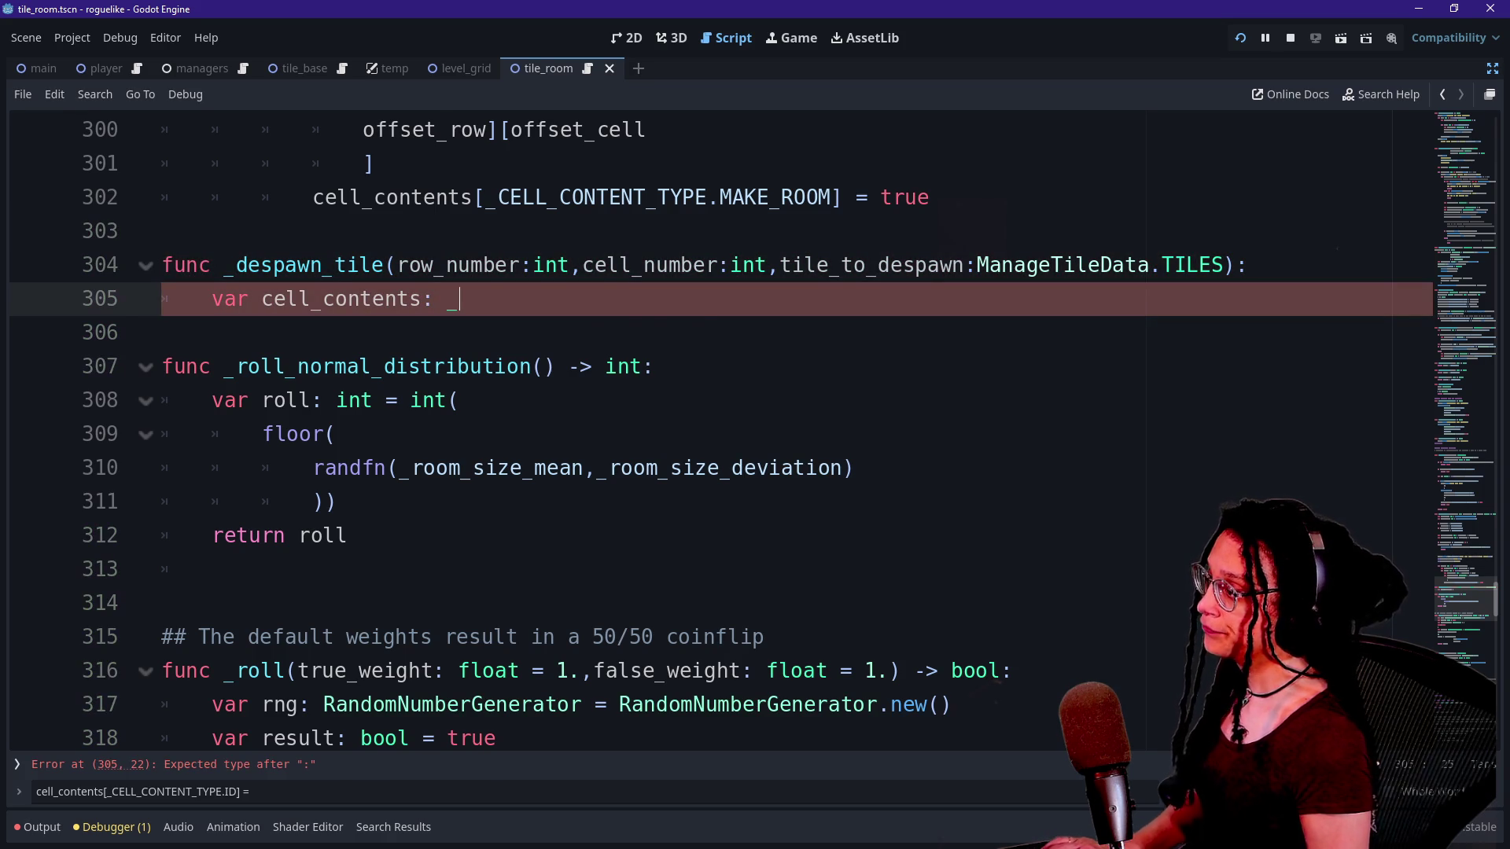
key(BackSpace)
text(Dictionary:)
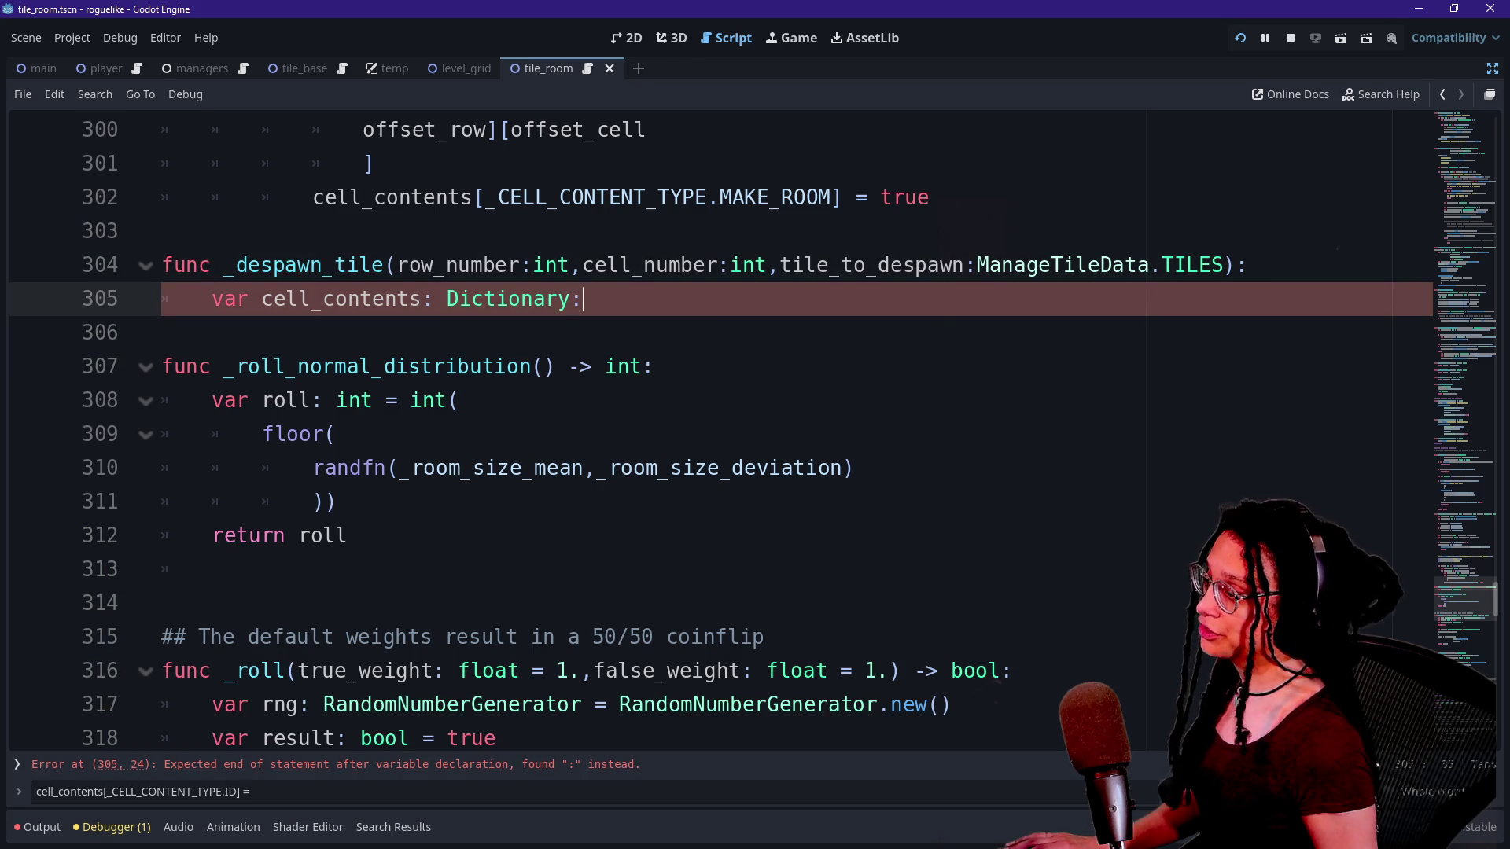
click(384, 265)
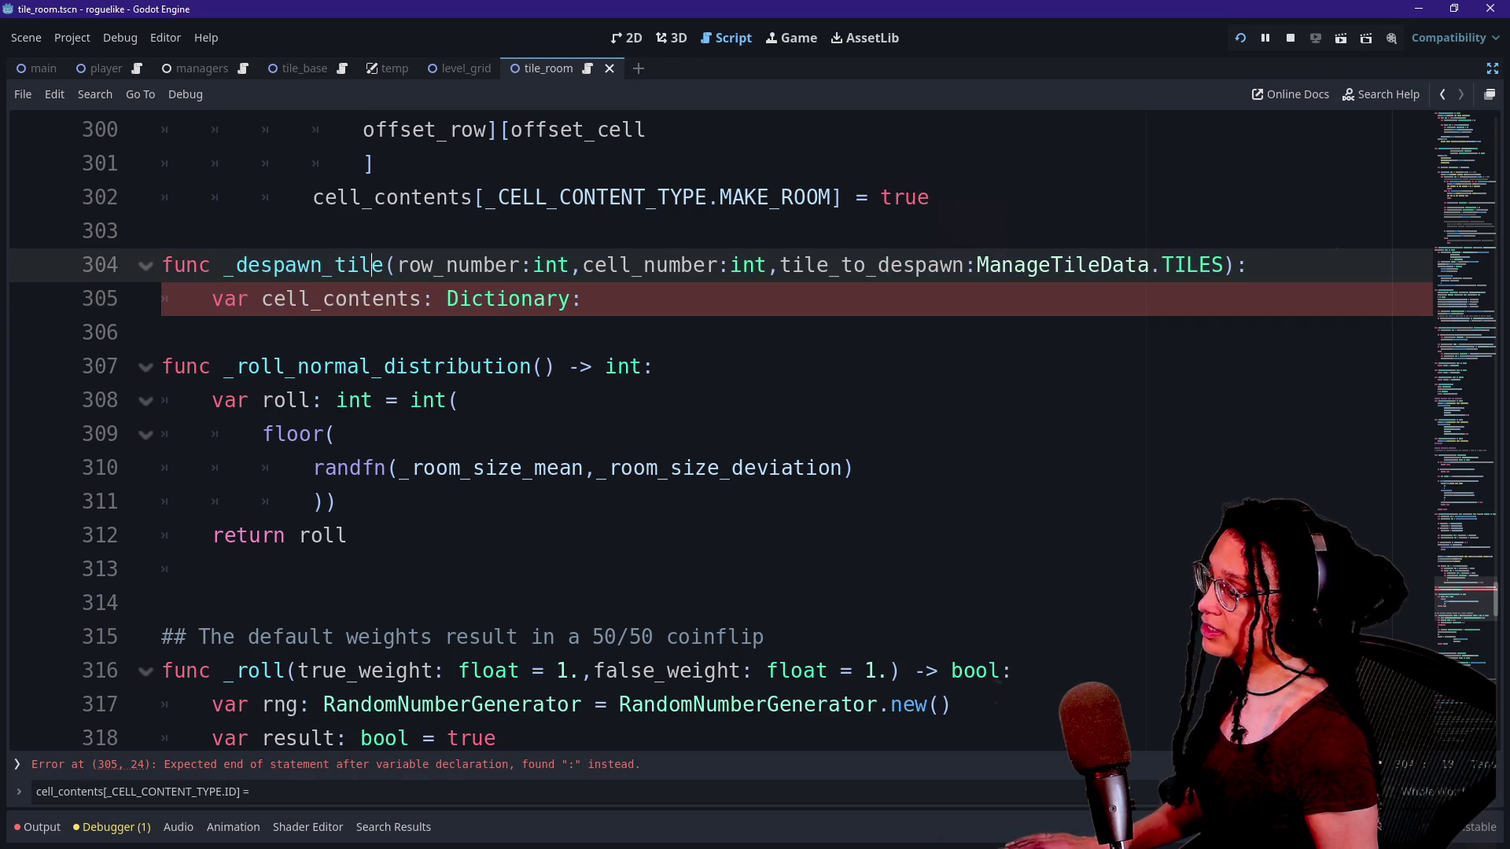
click(286, 299)
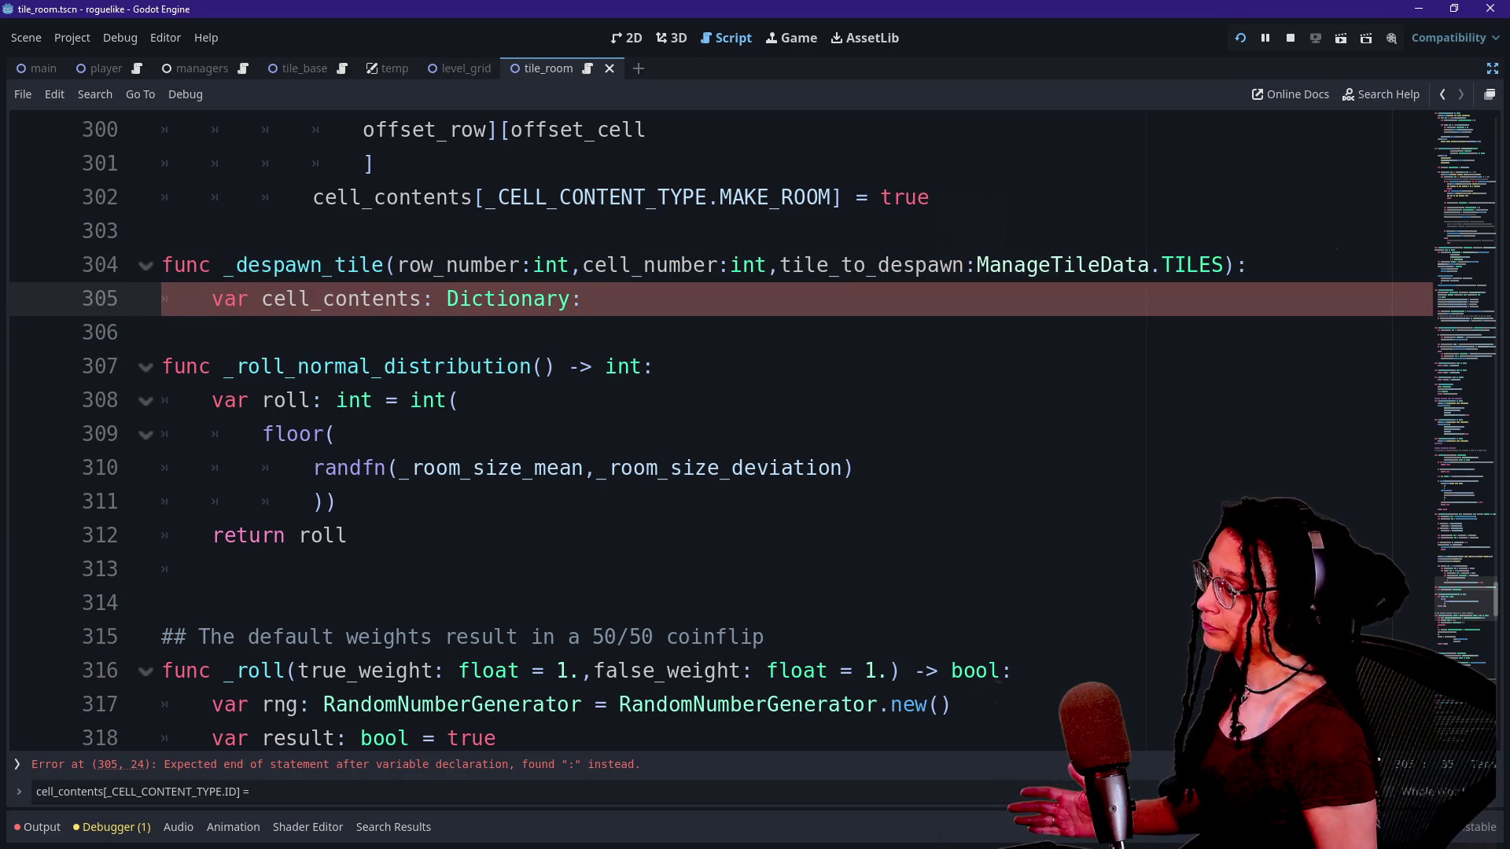
scroll(707, 432, up, 7)
scroll(708, 433, down, 11)
key(ctrl+f)
text(hel)
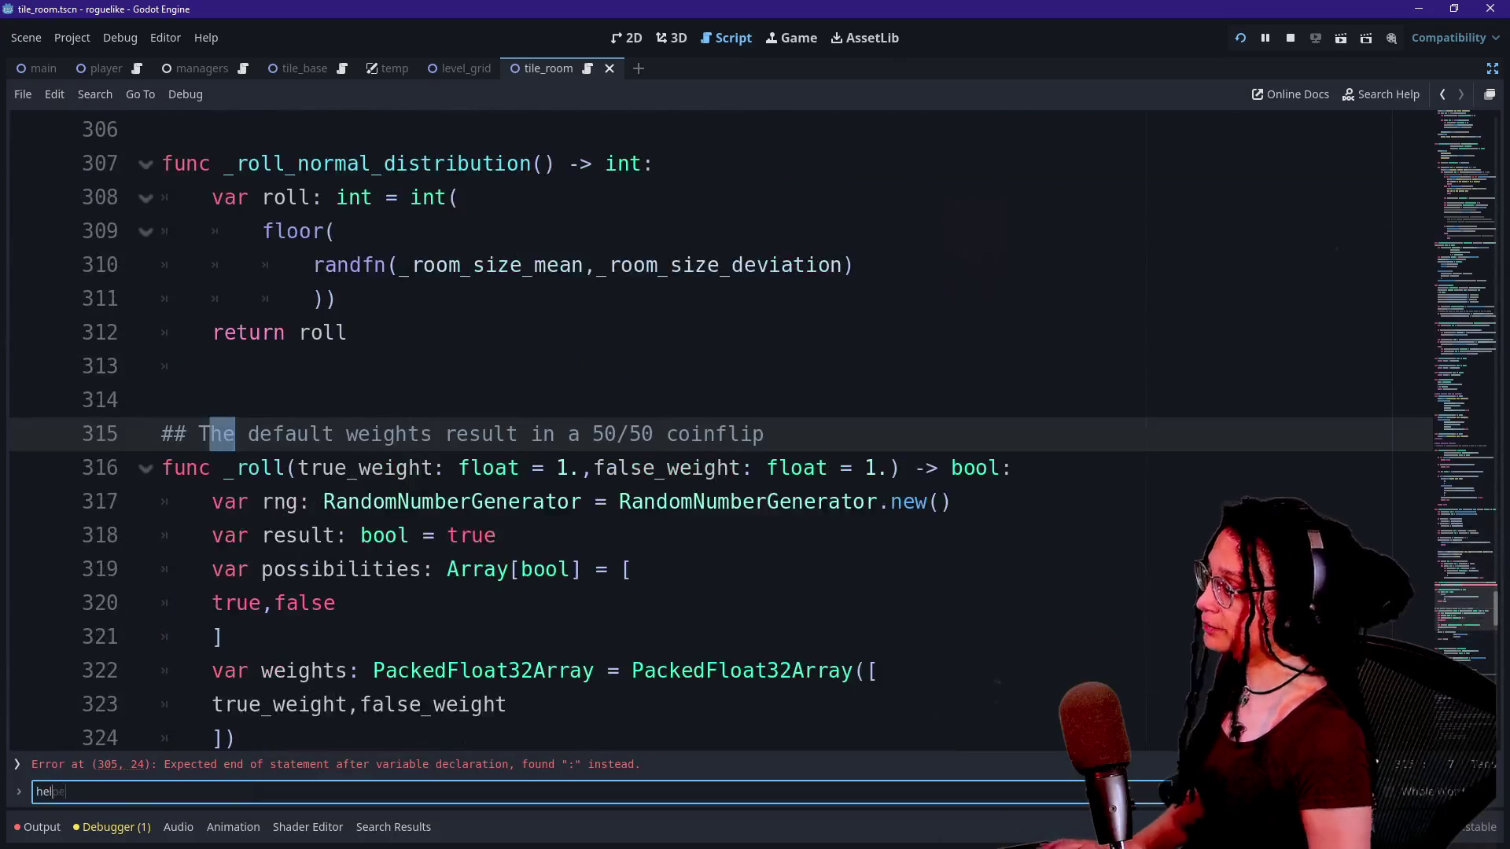
key(ctrl+a)
key(BackSpace)
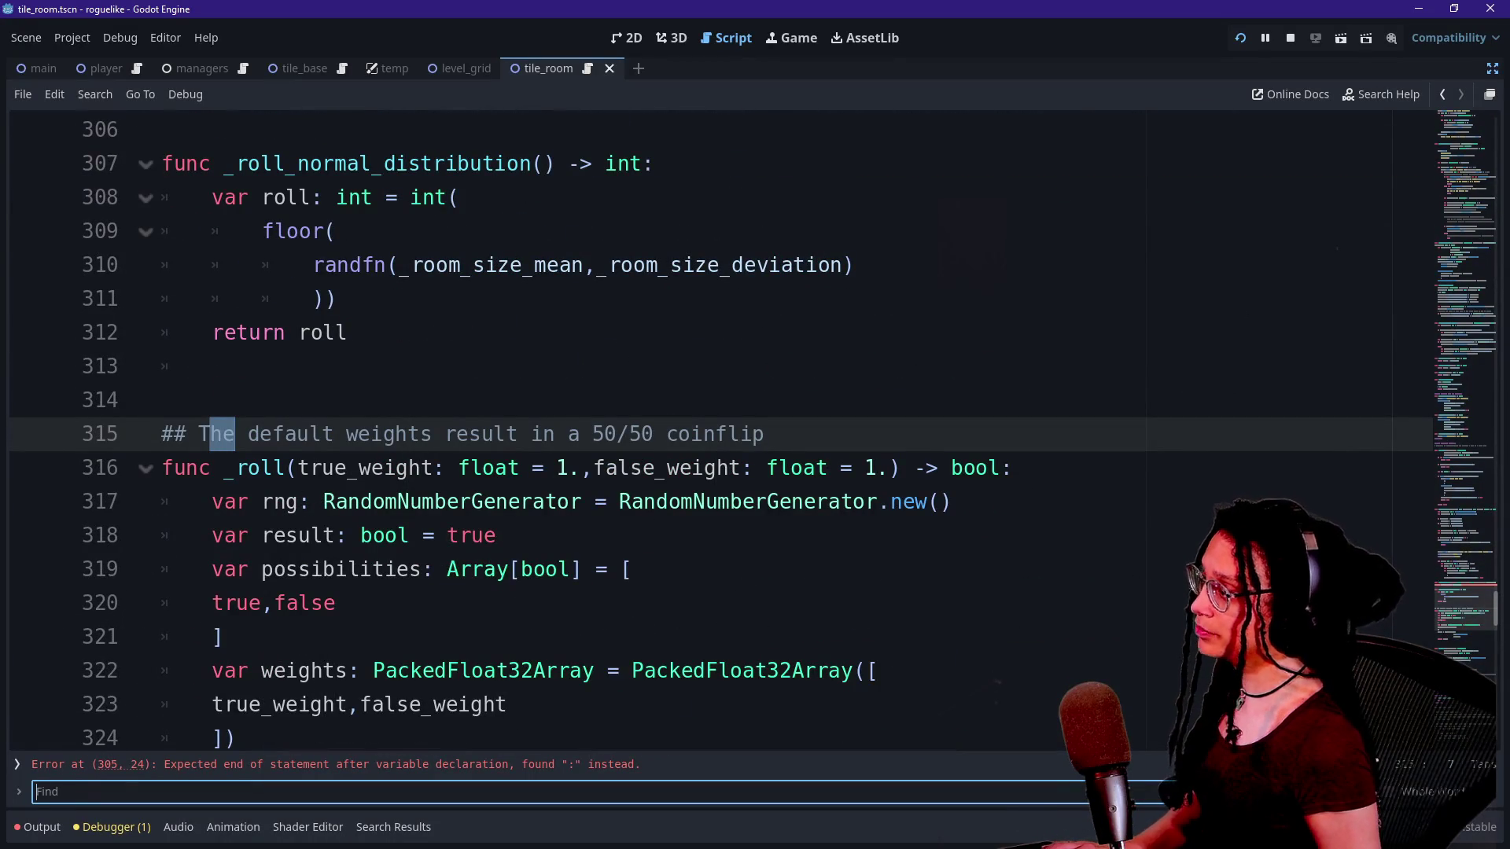
scroll(708, 432, up, 5)
scroll(708, 432, down, 15)
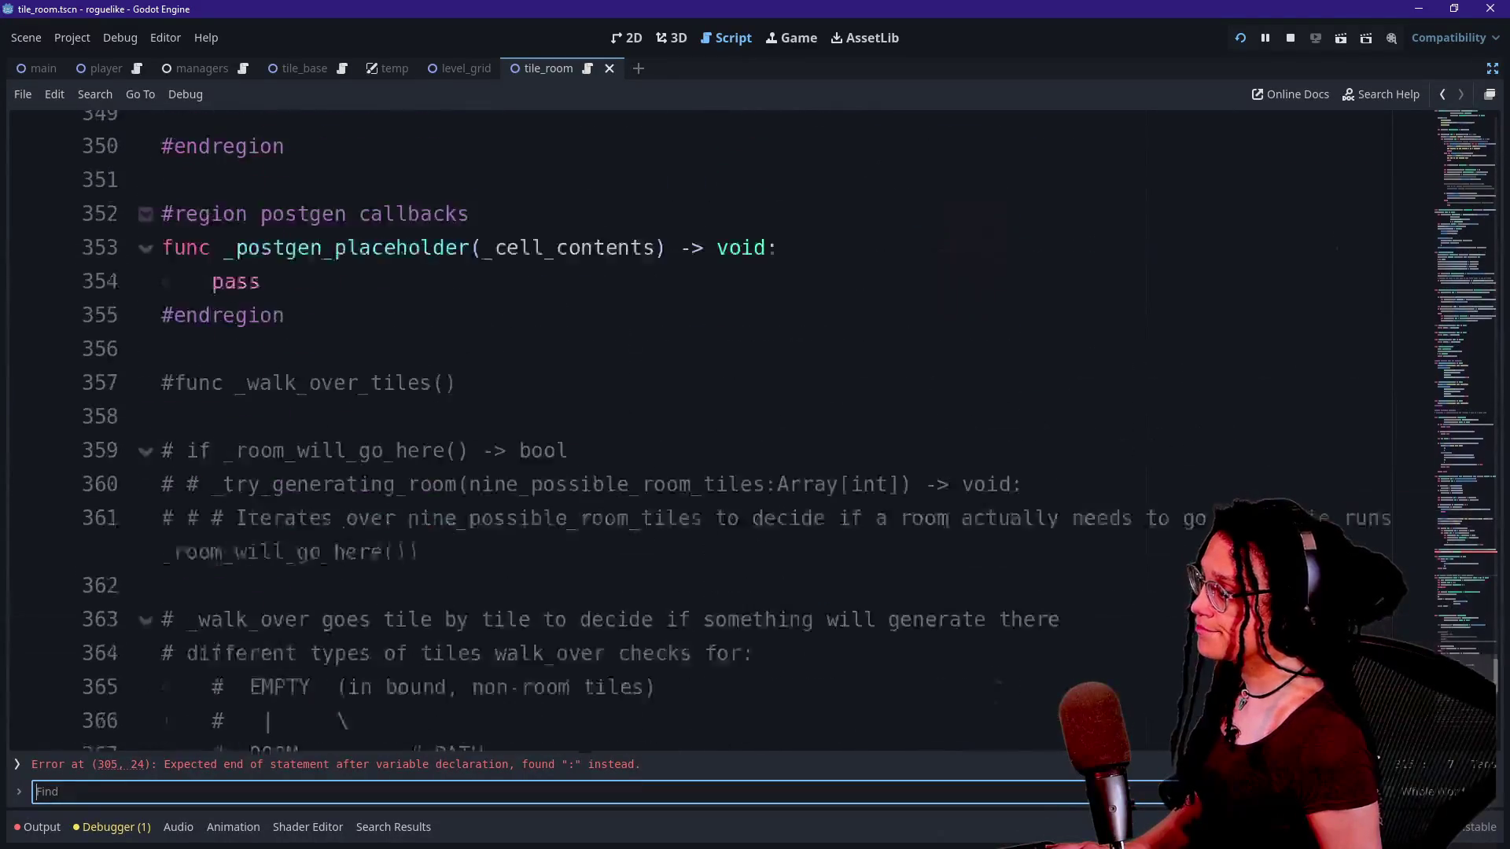
scroll(708, 432, up, 4)
scroll(707, 432, down, 1)
scroll(707, 432, up, 1)
scroll(708, 432, up, 10)
scroll(707, 432, up, 20)
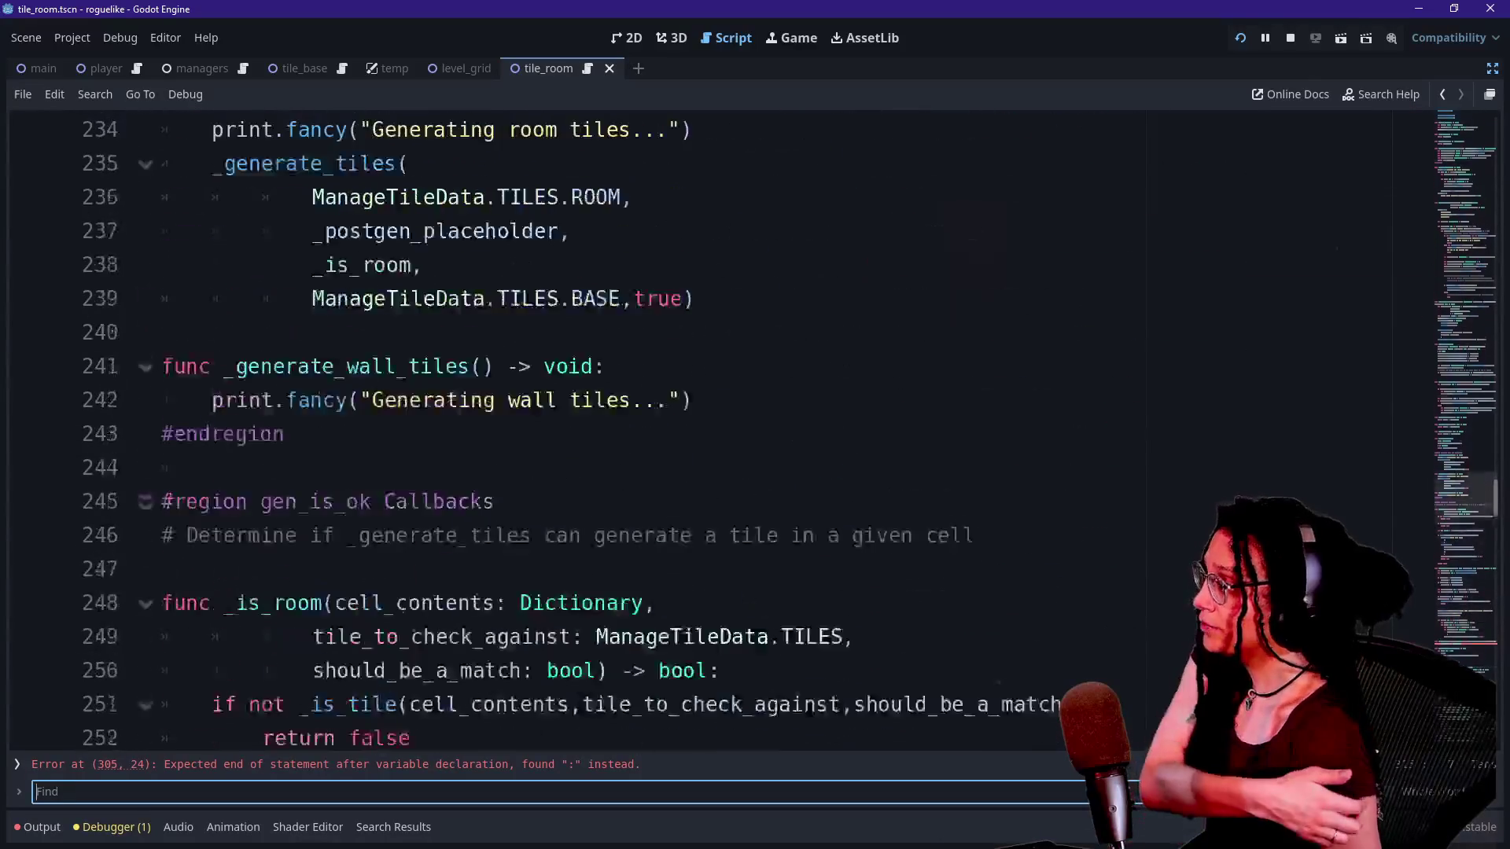
scroll(707, 432, up, 15)
scroll(708, 432, down, 6)
scroll(708, 432, down, 7)
scroll(708, 432, up, 5)
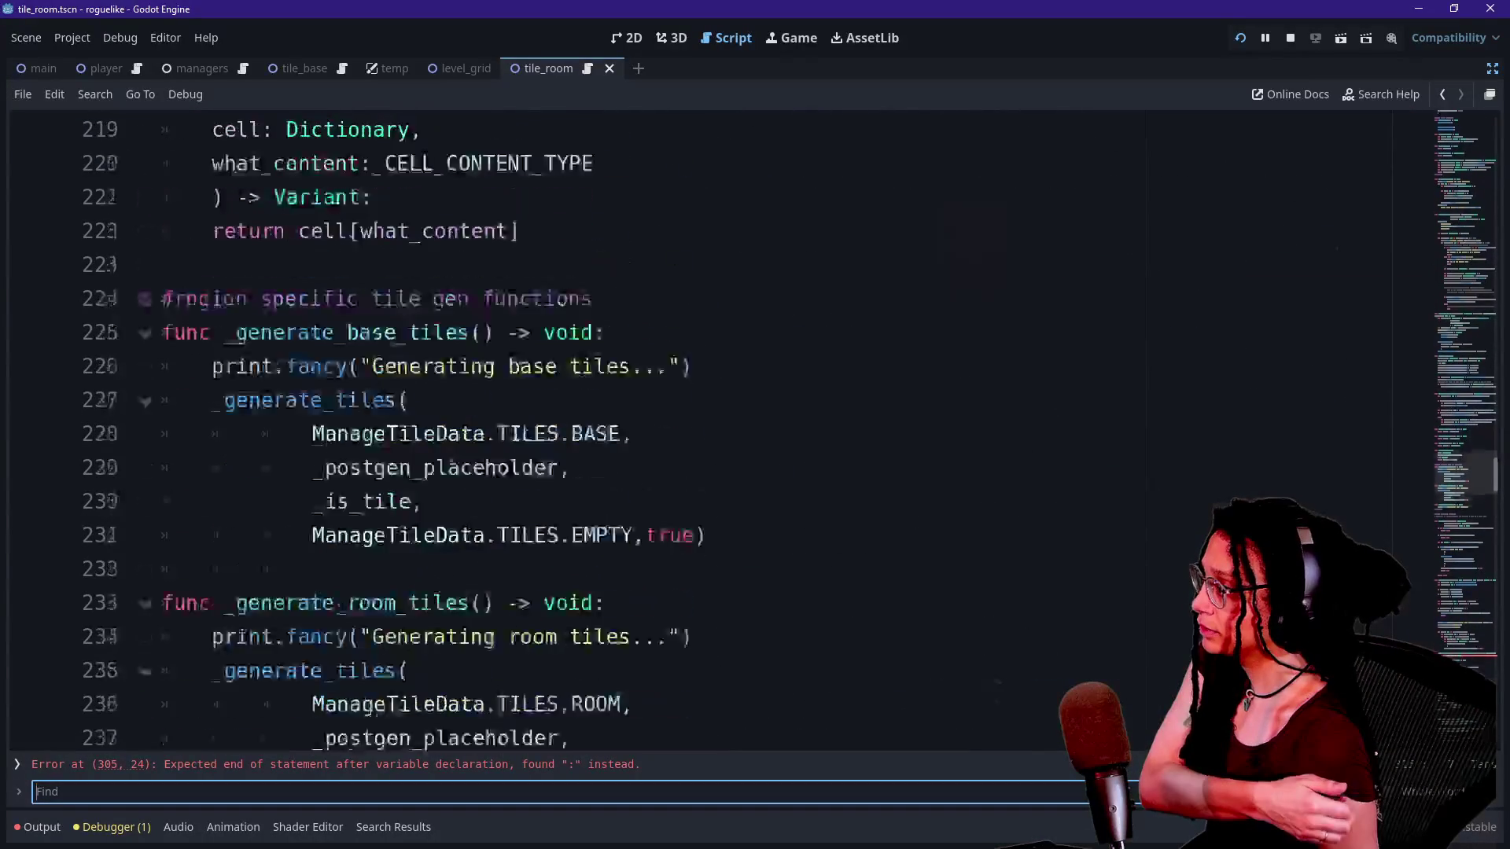
click(162, 468)
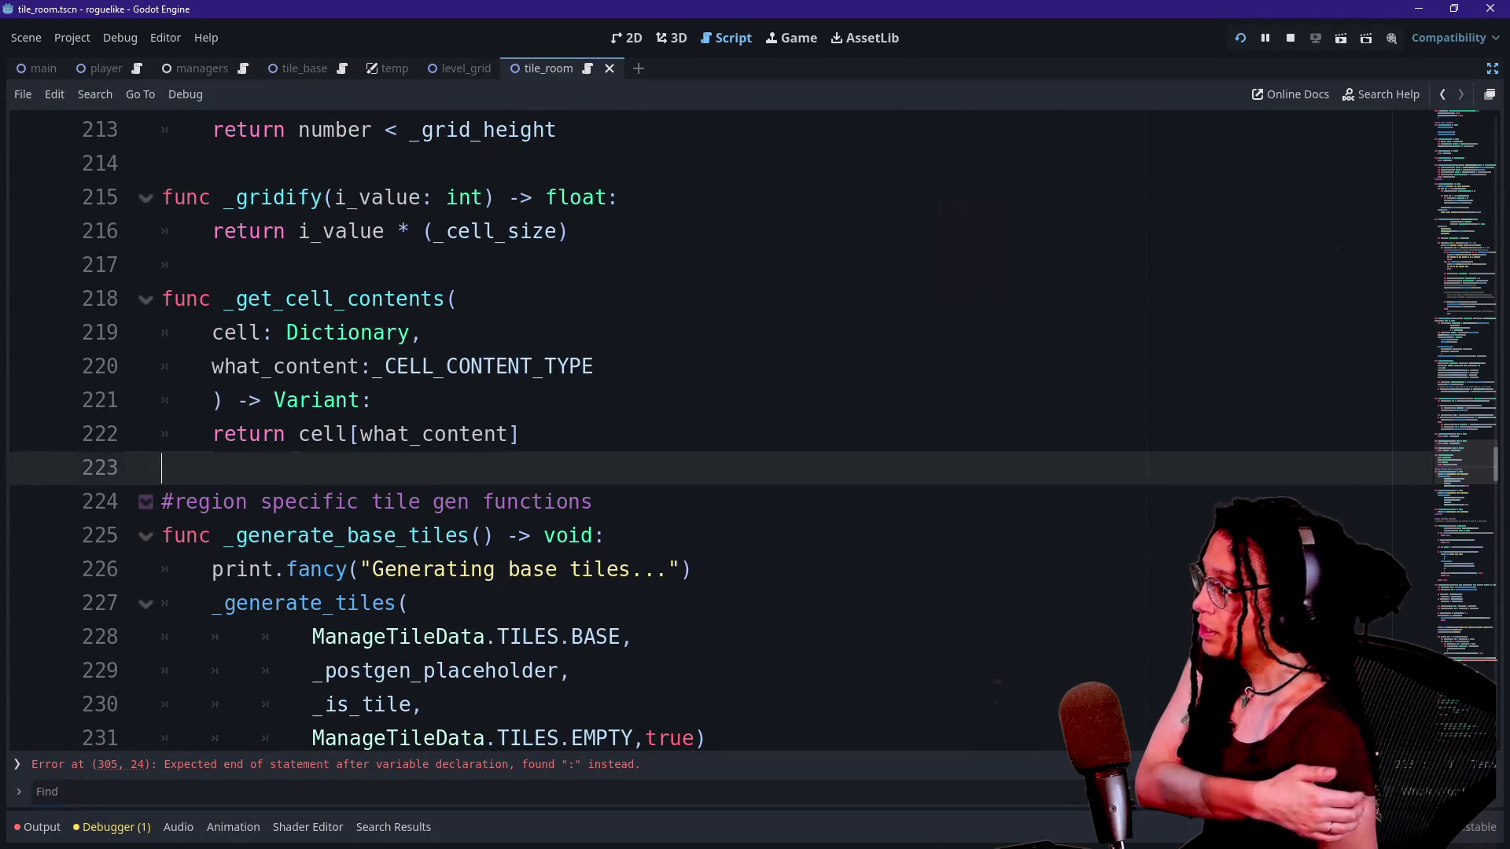
scroll(708, 433, up, 1)
scroll(708, 433, up, 2)
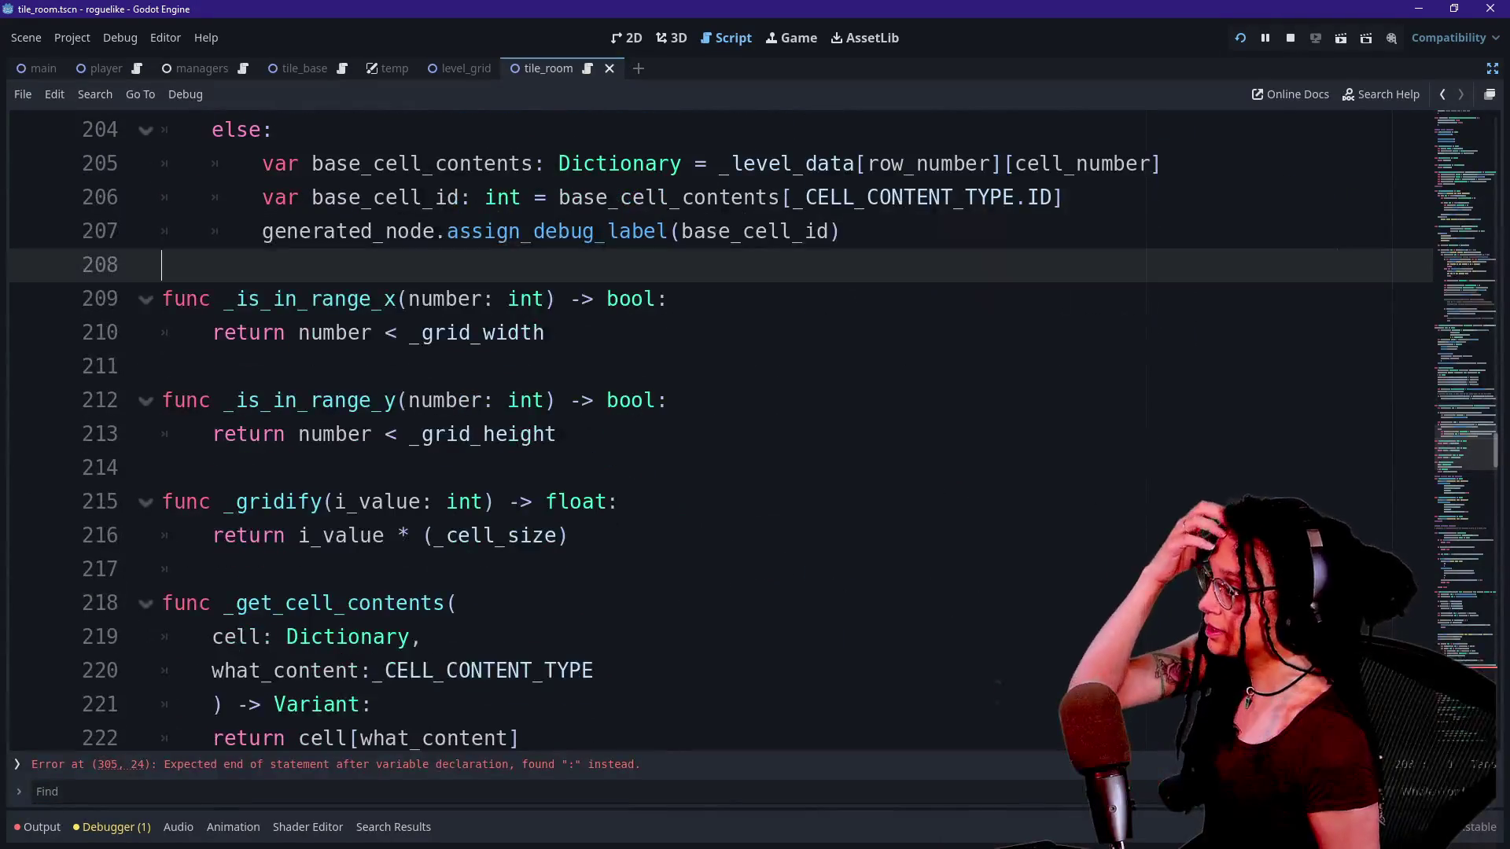
Add a '#region Misc helpers' line above the _is_in_range_x function.
click(162, 264)
key(Return)
text(#region)
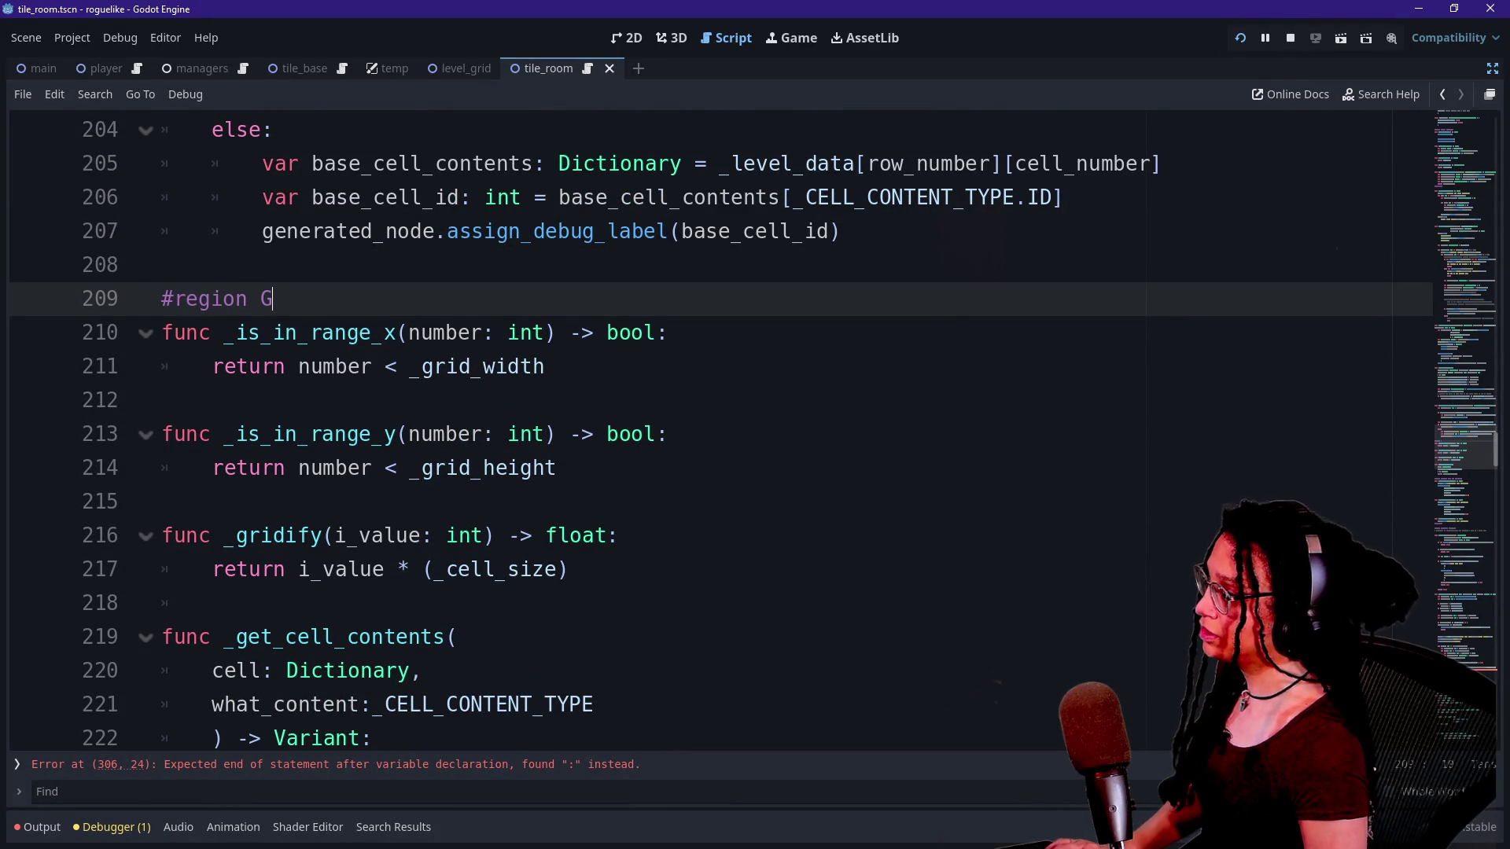
text(Misc )
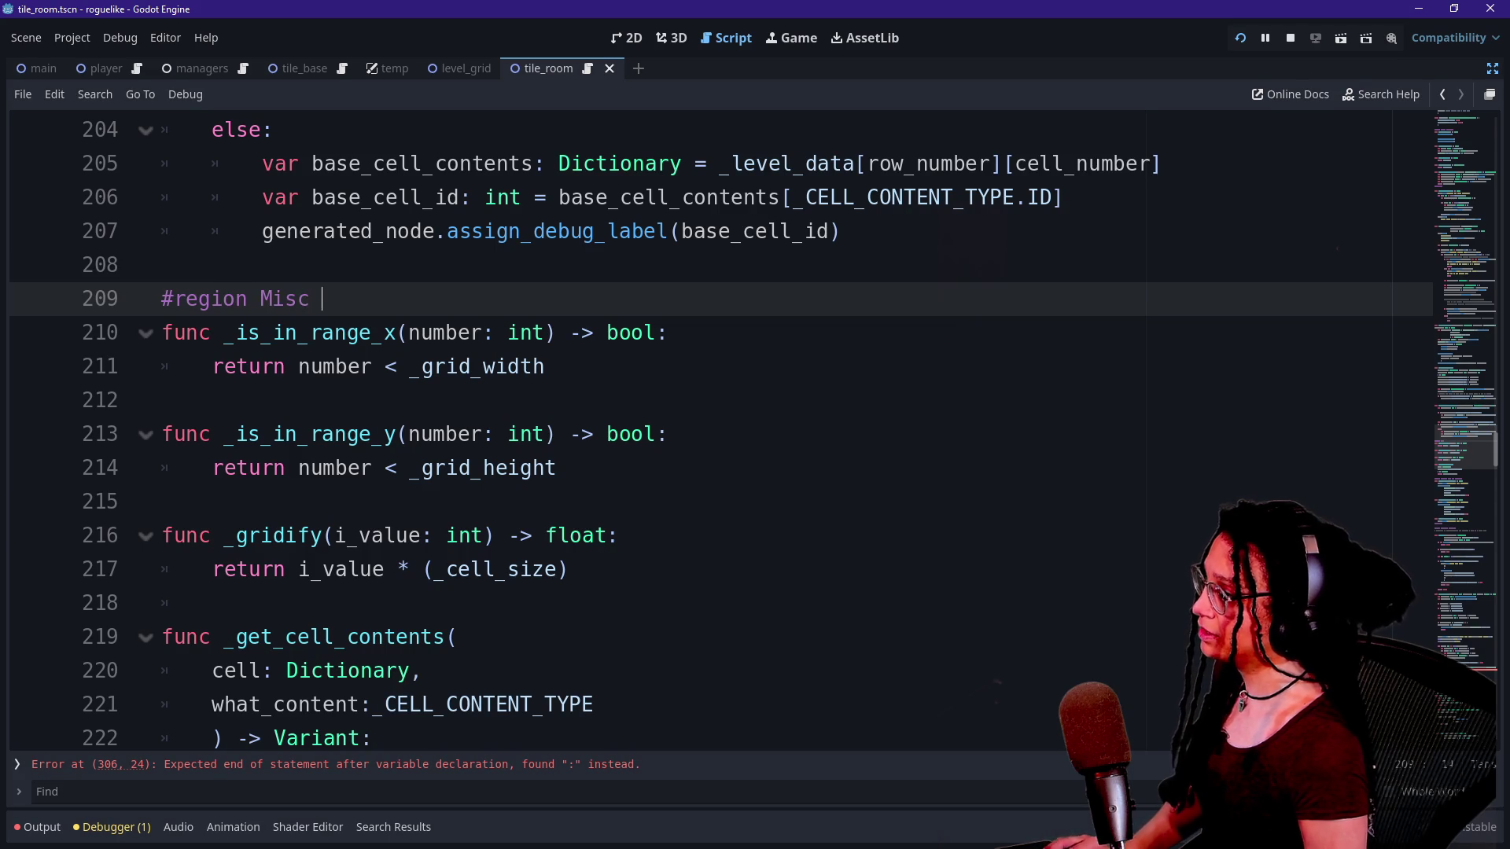
text(helpers)
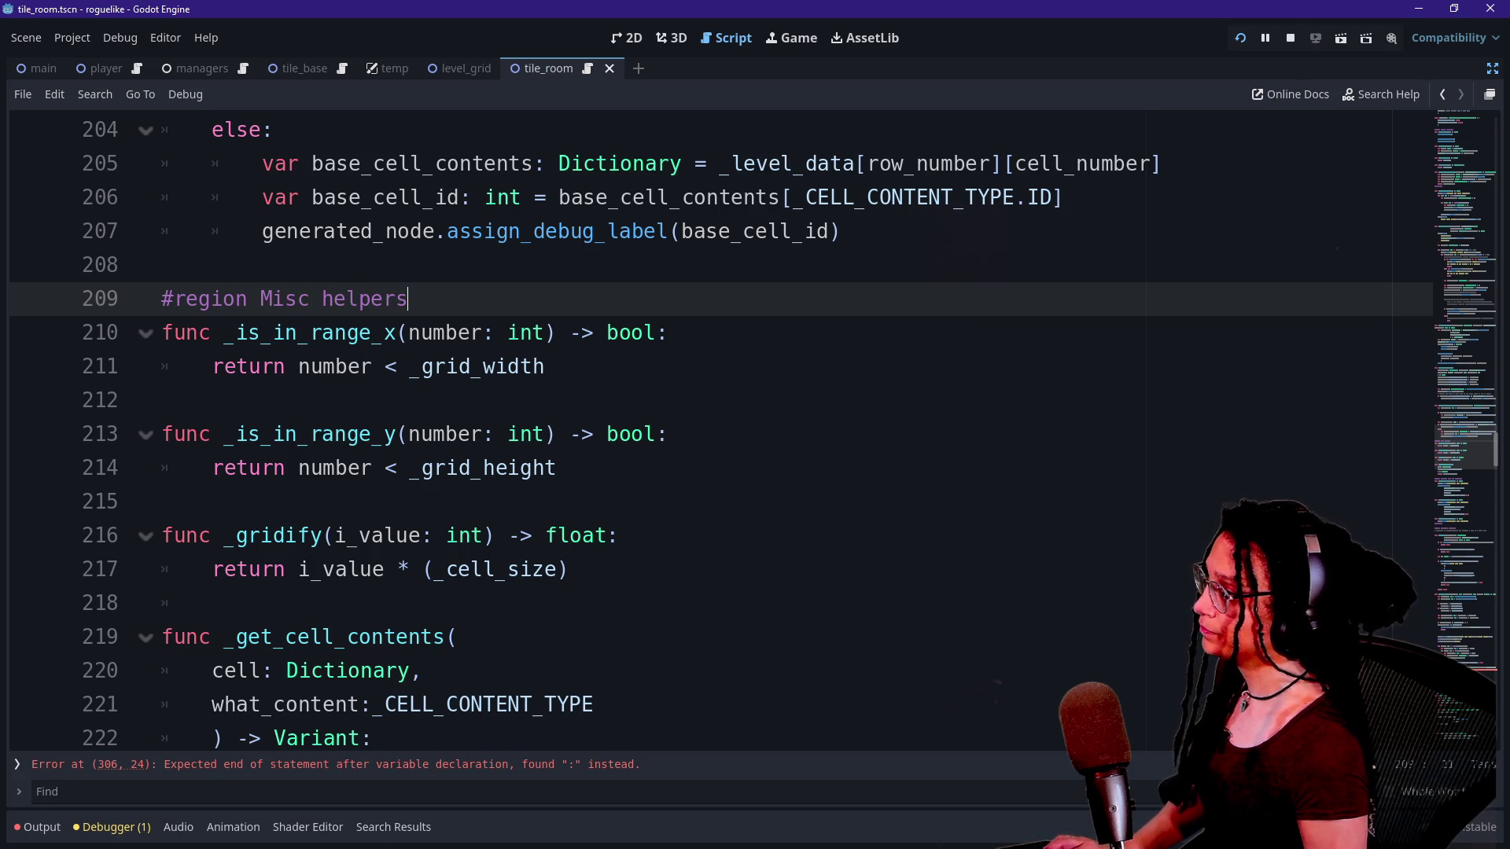
Add '#endregion' after the return line of _get_cell_contents.
scroll(425, 472, down, 1)
scroll(425, 472, down, 1)
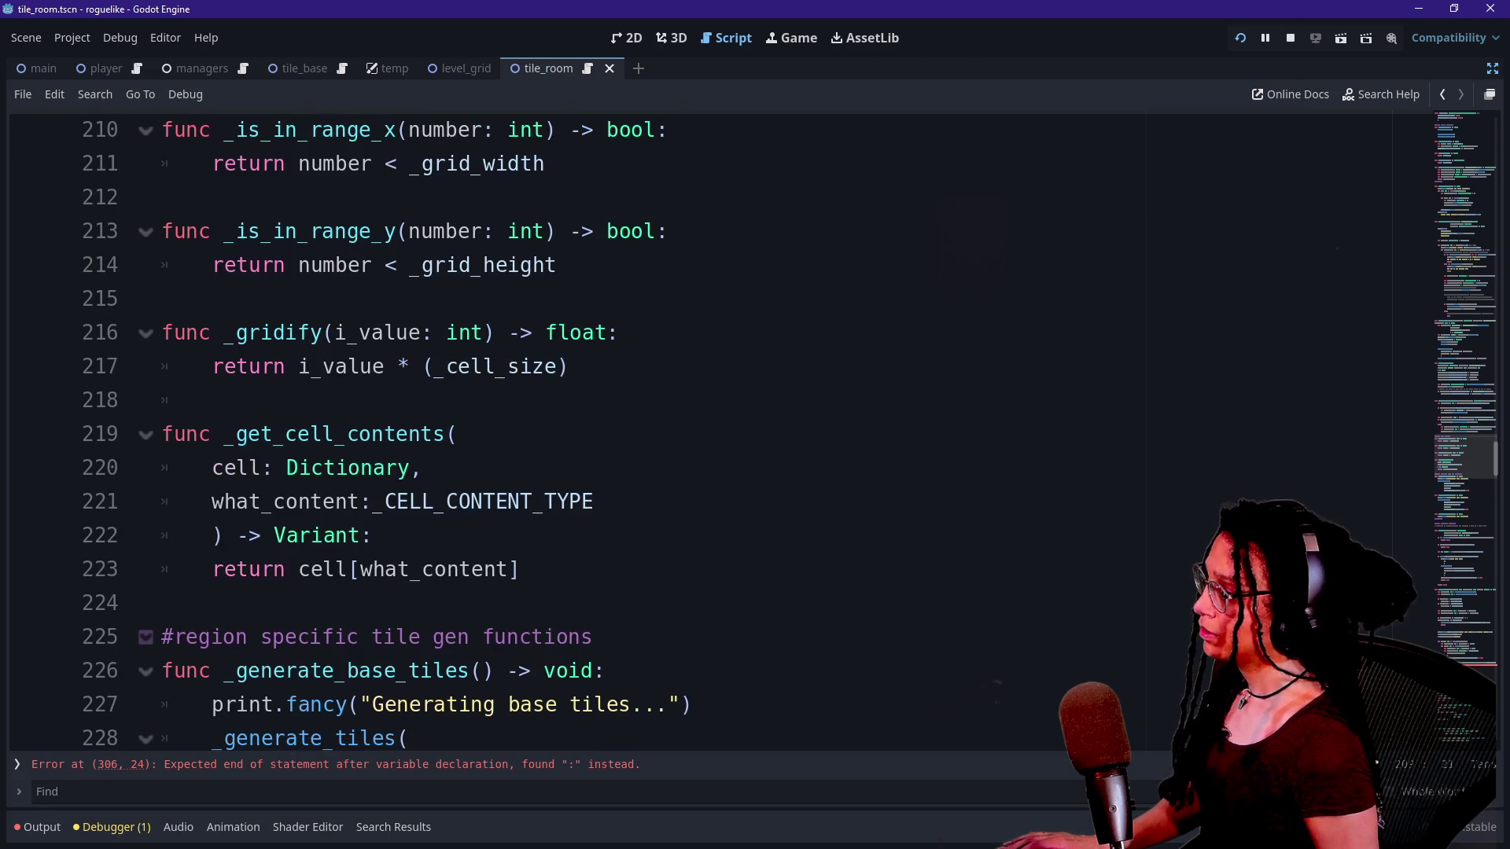
click(522, 569)
key(Return)
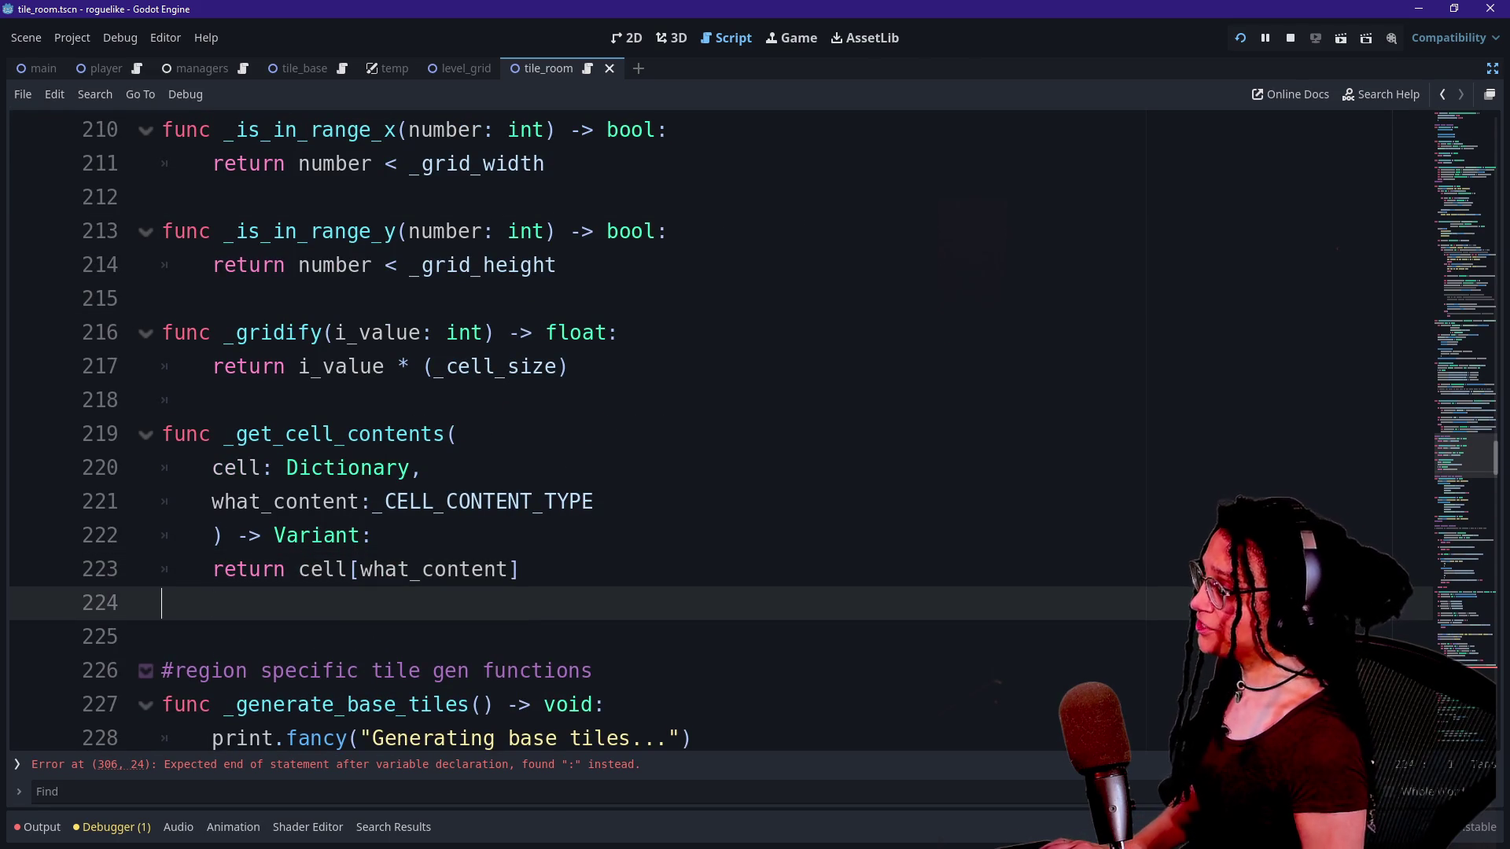
text(#endregion)
Select parts of the _get_cell_contents parameter and return-type lines in the helper.
click(425, 467)
click(376, 535)
key(shift+Up)
key(shift+Down)
click(519, 569)
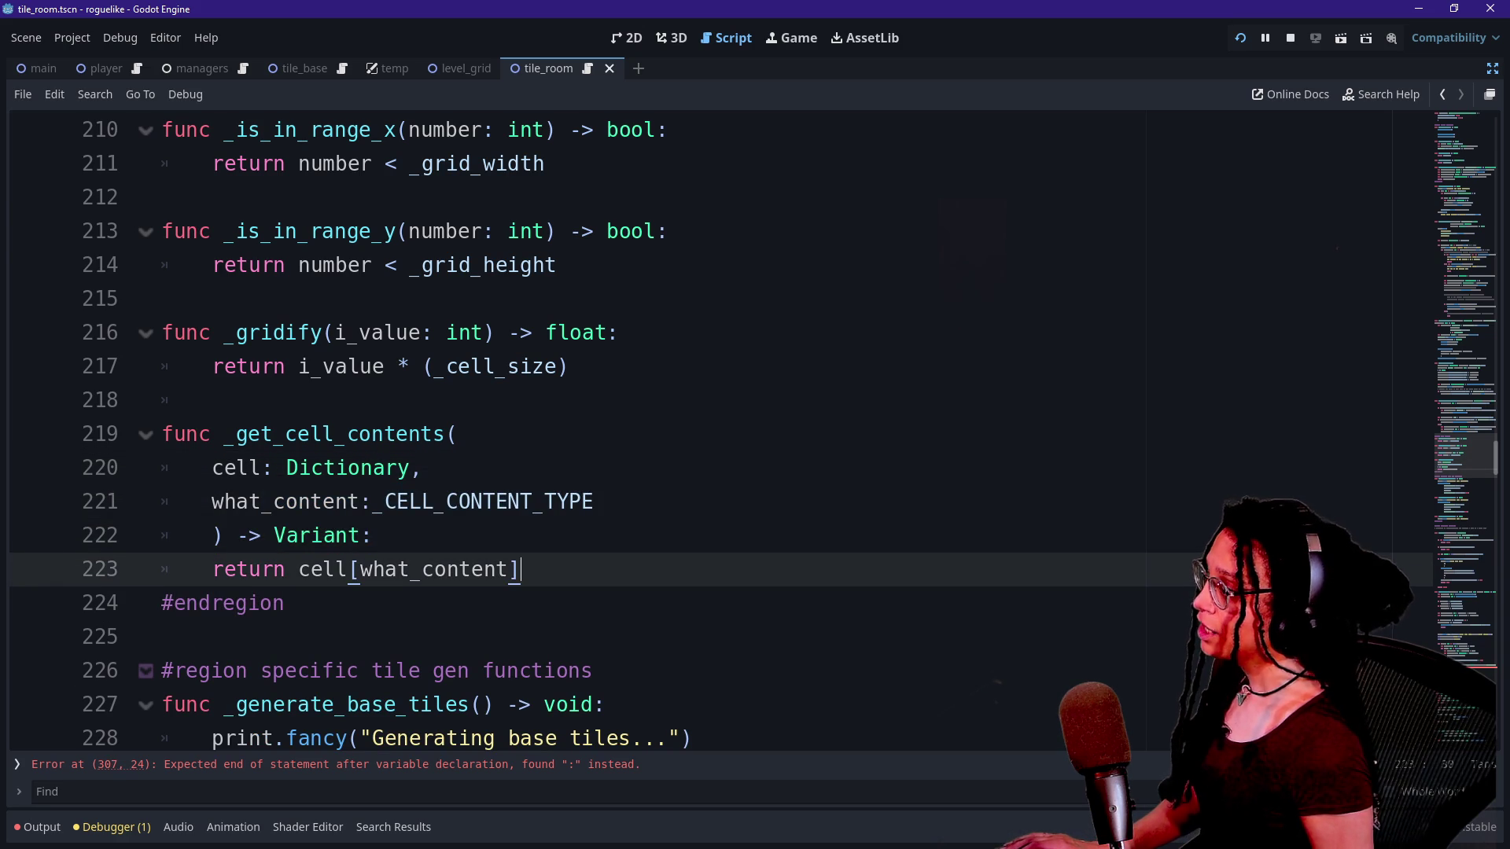
drag(519, 569, 236, 502)
click(236, 502)
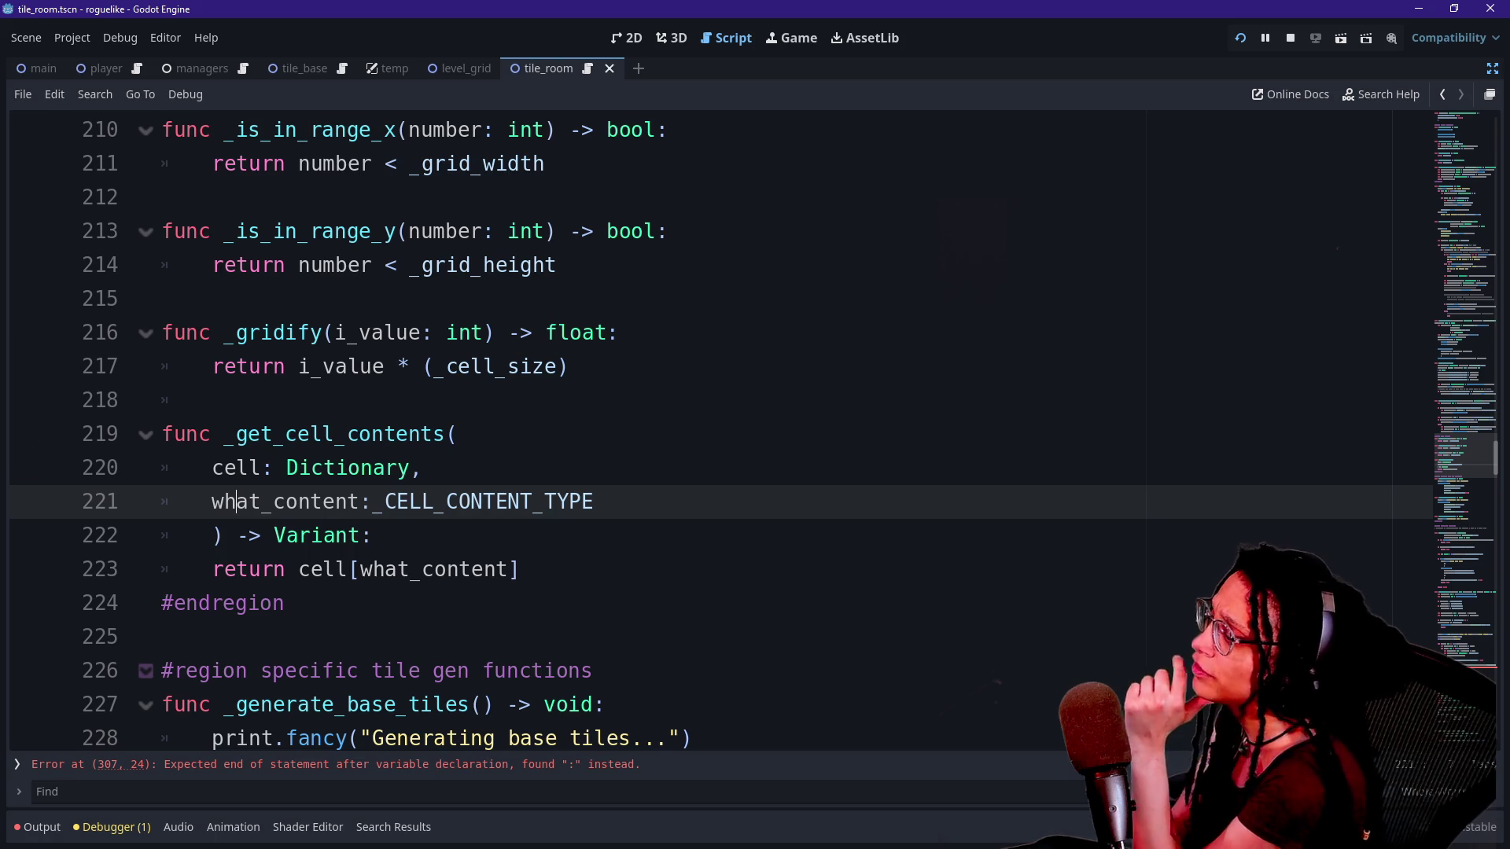
drag(385, 501, 583, 502)
click(583, 502)
key(Down)
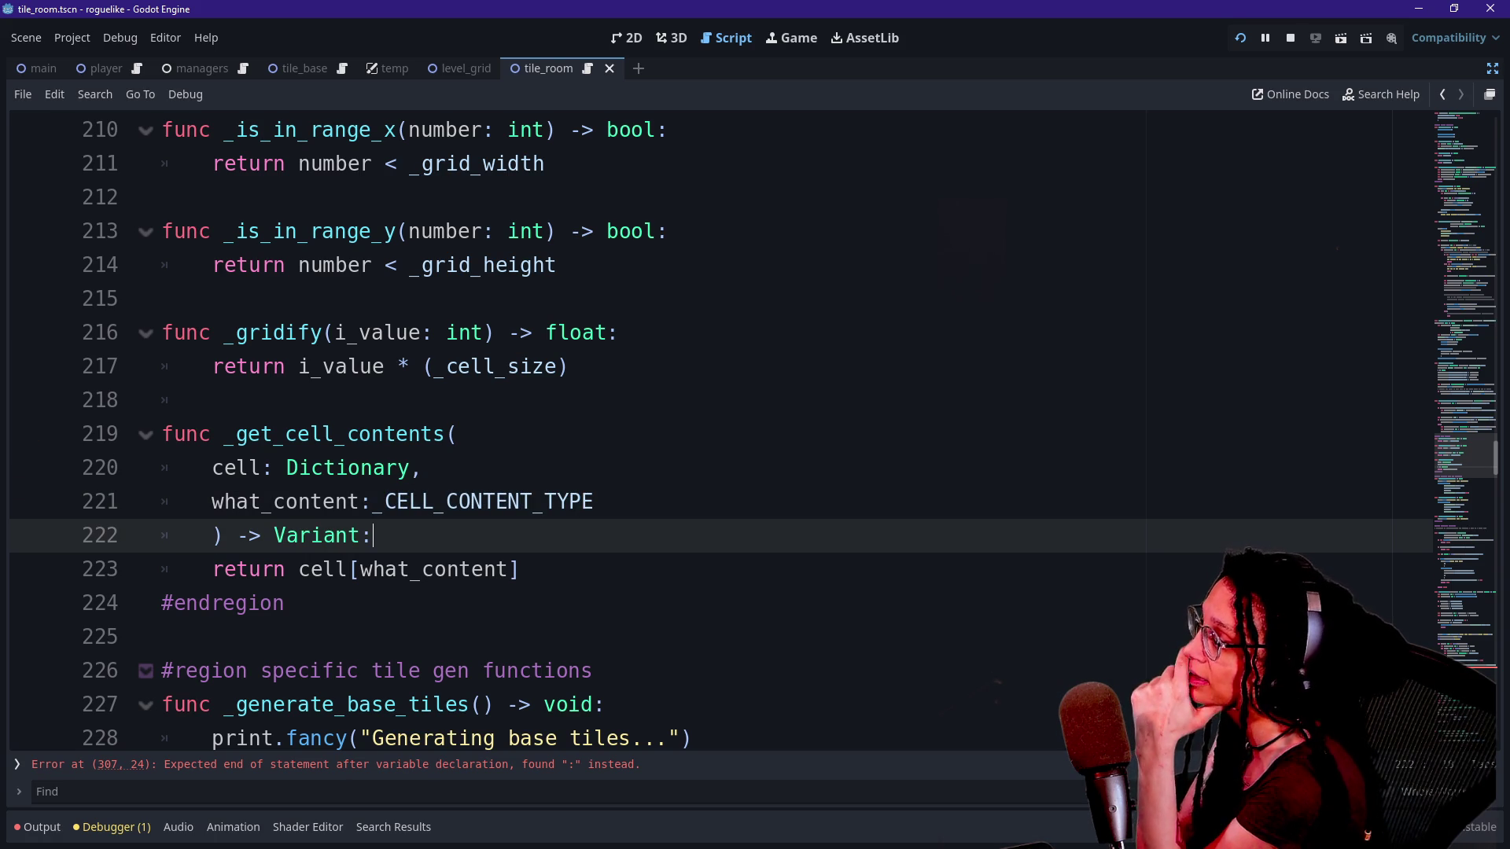
scroll(566, 431, down, 20)
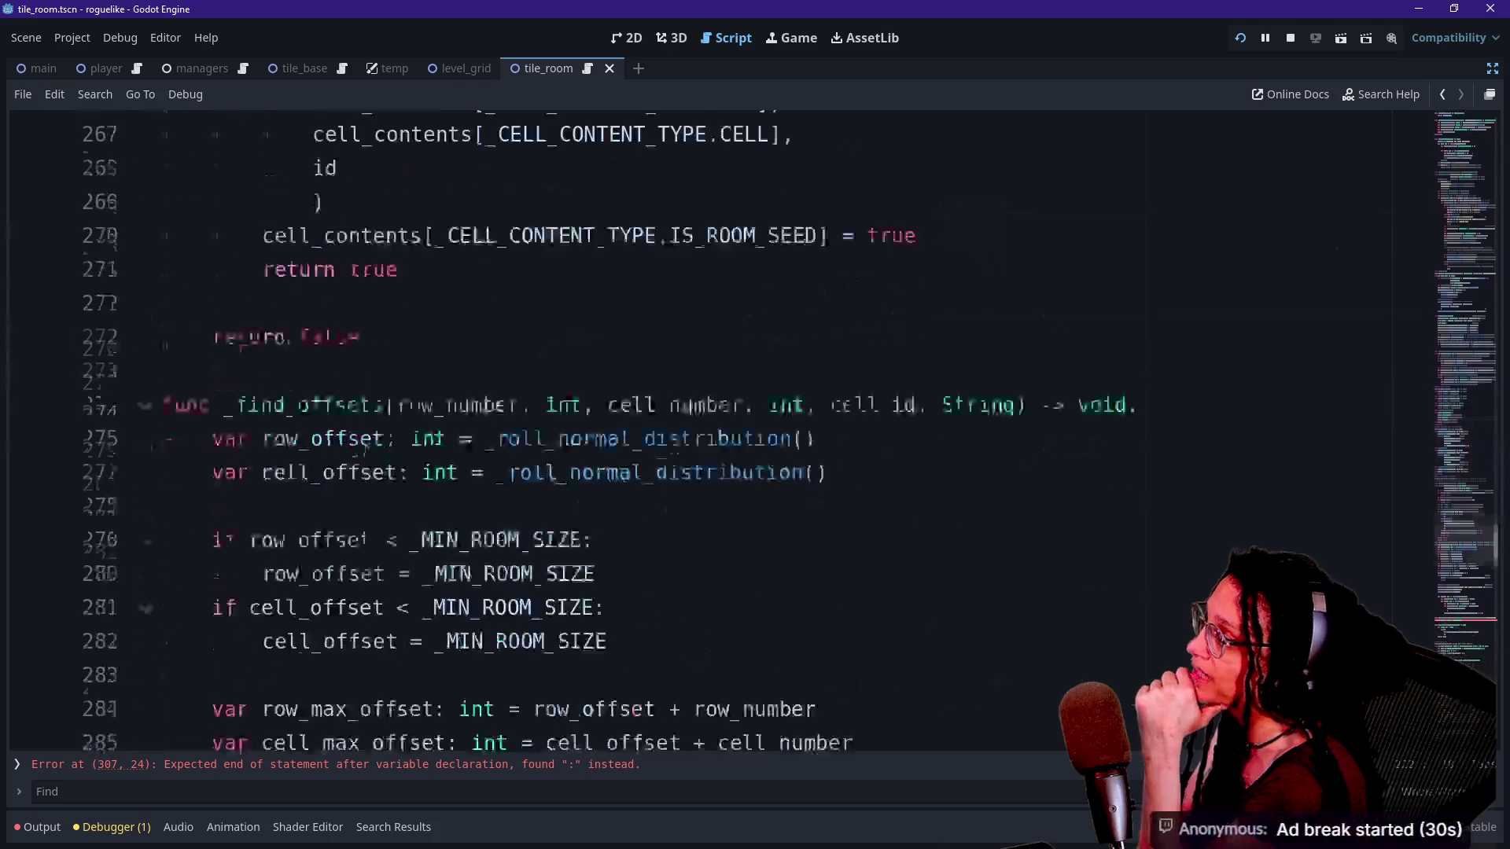
Complete the new declaration on line 219 as func _get_cell_contents.
text(e)
click(286, 401)
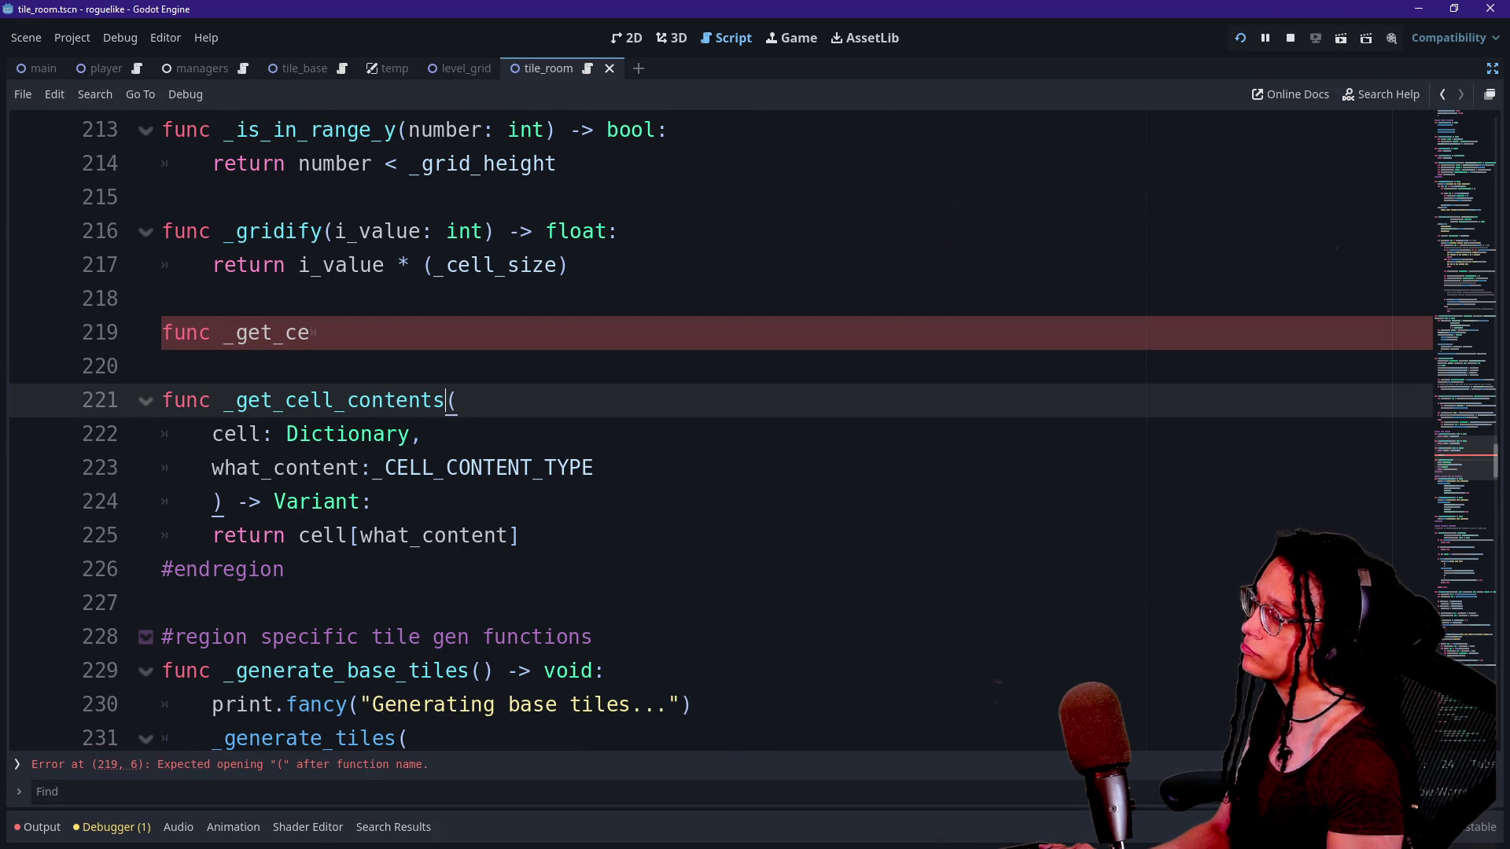
click(314, 333)
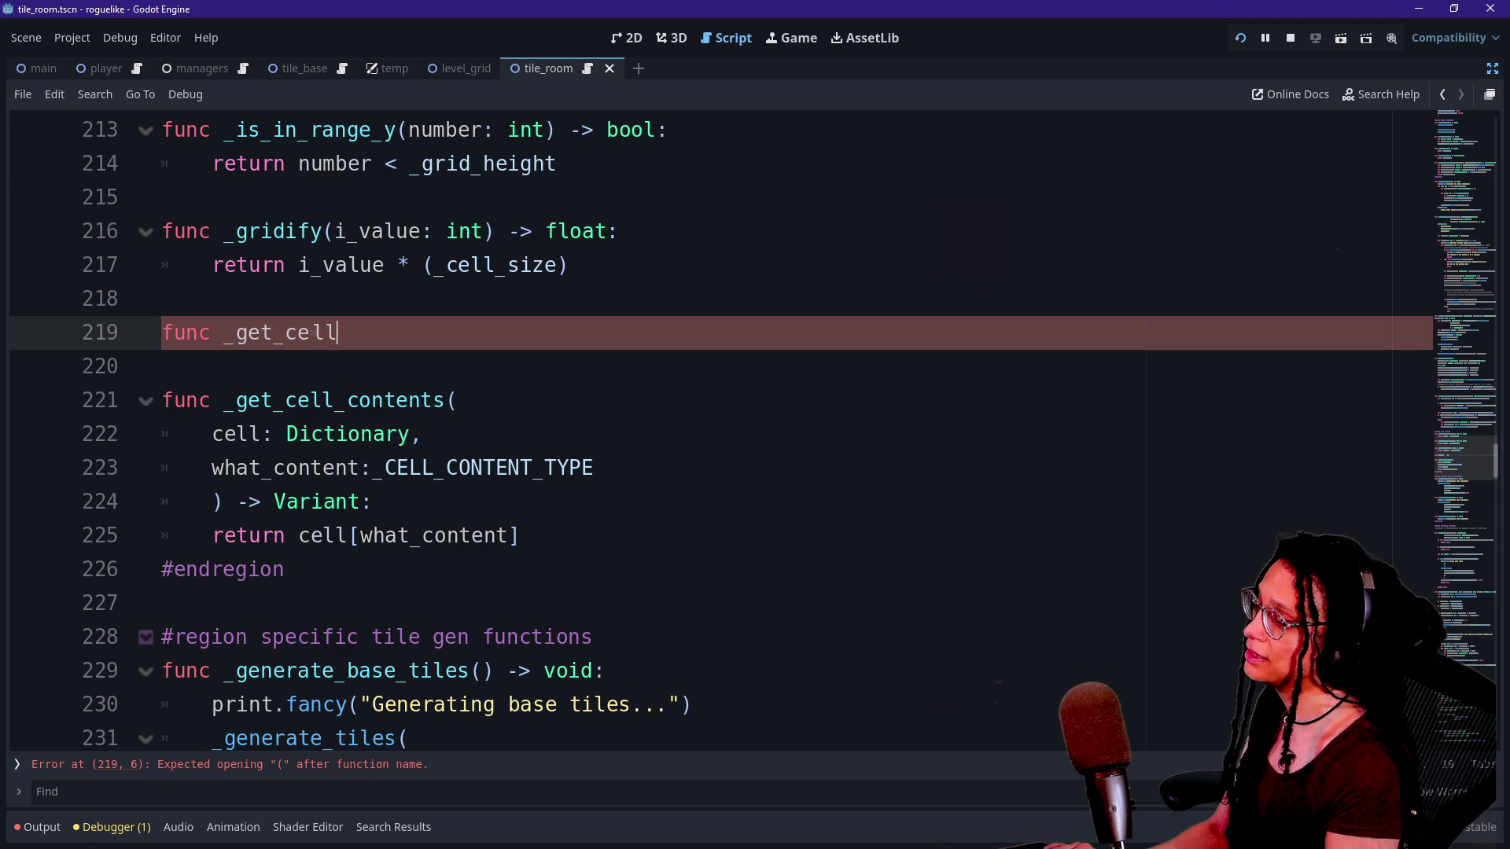
text(_contnt)
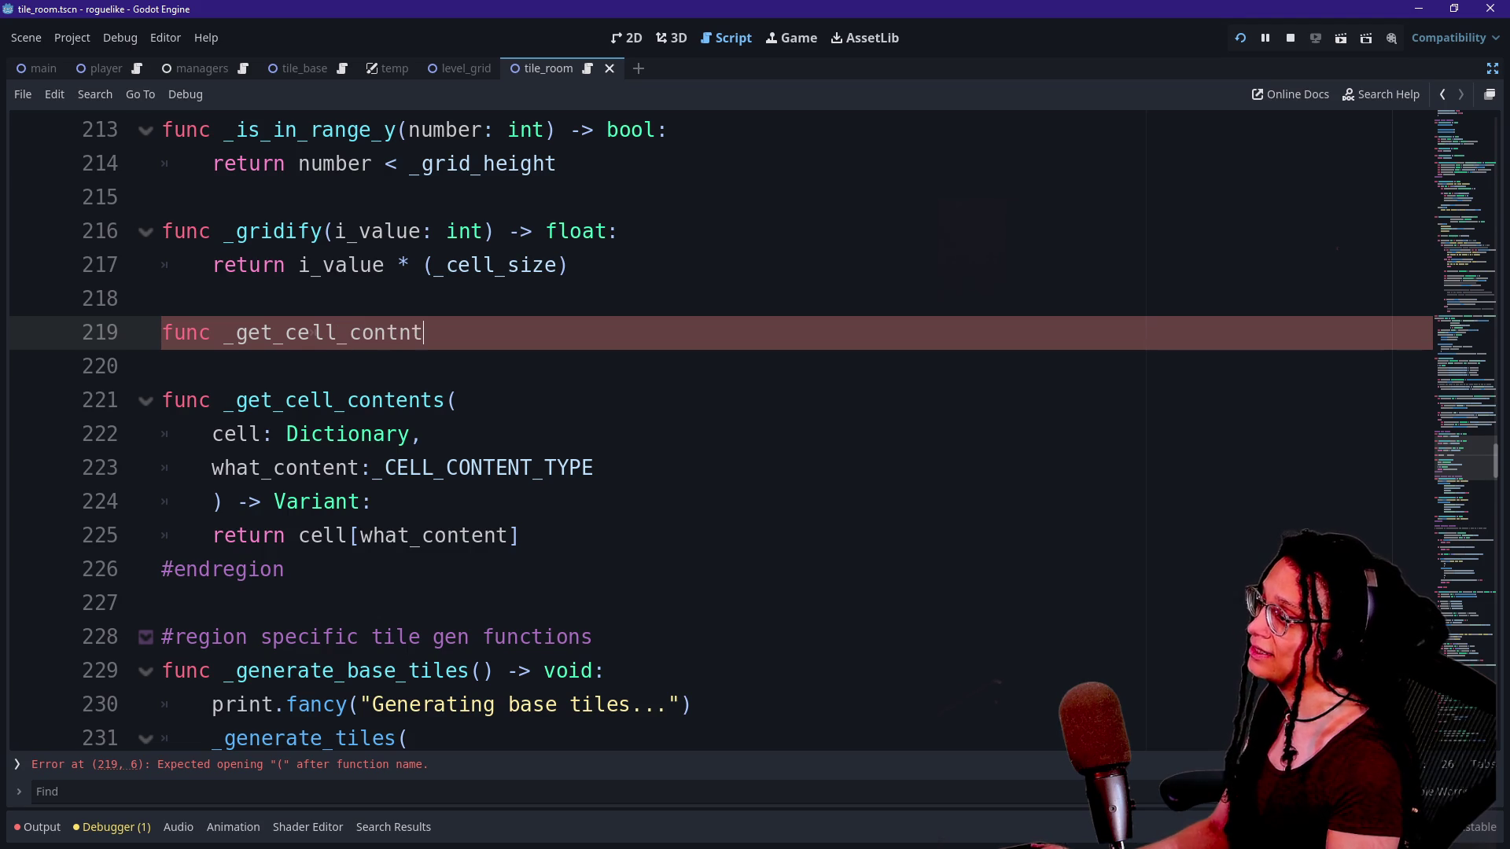
key(BackSpace)
key(BackSpace)
text(ents)
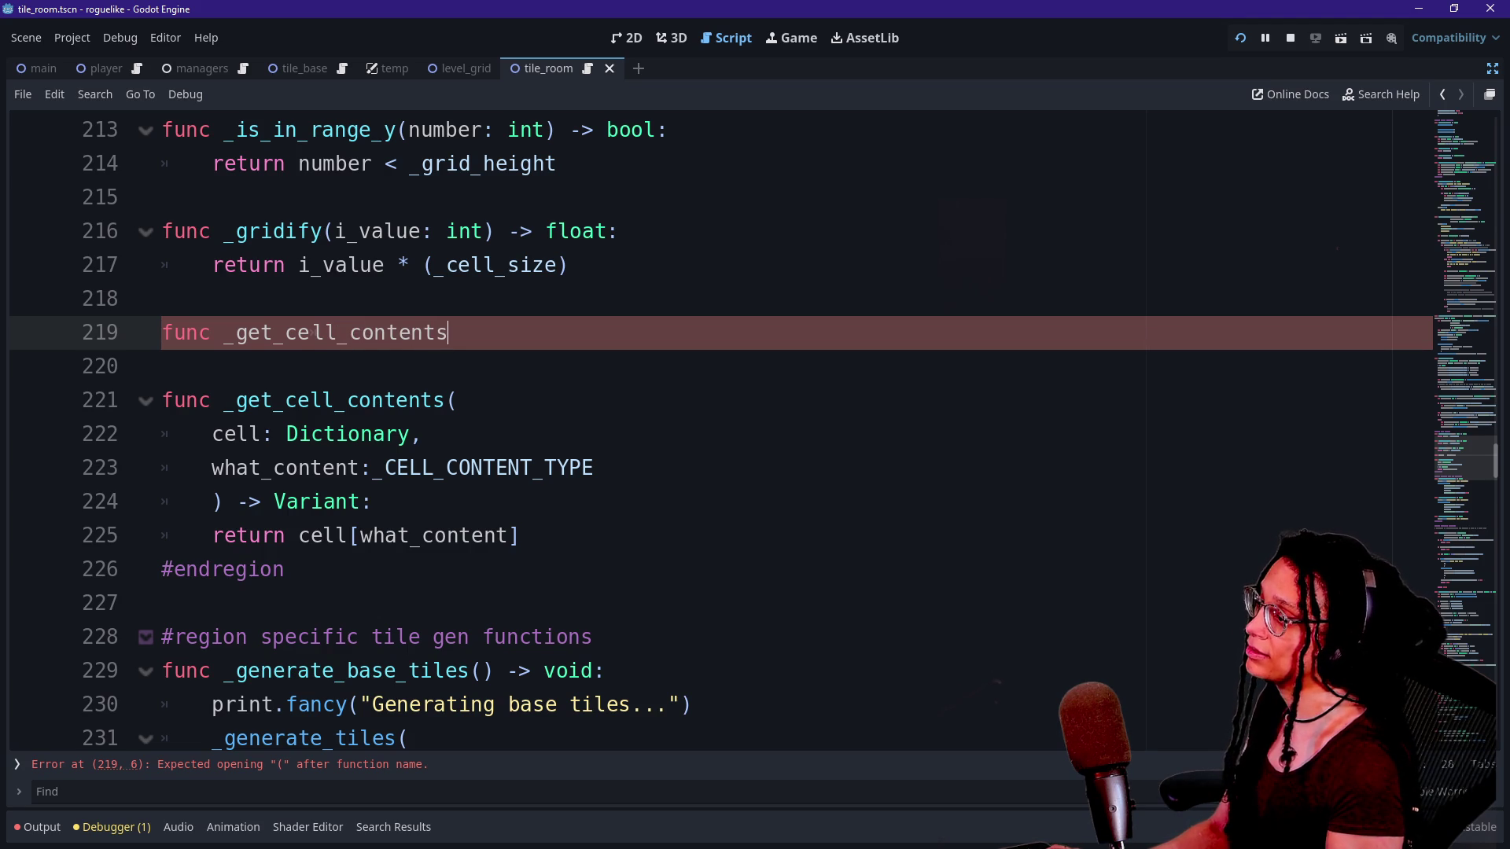
Rename the old helper and its call in _is_tile to _get_cell_content.
key(Down)
key(Down)
key(BackSpace)
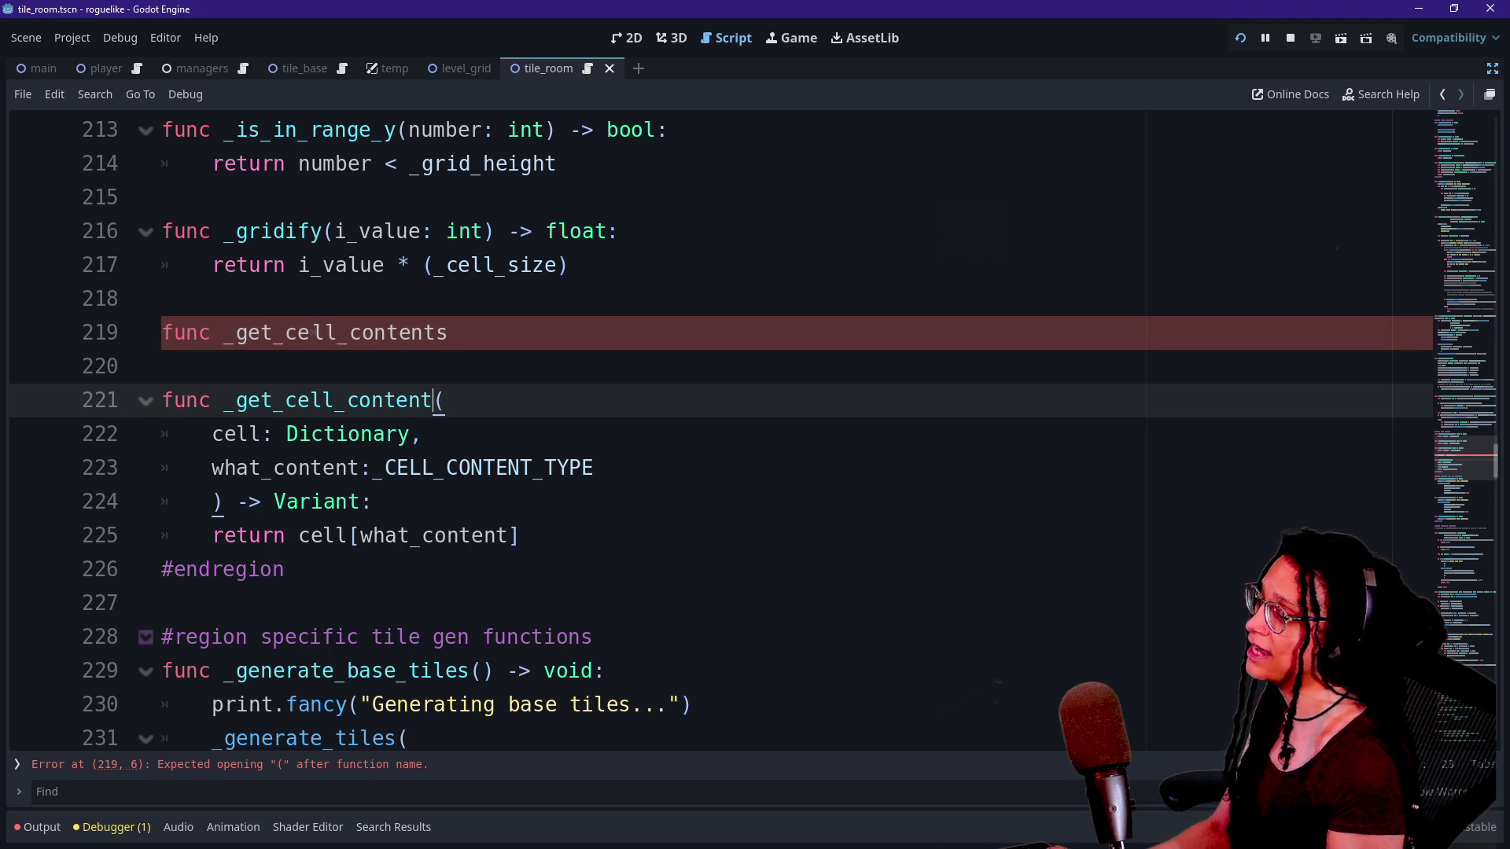
key(ctrl+Left)
key(ctrl+shift+Right)
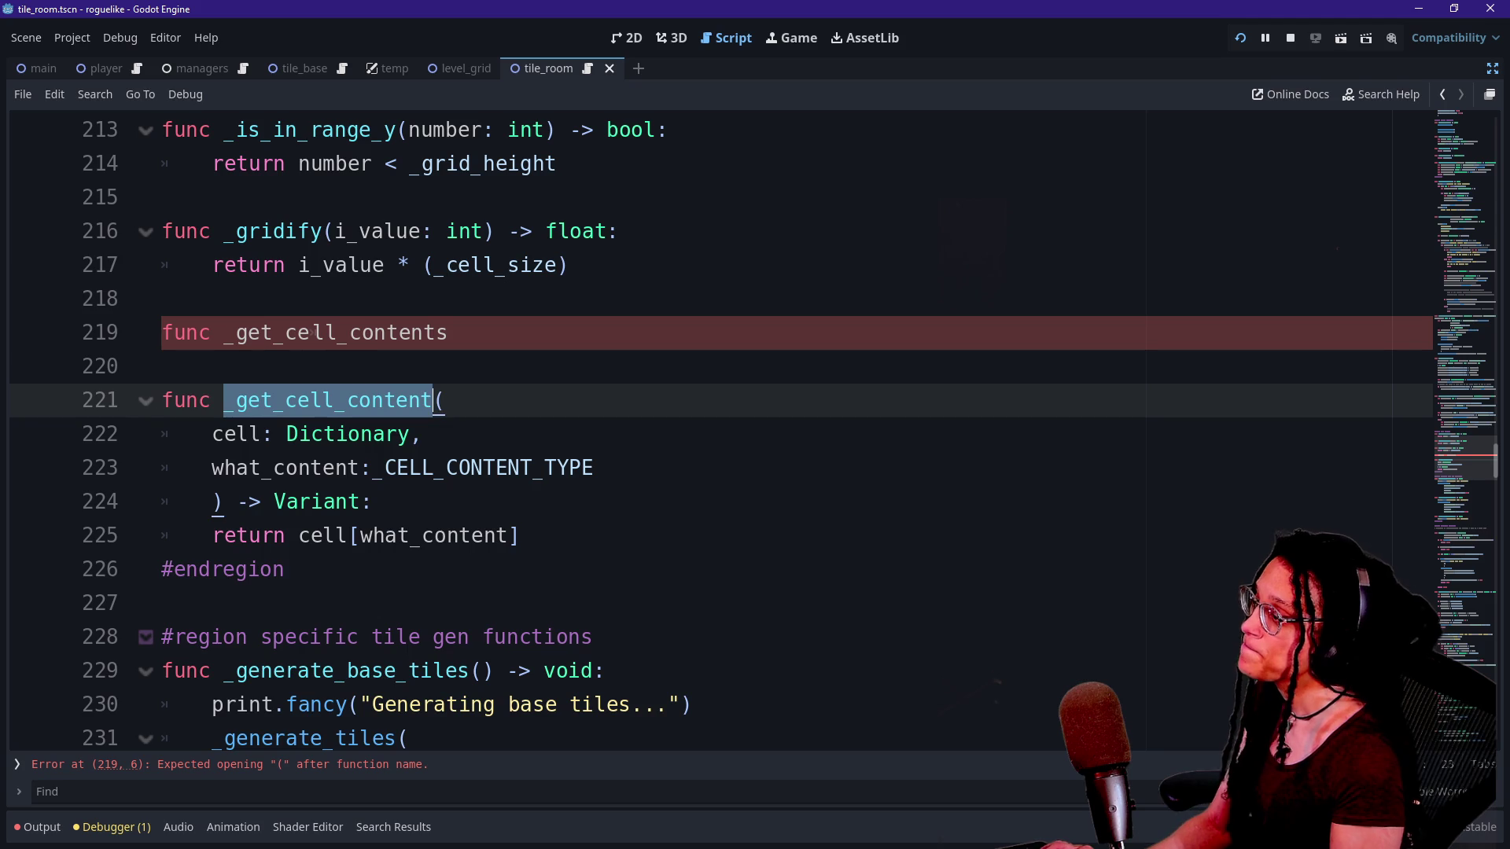
key(ctrl+d)
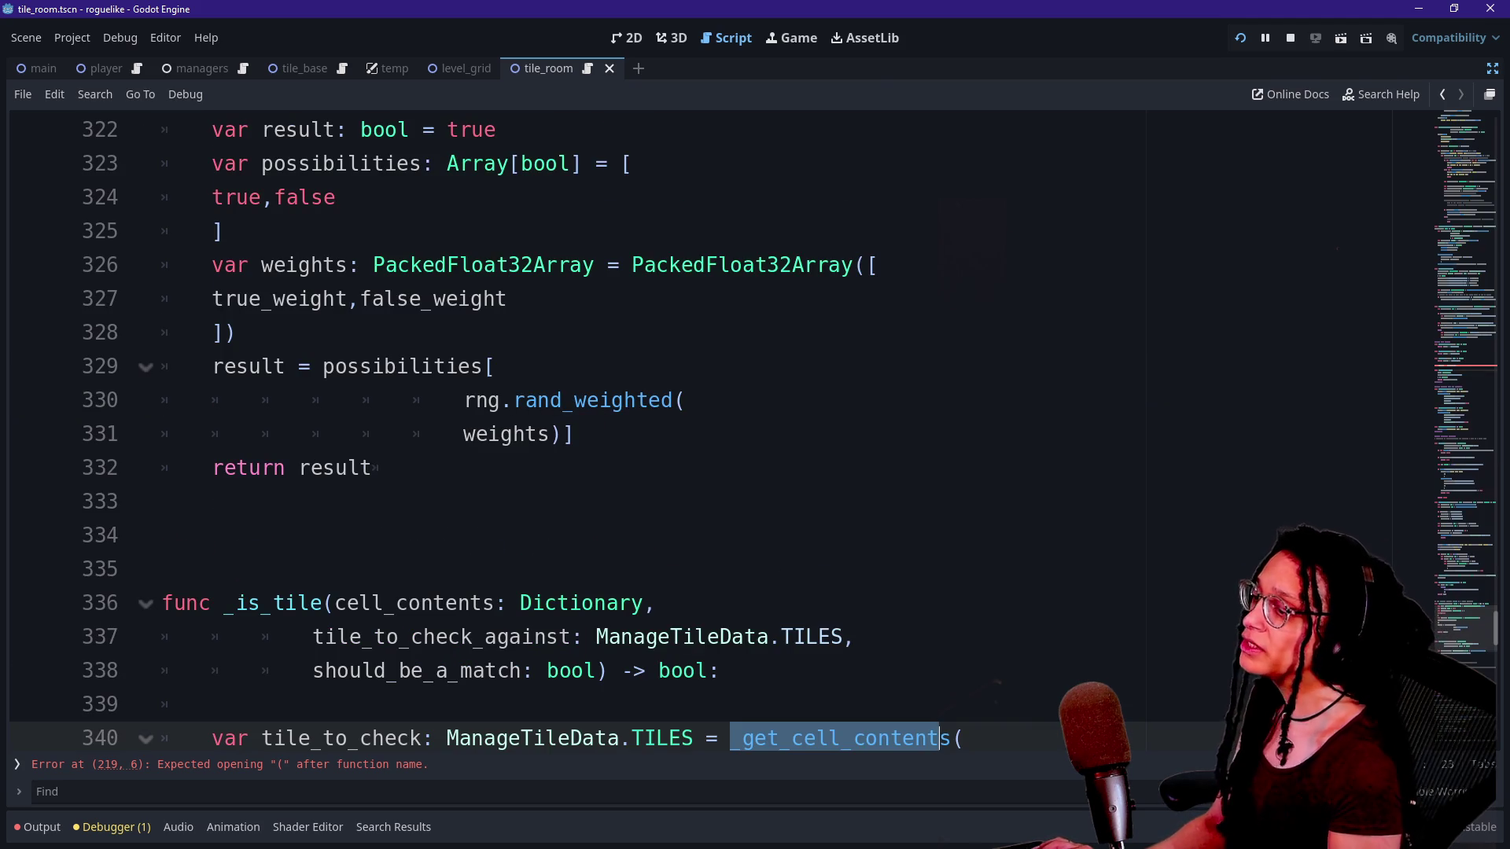
key(Escape)
key(Delete)
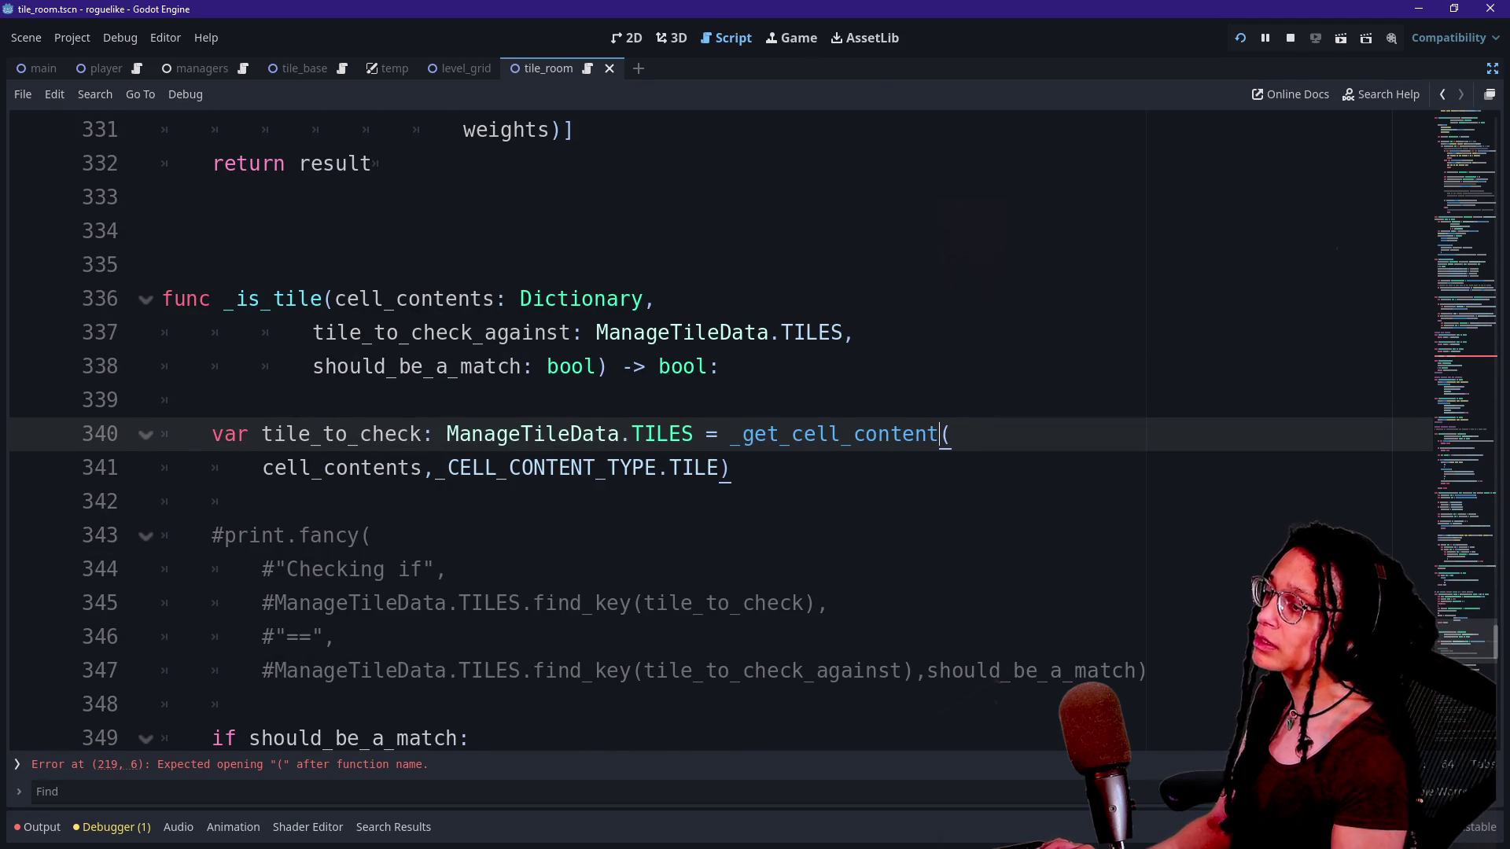
key(ctrl+Left)
key(ctrl+shift+Right)
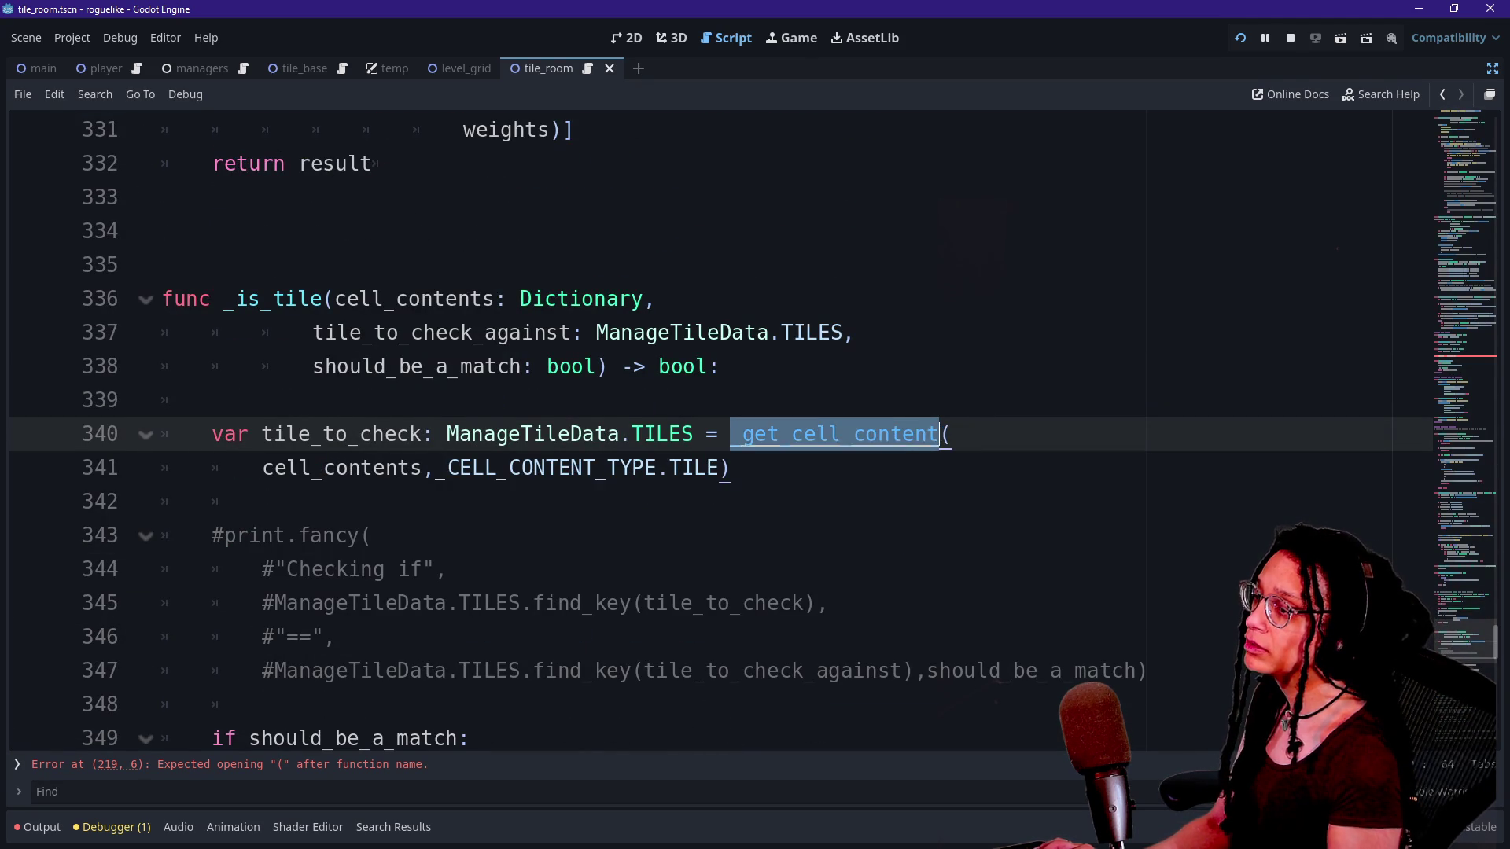
key(ctrl+d)
Add the opening parenthesis to the new _get_cell_contents declaration.
scroll(708, 433, up, 2)
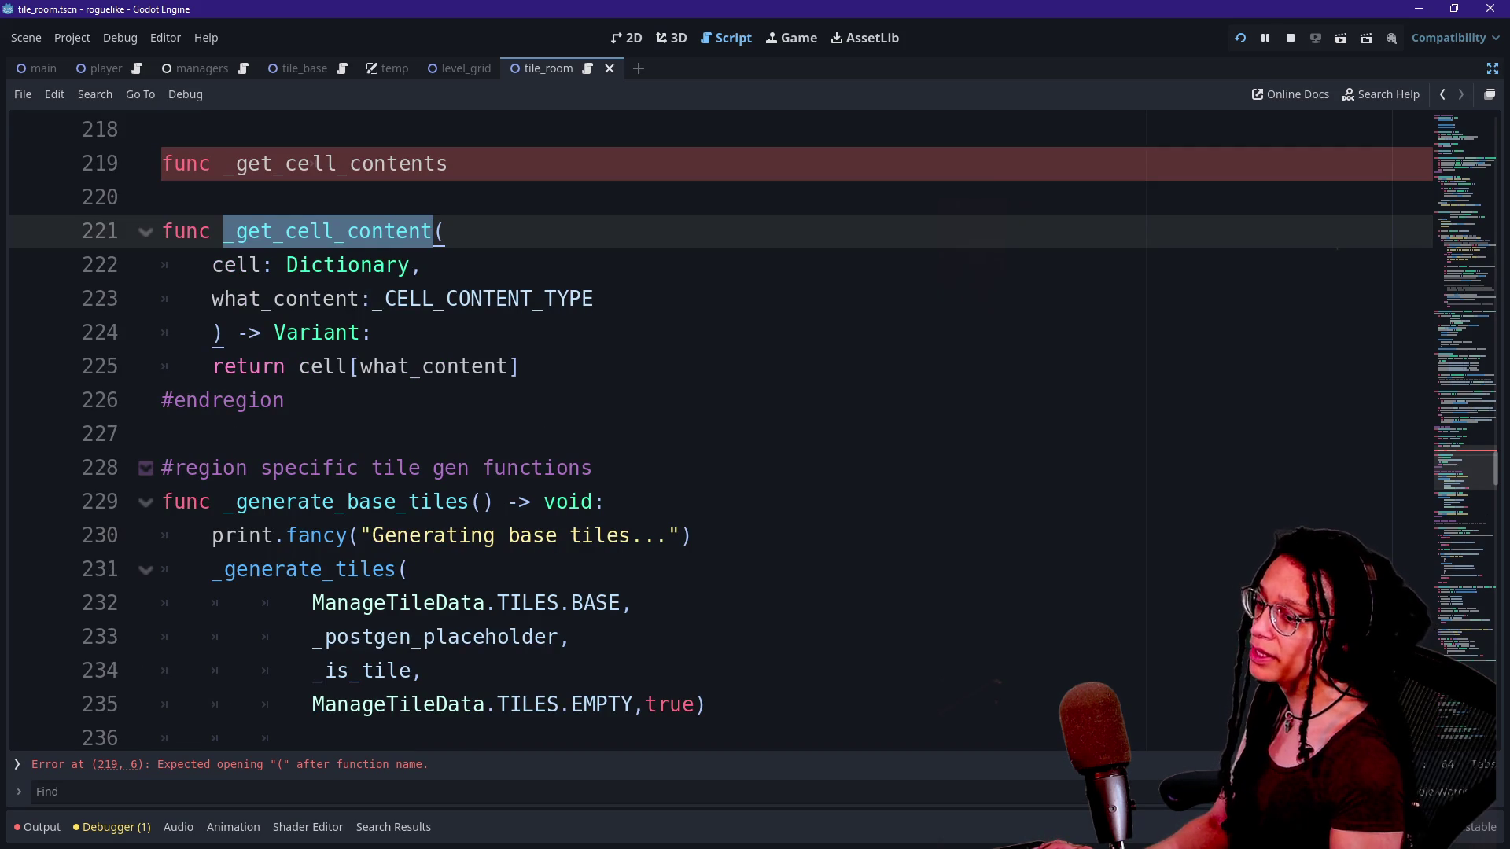
click(410, 299)
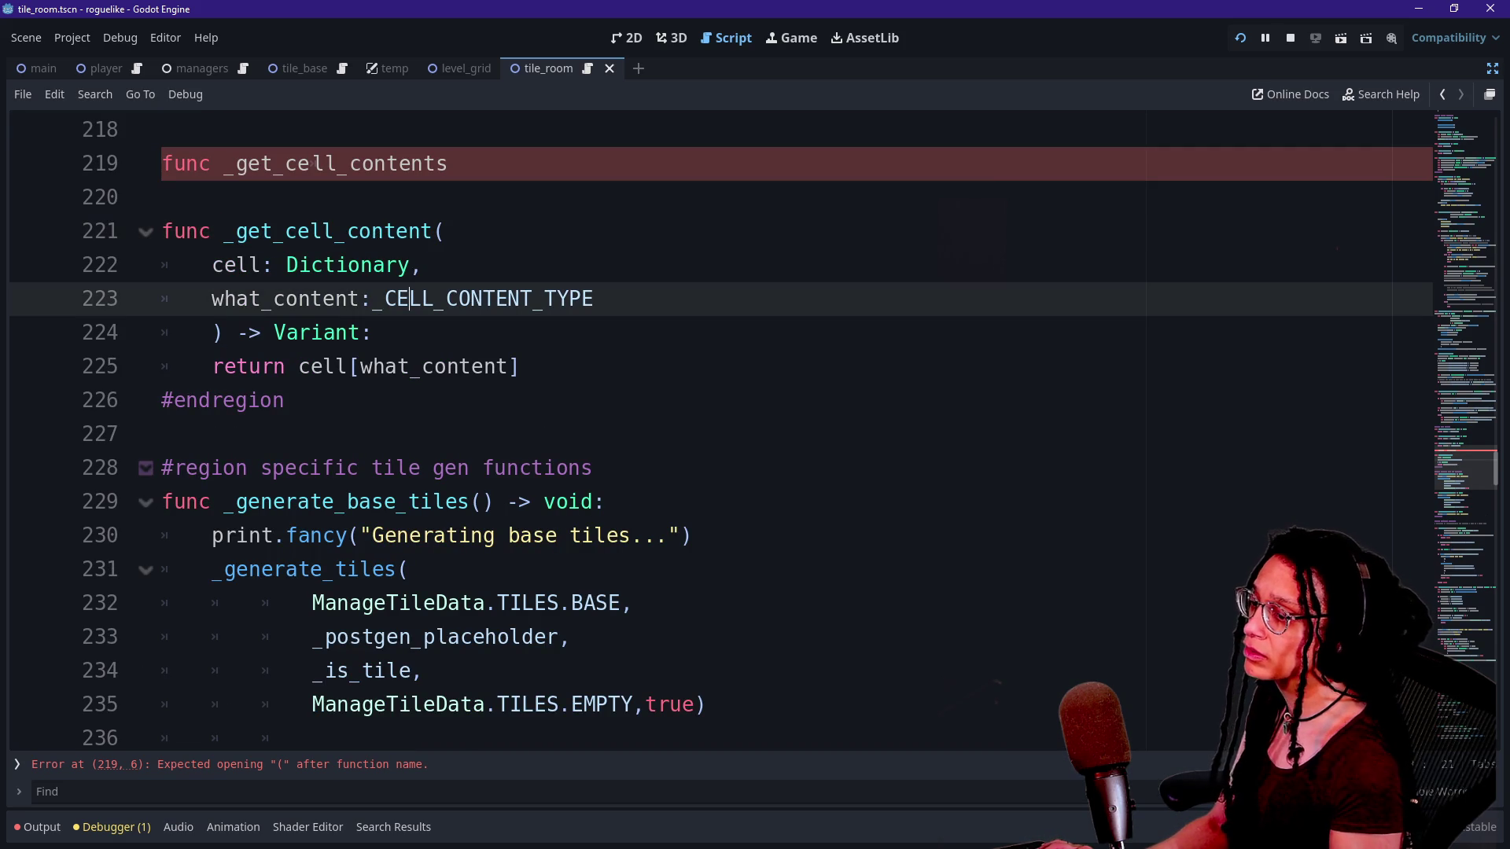
scroll(720, 428, up, 1)
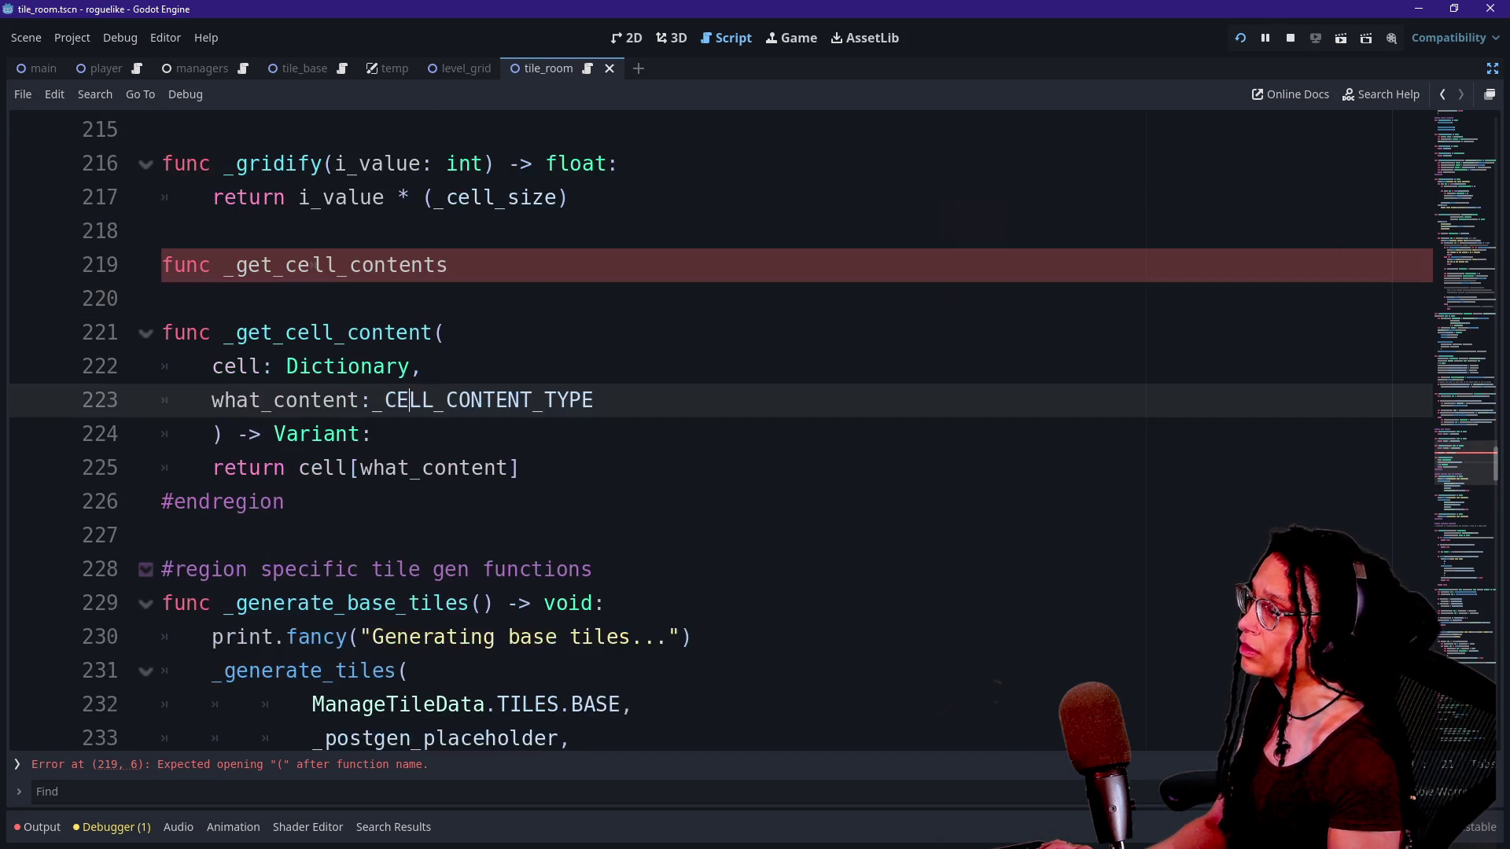
click(452, 265)
text(()
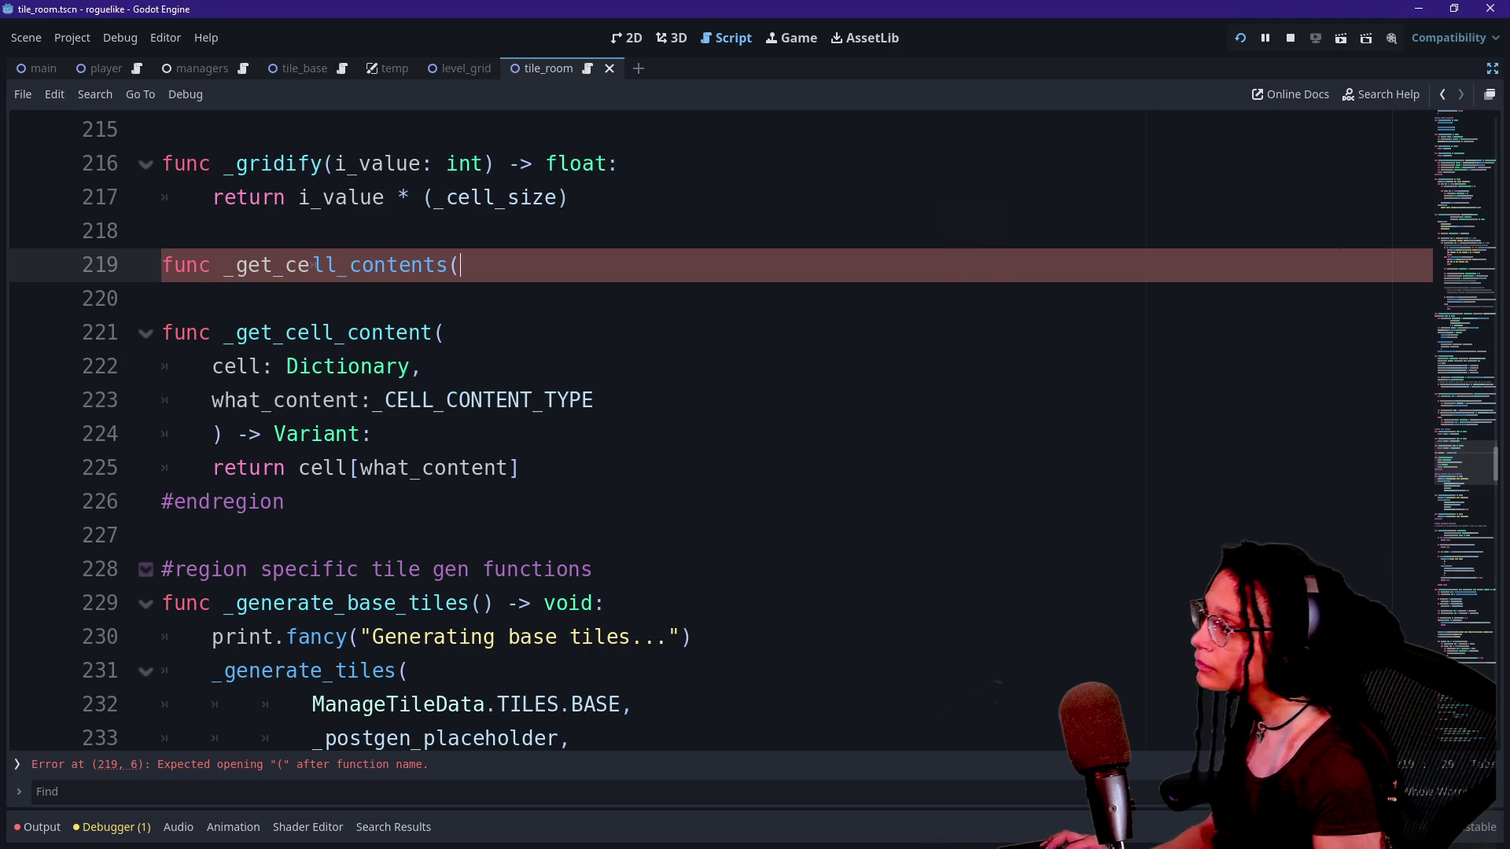
Add the parameters row_number:int and cell_number:int on separate lines.
click(311, 265)
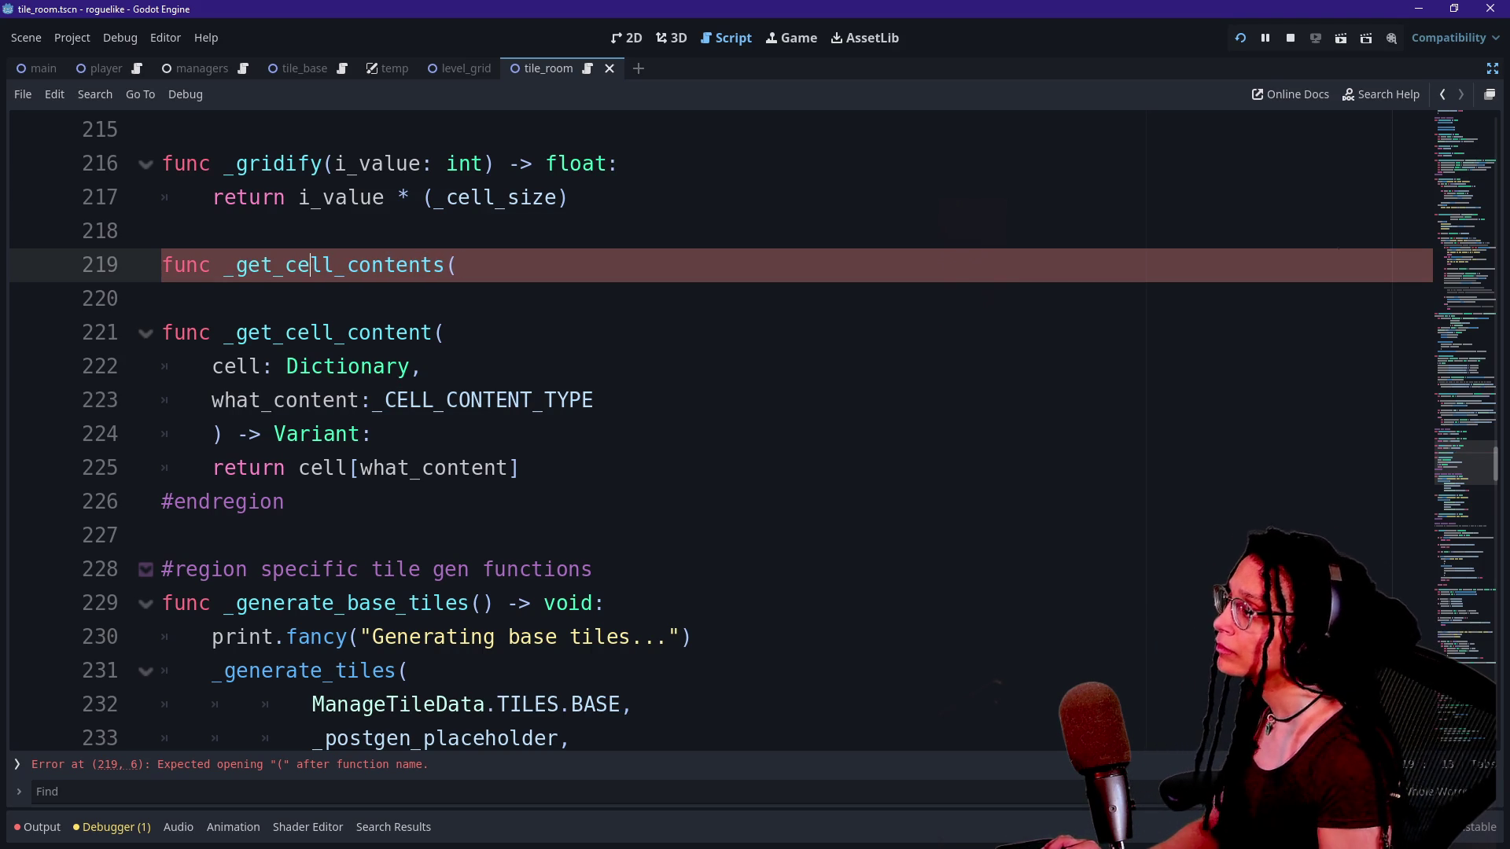
key(End)
key(Return)
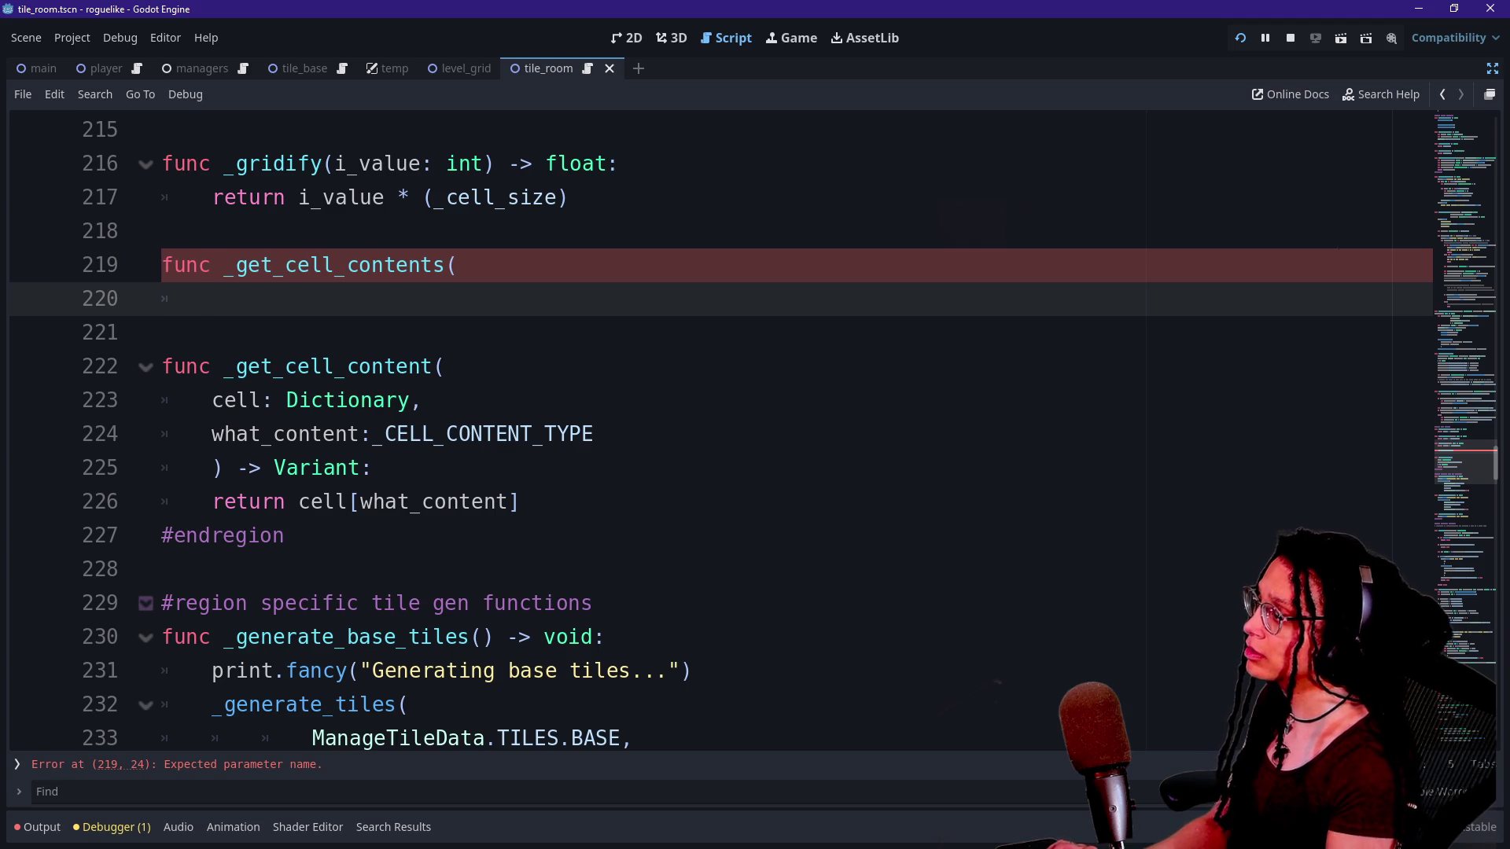
text(row_Numbe)
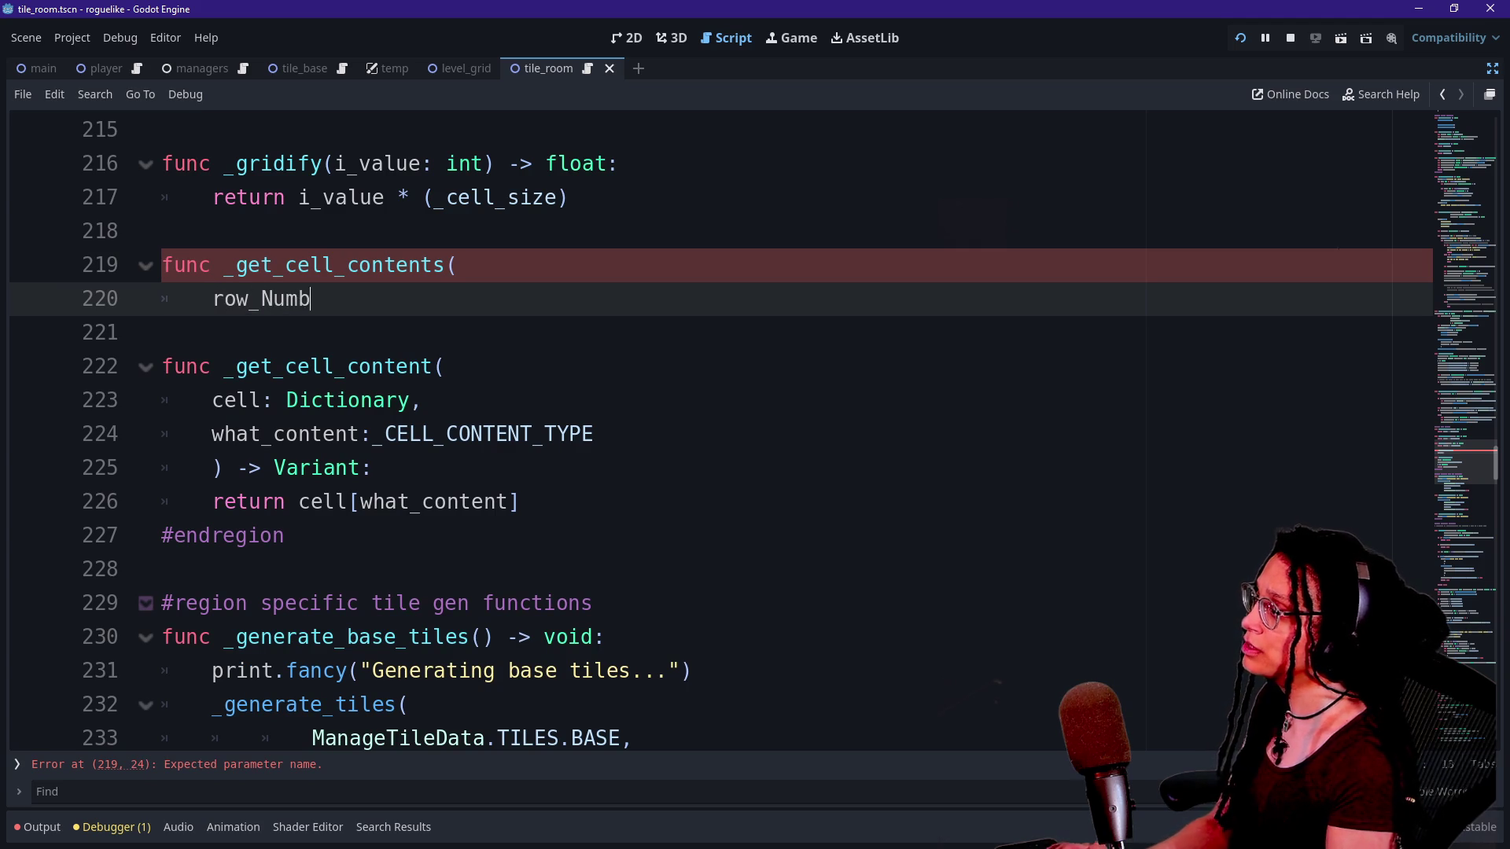
key(BackSpace)
key(BackSpace)
key(BackSpace)
text(num)
key(BackSpace)
key(BackSpace)
key(BackSpace)
text(number:int)
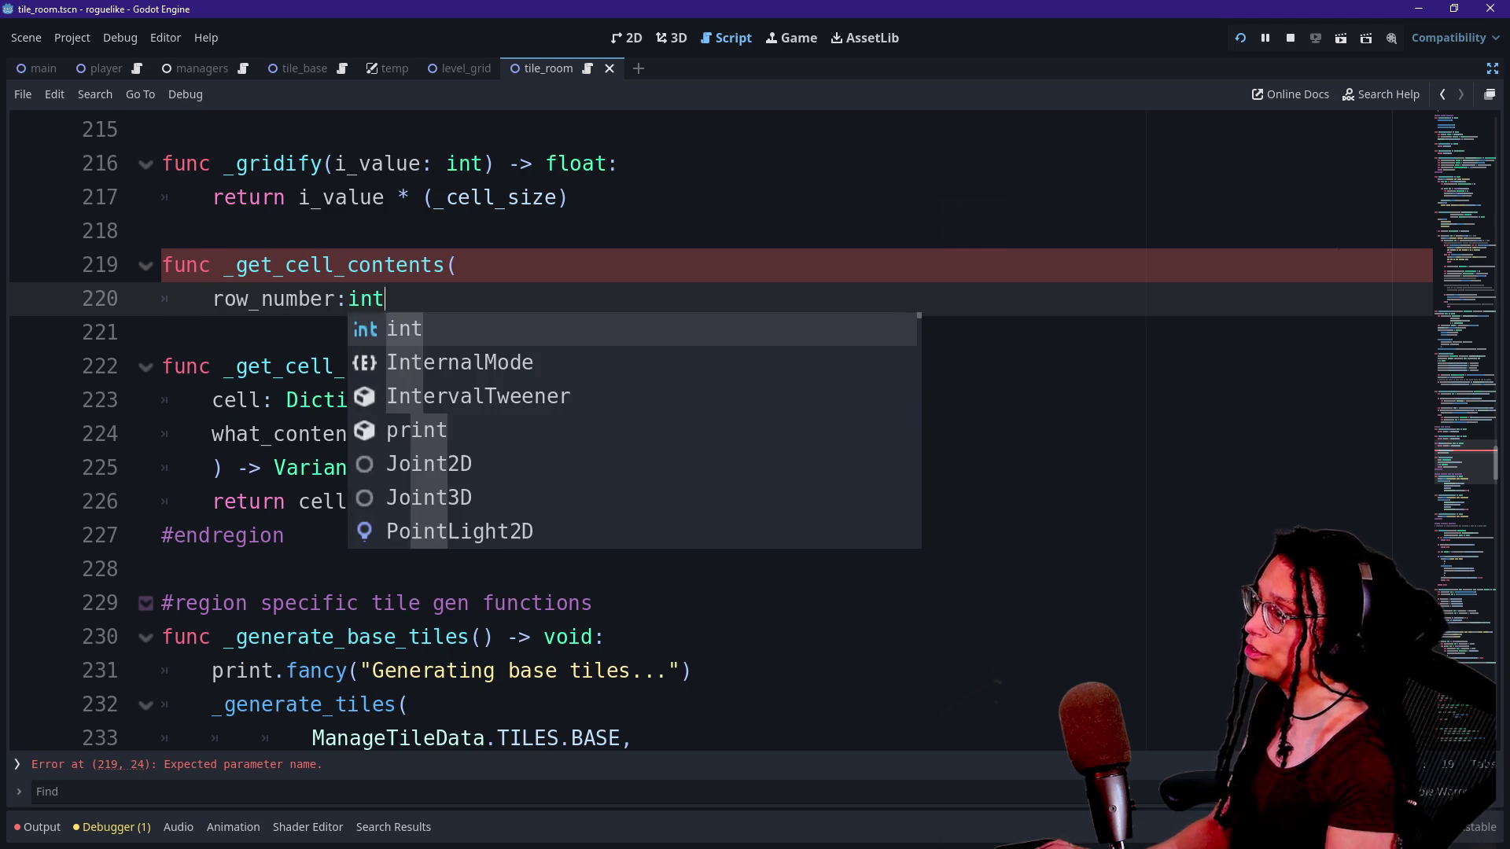
text(,)
key(Return)
text(cell_)
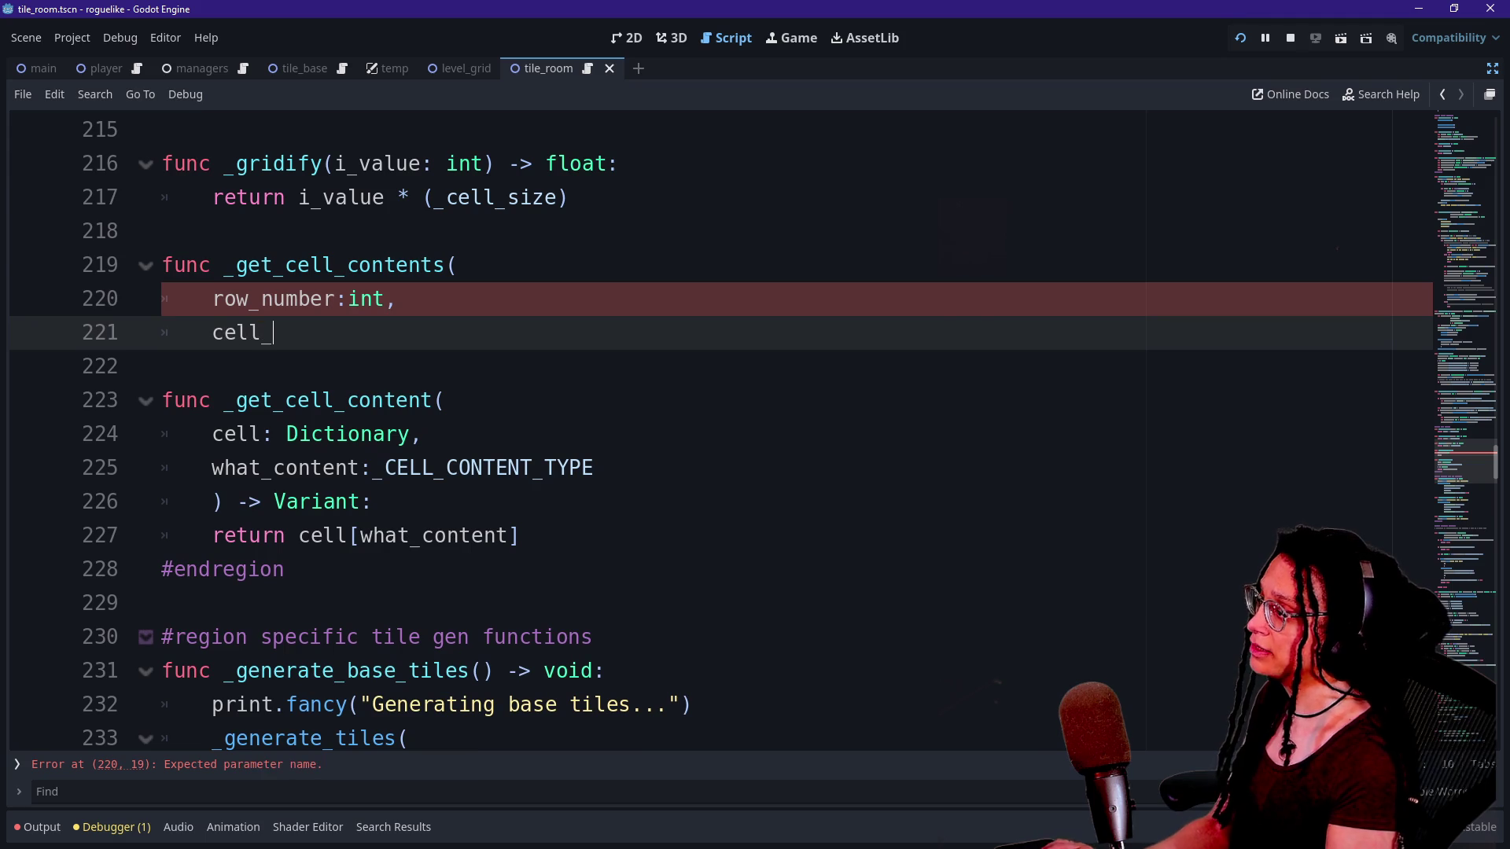
text(number: int)
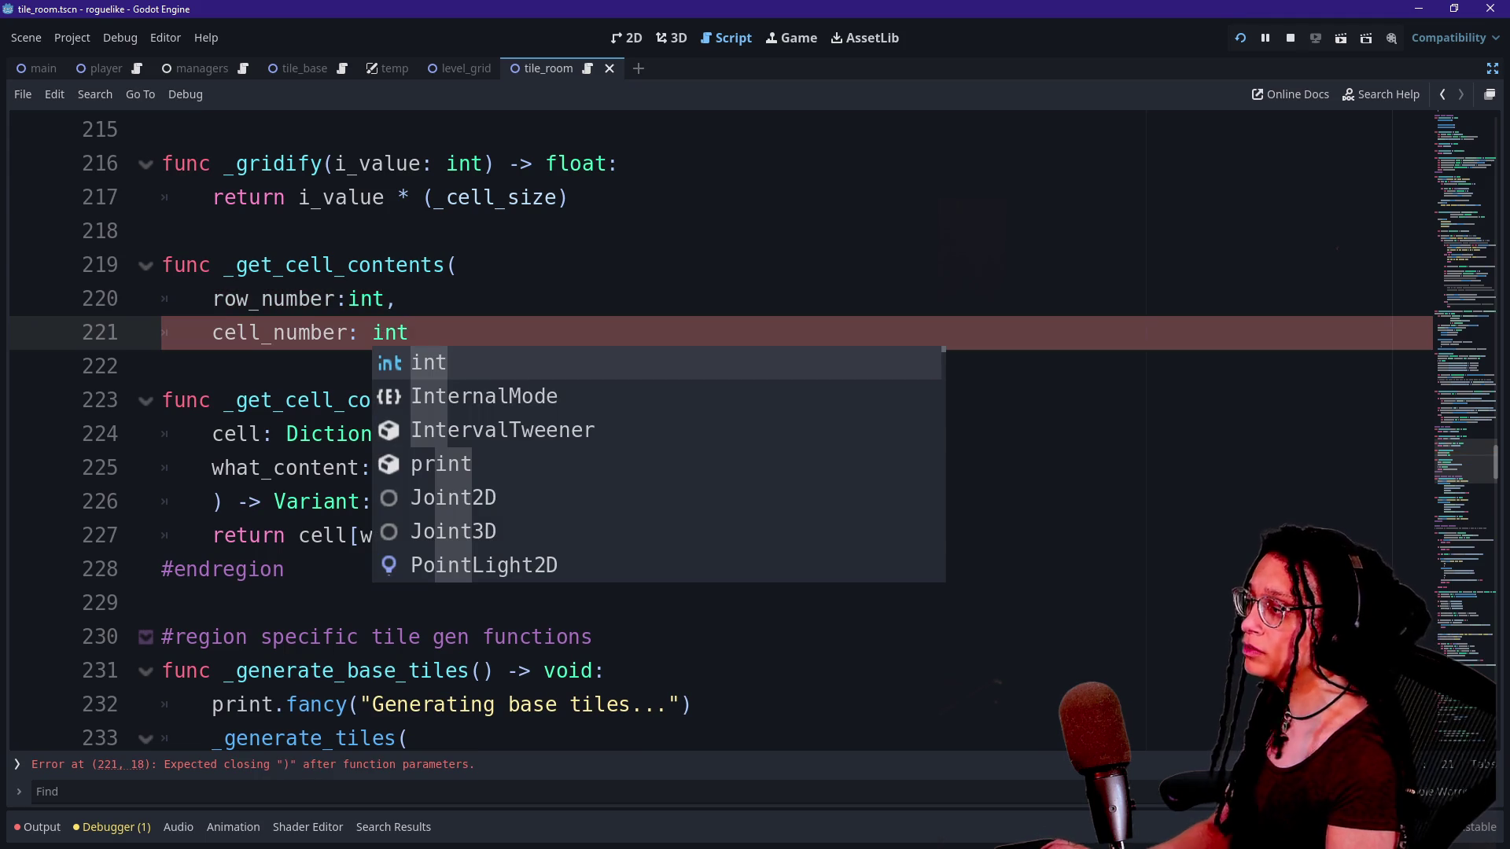
key(BackSpace)
key(BackSpace)
key(BackSpace)
text(int,)
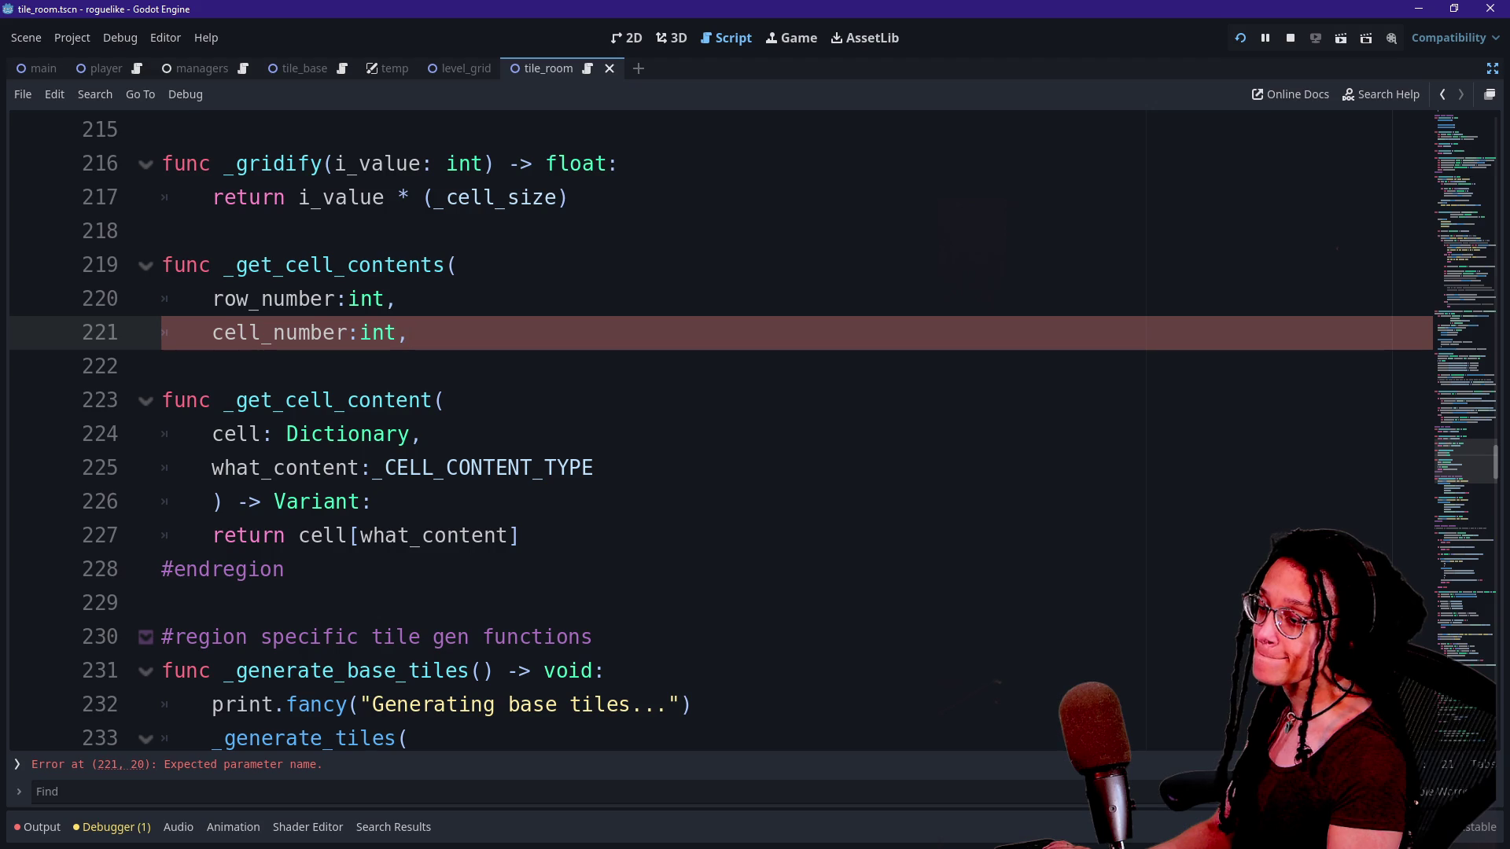
Close the parameter list and set the return type to Dictionary.
key(Return)
key(BackSpace)
key(BackSpace)
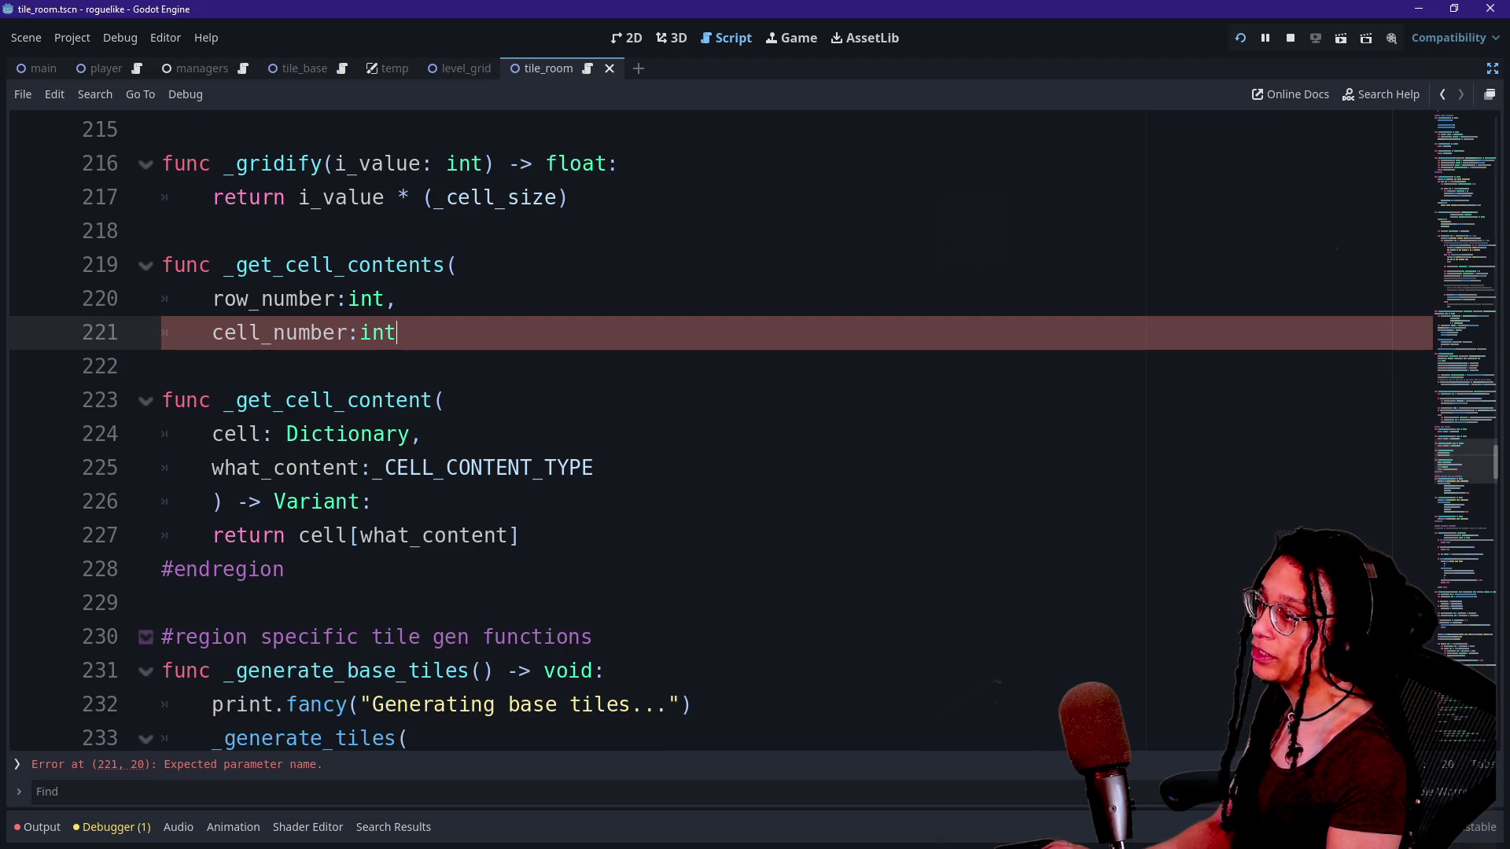
text(()
key(BackSpace)
text() )
text(-> vo)
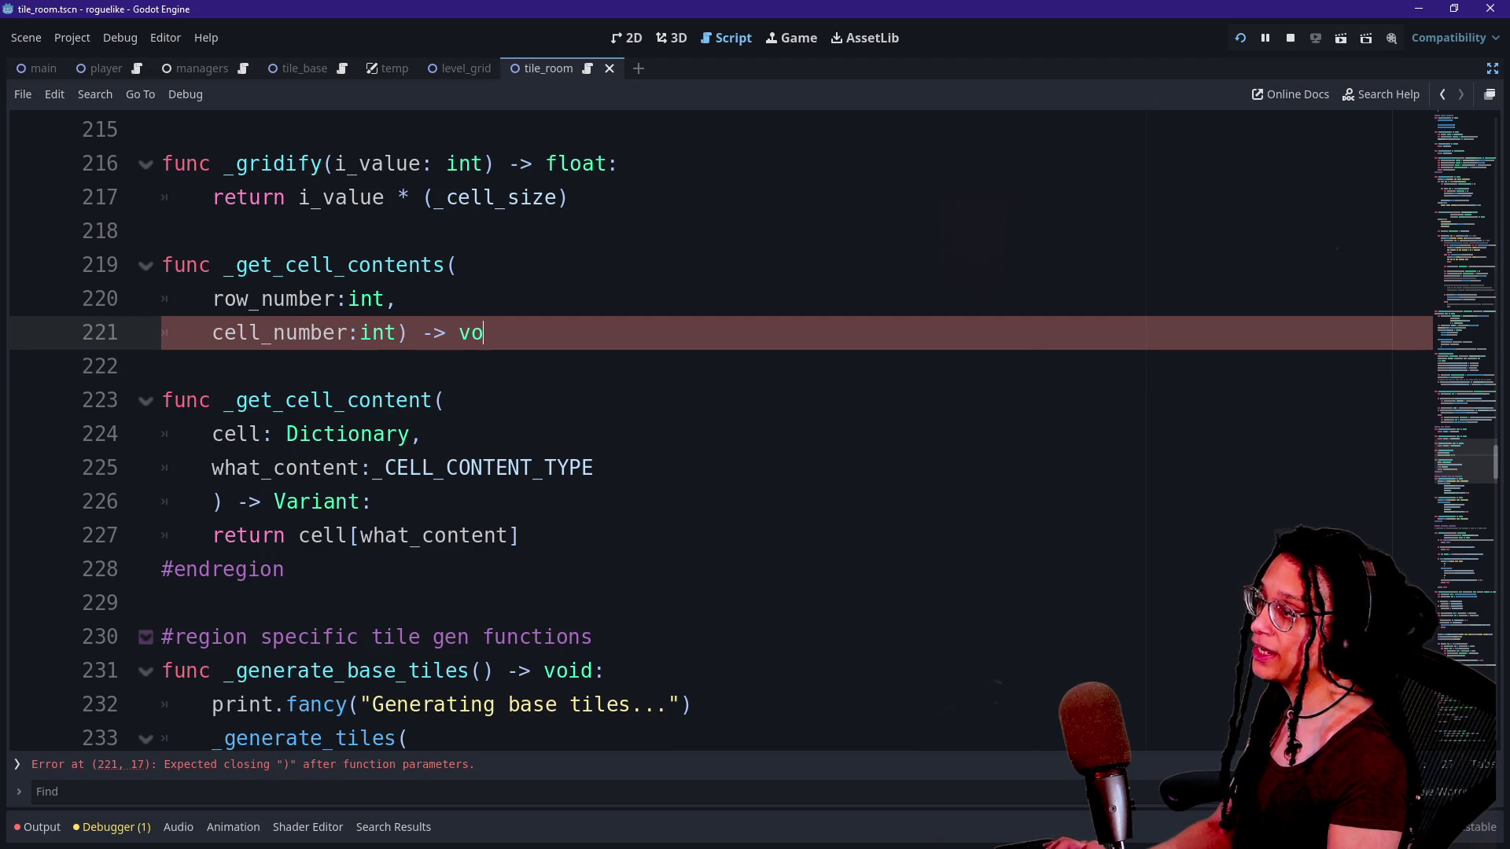
key(BackSpace)
key(BackSpace)
text(Dictionary)
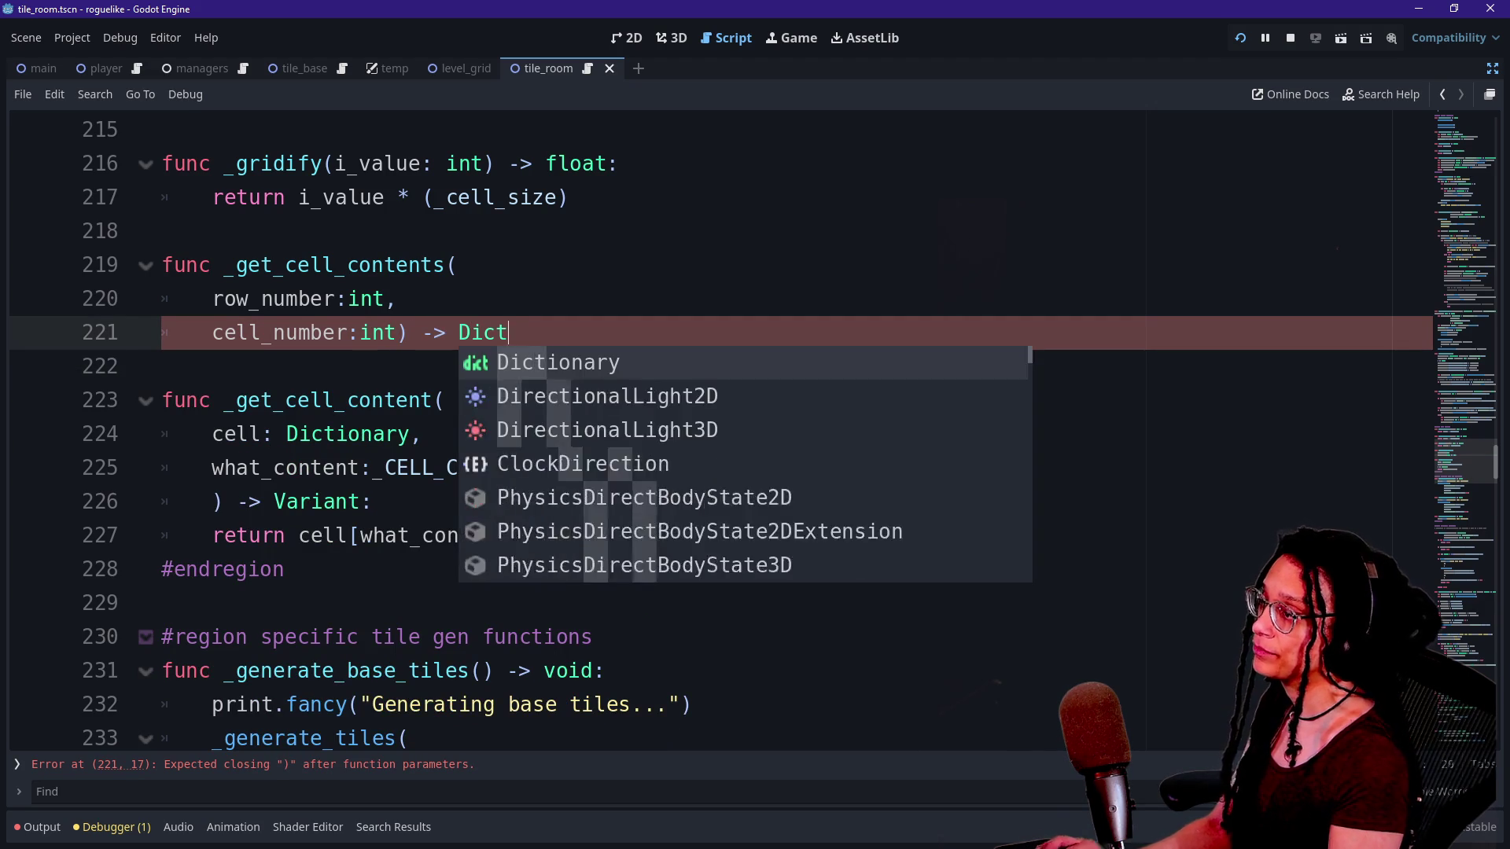
key(Return)
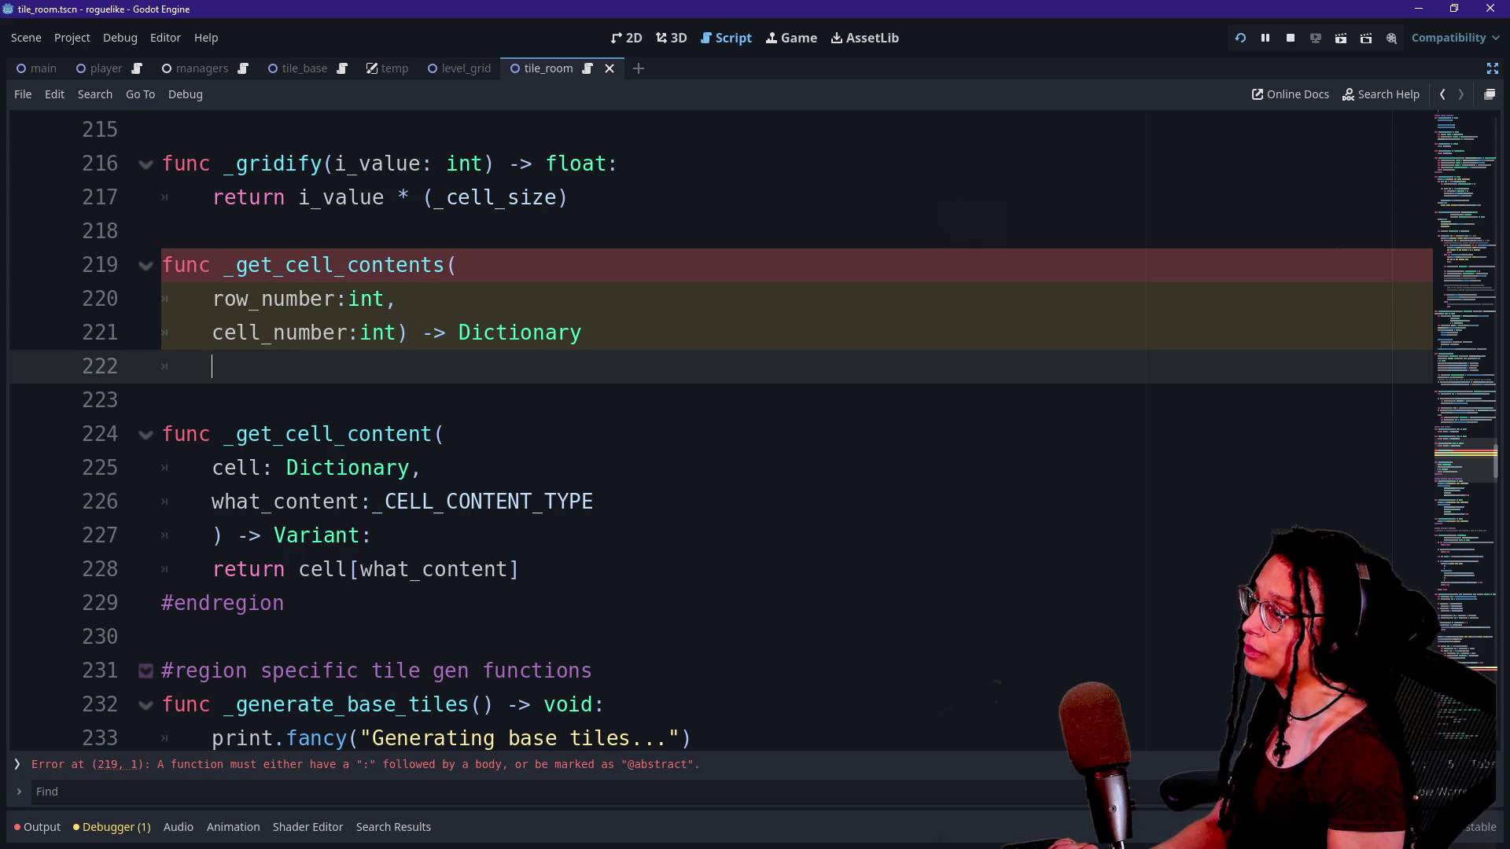
Write the body 'return _level_data[row_number][cell_number]'.
click(582, 333)
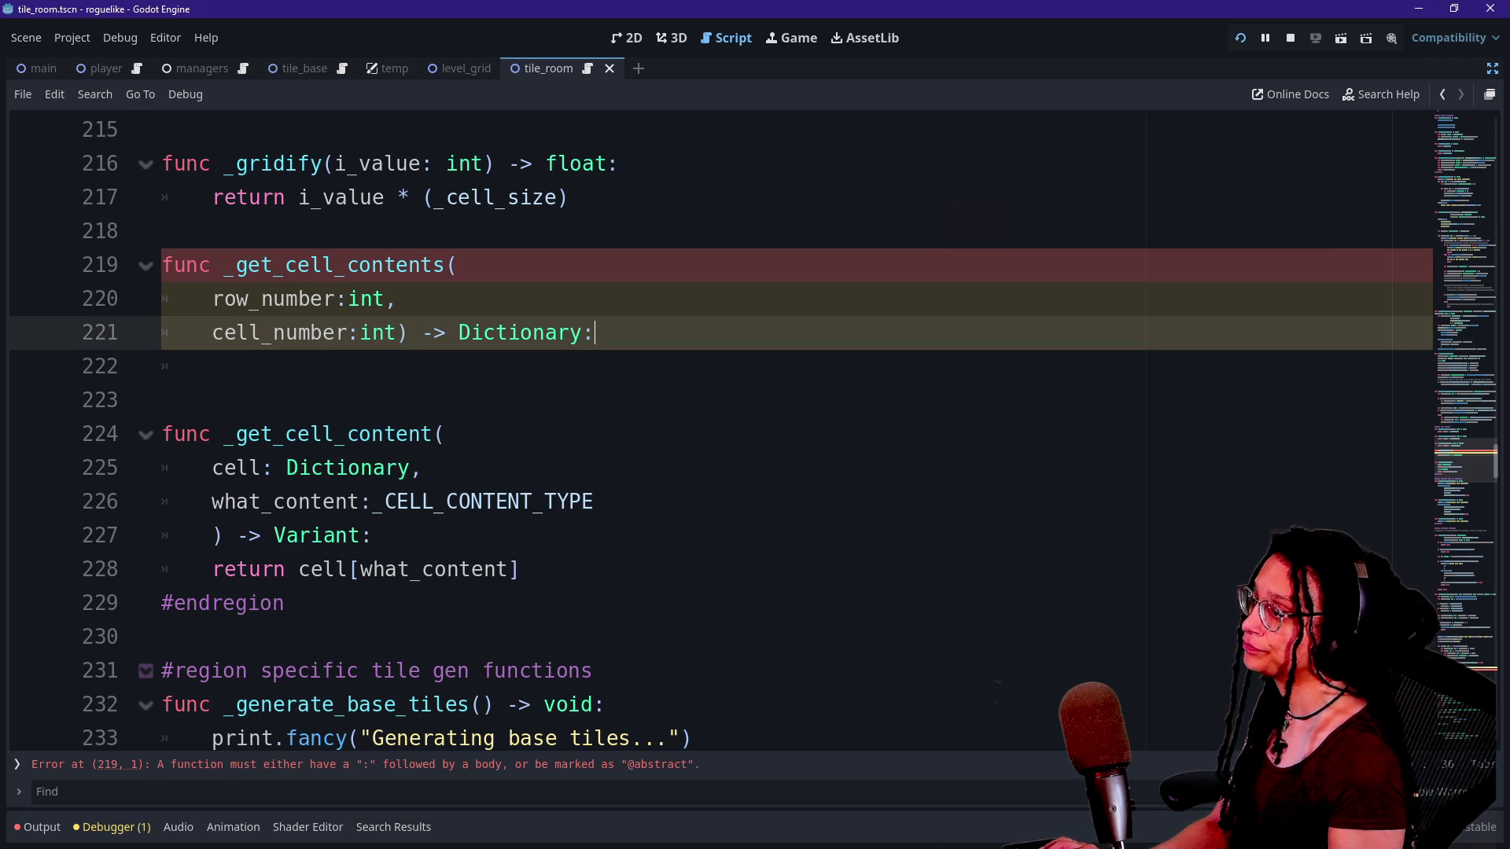
click(161, 400)
click(213, 365)
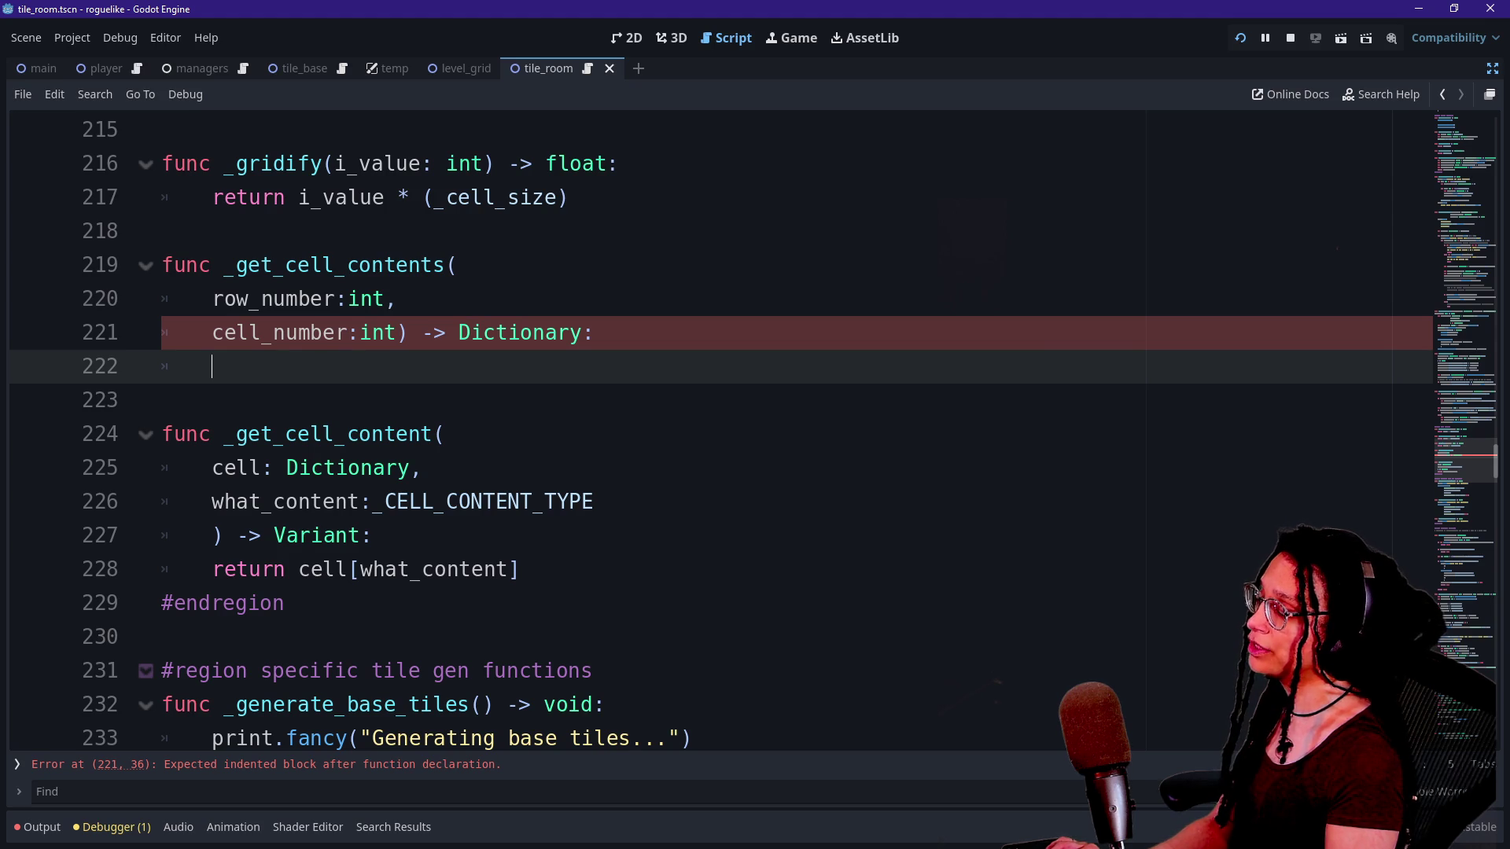
text(_le)
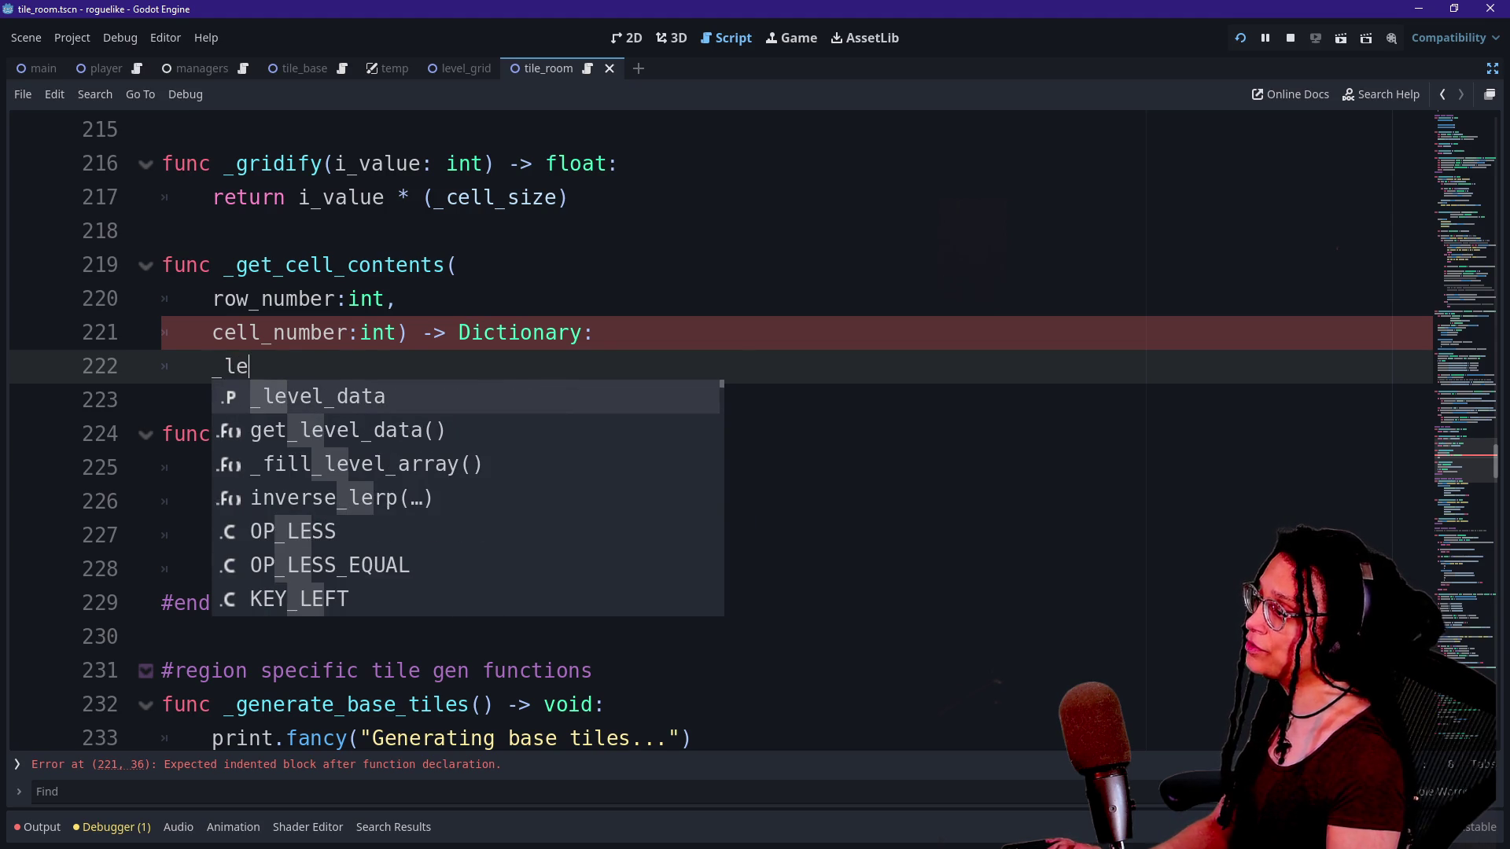
key(BackSpace)
key(BackSpace)
text(return _leve)
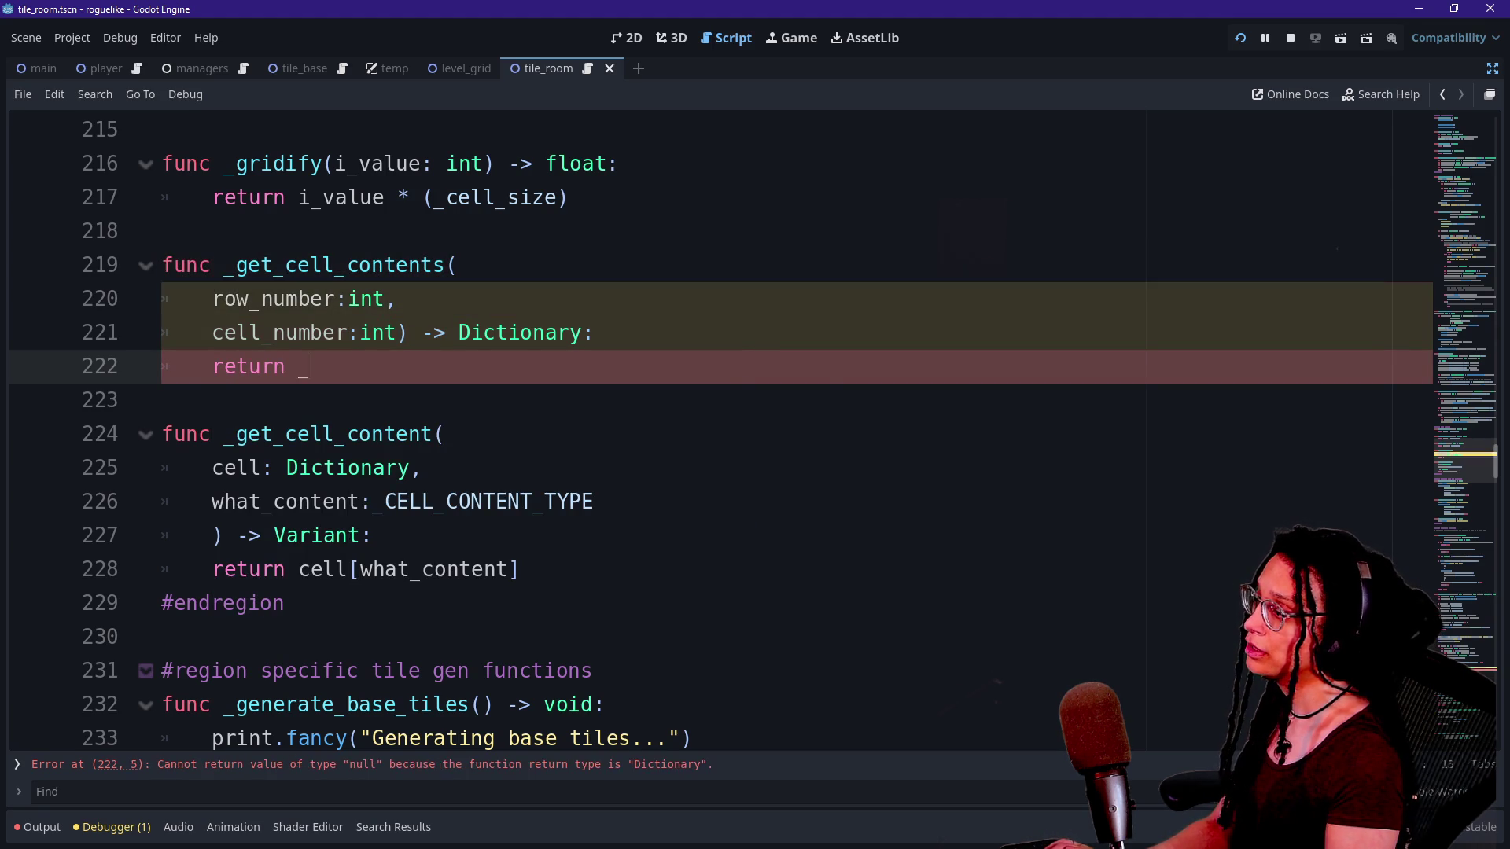
key(Return)
text([row_number][cell)
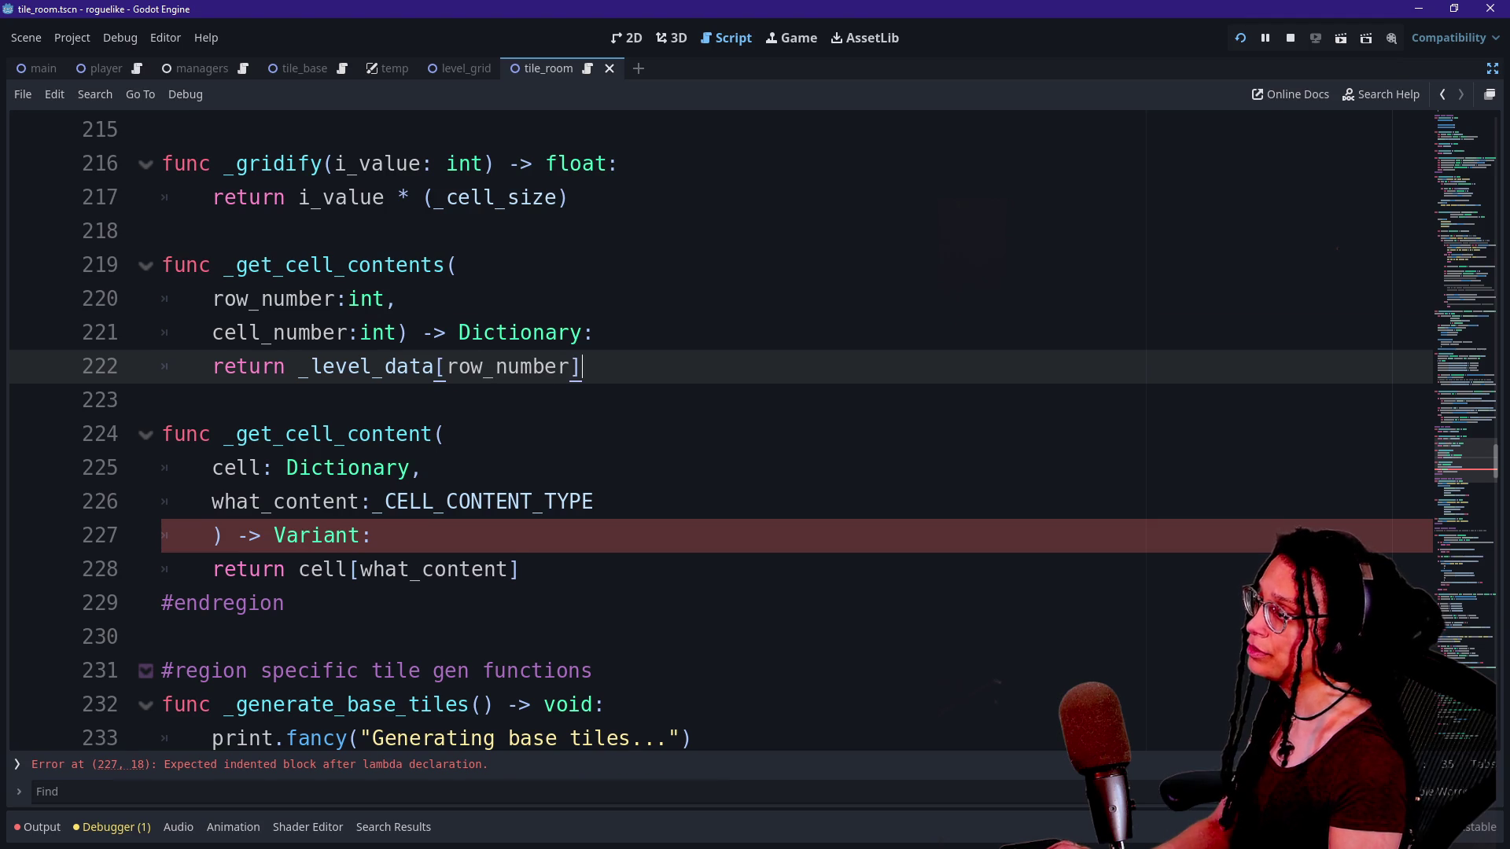
text(_number])
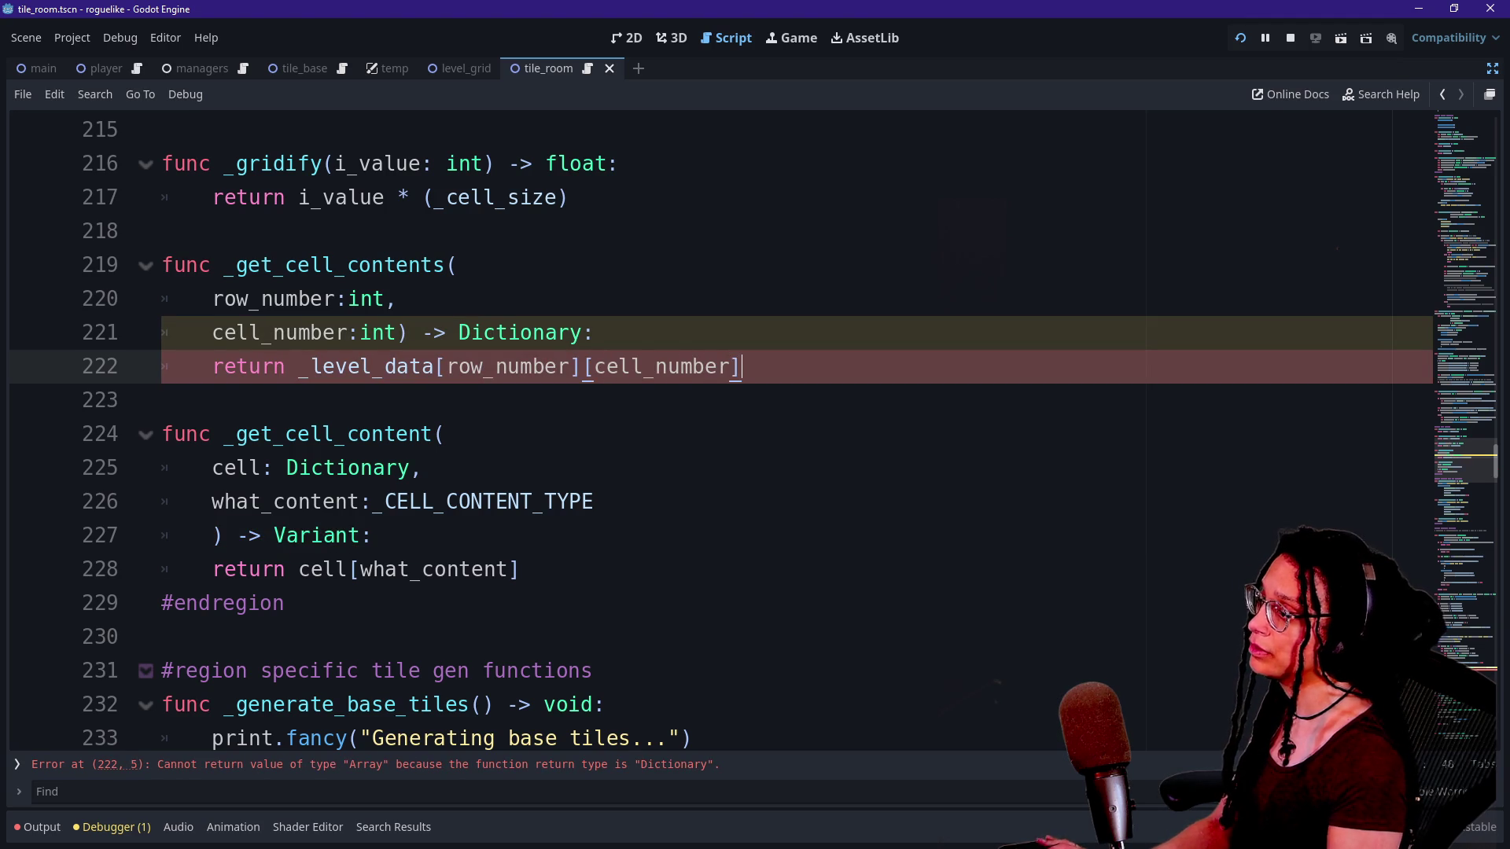
Check the error reported at line 312, then select the new return line.
click(249, 332)
scroll(708, 428, down, 20)
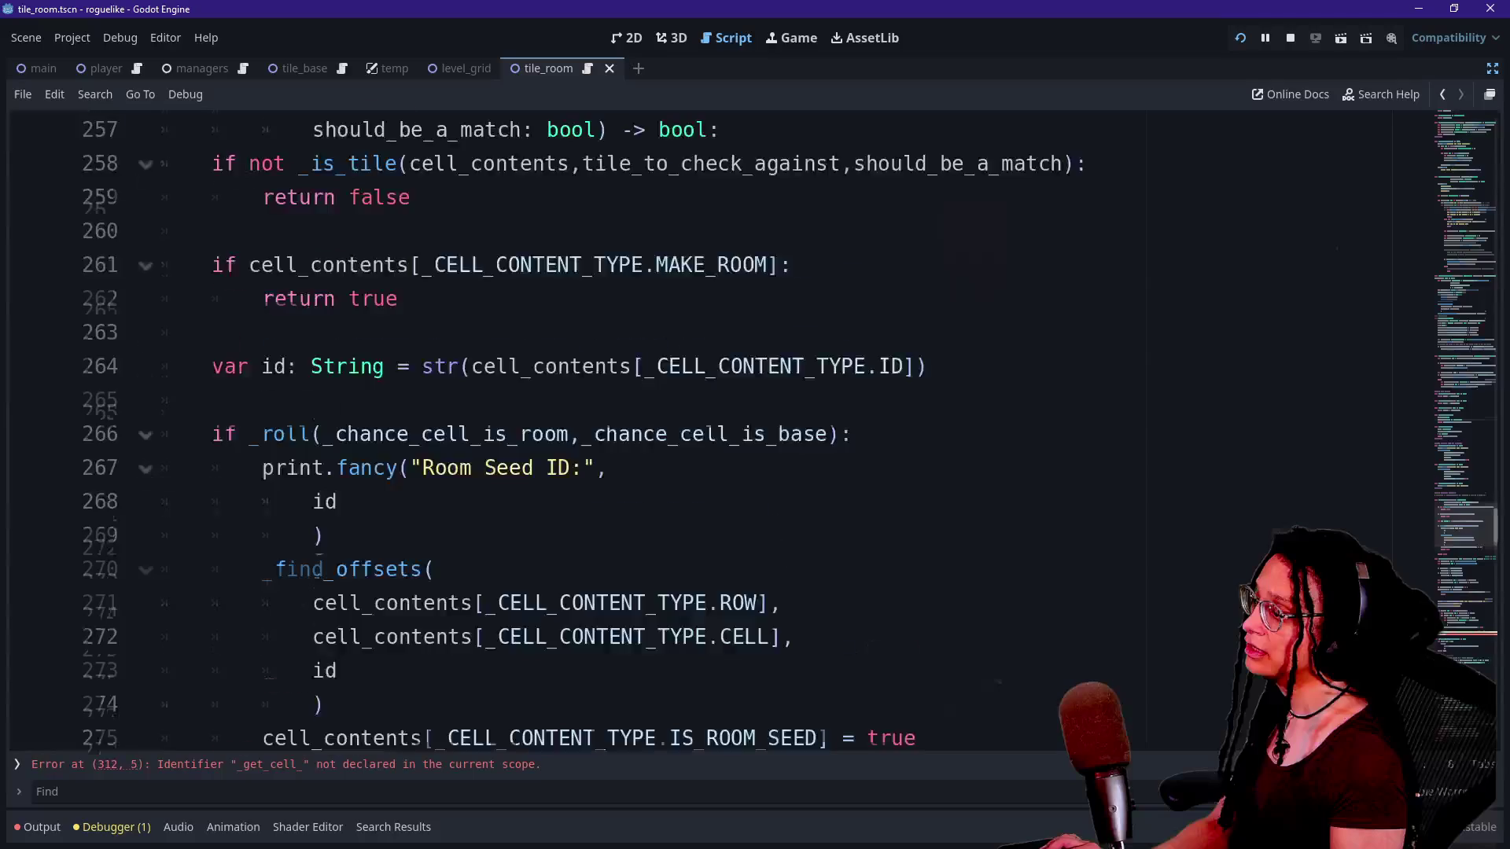
scroll(708, 429, up, 1)
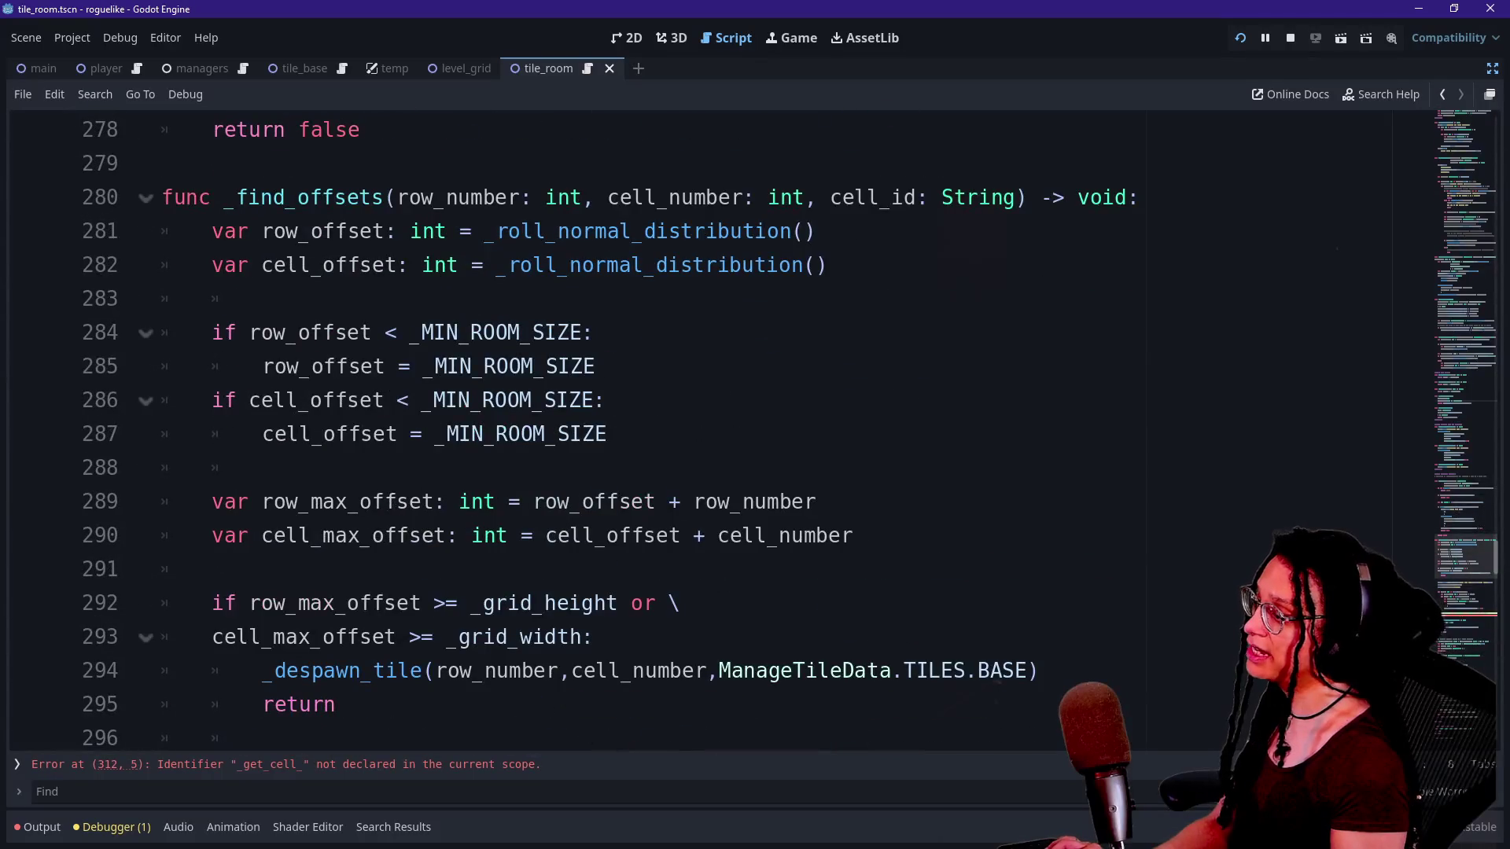
click(388, 765)
scroll(707, 429, up, 20)
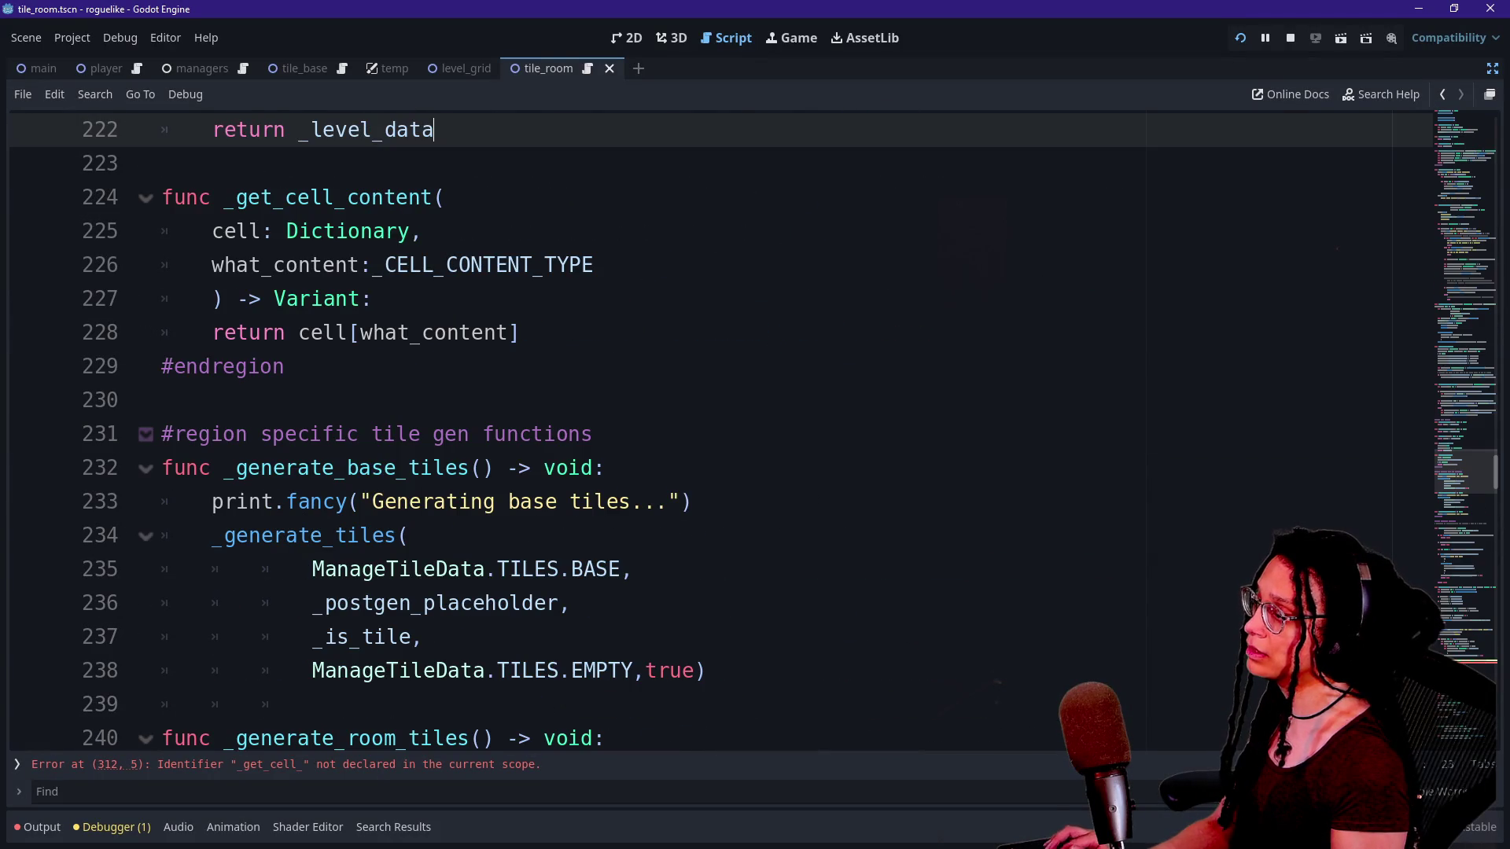
scroll(708, 429, down, 5)
scroll(708, 428, down, 2)
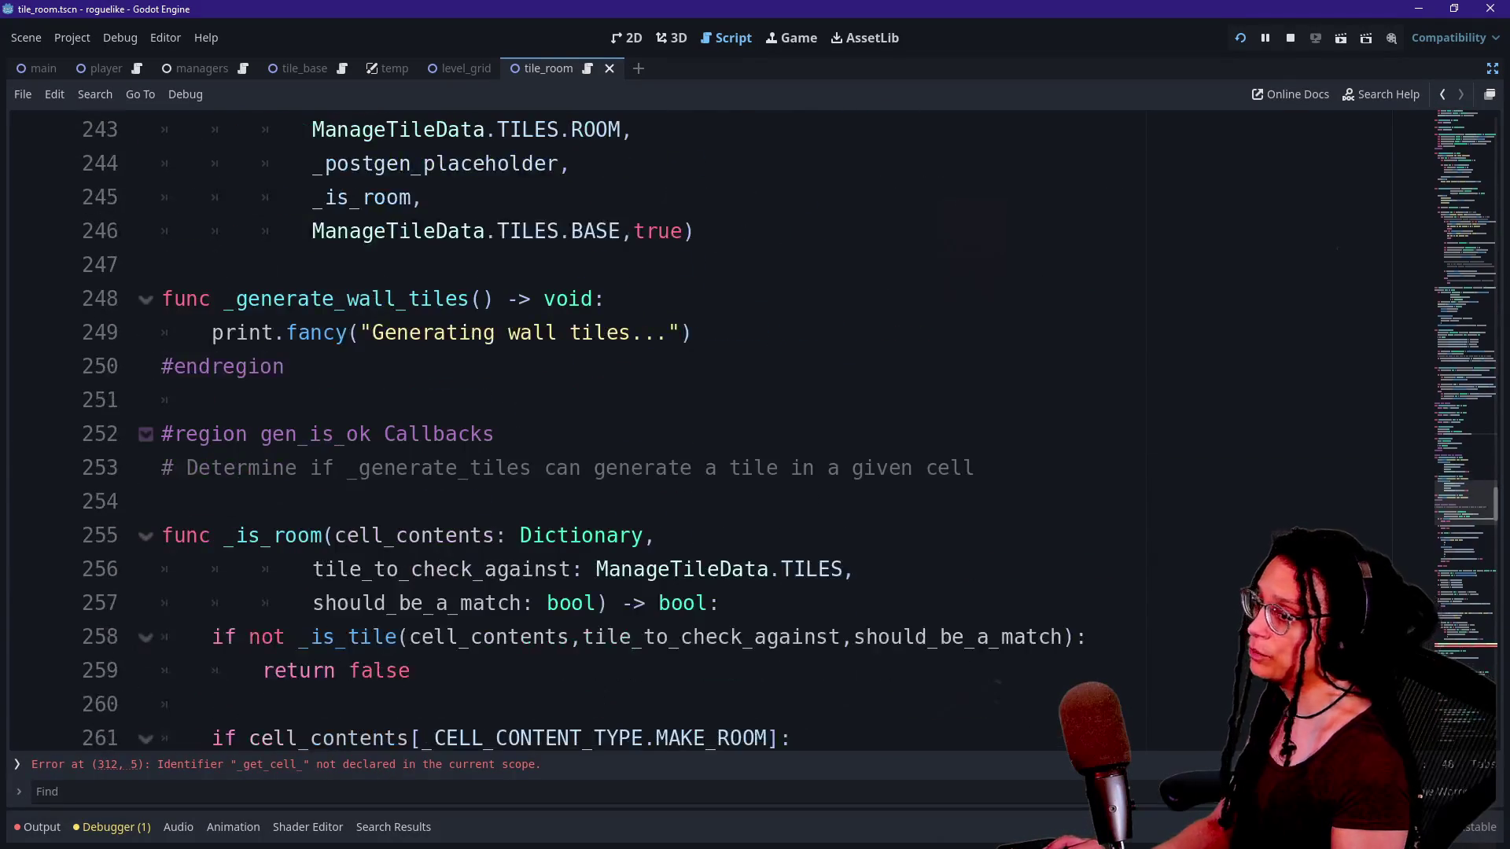
scroll(708, 429, up, 9)
click(742, 333)
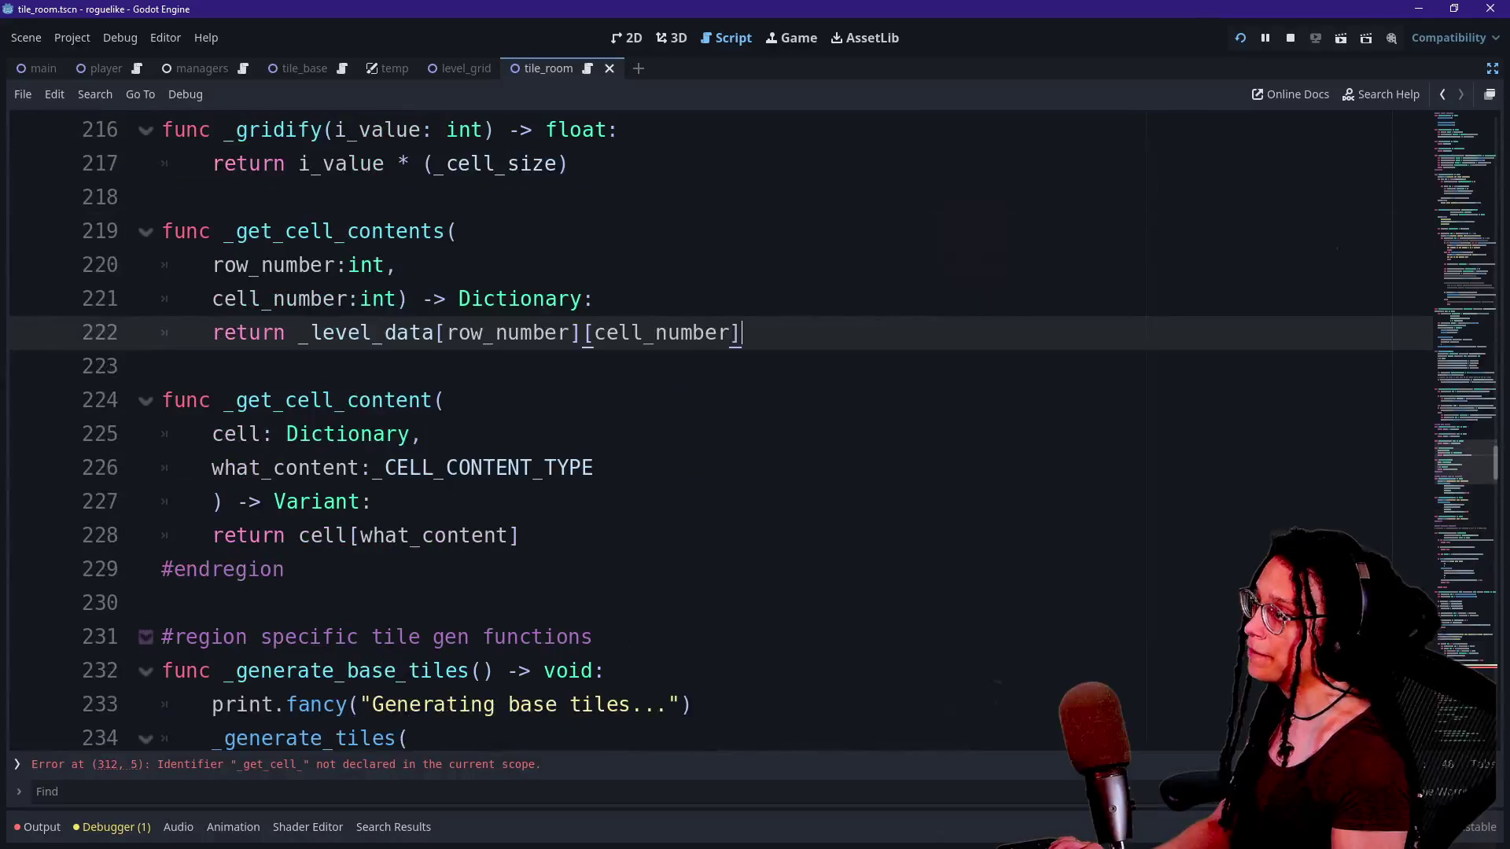
drag(742, 333, 285, 332)
scroll(286, 333, up, 4)
scroll(707, 429, up, 1)
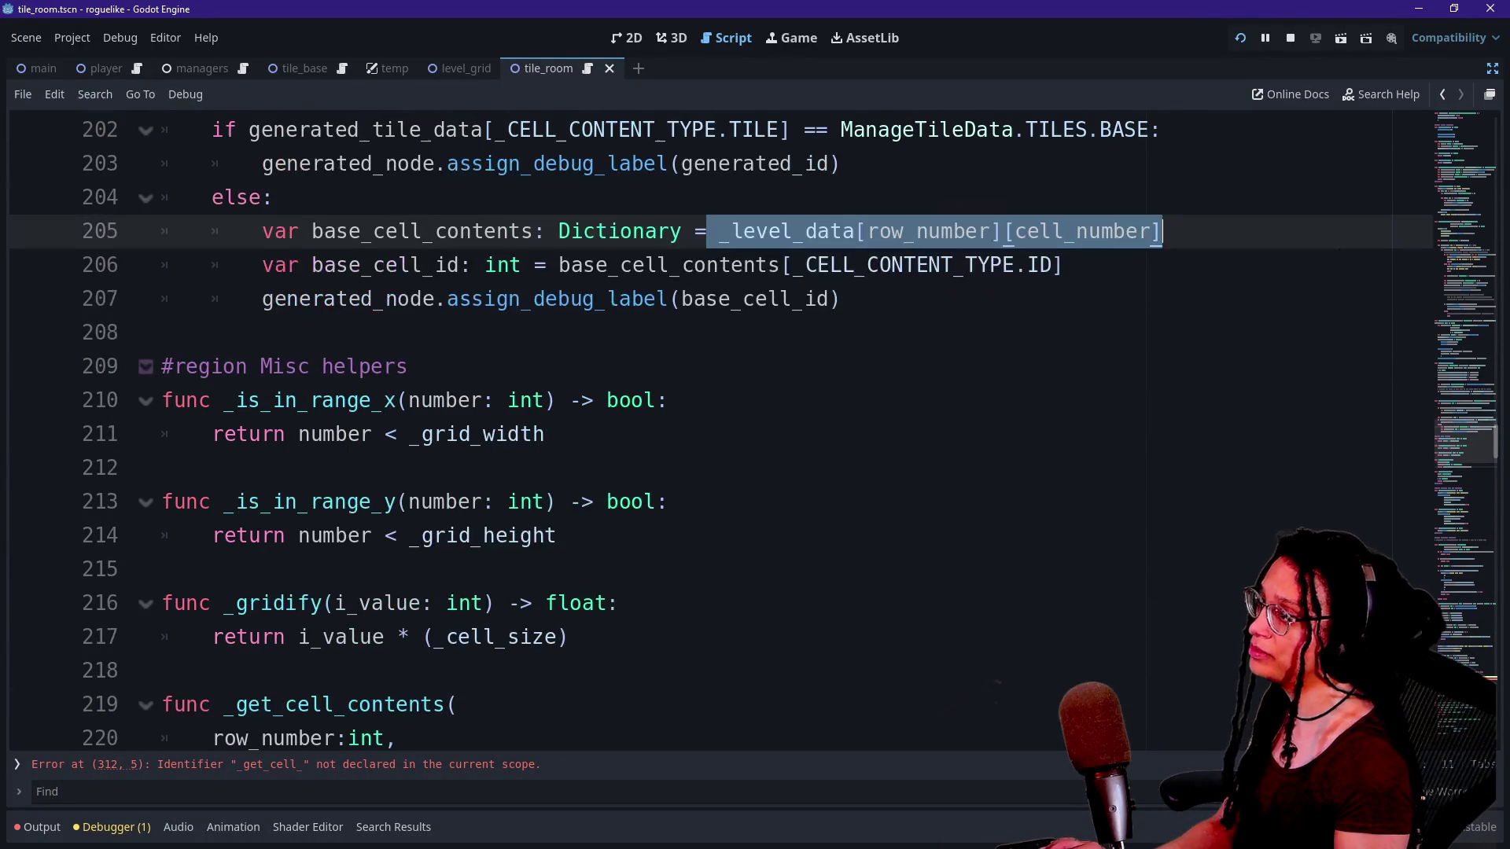
Replace line 205's raw _level_data lookup with _get_cell_contents(row_number,cell_number).
drag(718, 231, 1162, 231)
key(BackSpace)
text(_get)
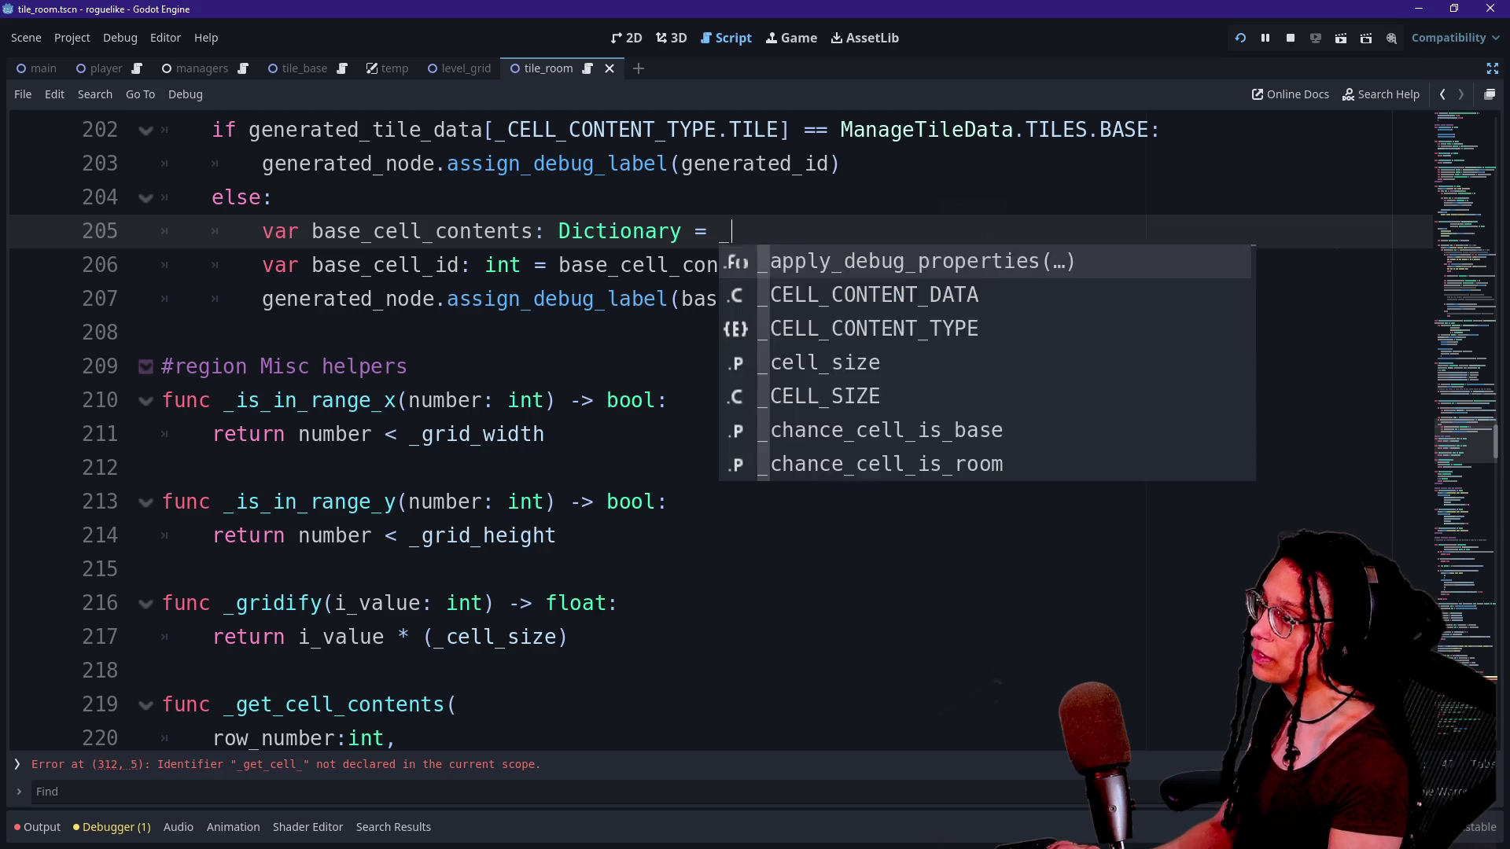
key(Down)
key(Return)
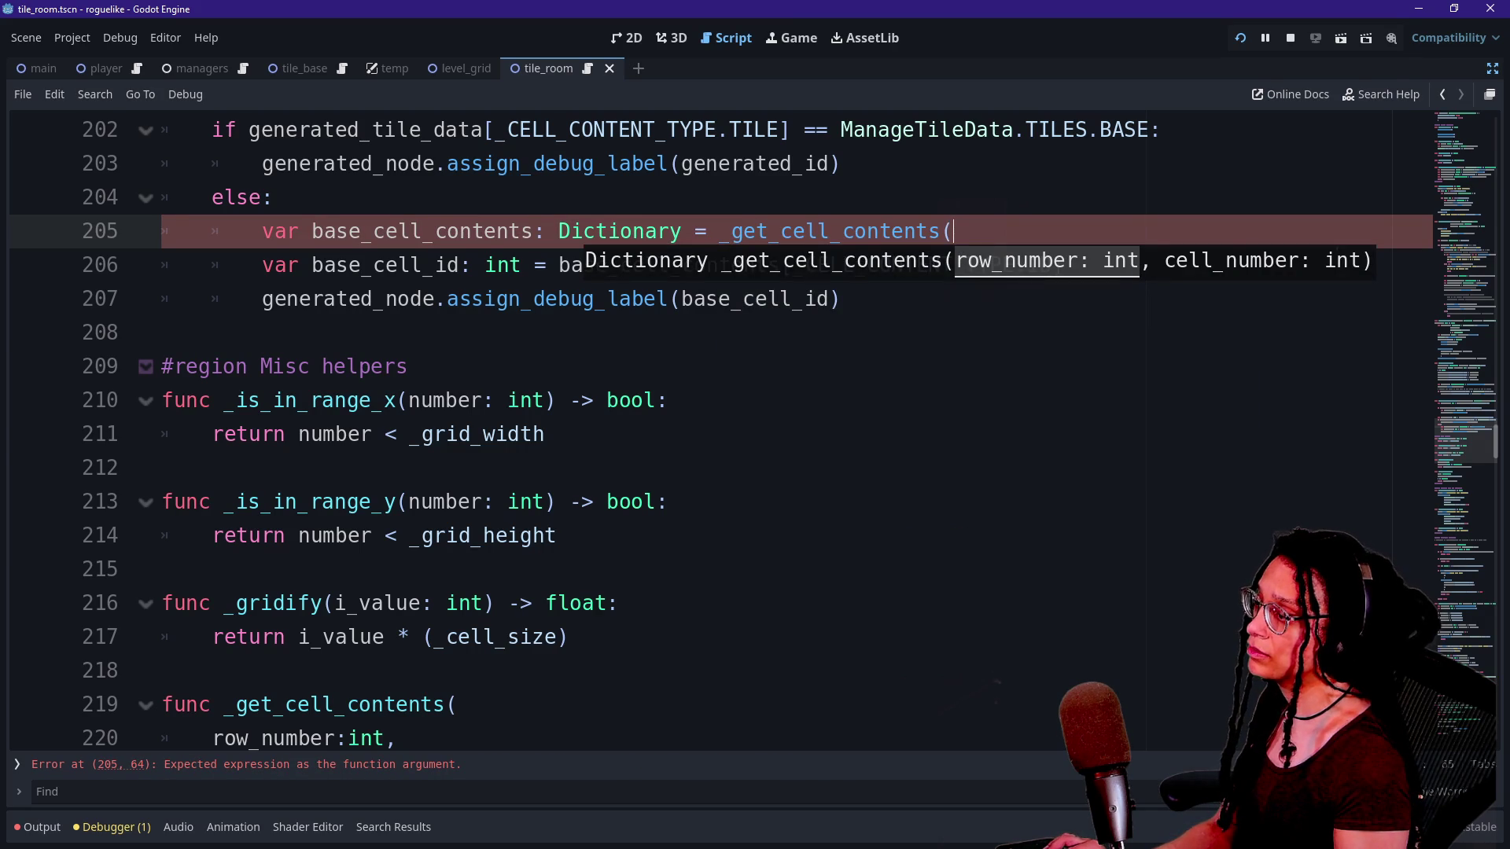
text(row_)
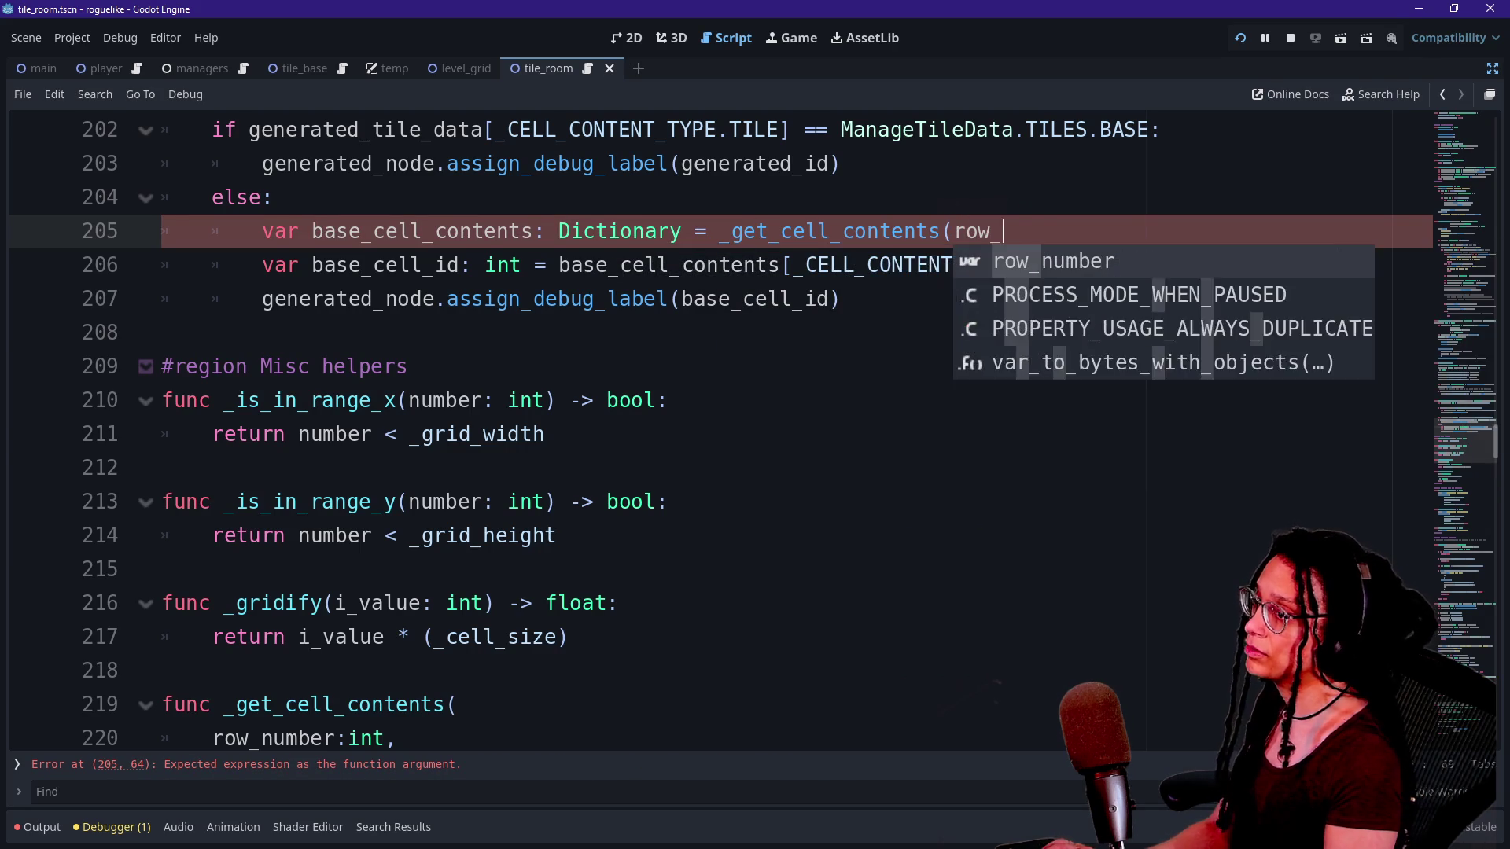
text(number,c)
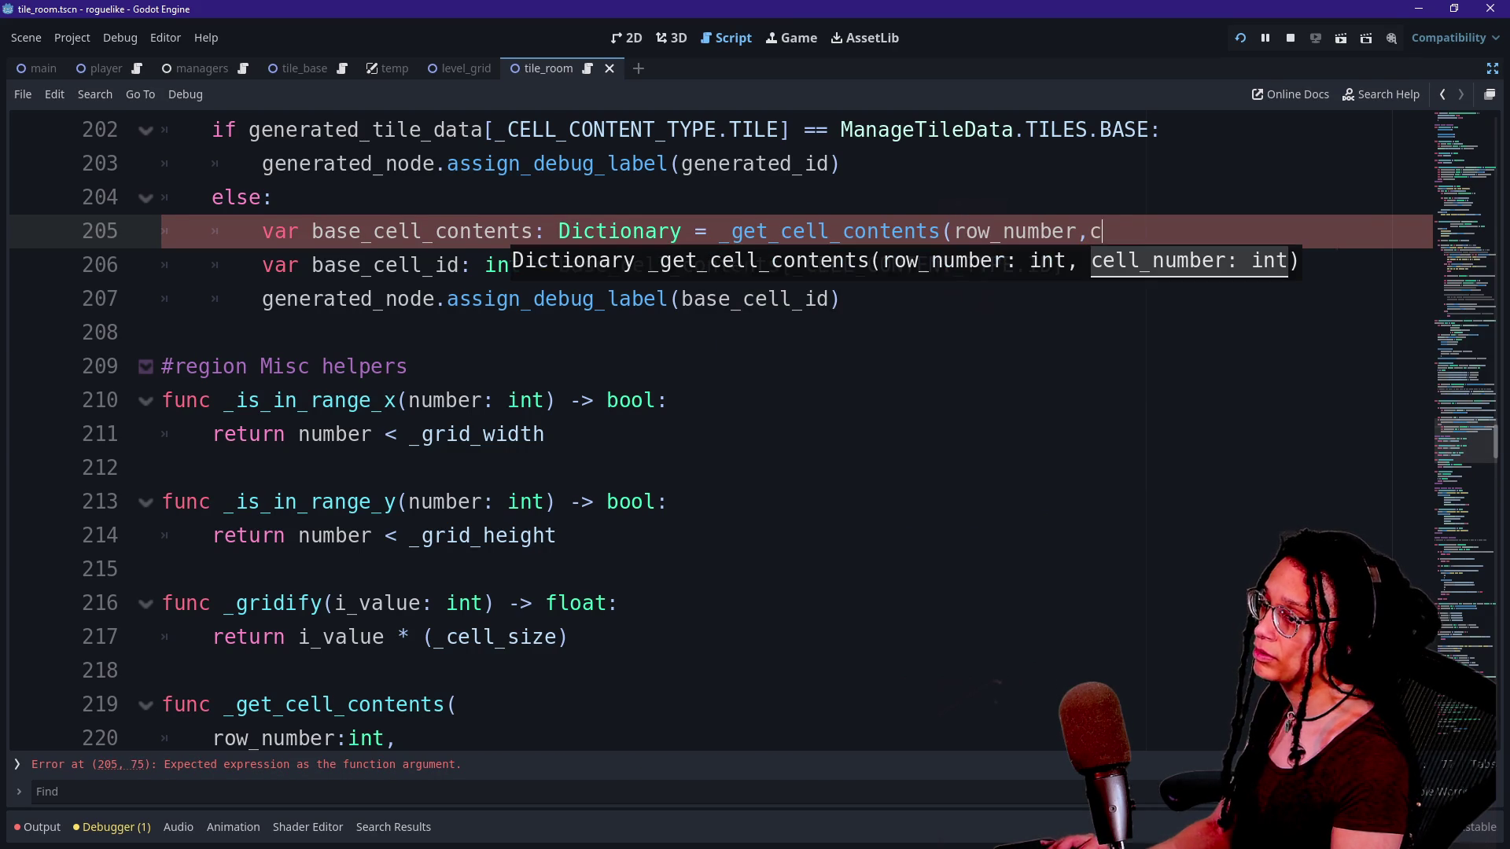
text(ell_number))
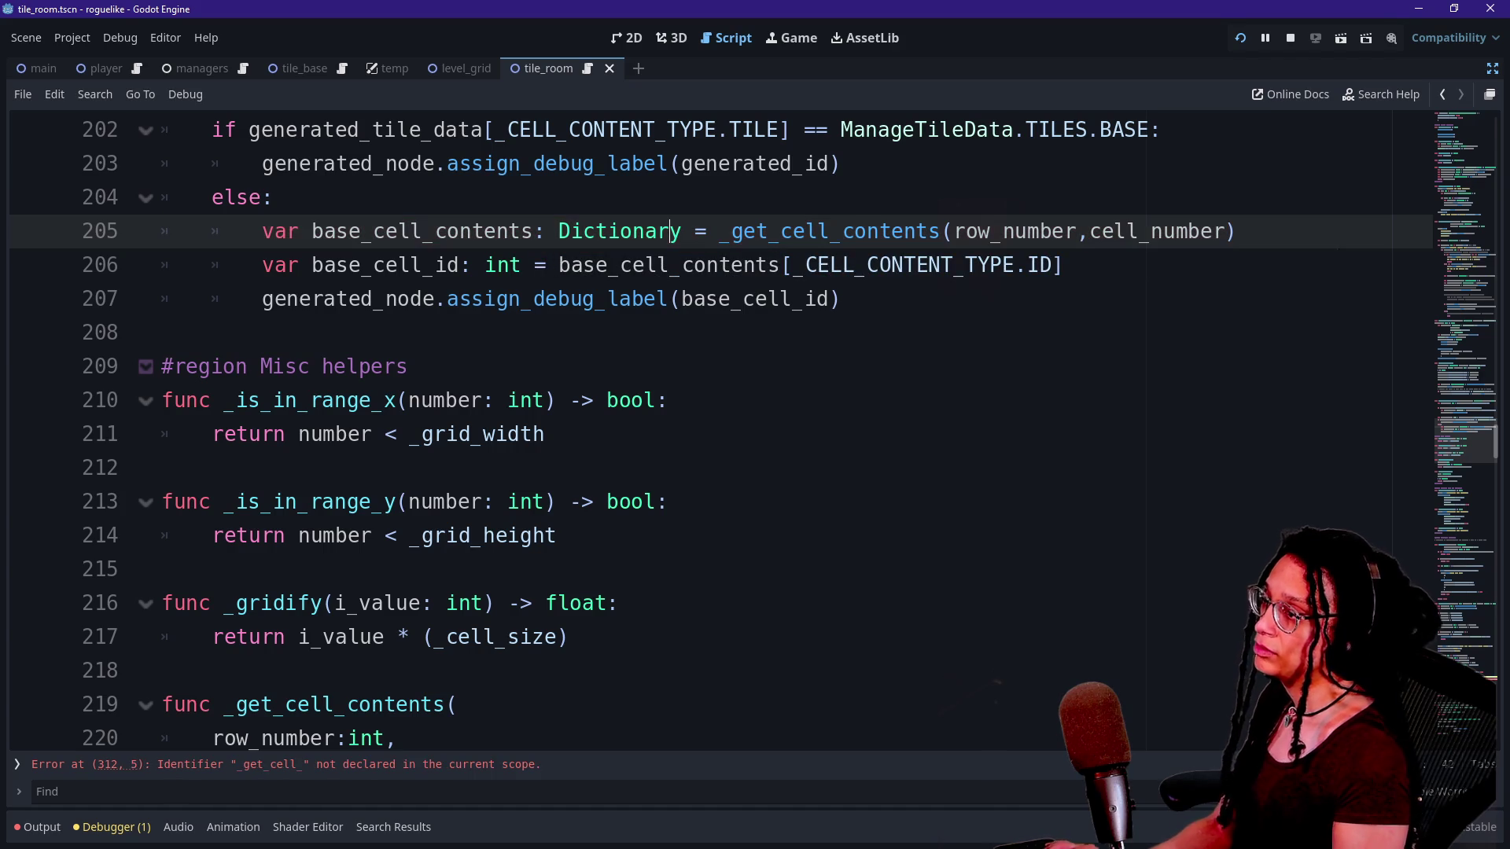
scroll(707, 432, down, 6)
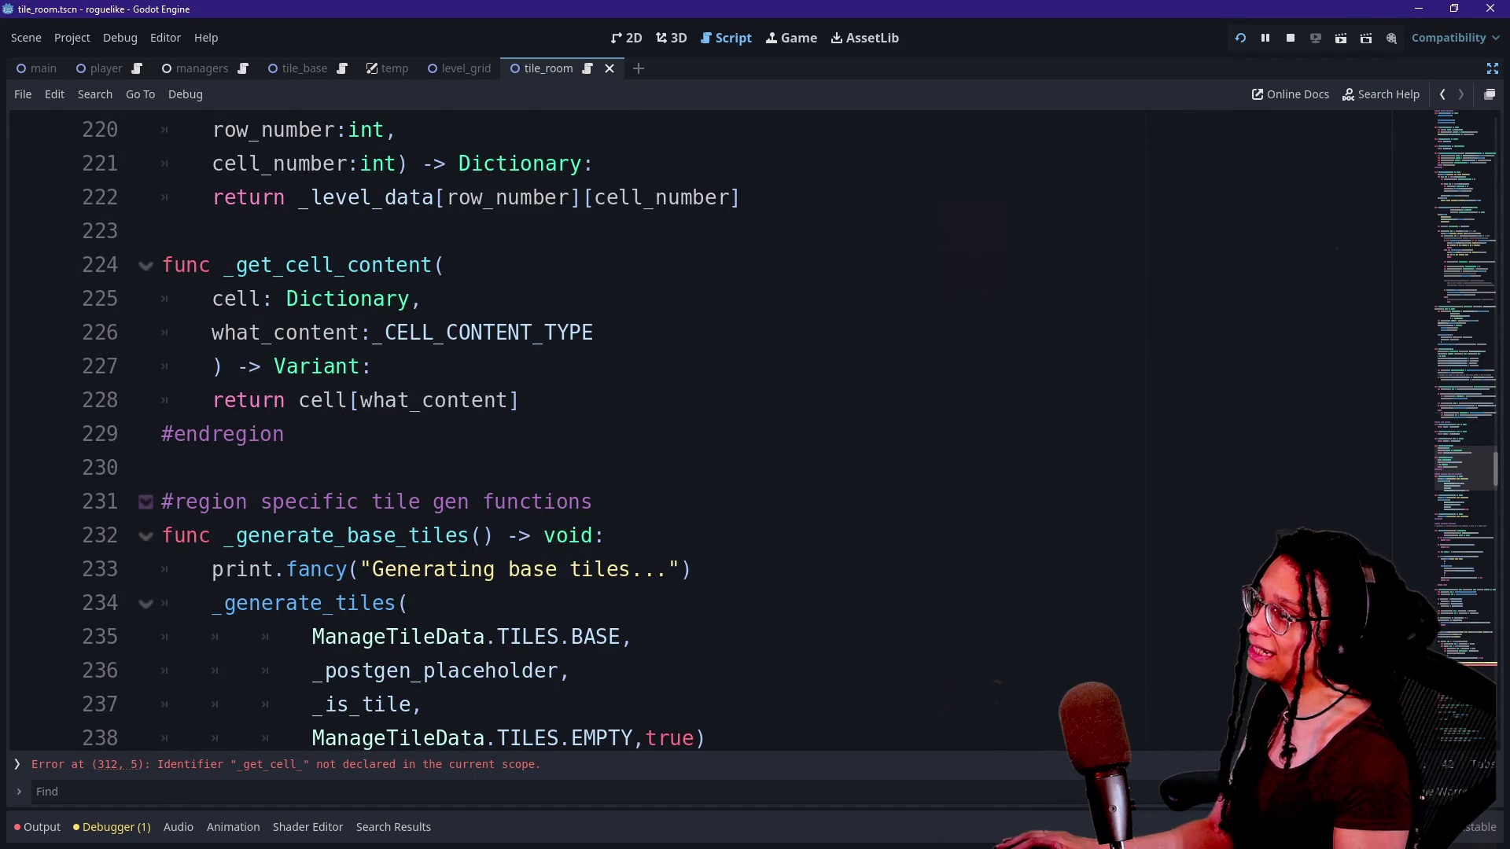
scroll(707, 433, up, 2)
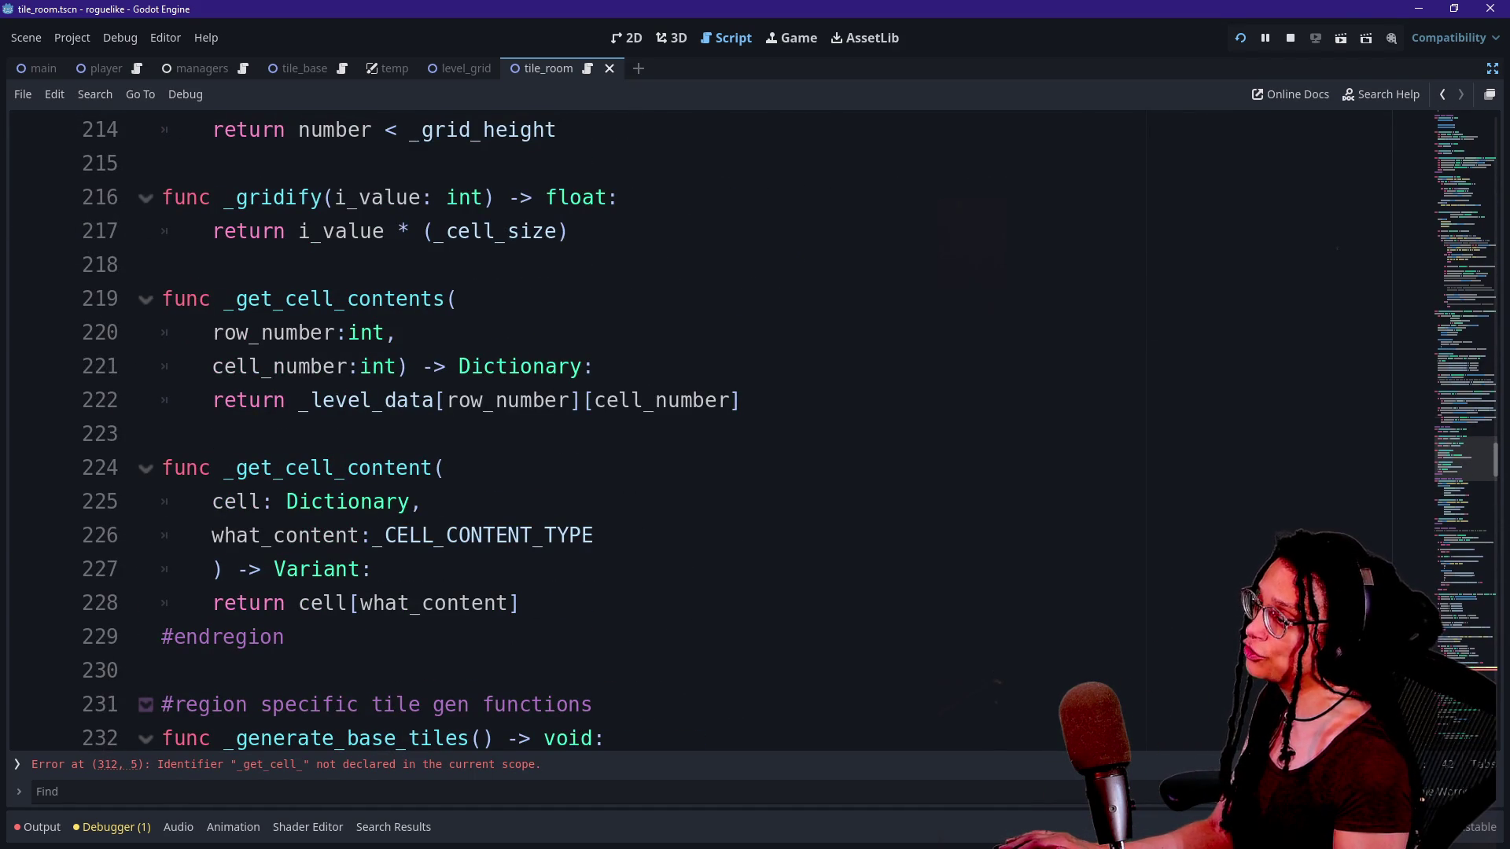
Search for '_level_data[' to find the next raw lookup on line 306.
click(299, 401)
key(shift+End)
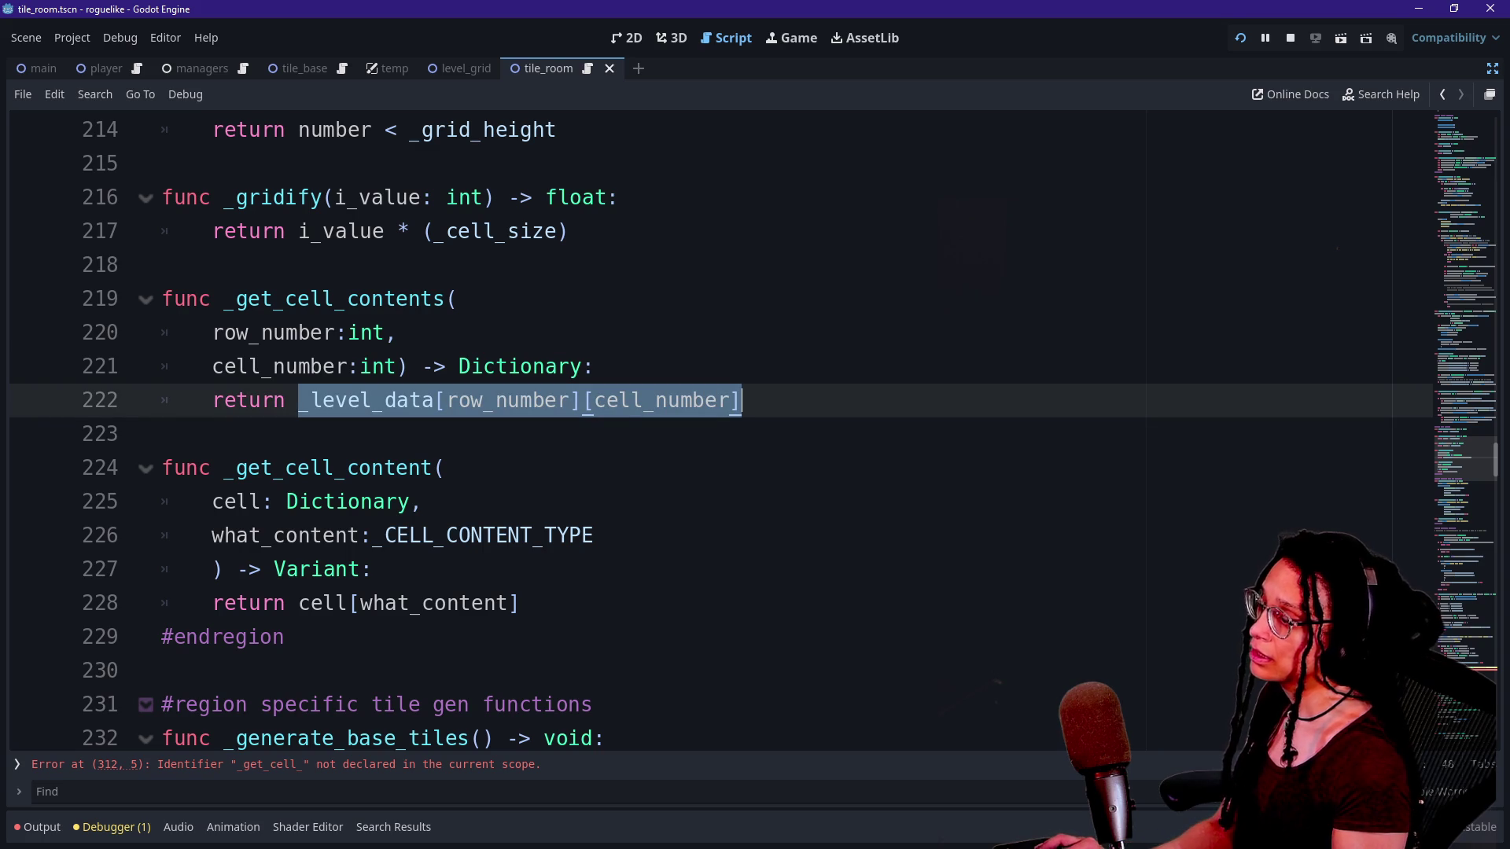
key(ctrl+f)
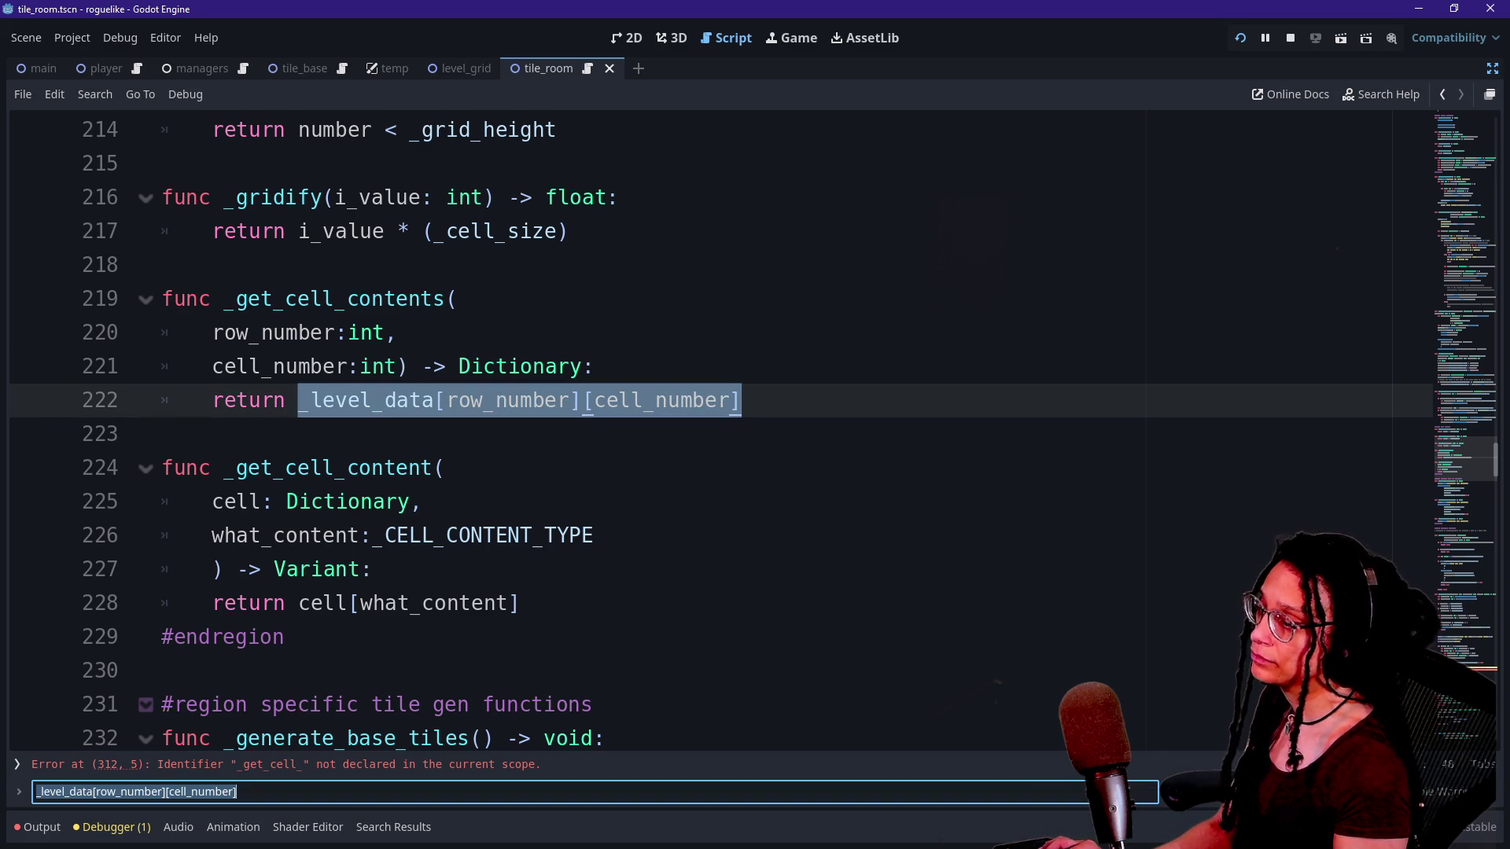
click(558, 434)
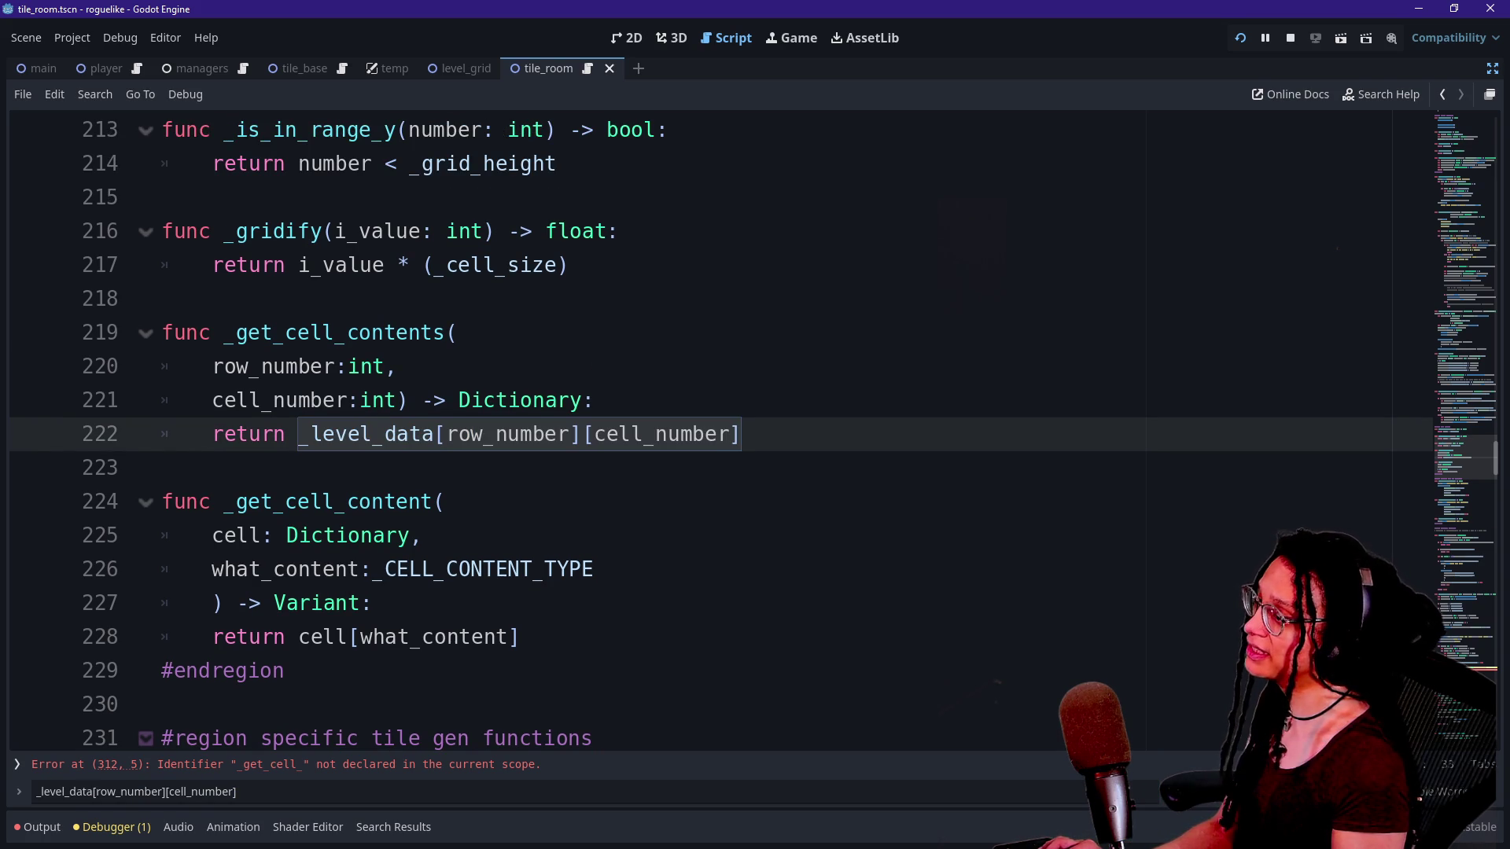
mouse_move(299, 434)
mouse_down()
mouse_move(471, 434)
mouse_move(445, 434)
mouse_up()
key(ctrl+f)
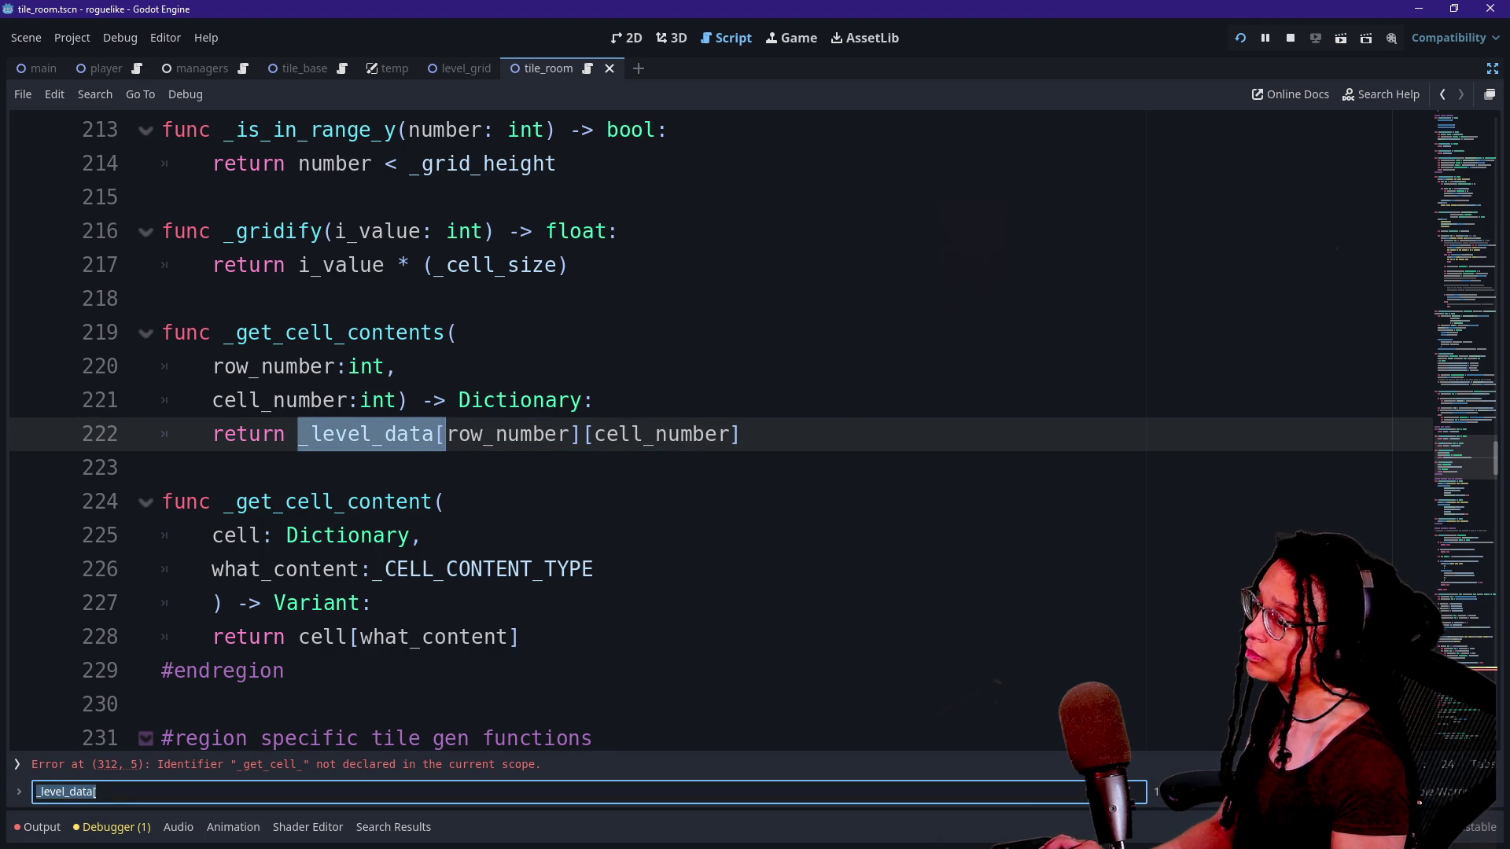
key(Return)
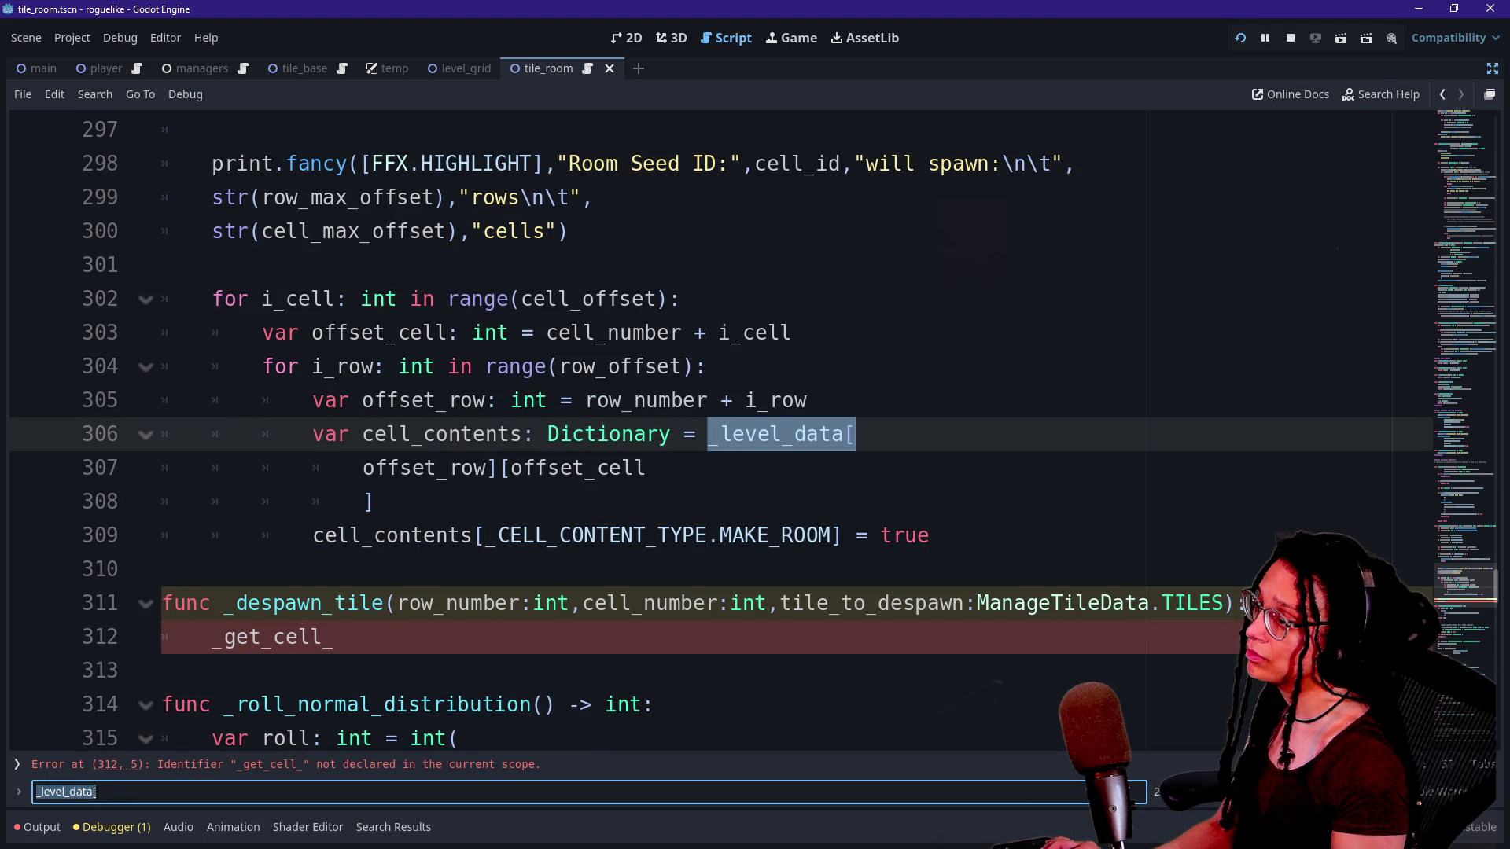
Insert _get_cell_contents( on line 306 and remove the old _level_data name.
click(362, 434)
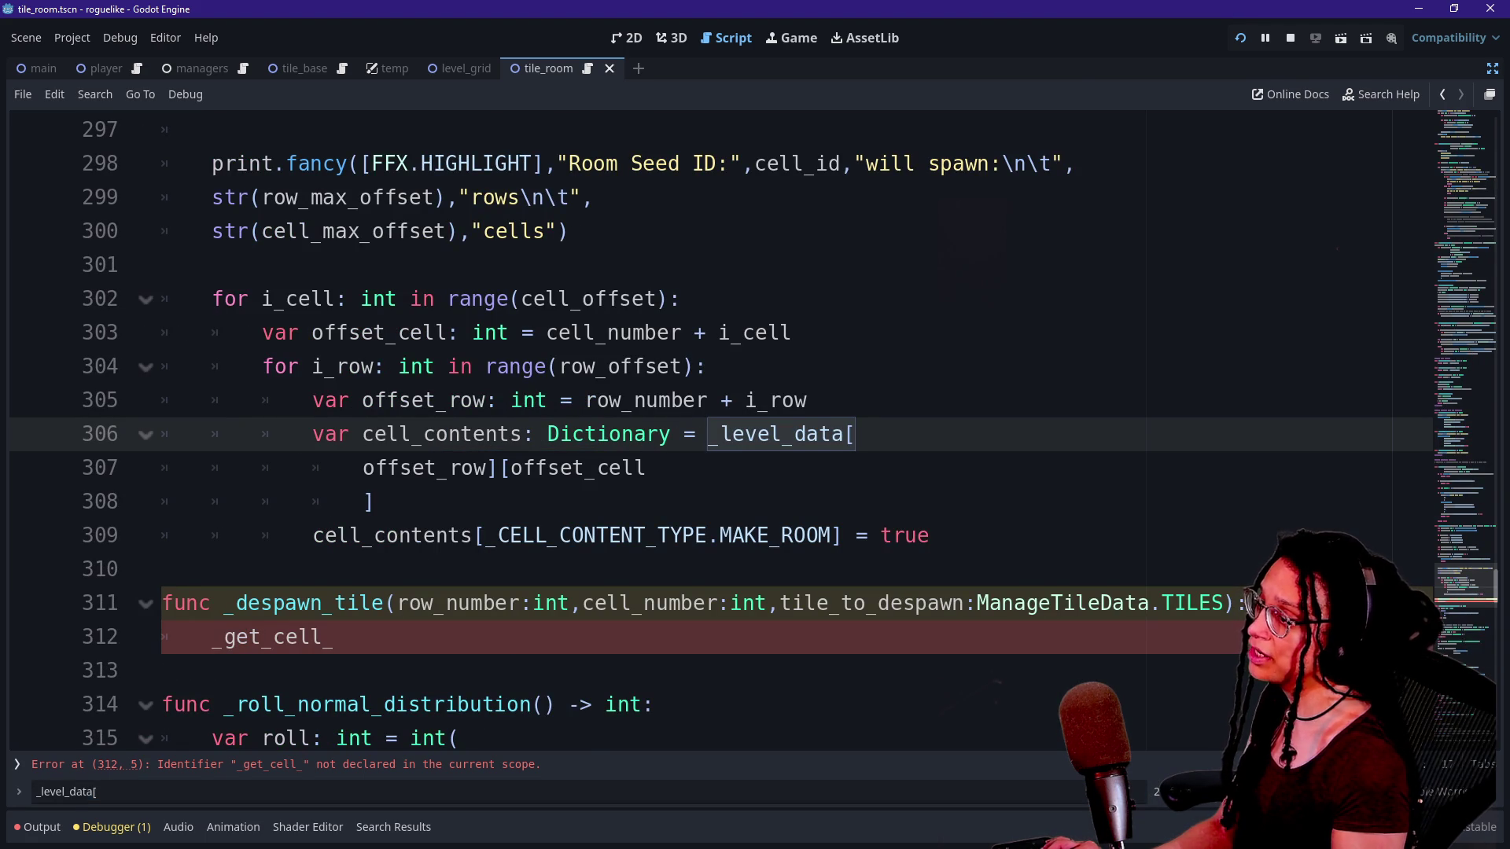
text(_get_)
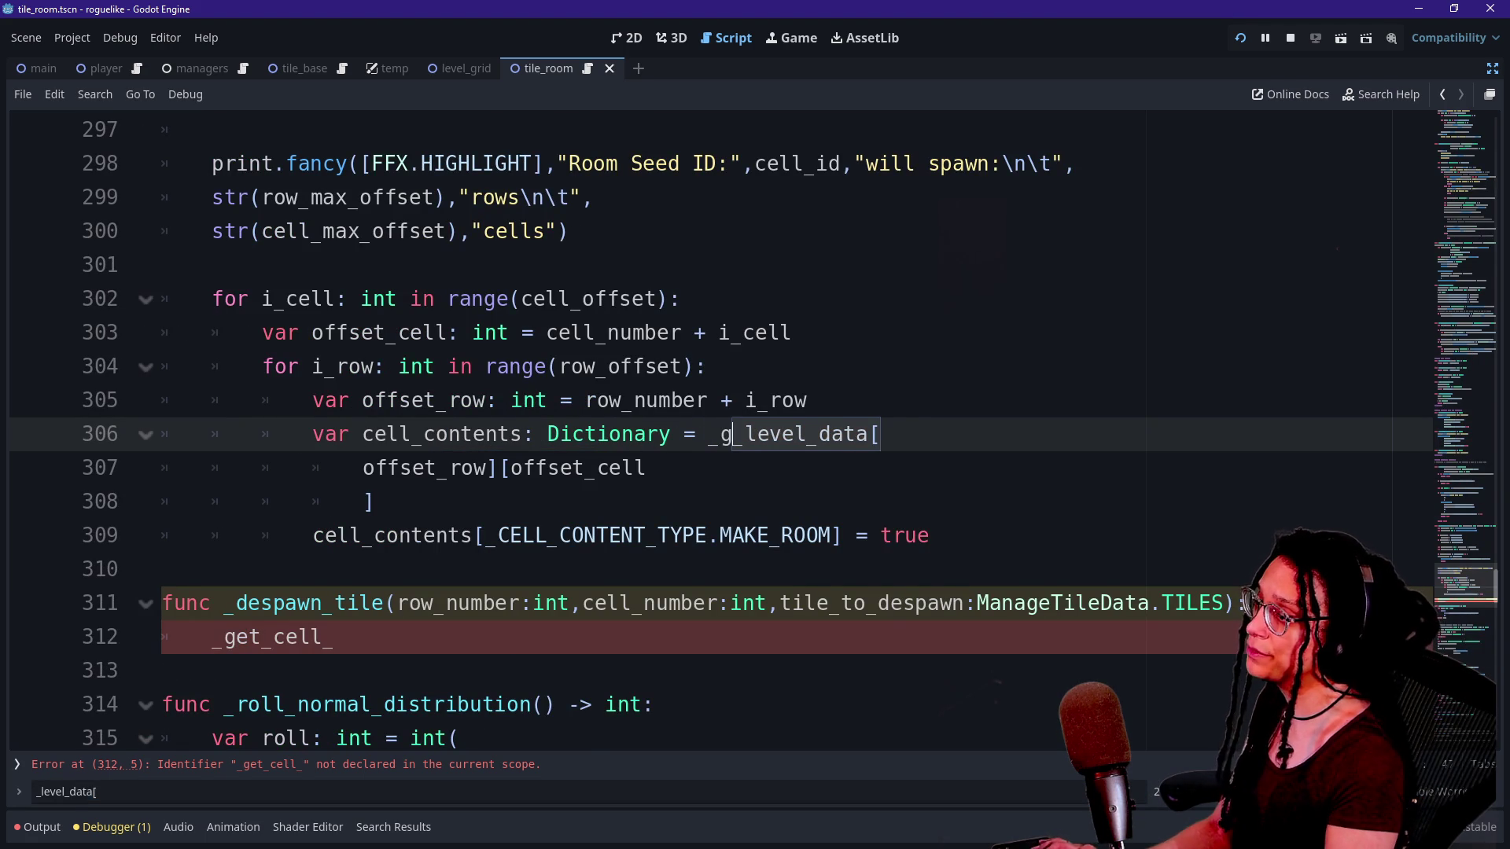
text(c)
key(Down)
key(Return)
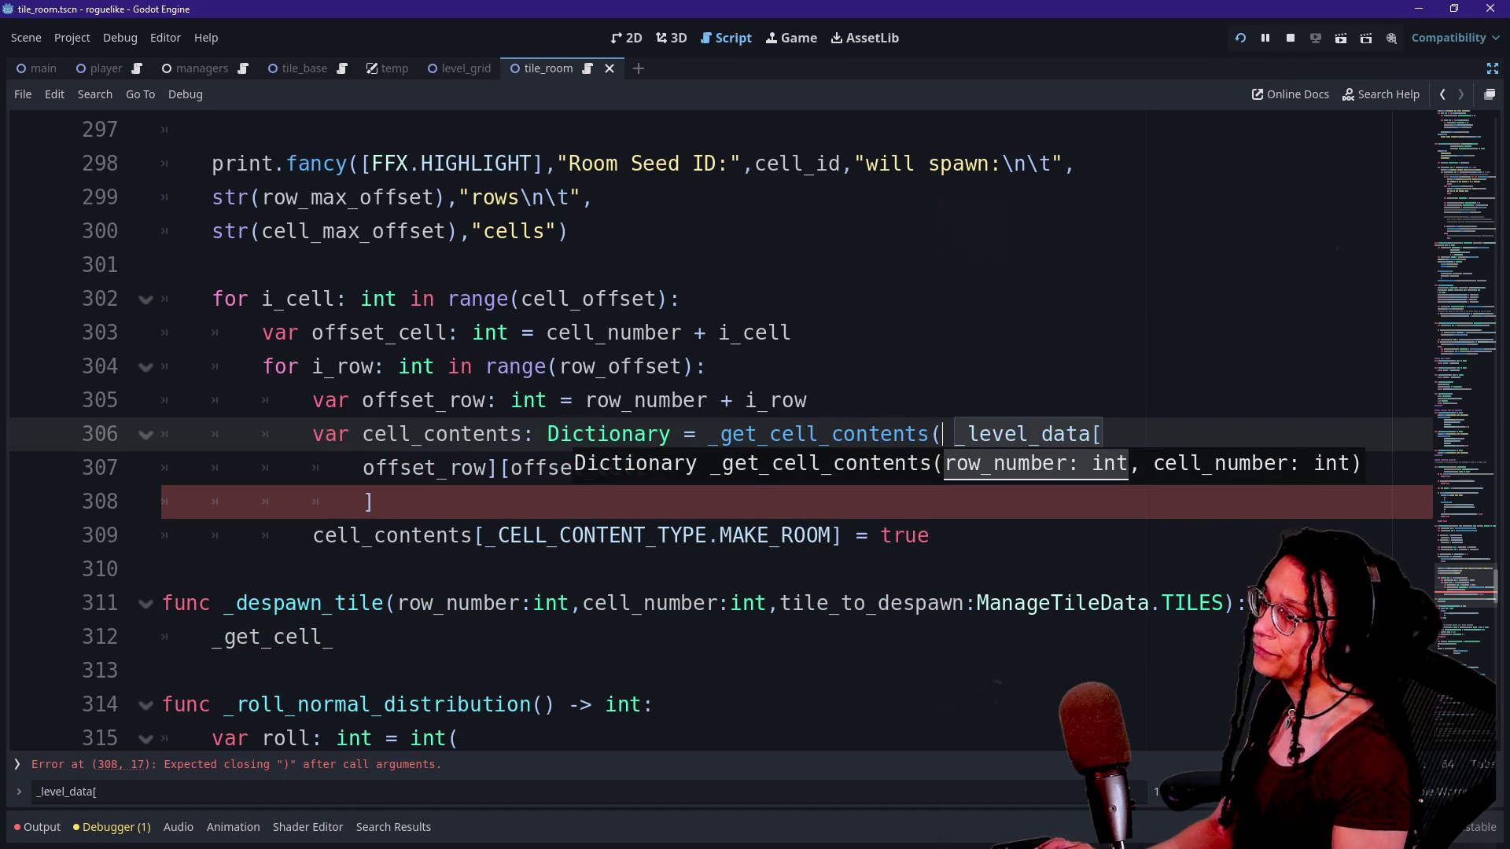
key(Delete)
key(Delete)
key(Delete)
key(Delete)
key(Delete)
key(Delete)
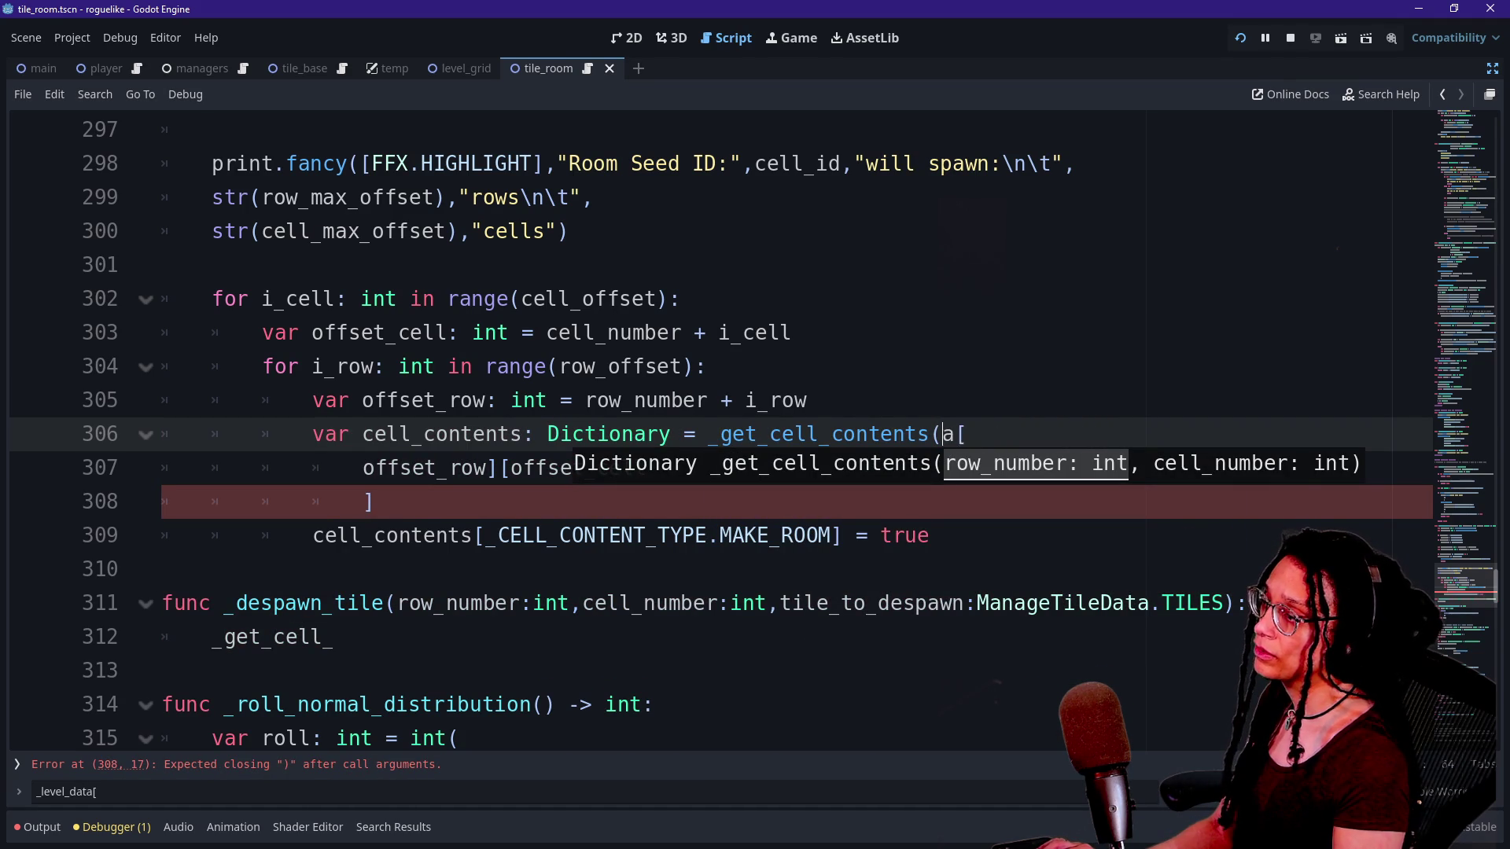
key(Delete)
key(Delete)
key(Delete)
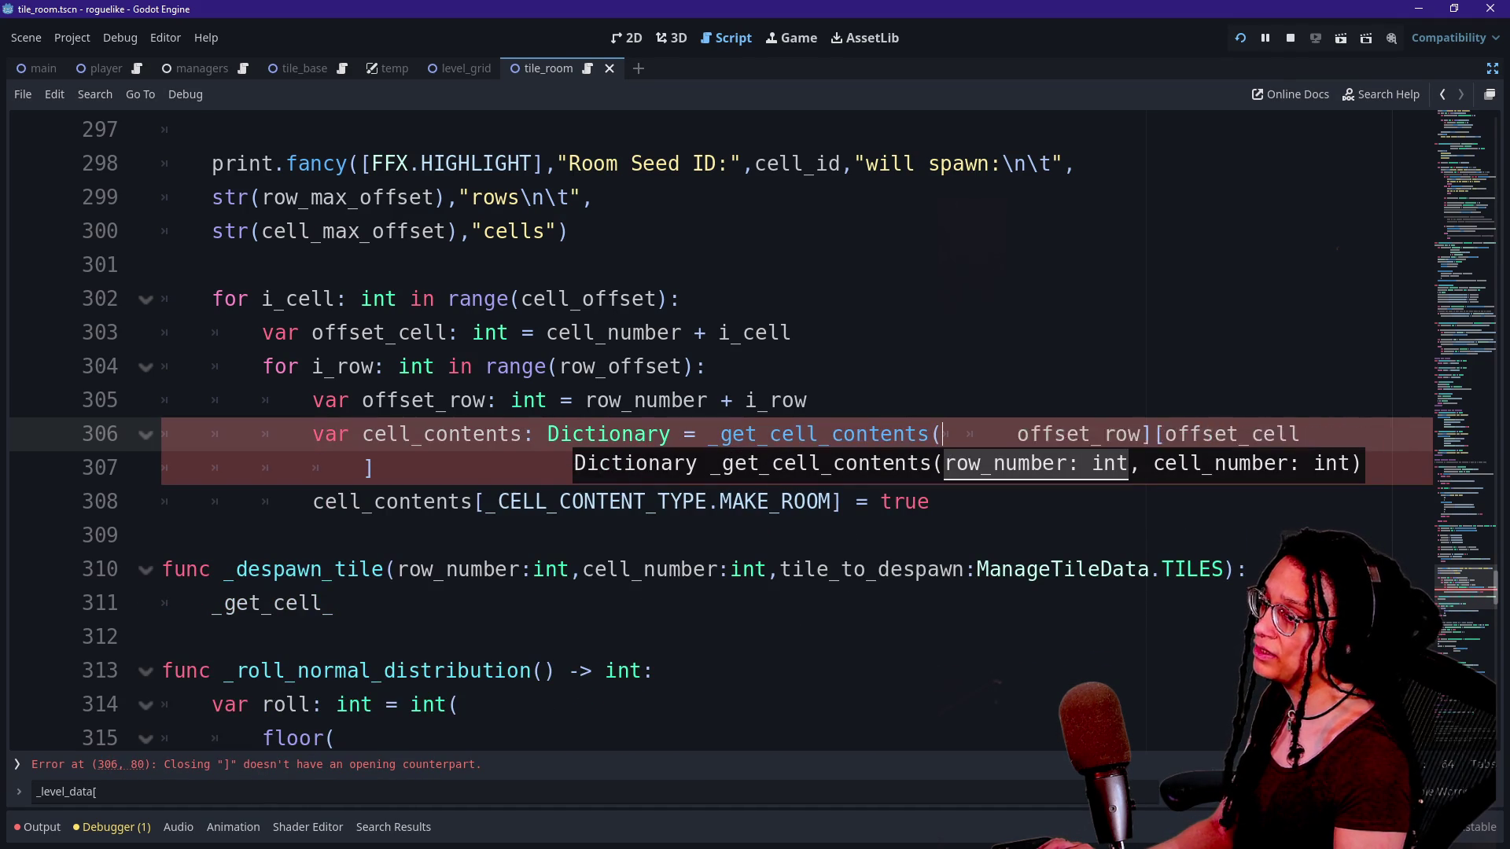
key(Return)
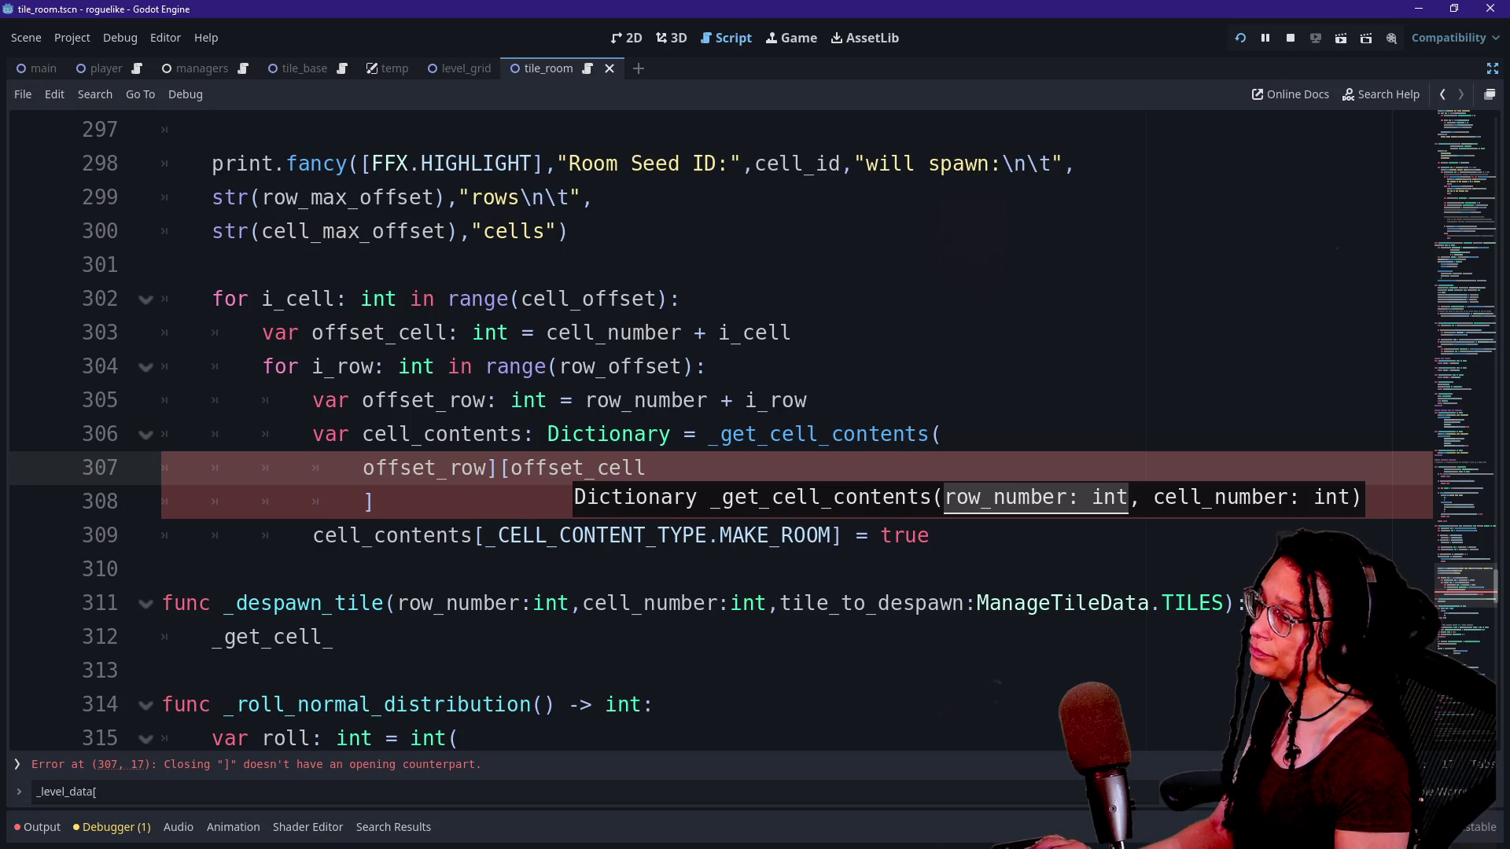
key(Tab)
key(Tab)
key(Tab)
key(BackSpace)
key(BackSpace)
key(BackSpace)
key(BackSpace)
key(BackSpace)
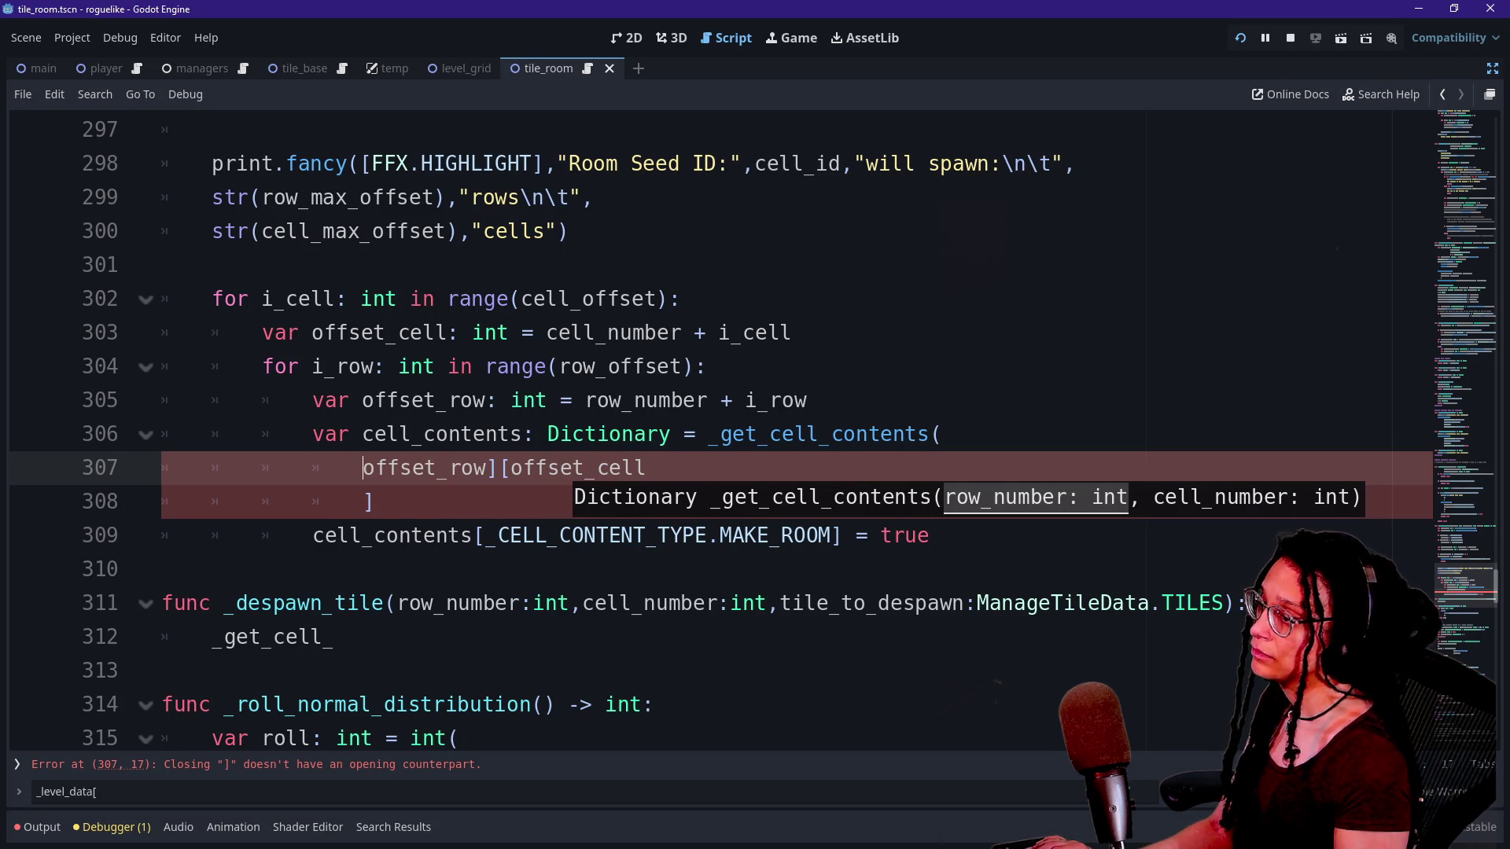
Pass offset_row,offset_cell as arguments and close the call with ')'.
key(BackSpace)
text(,)
click(634, 468)
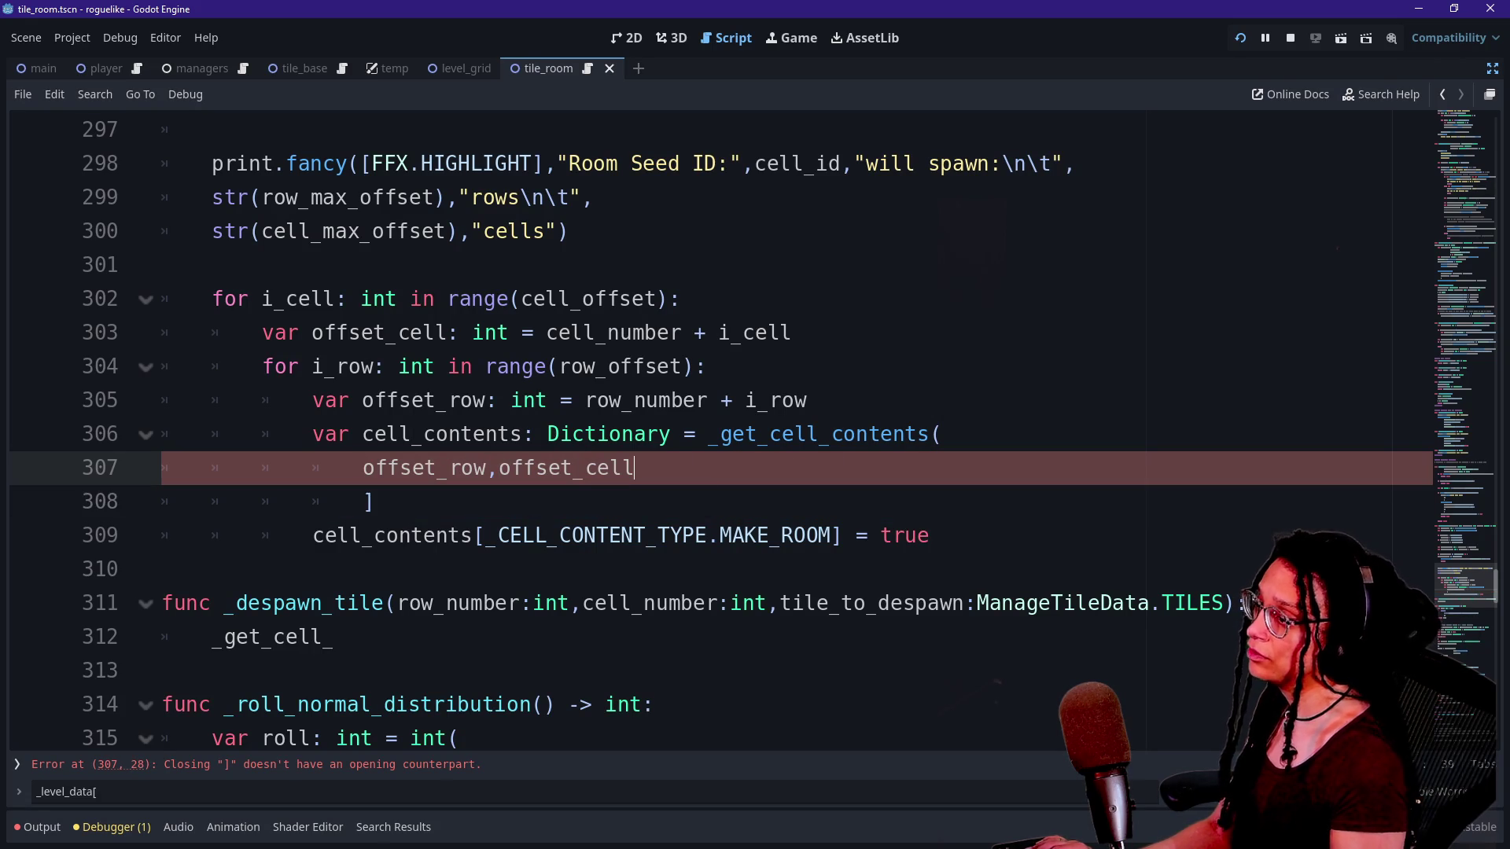
key(Down)
key(BackSpace)
text())
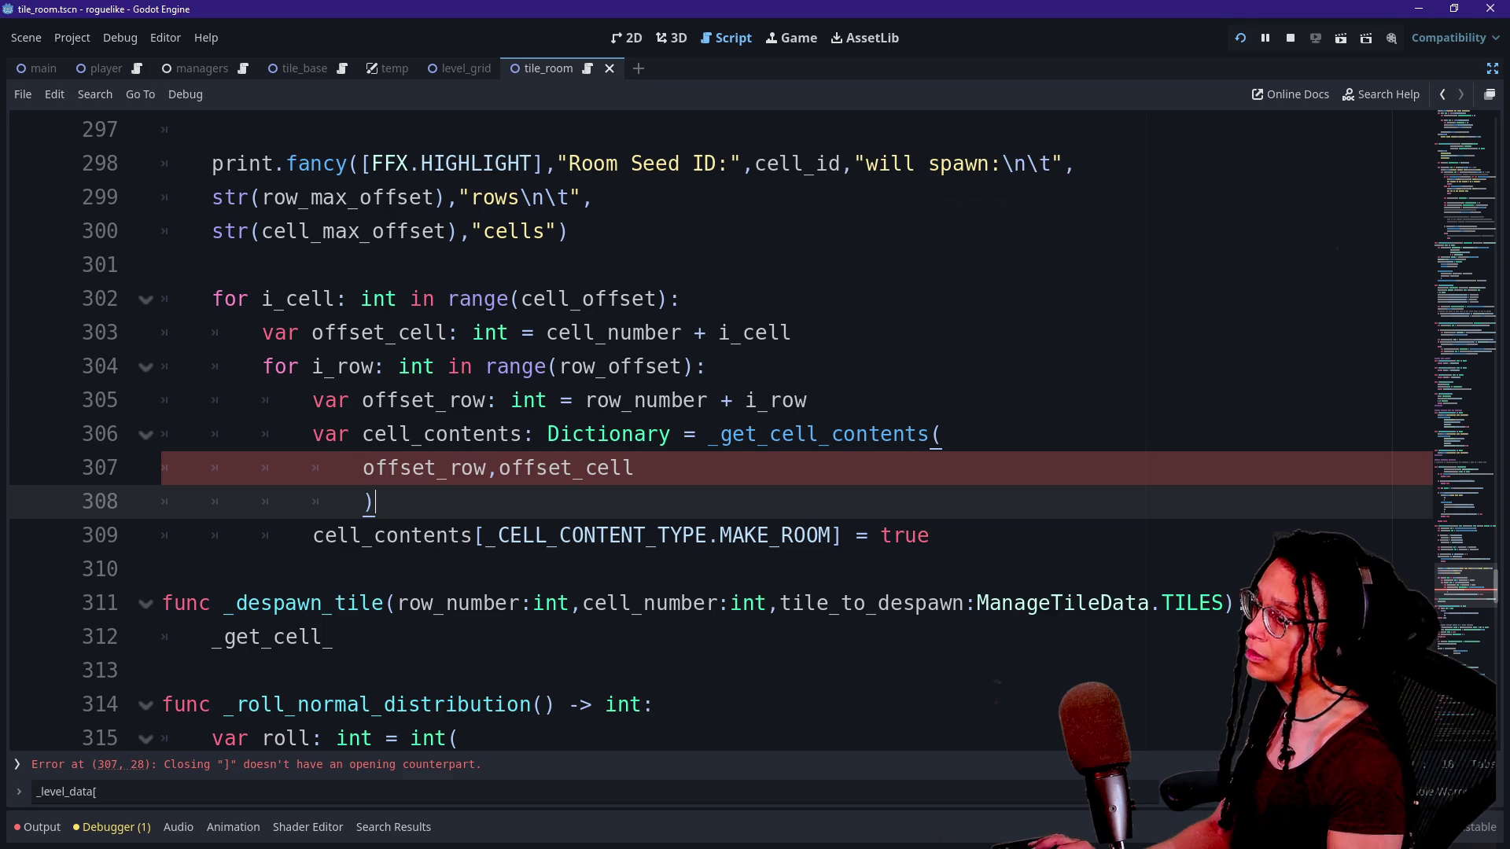
click(334, 636)
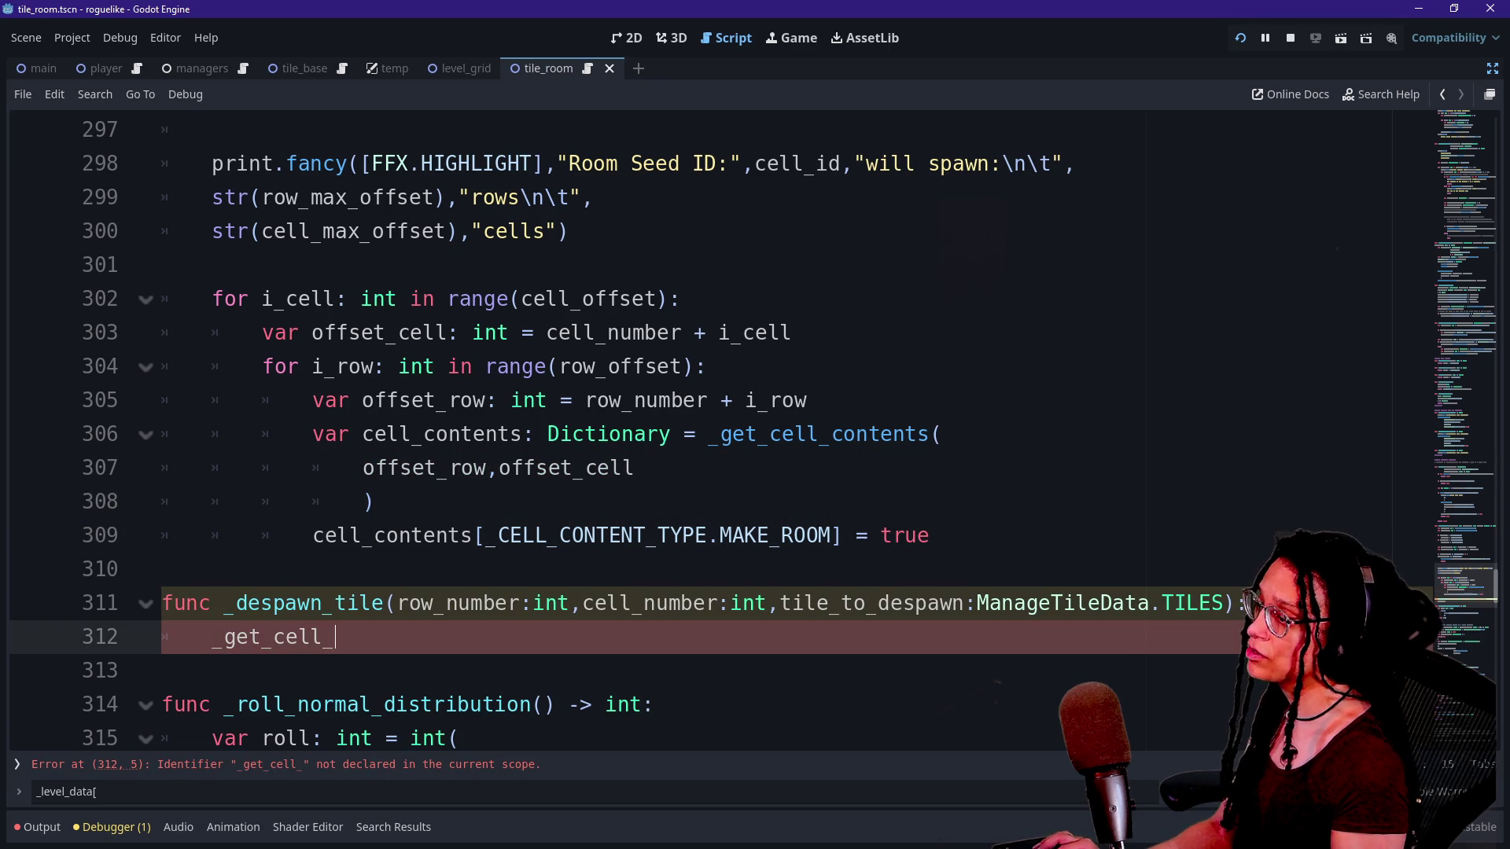
scroll(333, 637, down, 1)
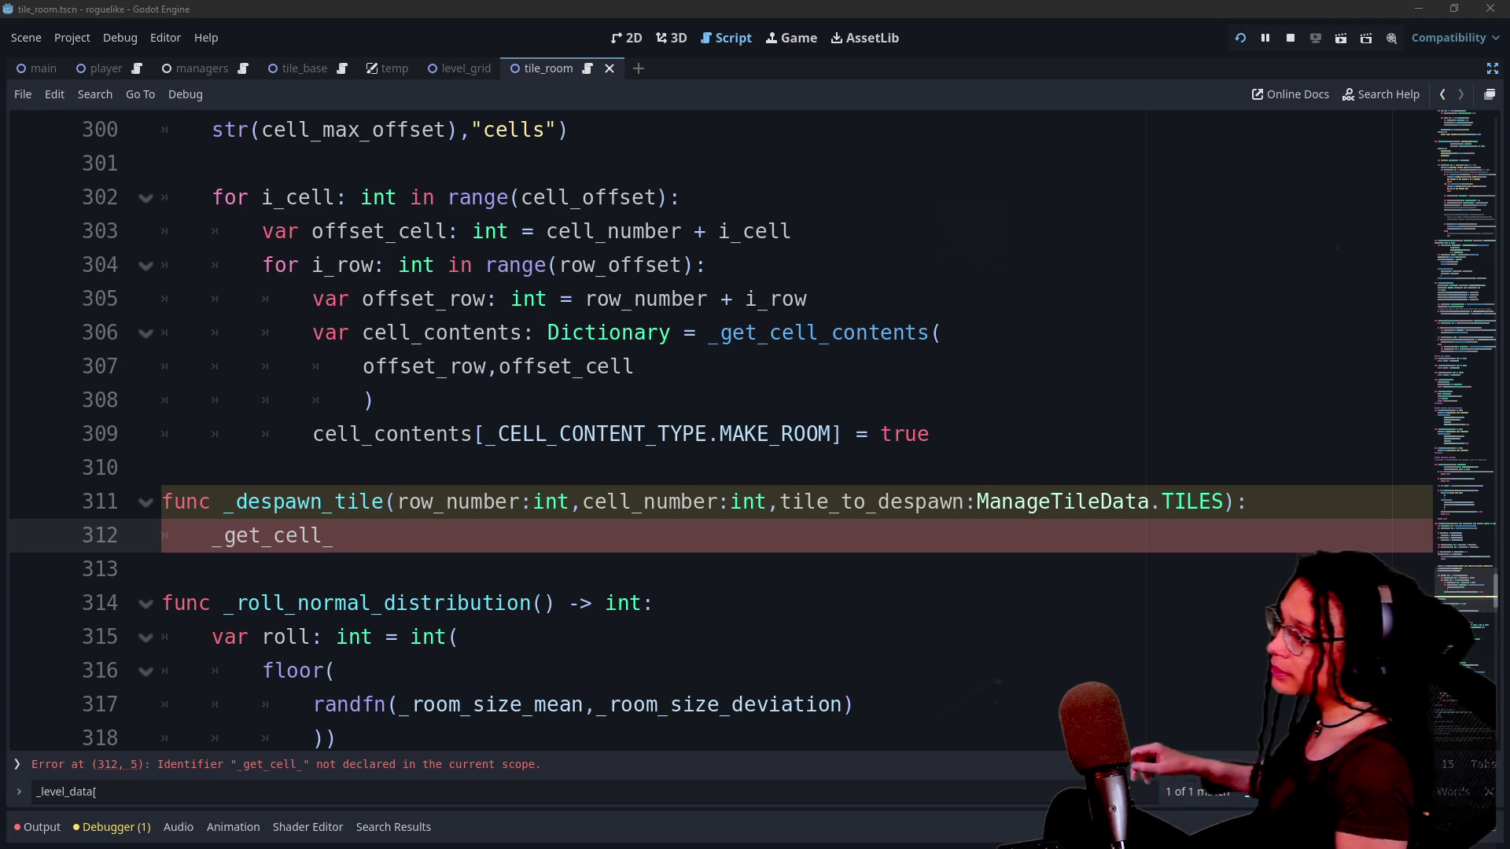
Replace the unfinished _get_cell_ call in _despawn_tile with pass, then run the game.
key(ctrl+k)
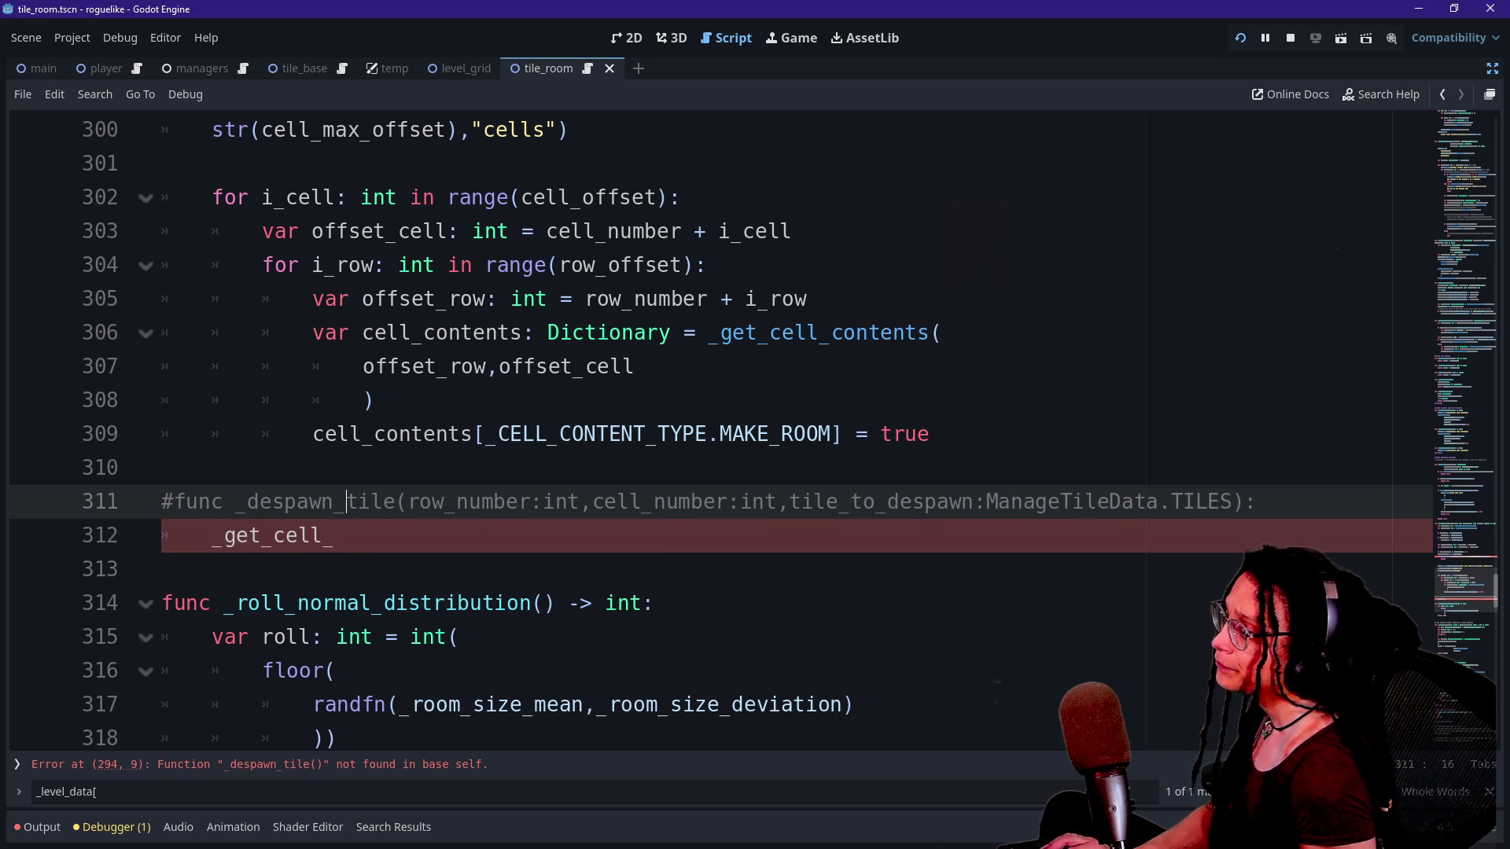
key(ctrl+z)
key(BackSpace)
key(BackSpace)
key(BackSpace)
key(BackSpace)
text(pass)
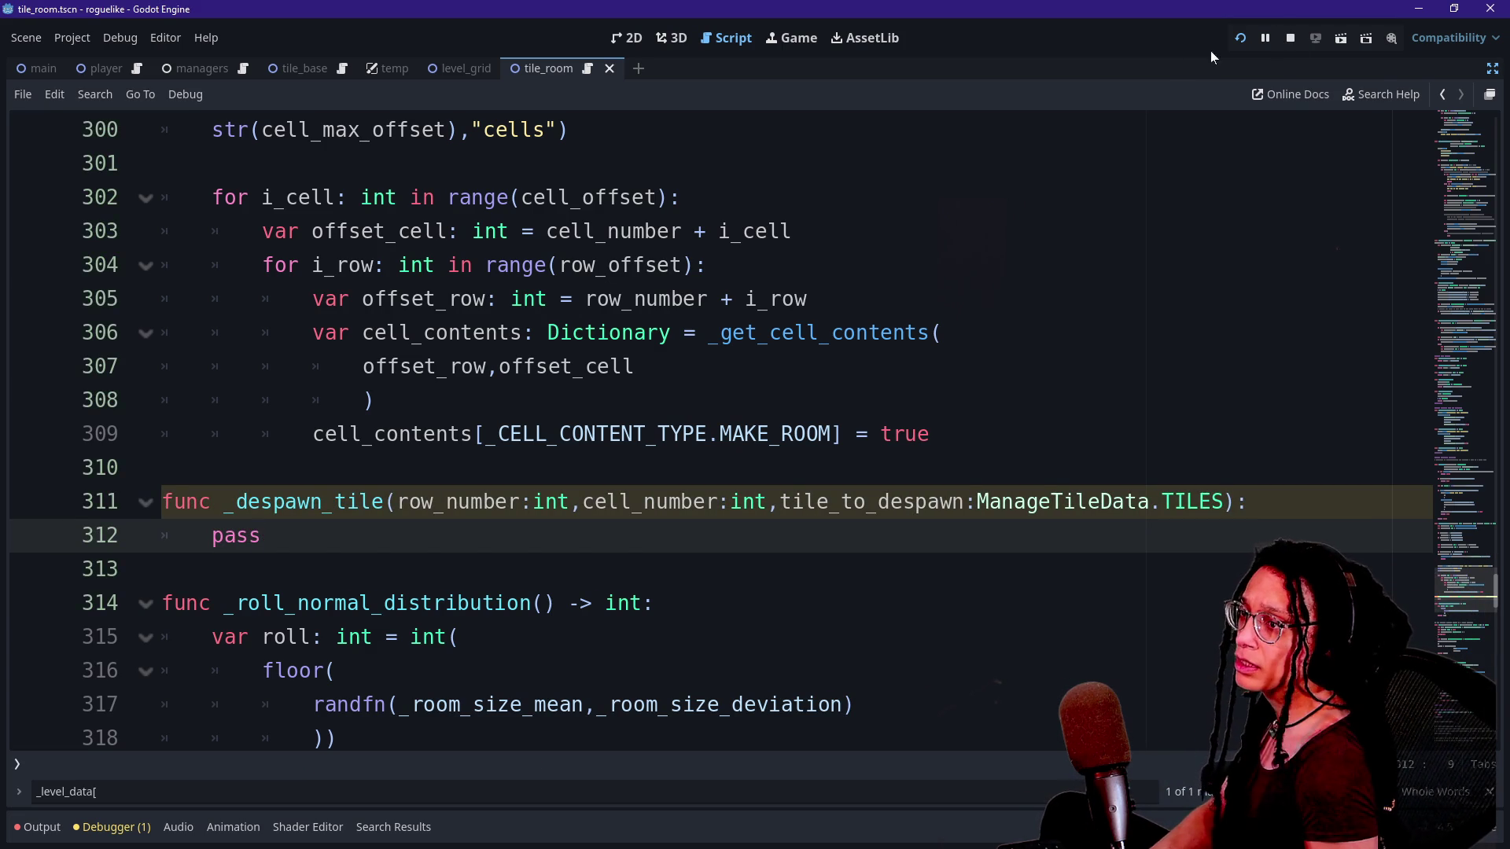
click(1239, 38)
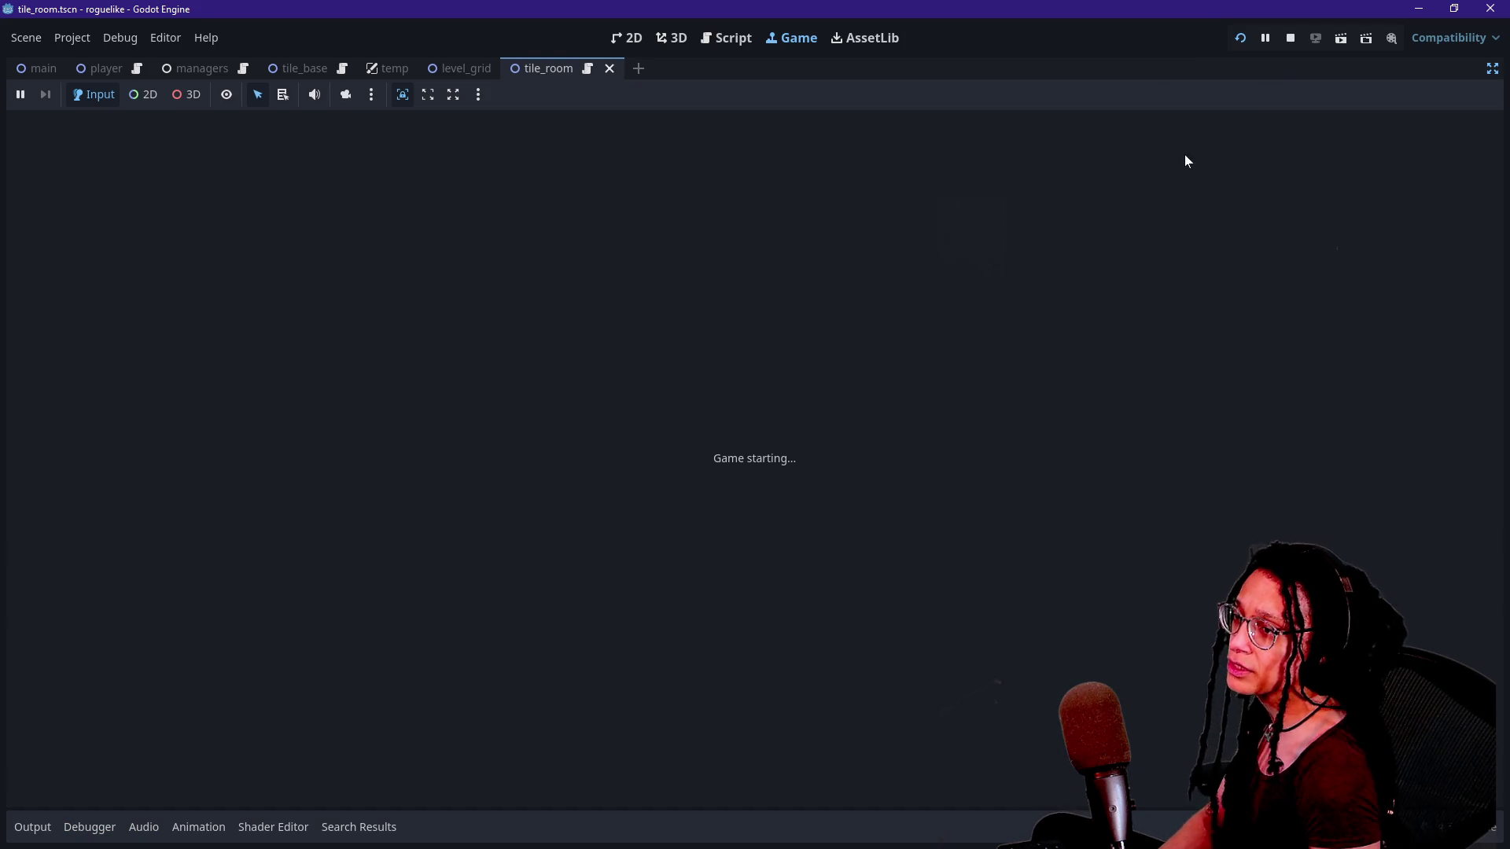
Show the running game's Remote scene tree and select Managers > ManageLevel.
key(ctrl+shift+F11)
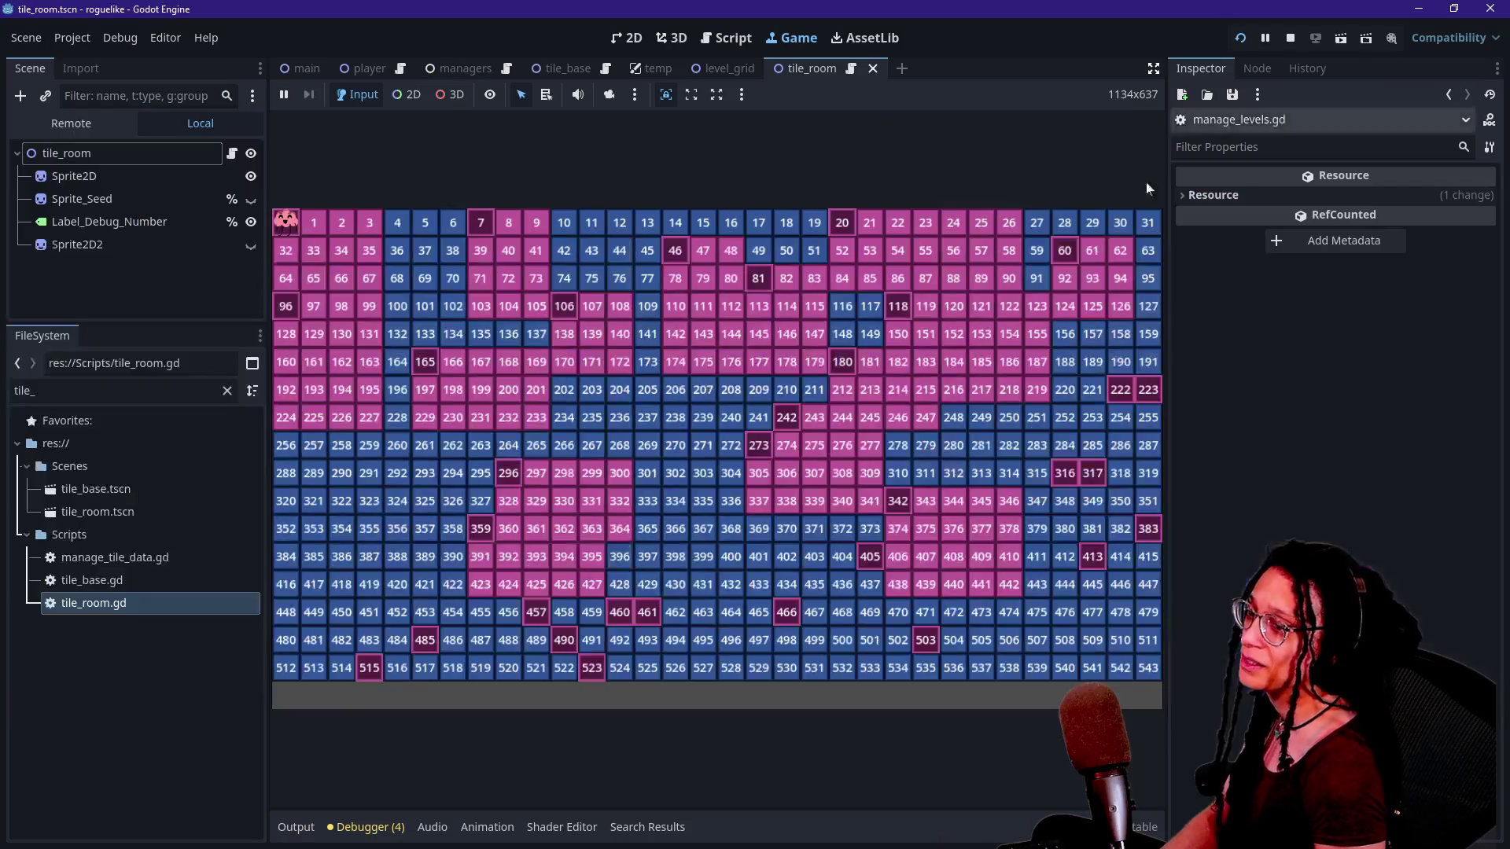
click(69, 123)
scroll(59, 229, up, 20)
scroll(59, 230, up, 15)
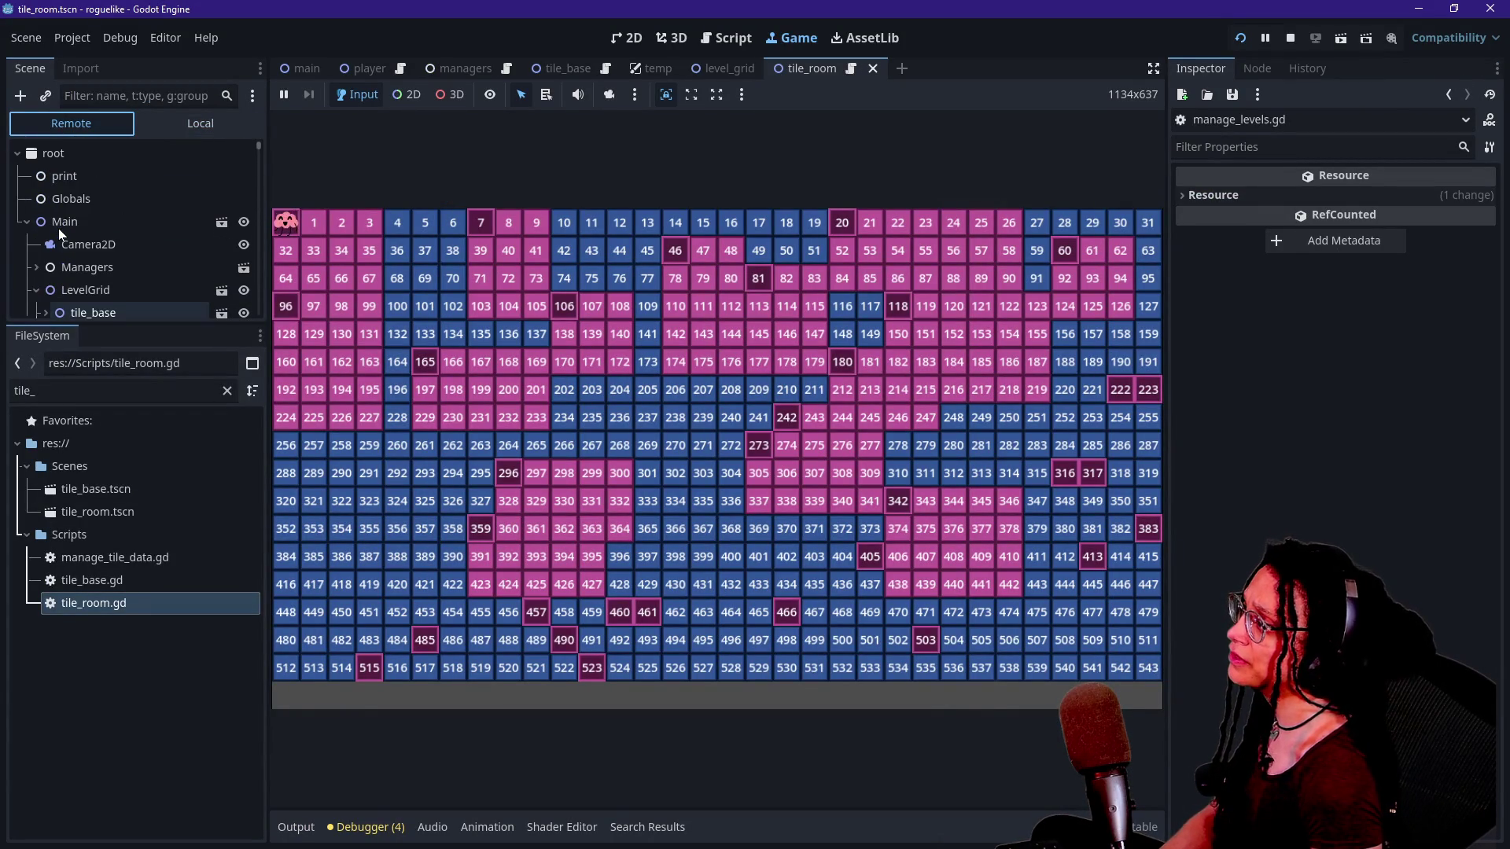
click(30, 267)
scroll(108, 282, down, 1)
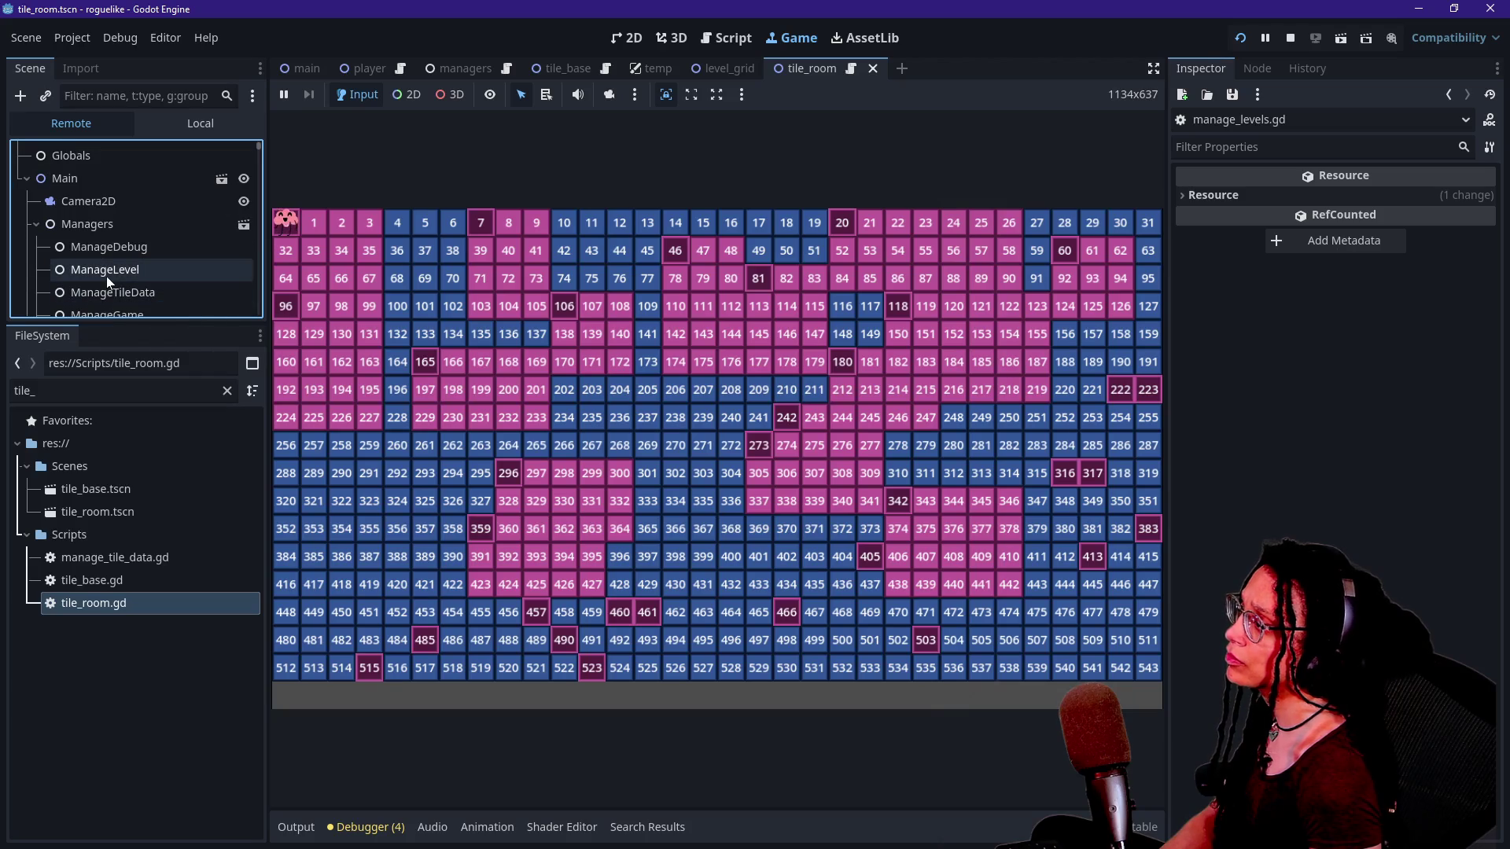
click(108, 276)
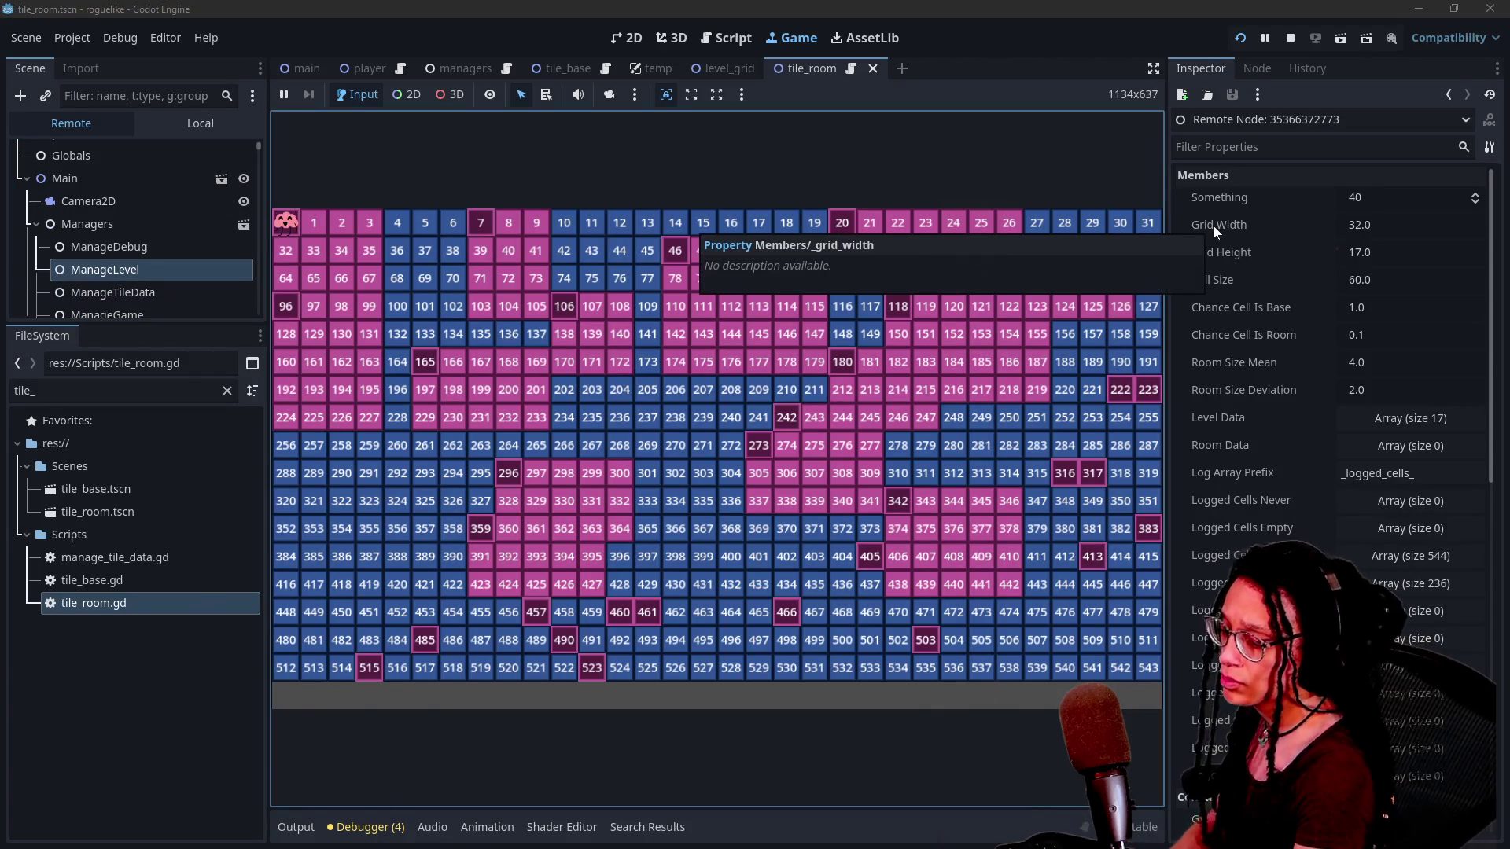
Widen the Inspector and unfold Level Data down to row 0's first cell dictionary.
click(1408, 427)
scroll(1383, 430, down, 3)
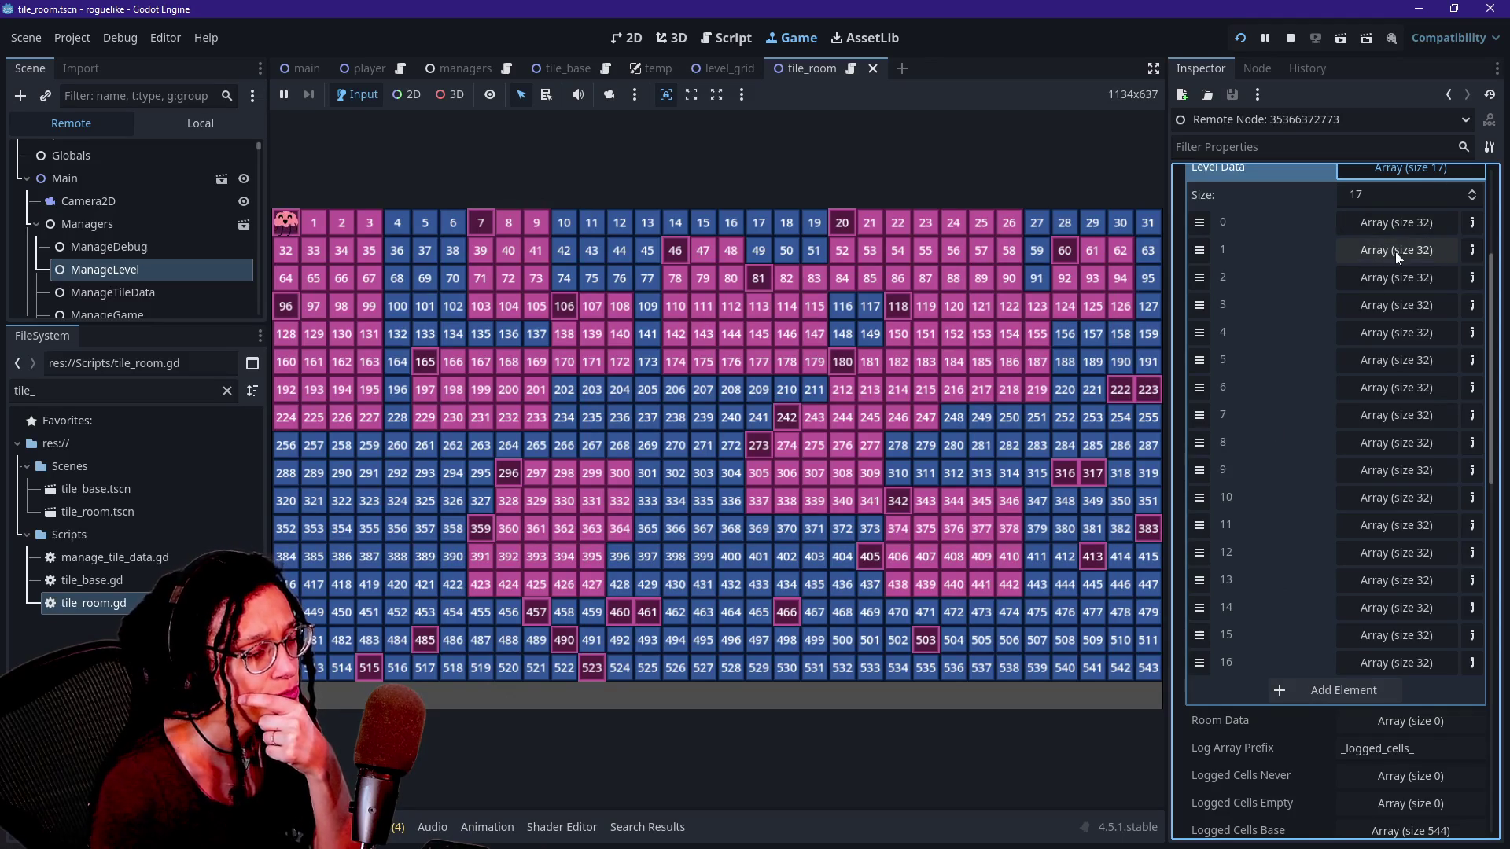
click(1376, 223)
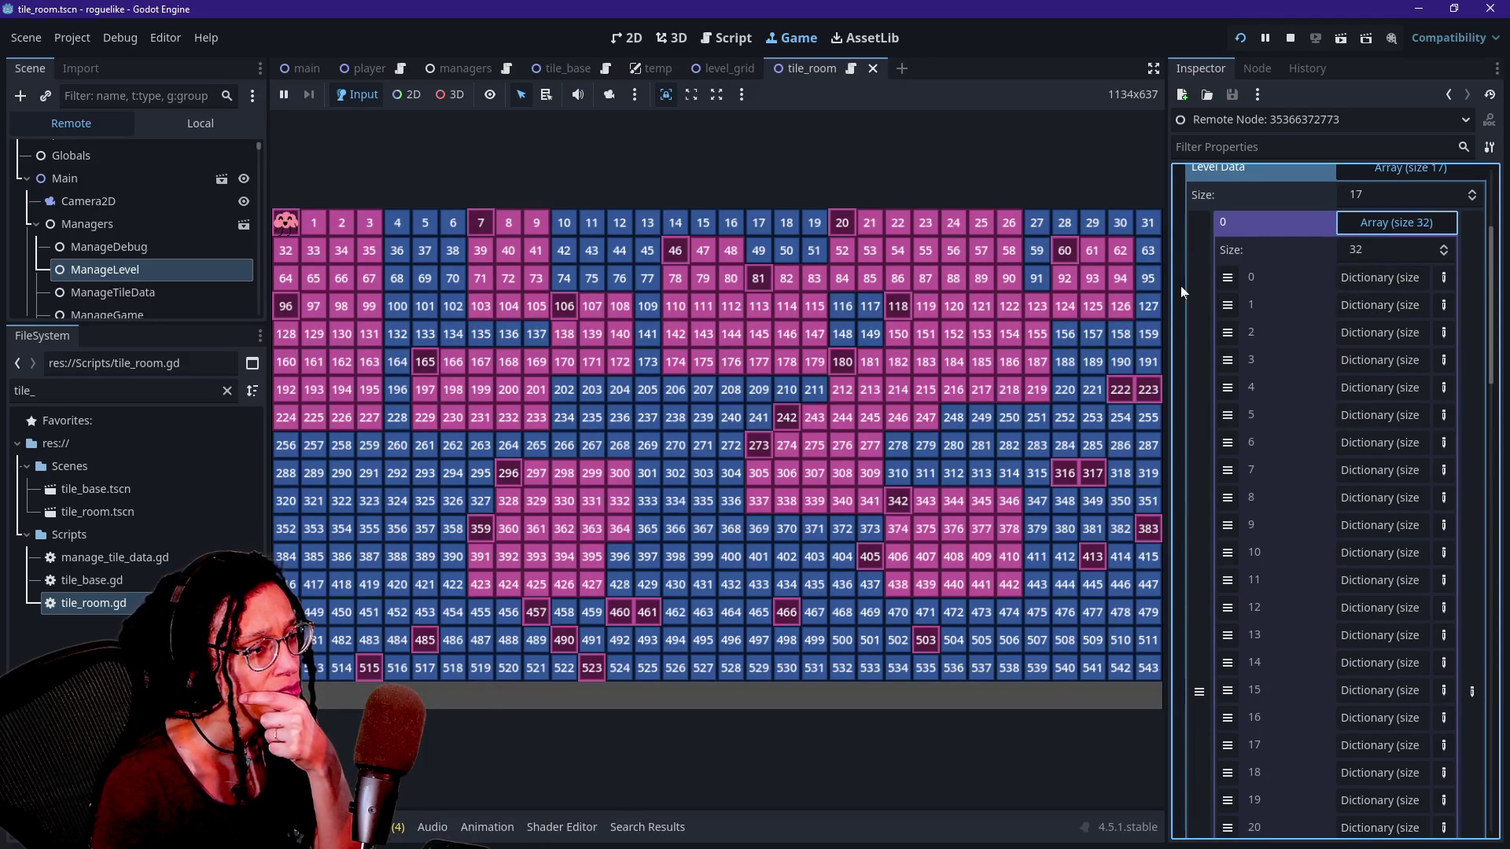
drag(1168, 283, 942, 289)
click(1305, 279)
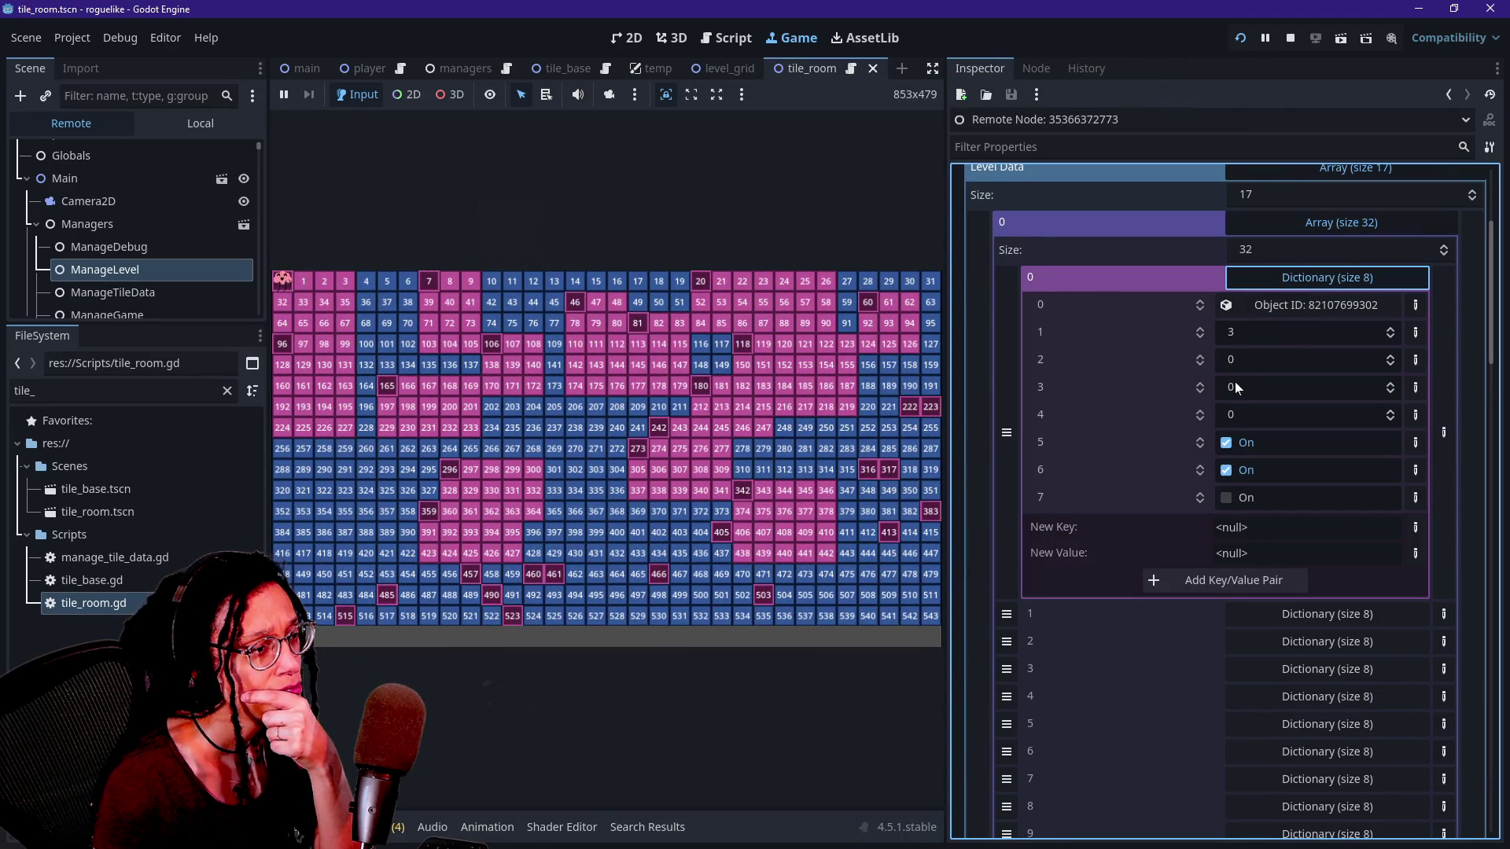
click(1274, 274)
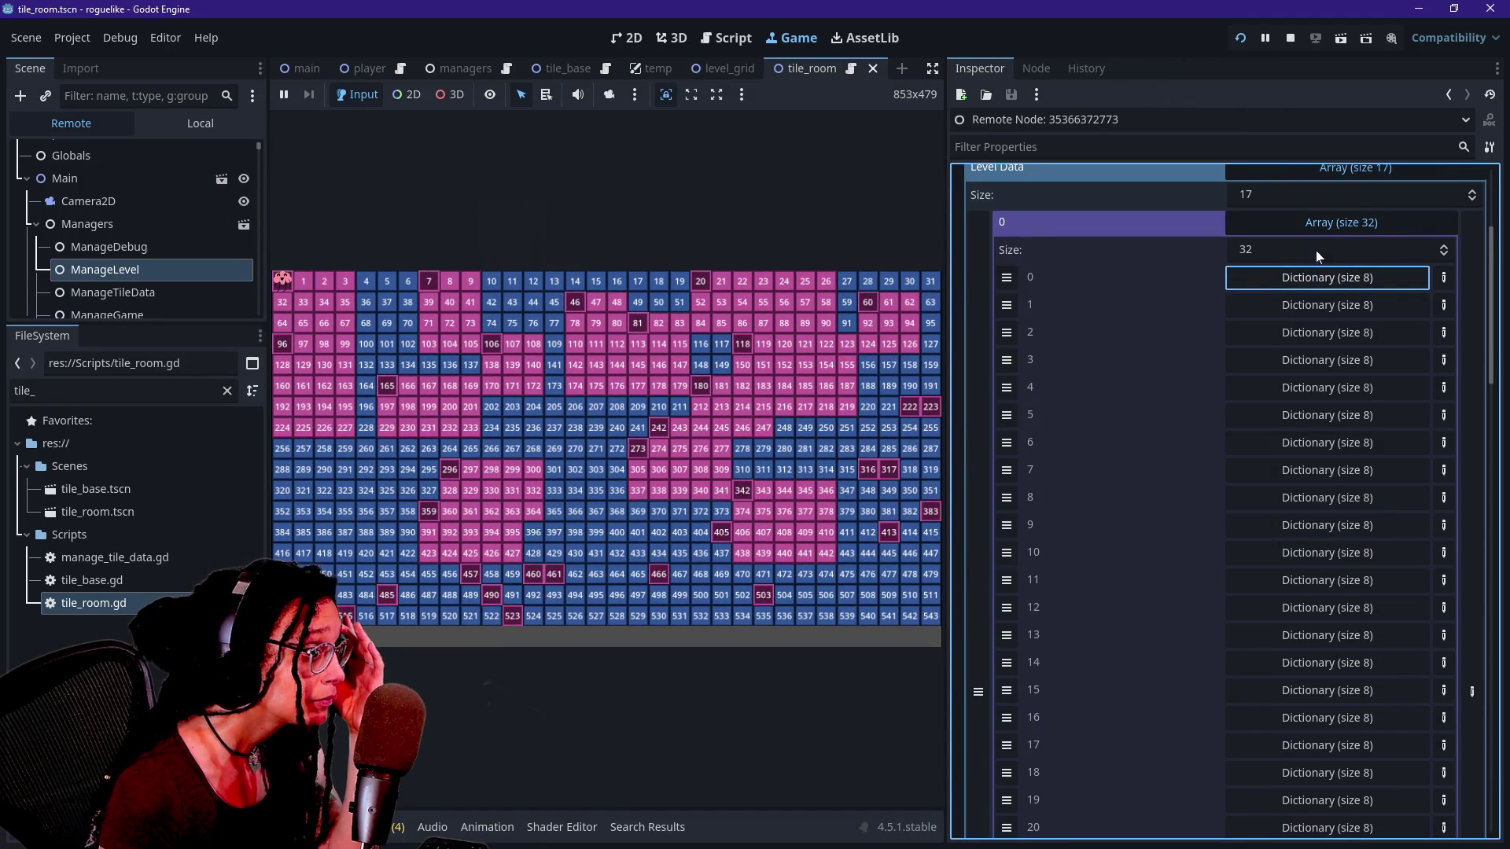
click(1315, 228)
scroll(1315, 236, up, 1)
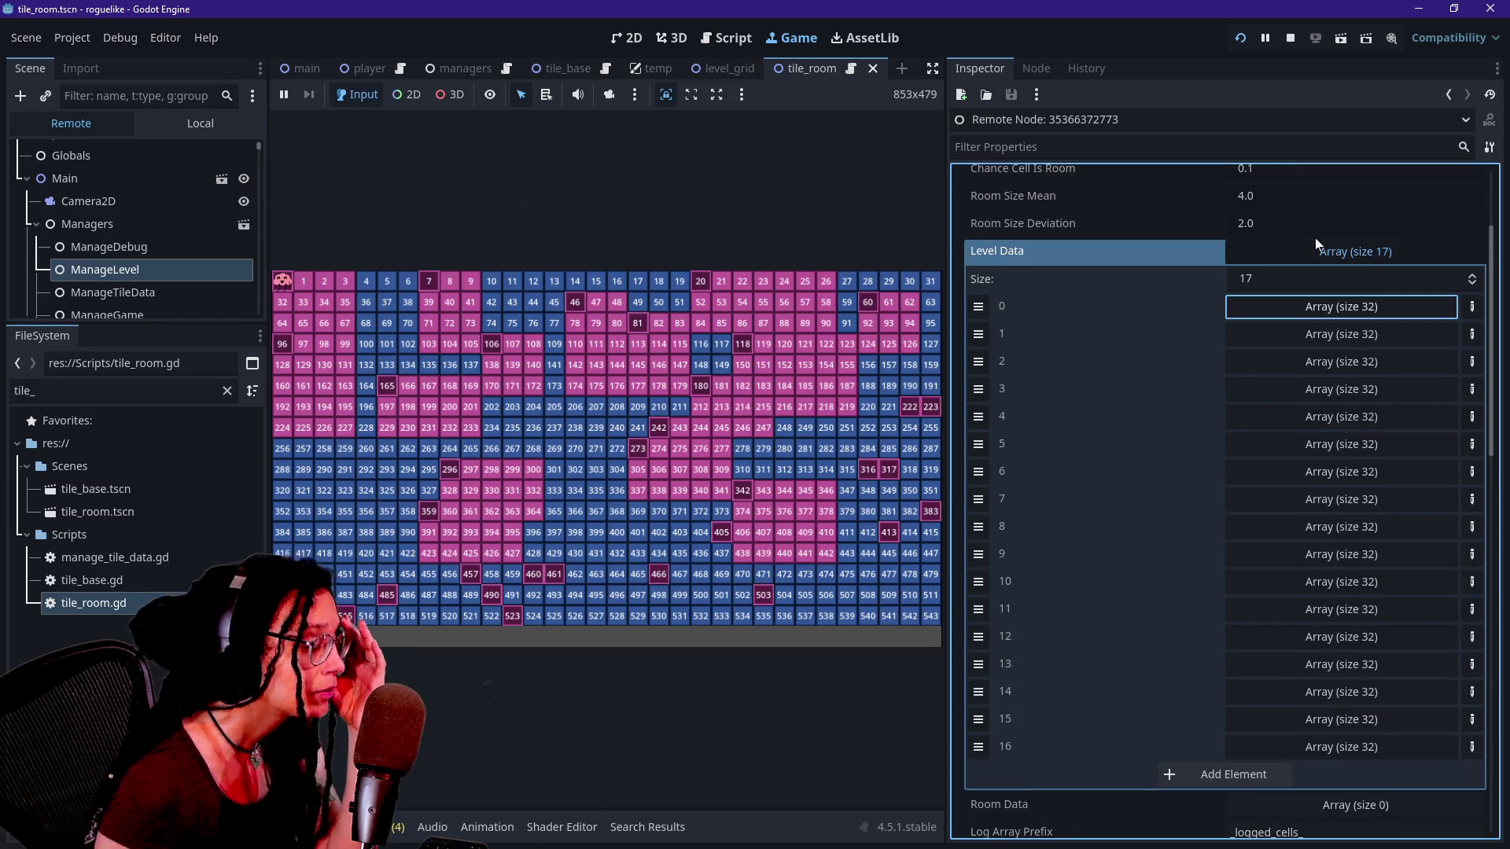
click(1313, 308)
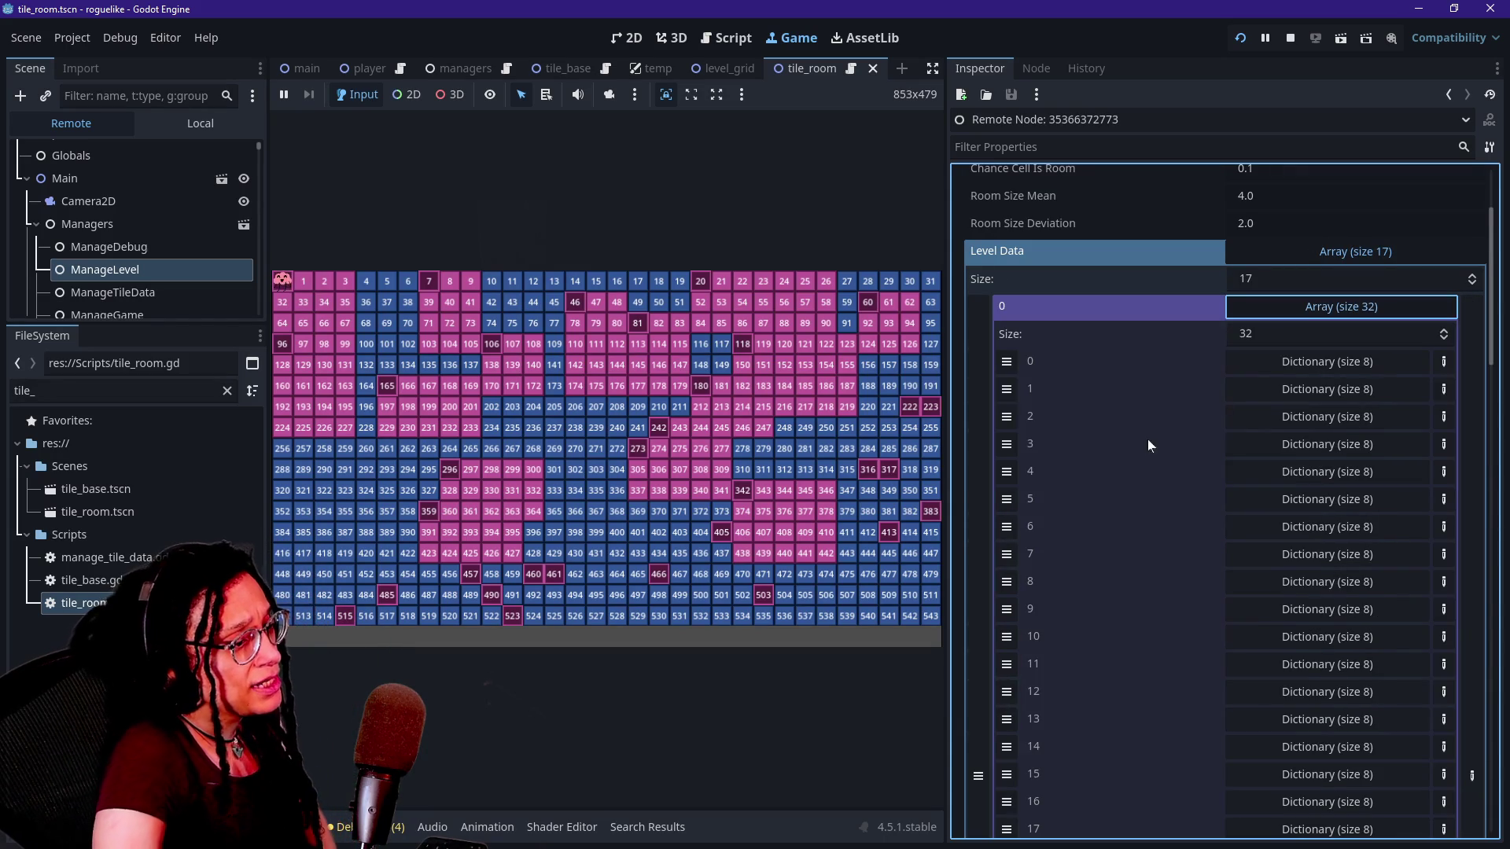
click(1274, 360)
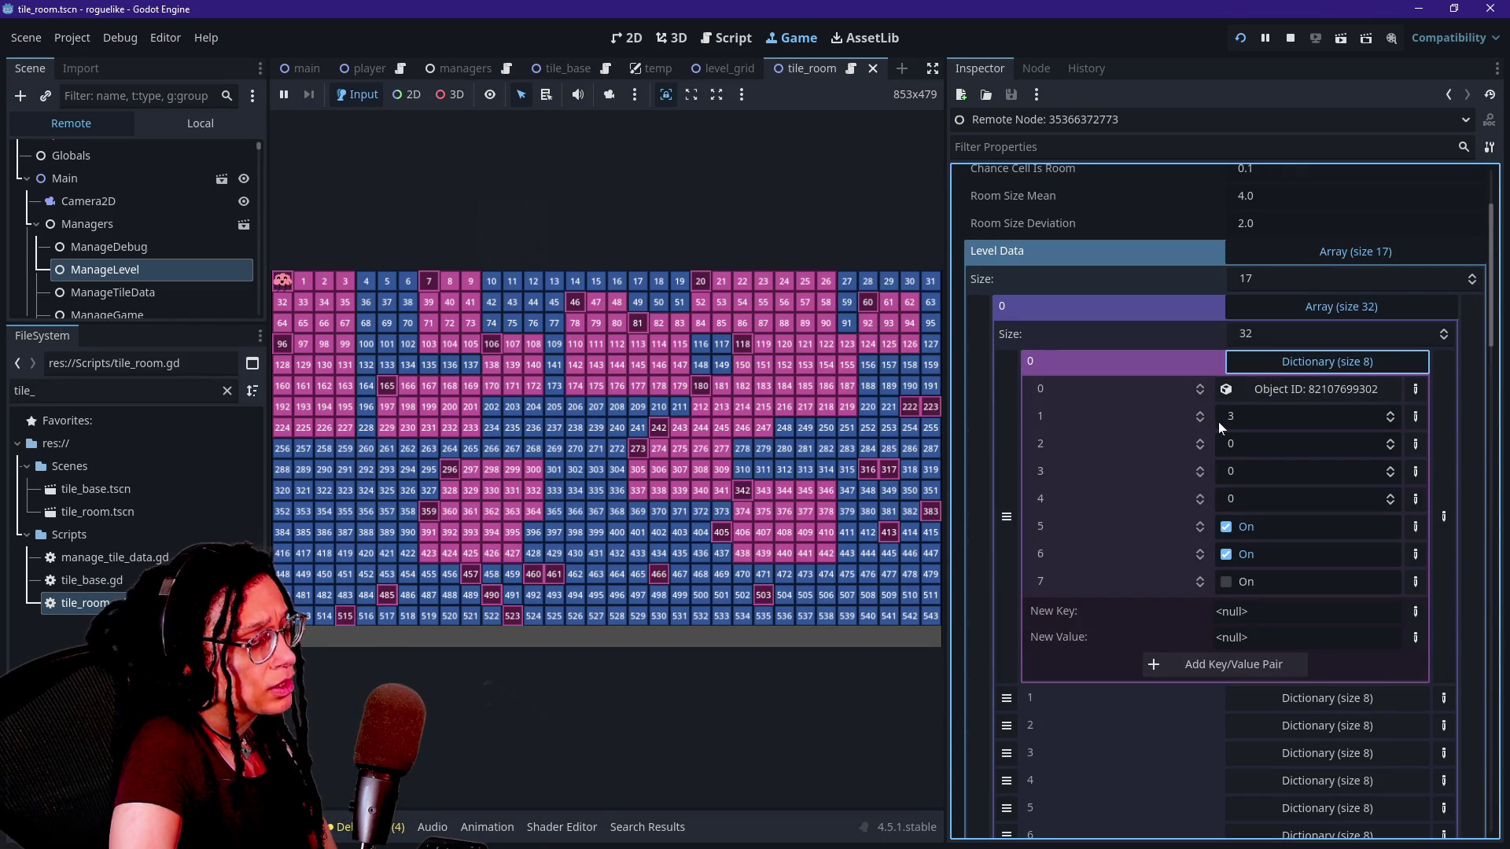